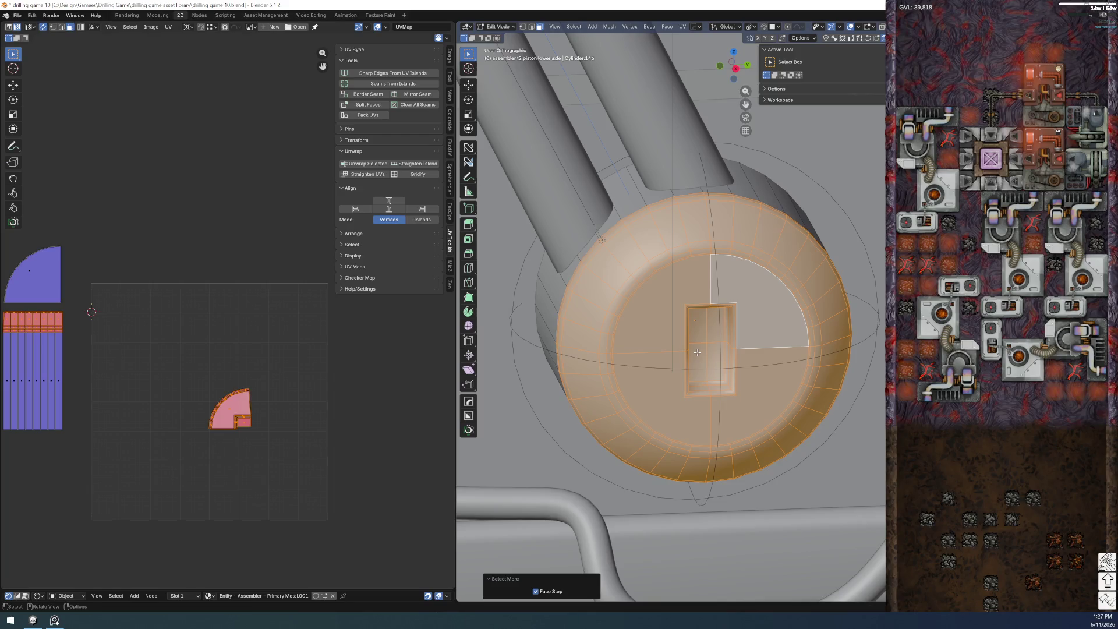
- Select the four inner-disk quadrant faces of the piston disc, leaving the ring out
{"action": "mouse_move", "coordinate": [670, 315]}
{"action": "left_mouse_down", "text": "shift"}
{"action": "mouse_move", "coordinate": [693, 376]}
{"action": "mouse_move", "coordinate": [708, 309]}
{"action": "left_mouse_up", "text": "shift"}
{"action": "key", "text": "Escape"}
{"action": "mouse_move", "coordinate": [707, 309]}
{"action": "middle_mouse_down"}
{"action": "mouse_move", "coordinate": [698, 296]}
{"action": "mouse_move", "coordinate": [659, 319]}
{"action": "mouse_move", "coordinate": [667, 337]}
{"action": "mouse_move", "coordinate": [653, 326]}
{"action": "middle_mouse_up"}
{"action": "left_click", "coordinate": [611, 291], "text": "shift"}
{"action": "left_click", "coordinate": [617, 460], "text": "shift"}
{"action": "left_click", "coordinate": [750, 394], "text": "shift"}
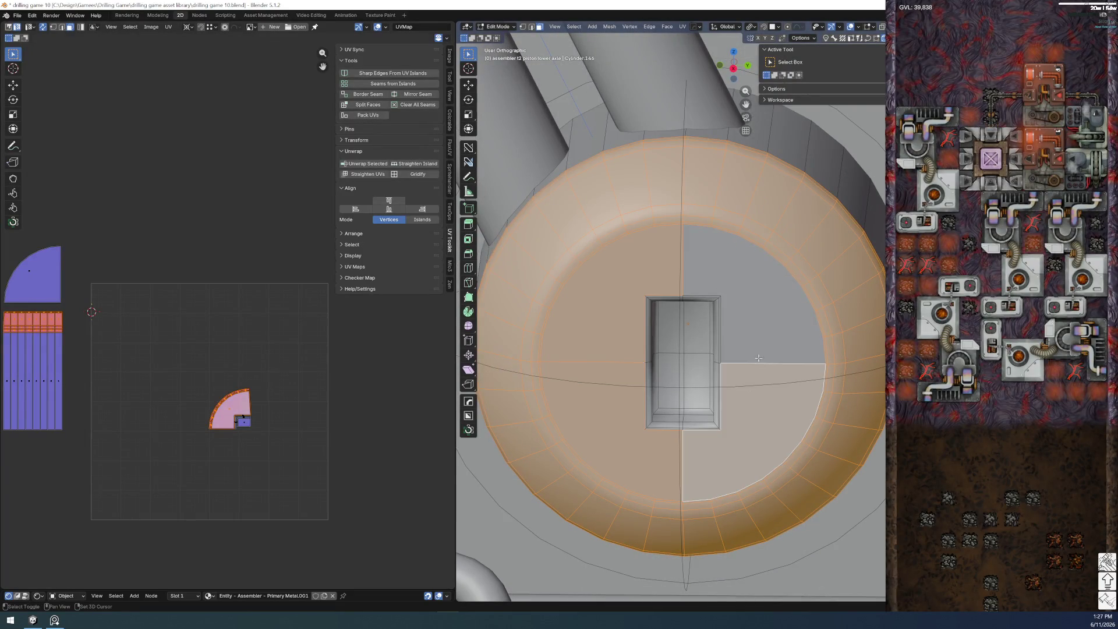
{"action": "left_click", "coordinate": [757, 303], "text": "shift"}
{"action": "scroll", "coordinate": [329, 405], "scroll_direction": "up", "scroll_amount": 1}
{"action": "scroll", "coordinate": [316, 392], "scroll_direction": "up", "scroll_amount": 1}
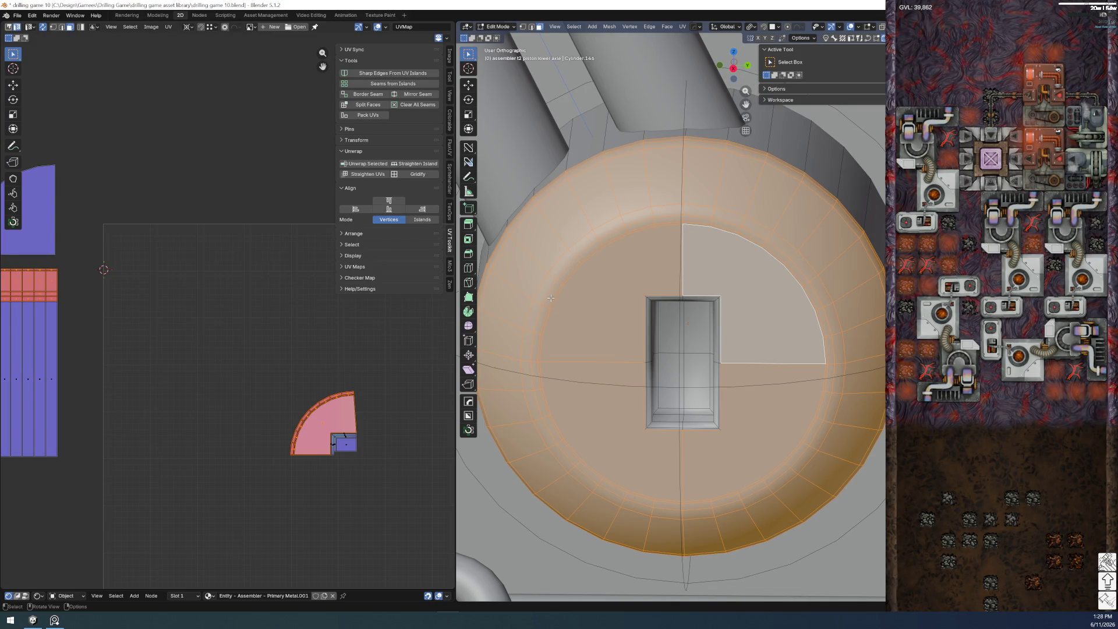
{"action": "scroll", "coordinate": [549, 306], "scroll_direction": "down", "scroll_amount": 4}
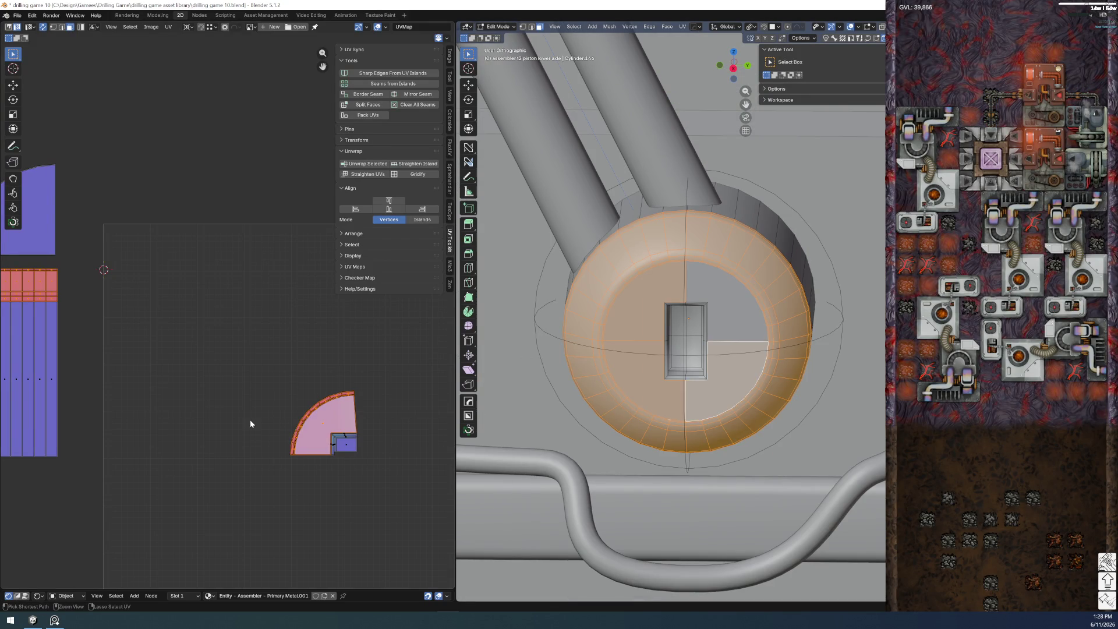
- Undo the recent face selection changes and the UV island move
{"action": "key", "text": "ctrl+z"}
{"action": "key", "text": "ctrl+z"}
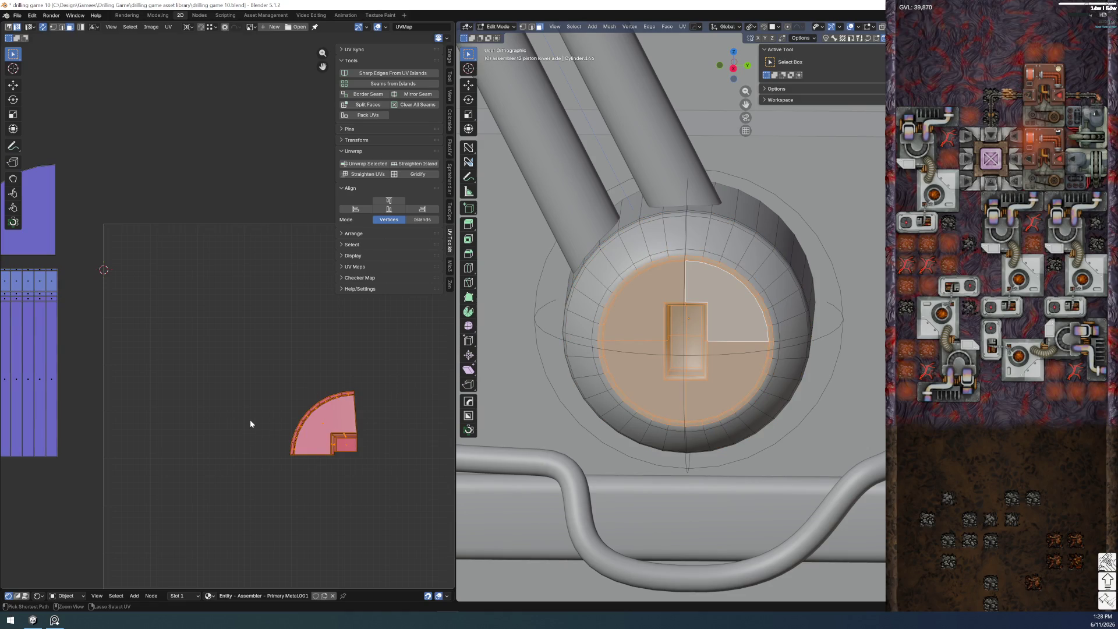
{"action": "key", "text": "ctrl+z"}
{"action": "key", "text": "ctrl+z"}
{"action": "key", "text": "ctrl+z"}
{"action": "key", "text": "ctrl+z"}
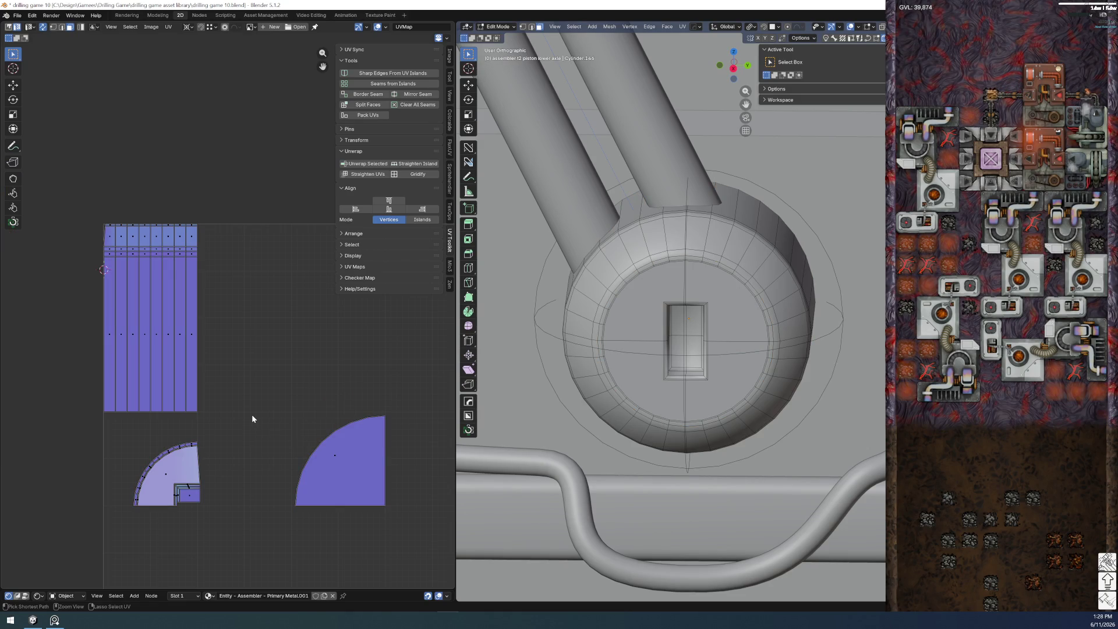
{"action": "key", "text": "ctrl+z"}
{"action": "key", "text": "ctrl+z"}
{"action": "key", "text": "ctrl+z"}
{"action": "key", "text": "ctrl+z"}
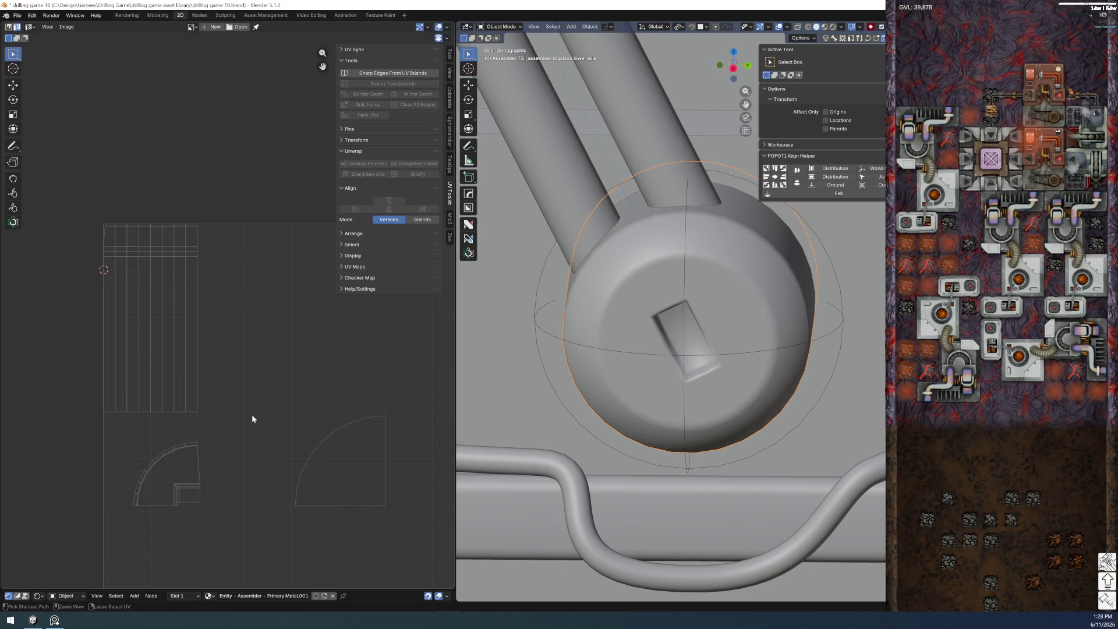
- Return to solid-shaded Object Mode and show the Primary Metal nodes in the Nodes workspace
{"action": "left_click", "coordinate": [158, 15]}
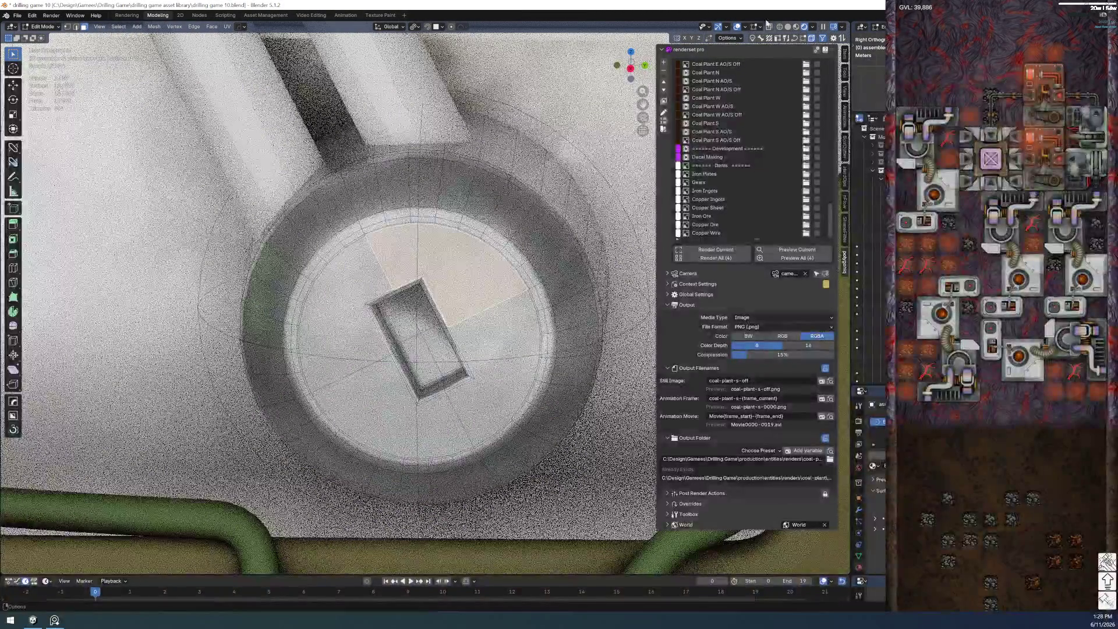
{"action": "left_click", "coordinate": [788, 26]}
{"action": "key", "text": "ctrl+Tab"}
{"action": "left_click", "coordinate": [233, 14]}
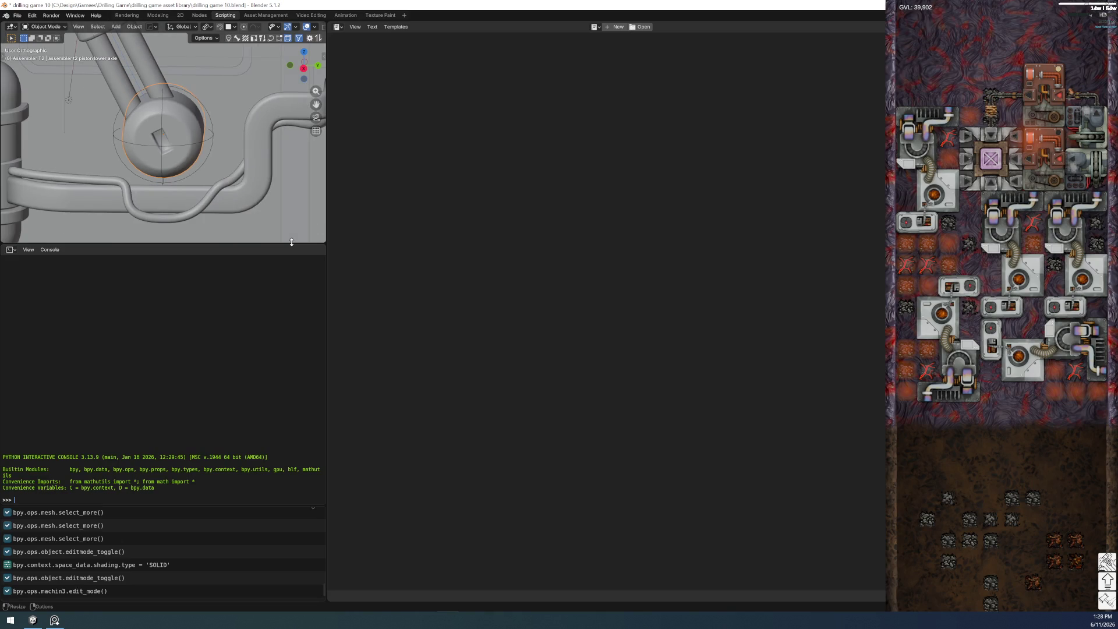
{"action": "left_click", "coordinate": [200, 15]}
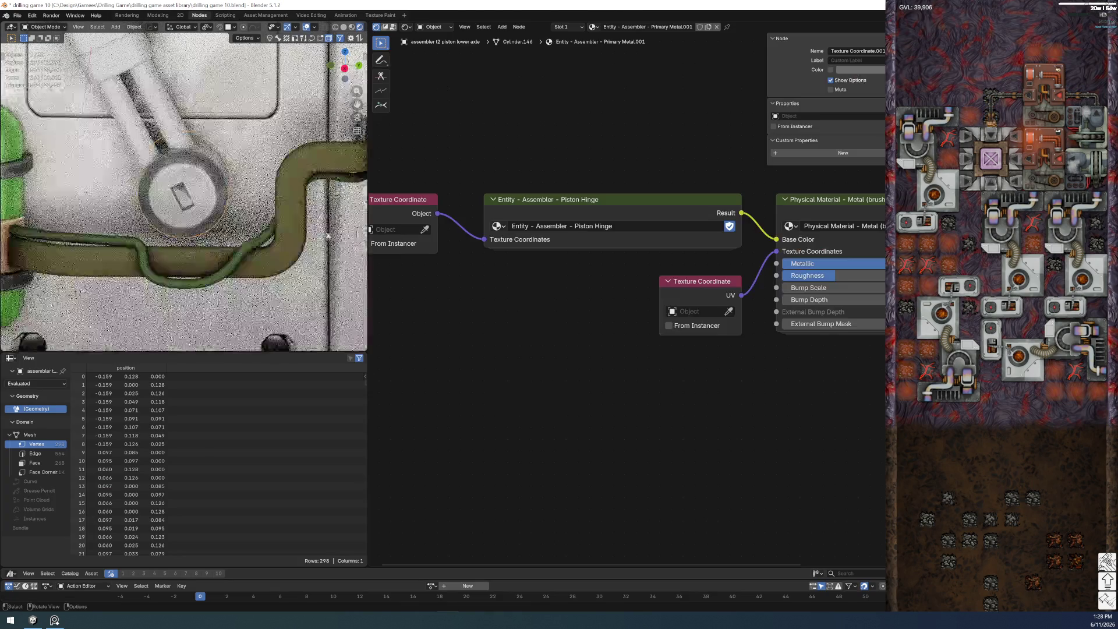
- Enter the Piston Hinge group and inspect the PALETTE - Assembler Family colour entries
{"action": "scroll", "coordinate": [209, 165], "scroll_direction": "up", "scroll_amount": 4}
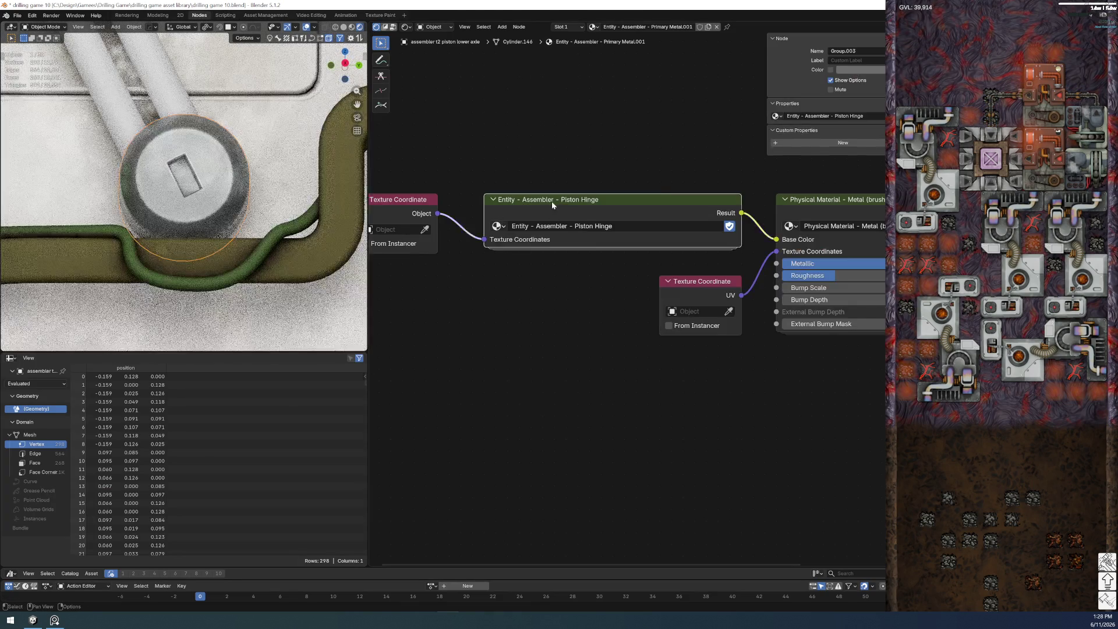
{"action": "left_click", "coordinate": [551, 201]}
{"action": "key", "text": "Tab"}
{"action": "key", "text": "KP_Decimal"}
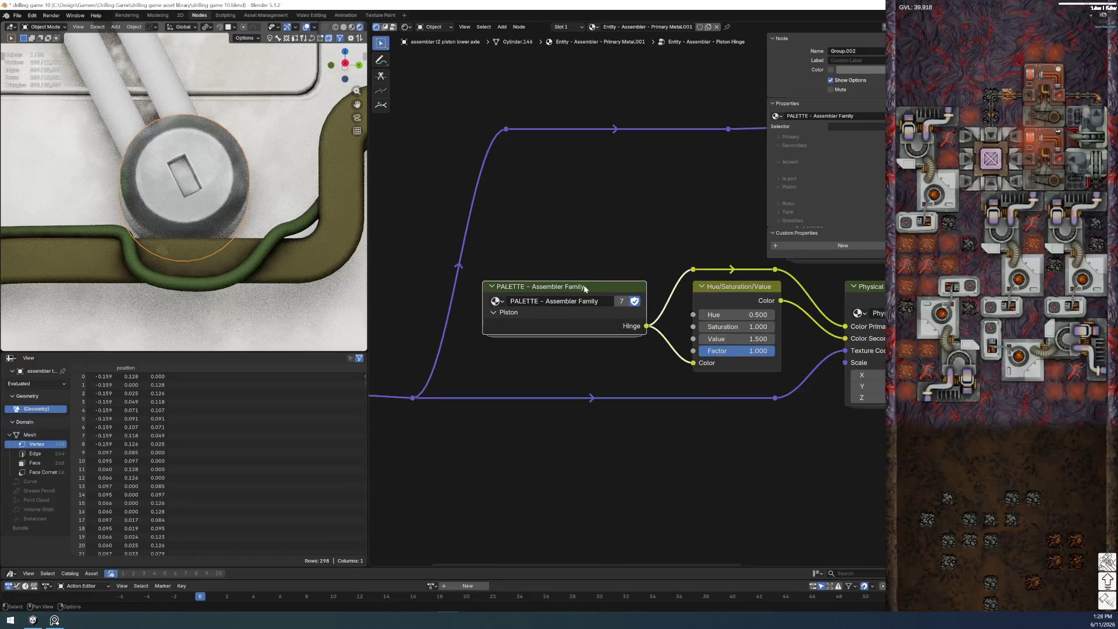
{"action": "key", "text": "Tab"}
{"action": "key", "text": "Home"}
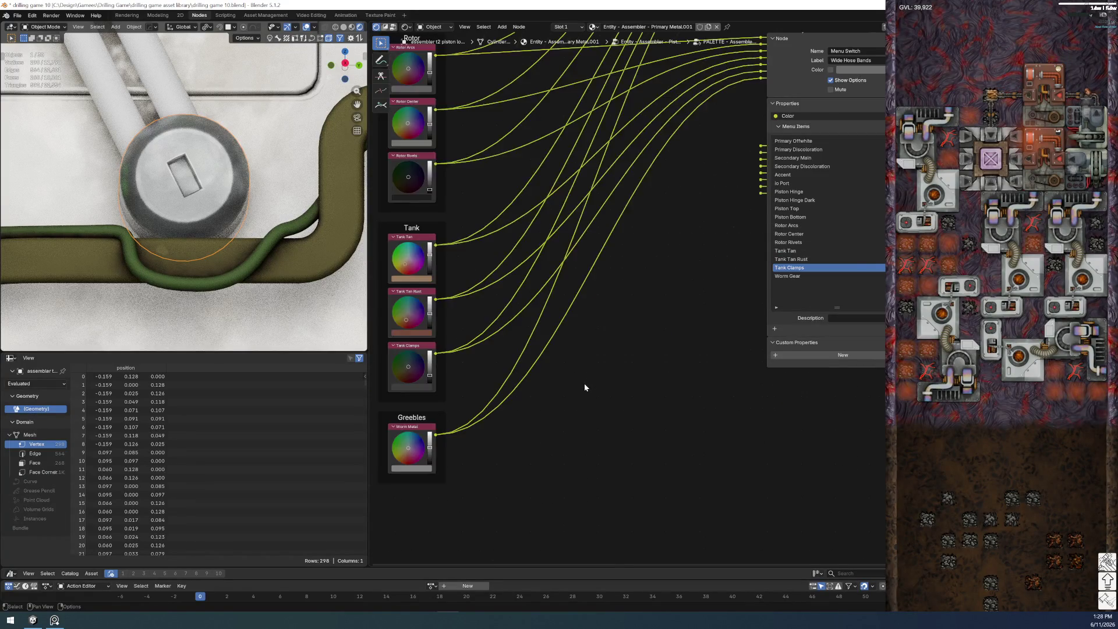
{"action": "key", "text": "Tab"}
- Reveal the palette outputs and relink the colour from Hinge to Hinge Dark
{"action": "scroll", "coordinate": [622, 301], "scroll_direction": "up", "scroll_amount": 2}
{"action": "key", "text": "ctrl+h"}
{"action": "left_click_drag", "start_coordinate": [646, 456], "coordinate": [652, 466]}
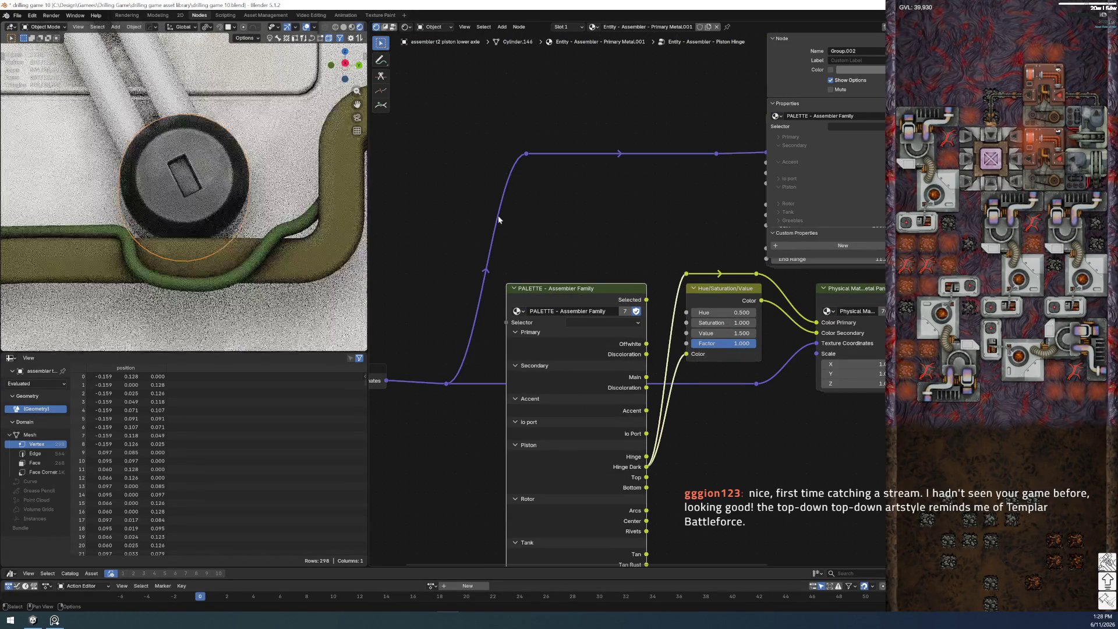
{"action": "middle_click_drag", "start_coordinate": [499, 220], "coordinate": [500, 253]}
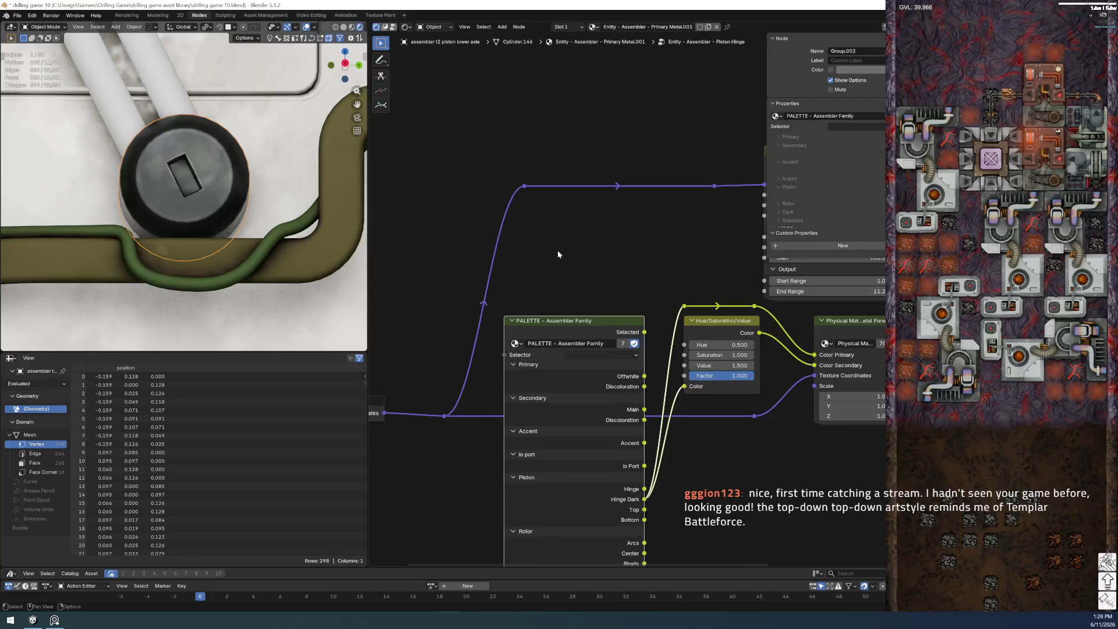
{"action": "scroll", "coordinate": [557, 250], "scroll_direction": "down", "scroll_amount": 2}
{"action": "middle_click_drag", "start_coordinate": [557, 250], "coordinate": [493, 184]}
{"action": "scroll", "coordinate": [508, 231], "scroll_direction": "up", "scroll_amount": 2}
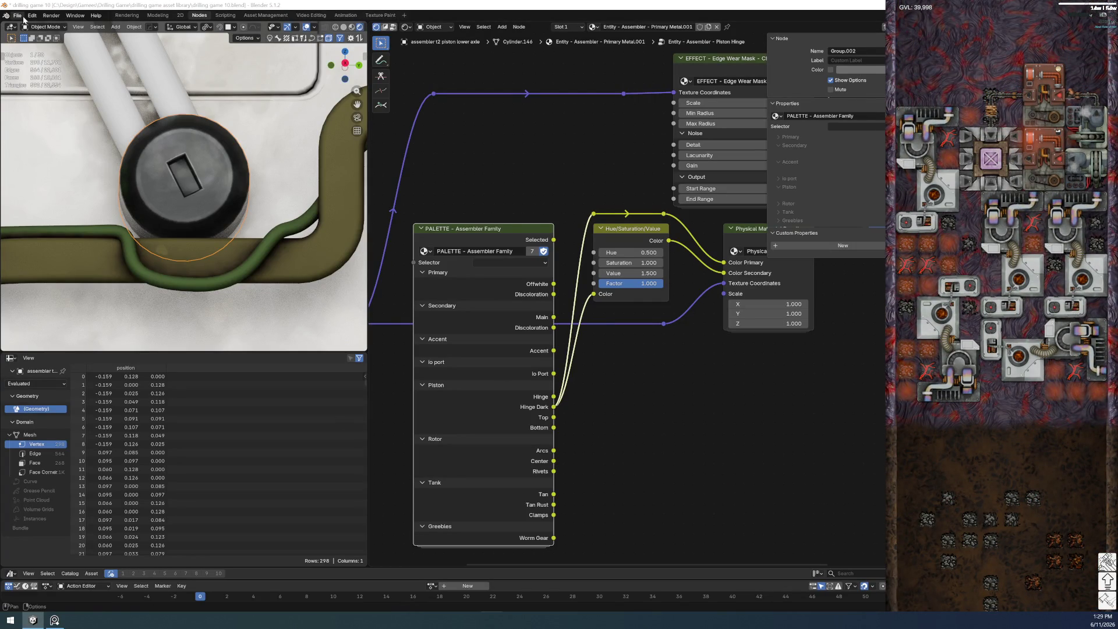
- Save the file, hide the palette's unused outputs, and select the piston bars
{"action": "left_click", "coordinate": [23, 17]}
{"action": "left_click", "coordinate": [36, 95]}
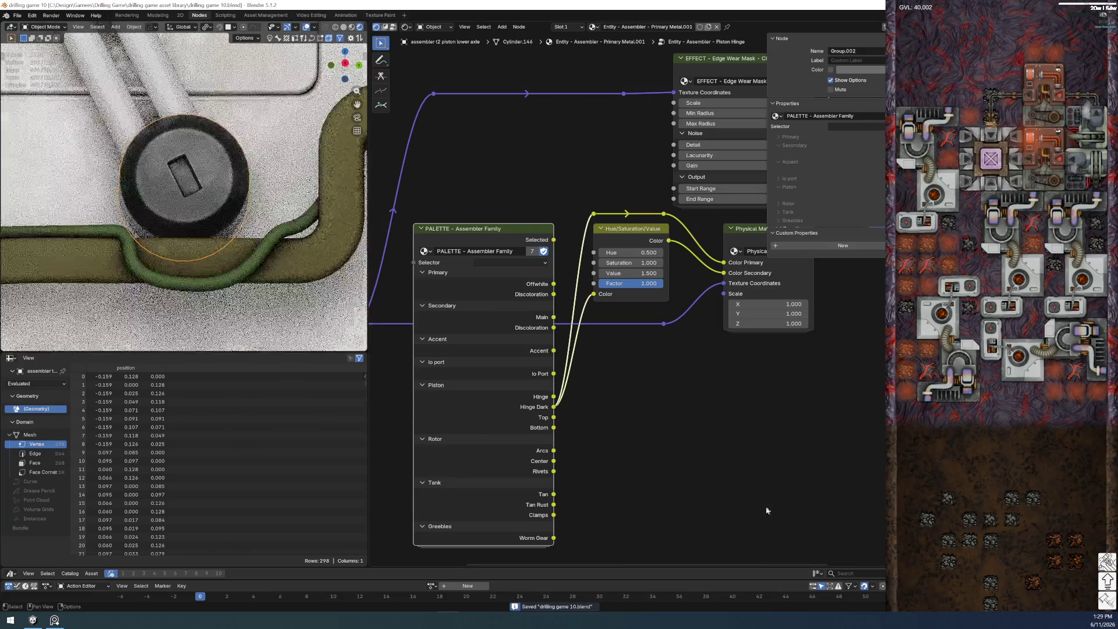
{"action": "key", "text": "ctrl+h"}
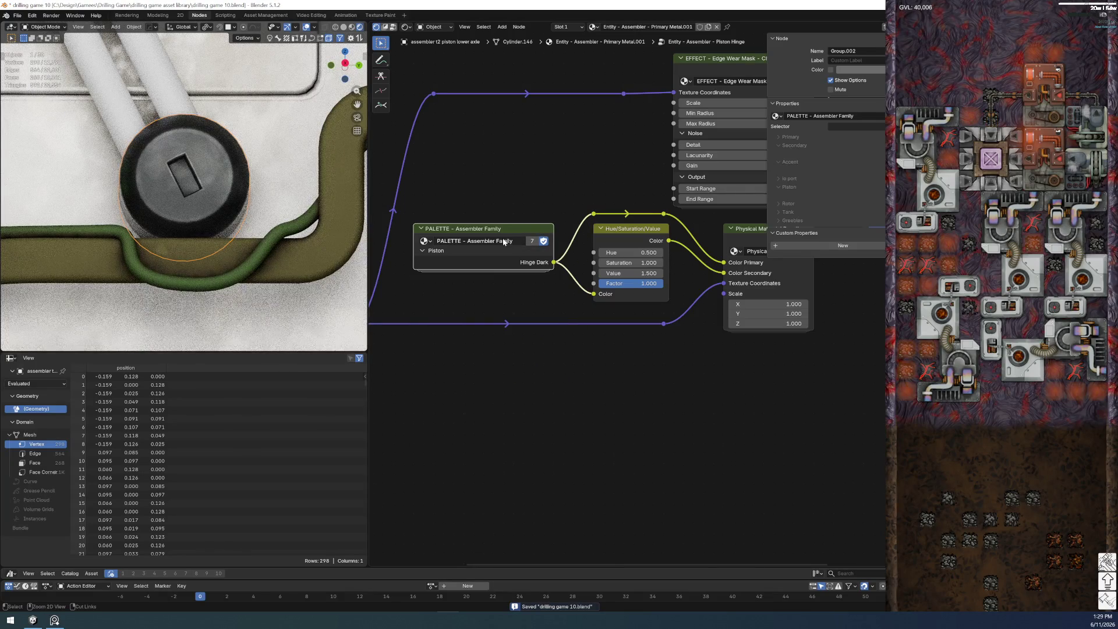
{"action": "middle_click_drag", "start_coordinate": [212, 176], "coordinate": [211, 209]}
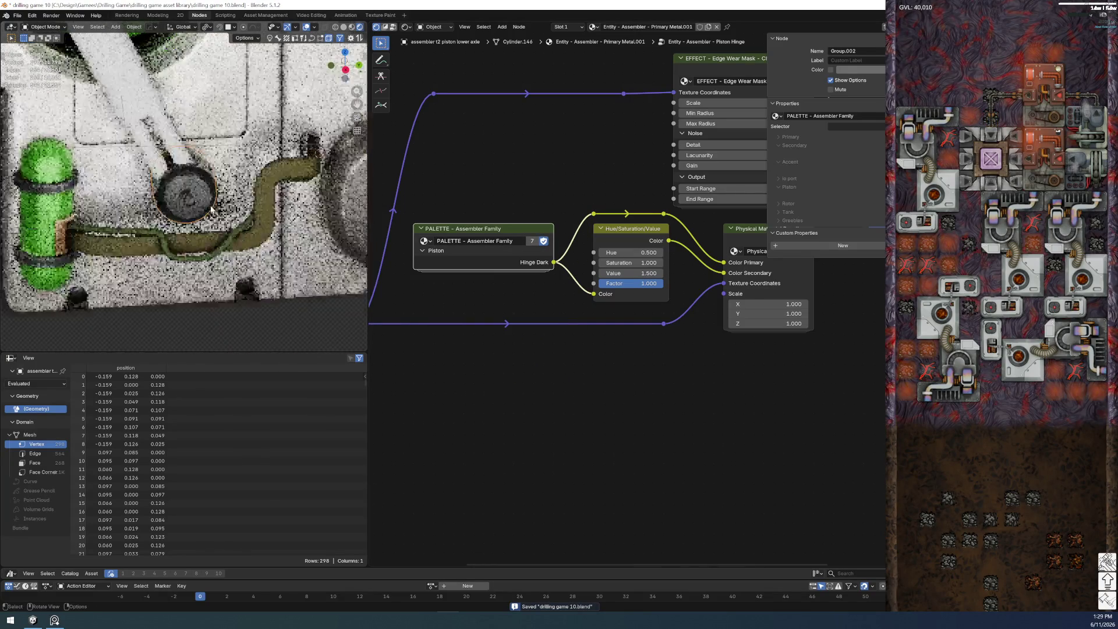
{"action": "left_click", "coordinate": [227, 193]}
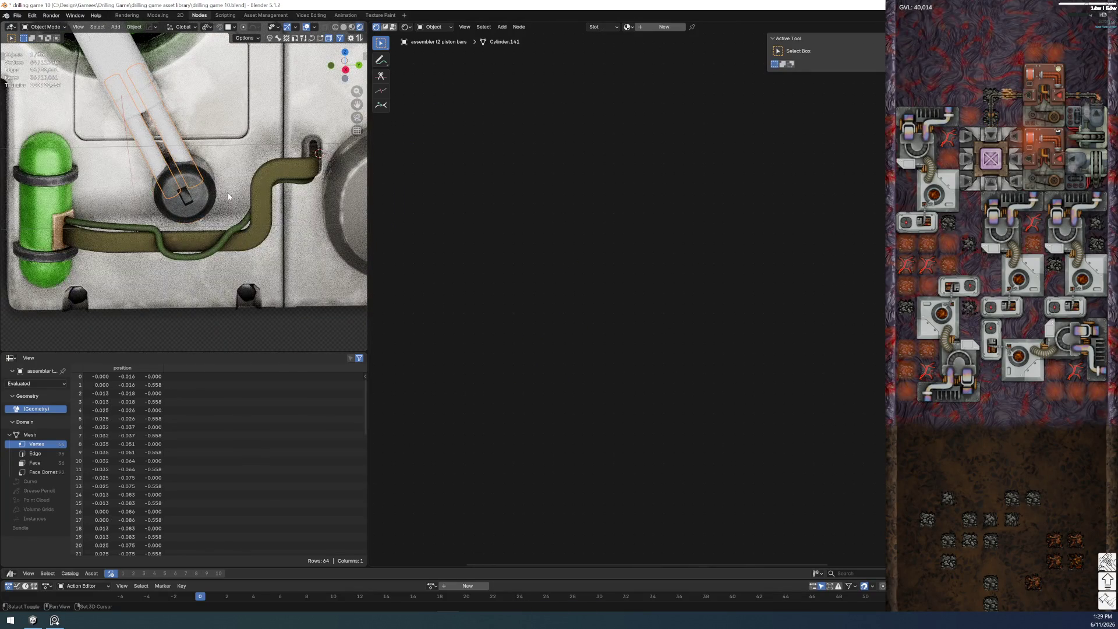
- Add the piston lower axle to the piston bars selection and bring up the Ctrl+L link menu
{"action": "scroll", "coordinate": [288, 249], "scroll_direction": "up", "scroll_amount": 6}
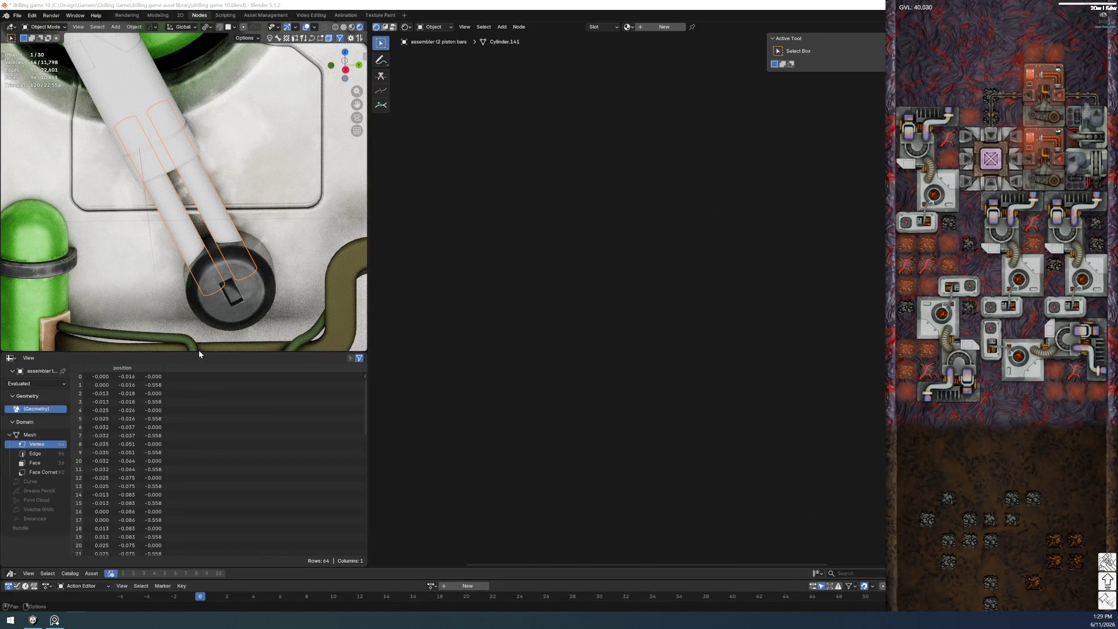
{"action": "mouse_move", "coordinate": [198, 236]}
{"action": "middle_mouse_down", "text": "shift"}
{"action": "mouse_move", "coordinate": [251, 265]}
{"action": "mouse_move", "coordinate": [200, 198]}
{"action": "middle_mouse_up", "text": "shift"}
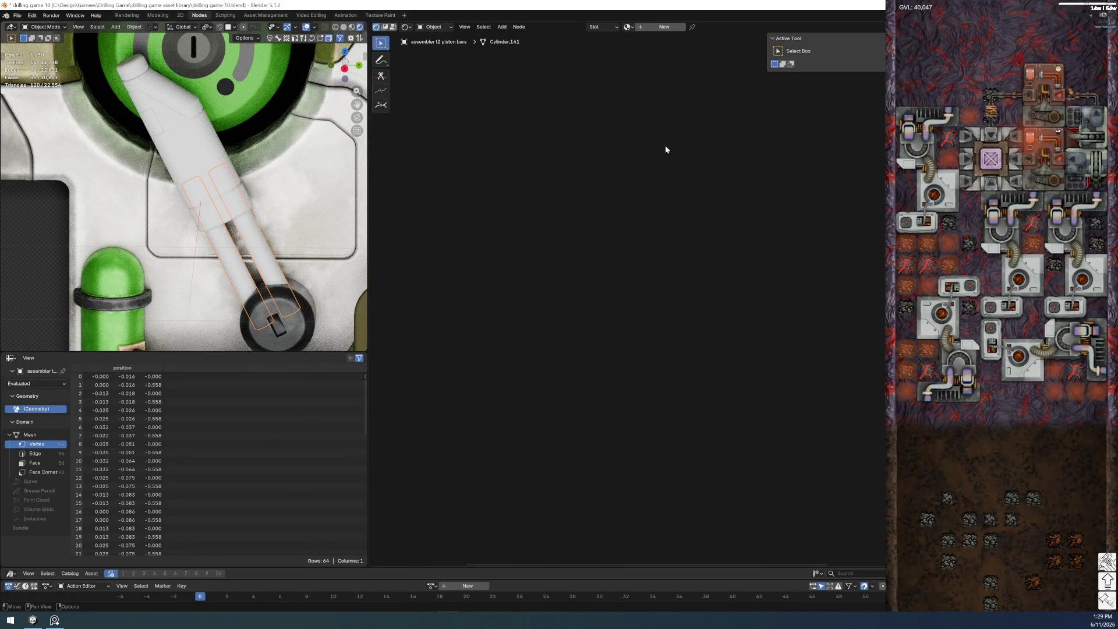
{"action": "left_click", "coordinate": [264, 334], "text": "shift"}
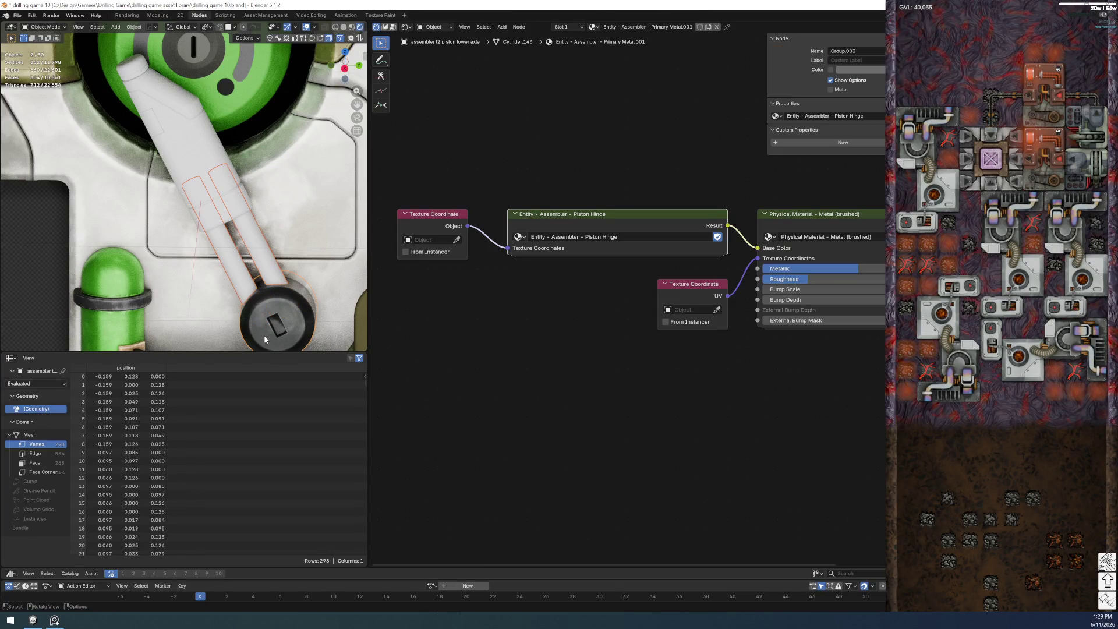
{"action": "key", "text": "ctrl+l"}
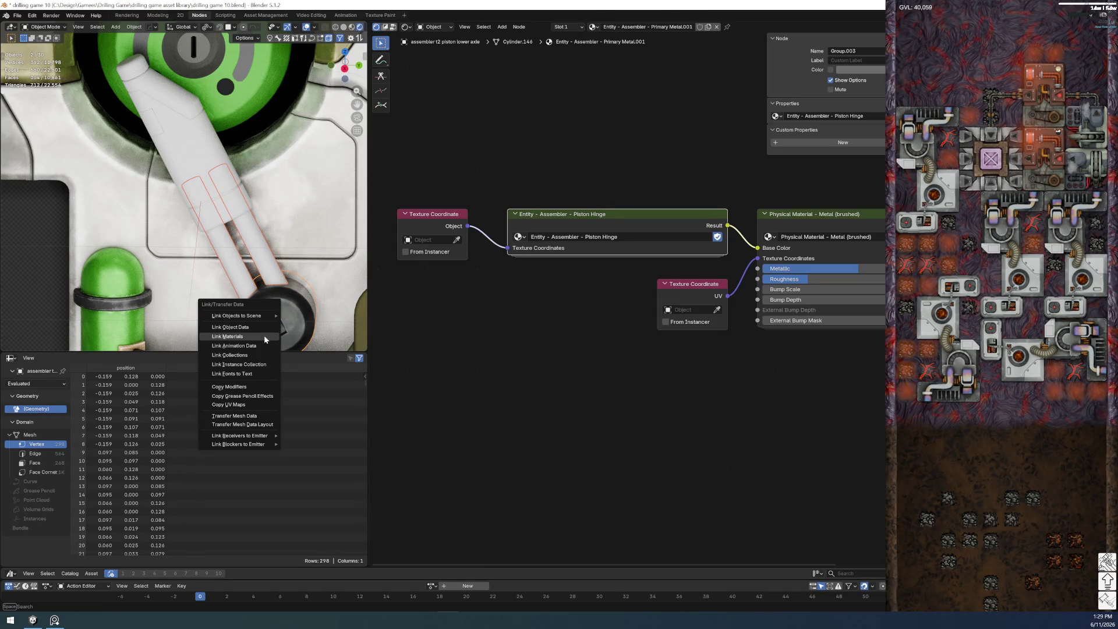
- Copy the axle's material onto the piston bars, then undo the linking
{"action": "left_click", "coordinate": [264, 336]}
{"action": "left_click", "coordinate": [244, 251]}
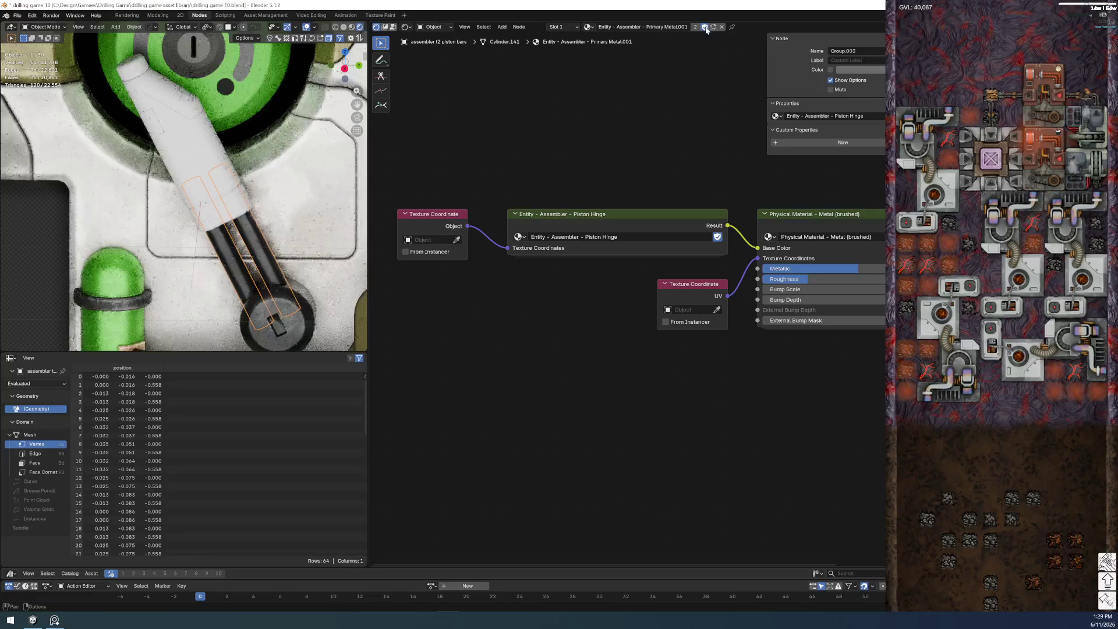
{"action": "left_click", "coordinate": [652, 27]}
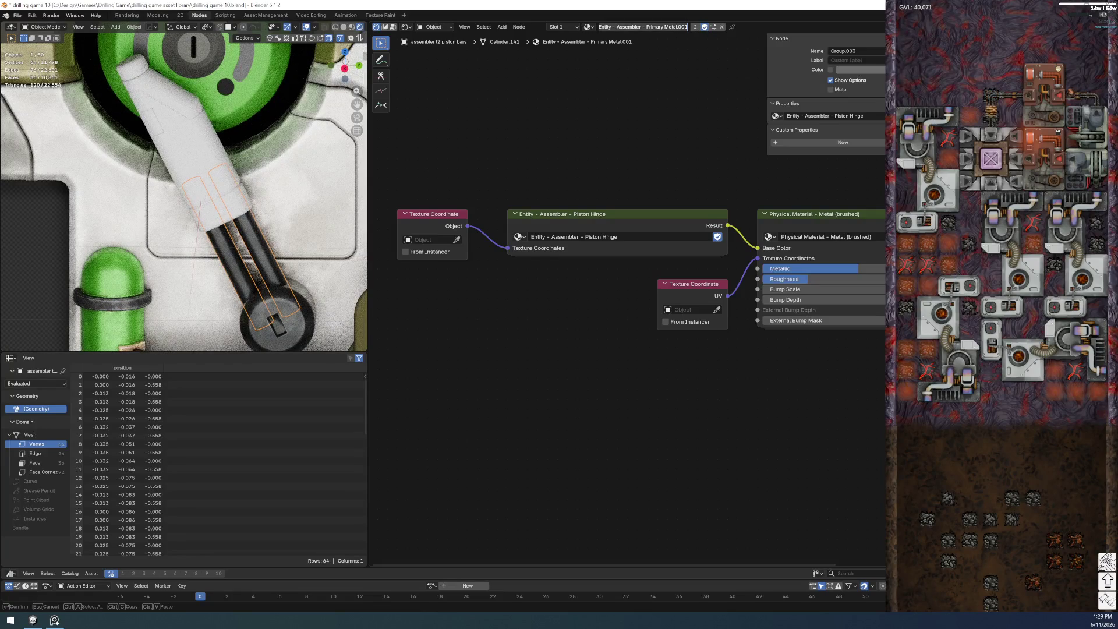
{"action": "key", "text": "Return"}
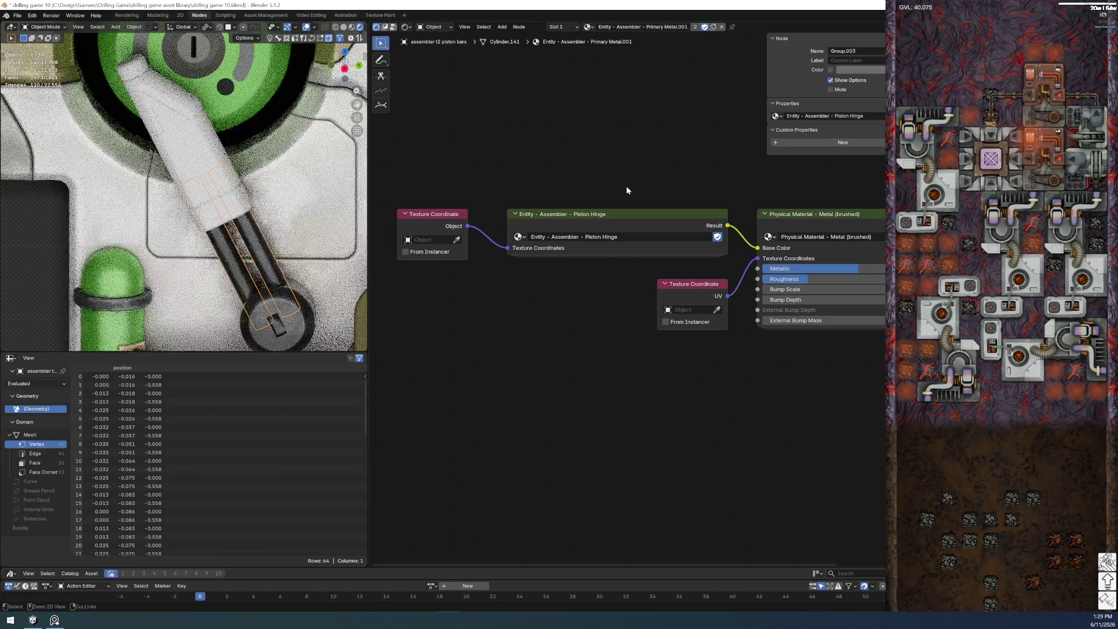
{"action": "key", "text": "ctrl+z"}
{"action": "key", "text": "ctrl+z"}
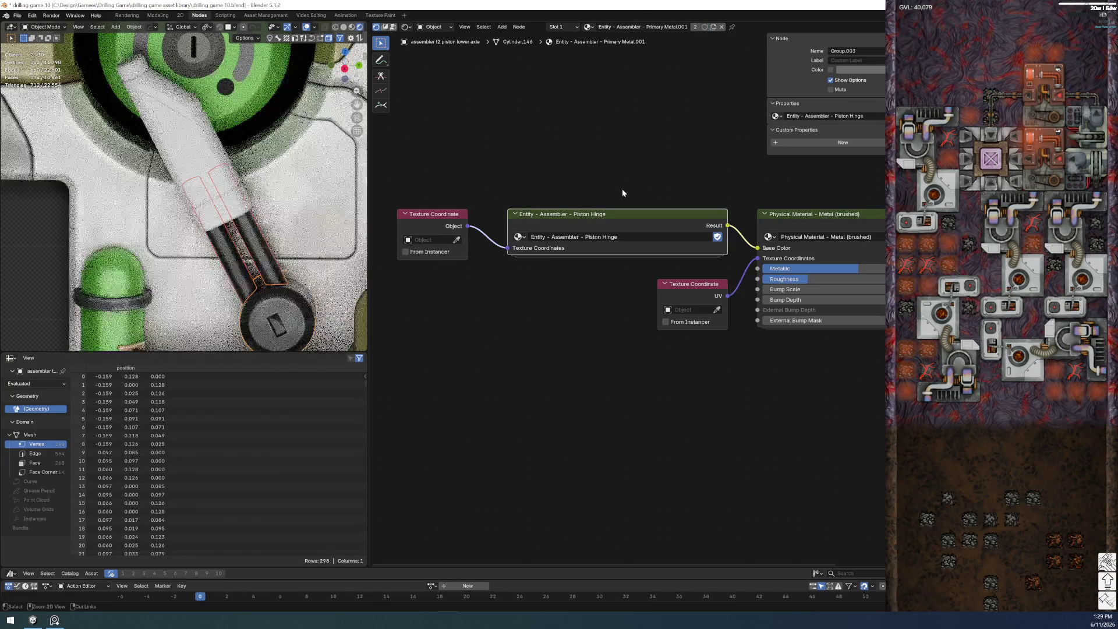
{"action": "key", "text": "ctrl+z"}
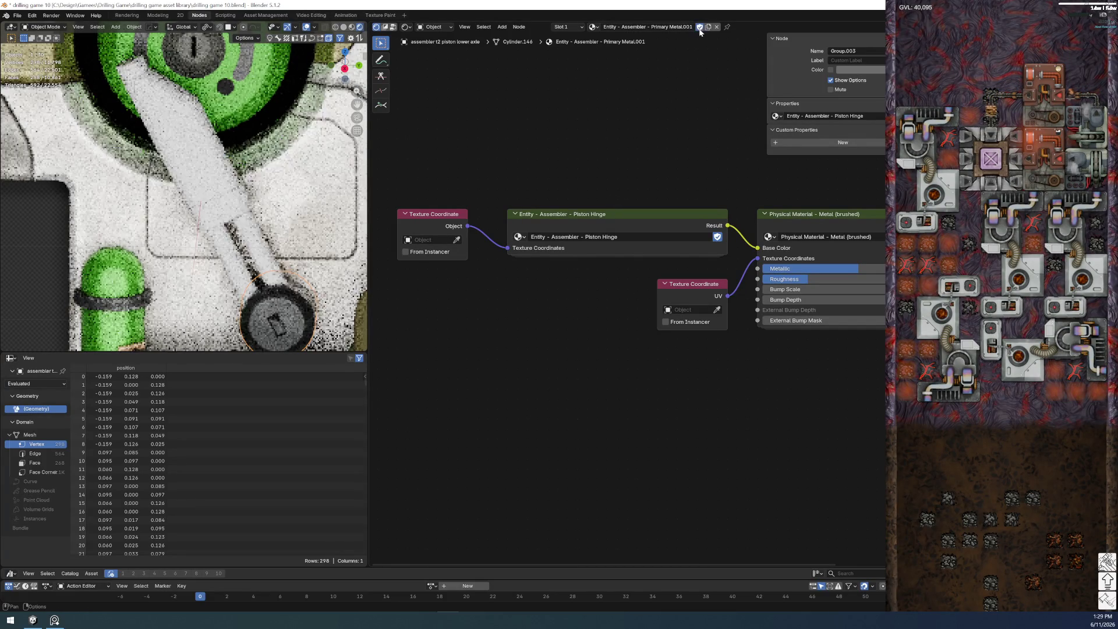
- Rename the axle's material to Entity - Assembler - Piston Hinge
{"action": "left_click", "coordinate": [676, 27]}
{"action": "left_click", "coordinate": [678, 26]}
{"action": "key", "text": "BackSpace"}
{"action": "key", "text": "BackSpace"}
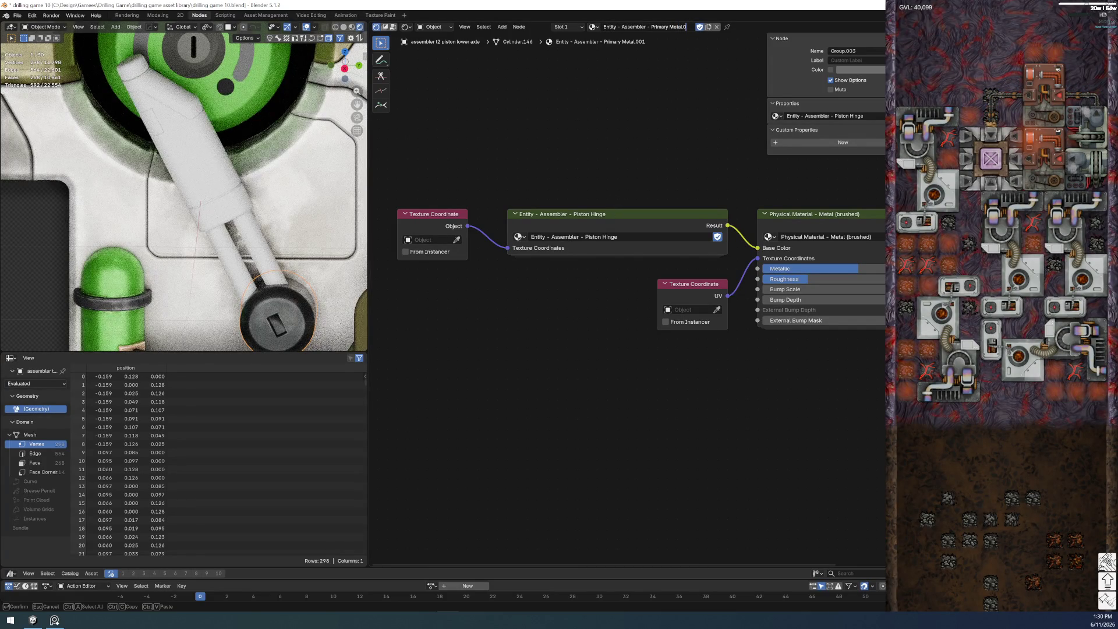
{"action": "key", "text": "BackSpace"}
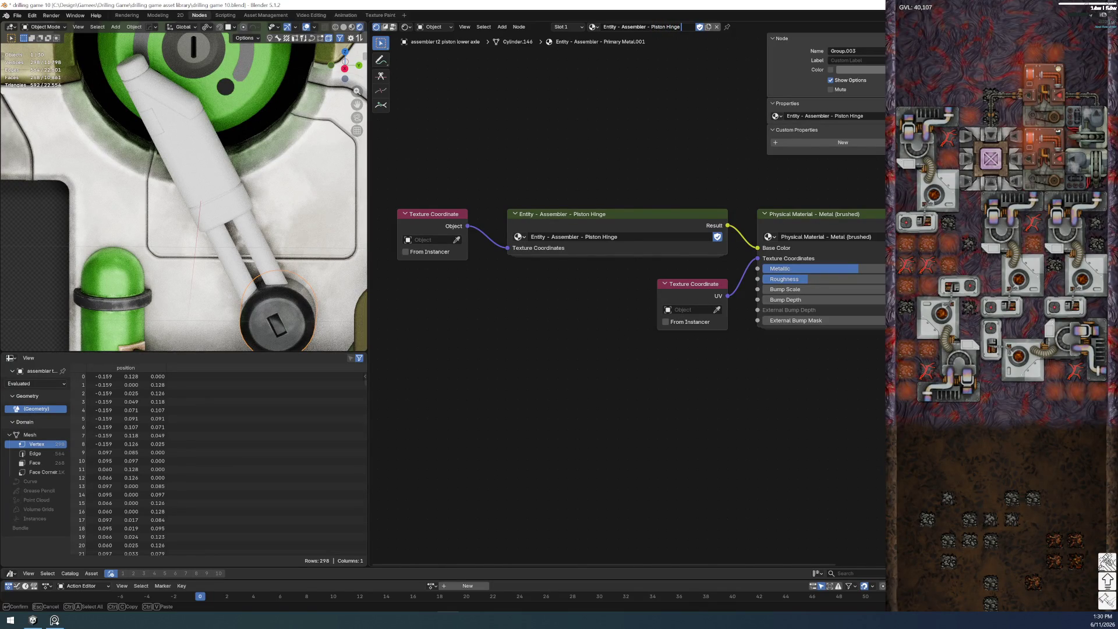
{"action": "key", "text": "Return"}
{"action": "right_click", "coordinate": [790, 21]}
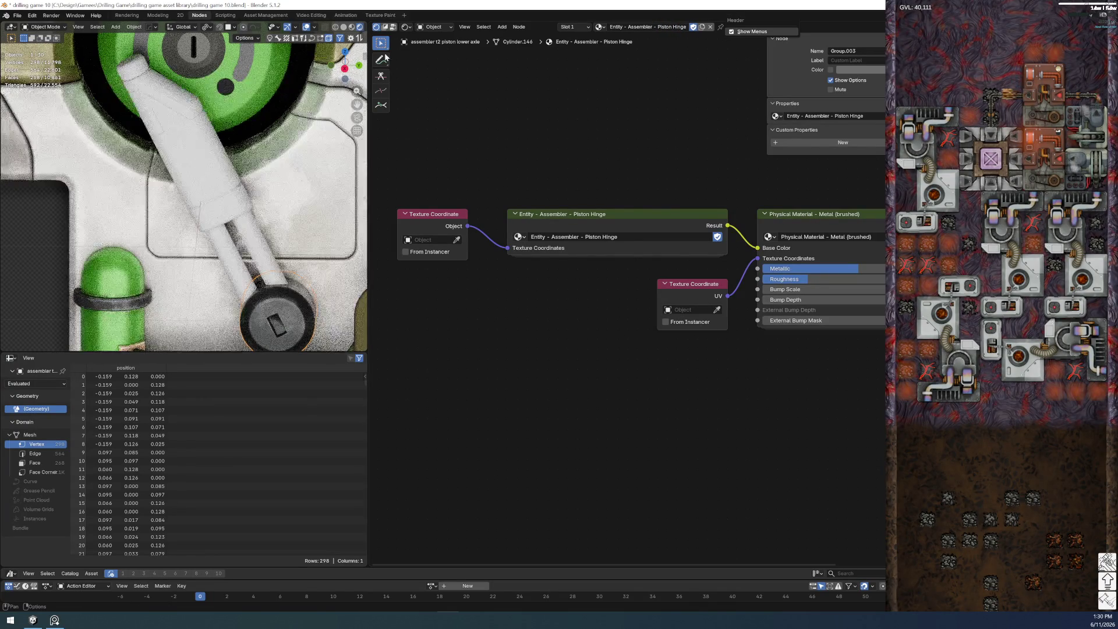
- Save the file and switch between the piston bars and lower axle
{"action": "left_click", "coordinate": [22, 16]}
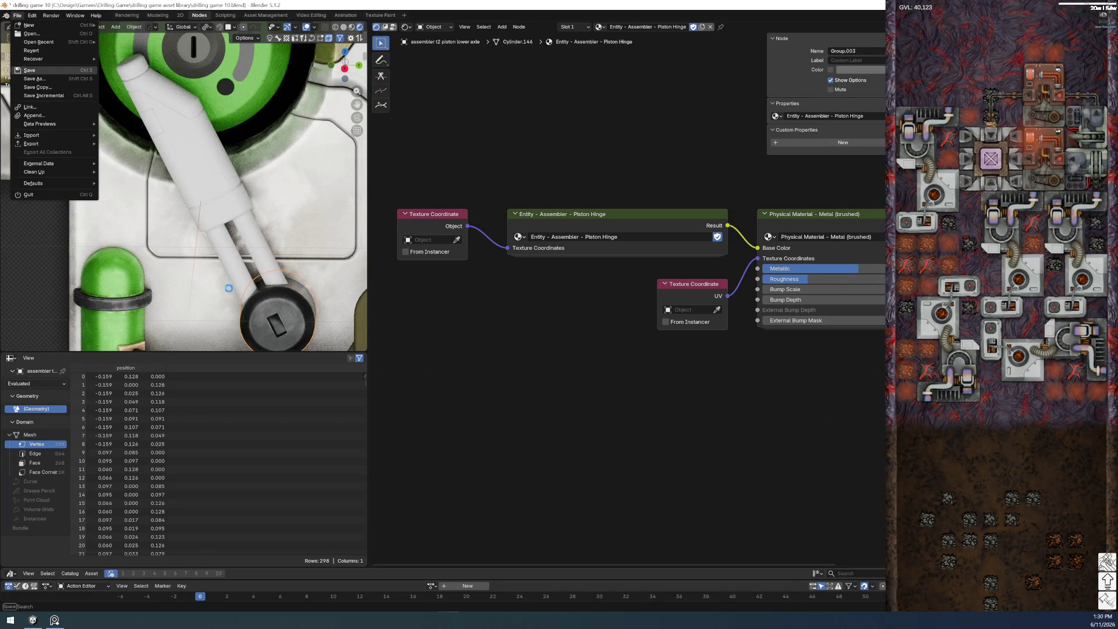
{"action": "left_click", "coordinate": [41, 69]}
{"action": "left_click", "coordinate": [233, 250]}
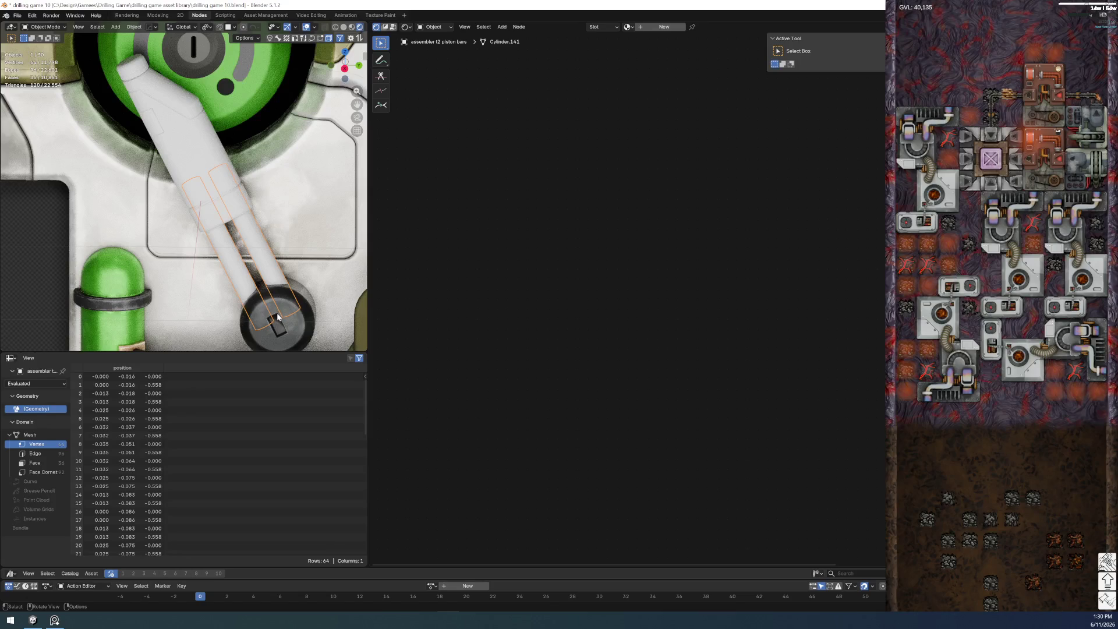
{"action": "left_click", "coordinate": [285, 329]}
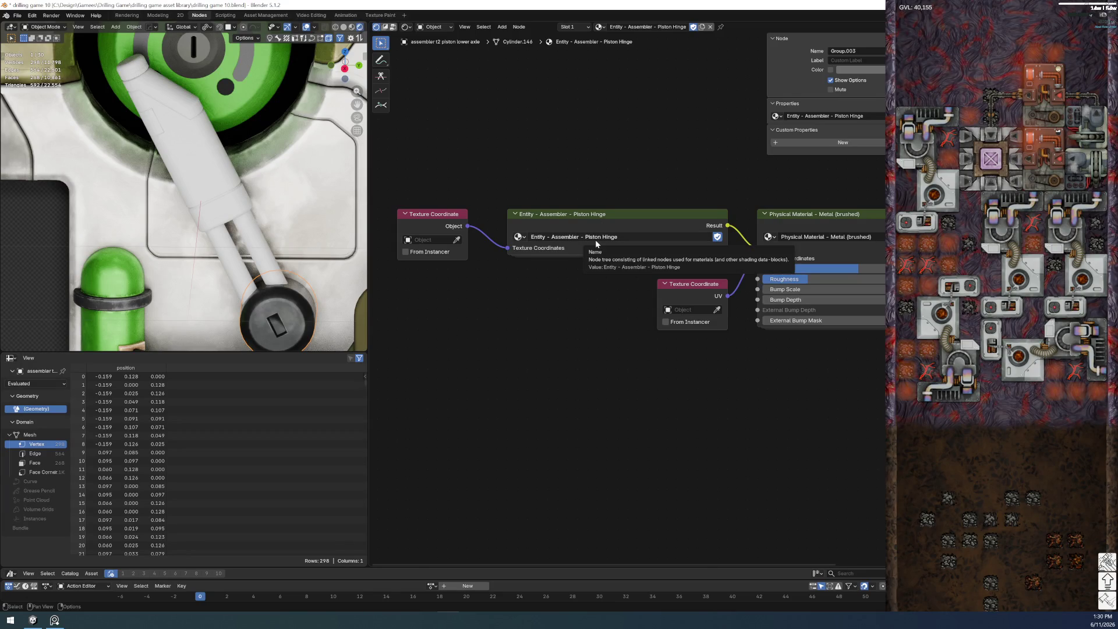
- Link the lower axle's Piston Hinge material onto the piston bars
{"action": "left_click", "coordinate": [257, 242], "text": "shift"}
{"action": "left_click", "coordinate": [294, 303], "text": "shift"}
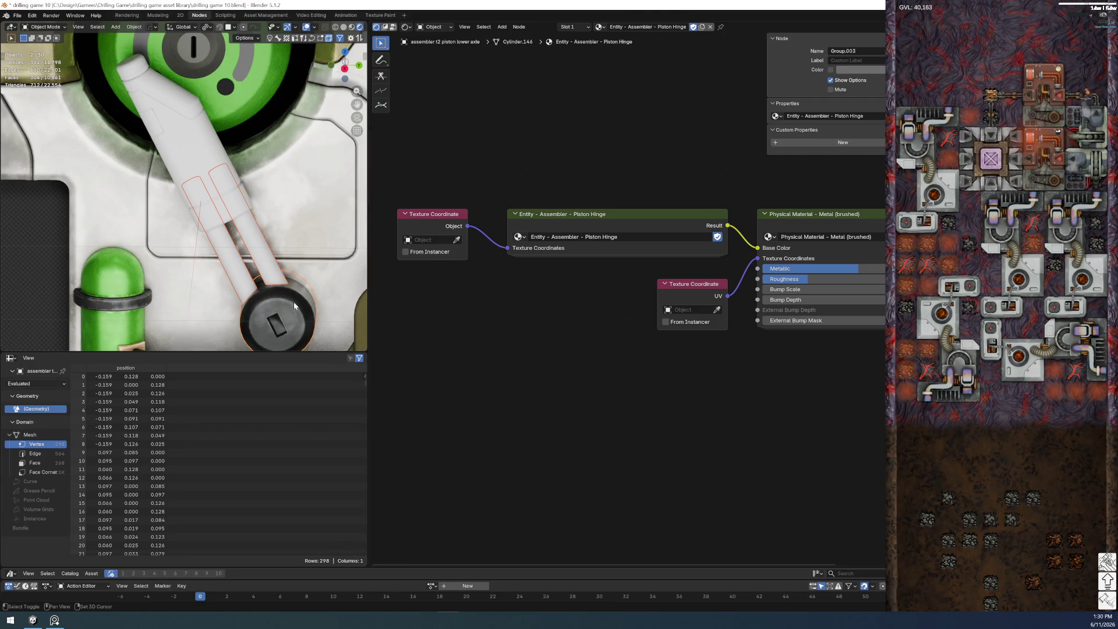
{"action": "key", "text": "ctrl+l"}
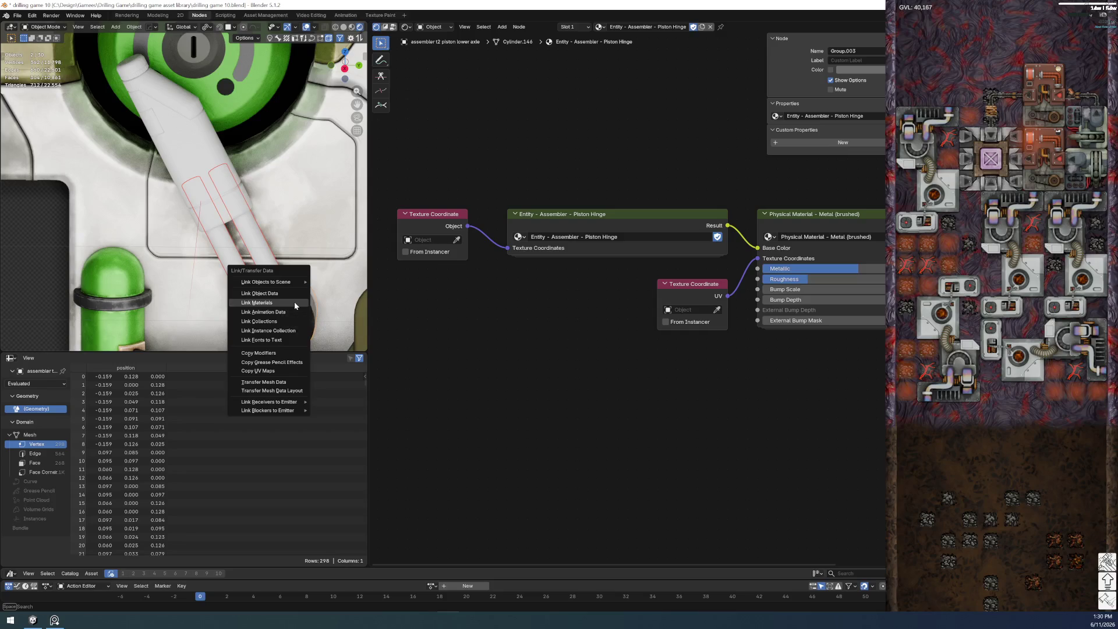
{"action": "left_click", "coordinate": [294, 302]}
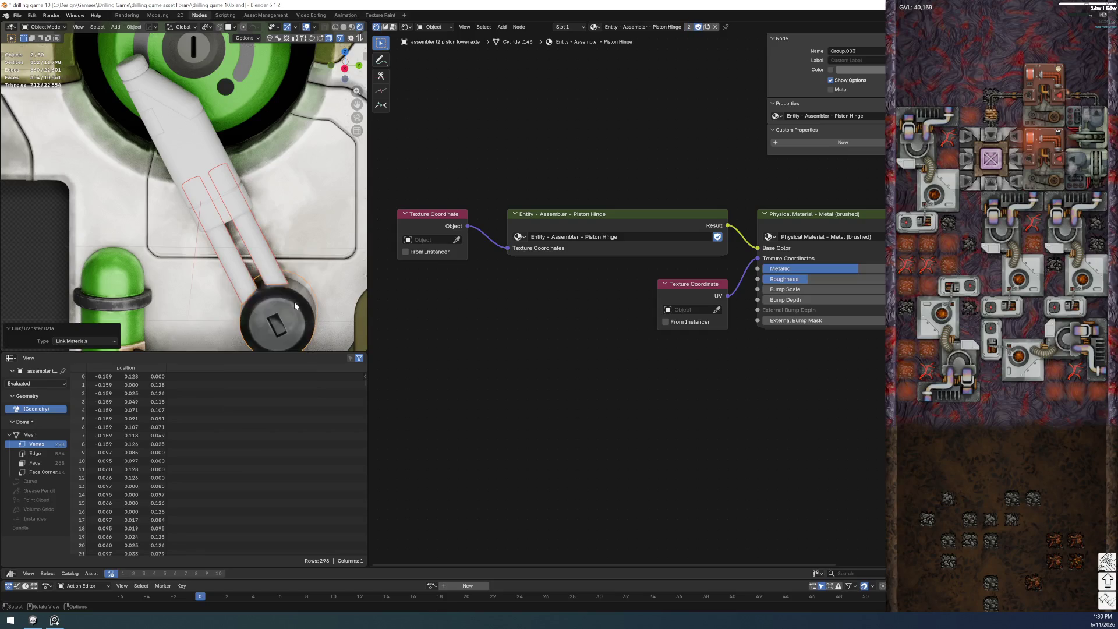
- Make the piston bars' material a single-user copy, ready to rename
{"action": "left_click", "coordinate": [267, 259]}
{"action": "left_click", "coordinate": [284, 256]}
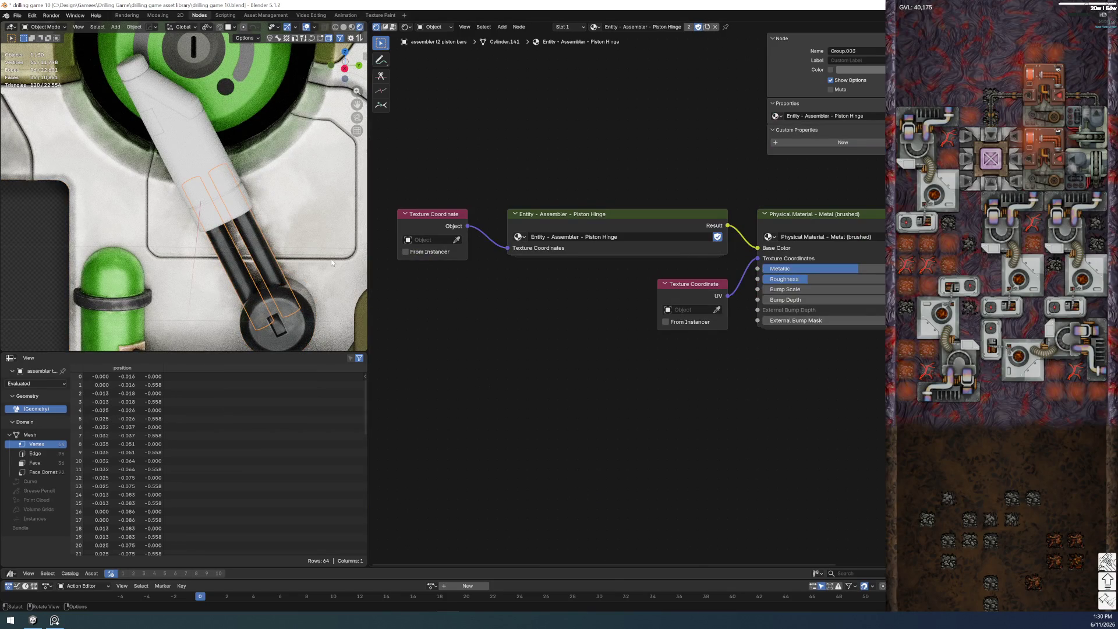
{"action": "left_click", "coordinate": [689, 26]}
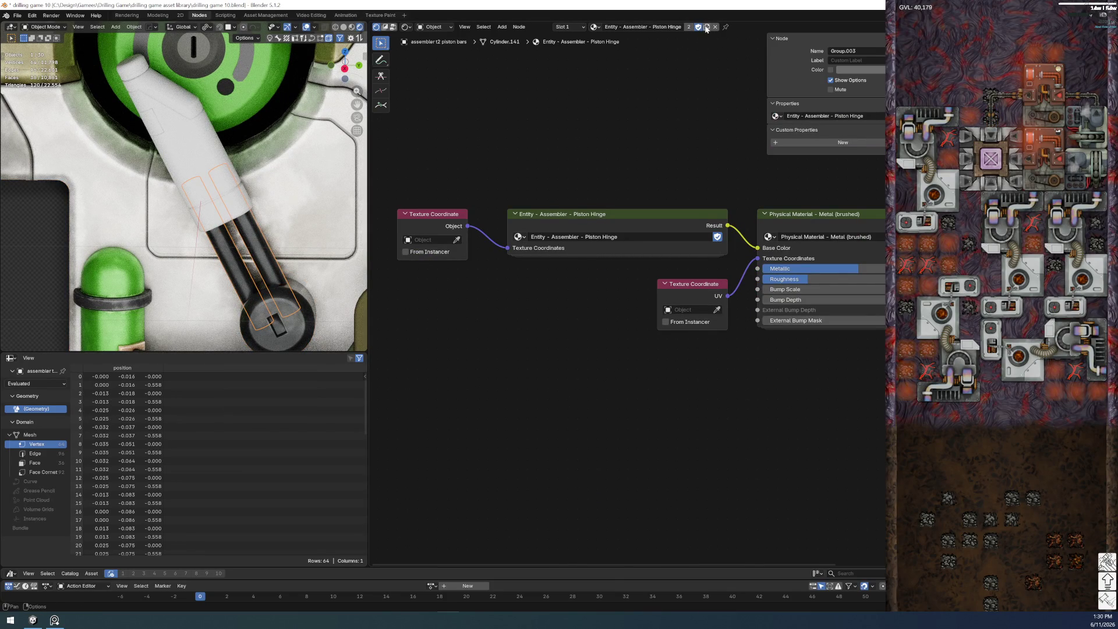
{"action": "double_click", "coordinate": [676, 26]}
- Rename the bars' material to Entity - Assembler - Piston Bottom and give it a fake user
{"action": "key", "text": "BackSpace"}
{"action": "key", "text": "BackSpace"}
{"action": "key", "text": "BackSpace"}
{"action": "type", "text": "ottom"}
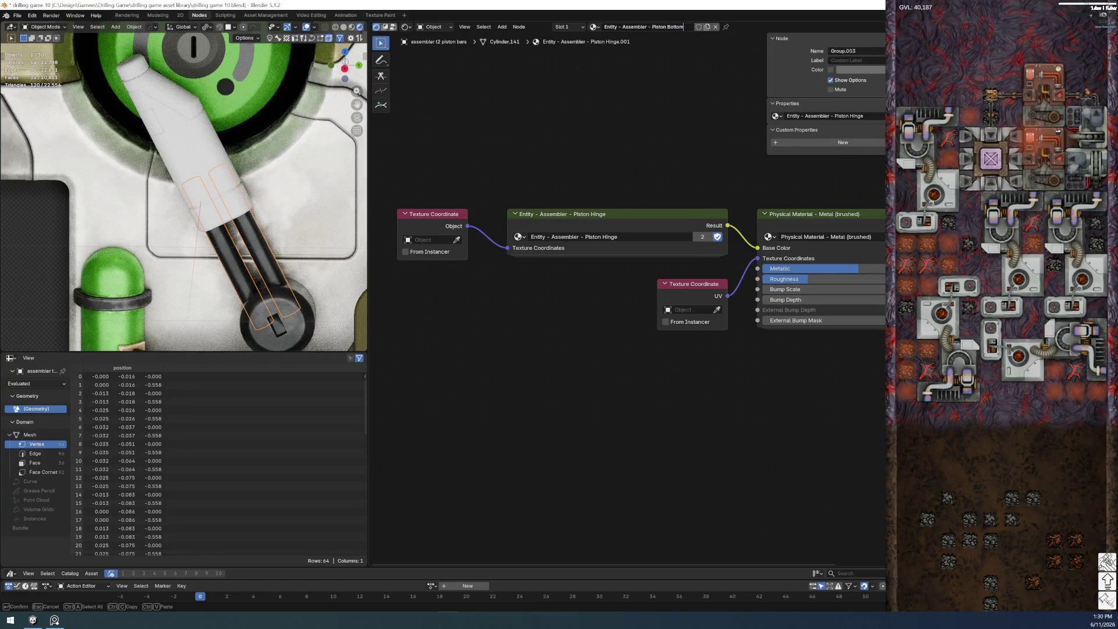
{"action": "key", "text": "Return"}
{"action": "left_click", "coordinate": [695, 27]}
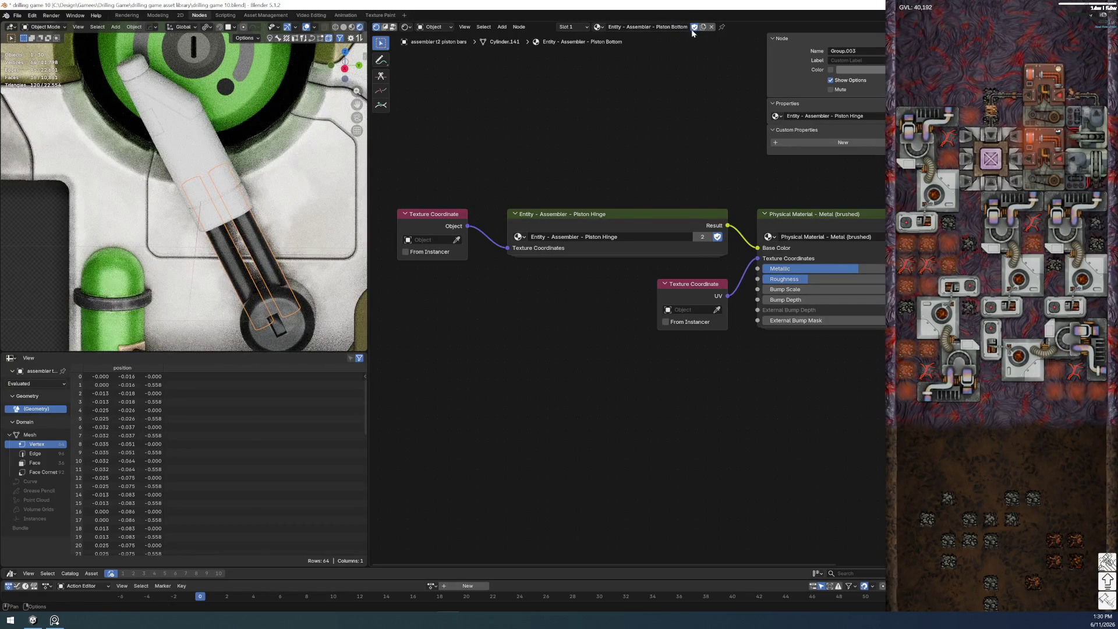
- Make the node group a single-user copy named Piston Bottom with fake user, and open it
{"action": "left_click", "coordinate": [702, 236]}
{"action": "double_click", "coordinate": [595, 236]}
{"action": "key", "text": "ctrl+BackSpace"}
{"action": "key", "text": "ctrl+BackSpace"}
{"action": "type", "text": "BN"}
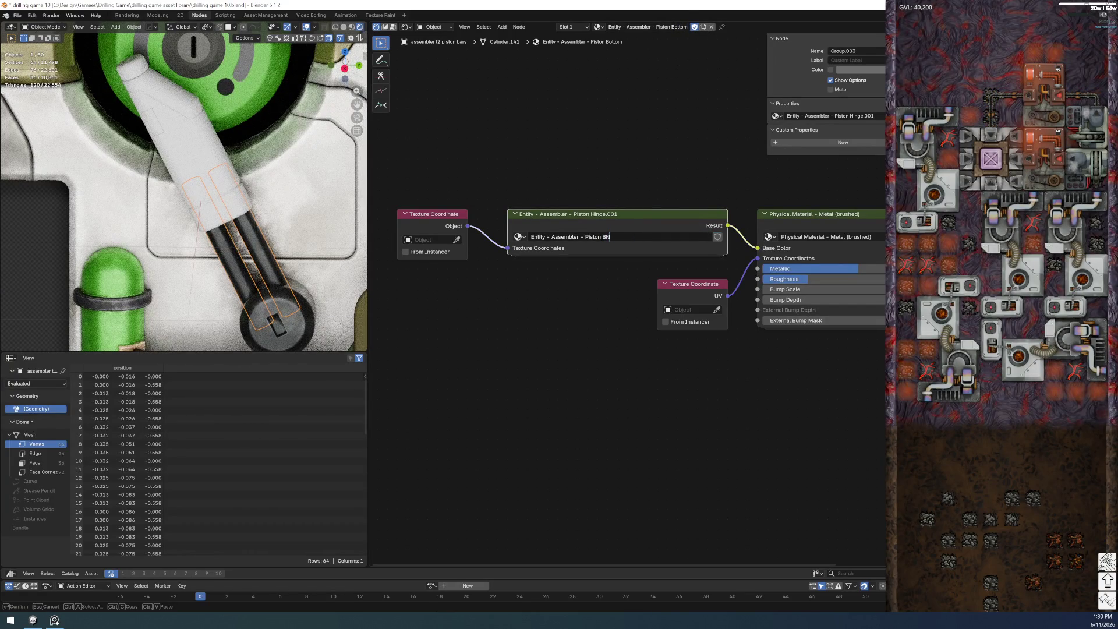
{"action": "key", "text": "Return"}
{"action": "left_click", "coordinate": [718, 236]}
{"action": "left_click", "coordinate": [621, 214]}
{"action": "key", "text": "Tab"}
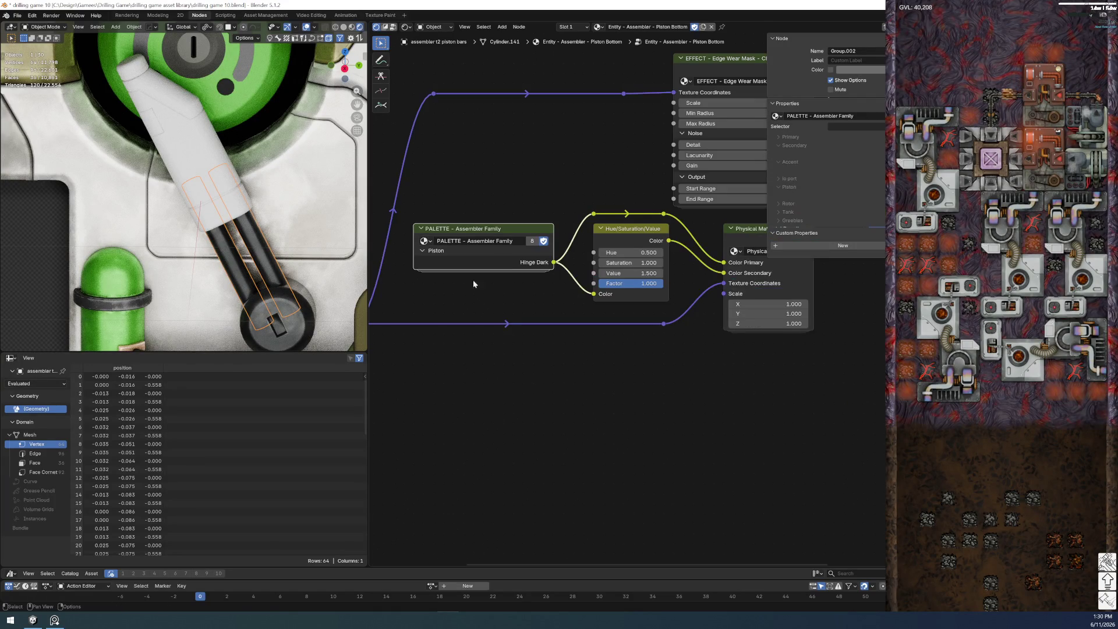
- Rewire the group's colour from the palette's Hinge Dark output to its Bottom output
{"action": "key", "text": "Tab"}
{"action": "key", "text": "ctrl+Tab"}
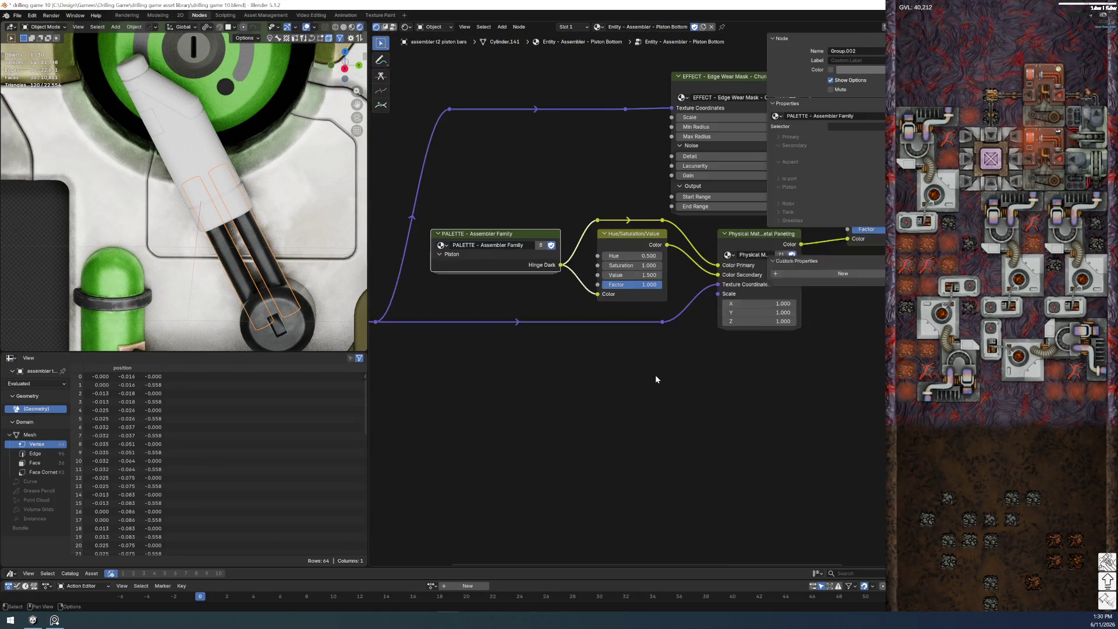
{"action": "key", "text": "ctrl+Tab"}
{"action": "key", "text": "Tab"}
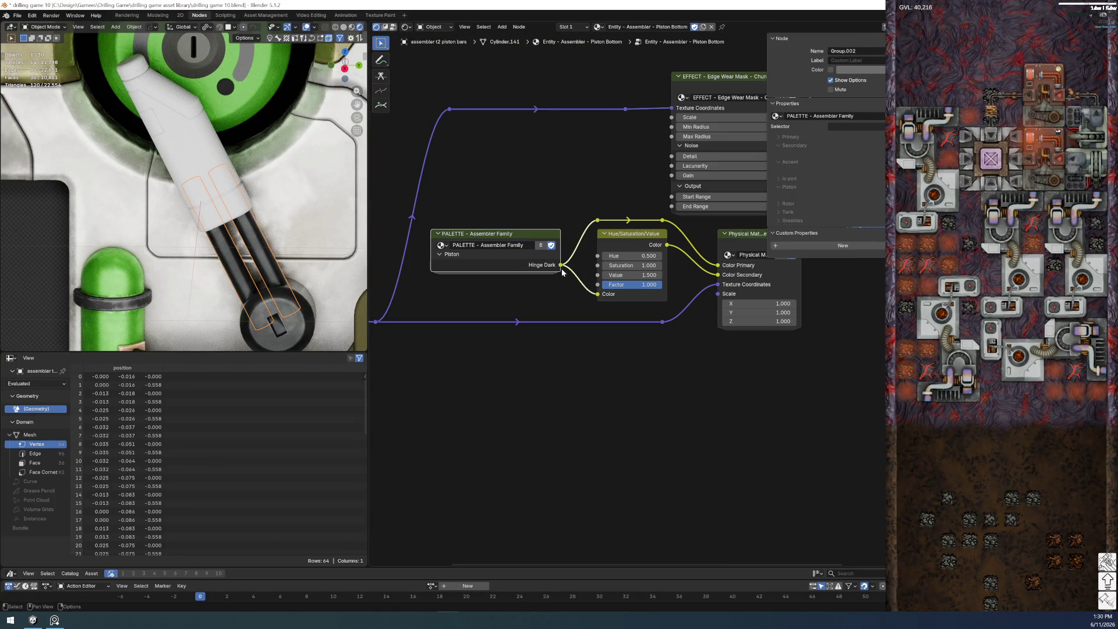
{"action": "key", "text": "ctrl+h"}
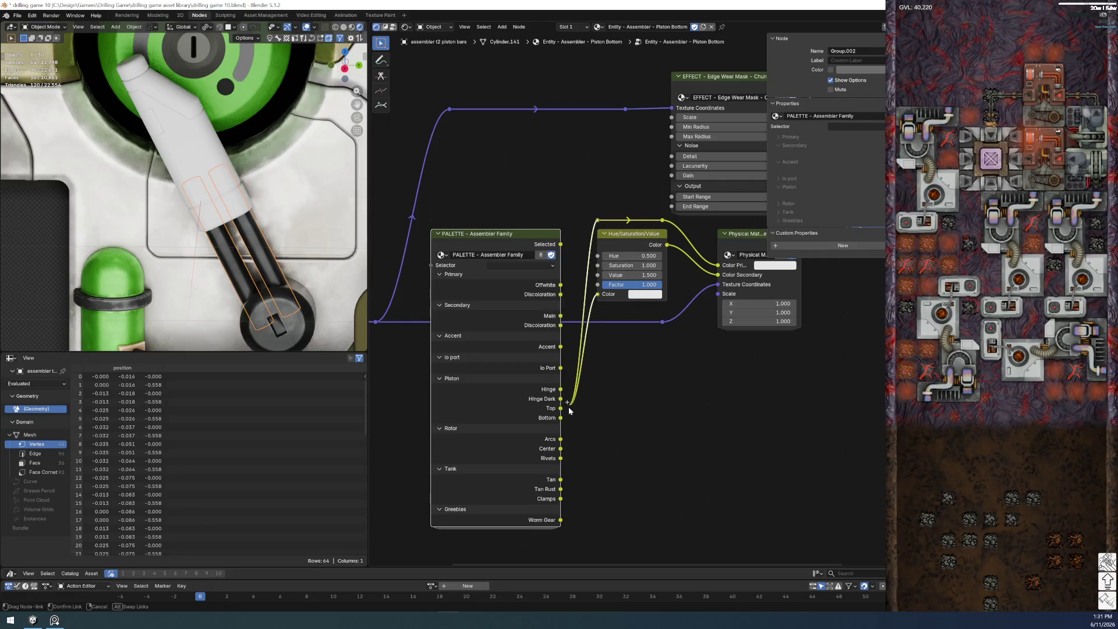
{"action": "left_click_drag", "start_coordinate": [566, 400], "coordinate": [569, 415]}
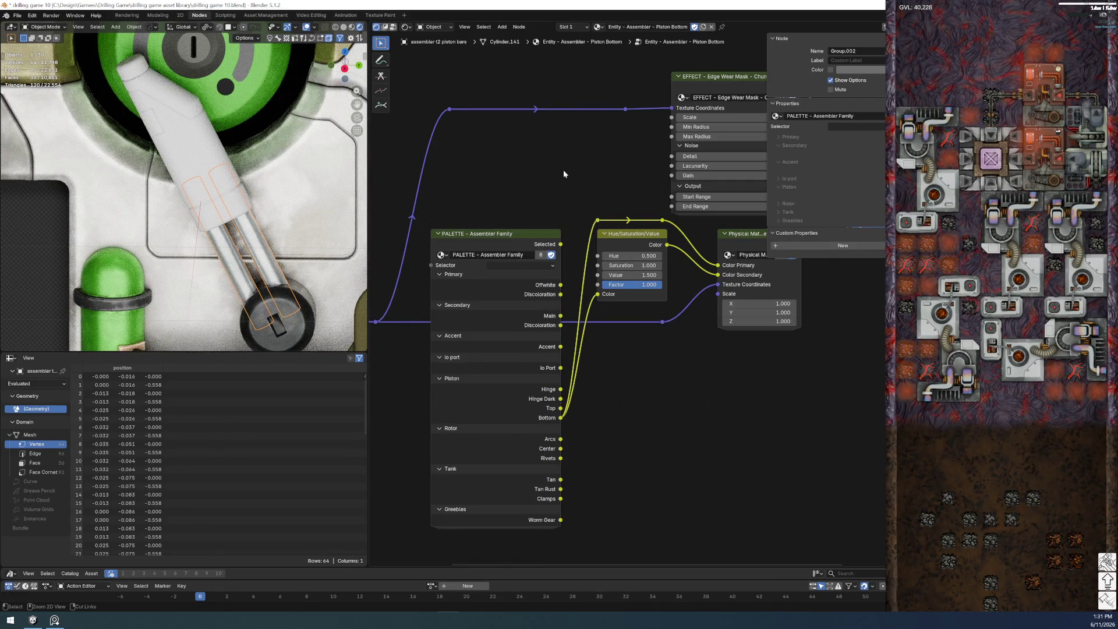
{"action": "left_click", "coordinate": [512, 233]}
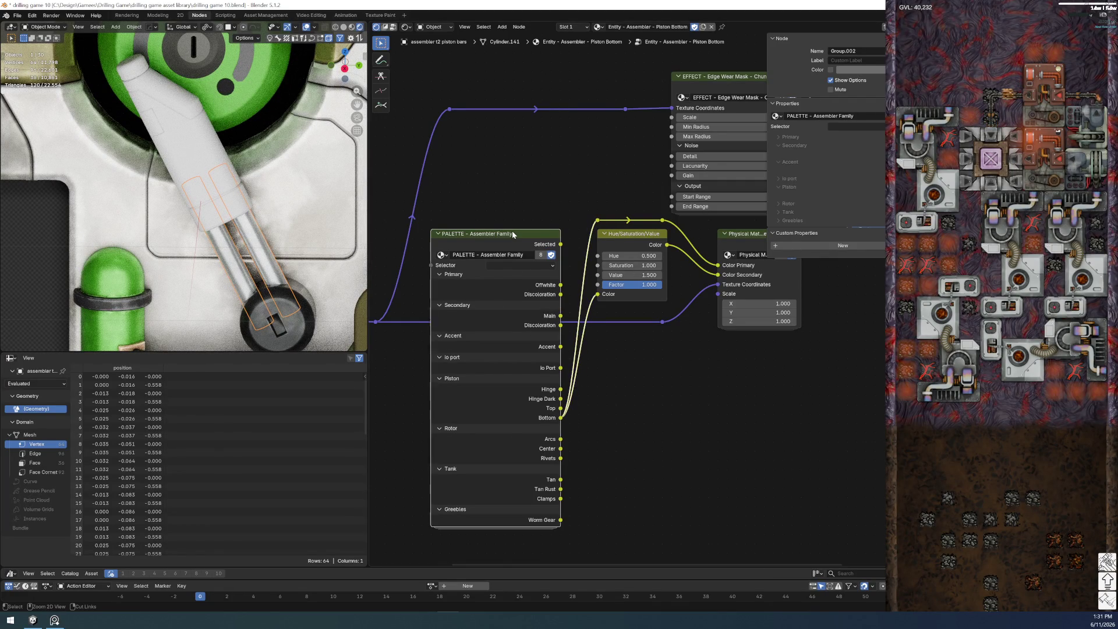
{"action": "key", "text": "ctrl+h"}
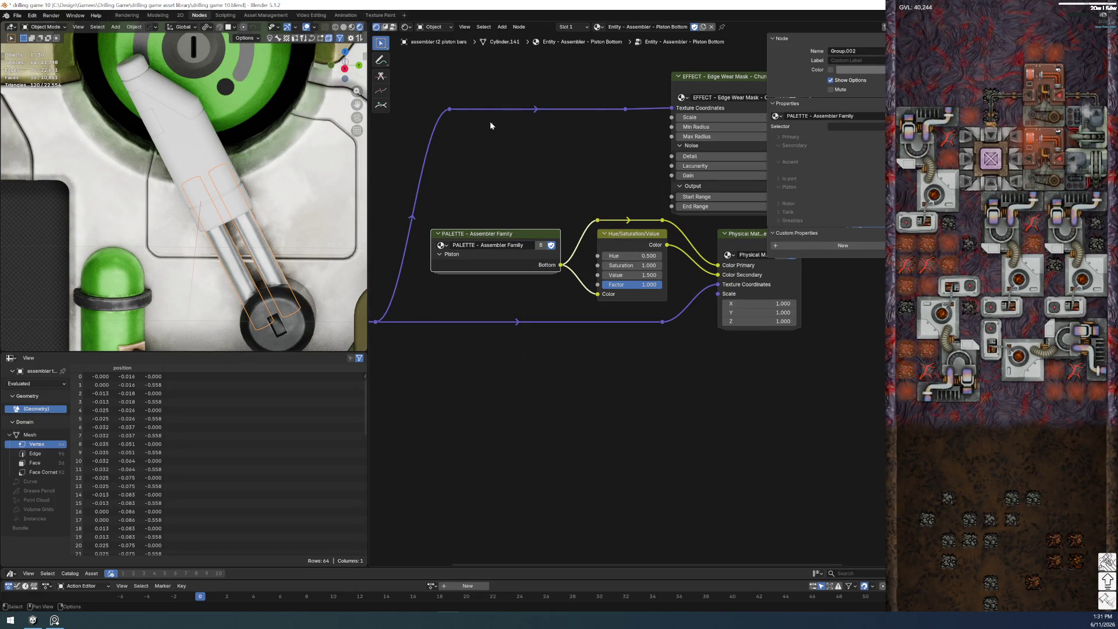
- Save drilling game 10.blend and browse the available materials
{"action": "left_click", "coordinate": [17, 15]}
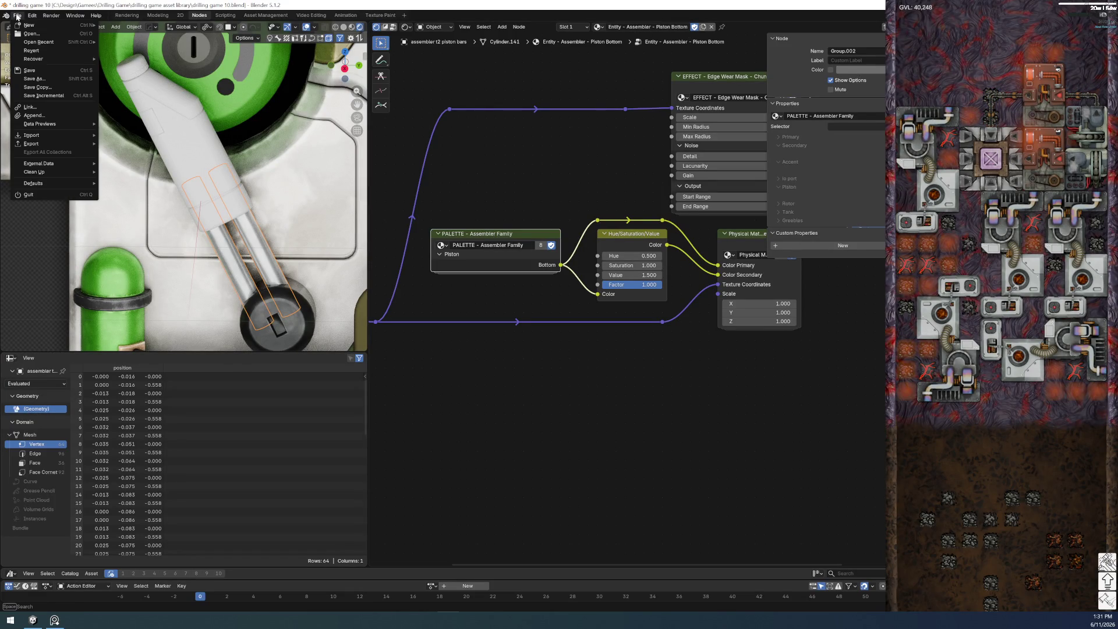
{"action": "left_click", "coordinate": [48, 70]}
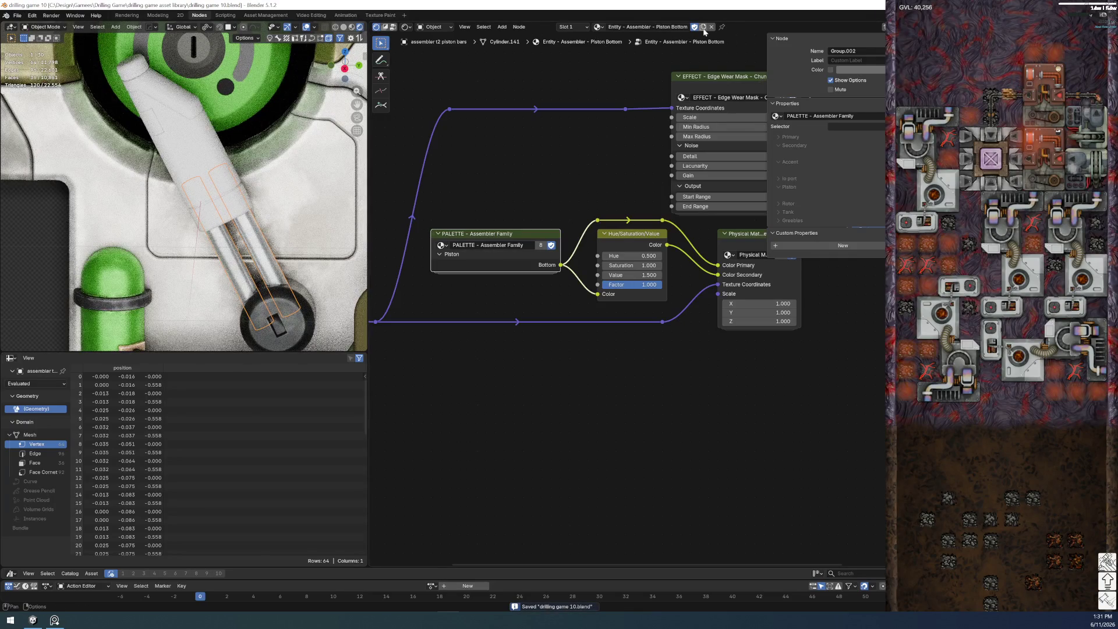
{"action": "left_click", "coordinate": [601, 28]}
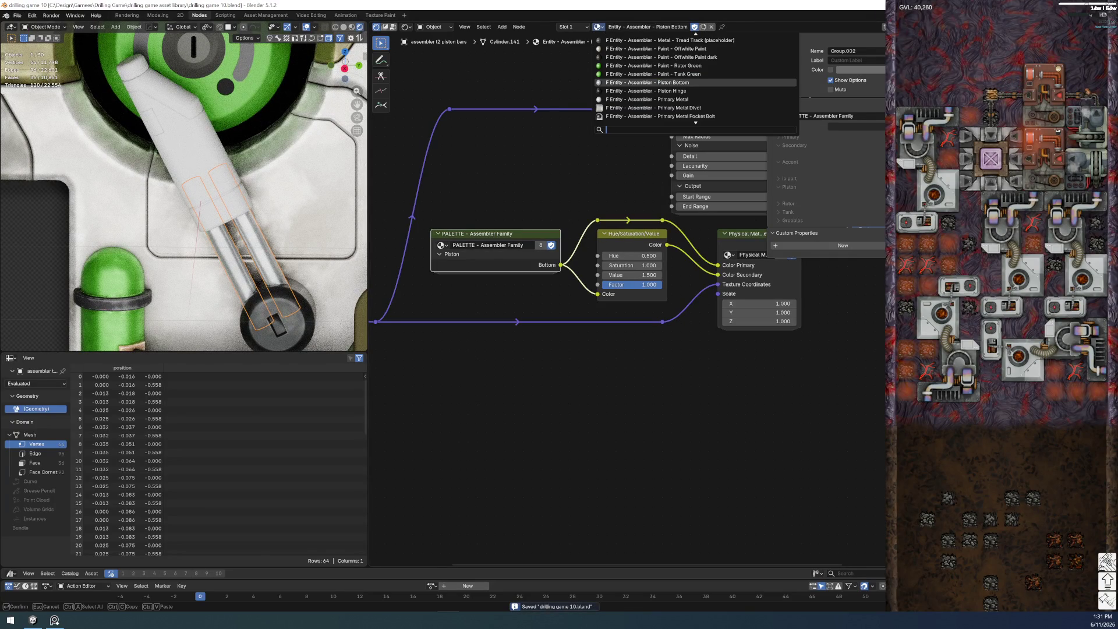
- Frame the material nodes, check the palette group, and undo the last node change
{"action": "key", "text": "Home"}
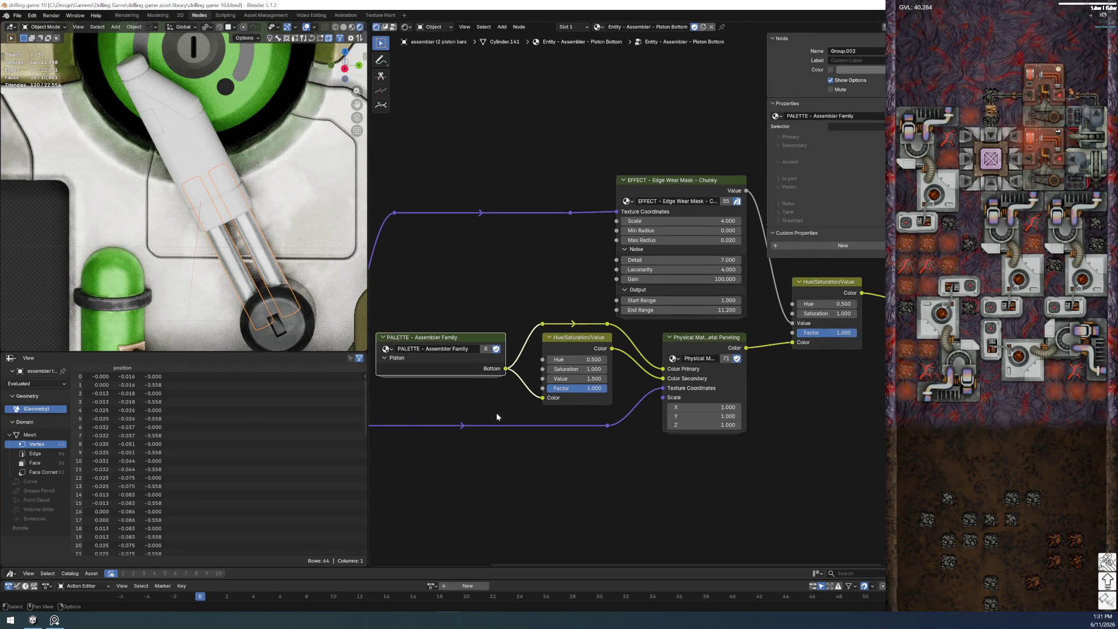
{"action": "key", "text": "Tab"}
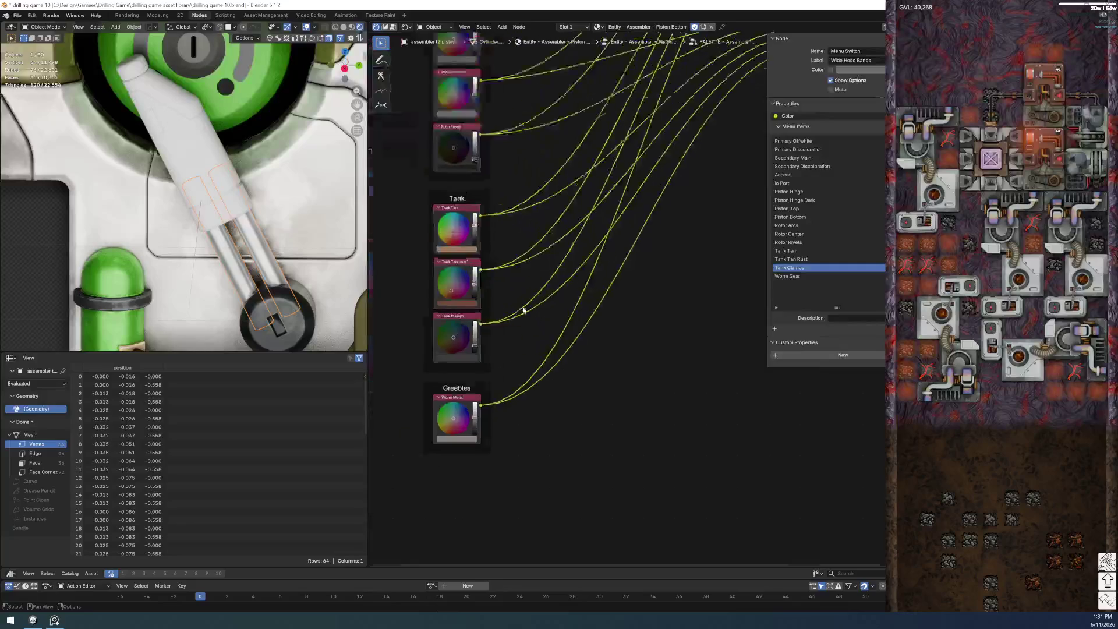
{"action": "key", "text": "Tab"}
{"action": "key", "text": "Tab"}
{"action": "mouse_move", "coordinate": [668, 382]}
{"action": "middle_mouse_down"}
{"action": "mouse_move", "coordinate": [482, 433]}
{"action": "mouse_move", "coordinate": [732, 449]}
{"action": "middle_mouse_up"}
{"action": "scroll", "coordinate": [528, 456], "scroll_direction": "up", "scroll_amount": 3}
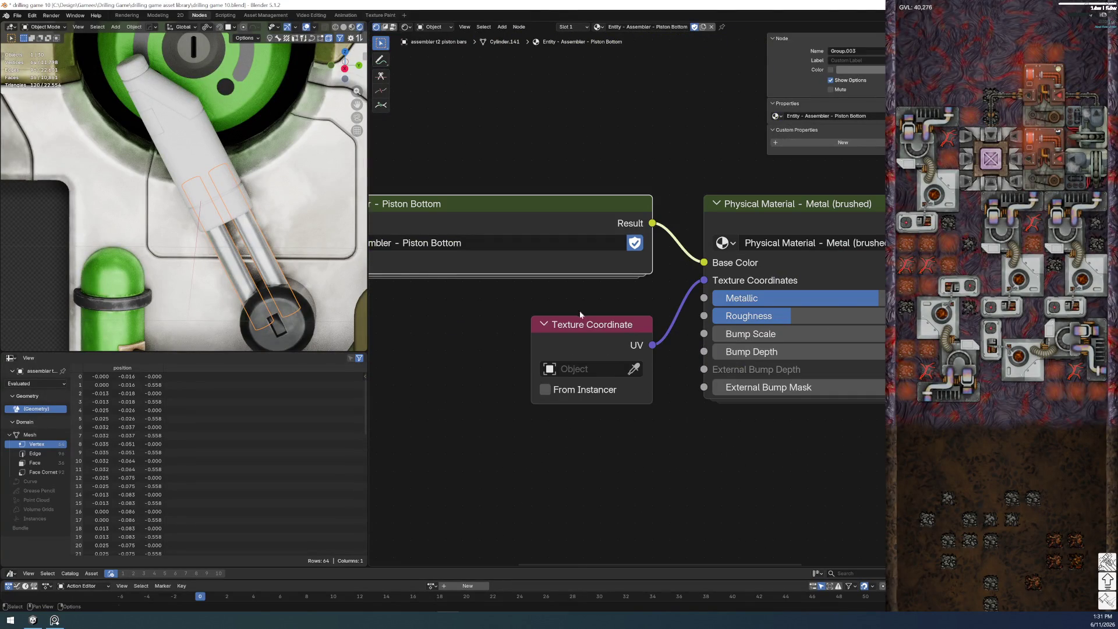
{"action": "scroll", "coordinate": [573, 307], "scroll_direction": "down", "scroll_amount": 2}
{"action": "key", "text": "ctrl+z"}
- Feed the Object texture coordinates into the brushed-metal material, routed through reroute points
{"action": "left_click_drag", "start_coordinate": [415, 251], "coordinate": [753, 289]}
{"action": "right_click_drag", "start_coordinate": [429, 272], "coordinate": [437, 324], "text": "shift"}
{"action": "left_click_drag", "start_coordinate": [619, 364], "coordinate": [723, 361]}
{"action": "left_click", "coordinate": [723, 361]}
{"action": "key", "text": "shift+a"}
- Insert a Mapping node into the Object coordinate link and try a 90° rotation
{"action": "type", "text": "mappin"}
{"action": "key", "text": "Return"}
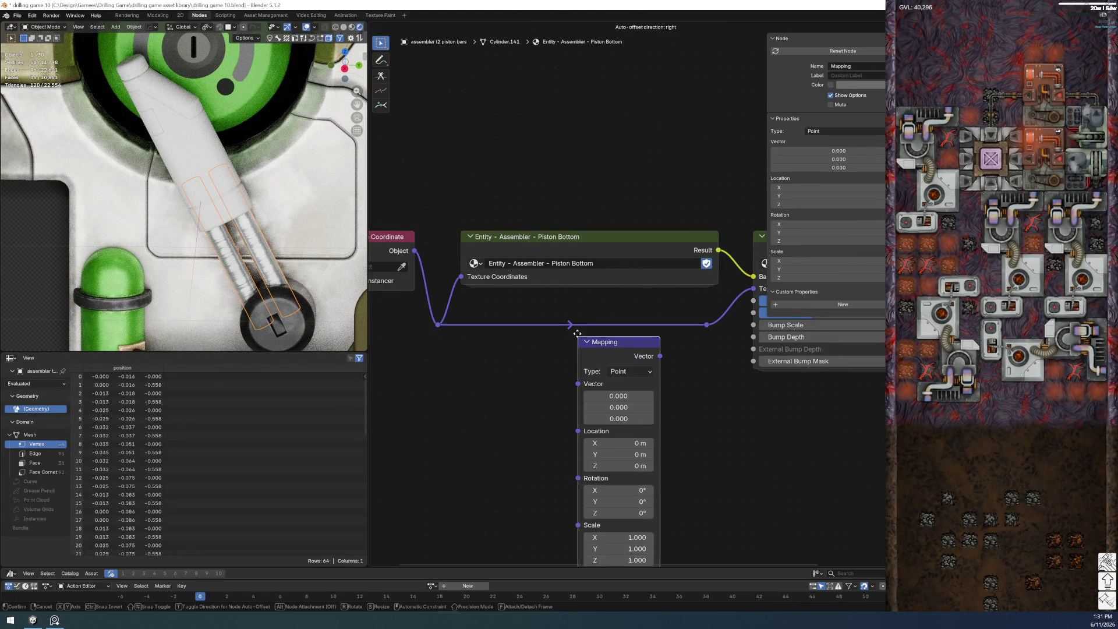
{"action": "left_click", "coordinate": [533, 411]}
{"action": "scroll", "coordinate": [509, 421], "scroll_direction": "up", "scroll_amount": 3}
{"action": "mouse_move", "coordinate": [572, 415]}
{"action": "left_mouse_down"}
{"action": "mouse_move", "coordinate": [600, 417]}
{"action": "mouse_move", "coordinate": [605, 402]}
{"action": "left_mouse_up"}
{"action": "key", "text": "ctrl+z"}
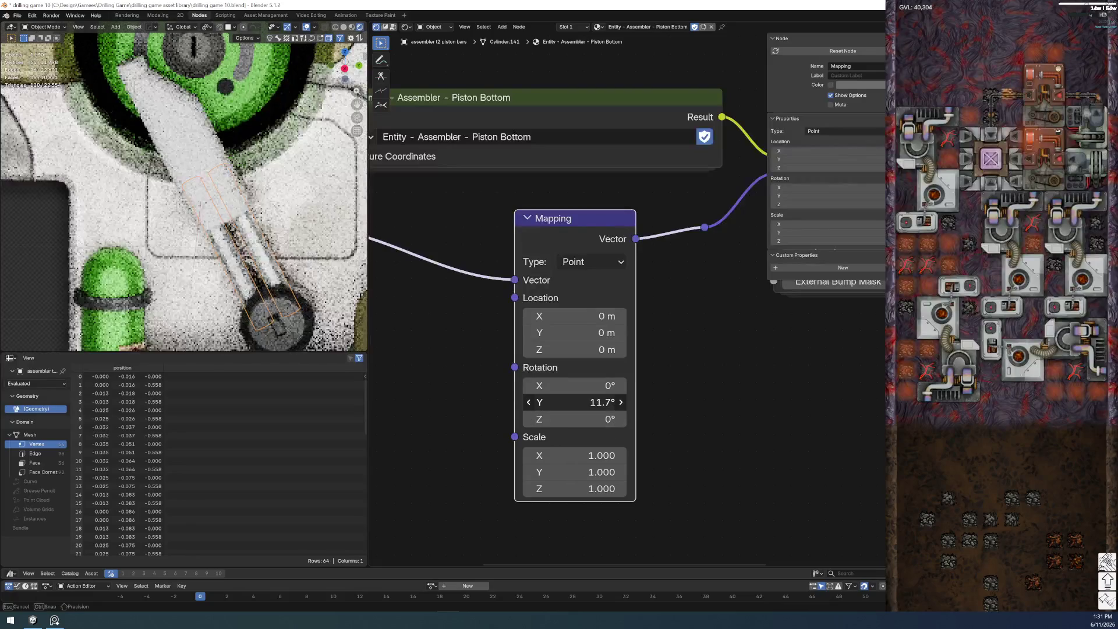
{"action": "left_click", "coordinate": [556, 397]}
{"action": "type", "text": "90"}
{"action": "key", "text": "Return"}
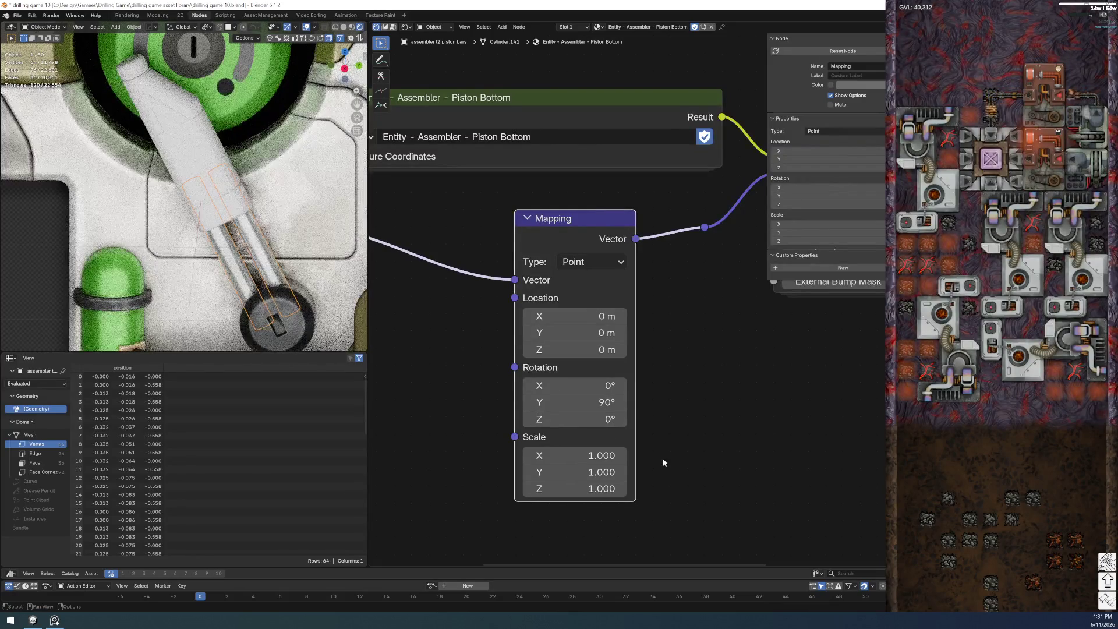
- Set the Mapping rotation to 90° on X with Y and Z at 0°
{"action": "scroll", "coordinate": [203, 214], "scroll_direction": "up", "scroll_amount": 2}
{"action": "scroll", "coordinate": [204, 214], "scroll_direction": "up", "scroll_amount": 2}
{"action": "scroll", "coordinate": [204, 214], "scroll_direction": "up", "scroll_amount": 2}
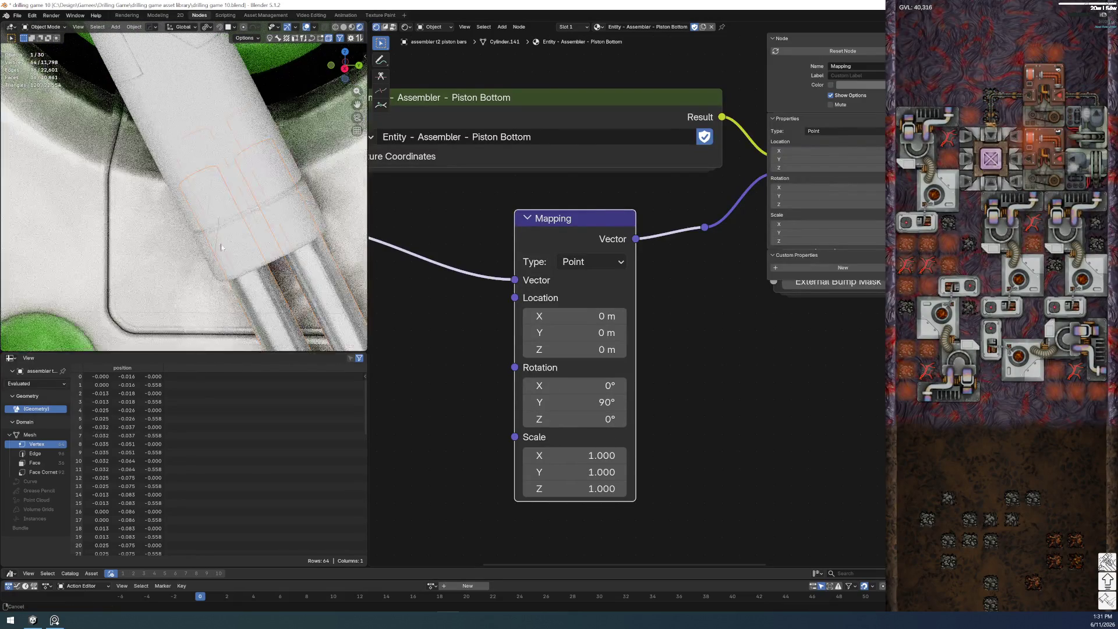
{"action": "scroll", "coordinate": [204, 215], "scroll_direction": "up", "scroll_amount": 2}
{"action": "left_click", "coordinate": [582, 402]}
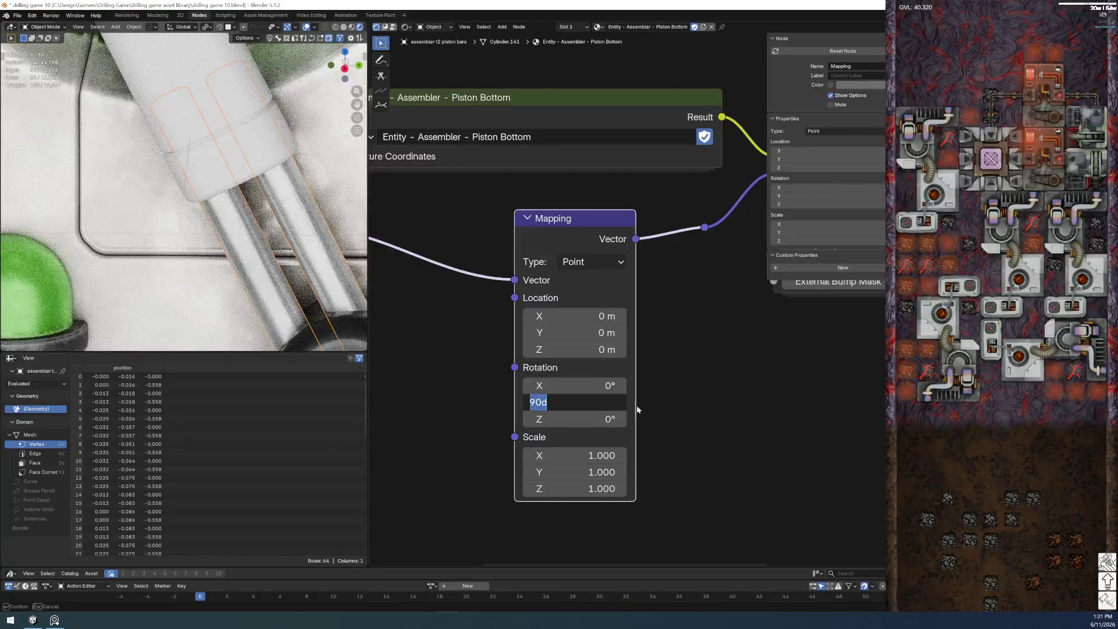
{"action": "key", "text": "shift+Tab"}
{"action": "type", "text": "90"}
{"action": "key", "text": "Tab"}
{"action": "key", "text": "Tab"}
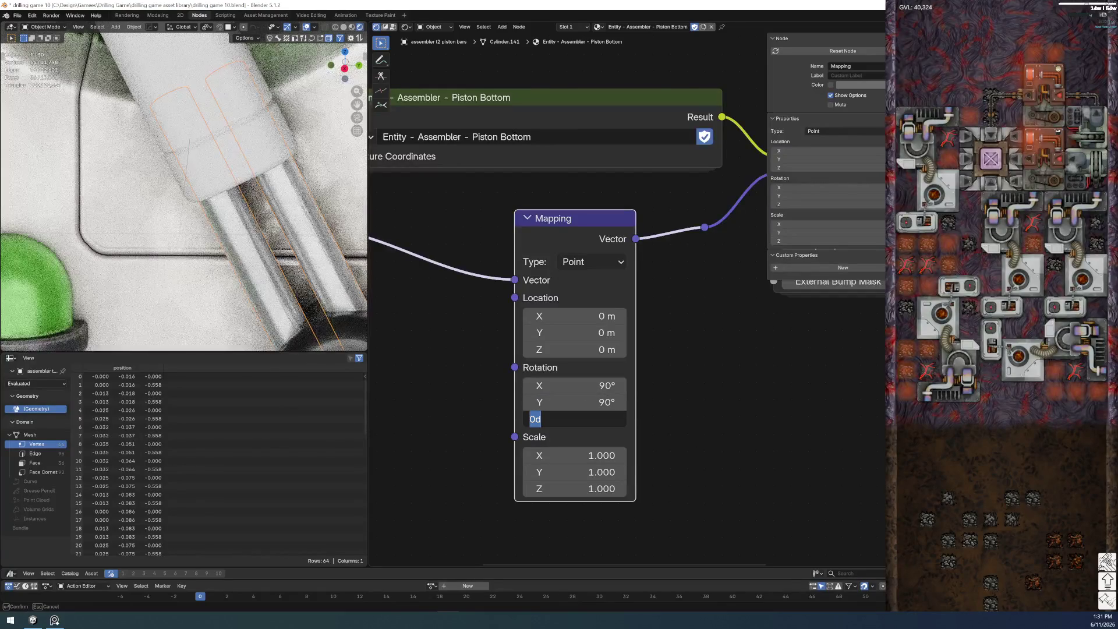
{"action": "type", "text": "0"}
{"action": "key", "text": "shift+Tab"}
{"action": "type", "text": "0"}
{"action": "key", "text": "Tab"}
{"action": "key", "text": "Return"}
- Select the Texture Coordinate node, review the Mapping and Physical Material nodes, and save
{"action": "middle_click_drag", "start_coordinate": [221, 232], "coordinate": [199, 227]}
{"action": "scroll", "coordinate": [267, 285], "scroll_direction": "down", "scroll_amount": 5}
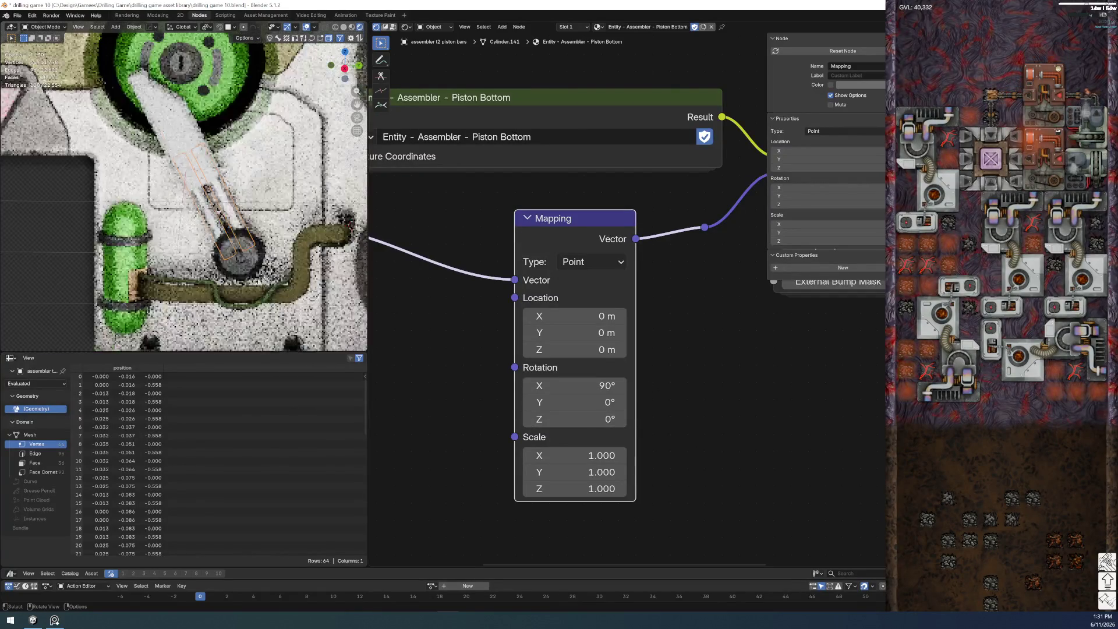
{"action": "scroll", "coordinate": [769, 376], "scroll_direction": "down", "scroll_amount": 2}
{"action": "middle_click_drag", "start_coordinate": [616, 381], "coordinate": [711, 394]}
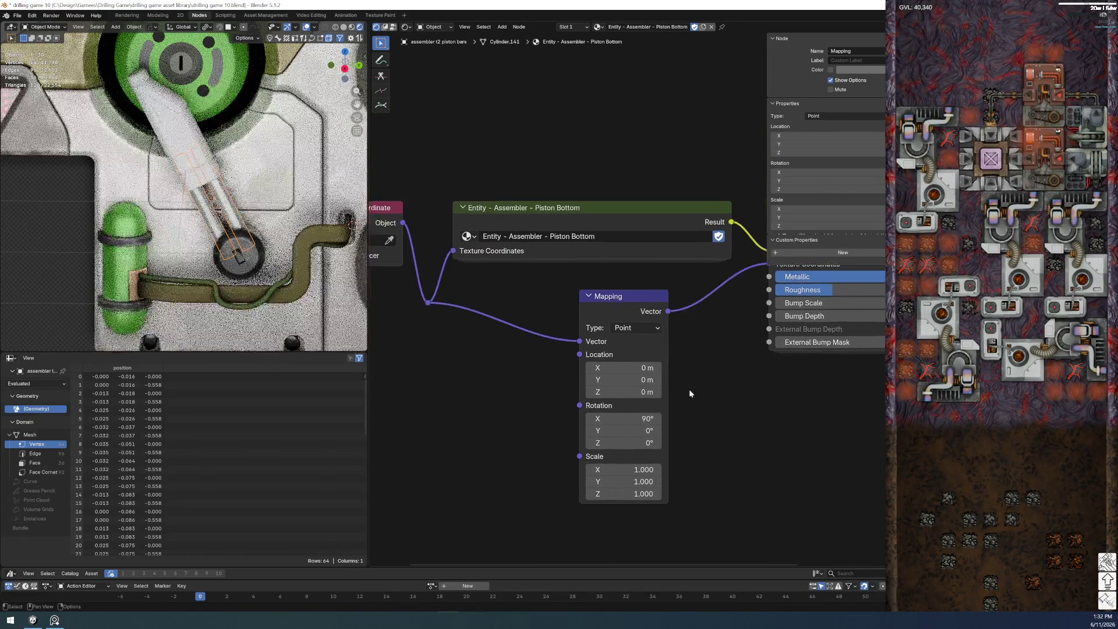
{"action": "middle_click_drag", "start_coordinate": [458, 279], "coordinate": [574, 256]}
{"action": "left_click_drag", "start_coordinate": [450, 167], "coordinate": [515, 271]}
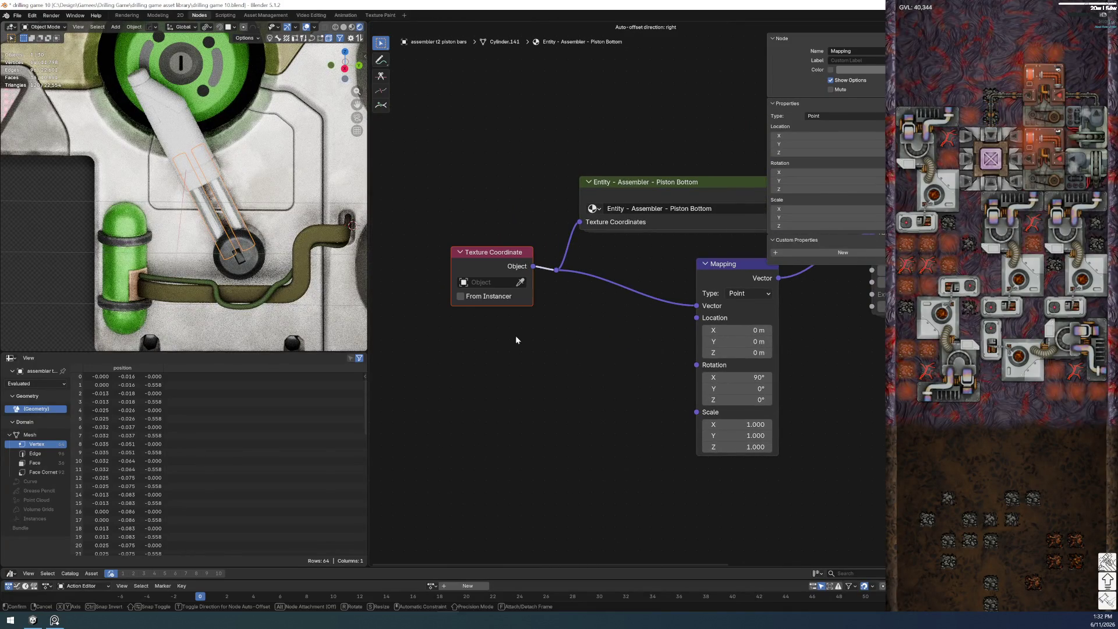
{"action": "middle_click_drag", "start_coordinate": [595, 391], "coordinate": [324, 445]}
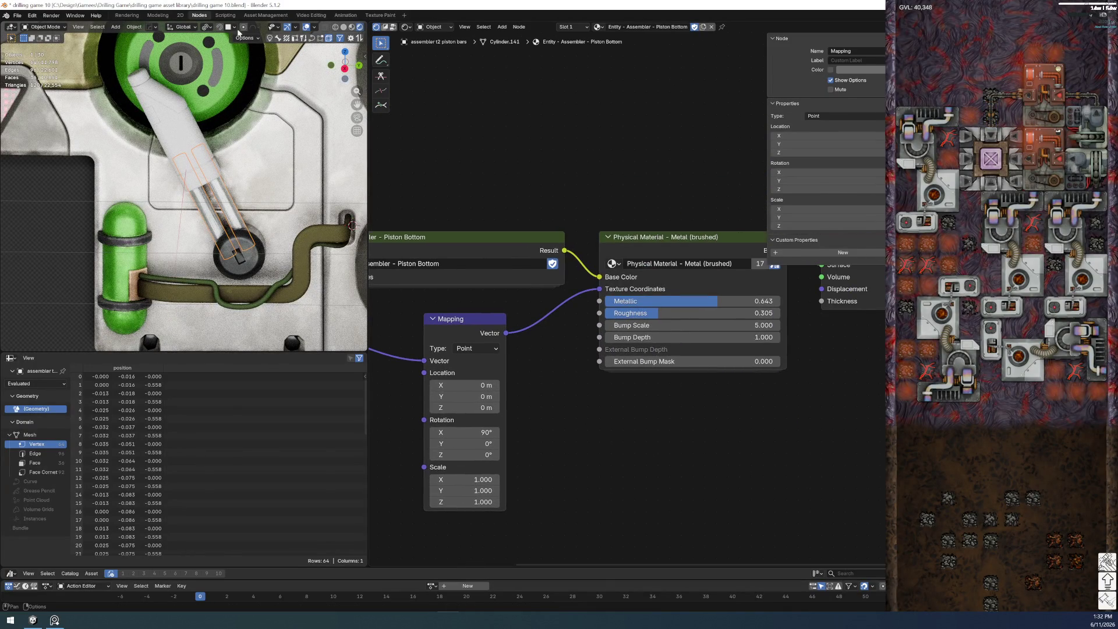
{"action": "left_click", "coordinate": [17, 15]}
{"action": "left_click", "coordinate": [50, 71]}
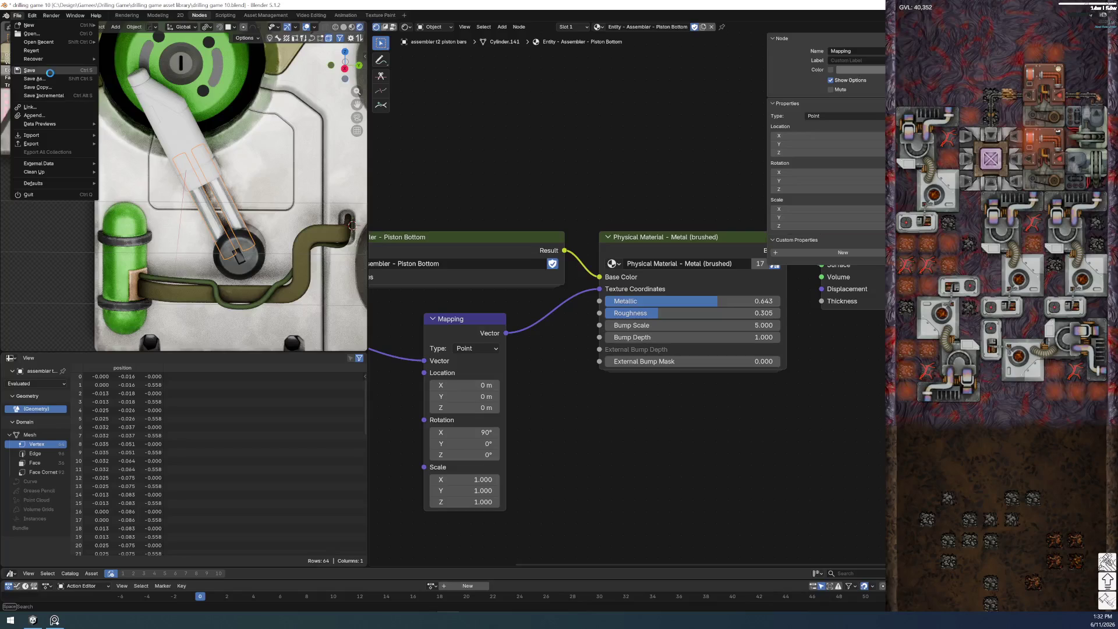
- Select the assembler t2 piston housing in the viewport
{"action": "left_click", "coordinate": [60, 219]}
{"action": "scroll", "coordinate": [75, 322], "scroll_direction": "up", "scroll_amount": 2}
{"action": "scroll", "coordinate": [145, 323], "scroll_direction": "up", "scroll_amount": 2}
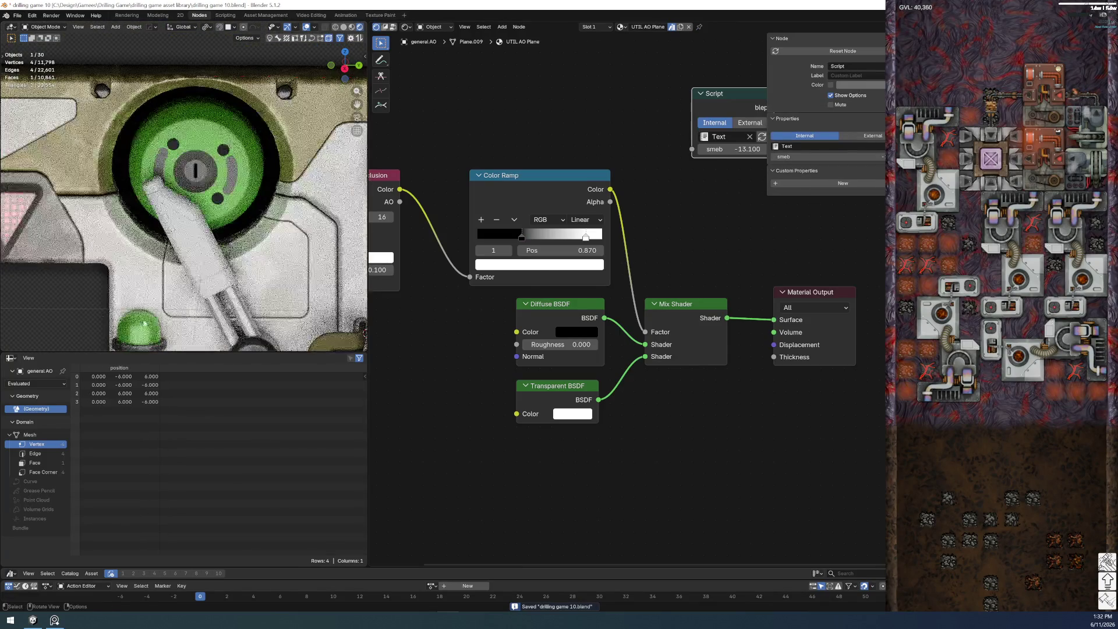
{"action": "left_click", "coordinate": [191, 247]}
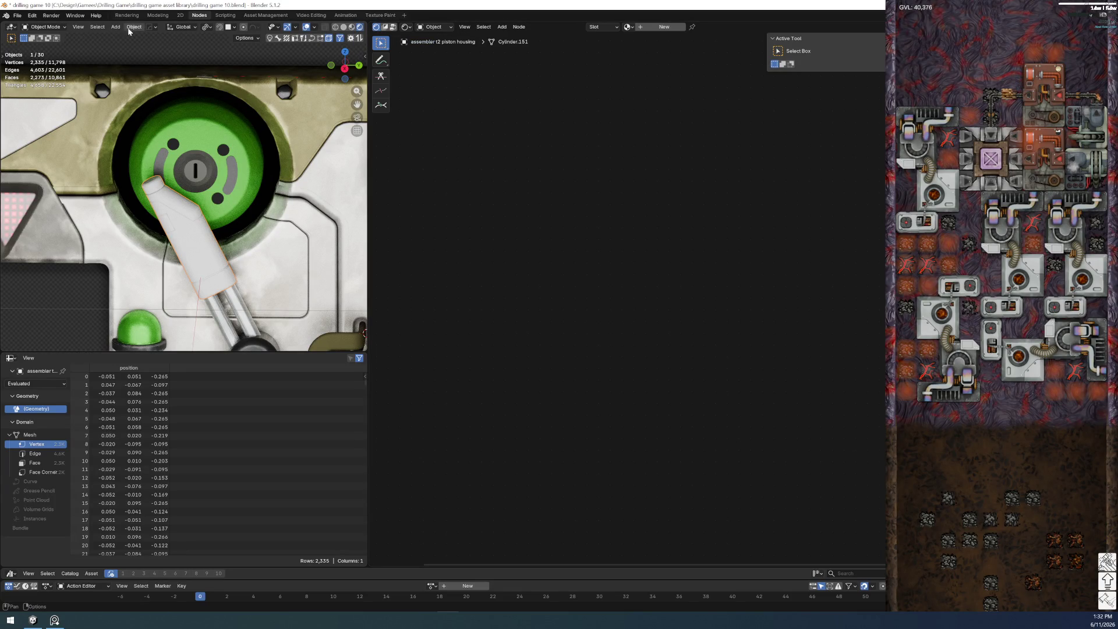
- In the Modeling workspace, return the piston housing to Object Mode
{"action": "left_click", "coordinate": [157, 15]}
{"action": "scroll", "coordinate": [500, 331], "scroll_direction": "down", "scroll_amount": 5}
{"action": "key", "text": "ctrl+Tab"}
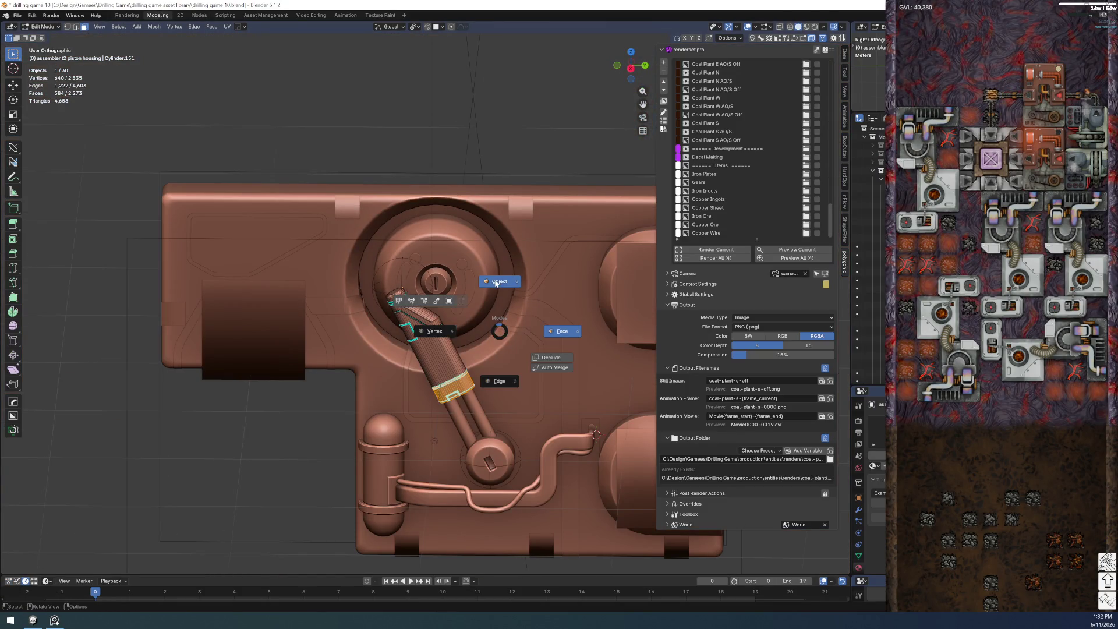
{"action": "left_click", "coordinate": [497, 284]}
{"action": "scroll", "coordinate": [295, 415], "scroll_direction": "up", "scroll_amount": 3}
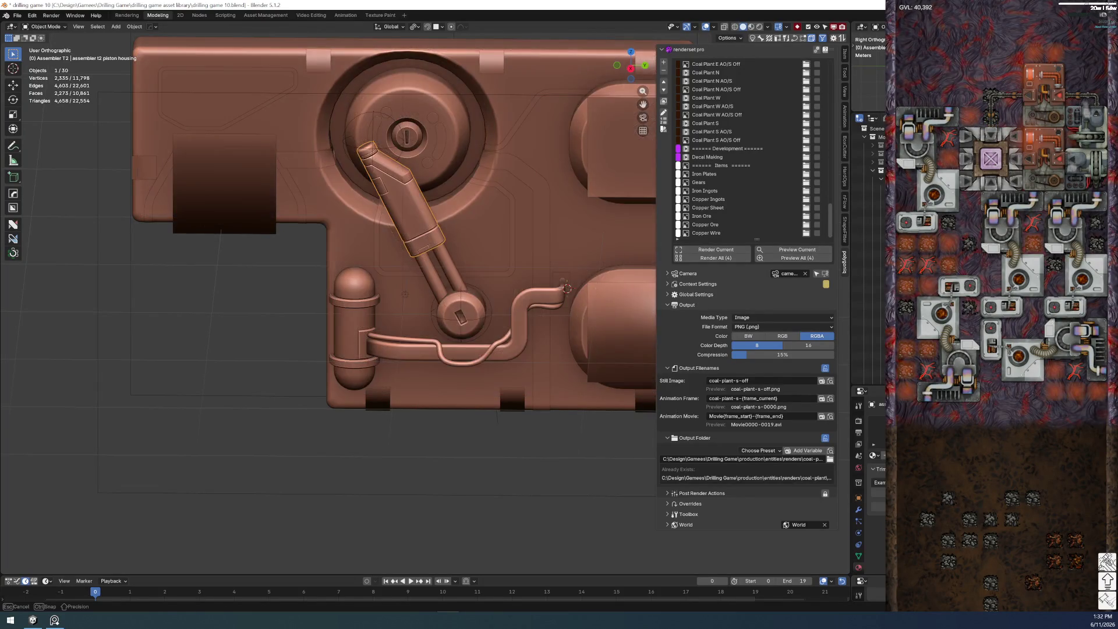
{"action": "middle_click_drag", "start_coordinate": [416, 278], "coordinate": [416, 278]}
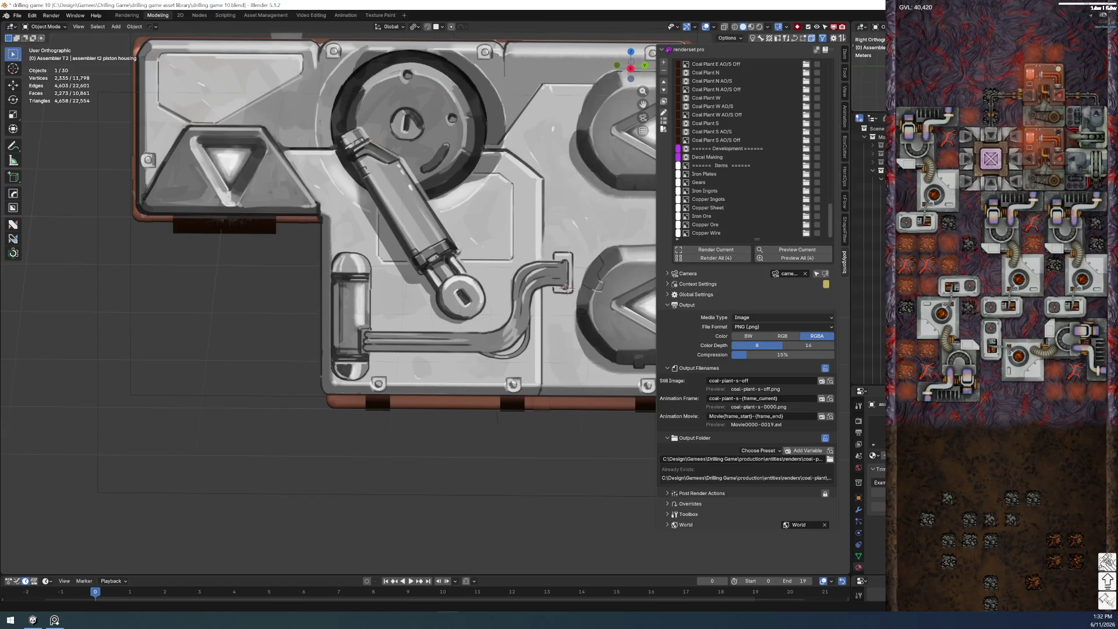
- Deselect everything and go back to the node editing workspace
{"action": "left_click", "coordinate": [617, 449]}
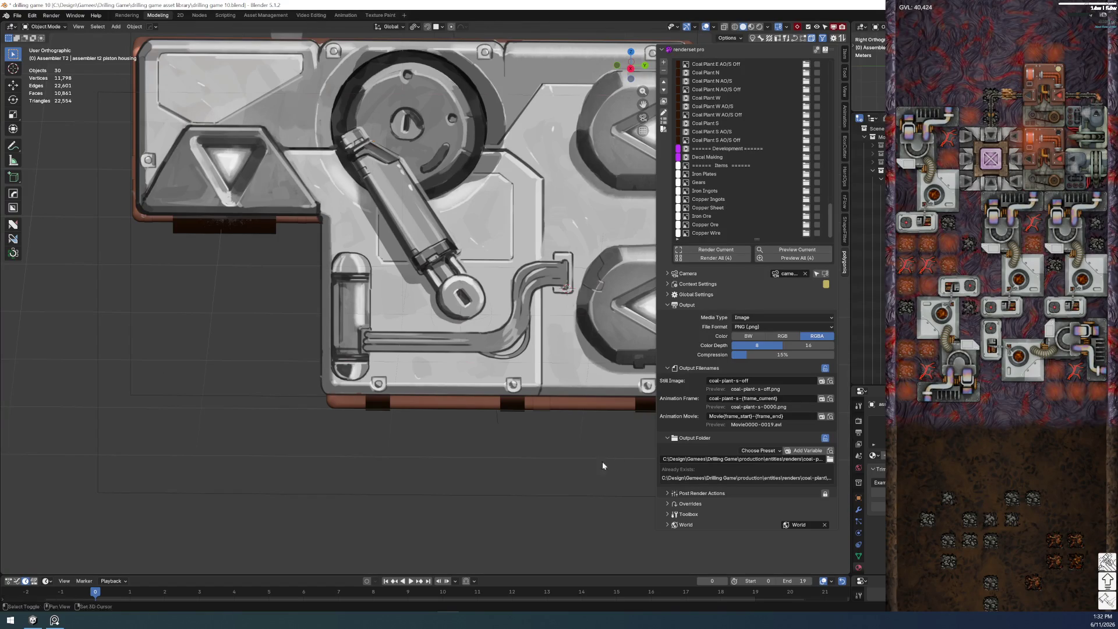
{"action": "middle_click_drag", "start_coordinate": [498, 338], "coordinate": [410, 393], "text": "shift"}
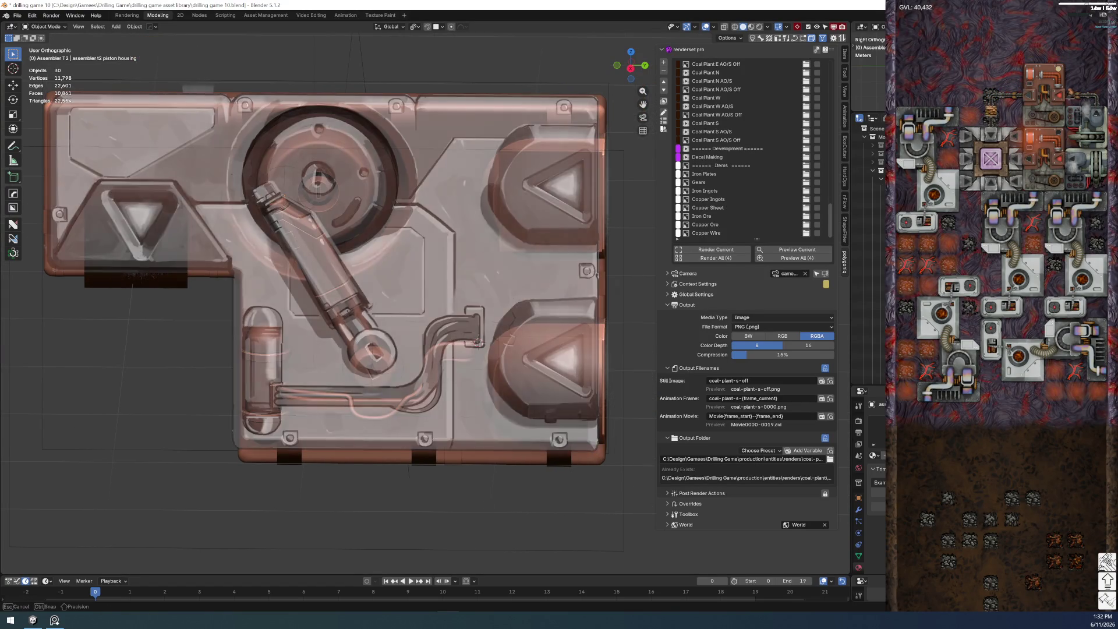
{"action": "key", "text": "Tab"}
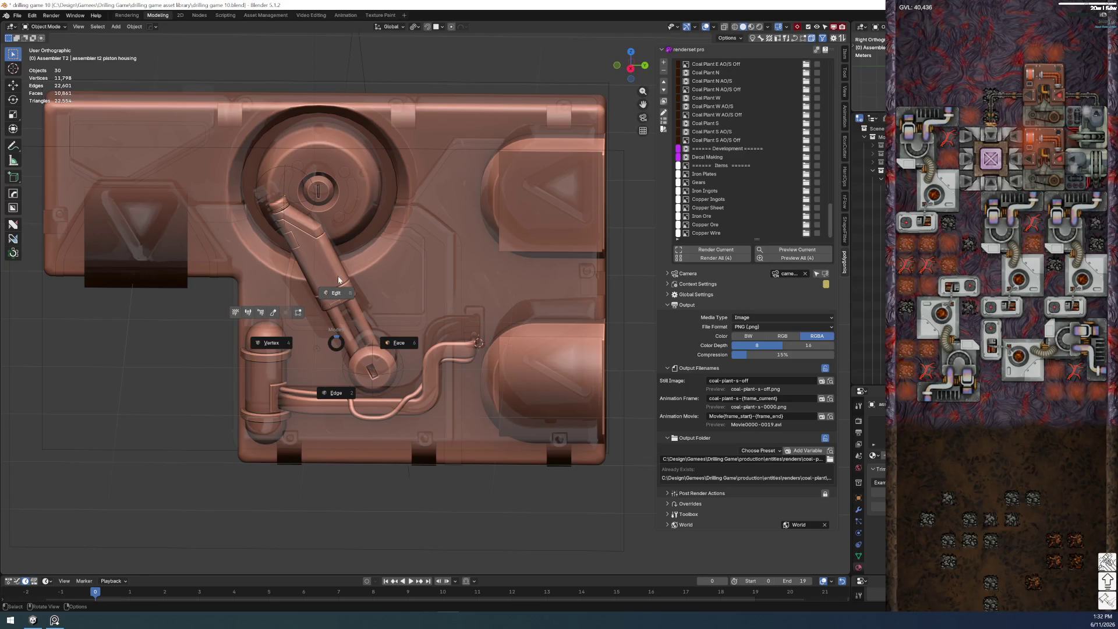
{"action": "key", "text": "Escape"}
{"action": "left_click", "coordinate": [204, 18]}
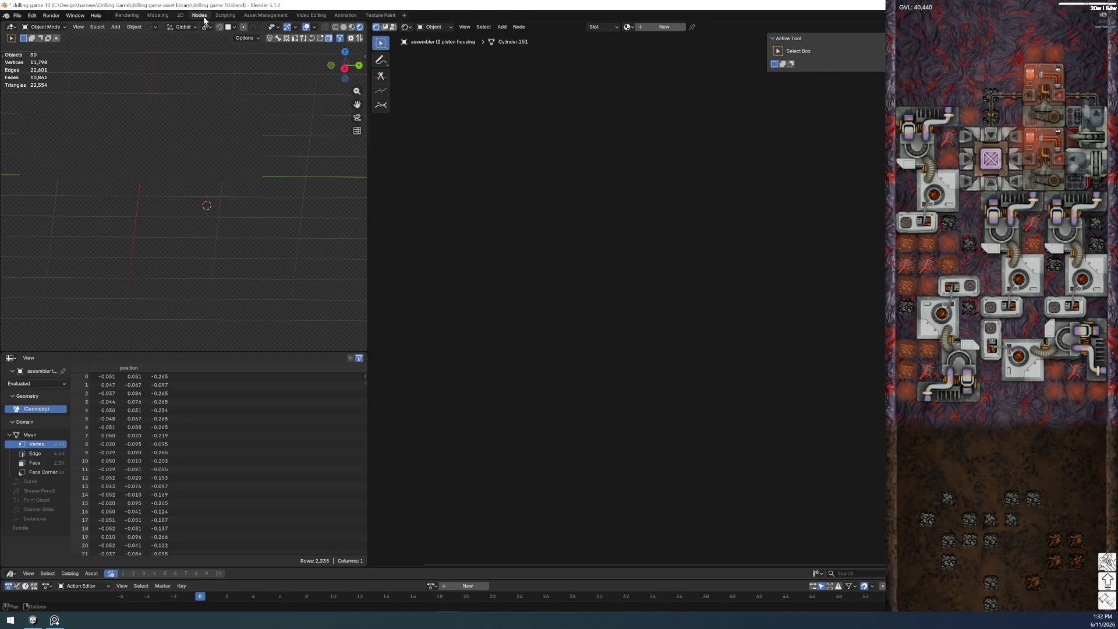
- Frame the piston and select the general AO plane to show its UTIL AO Plane material
{"action": "middle_click_drag", "start_coordinate": [134, 198], "coordinate": [236, 228], "text": "shift"}
{"action": "scroll", "coordinate": [235, 228], "scroll_direction": "up", "scroll_amount": 2}
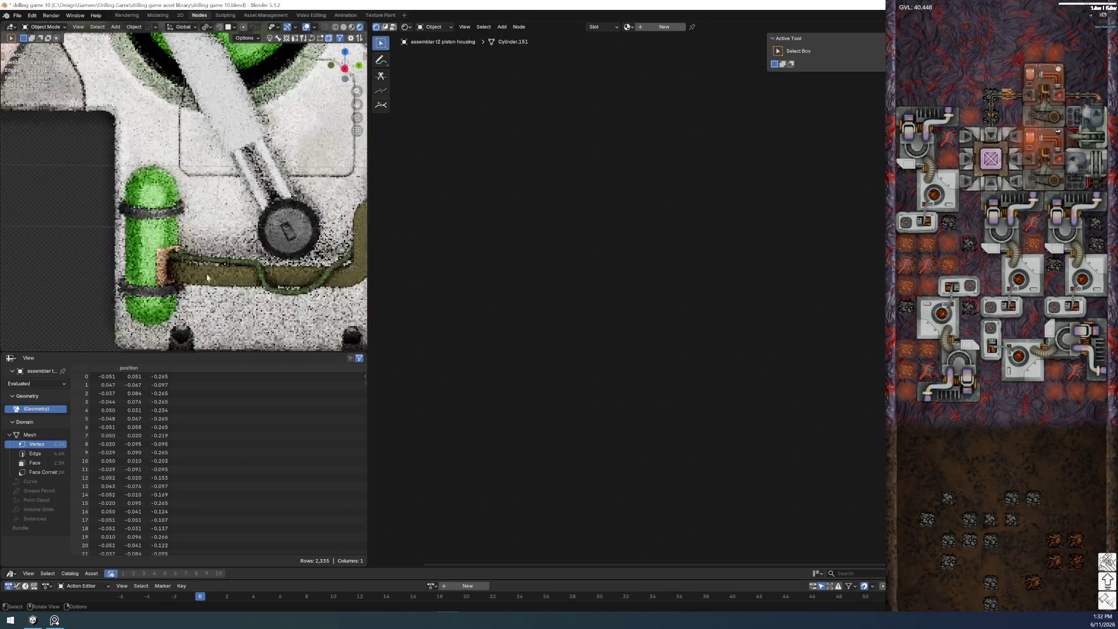
{"action": "mouse_move", "coordinate": [213, 130]}
{"action": "middle_mouse_down", "text": "shift"}
{"action": "mouse_move", "coordinate": [213, 205]}
{"action": "mouse_move", "coordinate": [232, 267]}
{"action": "middle_mouse_up", "text": "shift"}
{"action": "scroll", "coordinate": [233, 260], "scroll_direction": "down", "scroll_amount": 1}
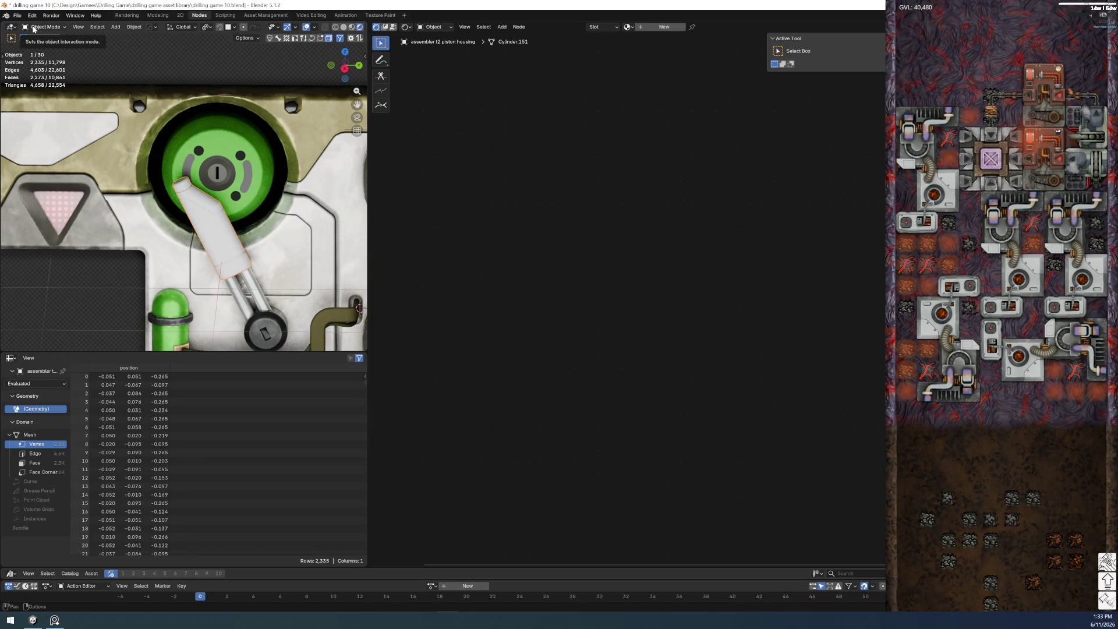
{"action": "left_click", "coordinate": [79, 281]}
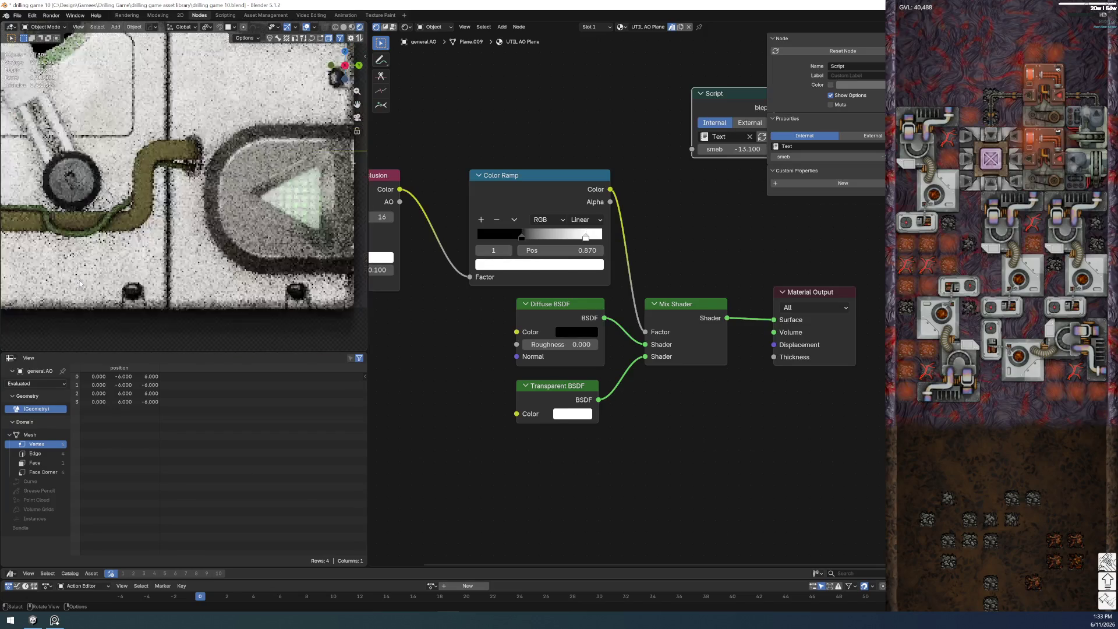
- Frame the general AO plane and take a rectangular screen capture of the plate
{"action": "scroll", "coordinate": [80, 282], "scroll_direction": "down", "scroll_amount": 5}
{"action": "scroll", "coordinate": [79, 282], "scroll_direction": "up", "scroll_amount": 3}
{"action": "key", "text": "KP_Decimal"}
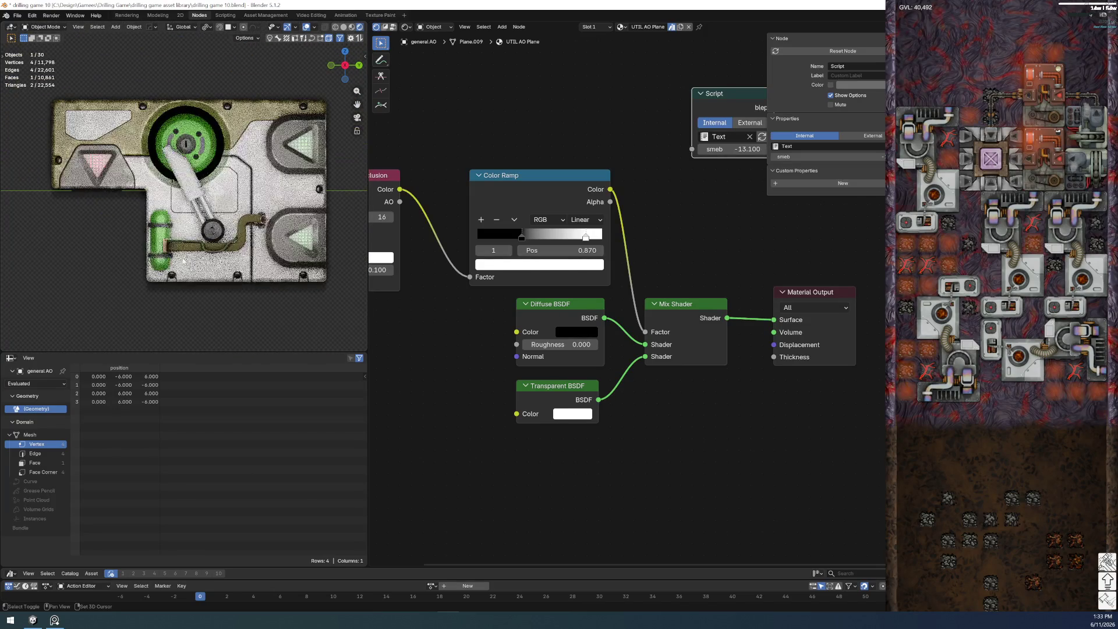
{"action": "key", "text": "super+shift+s"}
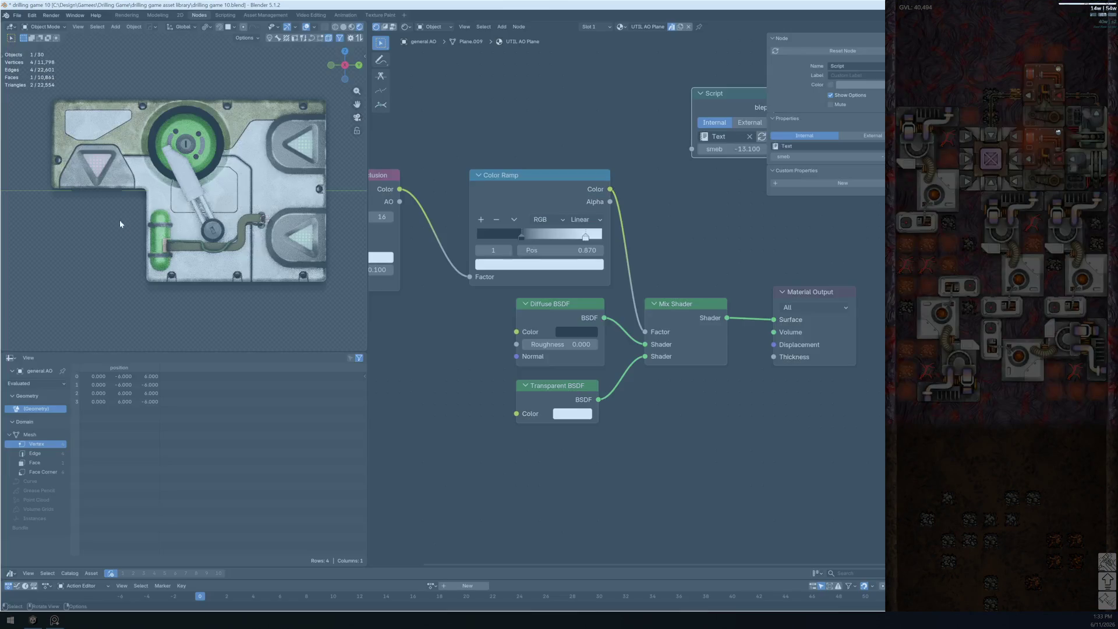
{"action": "left_click", "coordinate": [596, 138]}
{"action": "key", "text": "super+shift+s"}
{"action": "left_click", "coordinate": [516, 12]}
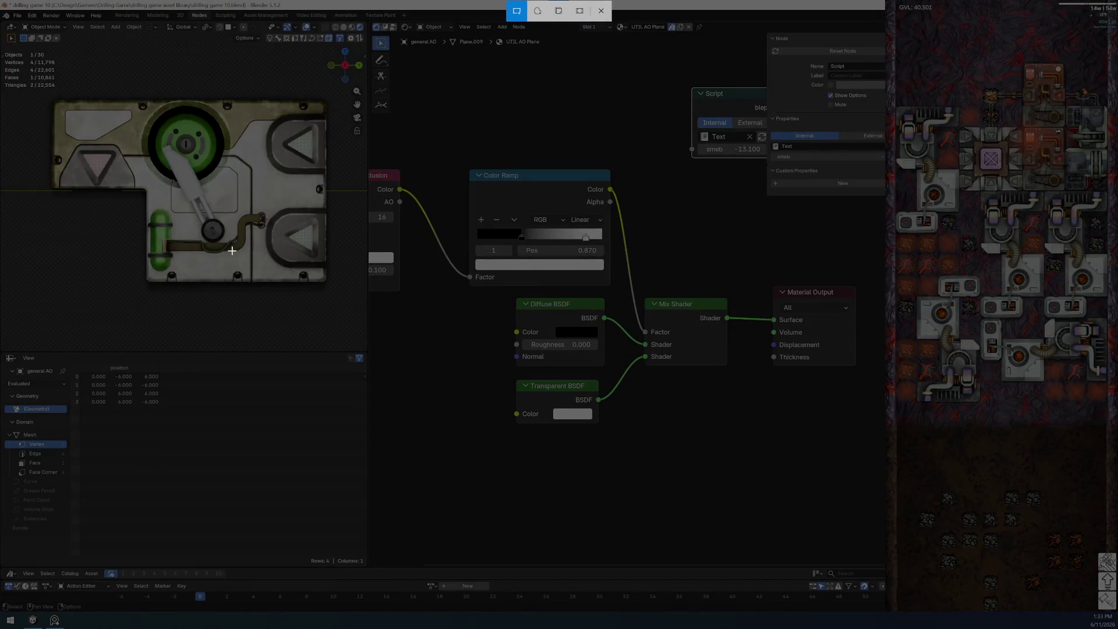
{"action": "key", "text": "Escape"}
{"action": "key", "text": "super+shift+s"}
{"action": "left_click_drag", "start_coordinate": [44, 92], "coordinate": [346, 304]}
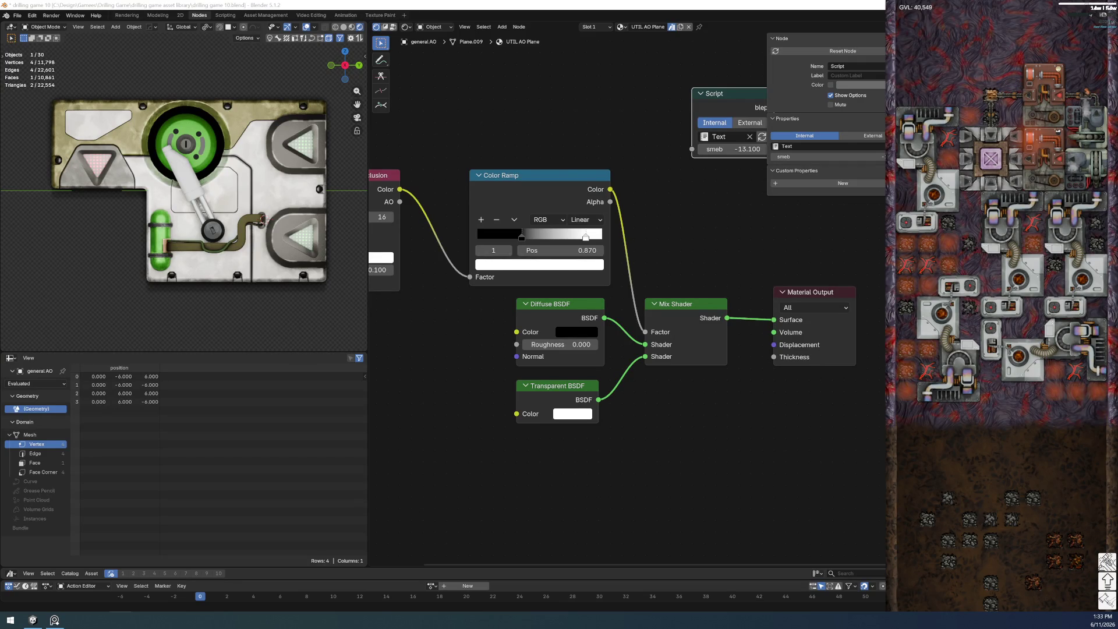
- Select the ribbon cable and frame all nodes of its wide cable body material
{"action": "left_click", "coordinate": [831, 11]}
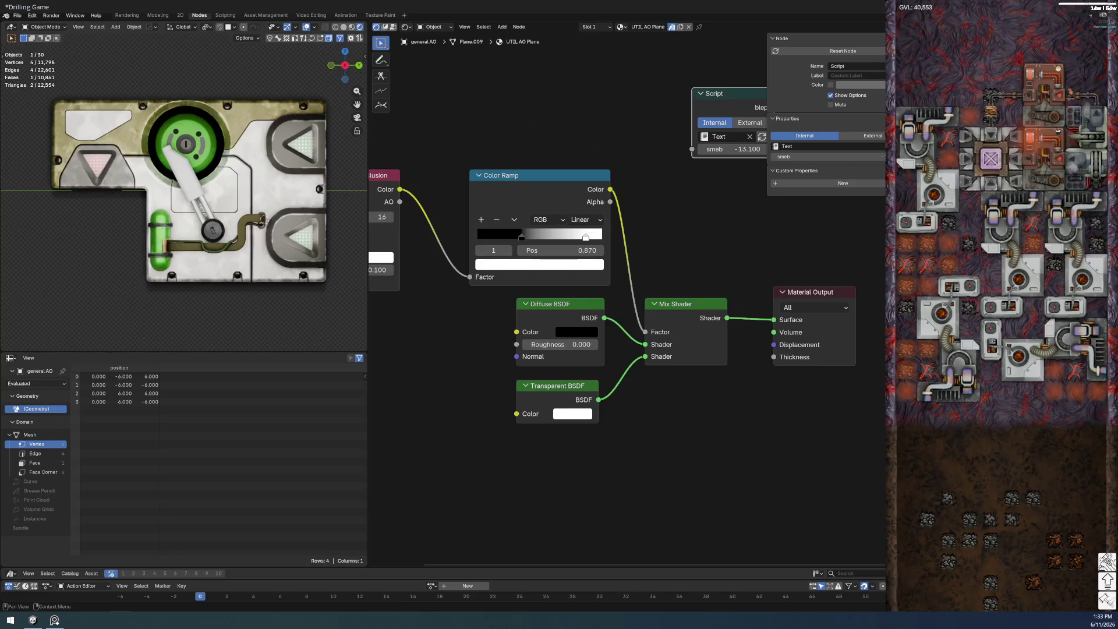
{"action": "left_click", "coordinate": [1043, 8]}
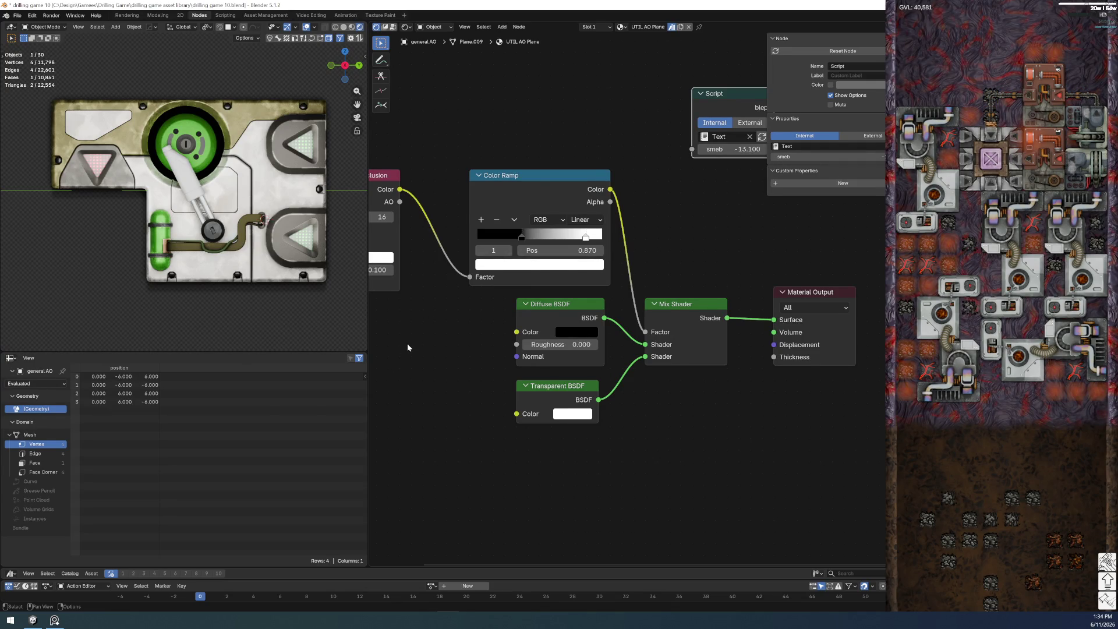
{"action": "middle_click_drag", "start_coordinate": [407, 344], "coordinate": [533, 361]}
{"action": "scroll", "coordinate": [160, 245], "scroll_direction": "up", "scroll_amount": 3}
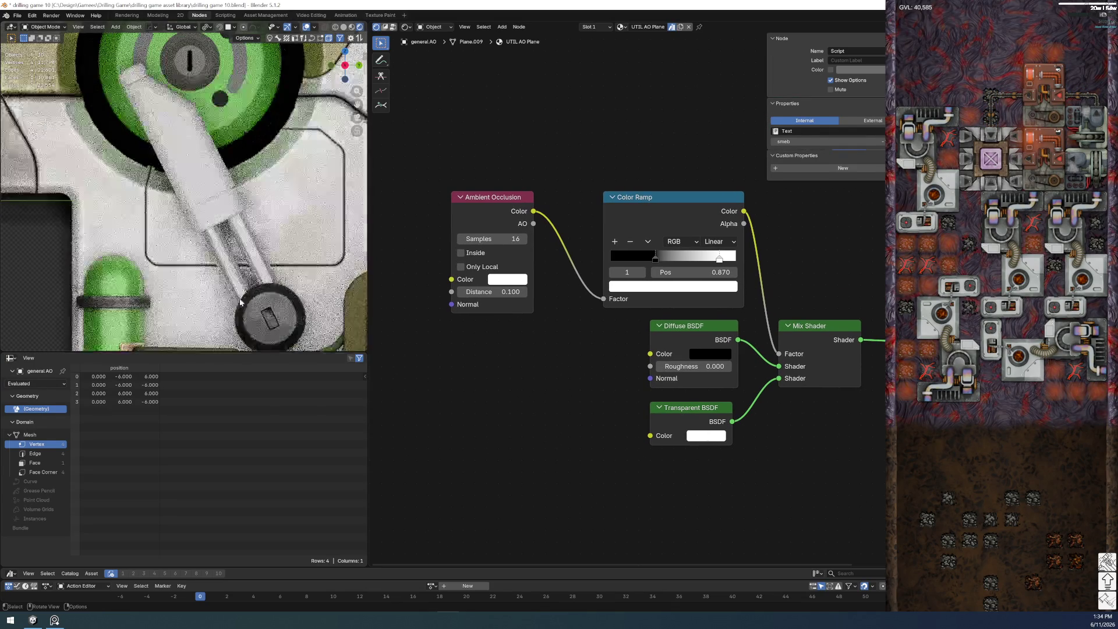
{"action": "scroll", "coordinate": [169, 215], "scroll_direction": "up", "scroll_amount": 2}
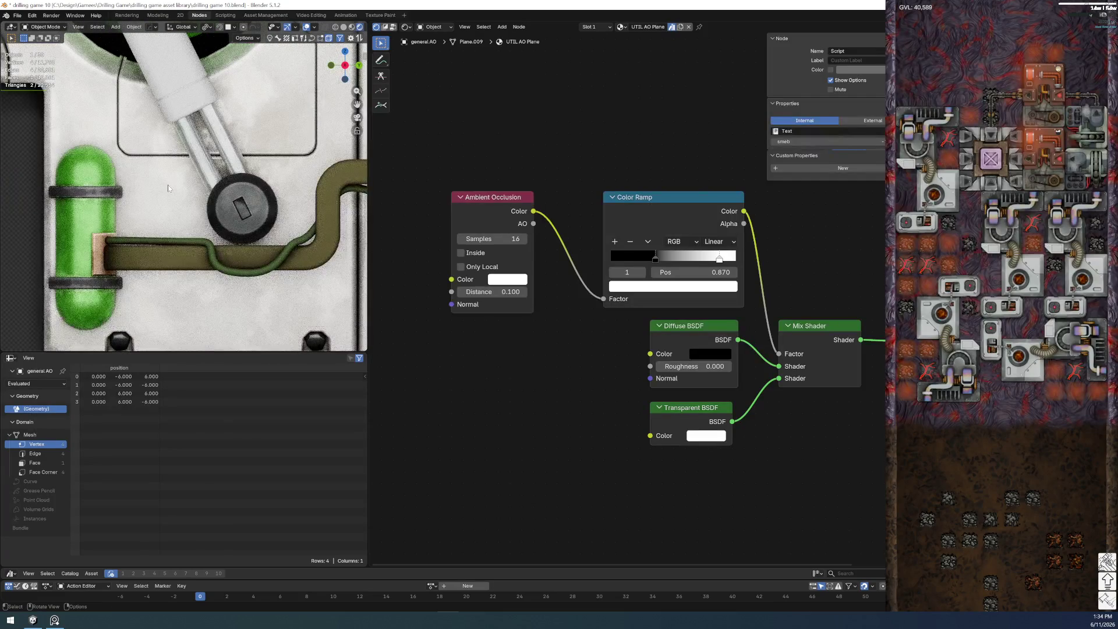
{"action": "left_click", "coordinate": [167, 260]}
{"action": "key", "text": "Home"}
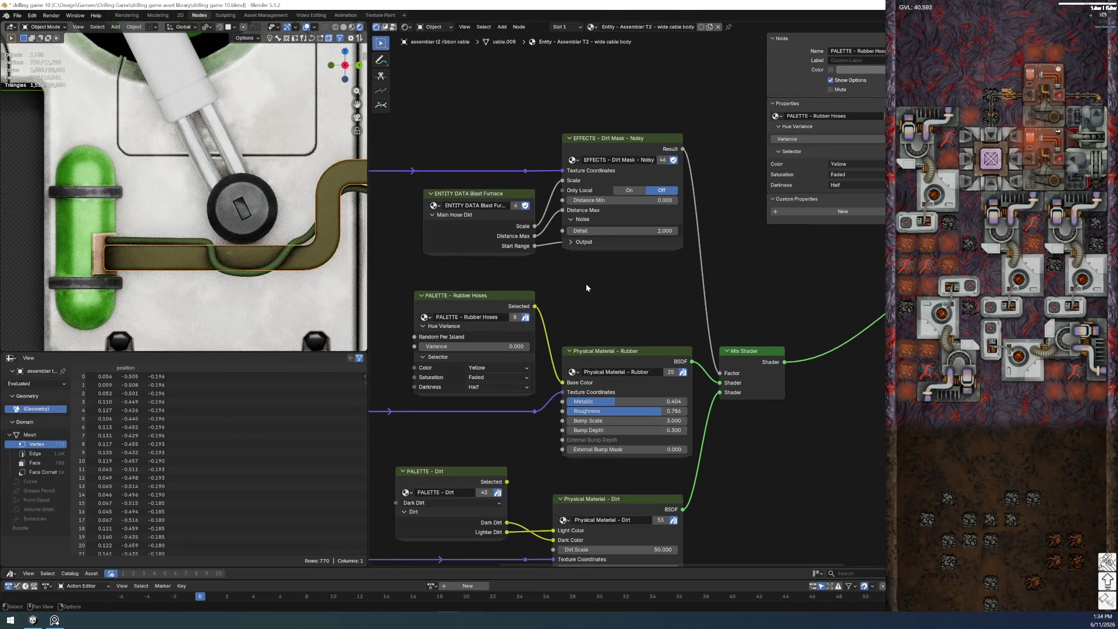
- Set the Rubber Hoses palette saturation to Full, keeping the colour Yellow
{"action": "key", "text": "KP_Decimal"}
{"action": "left_click", "coordinate": [620, 272]}
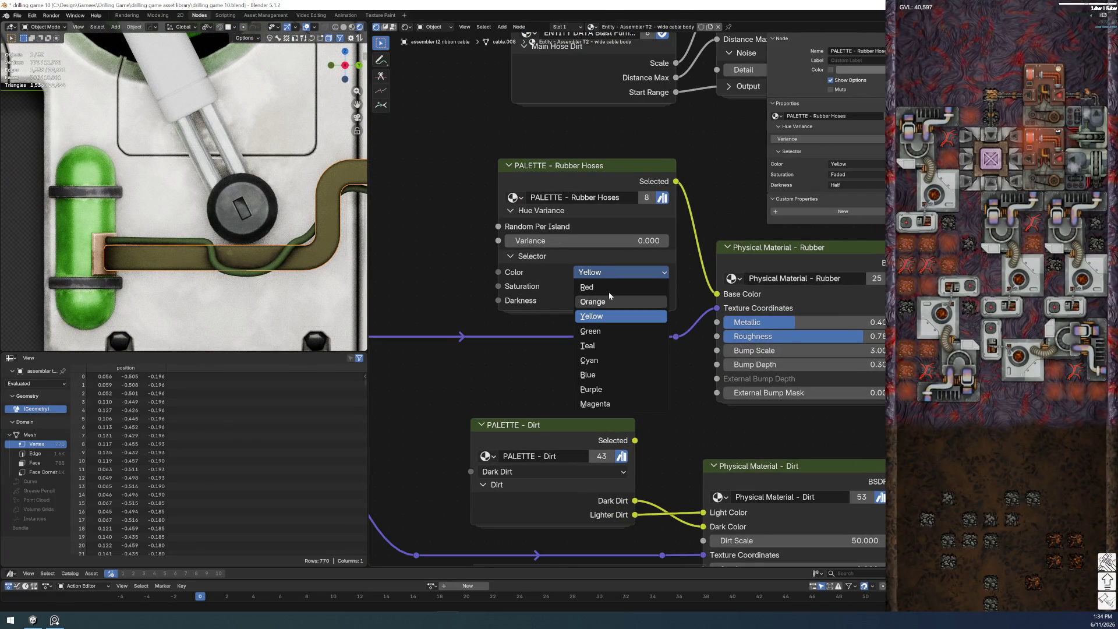
{"action": "key", "text": "Escape"}
{"action": "left_click", "coordinate": [603, 293]}
{"action": "left_click", "coordinate": [597, 317]}
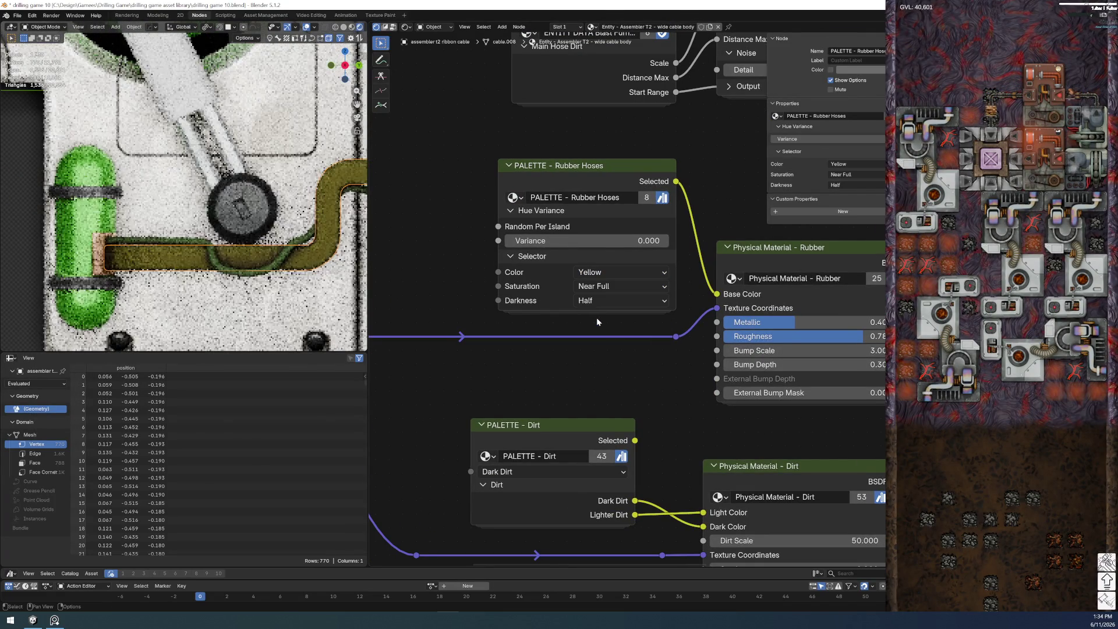
{"action": "left_click", "coordinate": [600, 286]}
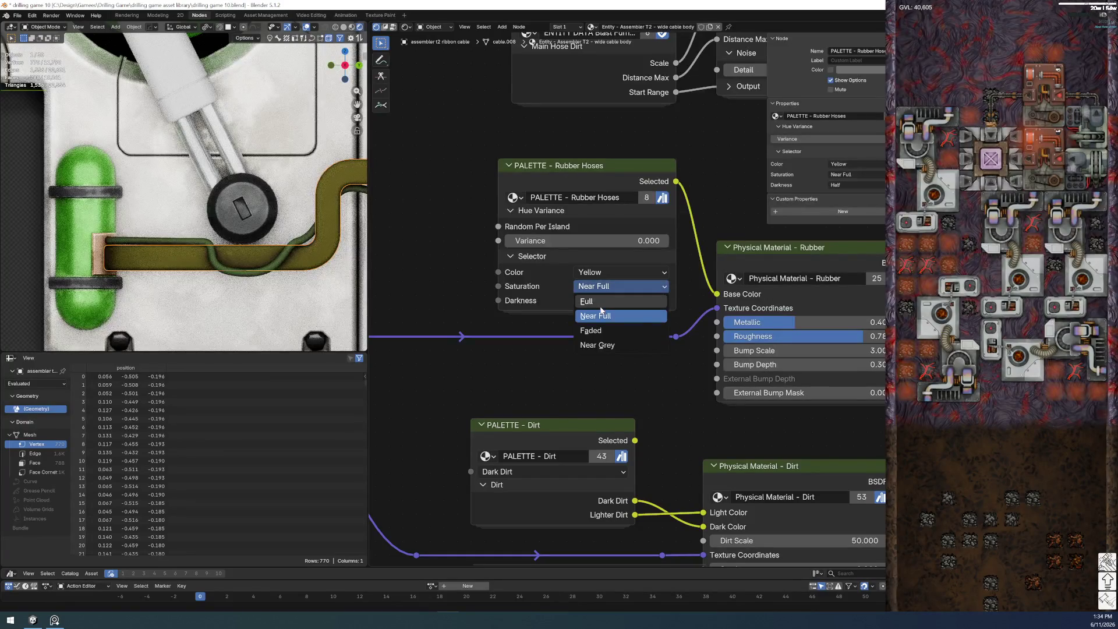
{"action": "left_click", "coordinate": [602, 310]}
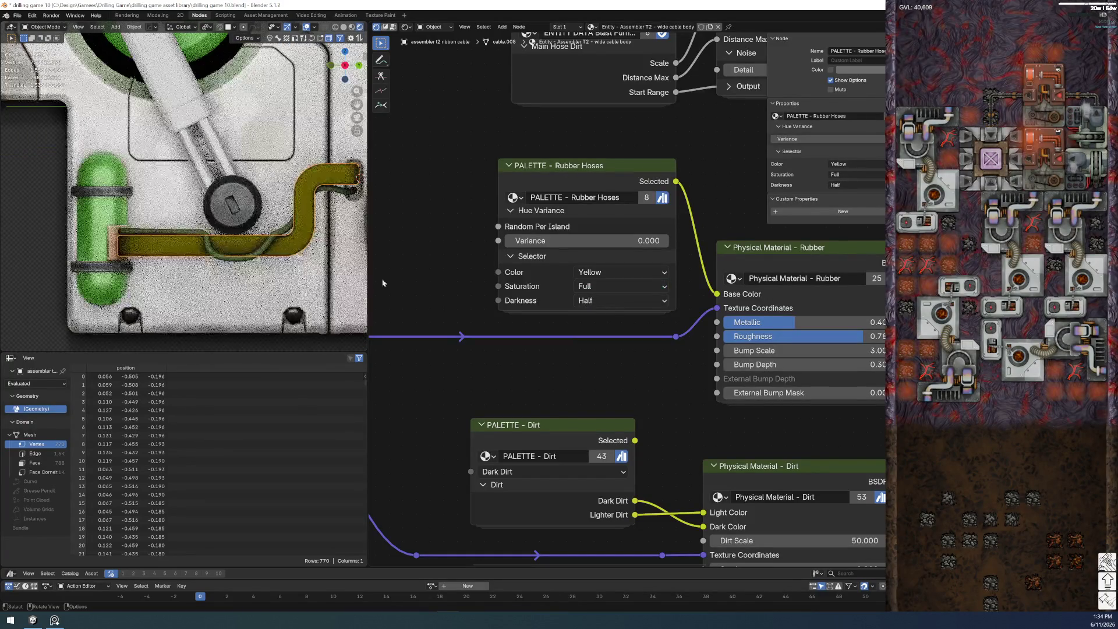
- Change the Rubber Hoses saturation to Faded and darkness to Near Full
{"action": "left_click", "coordinate": [581, 274]}
{"action": "left_click", "coordinate": [600, 312]}
{"action": "left_click", "coordinate": [600, 286]}
{"action": "left_click", "coordinate": [600, 331]}
{"action": "left_click", "coordinate": [591, 301]}
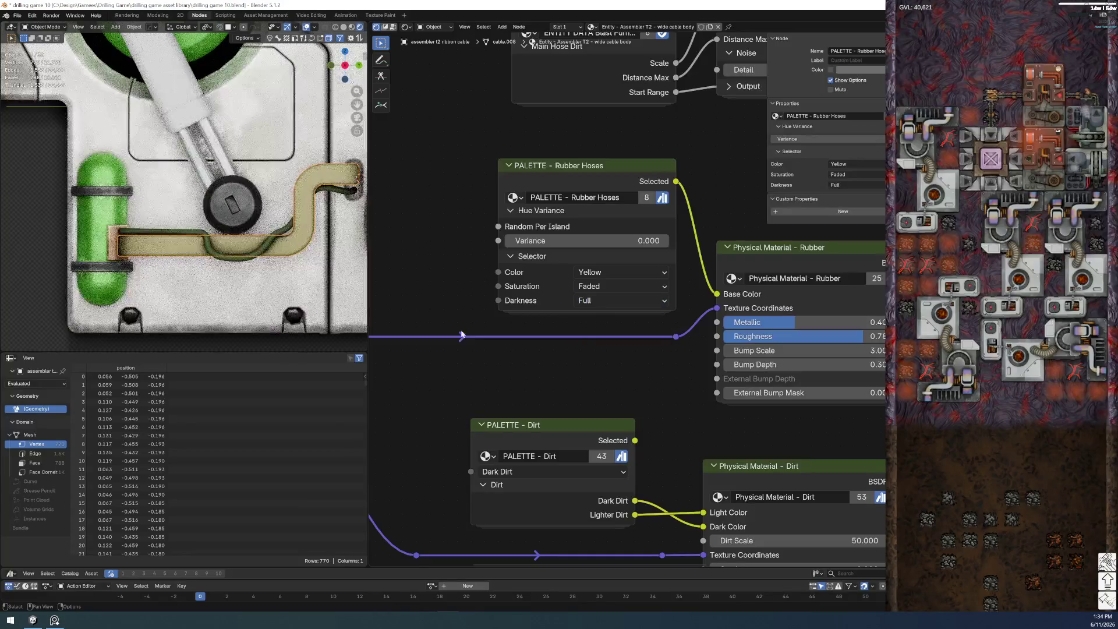
{"action": "left_click", "coordinate": [597, 301]}
{"action": "left_click", "coordinate": [598, 337]}
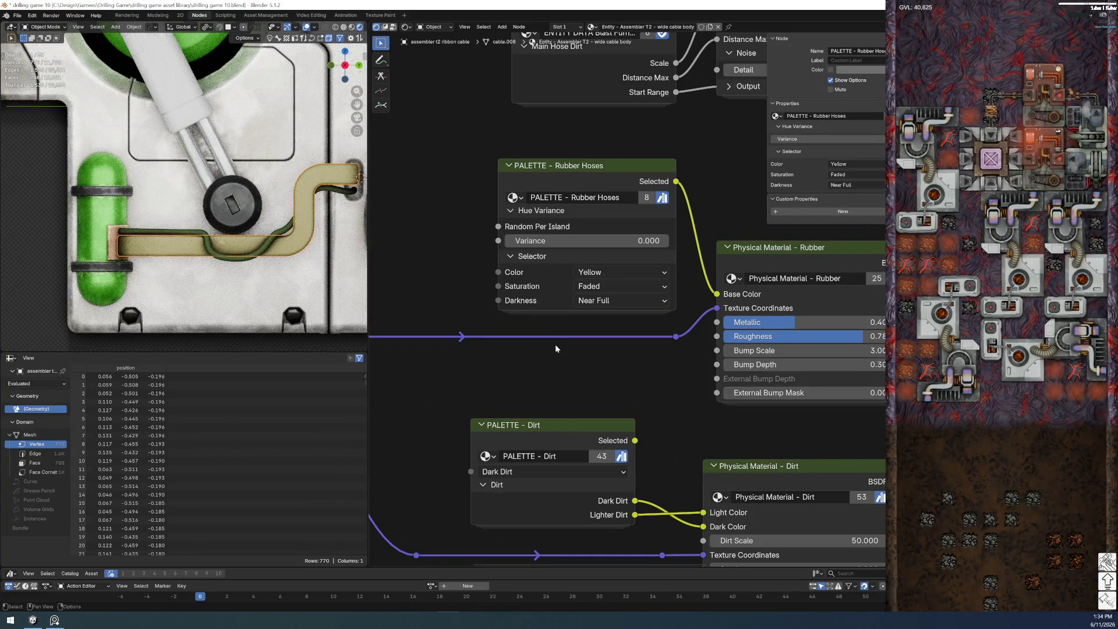
- Reselect the hose and set the Rubber Hoses palette saturation back to Full
{"action": "scroll", "coordinate": [200, 249], "scroll_direction": "down", "scroll_amount": 5}
{"action": "left_click", "coordinate": [156, 281]}
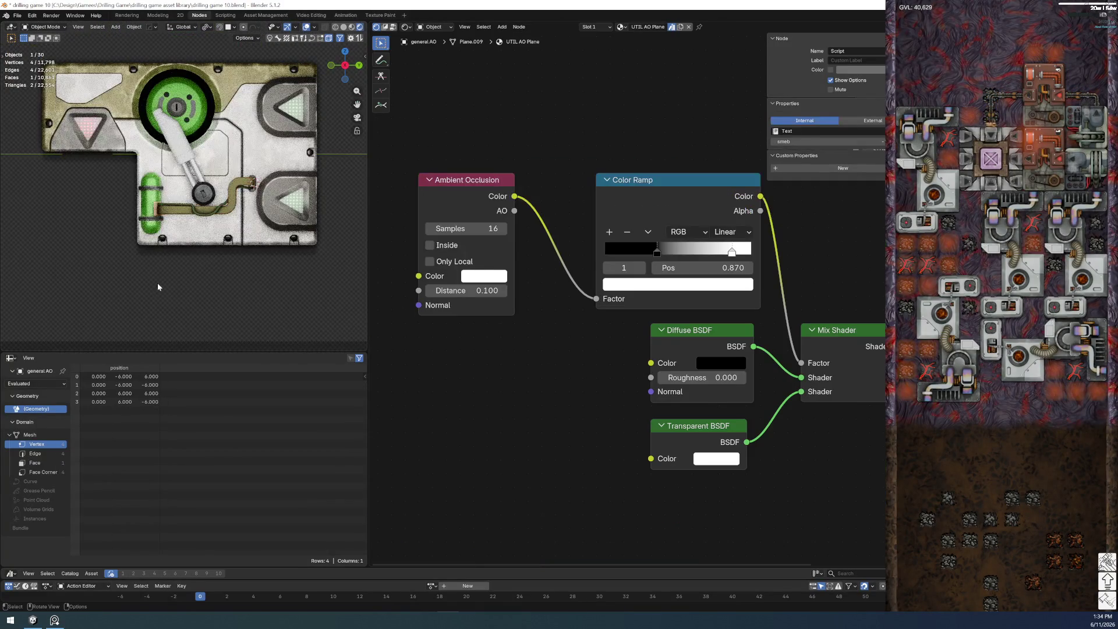
{"action": "left_click", "coordinate": [214, 210]}
{"action": "scroll", "coordinate": [214, 210], "scroll_direction": "up", "scroll_amount": 5}
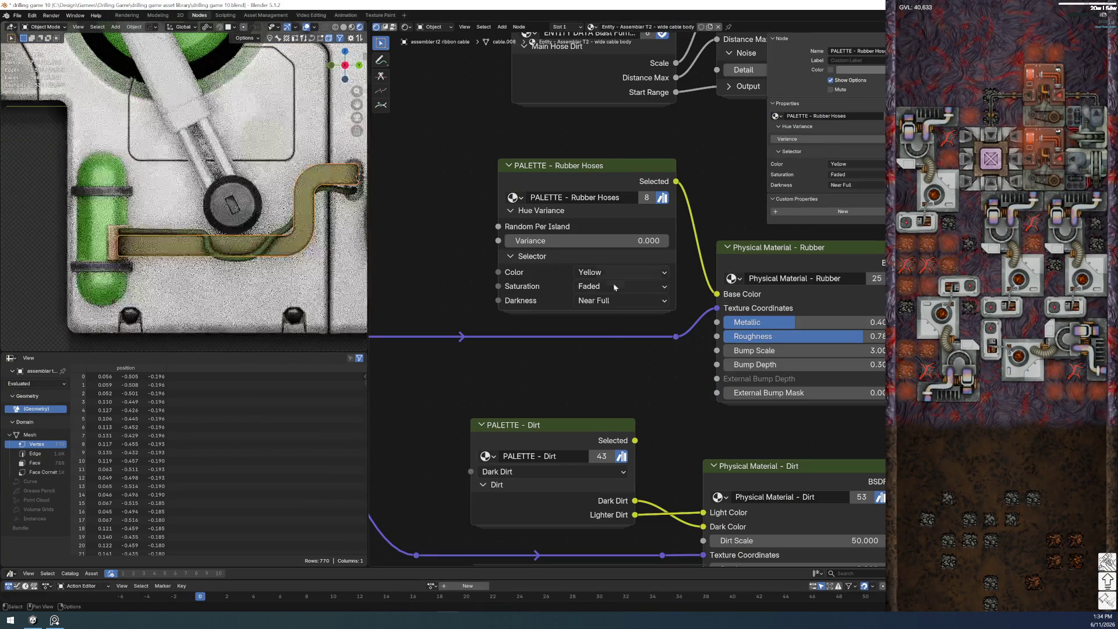
{"action": "left_click", "coordinate": [608, 286]}
{"action": "left_click", "coordinate": [608, 302]}
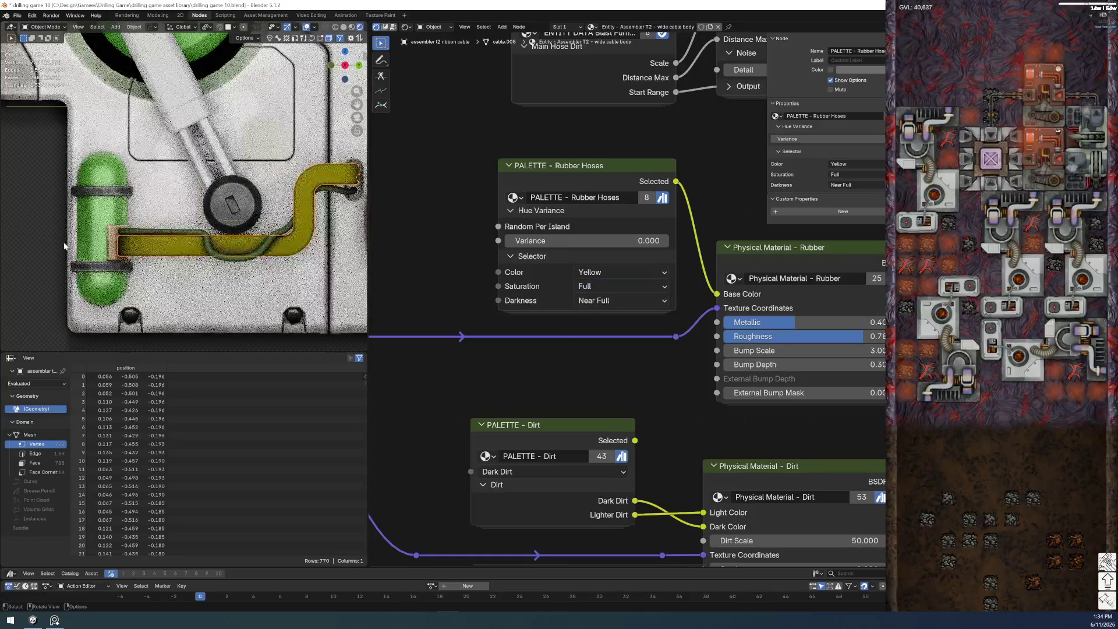
- Compare the AO plane's material with the hose cable's Rubber Hoses material
{"action": "scroll", "coordinate": [63, 255], "scroll_direction": "down", "scroll_amount": 4}
{"action": "left_click", "coordinate": [63, 254]}
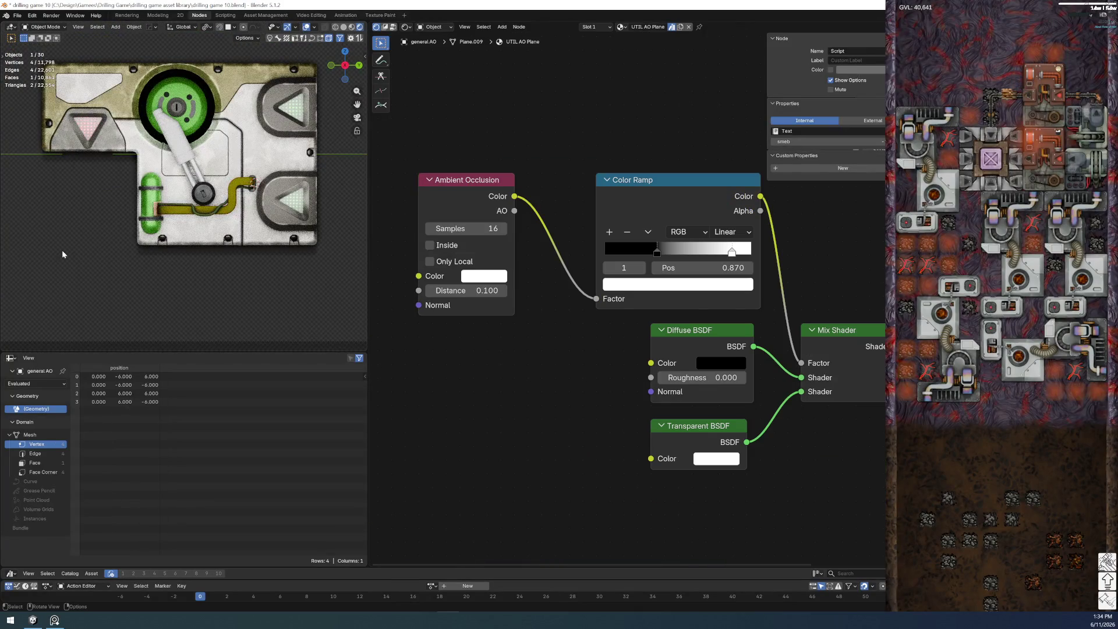
{"action": "scroll", "coordinate": [63, 254], "scroll_direction": "up", "scroll_amount": 3}
{"action": "scroll", "coordinate": [63, 254], "scroll_direction": "up", "scroll_amount": 1}
{"action": "scroll", "coordinate": [62, 254], "scroll_direction": "up", "scroll_amount": 2}
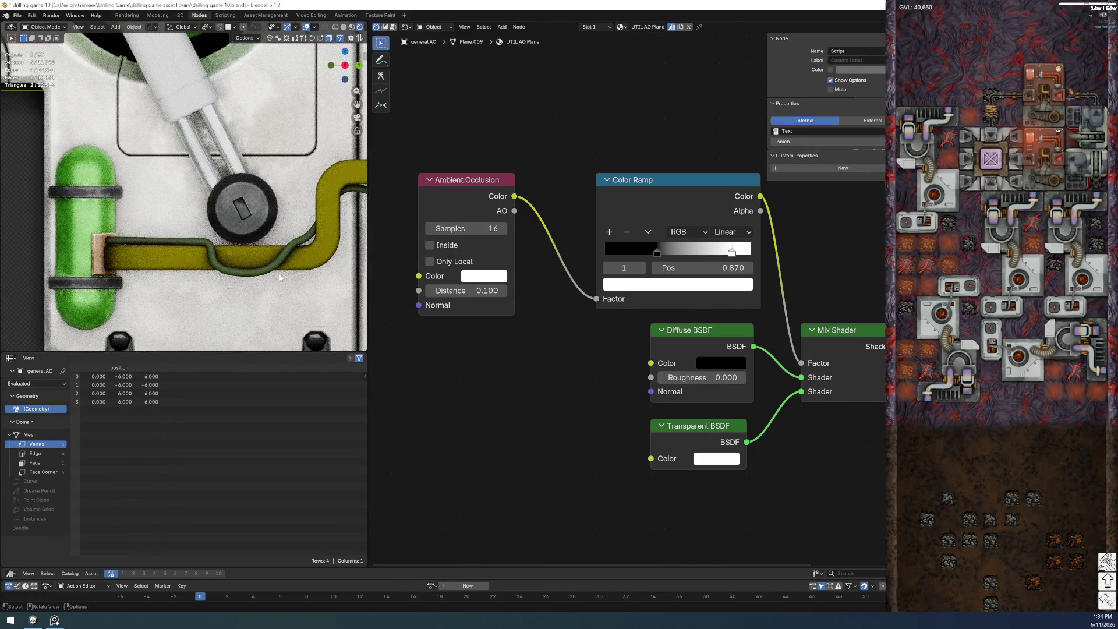
{"action": "left_click", "coordinate": [167, 263]}
{"action": "scroll", "coordinate": [167, 263], "scroll_direction": "down", "scroll_amount": 3}
{"action": "scroll", "coordinate": [181, 276], "scroll_direction": "up", "scroll_amount": 2}
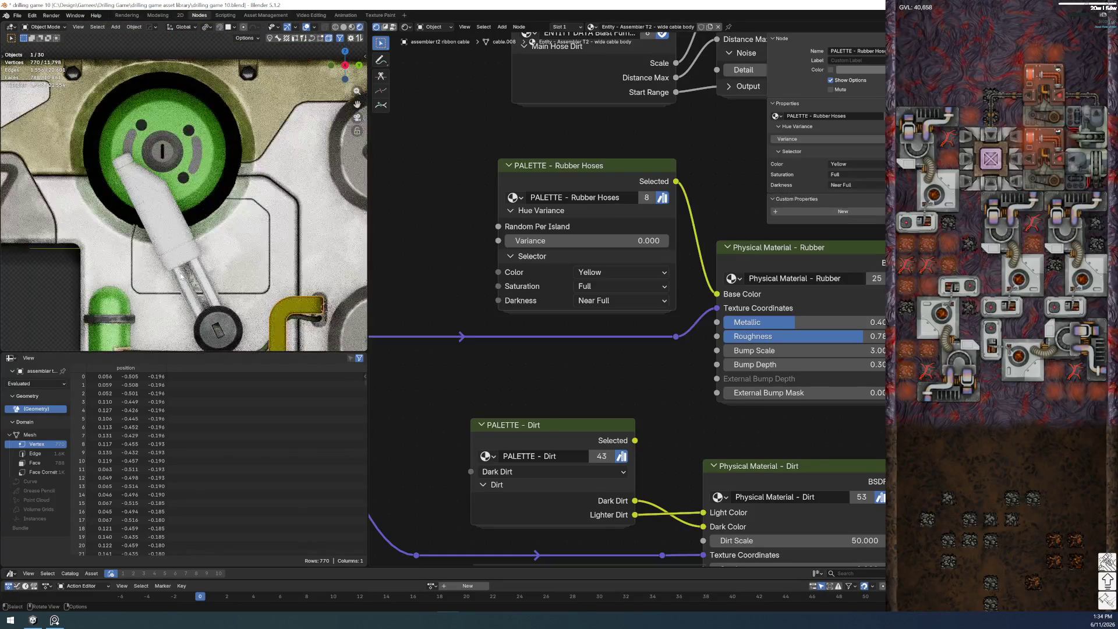
{"action": "scroll", "coordinate": [181, 276], "scroll_direction": "down", "scroll_amount": 3}
{"action": "scroll", "coordinate": [181, 272], "scroll_direction": "up", "scroll_amount": 3}
{"action": "scroll", "coordinate": [182, 267], "scroll_direction": "down", "scroll_amount": 3}
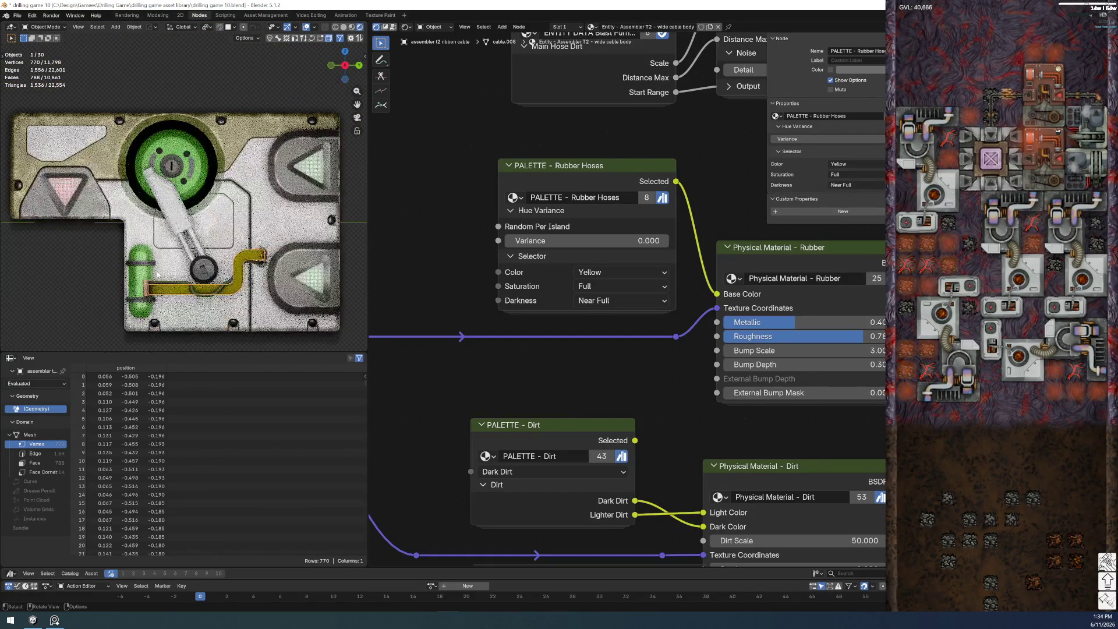
- Return via the AO plane and select the piston housing, which has no material
{"action": "left_click", "coordinate": [198, 298]}
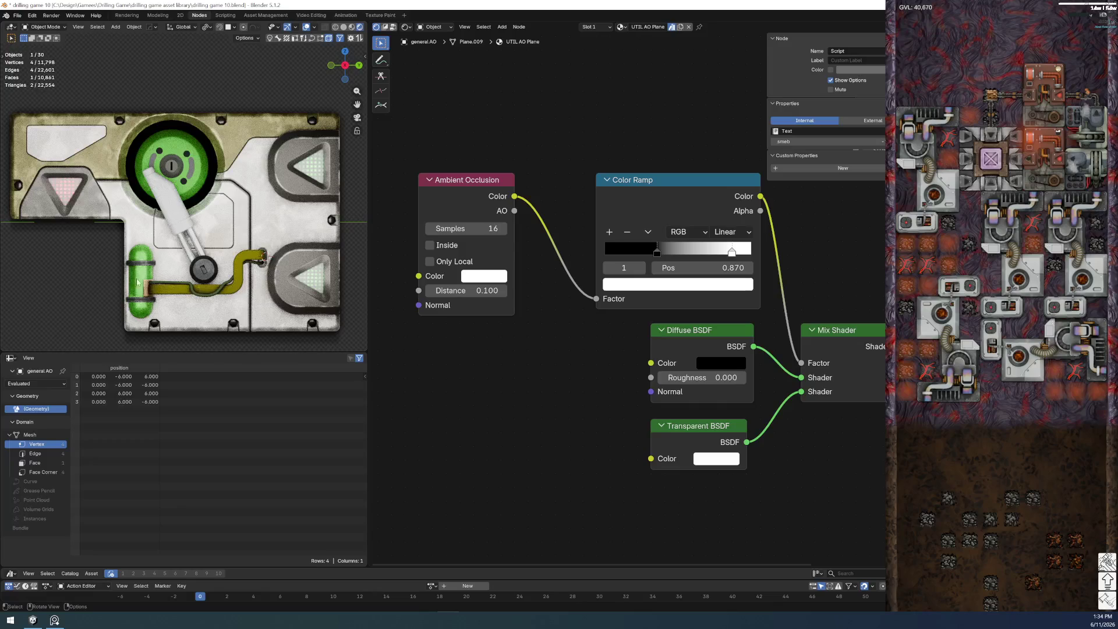
{"action": "scroll", "coordinate": [175, 210], "scroll_direction": "up", "scroll_amount": 2}
{"action": "scroll", "coordinate": [157, 180], "scroll_direction": "up", "scroll_amount": 2}
{"action": "scroll", "coordinate": [149, 166], "scroll_direction": "up", "scroll_amount": 2}
{"action": "scroll", "coordinate": [216, 233], "scroll_direction": "up", "scroll_amount": 2}
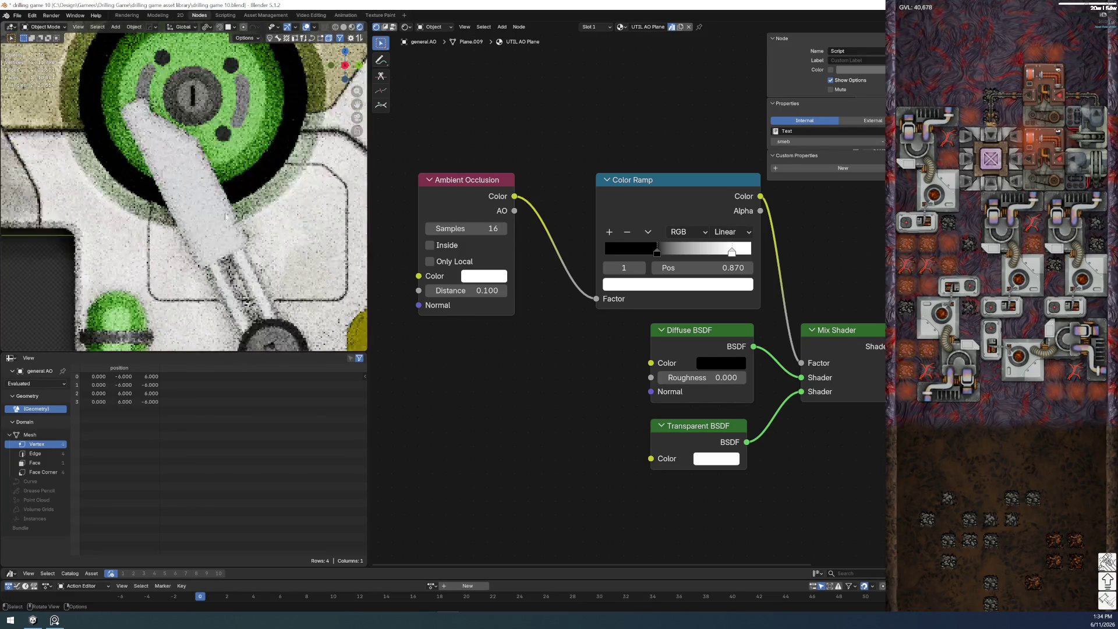
{"action": "left_click", "coordinate": [216, 234]}
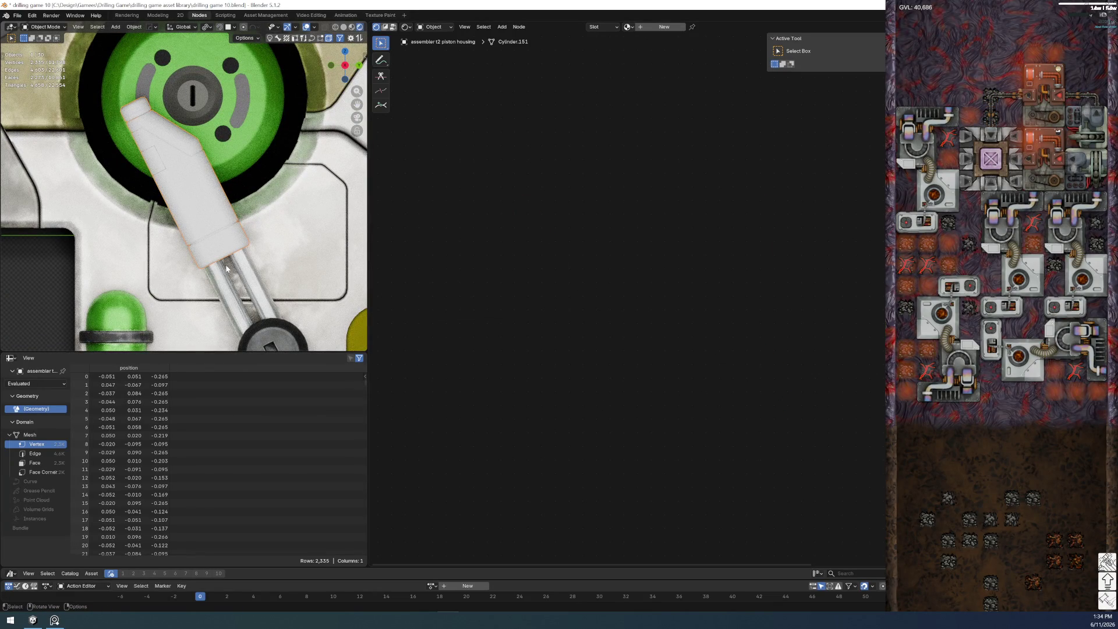
- Assign the assembler body's Entity - Assembler - Primary Metal material to the piston housing
{"action": "left_click", "coordinate": [95, 261]}
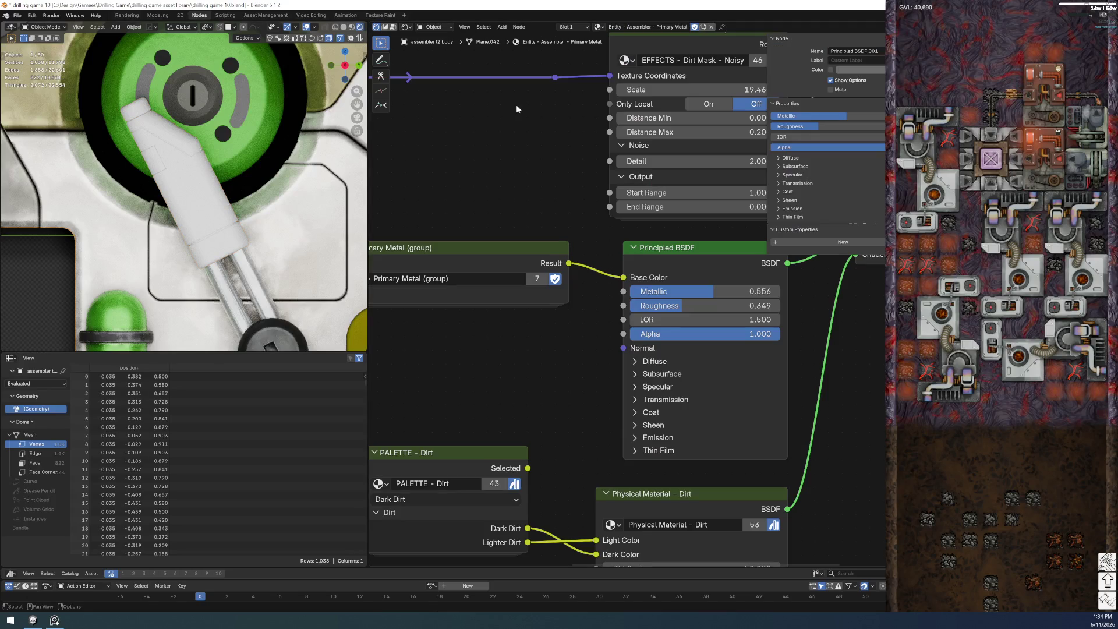
{"action": "double_click", "coordinate": [648, 27]}
{"action": "key", "text": "ctrl+c"}
{"action": "key", "text": "Escape"}
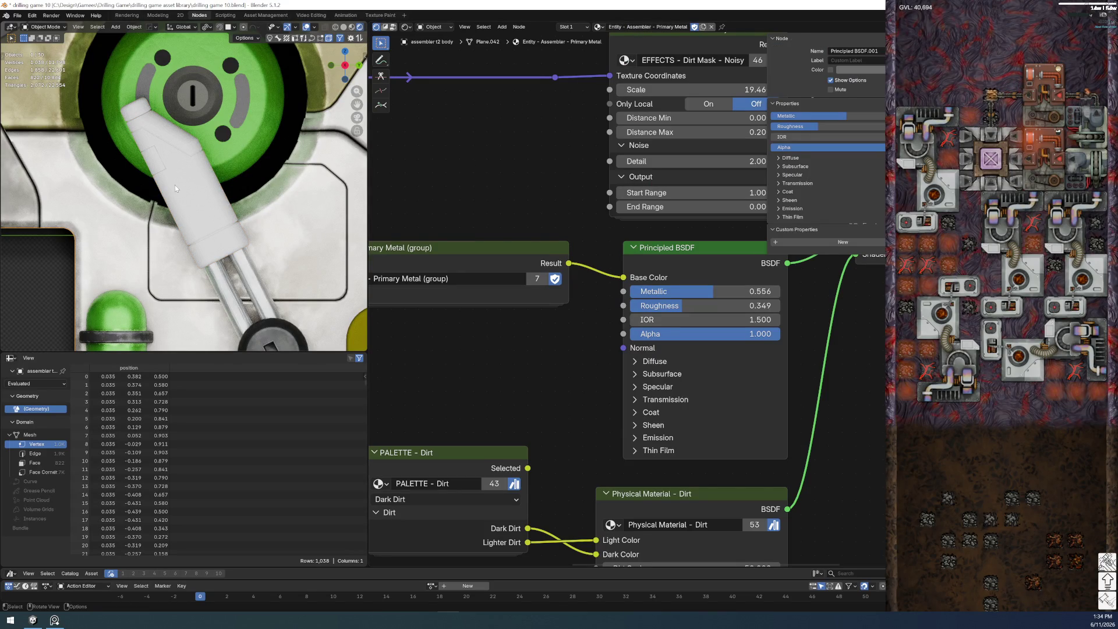
{"action": "left_click", "coordinate": [175, 184]}
{"action": "left_click", "coordinate": [628, 27]}
{"action": "key", "text": "ctrl+v"}
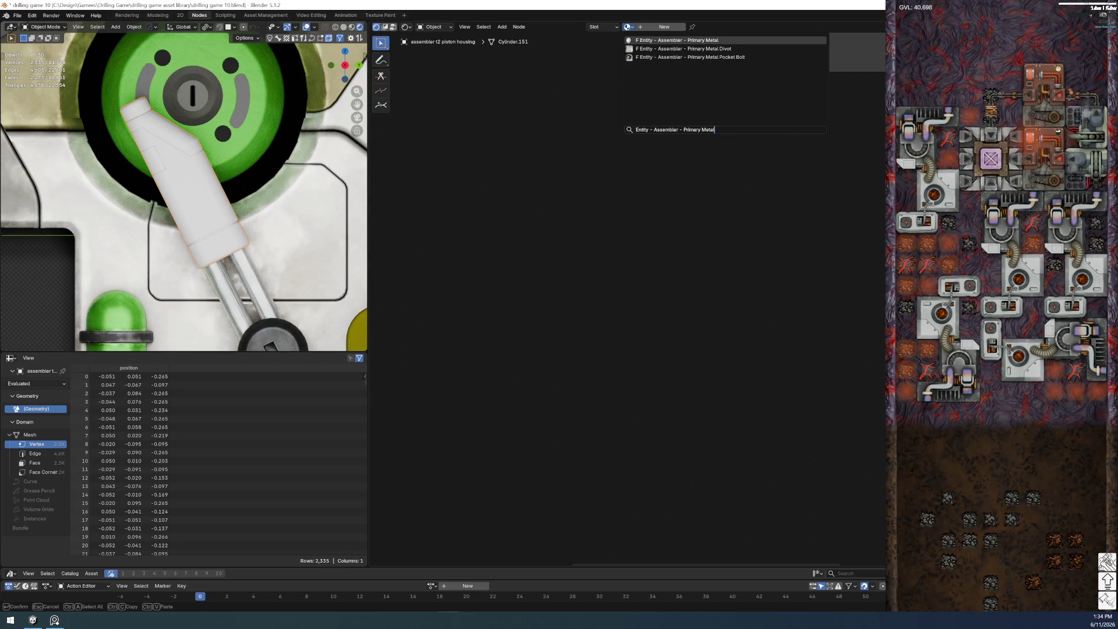
{"action": "key", "text": "Return"}
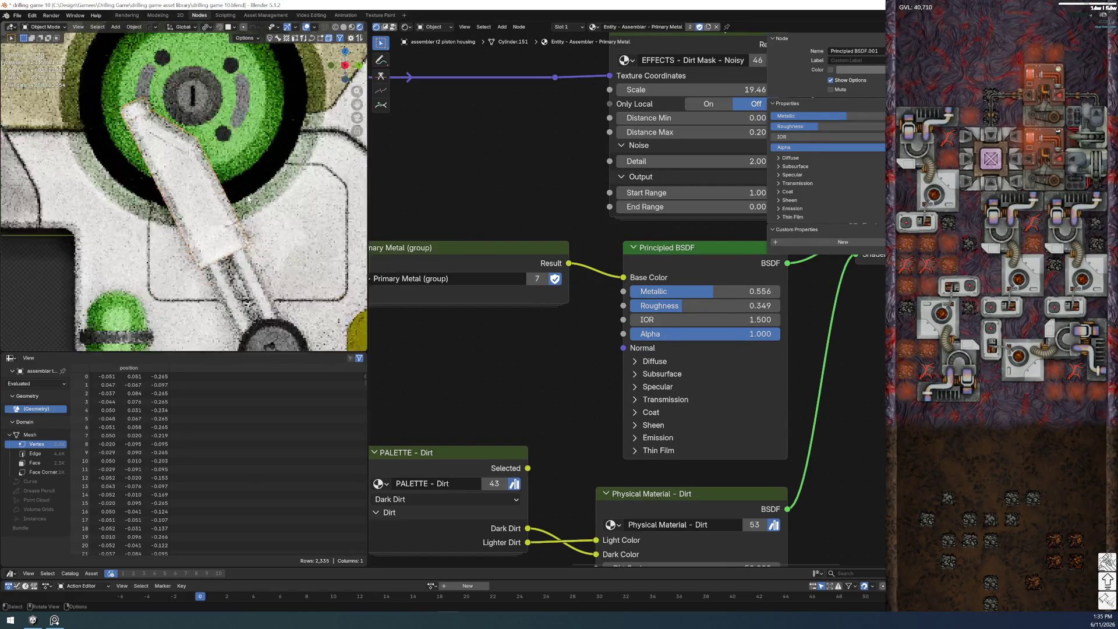
- Make a single-user copy named Entity - Assembler T2 - Piston Housing Main
{"action": "left_click", "coordinate": [708, 27]}
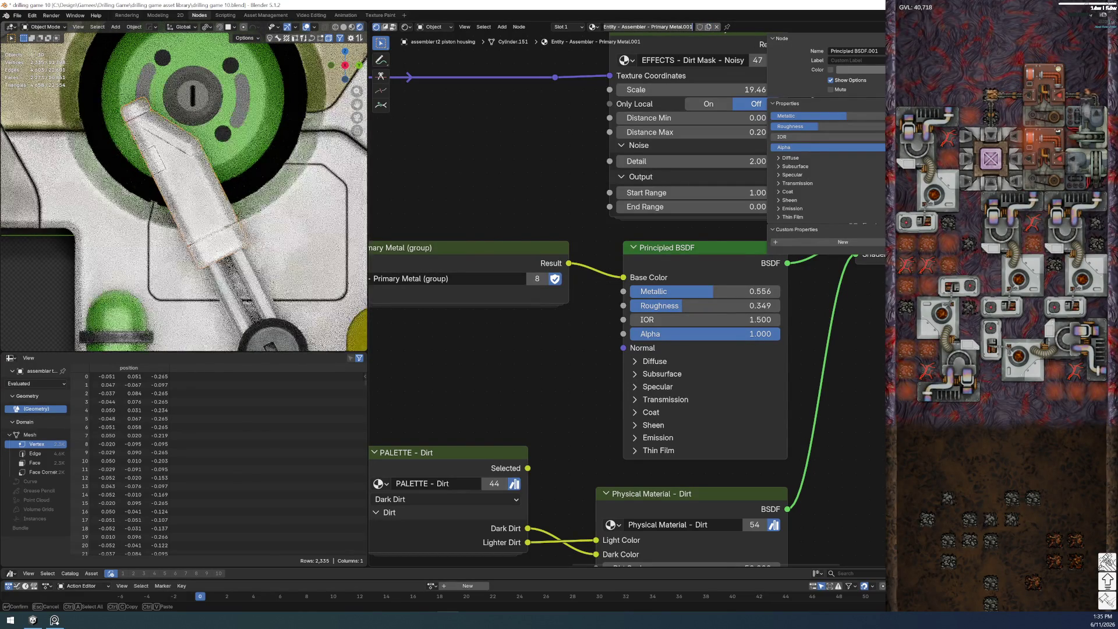
{"action": "type", "text": "2"}
{"action": "key", "text": "shift+End"}
{"action": "type", "text": "Piston Housing Main"}
{"action": "key", "text": "Return"}
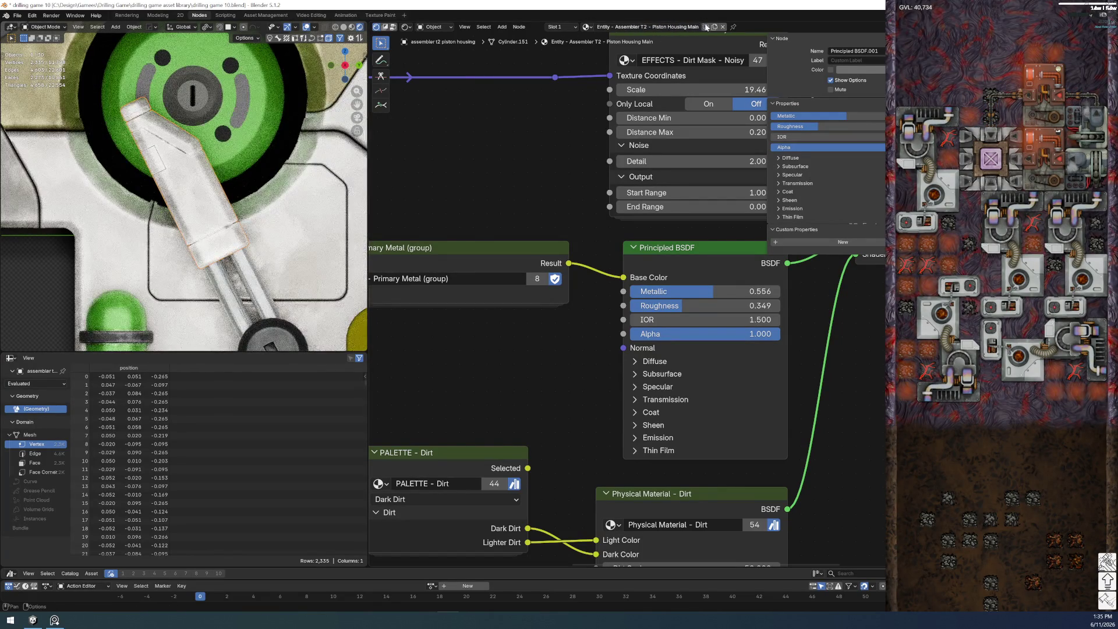
{"action": "left_click", "coordinate": [699, 27]}
{"action": "key", "text": "Return"}
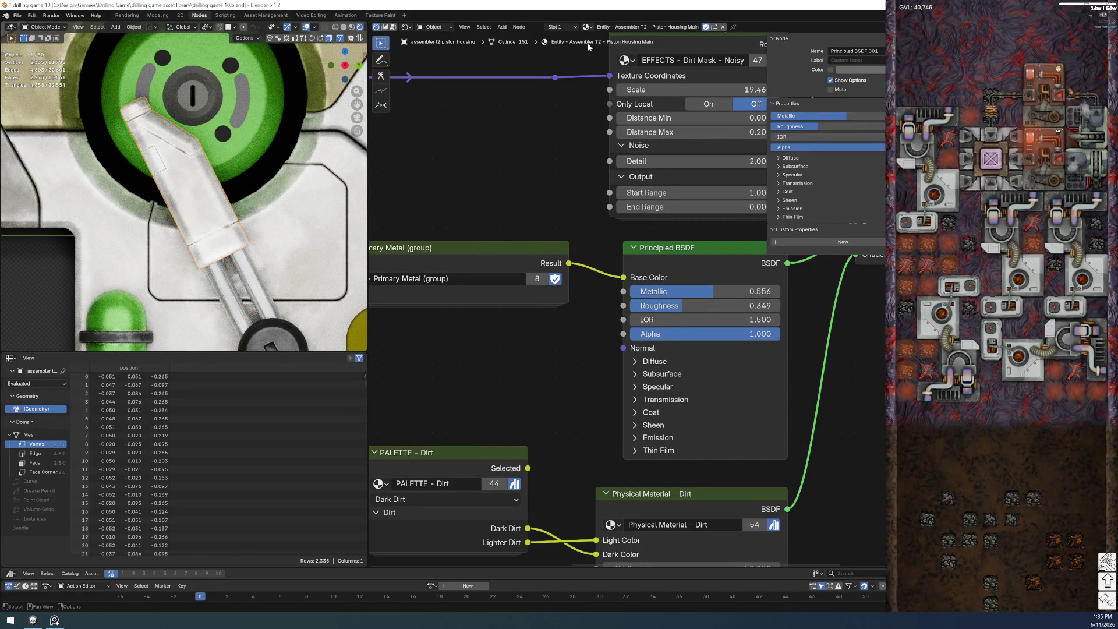
{"action": "left_click", "coordinate": [587, 27]}
{"action": "key", "text": "Escape"}
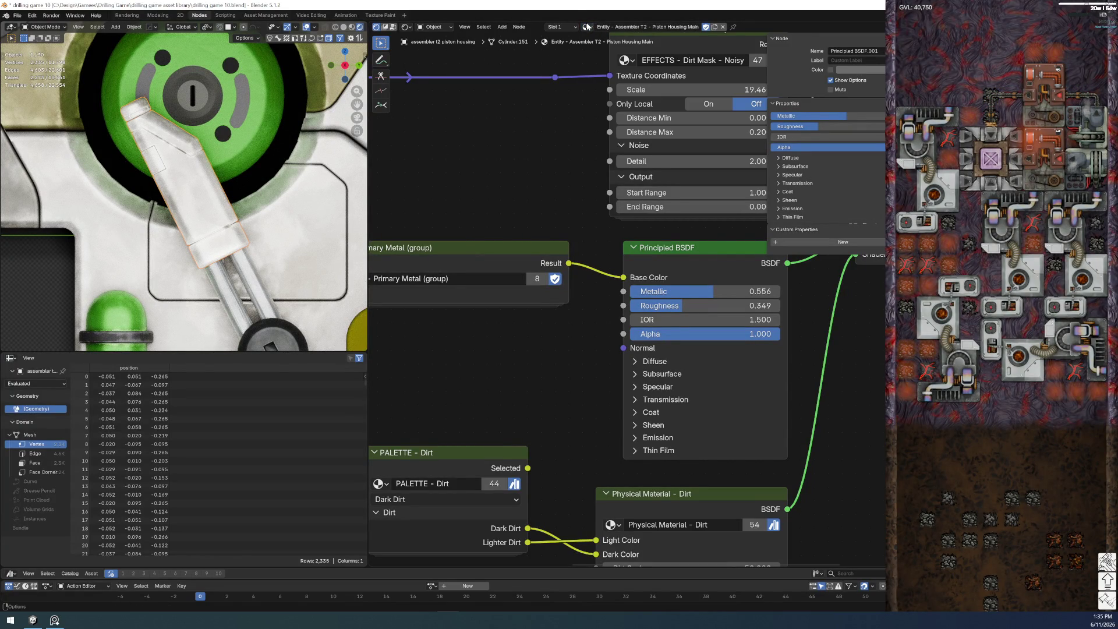
- Duplicate it as Piston Housing Bottom and give that material a fake user
{"action": "left_click", "coordinate": [715, 29]}
{"action": "left_click", "coordinate": [634, 27]}
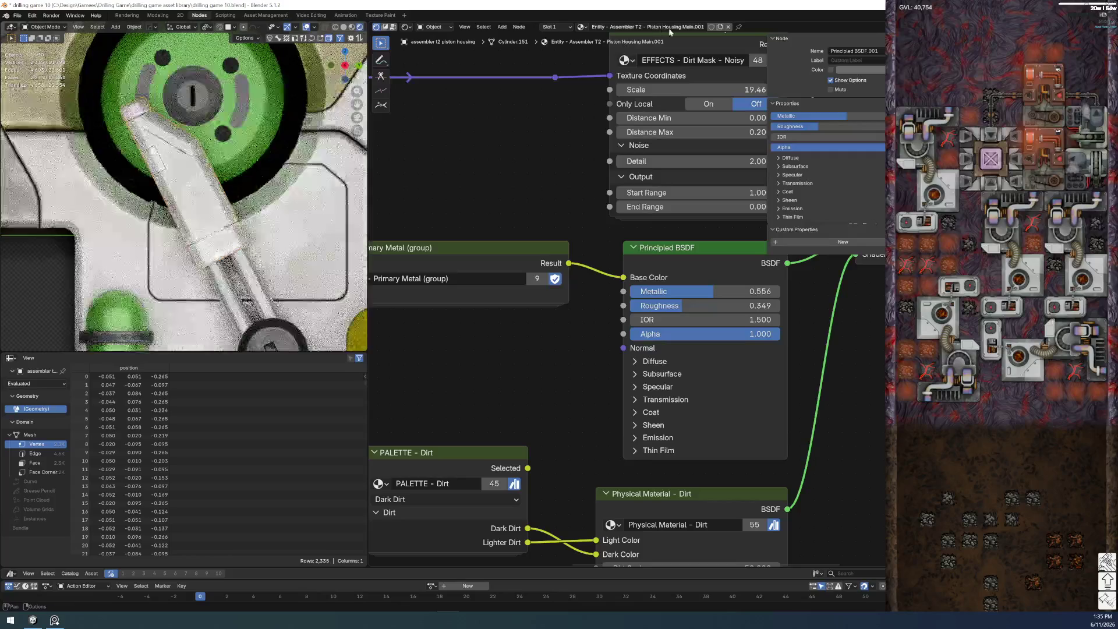
{"action": "left_click", "coordinate": [634, 27]}
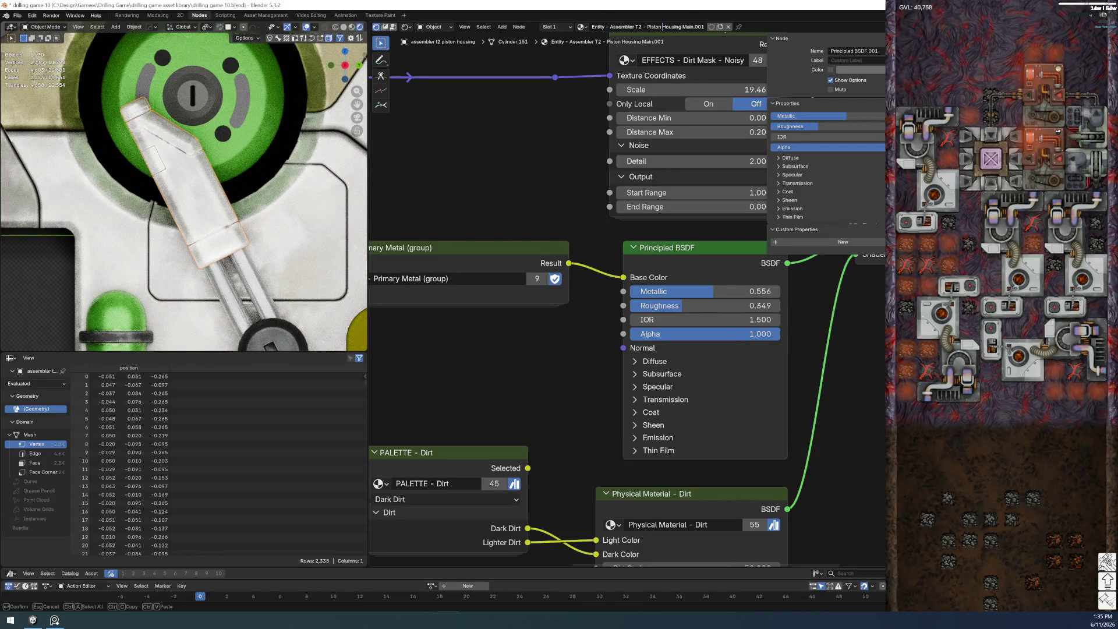
{"action": "double_click", "coordinate": [685, 27]}
{"action": "type", "text": "Bottom"}
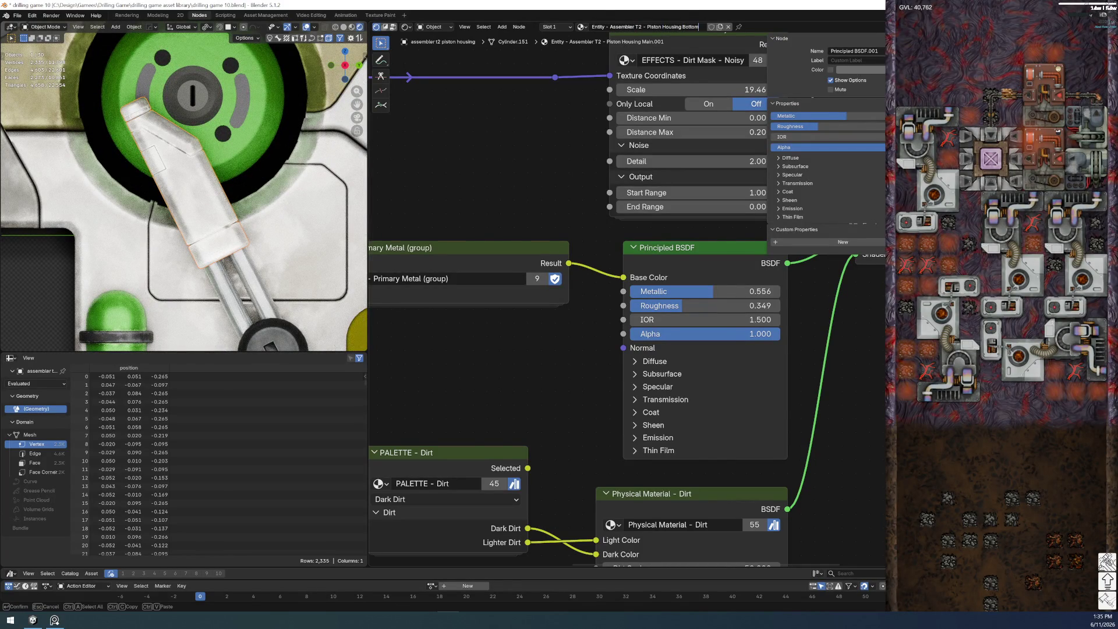
{"action": "key", "text": "Return"}
{"action": "left_click", "coordinate": [708, 27]}
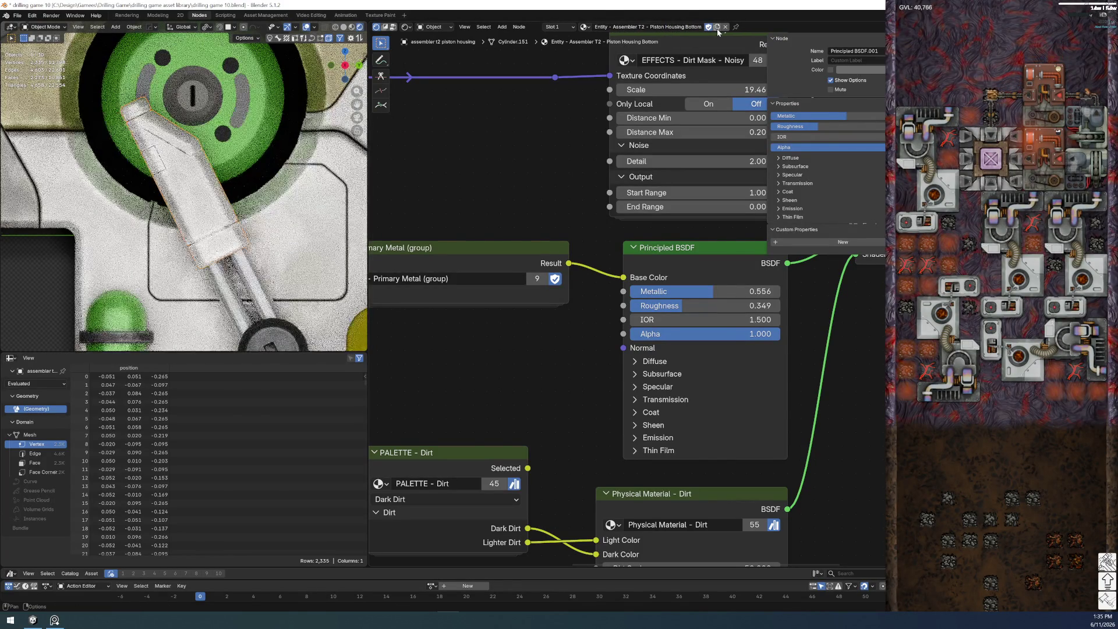
- Duplicate again as Piston Housing Top and switch the housing into Edit Mode
{"action": "left_click", "coordinate": [717, 27]}
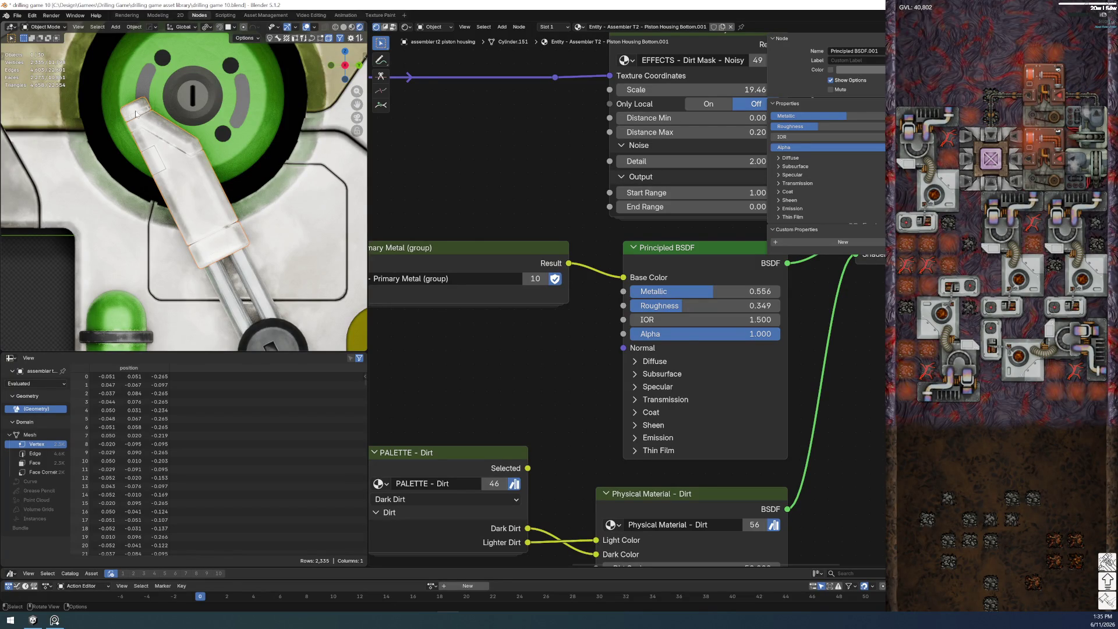
{"action": "left_click", "coordinate": [702, 27]}
{"action": "left_click", "coordinate": [680, 27]}
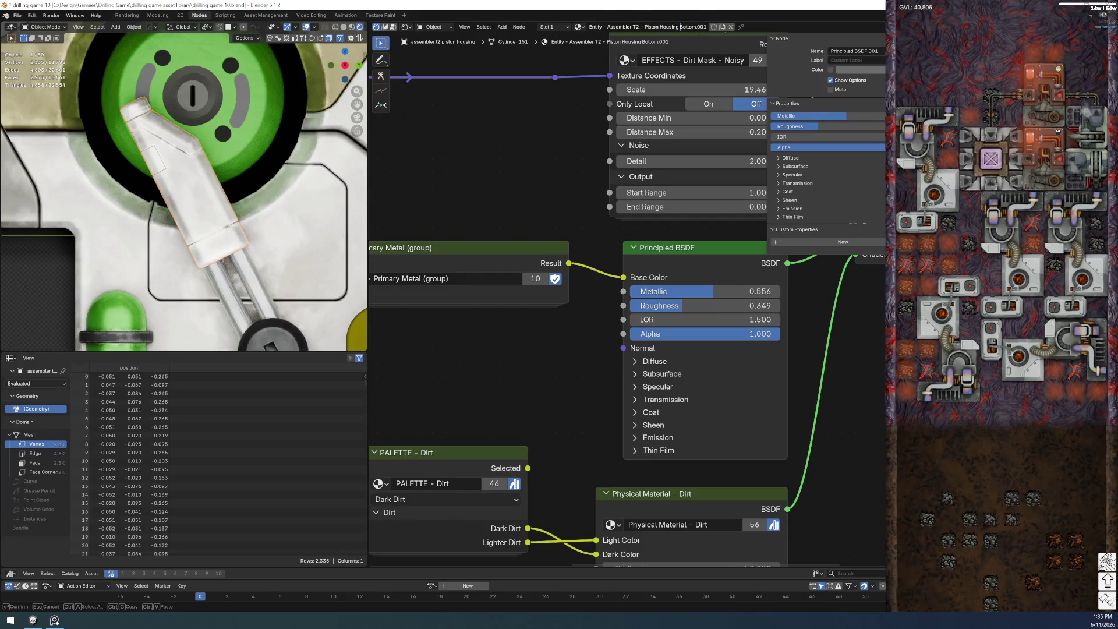
{"action": "key", "text": "shift+End"}
{"action": "type", "text": "Top"}
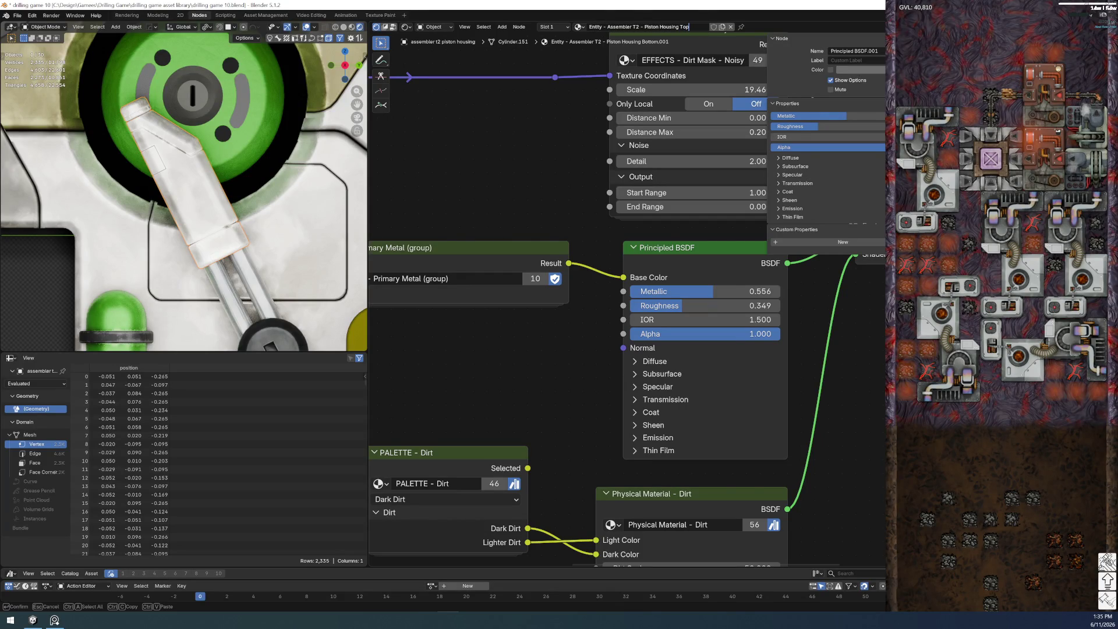
{"action": "key", "text": "Return"}
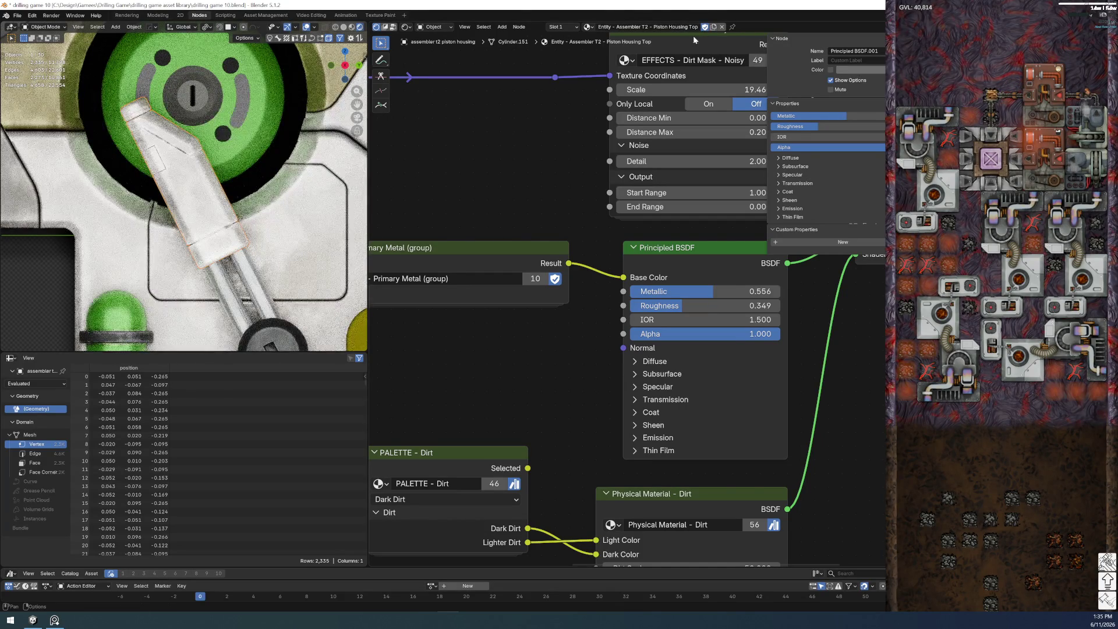
{"action": "key", "text": "ctrl+Tab"}
{"action": "left_click", "coordinate": [186, 175]}
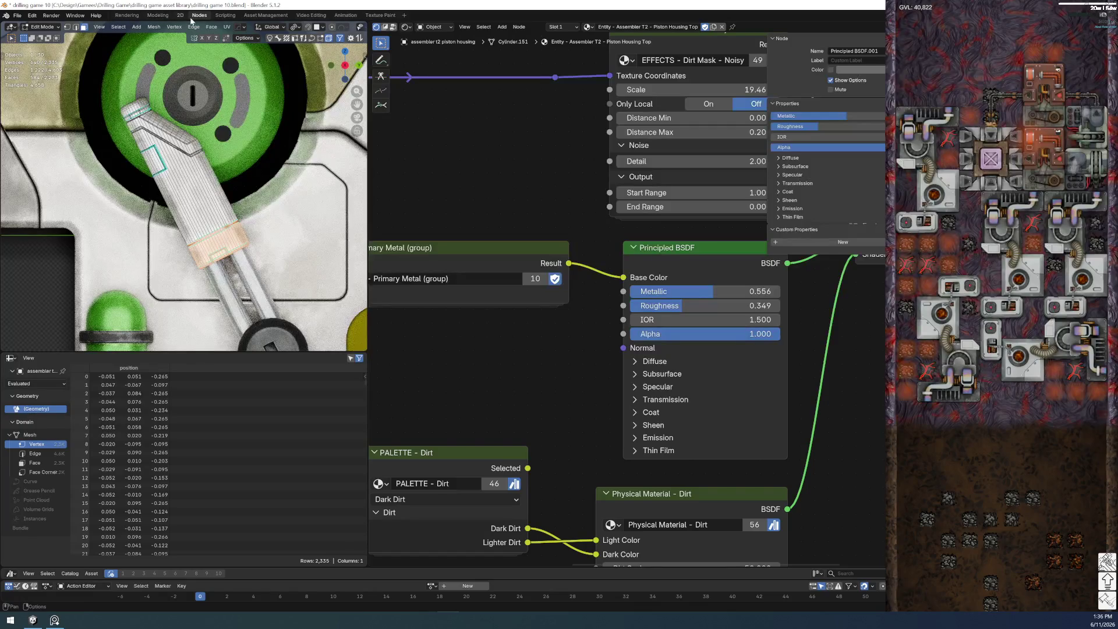
- Zoom onto the selected ring and deselect two top bevel face loops
{"action": "left_click", "coordinate": [157, 15]}
{"action": "mouse_move", "coordinate": [458, 316]}
{"action": "middle_mouse_down"}
{"action": "mouse_move", "coordinate": [349, 268]}
{"action": "mouse_move", "coordinate": [367, 157]}
{"action": "mouse_move", "coordinate": [521, 61]}
{"action": "middle_mouse_up"}
{"action": "scroll", "coordinate": [330, 252], "scroll_direction": "up", "scroll_amount": 6}
{"action": "left_click", "coordinate": [374, 165], "text": "alt+shift"}
{"action": "left_click", "coordinate": [376, 172], "text": "alt+shift"}
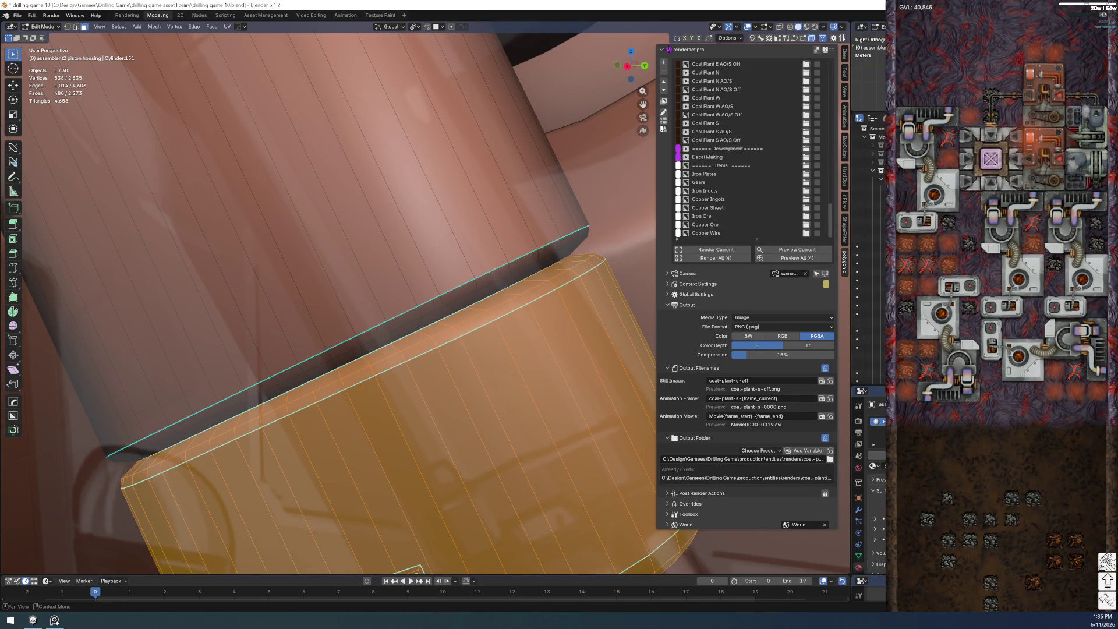
- Assign a material to the housing's second material slot
{"action": "left_click", "coordinate": [877, 430]}
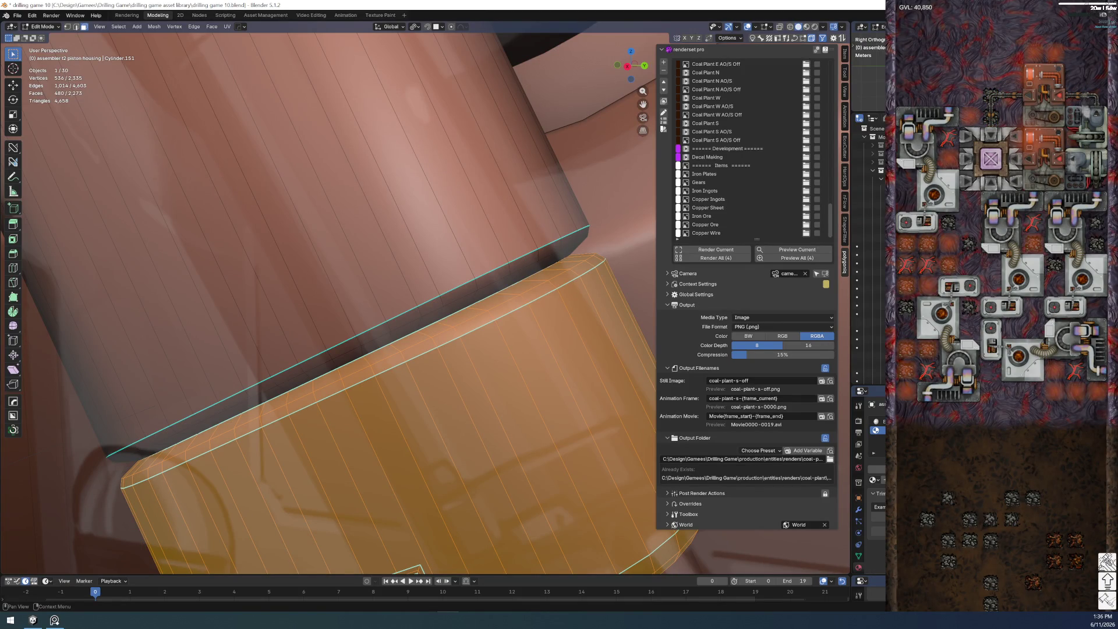
{"action": "left_click", "coordinate": [883, 432]}
{"action": "left_click", "coordinate": [877, 421]}
{"action": "double_click", "coordinate": [877, 421]}
{"action": "key", "text": "Return"}
{"action": "left_click", "coordinate": [879, 430]}
{"action": "left_click", "coordinate": [874, 479]}
{"action": "left_click", "coordinate": [879, 493]}
- Review the third, second and first slots' material lists without changing them
{"action": "left_click", "coordinate": [877, 441]}
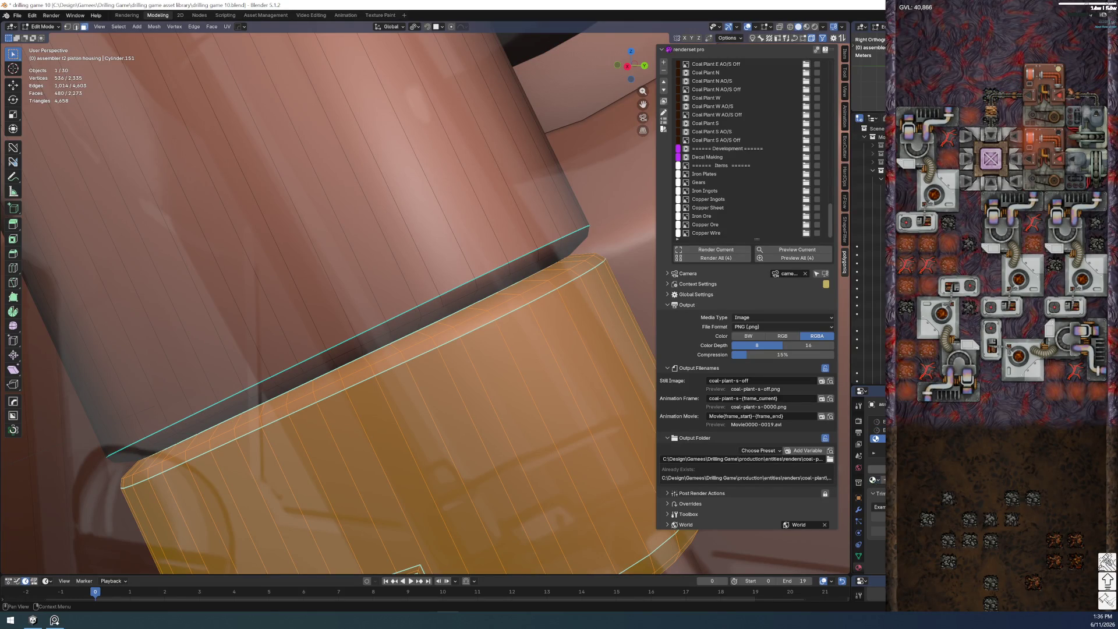
{"action": "left_click", "coordinate": [874, 480]}
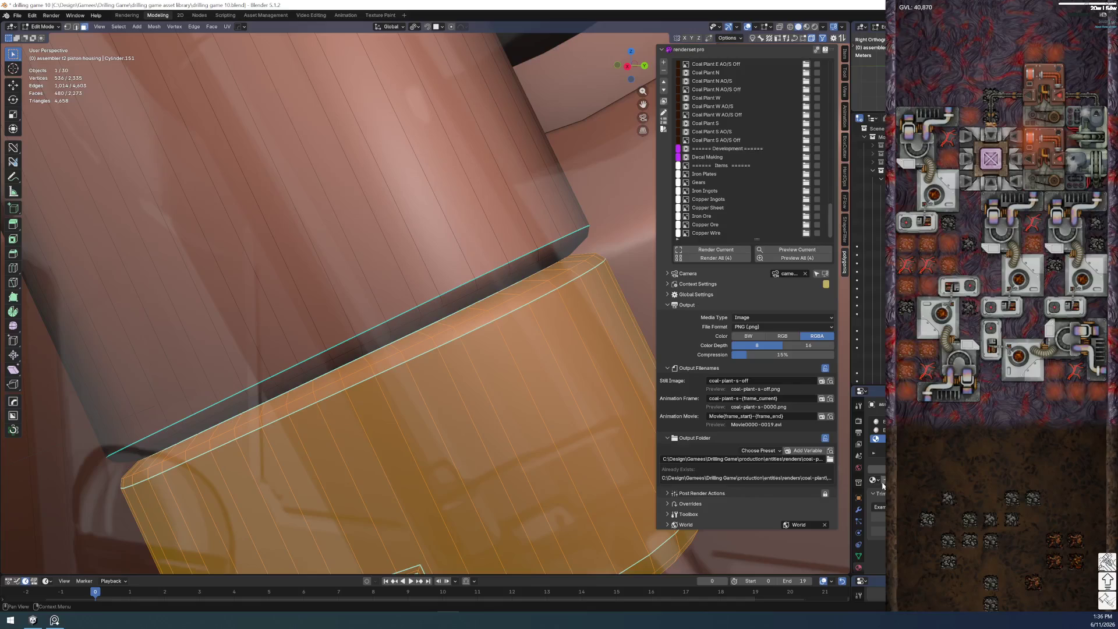
{"action": "left_click", "coordinate": [880, 494]}
{"action": "left_click", "coordinate": [877, 429]}
{"action": "left_click", "coordinate": [873, 480]}
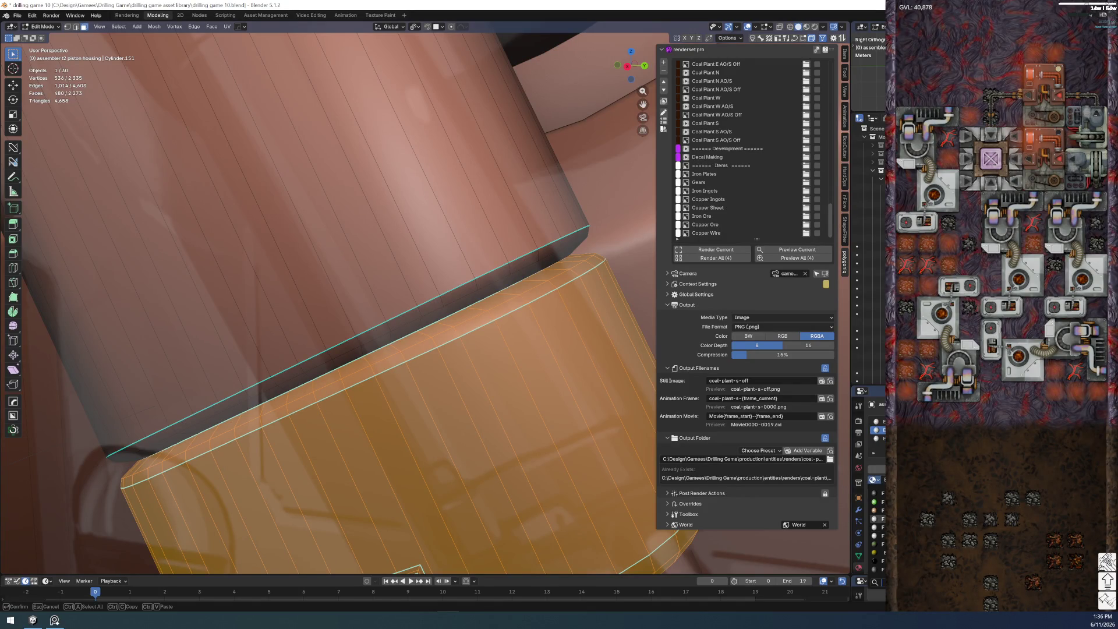
{"action": "left_click", "coordinate": [877, 421]}
{"action": "left_click", "coordinate": [874, 479]}
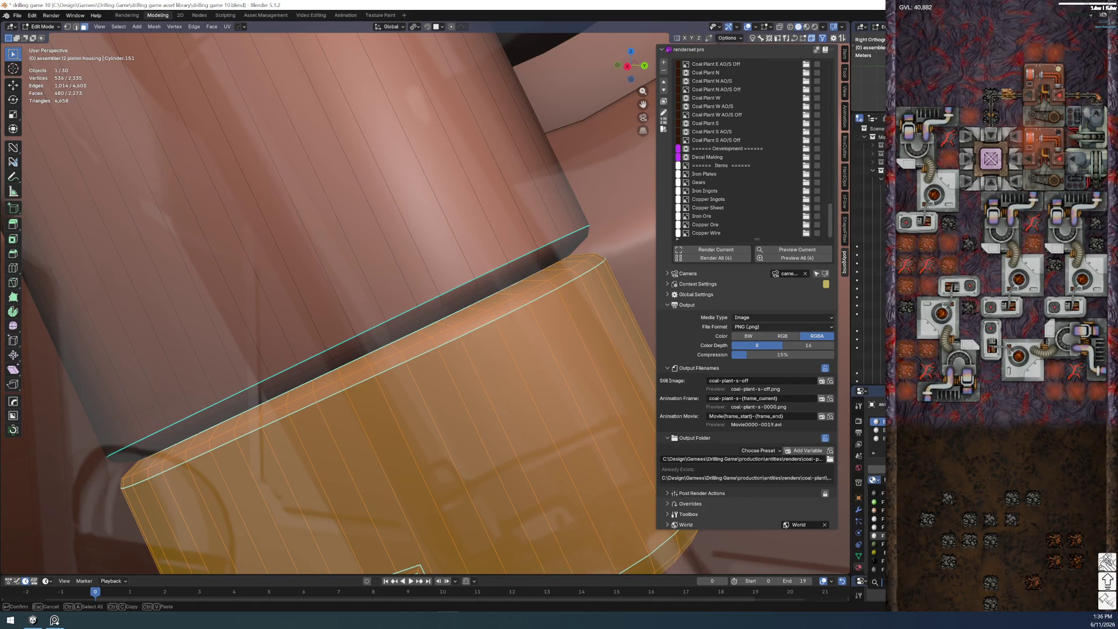
{"action": "key", "text": "Escape"}
{"action": "left_click", "coordinate": [877, 430]}
{"action": "left_click", "coordinate": [877, 421]}
- Select the upper cylinder's linked geometry, assign the first slot's material, then undo
{"action": "key", "text": "l"}
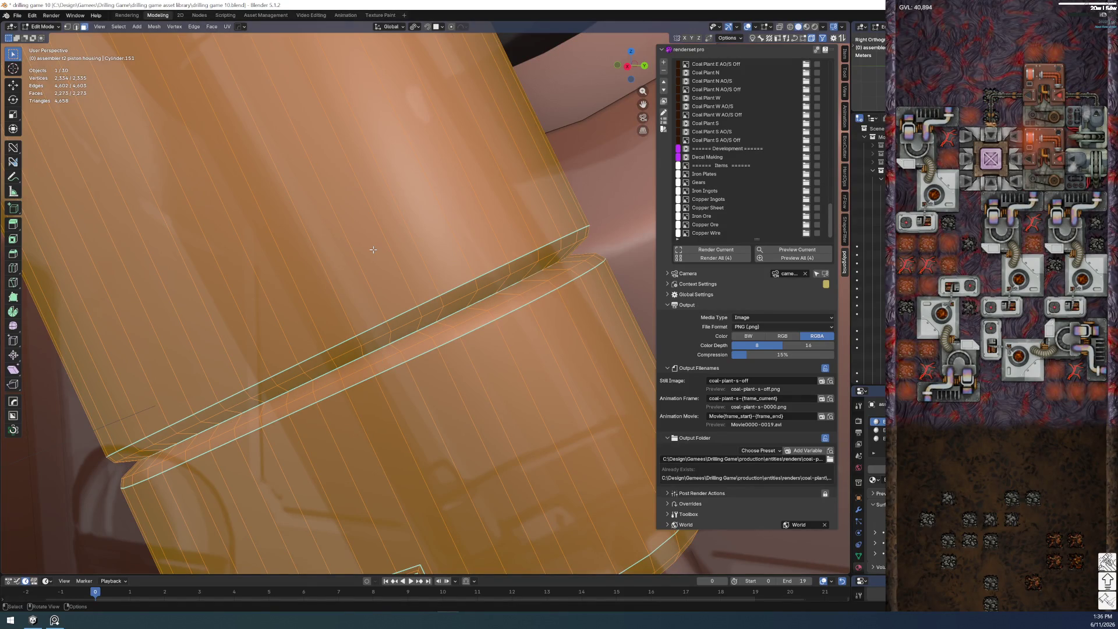
{"action": "left_click", "coordinate": [876, 469]}
{"action": "left_click", "coordinate": [877, 429]}
{"action": "key", "text": "ctrl+z"}
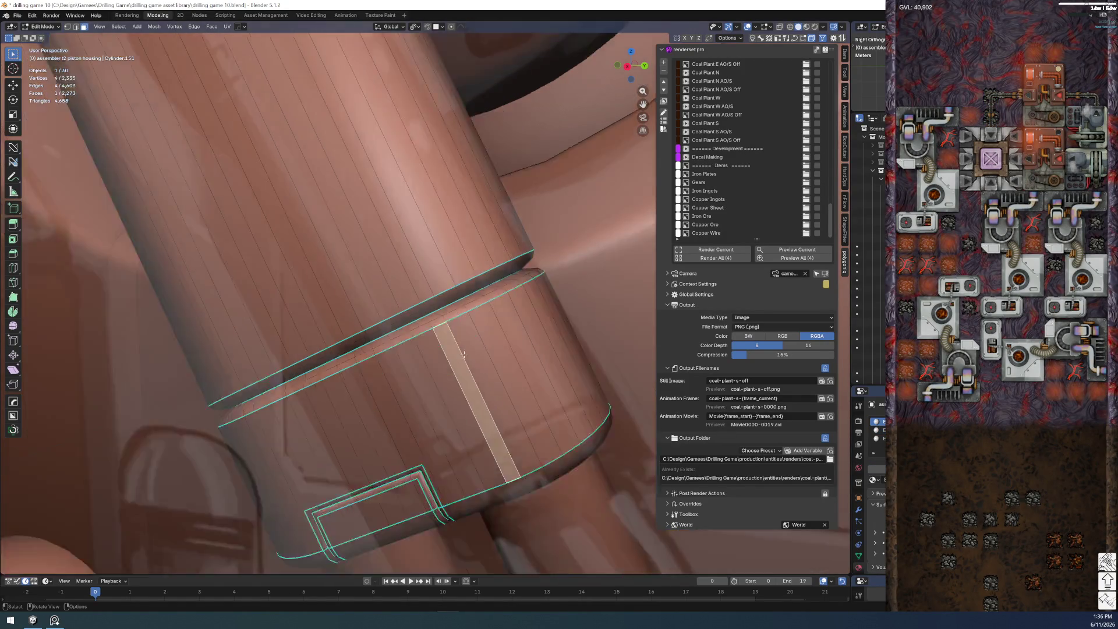
- Extend the shortest-path selection around the housing band and isolate it in Local View
{"action": "middle_click_drag", "start_coordinate": [459, 359], "coordinate": [382, 314]}
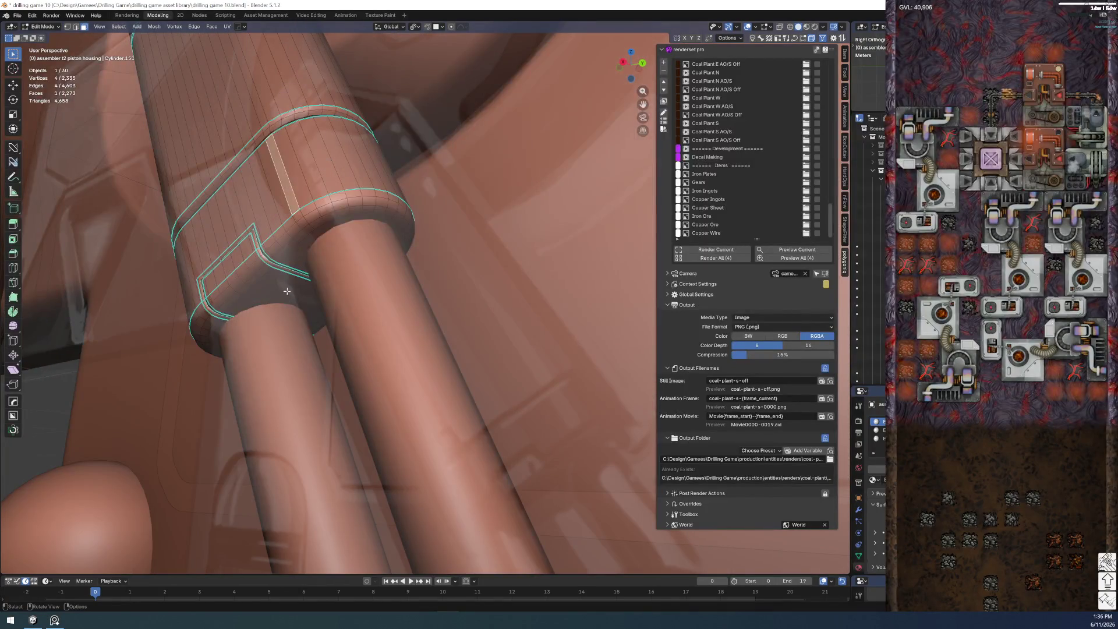
{"action": "left_click", "coordinate": [290, 284], "text": "ctrl"}
{"action": "middle_click_drag", "start_coordinate": [290, 284], "coordinate": [309, 249]}
{"action": "middle_click_drag", "start_coordinate": [349, 365], "coordinate": [342, 334]}
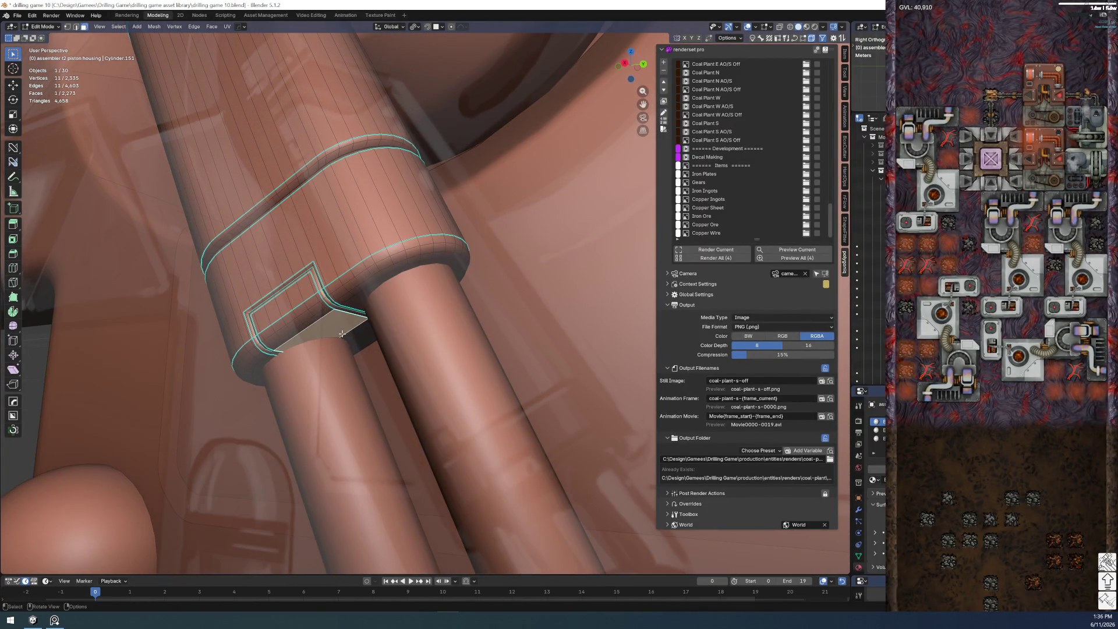
{"action": "key", "text": "KP_Divide"}
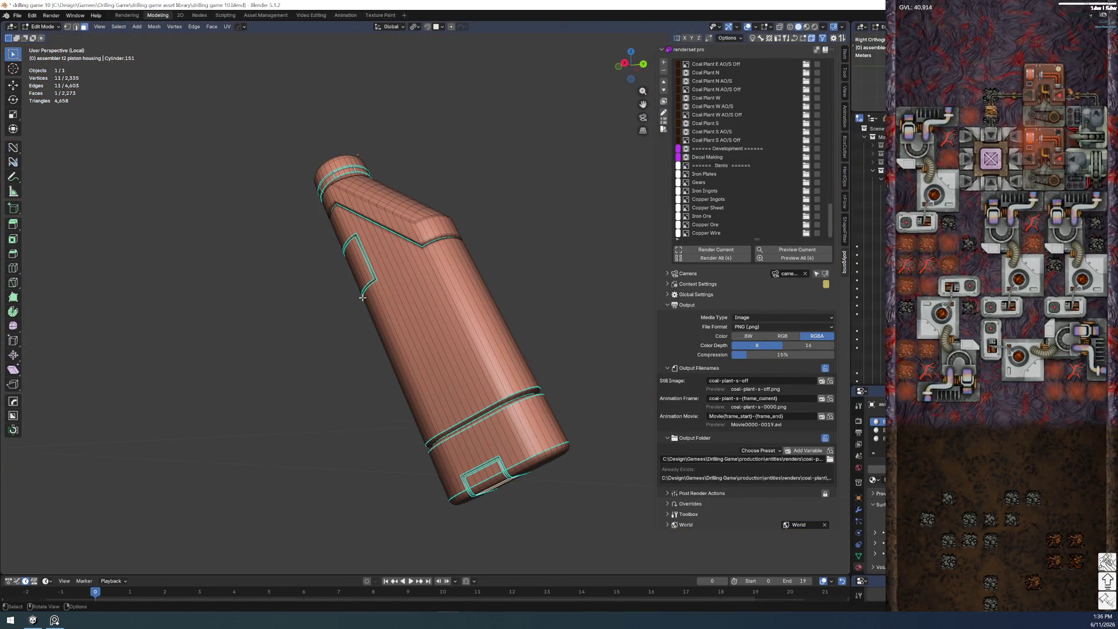
- Circle-select the housing's end cap, band and lower faces
{"action": "middle_click_drag", "start_coordinate": [360, 297], "coordinate": [487, 368]}
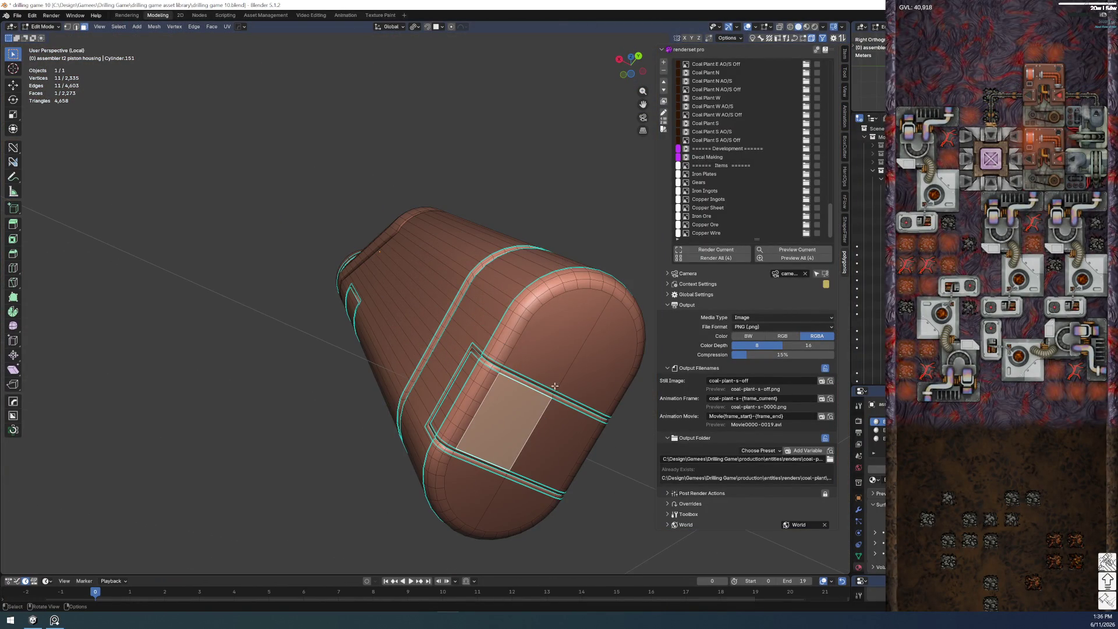
{"action": "middle_click_drag", "start_coordinate": [558, 381], "coordinate": [441, 273]}
{"action": "key", "text": "c"}
{"action": "left_click", "coordinate": [441, 273]}
{"action": "left_click_drag", "start_coordinate": [442, 274], "coordinate": [396, 402]}
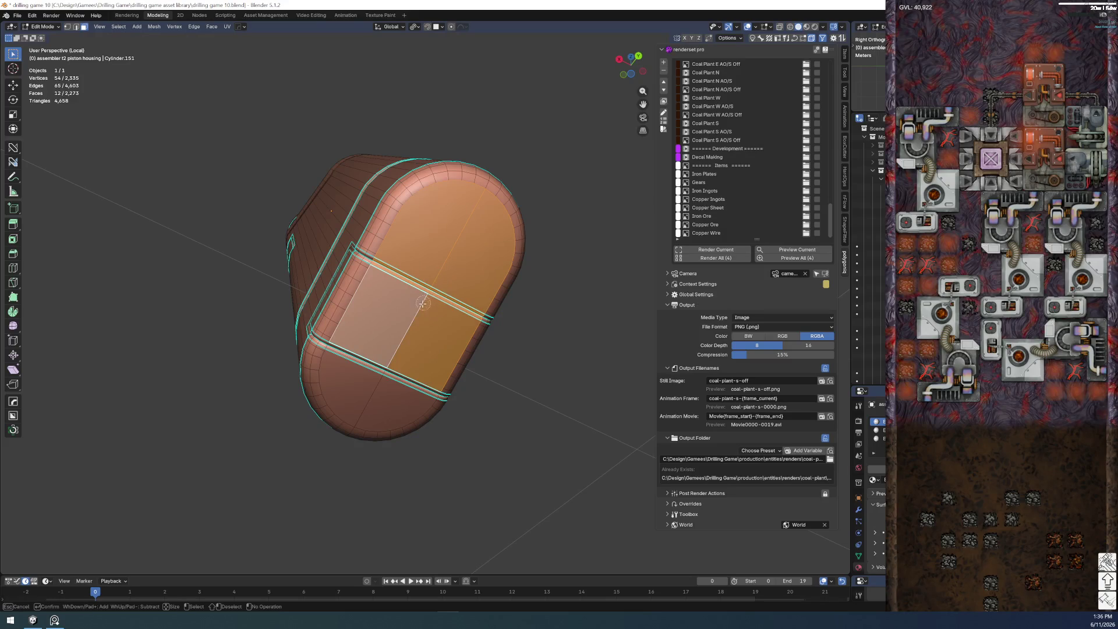
{"action": "key", "text": "Escape"}
{"action": "mouse_move", "coordinate": [396, 401]}
{"action": "middle_mouse_down"}
{"action": "mouse_move", "coordinate": [433, 333]}
{"action": "mouse_move", "coordinate": [466, 498]}
{"action": "middle_mouse_up"}
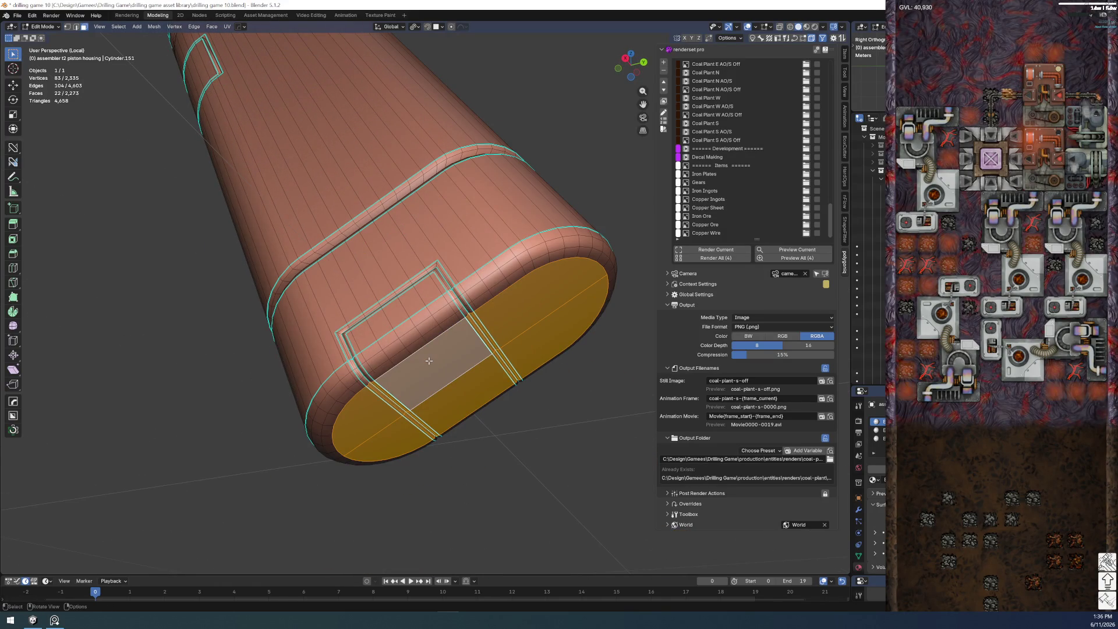
- Clear the selection and pick the linked end cap faces, delimited at sharp edges
{"action": "key", "text": "alt+a"}
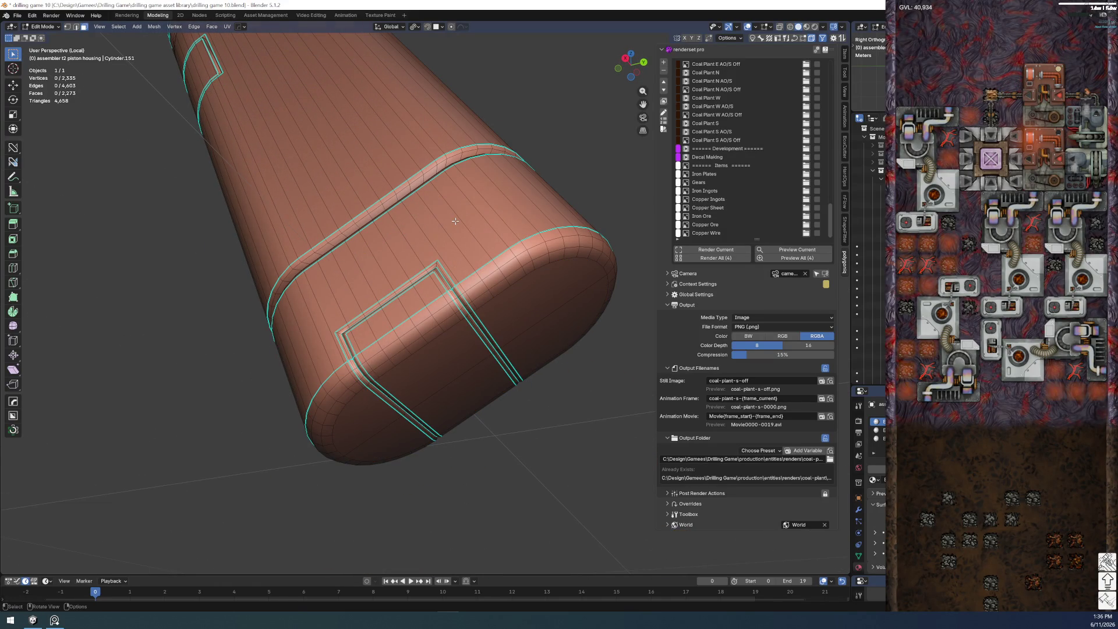
{"action": "left_click", "coordinate": [455, 221]}
{"action": "key", "text": "ctrl+l"}
{"action": "left_click", "coordinate": [99, 555]}
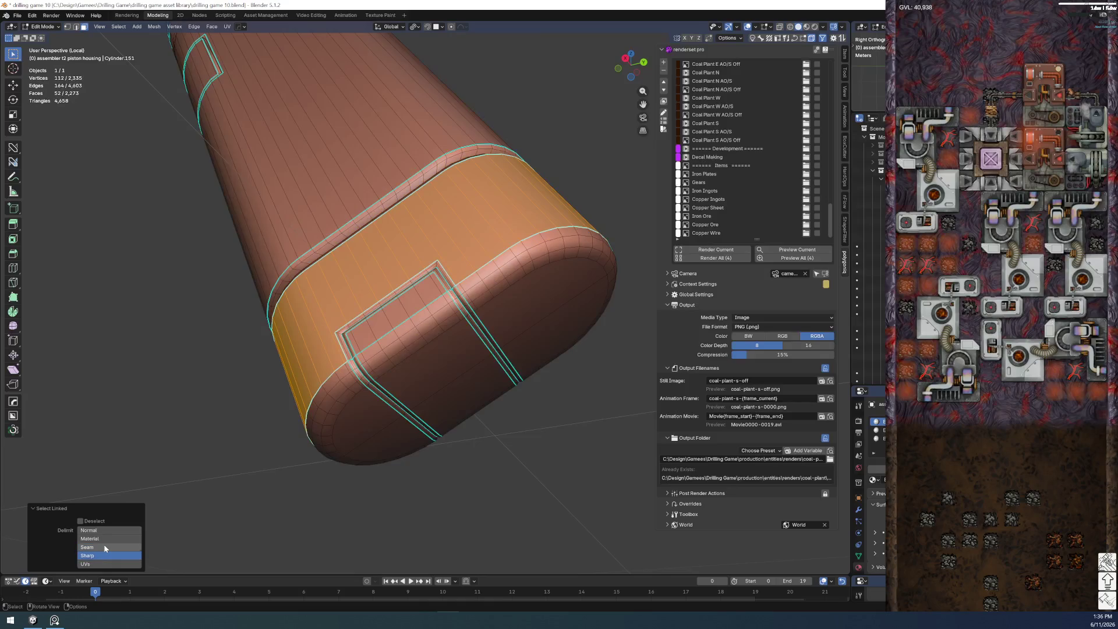
{"action": "mouse_move", "coordinate": [384, 466]}
{"action": "middle_mouse_down"}
{"action": "mouse_move", "coordinate": [399, 473]}
{"action": "mouse_move", "coordinate": [279, 307]}
{"action": "middle_mouse_up"}
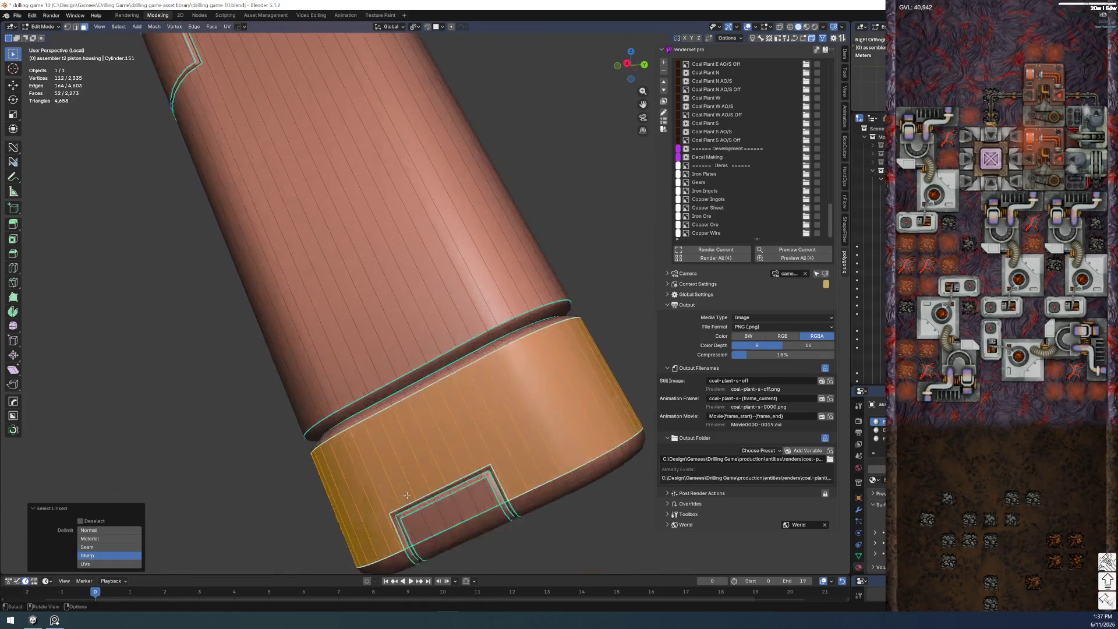
{"action": "scroll", "coordinate": [279, 307], "scroll_direction": "up", "scroll_amount": 3}
{"action": "scroll", "coordinate": [279, 308], "scroll_direction": "up", "scroll_amount": 3}
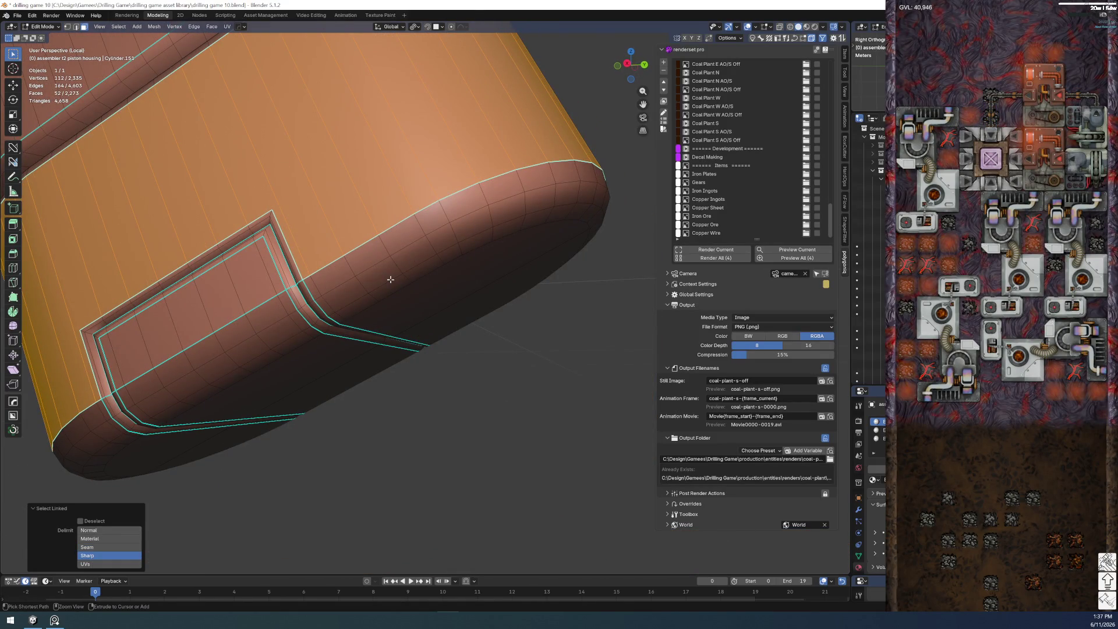
- Grow the selection one ring and add the face ring around the cap rim
{"action": "key", "text": "ctrl+KP_Add"}
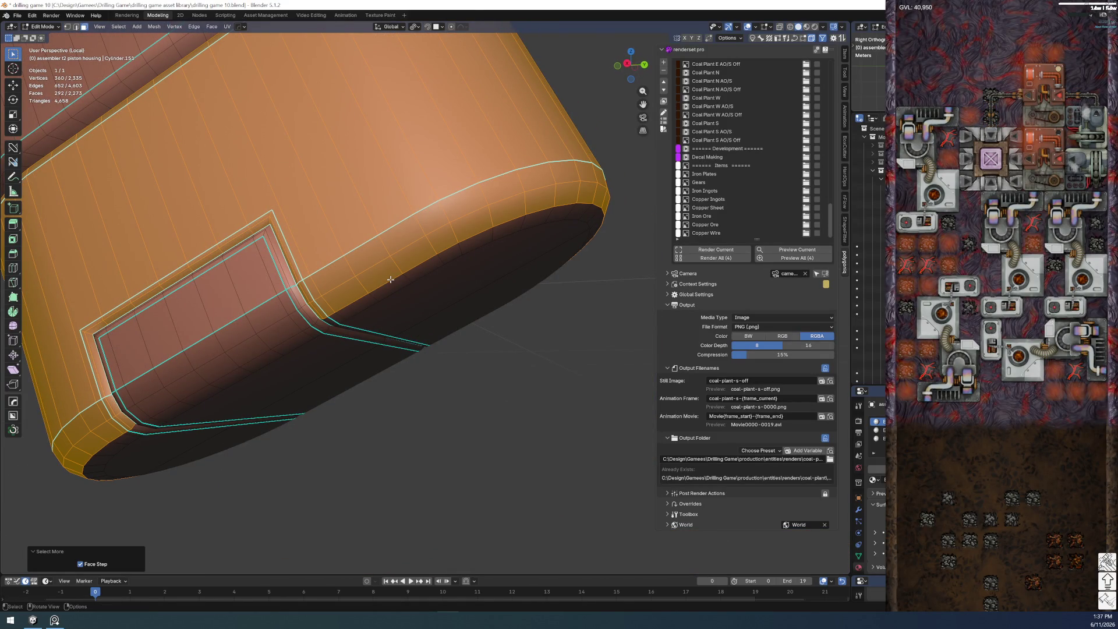
{"action": "left_click", "coordinate": [314, 295], "text": "ctrl+alt+shift"}
{"action": "mouse_move", "coordinate": [327, 302]}
{"action": "middle_mouse_down"}
{"action": "mouse_move", "coordinate": [335, 341]}
{"action": "mouse_move", "coordinate": [262, 357]}
{"action": "mouse_move", "coordinate": [274, 429]}
{"action": "mouse_move", "coordinate": [299, 371]}
{"action": "middle_mouse_up"}
{"action": "scroll", "coordinate": [335, 341], "scroll_direction": "up", "scroll_amount": 3}
{"action": "scroll", "coordinate": [276, 386], "scroll_direction": "down", "scroll_amount": 5}
{"action": "scroll", "coordinate": [299, 371], "scroll_direction": "up", "scroll_amount": 4}
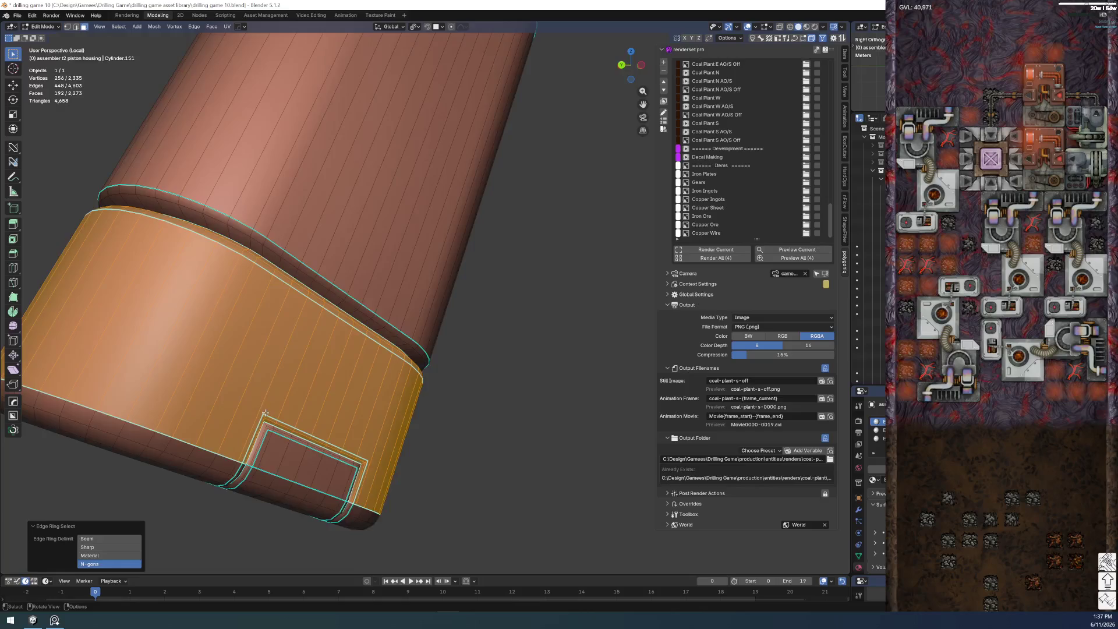
{"action": "scroll", "coordinate": [265, 413], "scroll_direction": "down", "scroll_amount": 5}
{"action": "scroll", "coordinate": [345, 396], "scroll_direction": "up", "scroll_amount": 5}
{"action": "middle_click_drag", "start_coordinate": [345, 397], "coordinate": [349, 407]}
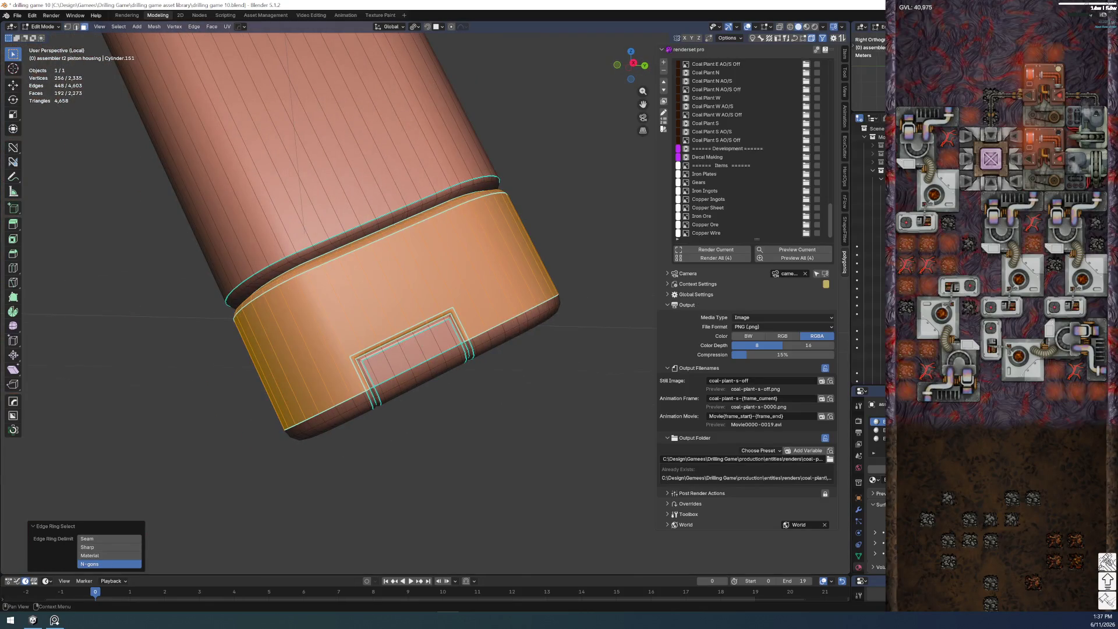
{"action": "middle_click_drag", "start_coordinate": [597, 379], "coordinate": [461, 312]}
{"action": "scroll", "coordinate": [373, 262], "scroll_direction": "up", "scroll_amount": 2}
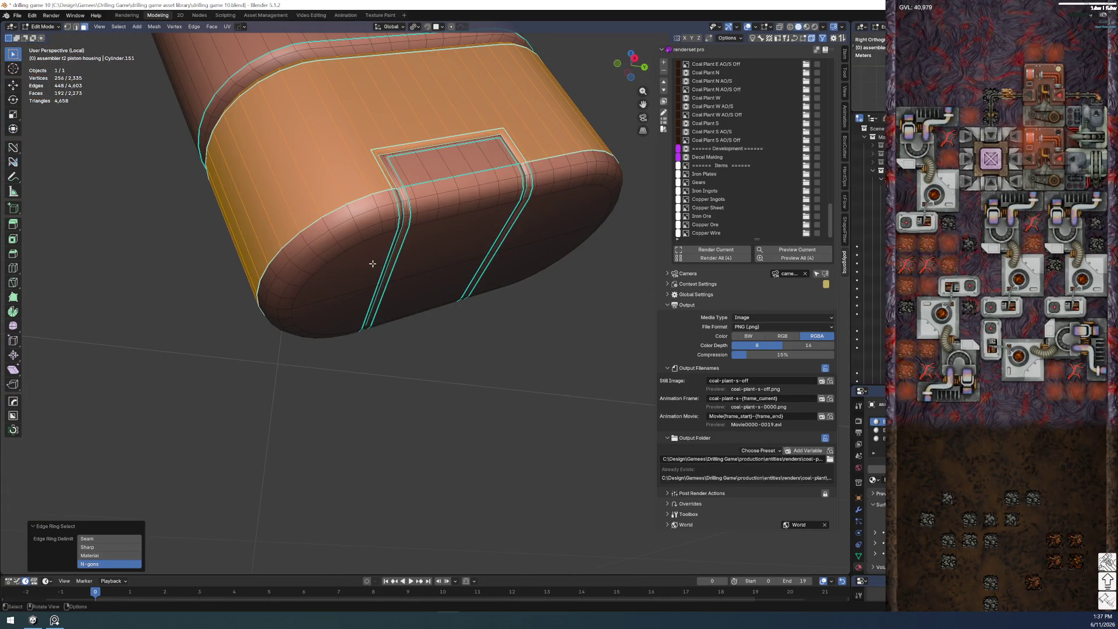
{"action": "key", "text": "ctrl+z"}
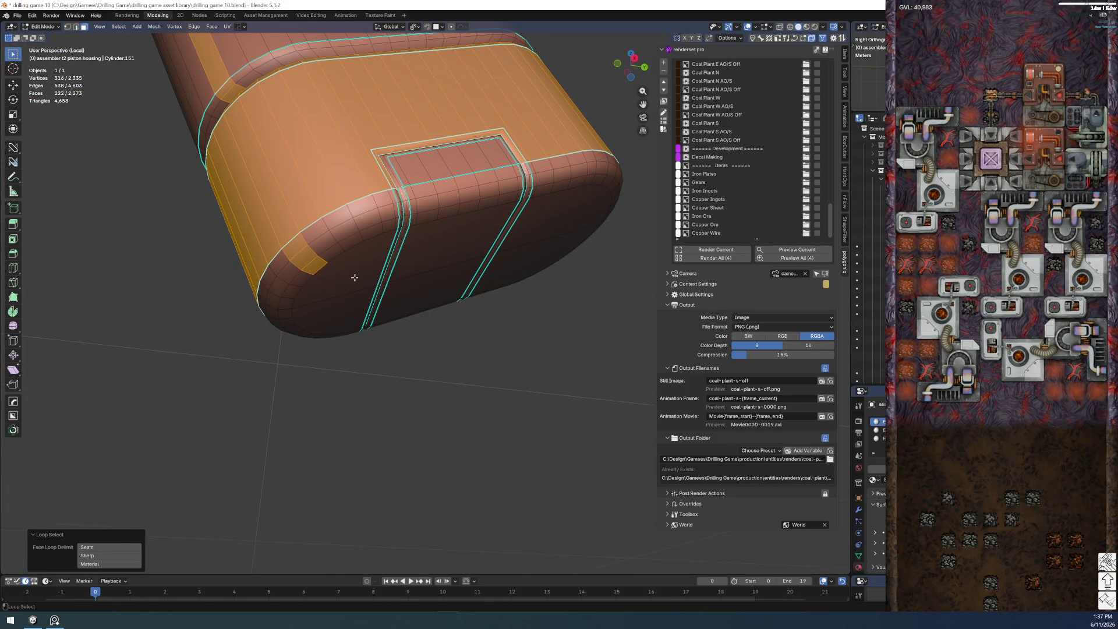
{"action": "key", "text": "ctrl+shift+z"}
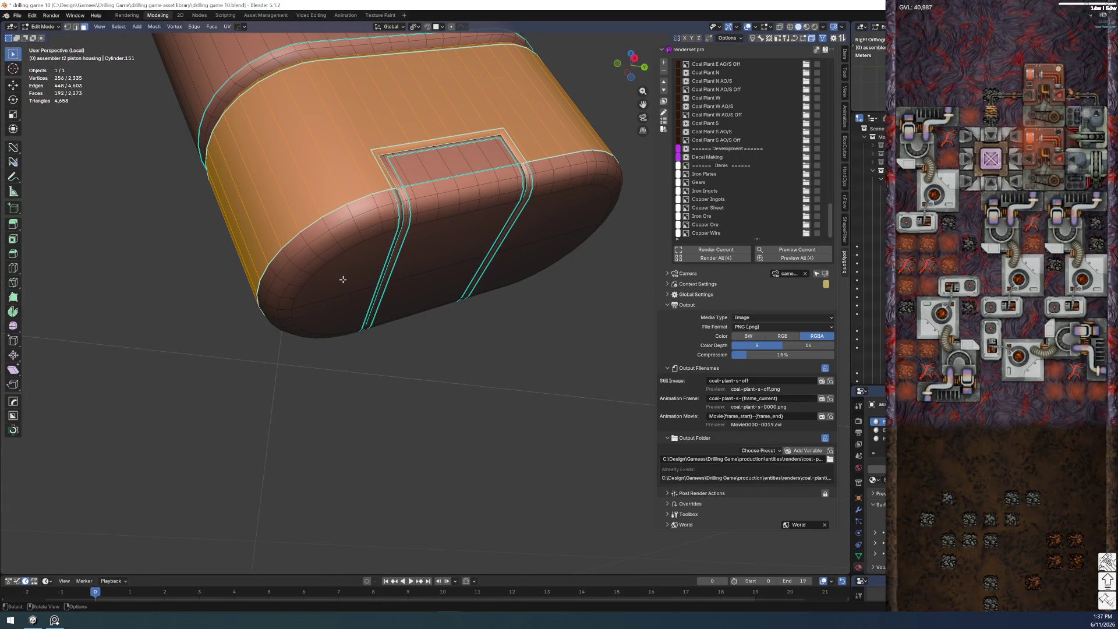
- Add the linked end-cap faces, far end section and band rim strip to the selection
{"action": "key", "text": "l"}
{"action": "key", "text": "l"}
{"action": "middle_click_drag", "start_coordinate": [534, 256], "coordinate": [300, 188]}
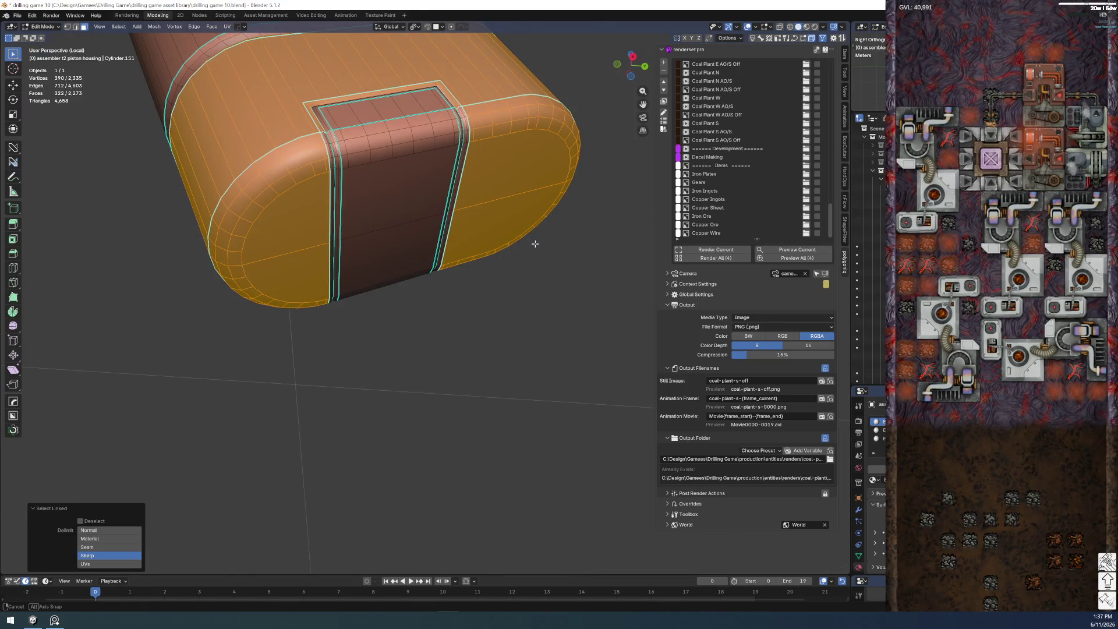
{"action": "middle_click_drag", "start_coordinate": [379, 109], "coordinate": [423, 201]}
{"action": "key", "text": "l"}
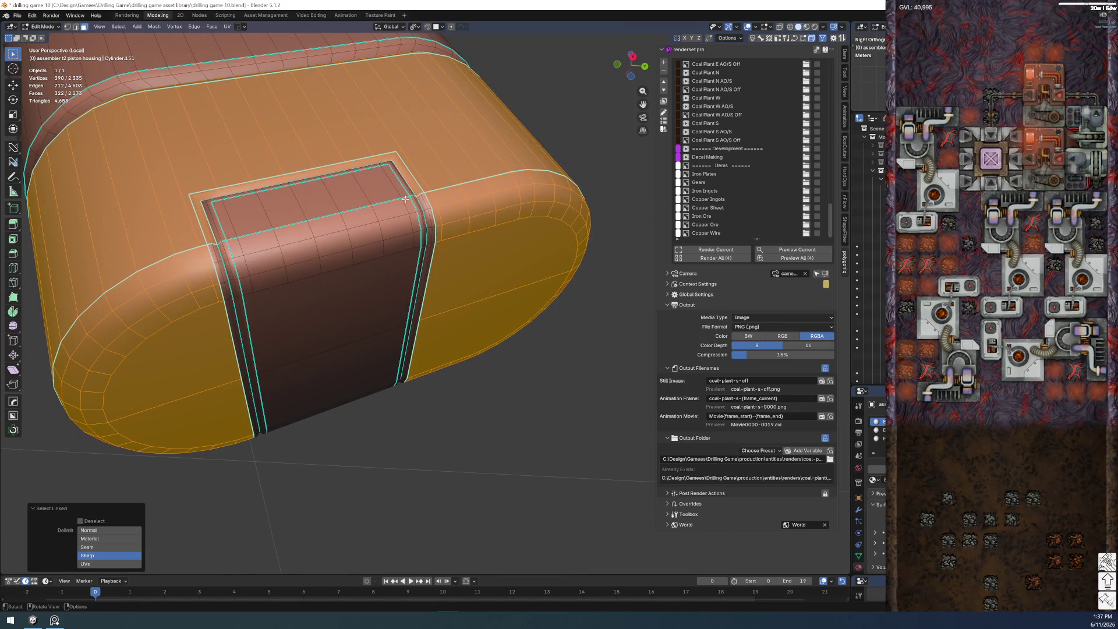
{"action": "key", "text": "l"}
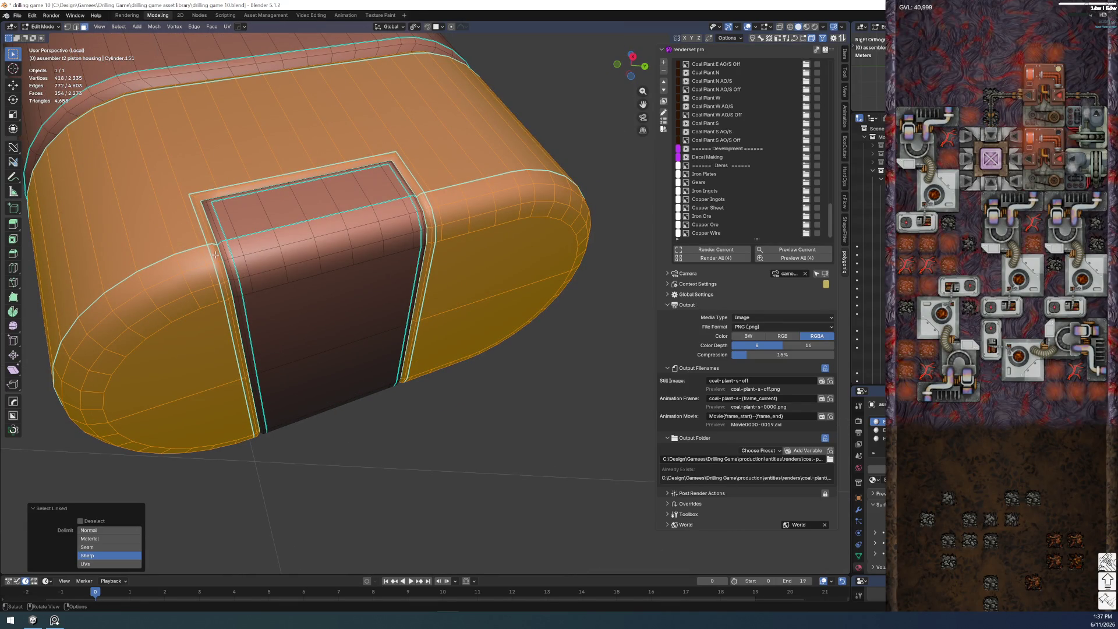
{"action": "mouse_move", "coordinate": [212, 251]}
{"action": "middle_mouse_down"}
{"action": "mouse_move", "coordinate": [286, 342]}
{"action": "mouse_move", "coordinate": [277, 376]}
{"action": "middle_mouse_up"}
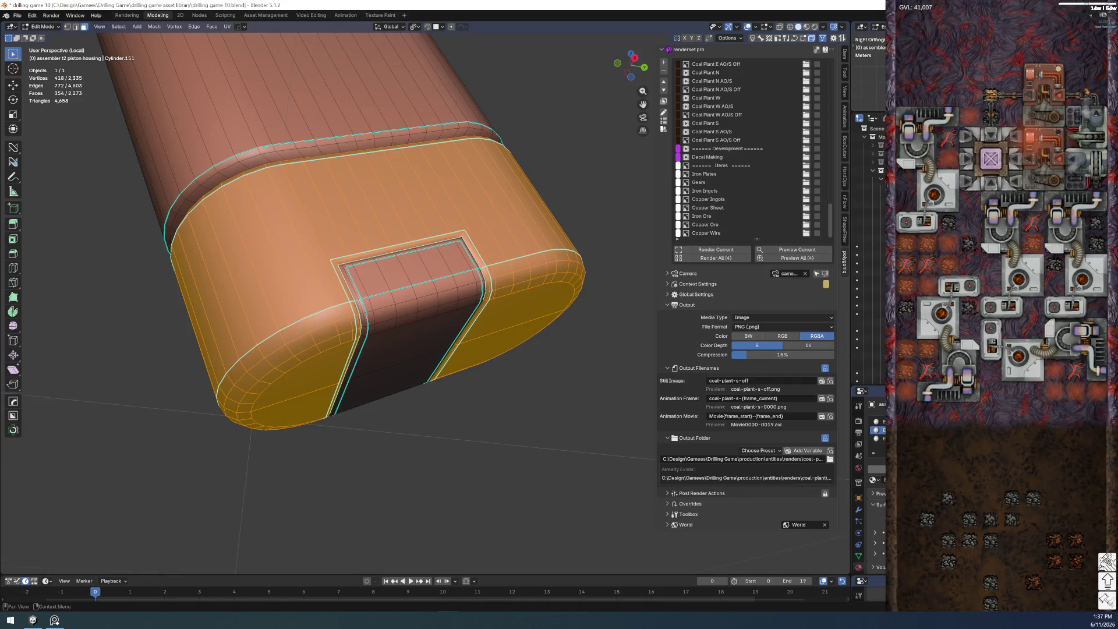
- Clear the selection and select the linked top shoulder section
{"action": "key", "text": "alt+a"}
{"action": "mouse_move", "coordinate": [277, 376]}
{"action": "middle_mouse_down"}
{"action": "mouse_move", "coordinate": [348, 286]}
{"action": "mouse_move", "coordinate": [357, 243]}
{"action": "mouse_move", "coordinate": [318, 343]}
{"action": "mouse_move", "coordinate": [336, 225]}
{"action": "middle_mouse_up"}
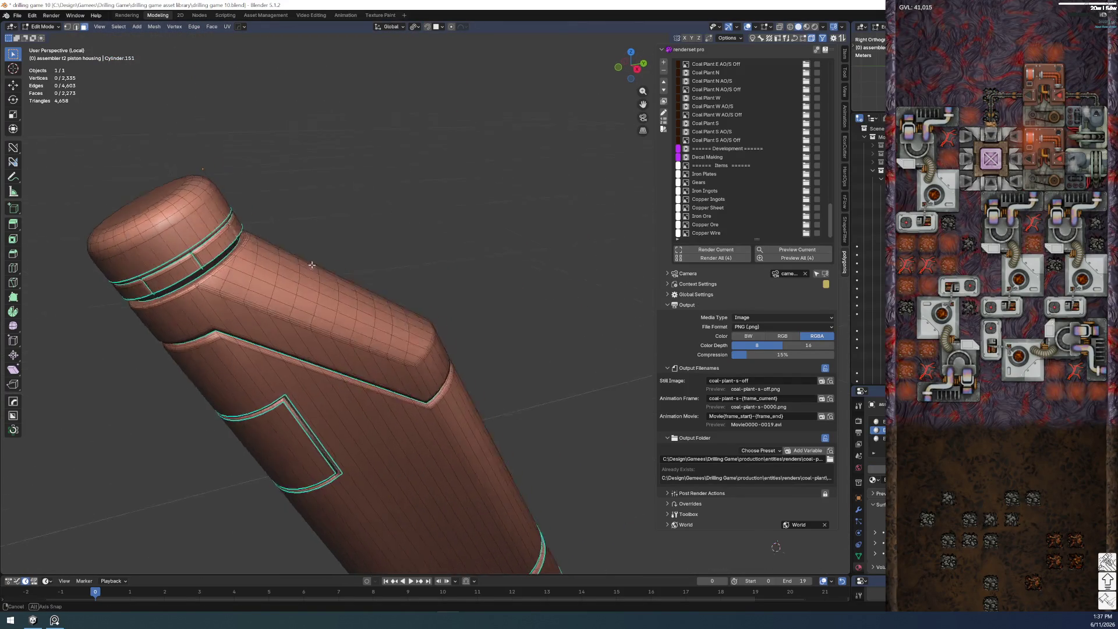
{"action": "key", "text": "l"}
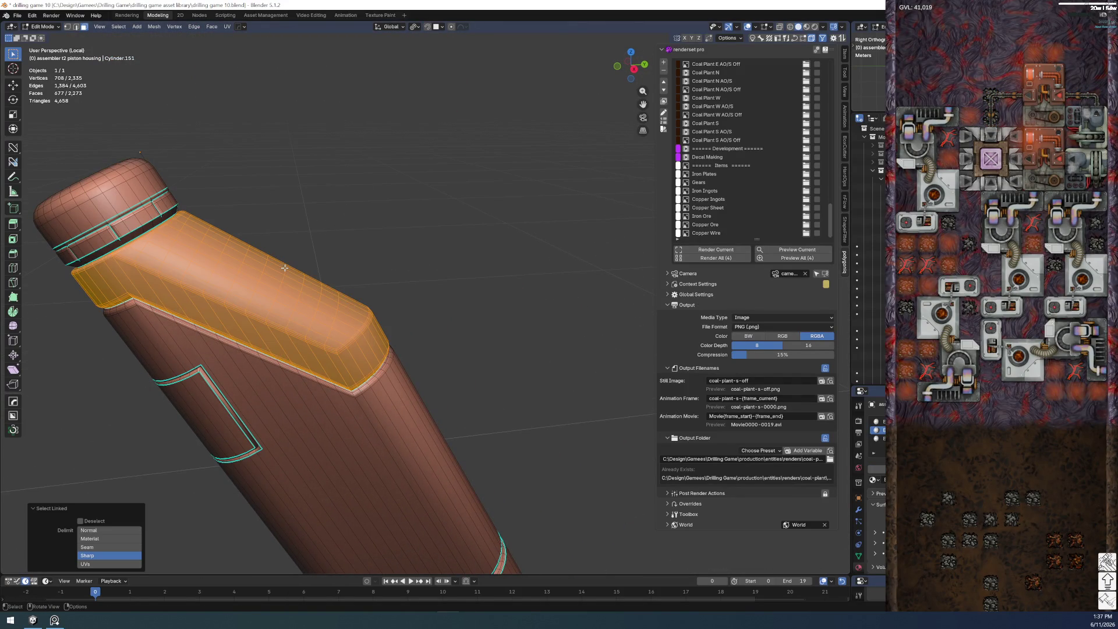
{"action": "scroll", "coordinate": [297, 267], "scroll_direction": "up", "scroll_amount": 1}
{"action": "scroll", "coordinate": [318, 268], "scroll_direction": "up", "scroll_amount": 3}
{"action": "middle_click_drag", "start_coordinate": [305, 285], "coordinate": [402, 218], "text": "shift"}
- Add the side panel faces and the adjacent top section to the selection
{"action": "key", "text": "l"}
{"action": "scroll", "coordinate": [399, 216], "scroll_direction": "up", "scroll_amount": 3}
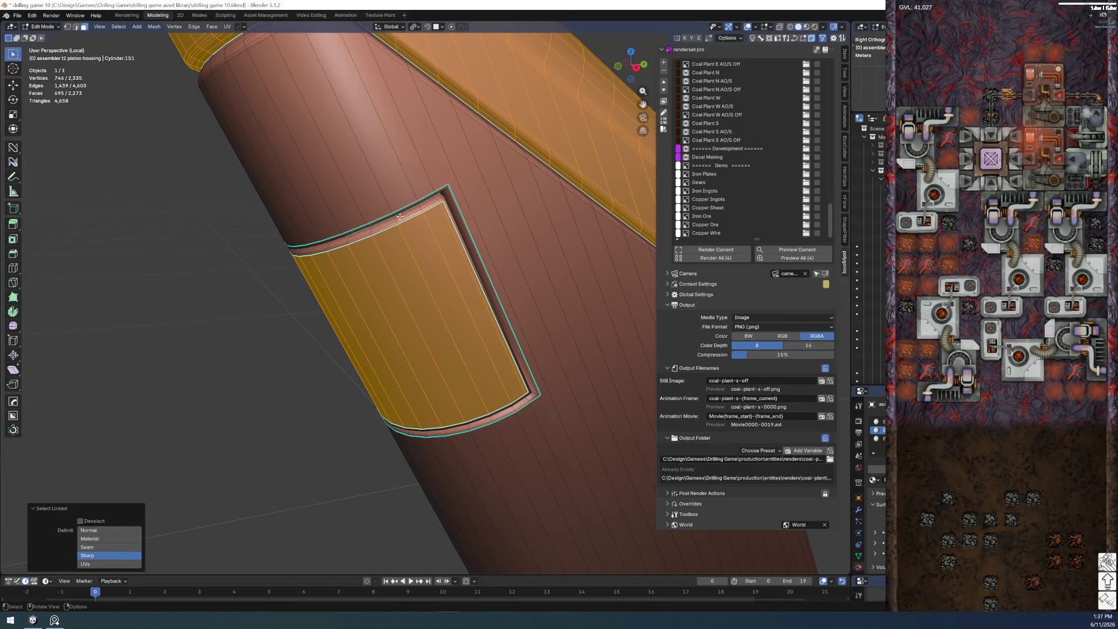
{"action": "key", "text": "l"}
{"action": "mouse_move", "coordinate": [399, 216]}
{"action": "middle_mouse_down"}
{"action": "mouse_move", "coordinate": [300, 252]}
{"action": "mouse_move", "coordinate": [367, 231]}
{"action": "mouse_move", "coordinate": [133, 138]}
{"action": "middle_mouse_up"}
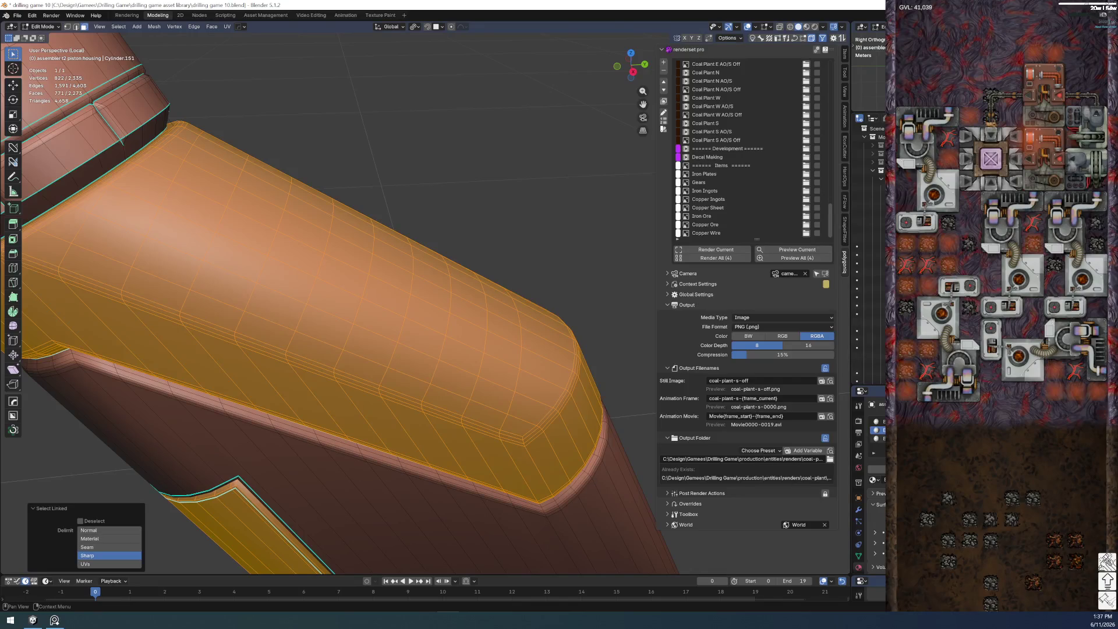
{"action": "scroll", "coordinate": [417, 333], "scroll_direction": "down", "scroll_amount": 8}
{"action": "mouse_move", "coordinate": [417, 332]}
{"action": "middle_mouse_down"}
{"action": "mouse_move", "coordinate": [394, 197]}
{"action": "mouse_move", "coordinate": [392, 347]}
{"action": "middle_mouse_up"}
{"action": "scroll", "coordinate": [424, 191], "scroll_direction": "up", "scroll_amount": 5}
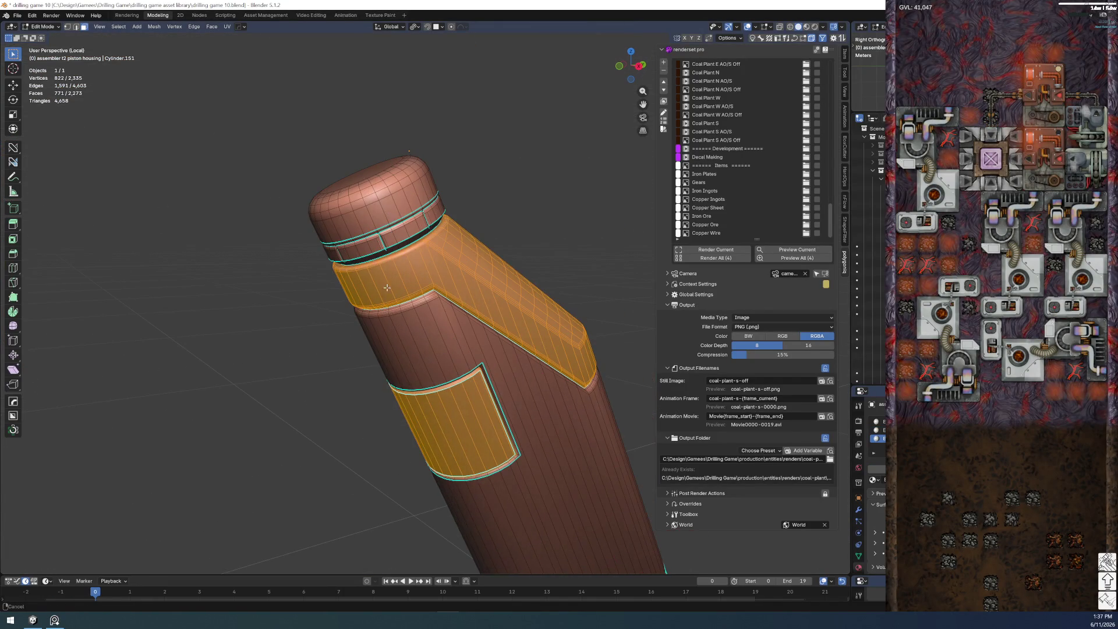
- Return the housing to Object Mode
{"action": "key", "text": "Tab"}
{"action": "left_click", "coordinate": [295, 315]}
{"action": "scroll", "coordinate": [362, 351], "scroll_direction": "down", "scroll_amount": 4}
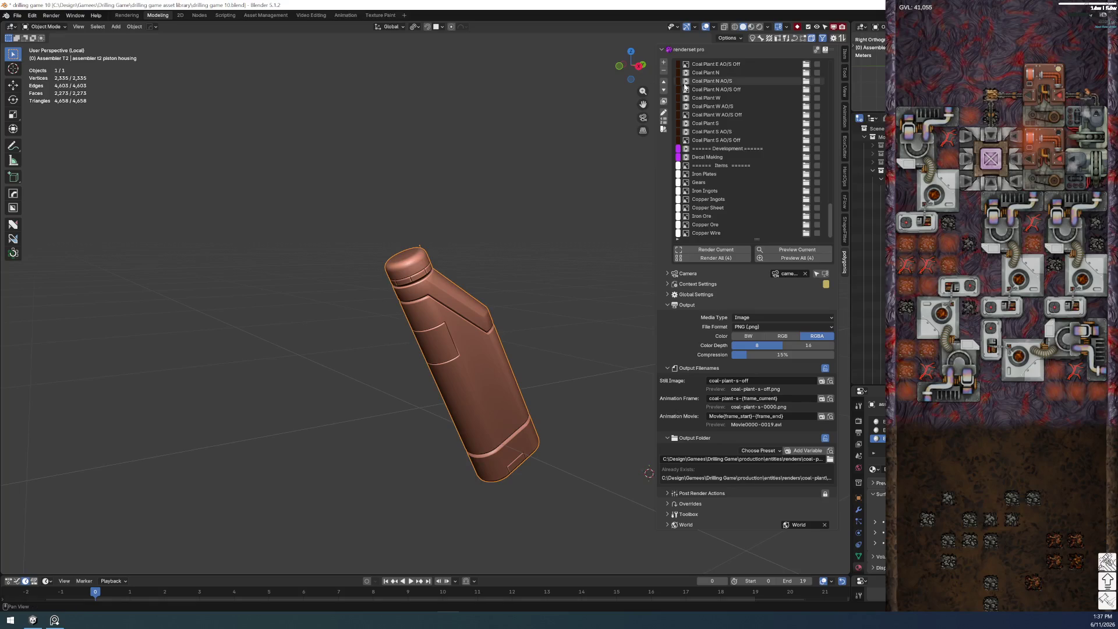
- Save drilling game 10.blend
{"action": "left_click", "coordinate": [17, 16]}
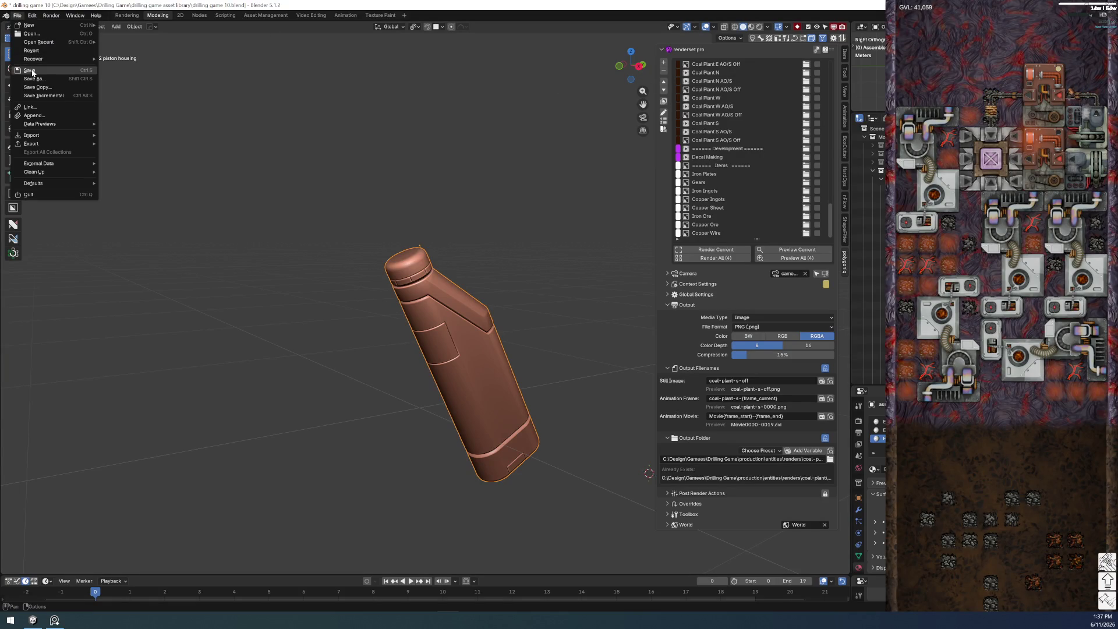
{"action": "left_click", "coordinate": [29, 70]}
- Preview the housing in Rendered shading and open the Nodes workspace
{"action": "mouse_move", "coordinate": [551, 296]}
{"action": "middle_mouse_down"}
{"action": "mouse_move", "coordinate": [501, 302]}
{"action": "mouse_move", "coordinate": [461, 348]}
{"action": "middle_mouse_up"}
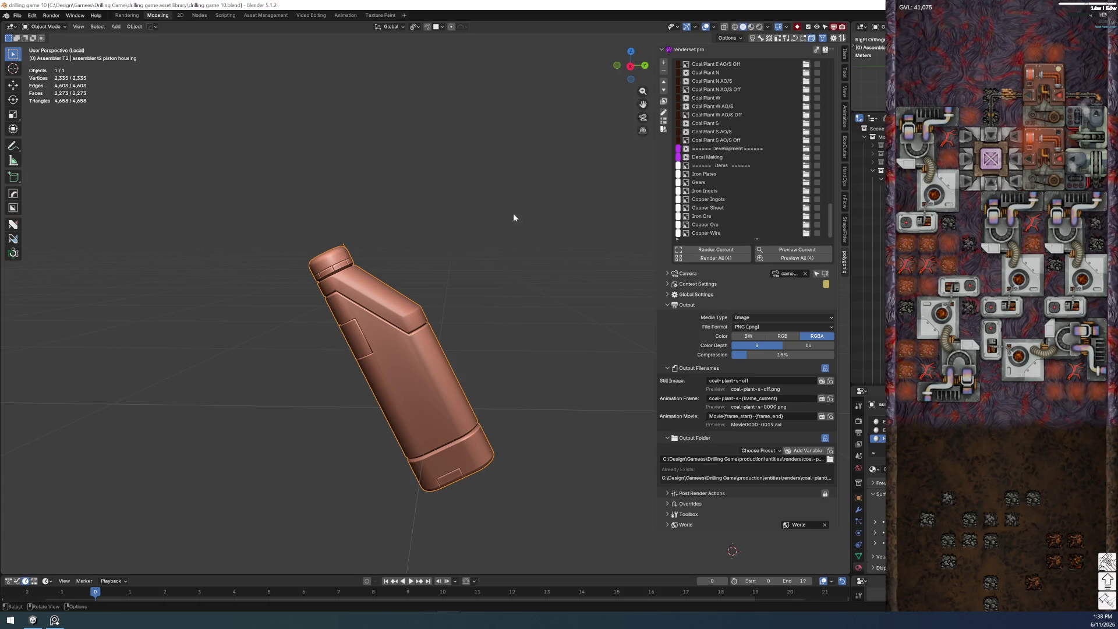
{"action": "left_click", "coordinate": [759, 27]}
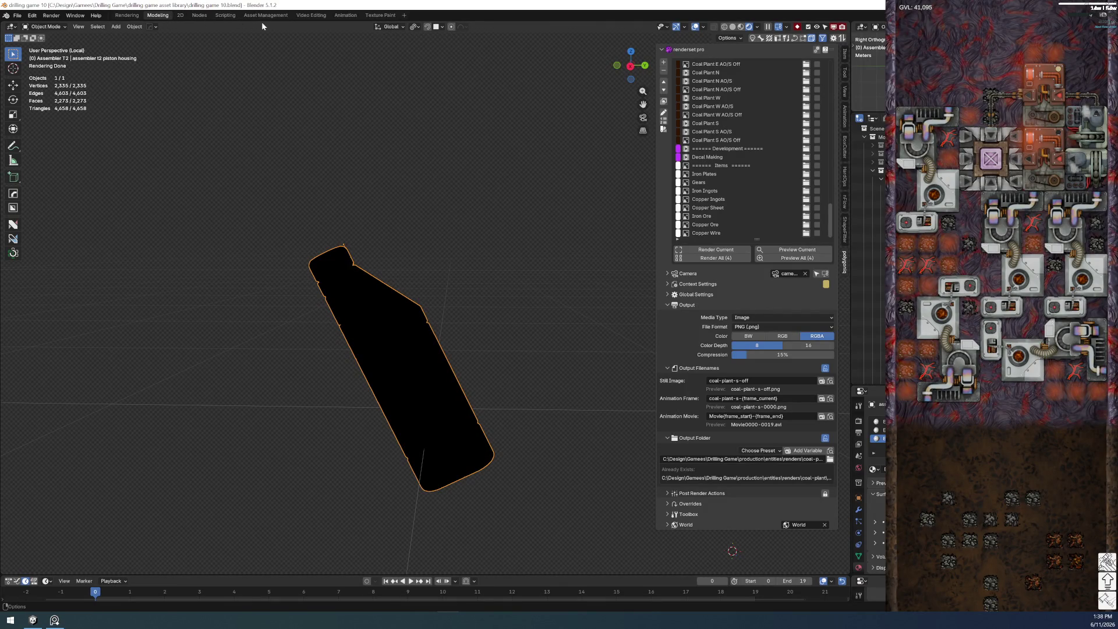
{"action": "left_click", "coordinate": [201, 15]}
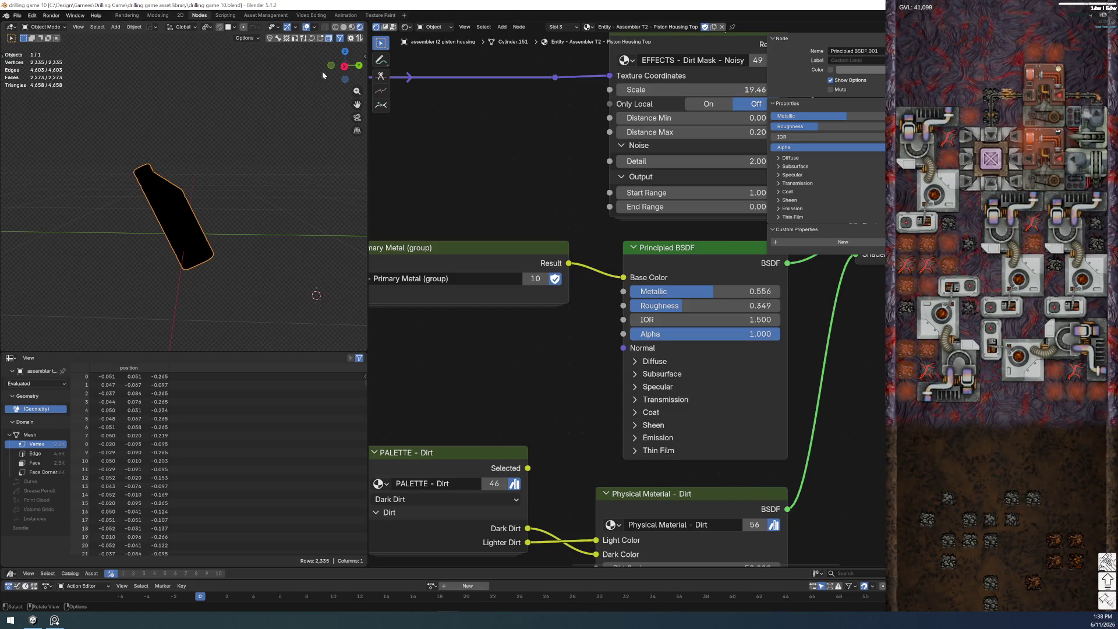
- Switch to Material Preview and inspect the Assembler Family palette node inside Primary Metal
{"action": "left_click", "coordinate": [351, 27]}
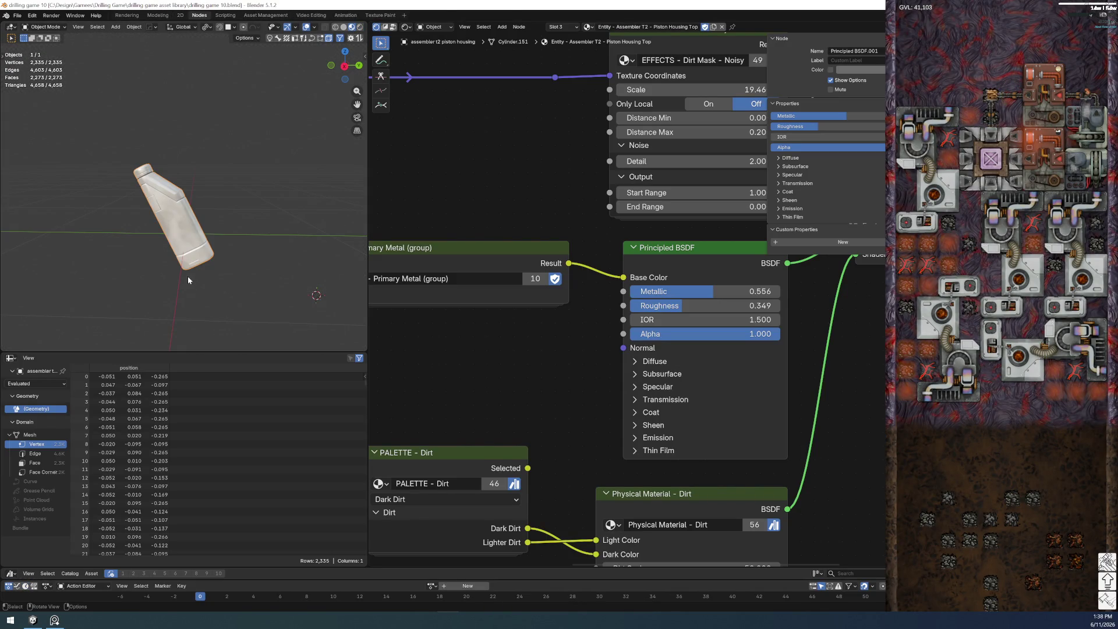
{"action": "scroll", "coordinate": [443, 309], "scroll_direction": "down", "scroll_amount": 2}
{"action": "scroll", "coordinate": [478, 310], "scroll_direction": "down", "scroll_amount": 2}
{"action": "scroll", "coordinate": [478, 313], "scroll_direction": "up", "scroll_amount": 3}
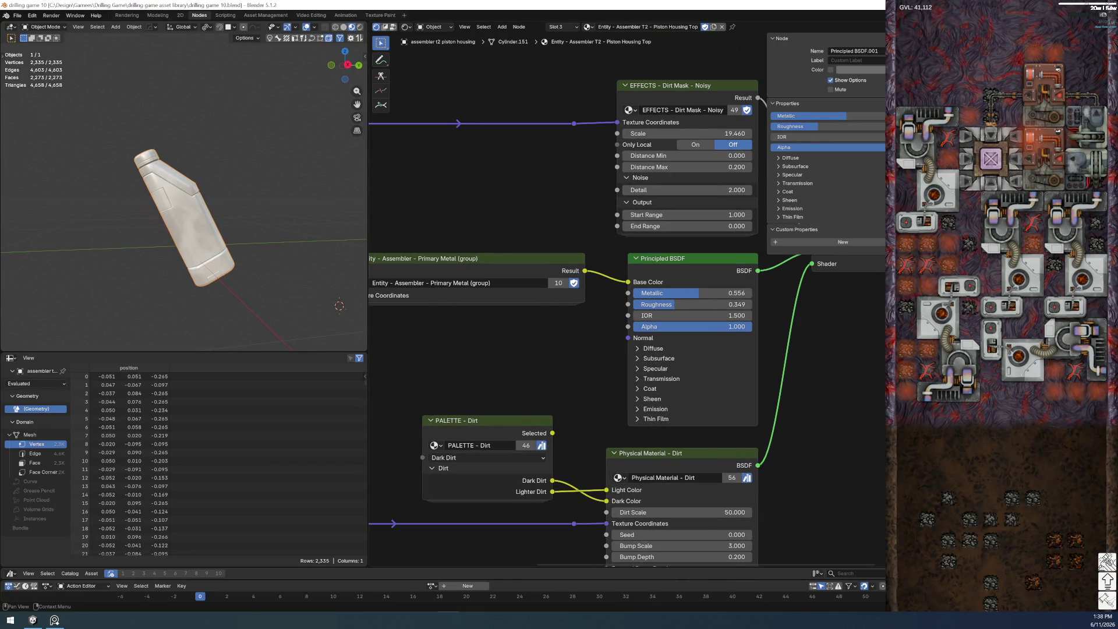
{"action": "left_click", "coordinate": [511, 262]}
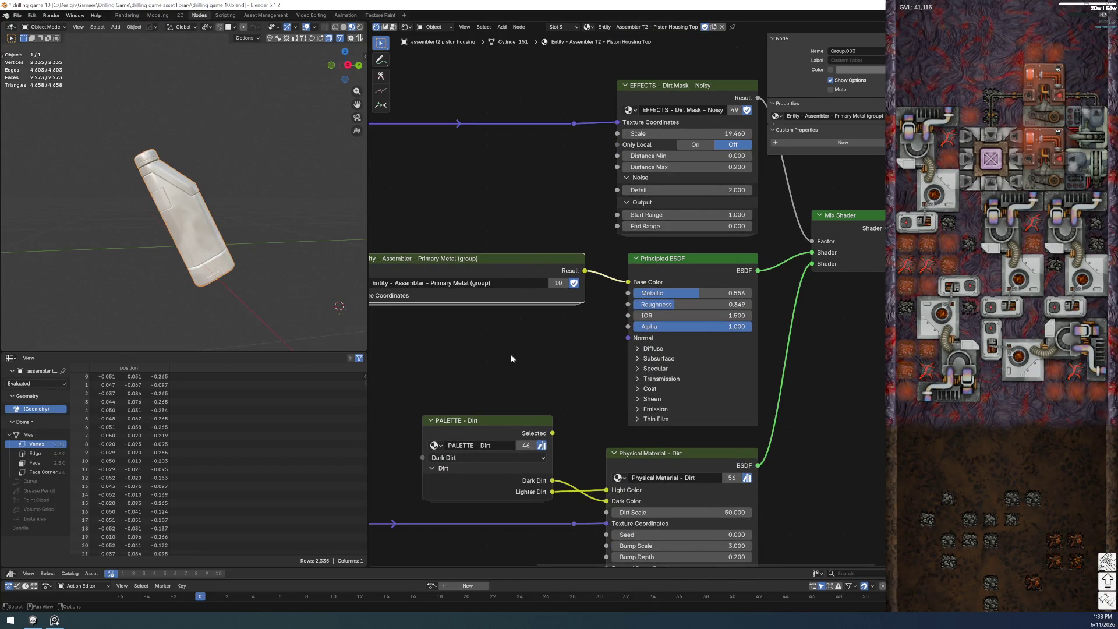
{"action": "key", "text": "Tab"}
{"action": "left_click", "coordinate": [573, 241]}
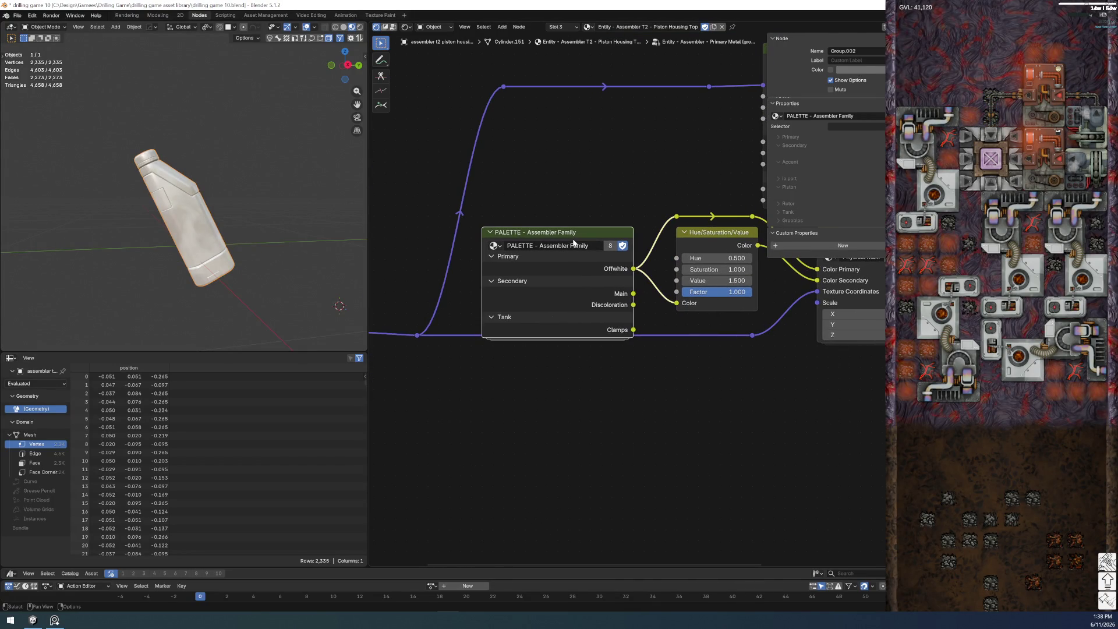
{"action": "key", "text": "Tab"}
{"action": "scroll", "coordinate": [578, 296], "scroll_direction": "up", "scroll_amount": 1}
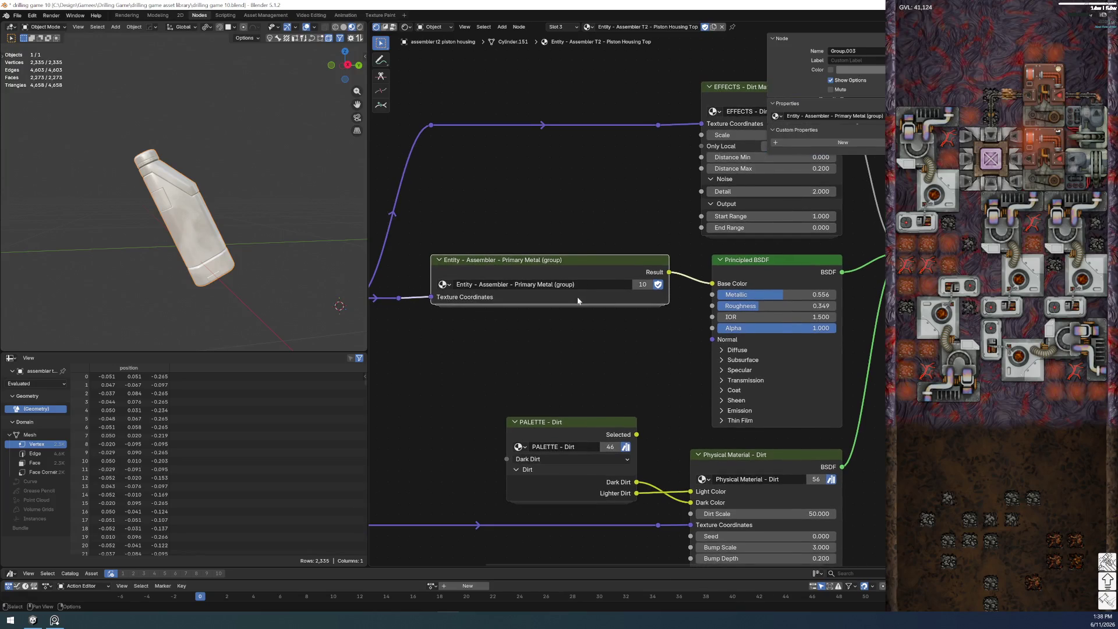
- Make the colour group single-user and name it 'Entity - Assembler - Piston Housing Top (group)'
{"action": "left_click", "coordinate": [642, 284]}
{"action": "left_click", "coordinate": [641, 285]}
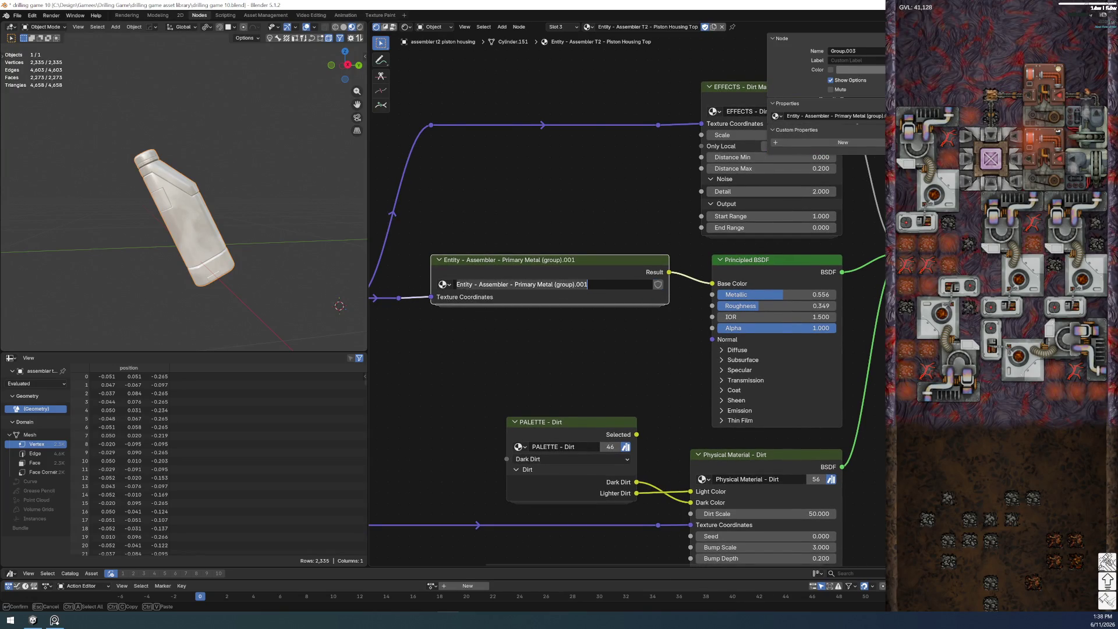
{"action": "key", "text": "ctrl+shift+Left"}
{"action": "key", "text": "ctrl+shift+Left"}
{"action": "key", "text": "ctrl+shift+Left"}
{"action": "key", "text": "ctrl+shift+Left"}
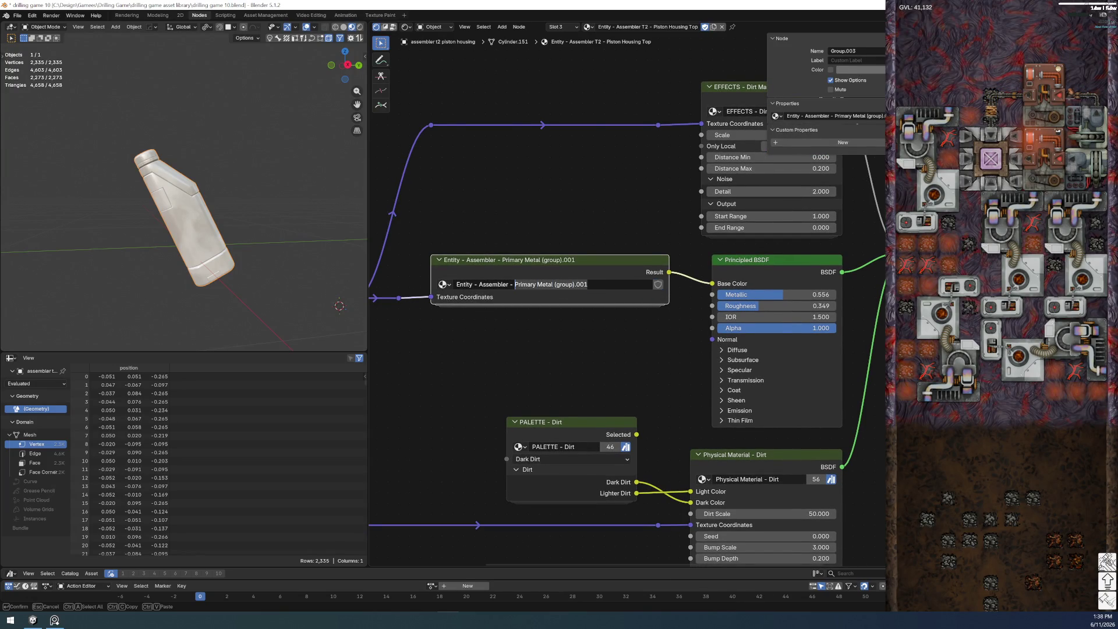
{"action": "type", "text": "Piston Housing Top"}
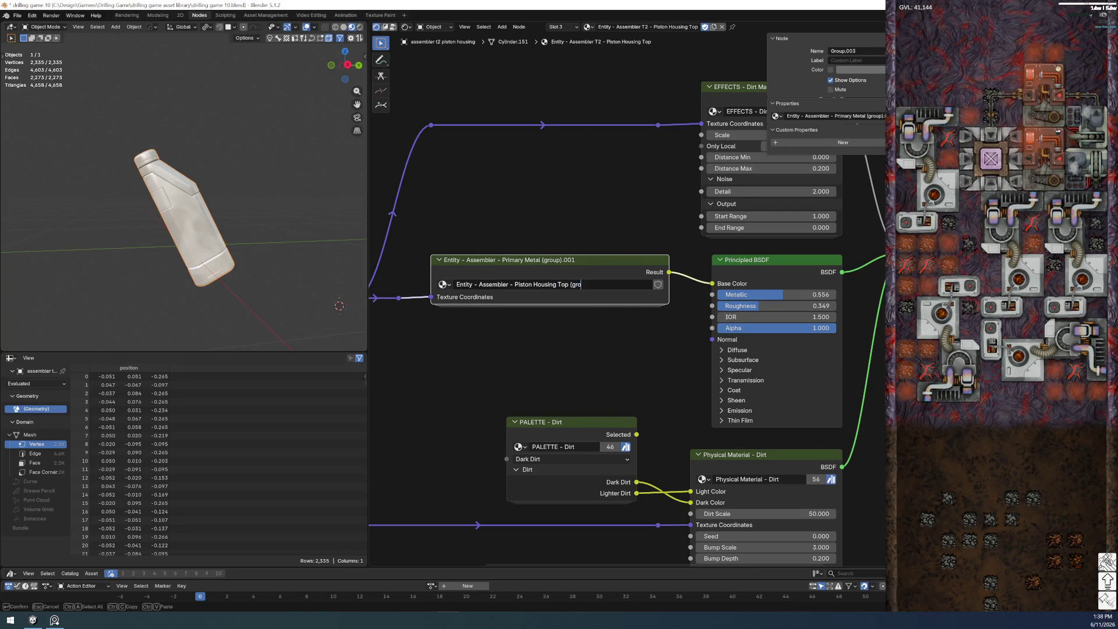
{"action": "key", "text": "ctrl+shift+Left"}
{"action": "key", "text": "ctrl+shift+Left"}
{"action": "key", "text": "ctrl+shift+Left"}
{"action": "key", "text": "ctrl+shift+Left"}
{"action": "key", "text": "End"}
{"action": "key", "text": "Return"}
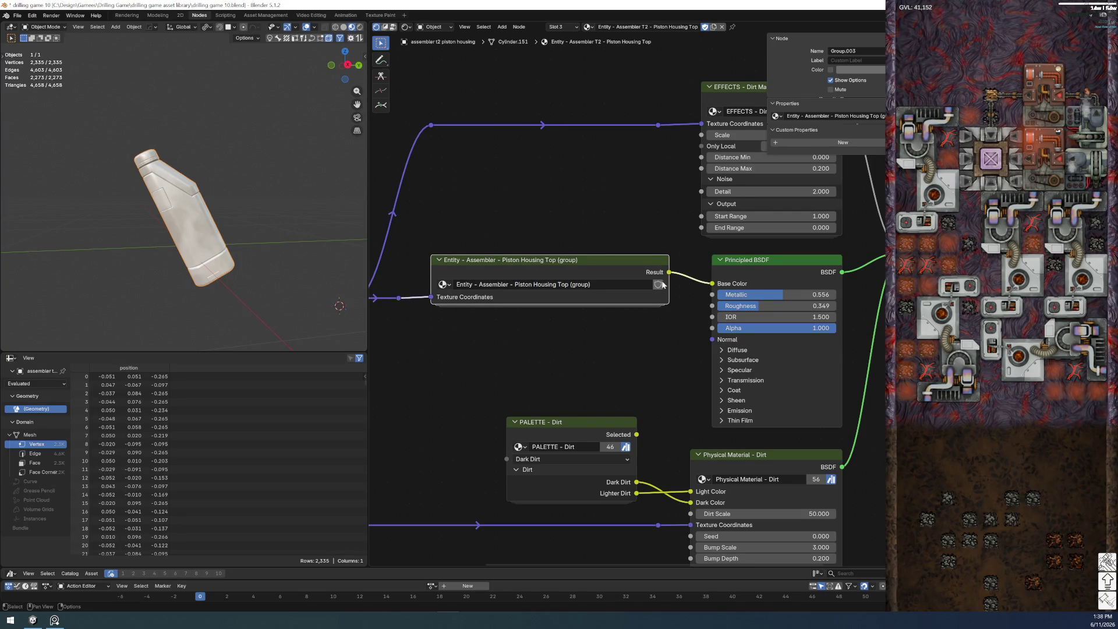
- Rename the io Port Housing group to 'io Port Housing (group)'
{"action": "left_click", "coordinate": [444, 286]}
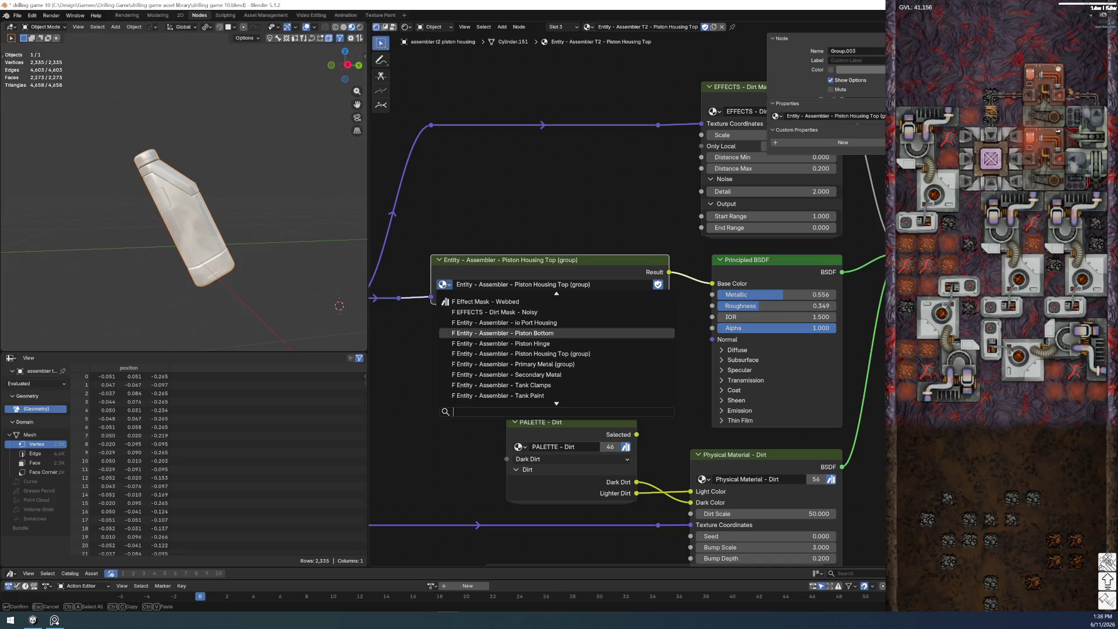
{"action": "left_click", "coordinate": [504, 323]}
{"action": "double_click", "coordinate": [506, 284]}
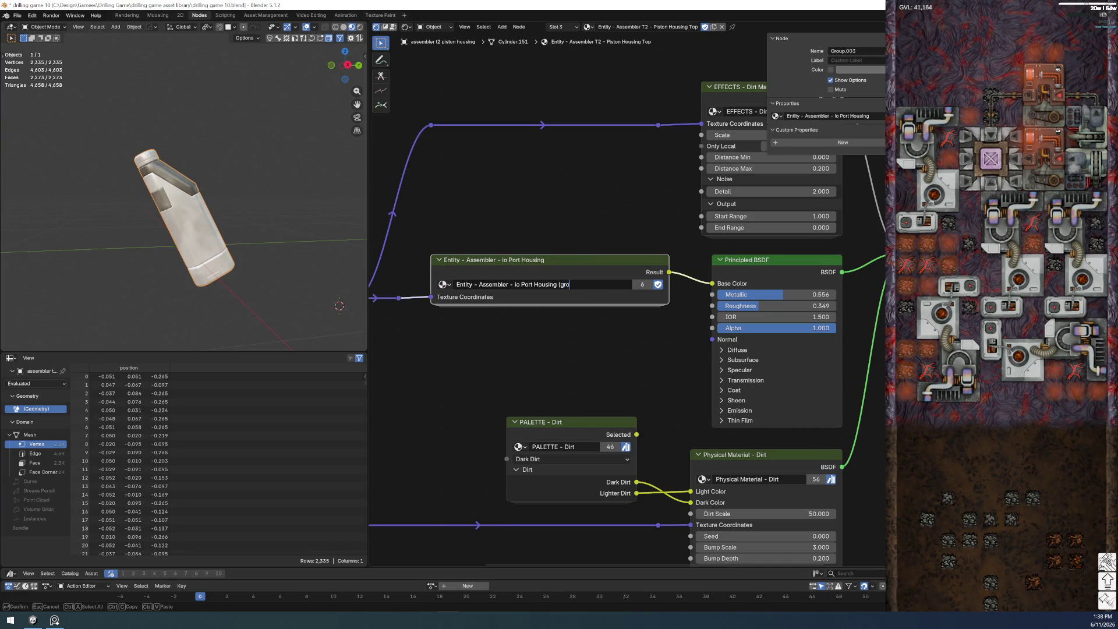
{"action": "key", "text": "ctrl+shift+Left"}
{"action": "key", "text": "ctrl+shift+Left"}
{"action": "key", "text": "Return"}
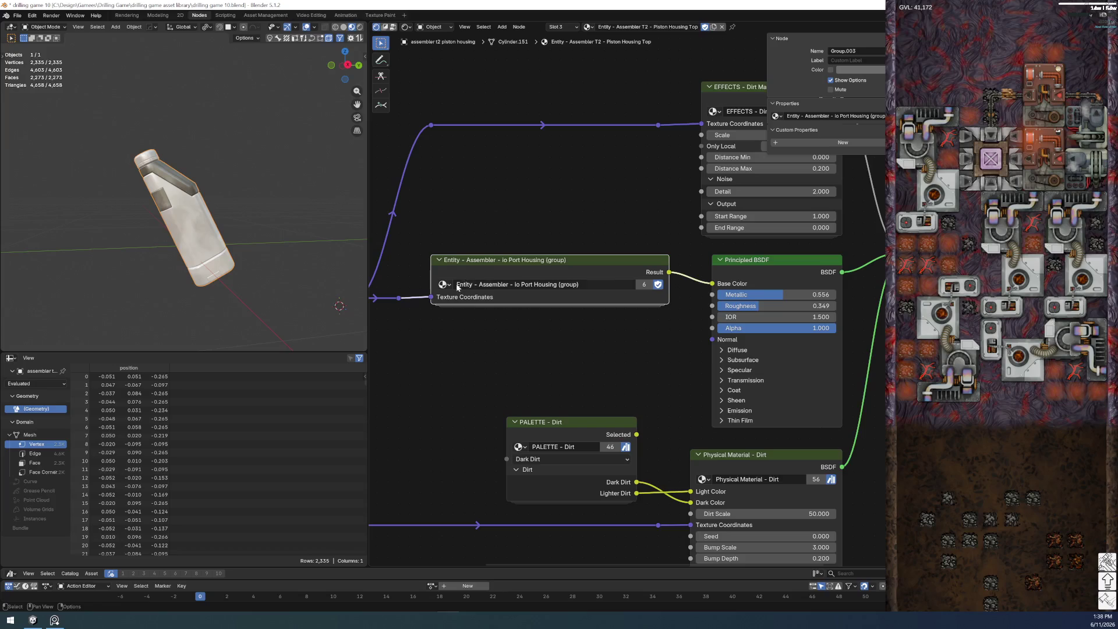
- Append ' (group)' to the Piston Bottom and Piston Hinge group names
{"action": "left_click", "coordinate": [443, 284]}
{"action": "left_click", "coordinate": [506, 365]}
{"action": "double_click", "coordinate": [576, 284]}
{"action": "key", "text": "End"}
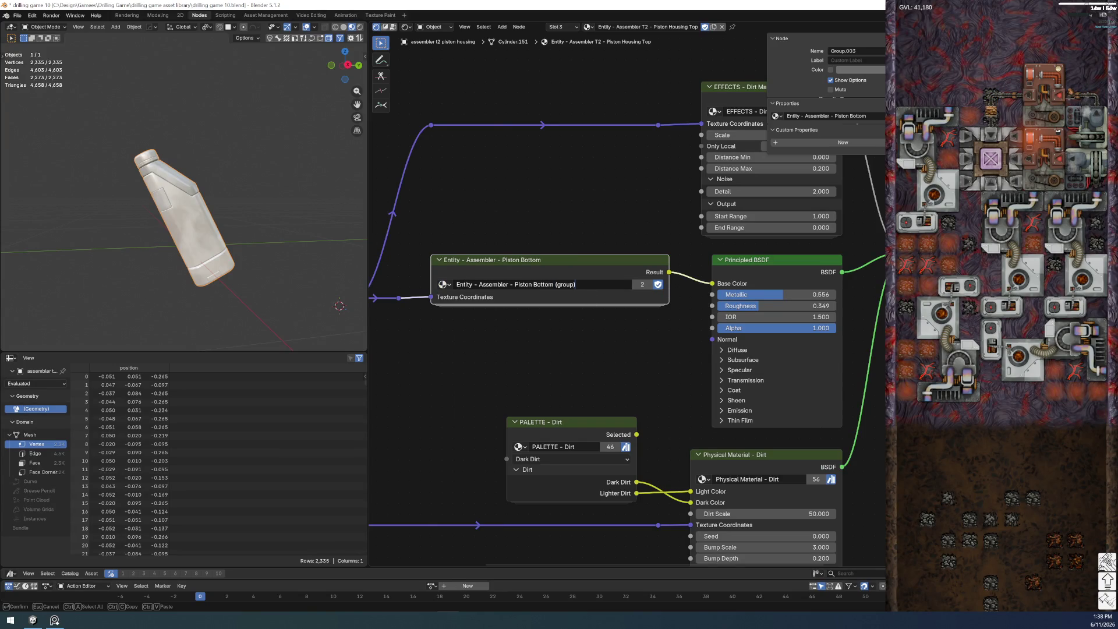
{"action": "key", "text": "Down"}
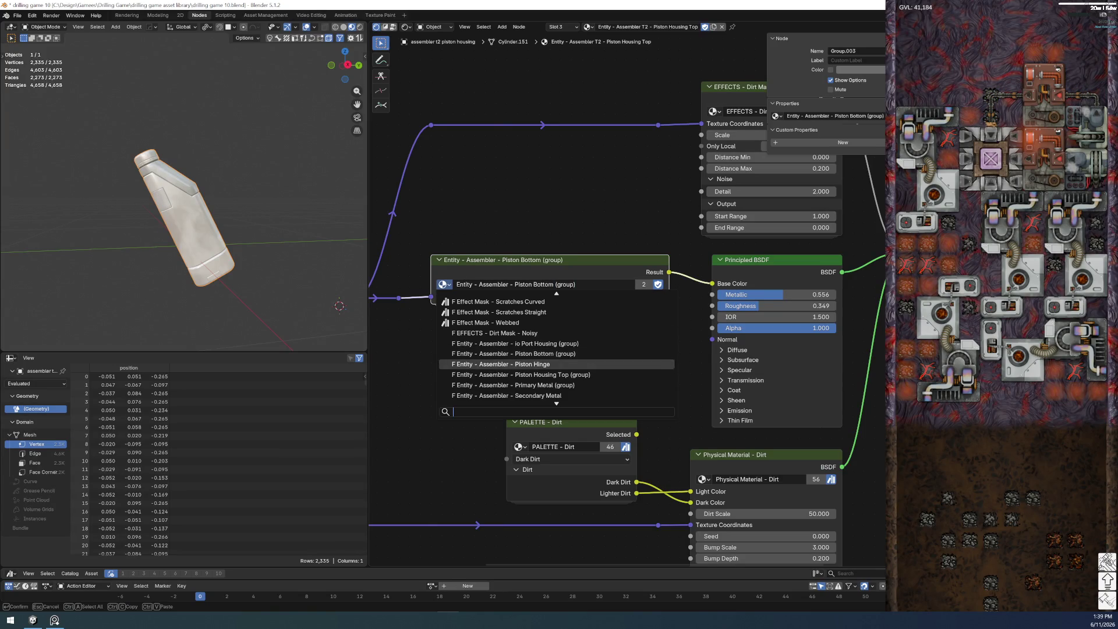
{"action": "key", "text": "Return"}
{"action": "key", "text": "End"}
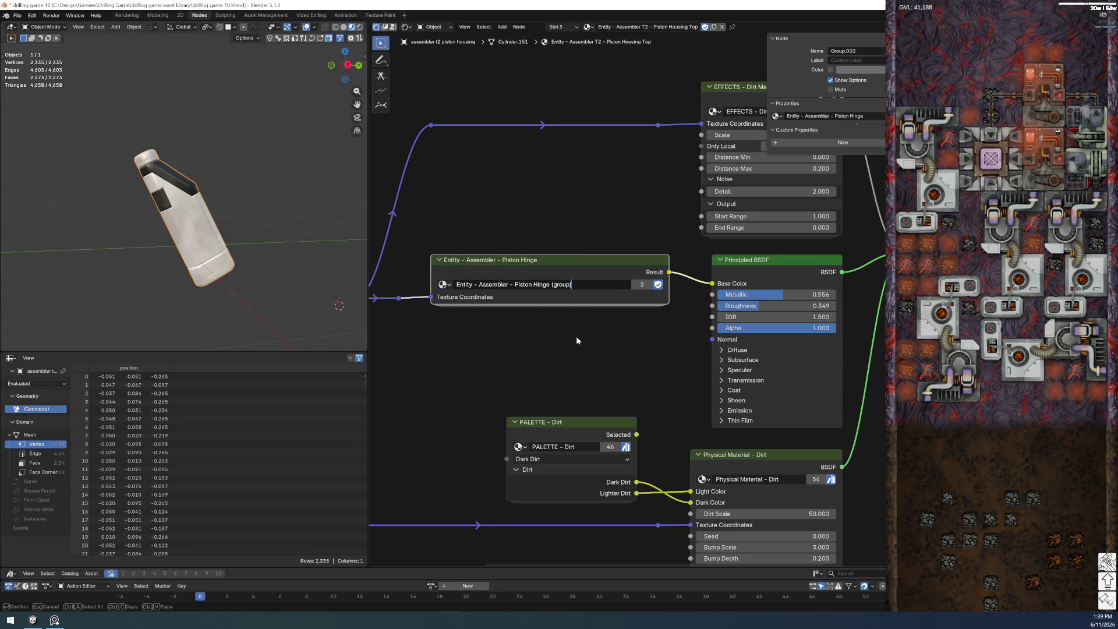
{"action": "key", "text": "Down"}
{"action": "key", "text": "Return"}
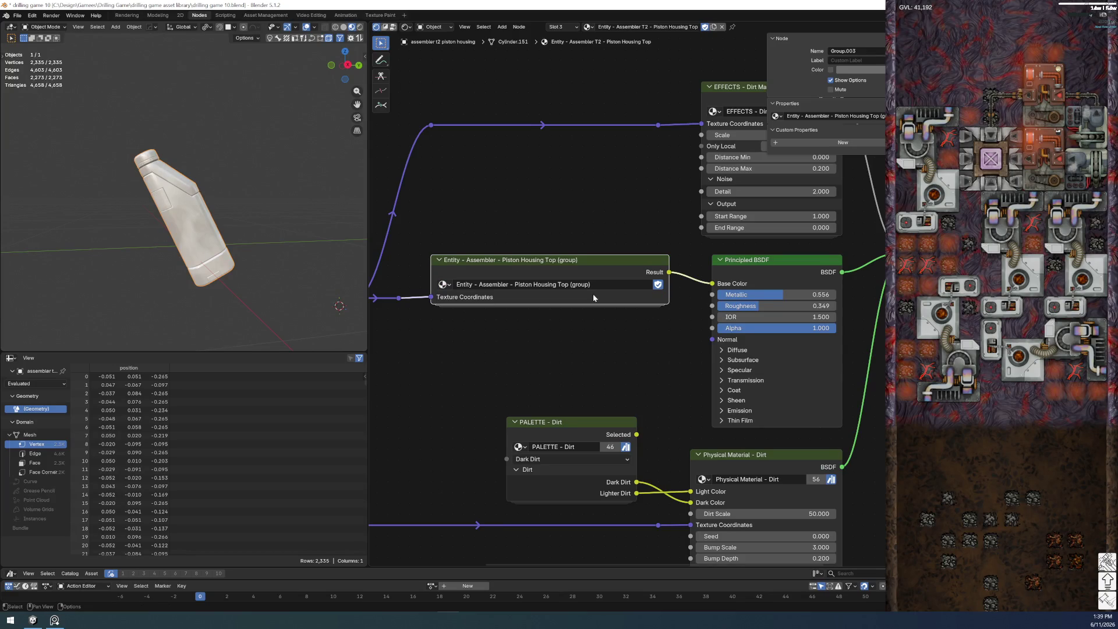
- Duplicate the group node and rename Secondary Metal and Tank Clamps to end in (group)
{"action": "key", "text": "shift+d"}
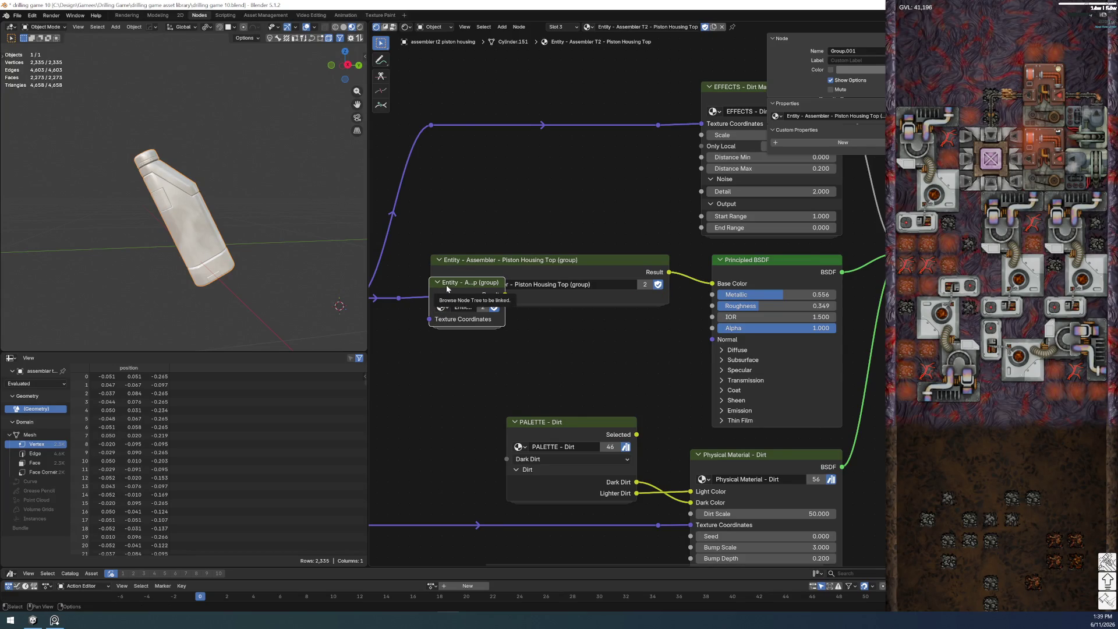
{"action": "left_click", "coordinate": [444, 284]}
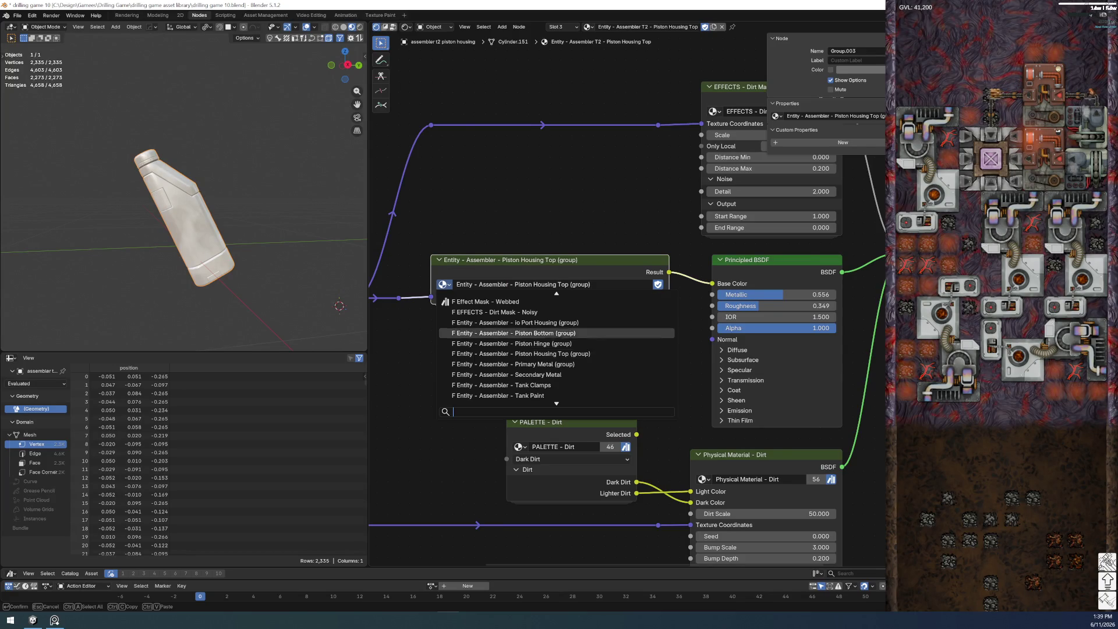
{"action": "left_click", "coordinate": [522, 376]}
{"action": "double_click", "coordinate": [611, 284]}
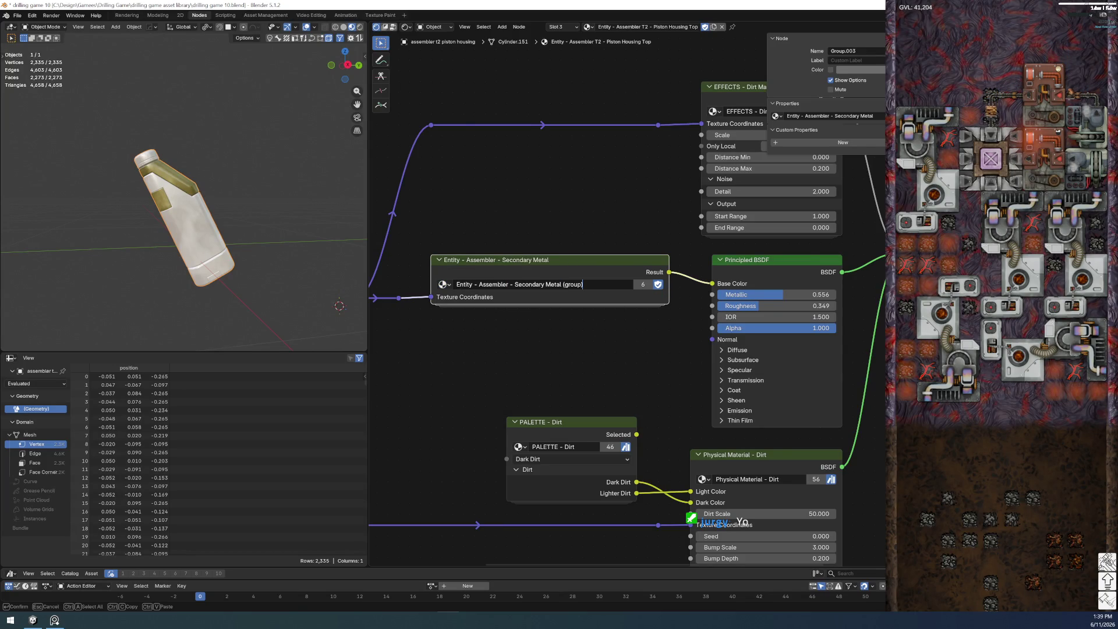
{"action": "left_click", "coordinate": [444, 284]}
{"action": "left_click", "coordinate": [492, 364]}
{"action": "double_click", "coordinate": [595, 284]}
{"action": "key", "text": "End"}
{"action": "type", "text": "(group)"}
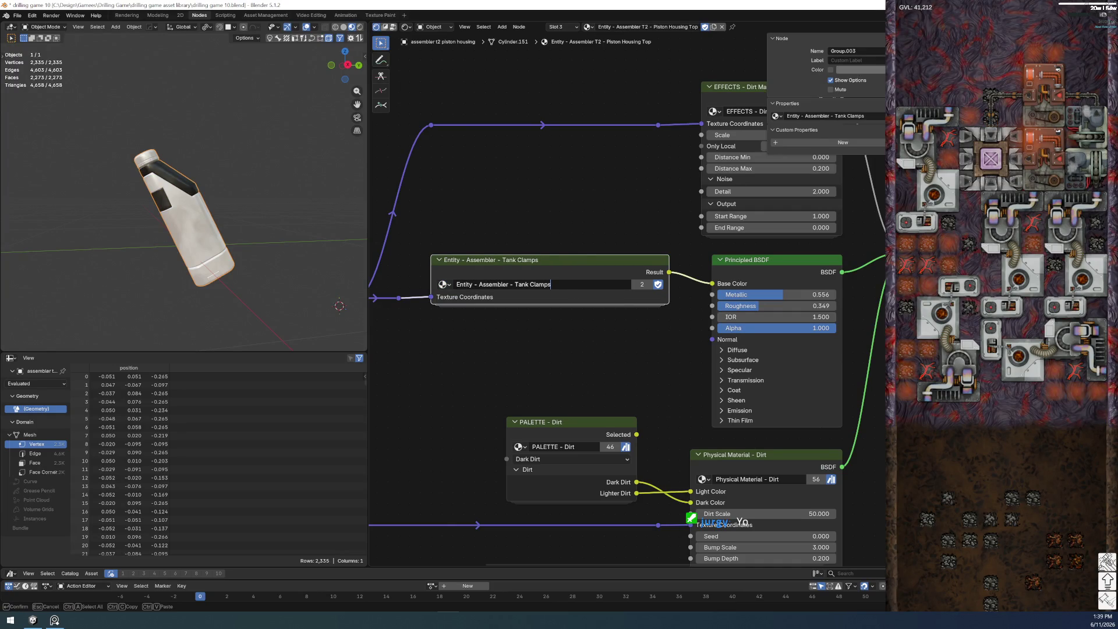
{"action": "key", "text": "Return"}
- Rename the Tank Paint and Tank Plate groups to end in (group)
{"action": "left_click", "coordinate": [443, 285]}
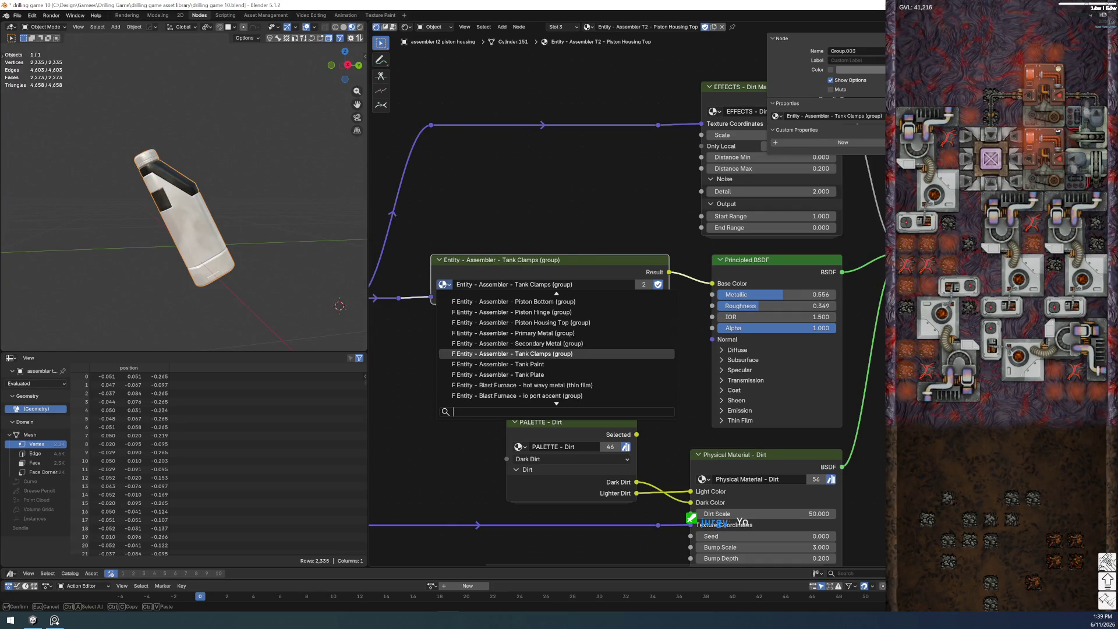
{"action": "left_click", "coordinate": [483, 364]}
{"action": "double_click", "coordinate": [593, 285]}
{"action": "key", "text": "End"}
{"action": "type", "text": "(group)"}
{"action": "key", "text": "Return"}
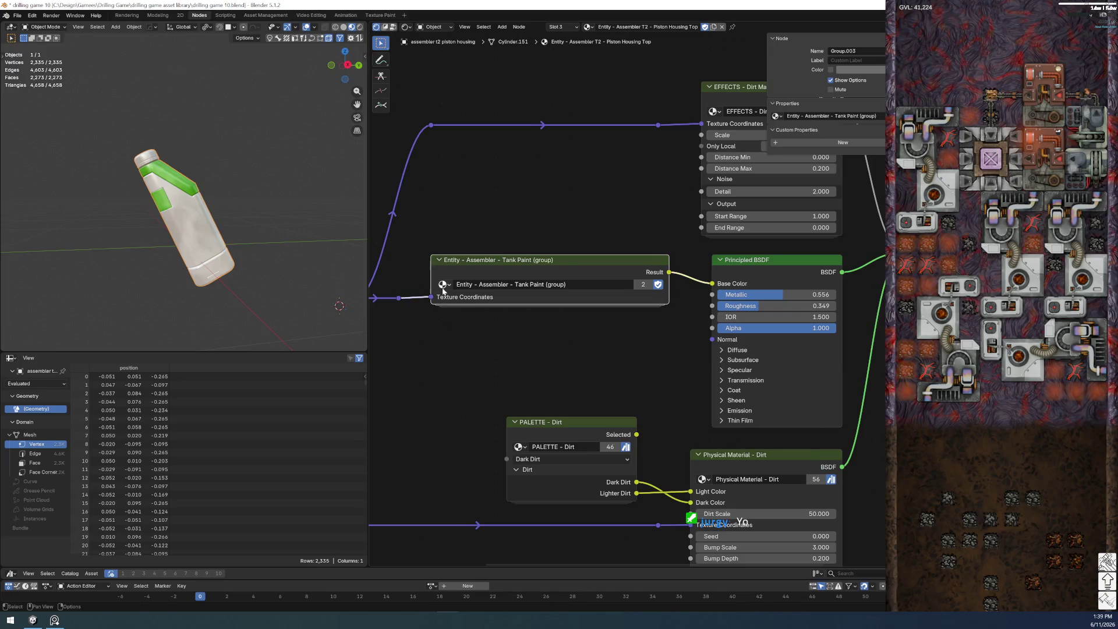
{"action": "left_click", "coordinate": [442, 284]}
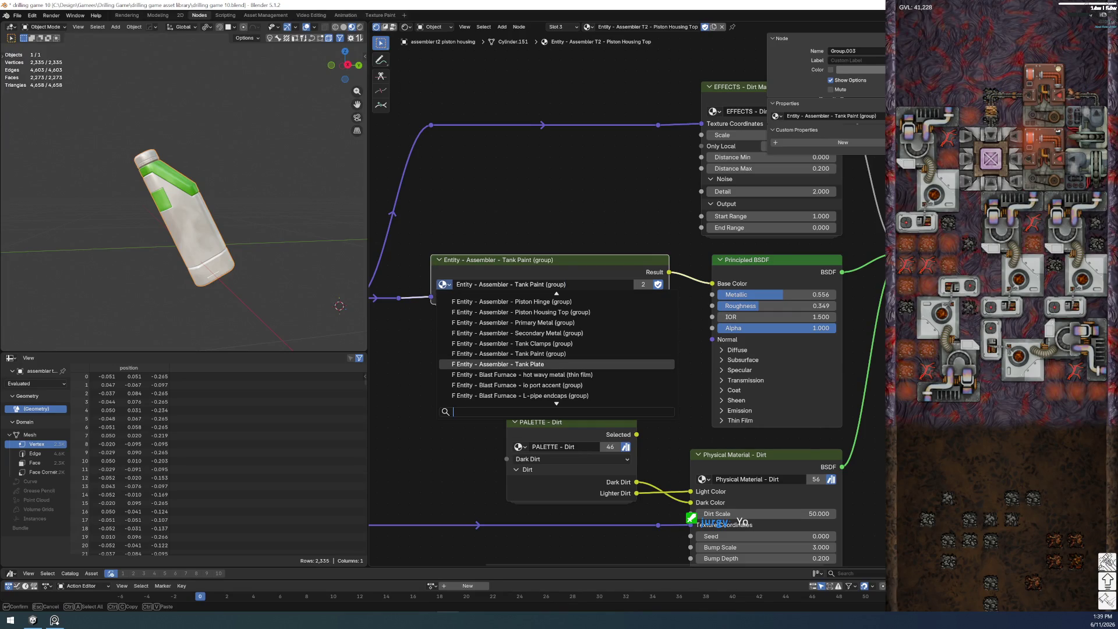
{"action": "left_click", "coordinate": [567, 365]}
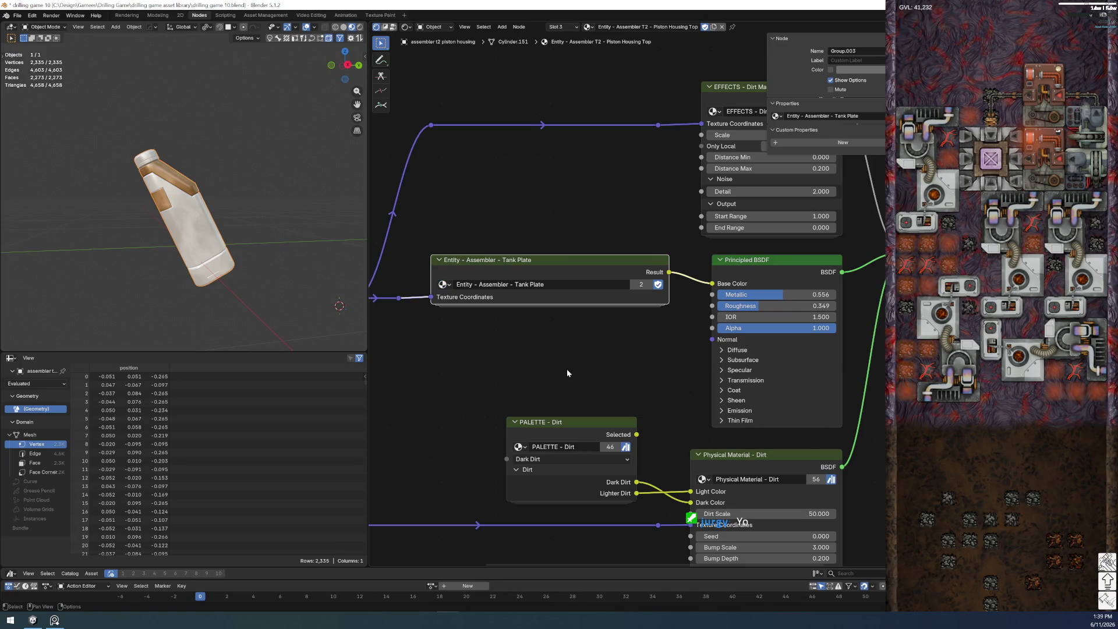
{"action": "double_click", "coordinate": [571, 283]}
{"action": "type", "text": "(group)"}
{"action": "key", "text": "Return"}
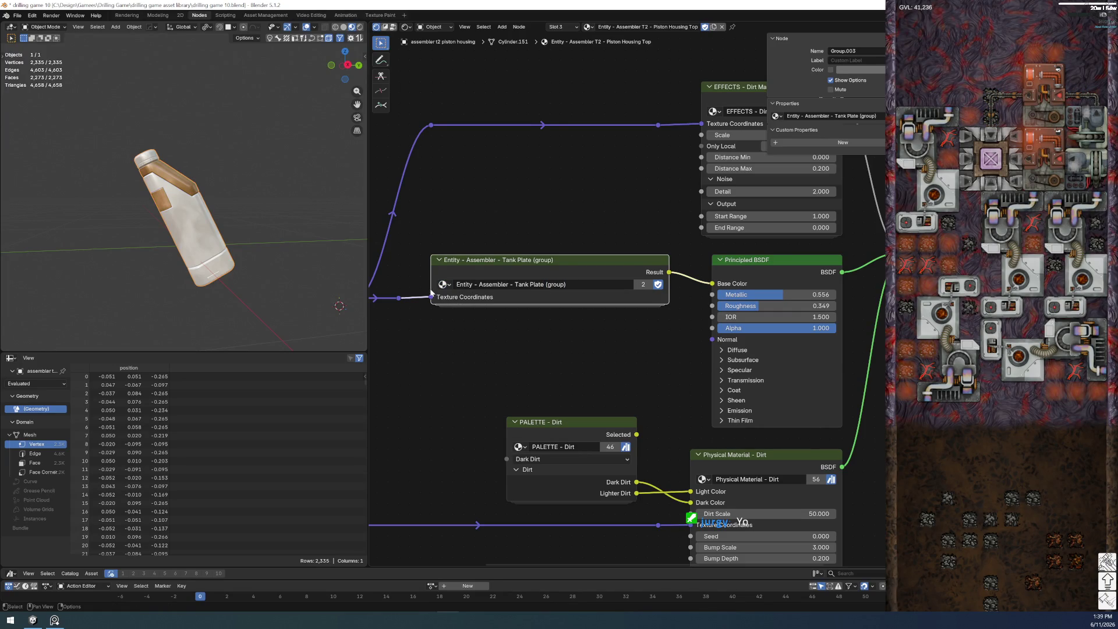
- Reassign the node to Piston Housing Top (group)
{"action": "left_click", "coordinate": [443, 285]}
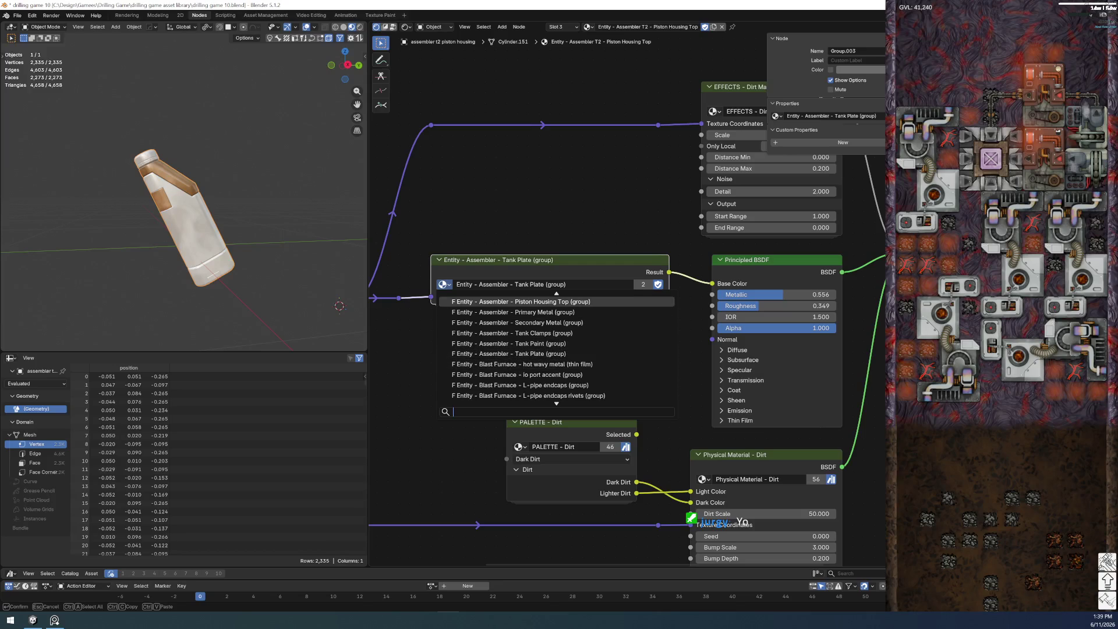
{"action": "scroll", "coordinate": [556, 348], "scroll_direction": "up", "scroll_amount": 3}
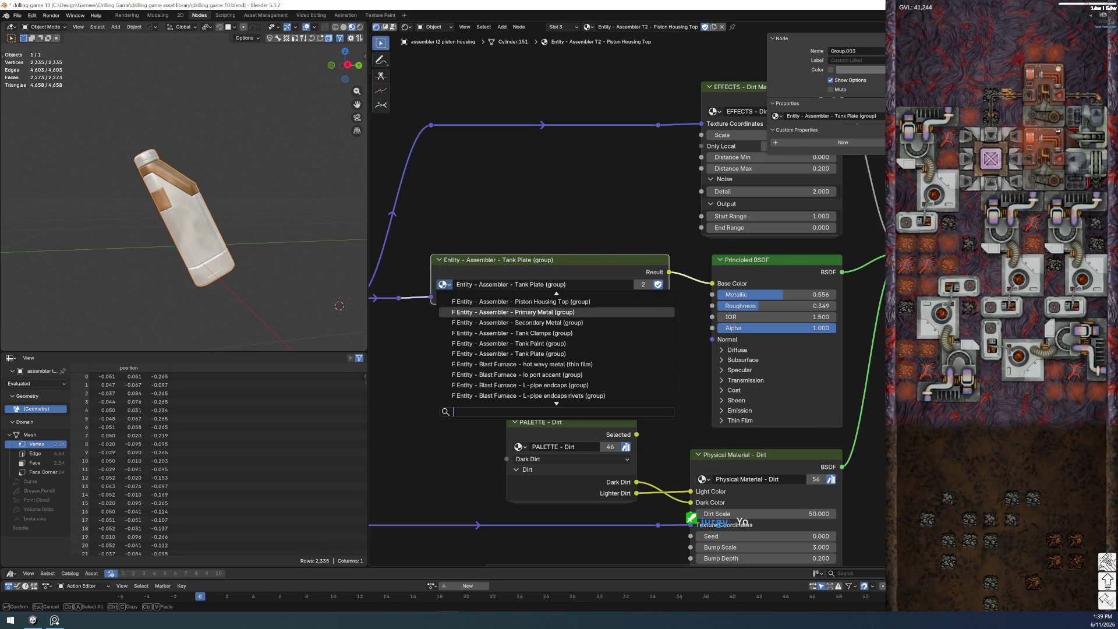
{"action": "scroll", "coordinate": [556, 349], "scroll_direction": "up", "scroll_amount": 5}
{"action": "scroll", "coordinate": [556, 348], "scroll_direction": "up", "scroll_amount": 5}
{"action": "scroll", "coordinate": [556, 353], "scroll_direction": "down", "scroll_amount": 2}
{"action": "scroll", "coordinate": [556, 353], "scroll_direction": "down", "scroll_amount": 1}
{"action": "left_click", "coordinate": [508, 353]}
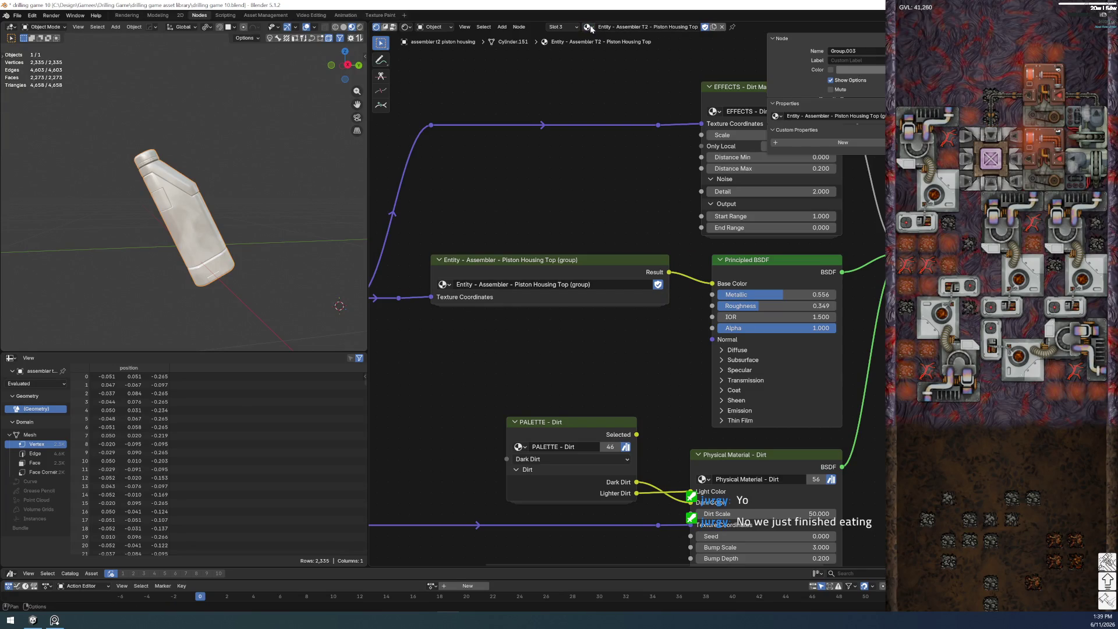
{"action": "left_click", "coordinate": [568, 27]}
- On the Piston Housing Bottom material, set the group node to Piston Housing Top
{"action": "left_click", "coordinate": [558, 53]}
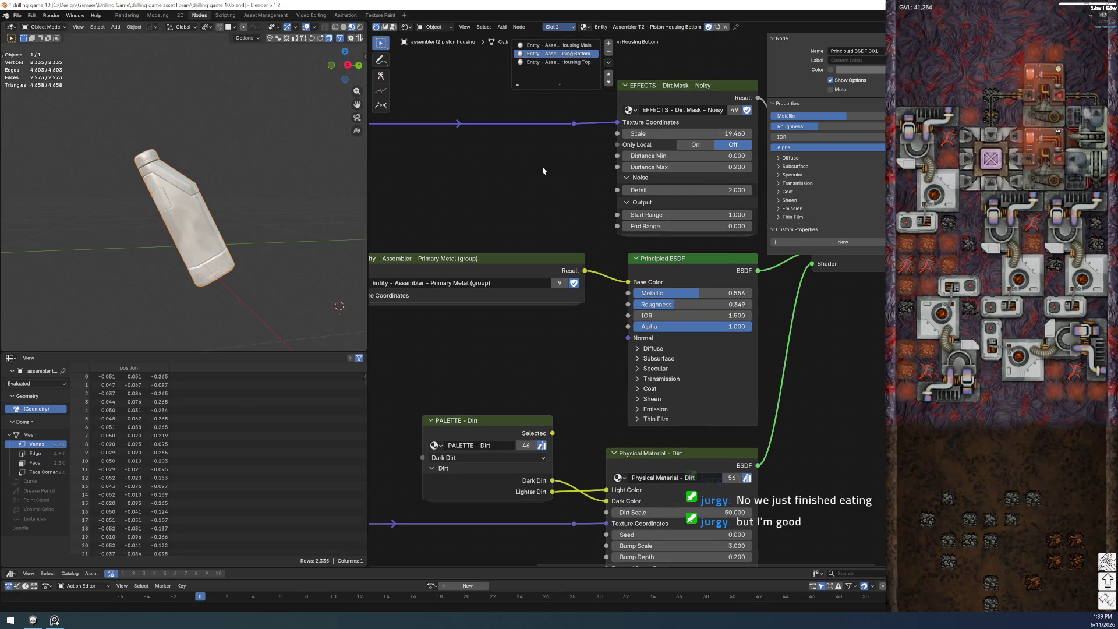
{"action": "mouse_move", "coordinate": [561, 364]}
{"action": "middle_mouse_down"}
{"action": "mouse_move", "coordinate": [602, 370]}
{"action": "mouse_move", "coordinate": [612, 355]}
{"action": "middle_mouse_up"}
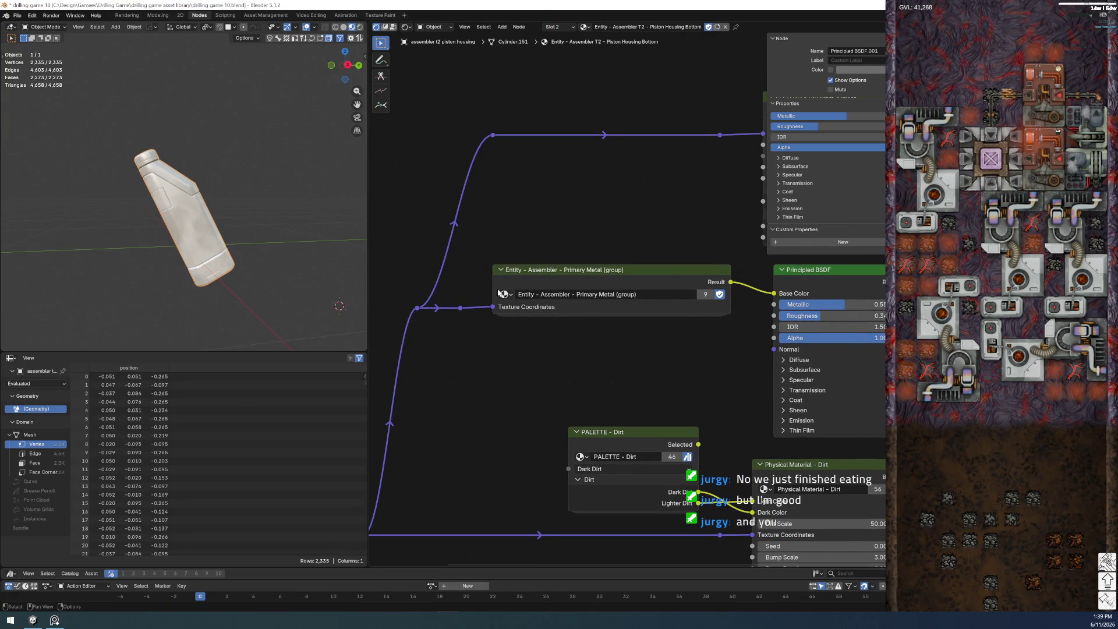
{"action": "left_click", "coordinate": [499, 293]}
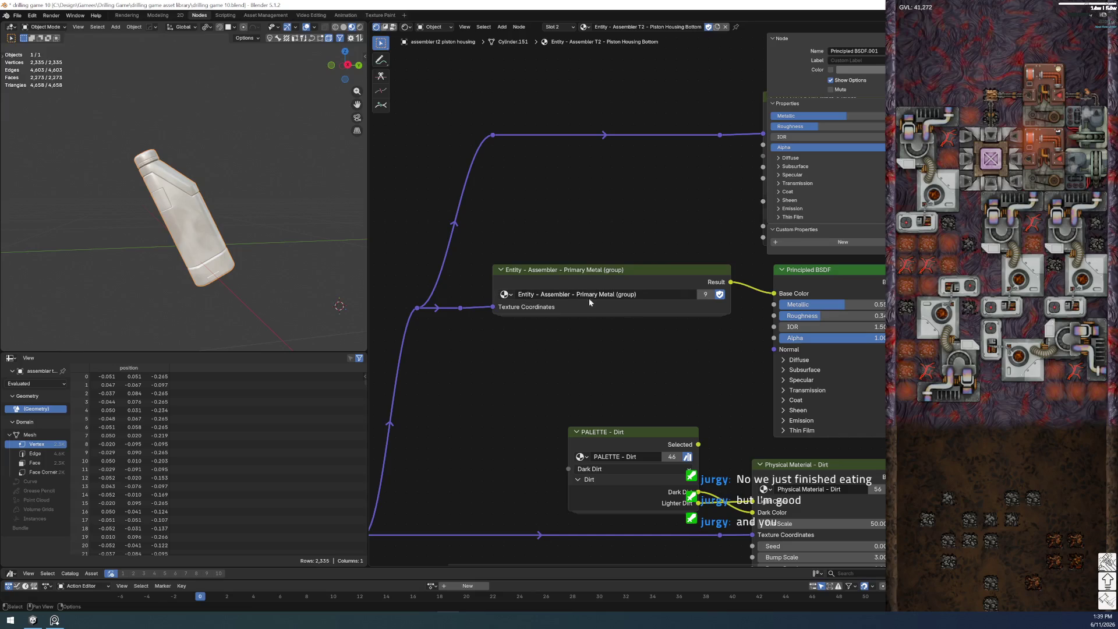
{"action": "left_click", "coordinate": [505, 294]}
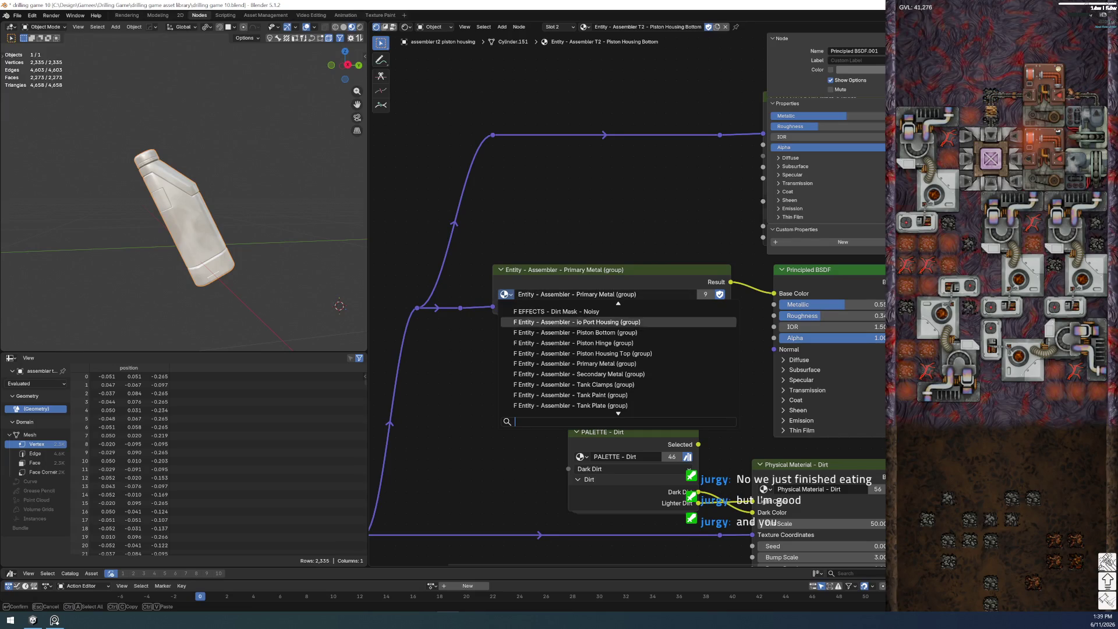
{"action": "left_click", "coordinate": [641, 353]}
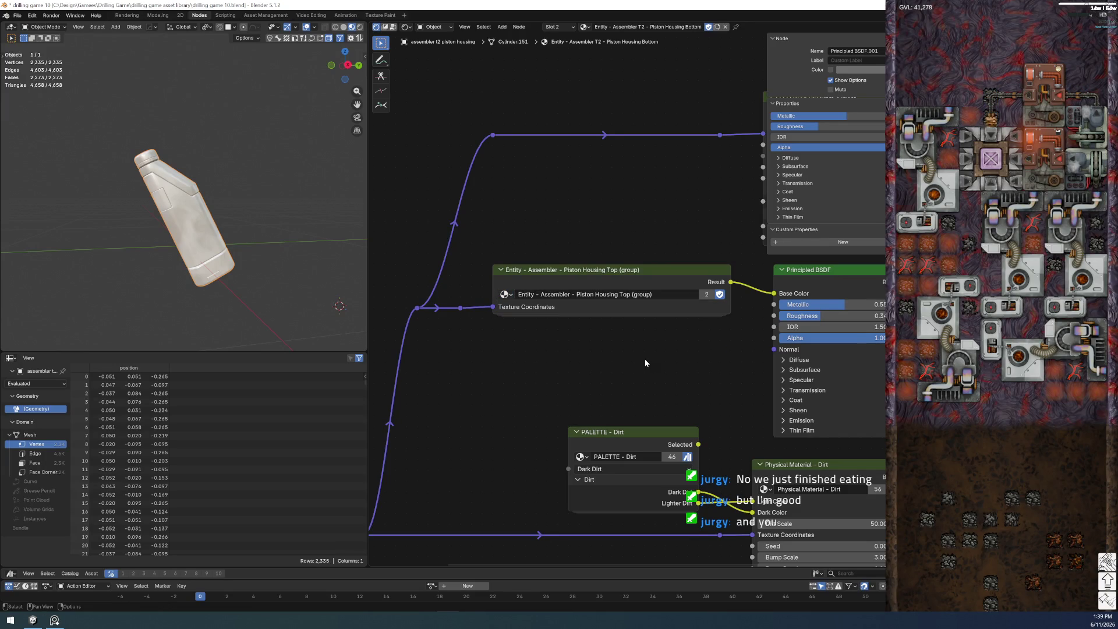
- Make the group single-user and rename it with Bottom replacing Top
{"action": "left_click", "coordinate": [708, 297]}
{"action": "left_click", "coordinate": [708, 297]}
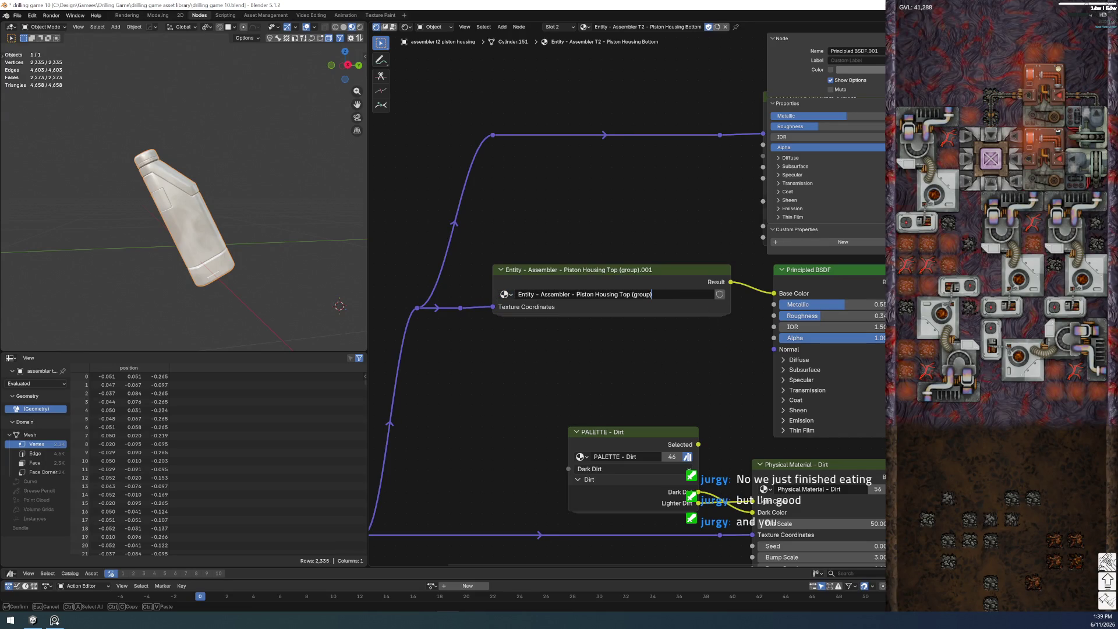
{"action": "key", "text": "BackSpace"}
{"action": "key", "text": "BackSpace"}
{"action": "key", "text": "BackSpace"}
{"action": "type", "text": "Bottom"}
{"action": "key", "text": "Return"}
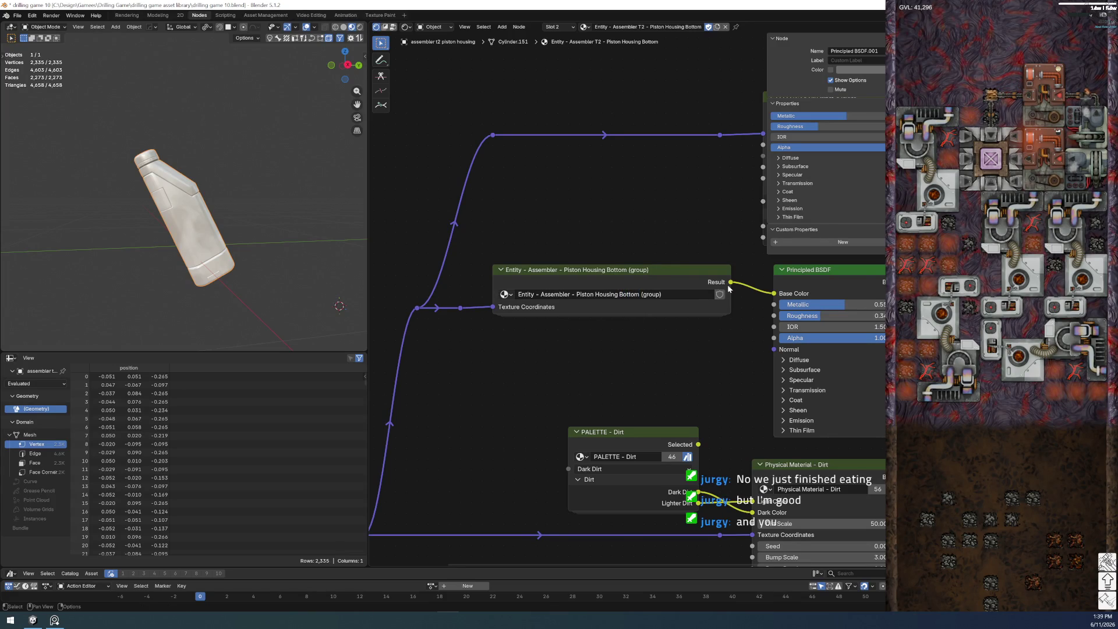
- Reassign the node to Entity - Assembler - Piston Housing Bottom (group)
{"action": "left_click", "coordinate": [693, 286]}
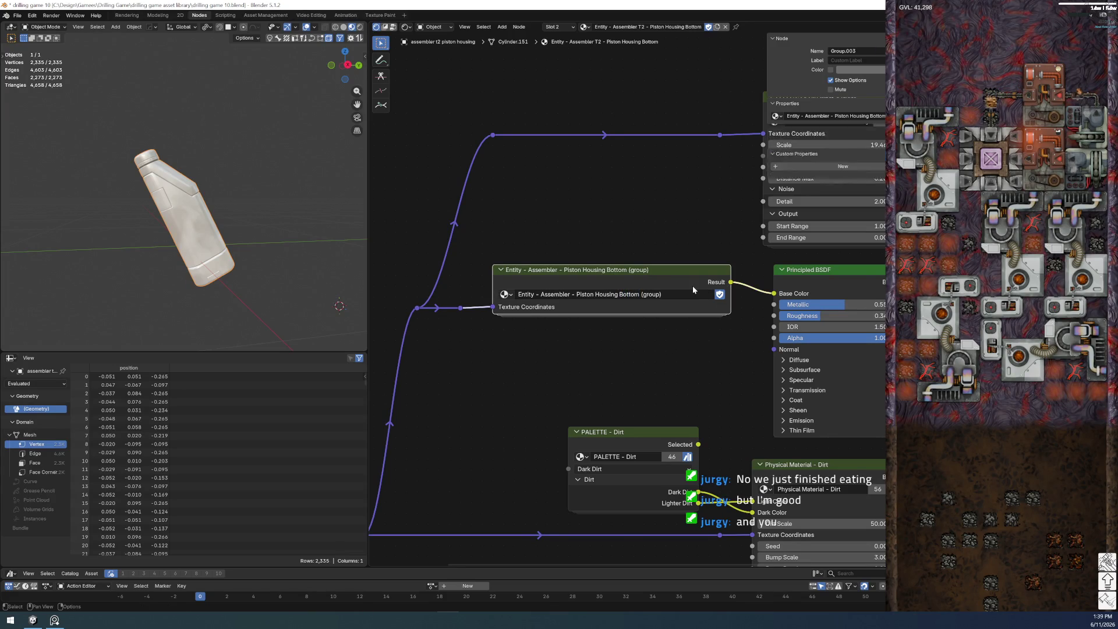
{"action": "left_click", "coordinate": [504, 294]}
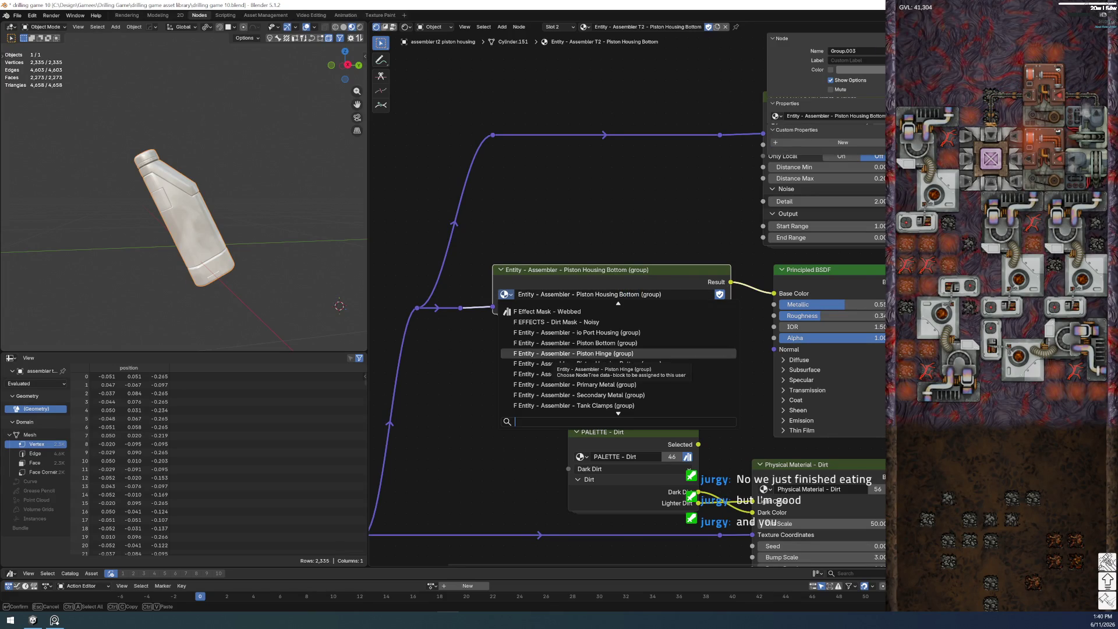
{"action": "key", "text": "Up"}
{"action": "key", "text": "Up"}
{"action": "key", "text": "Up"}
{"action": "key", "text": "Up"}
{"action": "key", "text": "Return"}
{"action": "left_click", "coordinate": [620, 294]}
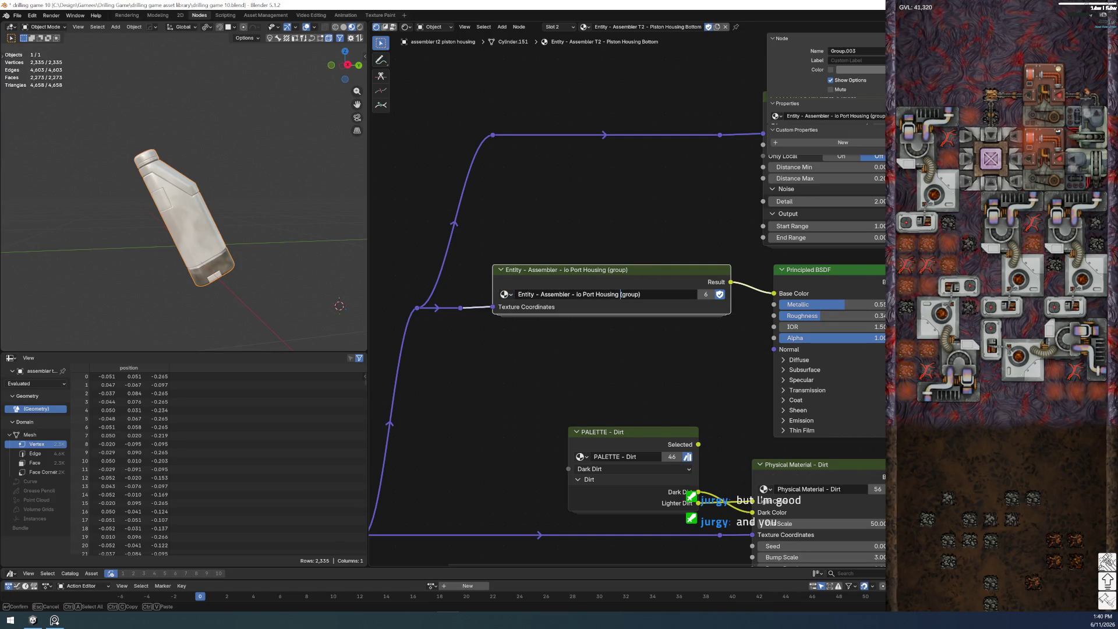
{"action": "left_click", "coordinate": [505, 294]}
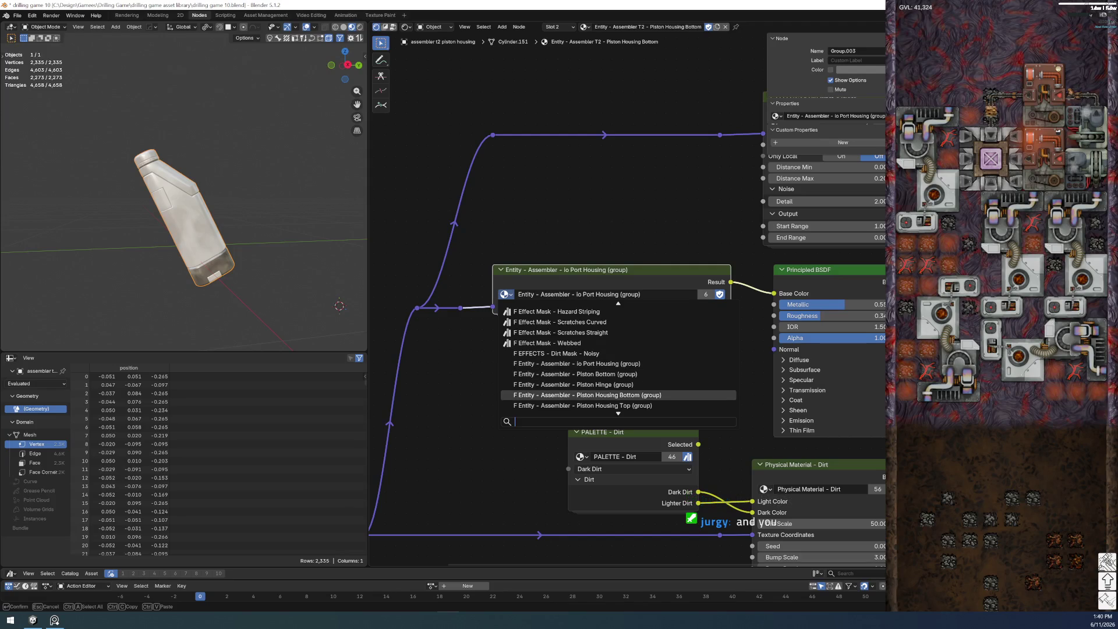
{"action": "left_click", "coordinate": [647, 395]}
{"action": "left_click", "coordinate": [649, 360]}
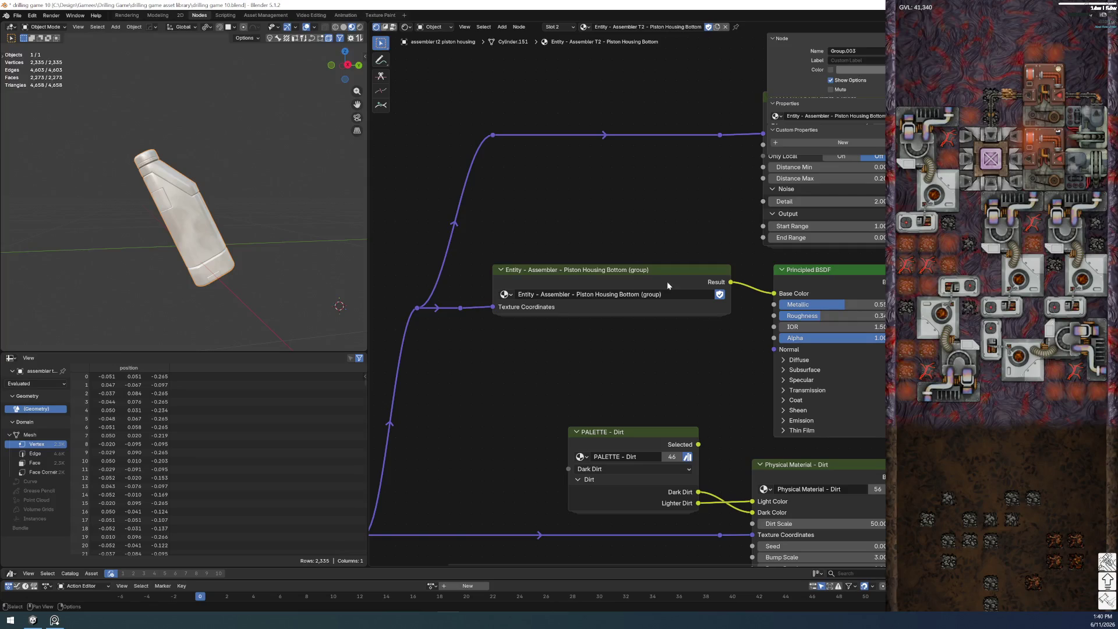
- Duplicate the Piston Housing Bottom group node as a single-user copy named Piston Housing Main
{"action": "left_click", "coordinate": [683, 291]}
{"action": "key", "text": "ctrl+c"}
{"action": "key", "text": "ctrl+v"}
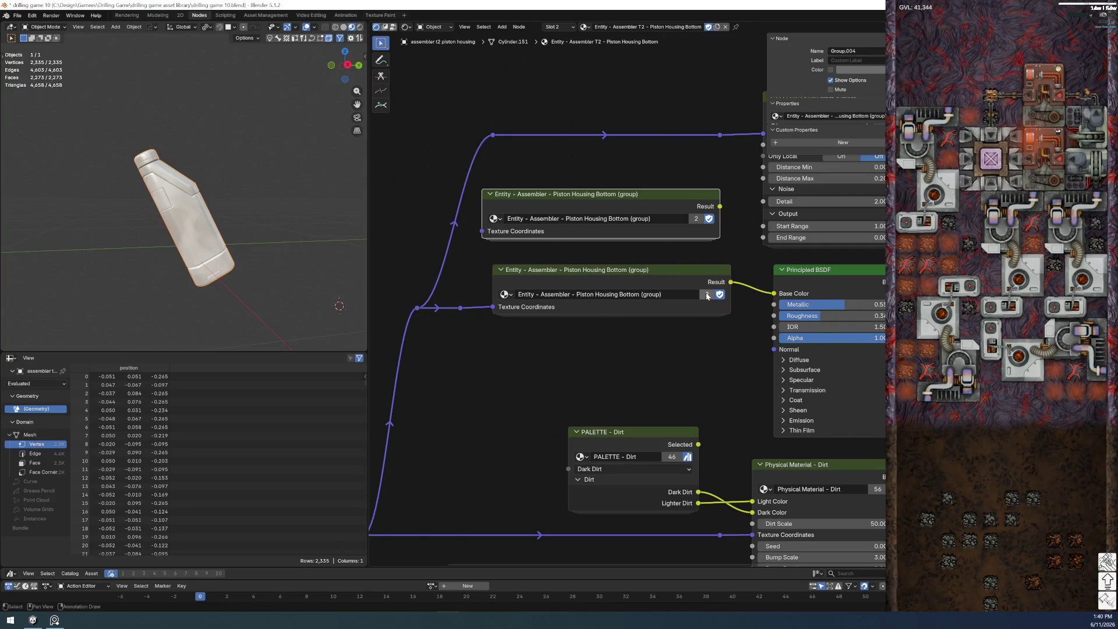
{"action": "left_click", "coordinate": [707, 294]}
{"action": "double_click", "coordinate": [641, 294]}
{"action": "double_click", "coordinate": [629, 294]}
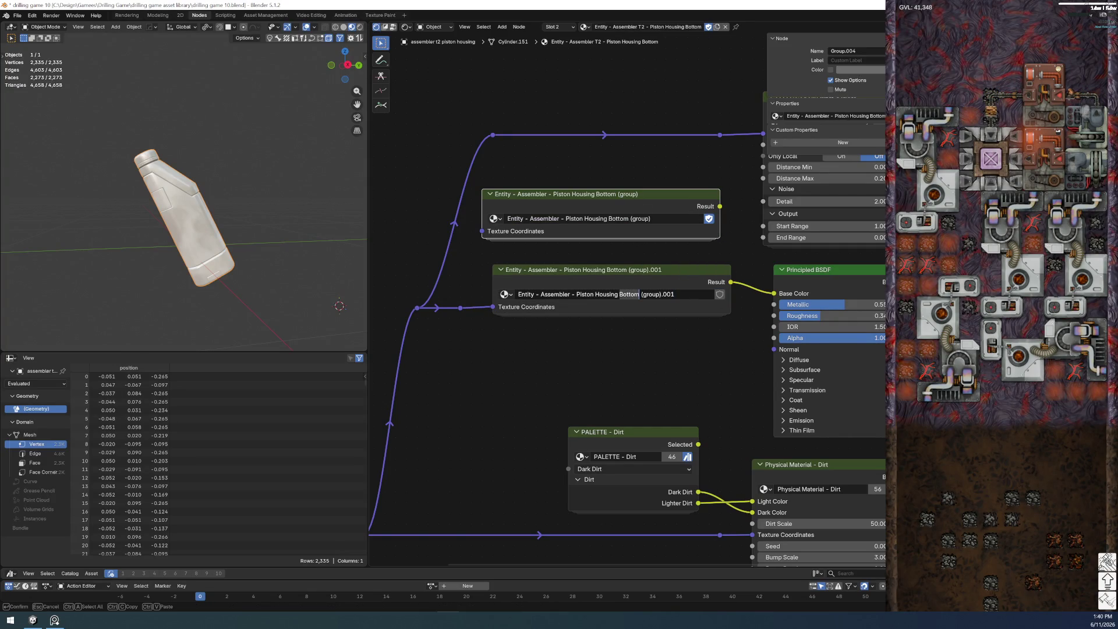
{"action": "key", "text": "Escape"}
{"action": "double_click", "coordinate": [618, 219]}
{"action": "type", "text": "Main"}
{"action": "key", "text": "Return"}
- Give the original group a fake user and restore its name to Piston Housing Bottom
{"action": "left_click", "coordinate": [720, 294]}
{"action": "double_click", "coordinate": [698, 294]}
{"action": "key", "text": "BackSpace"}
{"action": "key", "text": "BackSpace"}
{"action": "key", "text": "BackSpace"}
{"action": "key", "text": "Return"}
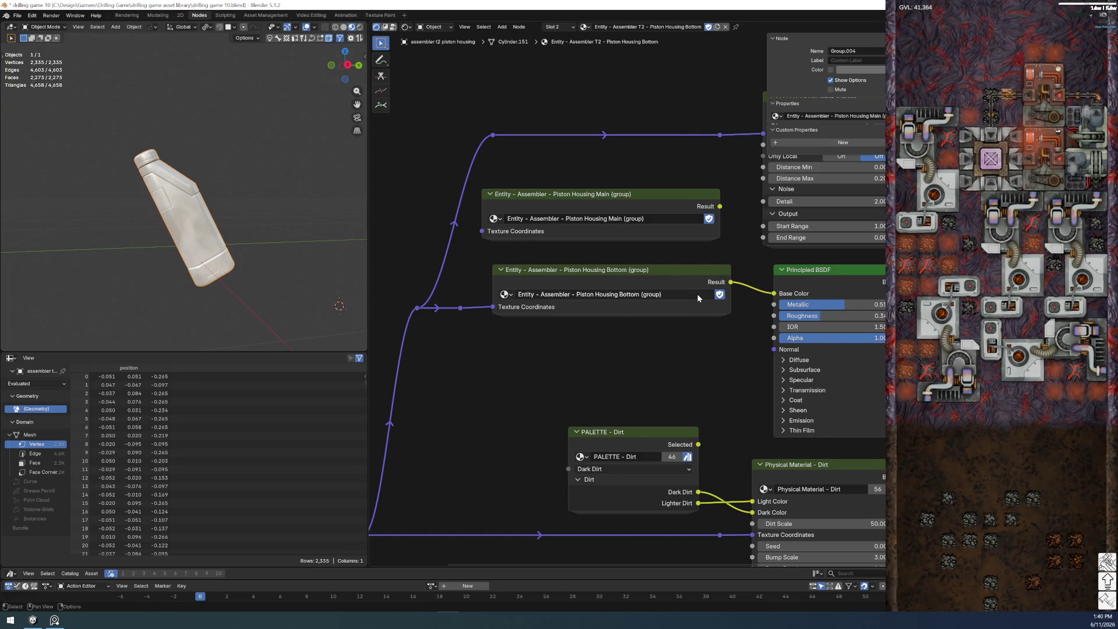
- Move the Piston Housing Main group out of this material and assign it in the Piston Housing Main material
{"action": "left_click", "coordinate": [648, 204]}
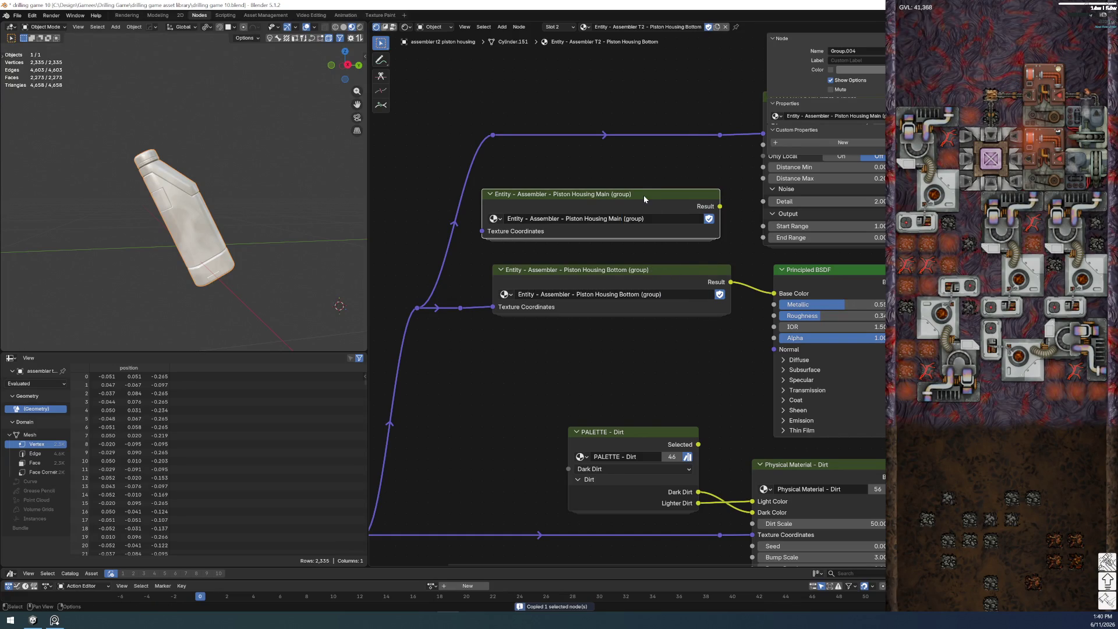
{"action": "key", "text": "ctrl+c"}
{"action": "key", "text": "Delete"}
{"action": "left_click", "coordinate": [558, 27]}
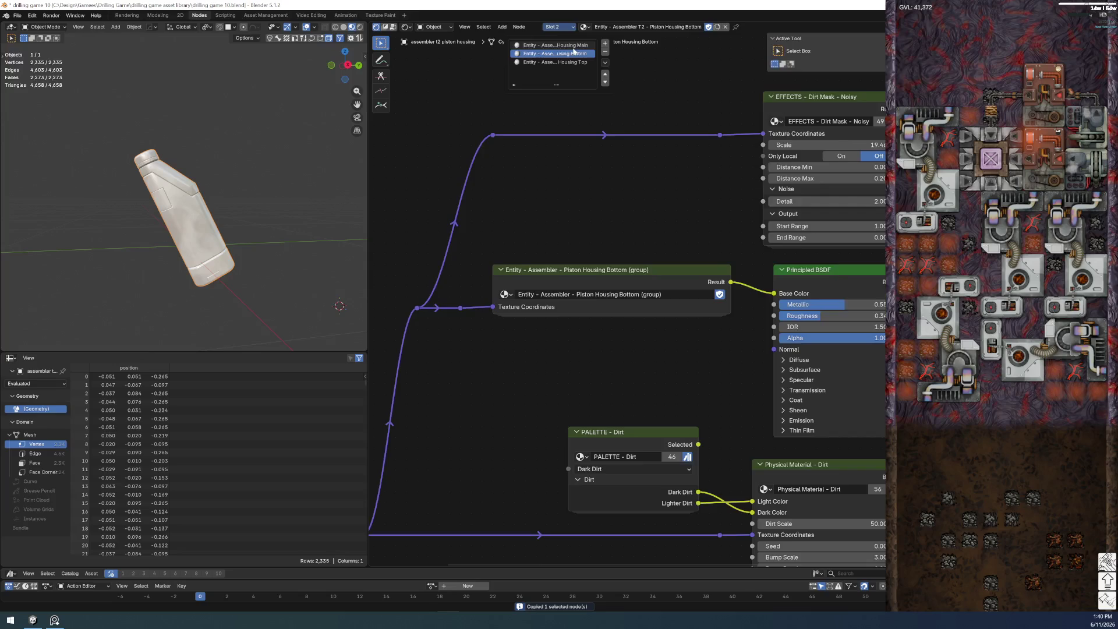
{"action": "left_click", "coordinate": [556, 45]}
{"action": "left_click", "coordinate": [549, 268]}
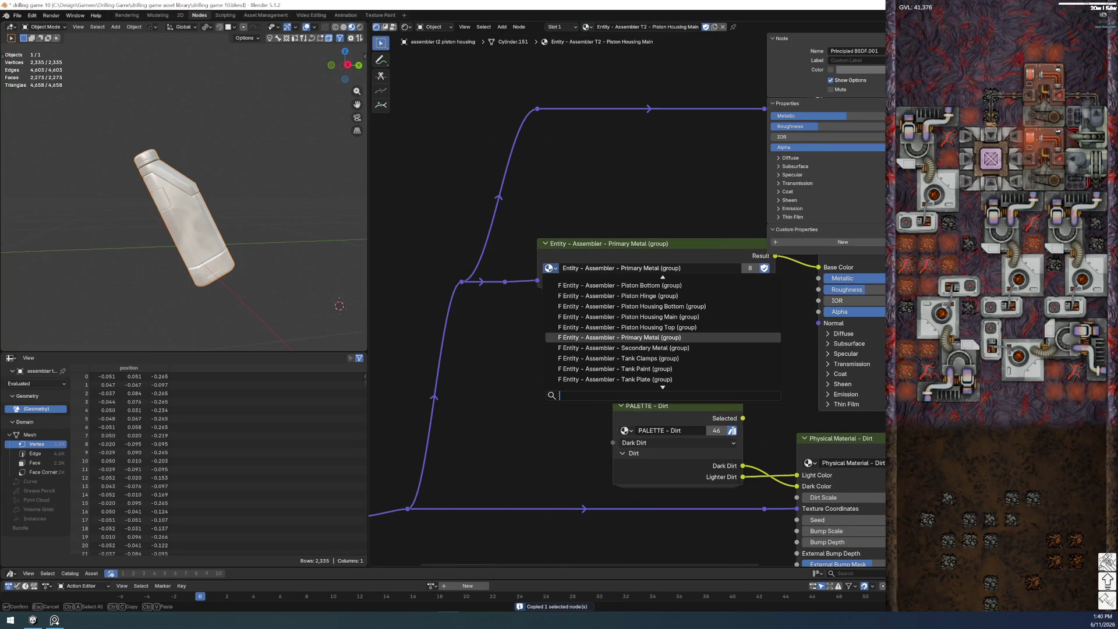
{"action": "left_click", "coordinate": [629, 316]}
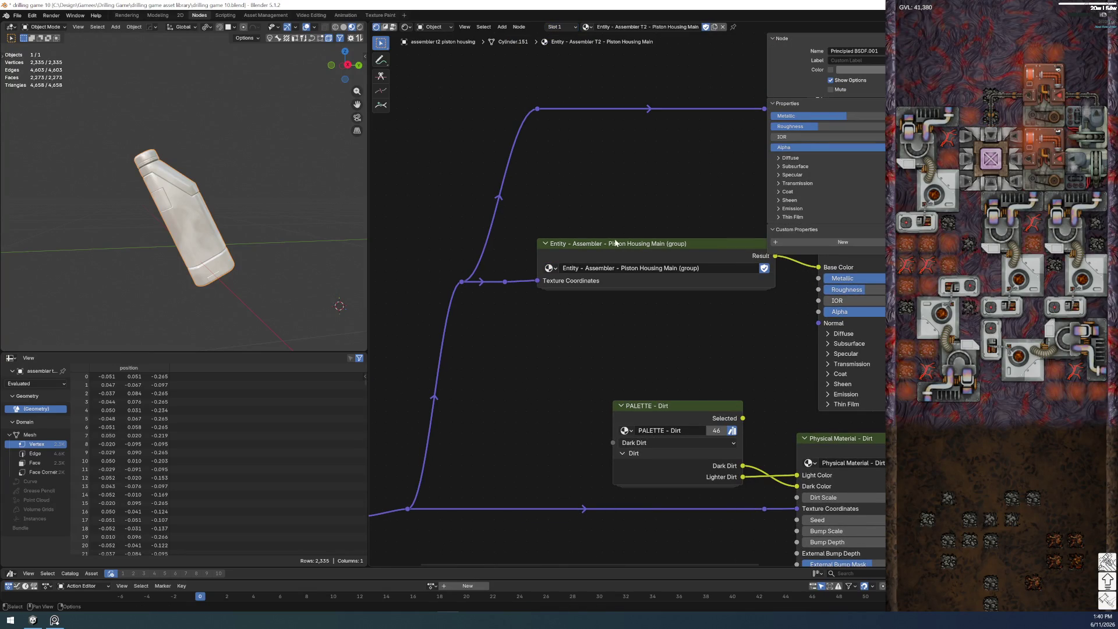
- Enter the Piston Housing Top material's group and reveal all the palette node's sockets
{"action": "left_click", "coordinate": [558, 27]}
{"action": "left_click", "coordinate": [556, 54]}
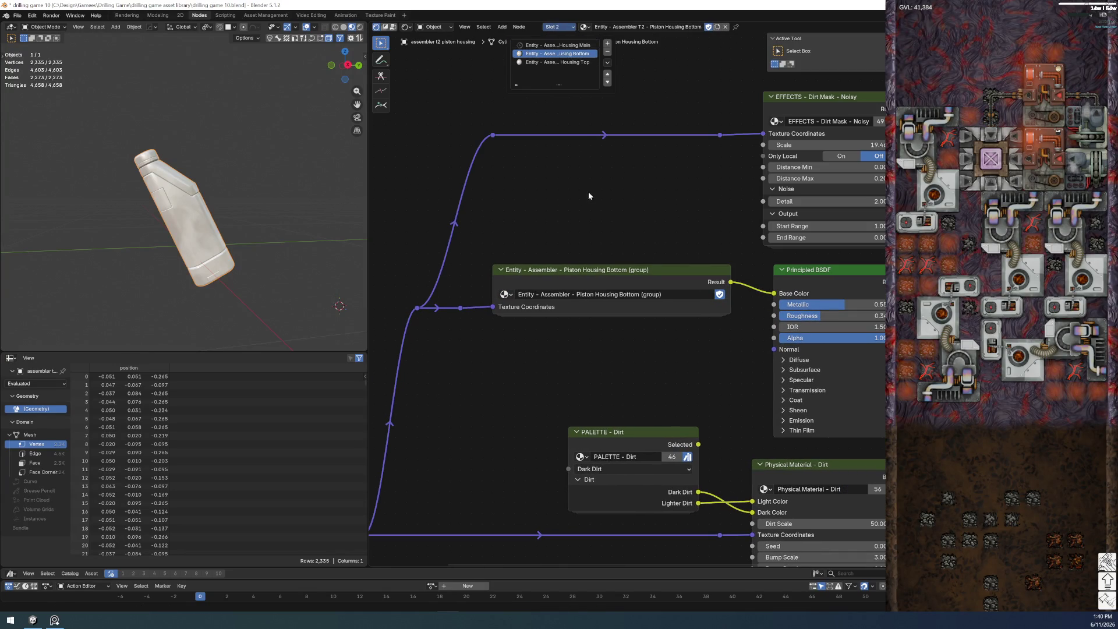
{"action": "left_click", "coordinate": [558, 26]}
{"action": "left_click", "coordinate": [558, 62]}
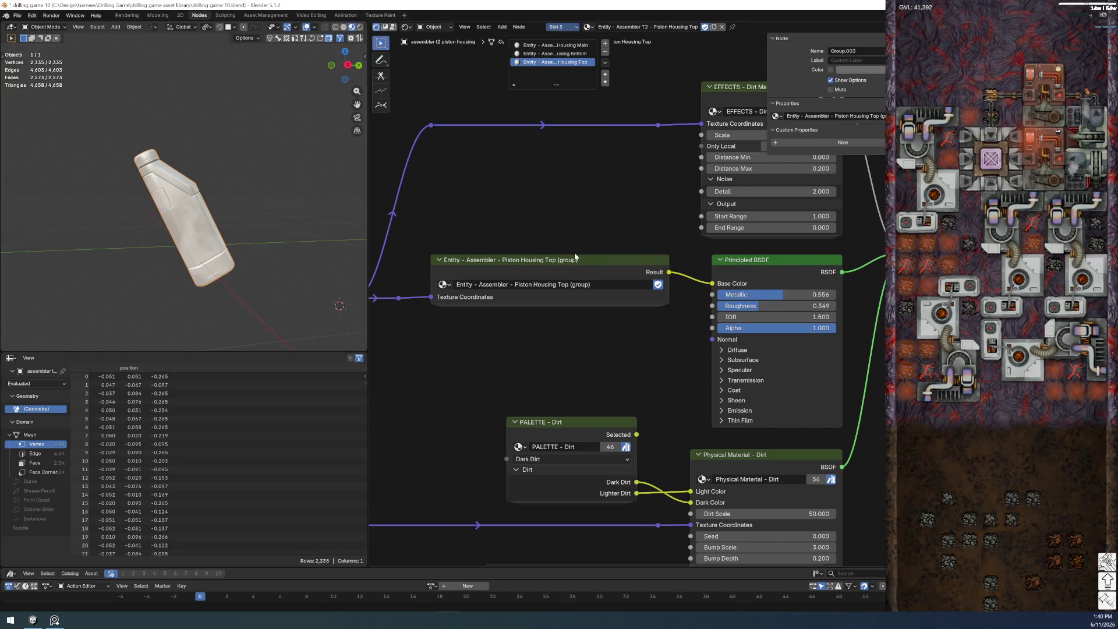
{"action": "left_click", "coordinate": [561, 262]}
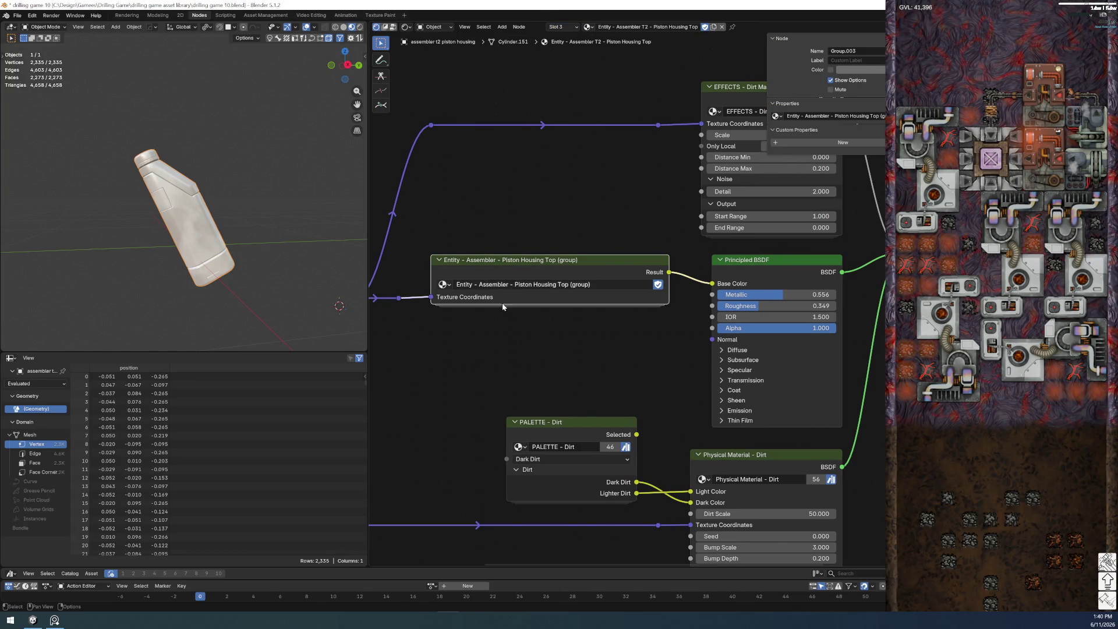
{"action": "key", "text": "Tab"}
{"action": "key", "text": "ctrl+h"}
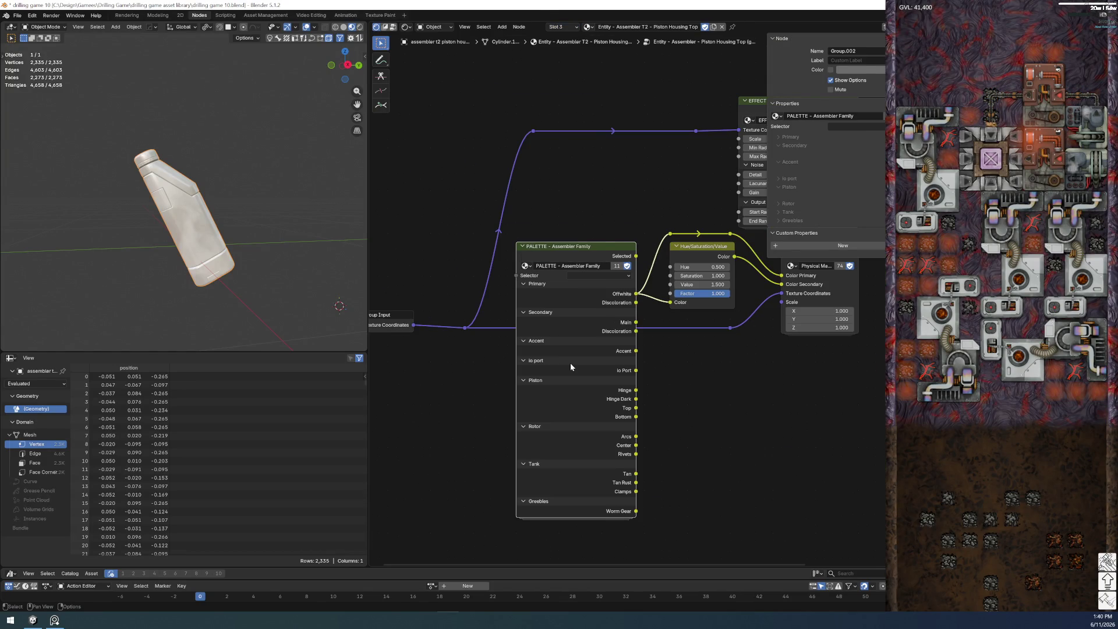
- Enter the PALETTE - Assembler Family group and bring the Piston colours and Menu Switch inputs into view
{"action": "key", "text": "Tab"}
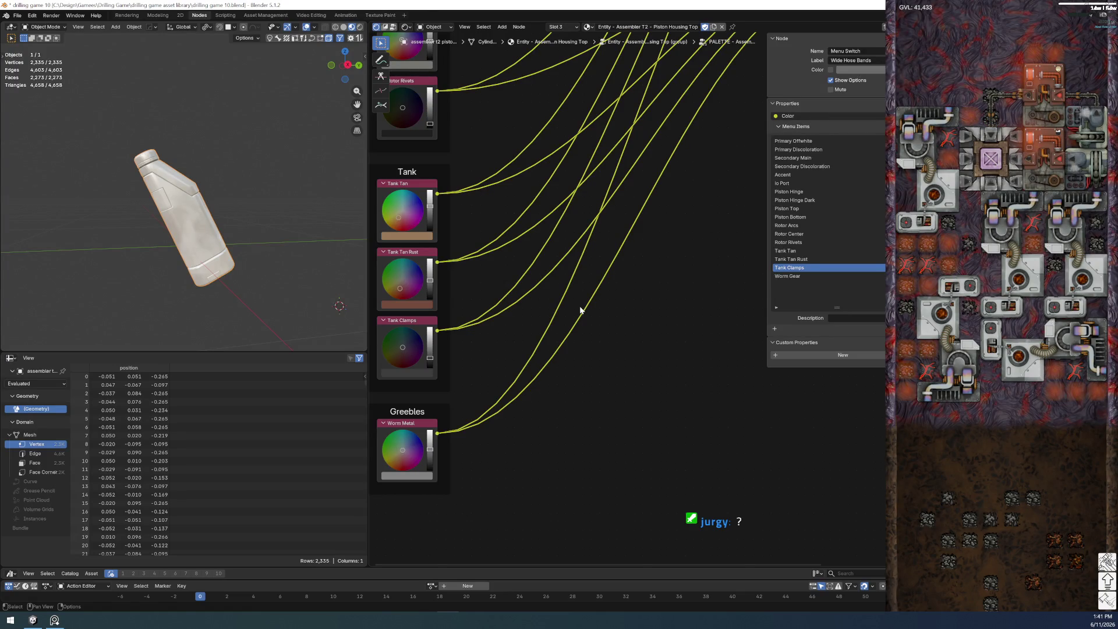
{"action": "scroll", "coordinate": [542, 304], "scroll_direction": "down", "scroll_amount": 1}
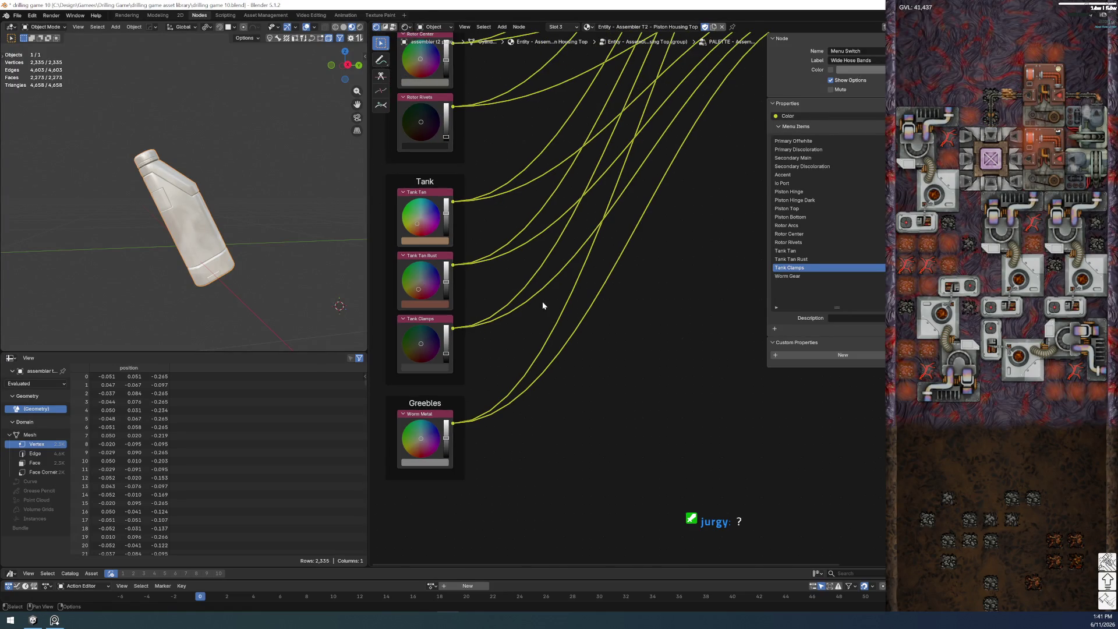
{"action": "scroll", "coordinate": [554, 317], "scroll_direction": "down", "scroll_amount": 1}
{"action": "middle_click_drag", "start_coordinate": [505, 184], "coordinate": [532, 436]}
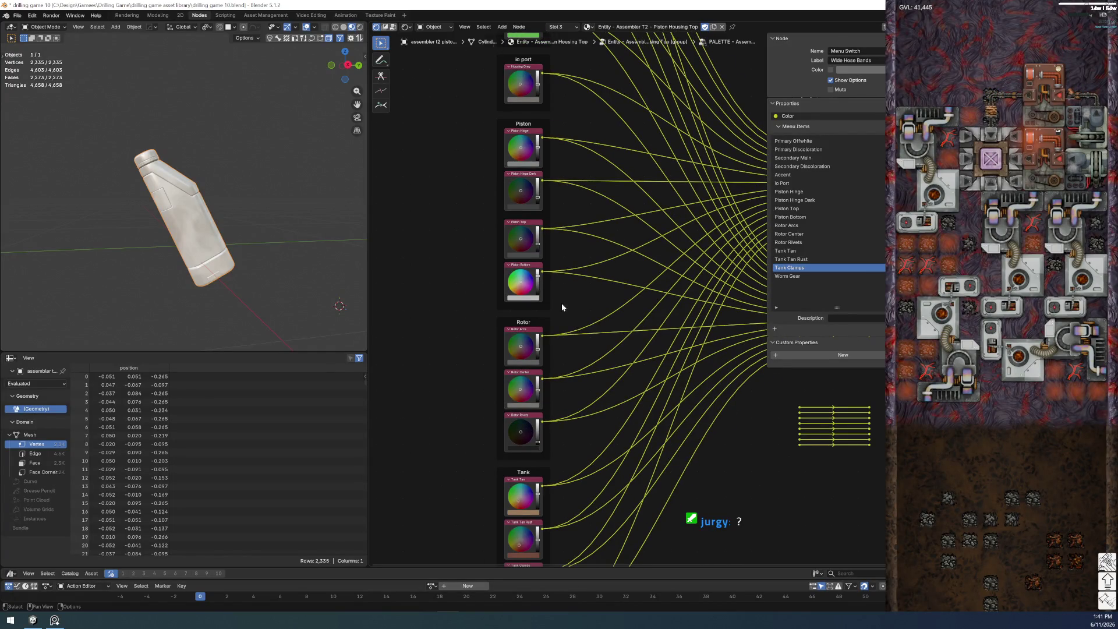
{"action": "middle_click_drag", "start_coordinate": [562, 307], "coordinate": [516, 176]}
{"action": "scroll", "coordinate": [513, 233], "scroll_direction": "down", "scroll_amount": 2}
{"action": "scroll", "coordinate": [507, 292], "scroll_direction": "down", "scroll_amount": 1}
{"action": "scroll", "coordinate": [501, 346], "scroll_direction": "up", "scroll_amount": 4}
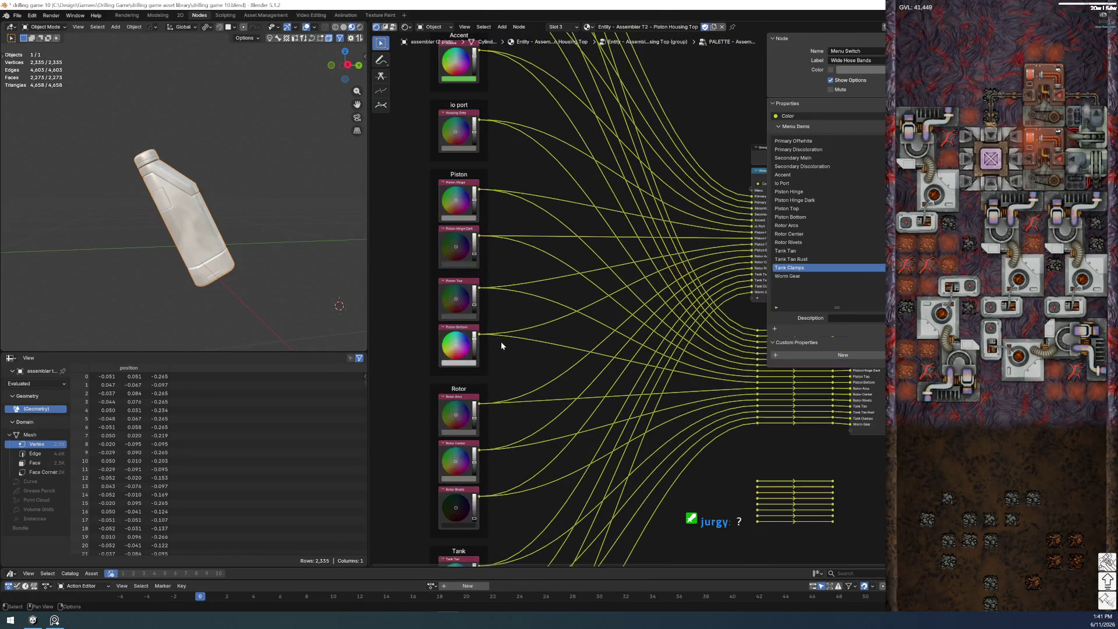
{"action": "scroll", "coordinate": [501, 344], "scroll_direction": "down", "scroll_amount": 2}
{"action": "scroll", "coordinate": [552, 304], "scroll_direction": "up", "scroll_amount": 3}
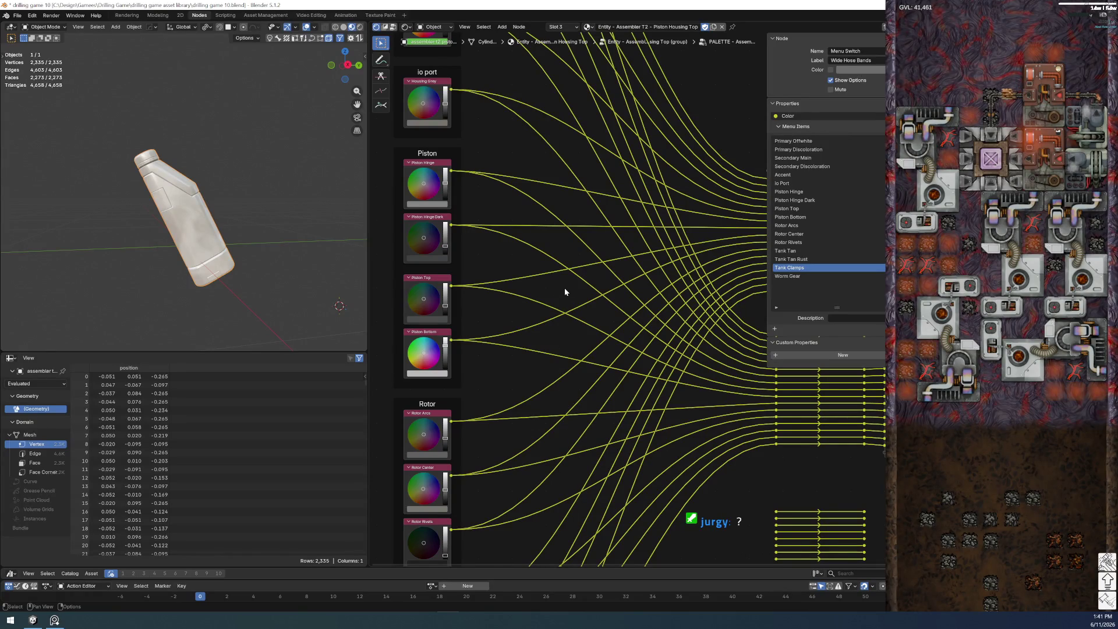
{"action": "scroll", "coordinate": [565, 291], "scroll_direction": "down", "scroll_amount": 2}
{"action": "scroll", "coordinate": [524, 258], "scroll_direction": "down", "scroll_amount": 2}
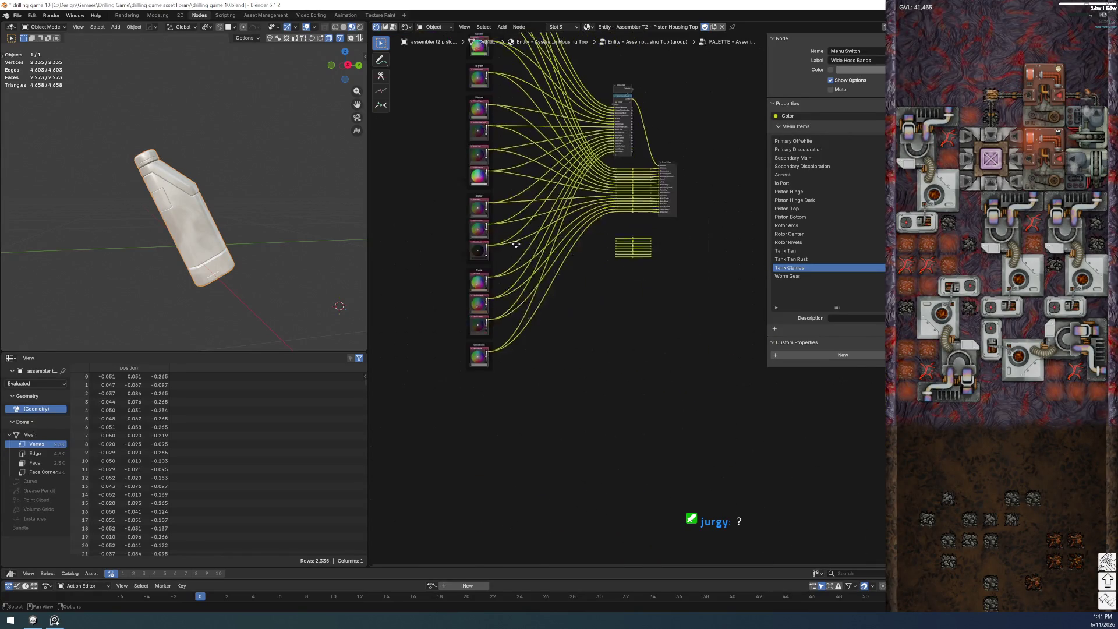
- Move the Rotor, Tank and Greebles frames lower to clear space beneath Piston
{"action": "left_click_drag", "start_coordinate": [494, 396], "coordinate": [438, 182]}
{"action": "key", "text": "g"}
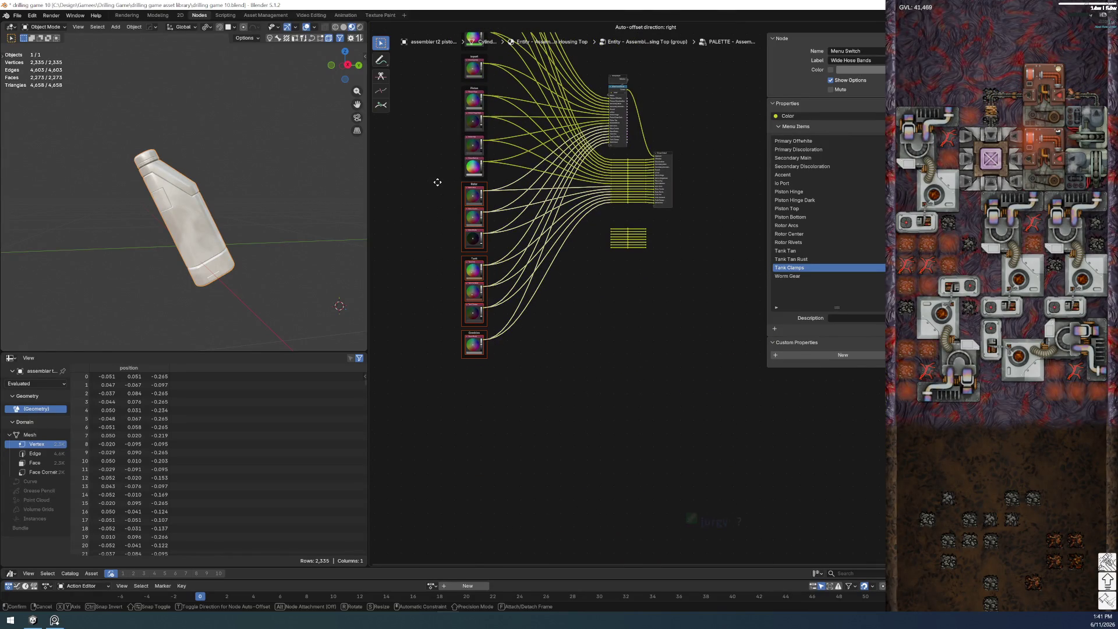
{"action": "left_click", "coordinate": [438, 212]}
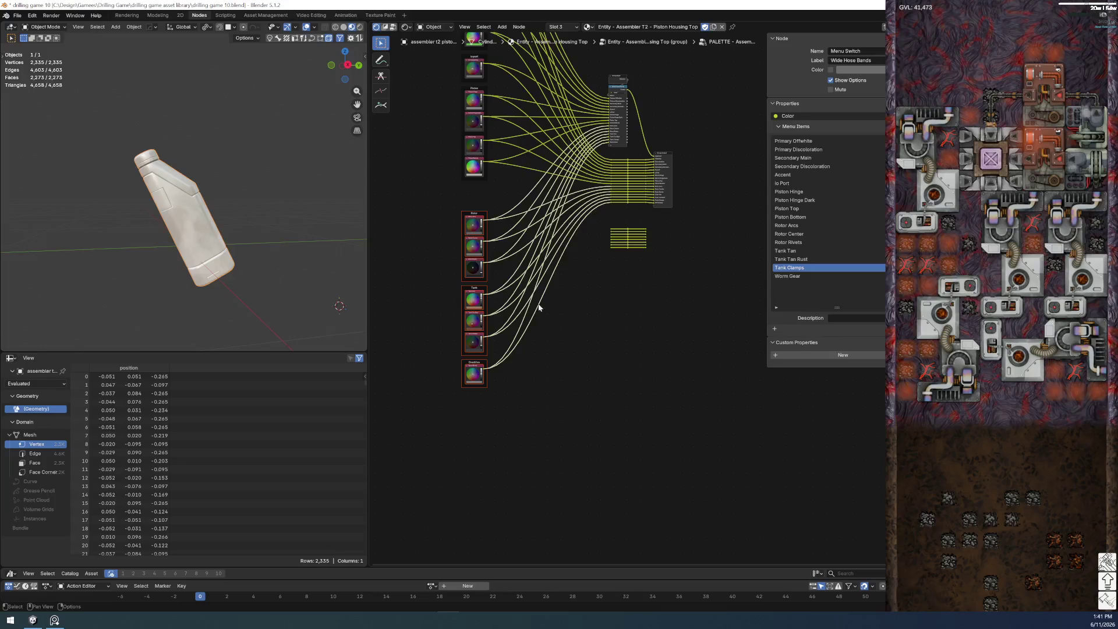
{"action": "scroll", "coordinate": [445, 199], "scroll_direction": "up", "scroll_amount": 2}
{"action": "mouse_move", "coordinate": [445, 199]}
{"action": "middle_mouse_down"}
{"action": "mouse_move", "coordinate": [565, 435]}
{"action": "mouse_move", "coordinate": [612, 274]}
{"action": "middle_mouse_up"}
- Paste a duplicate of the Piston Bottom colour node beneath it and edit its label
{"action": "scroll", "coordinate": [559, 446], "scroll_direction": "up", "scroll_amount": 3}
{"action": "left_click", "coordinate": [509, 210]}
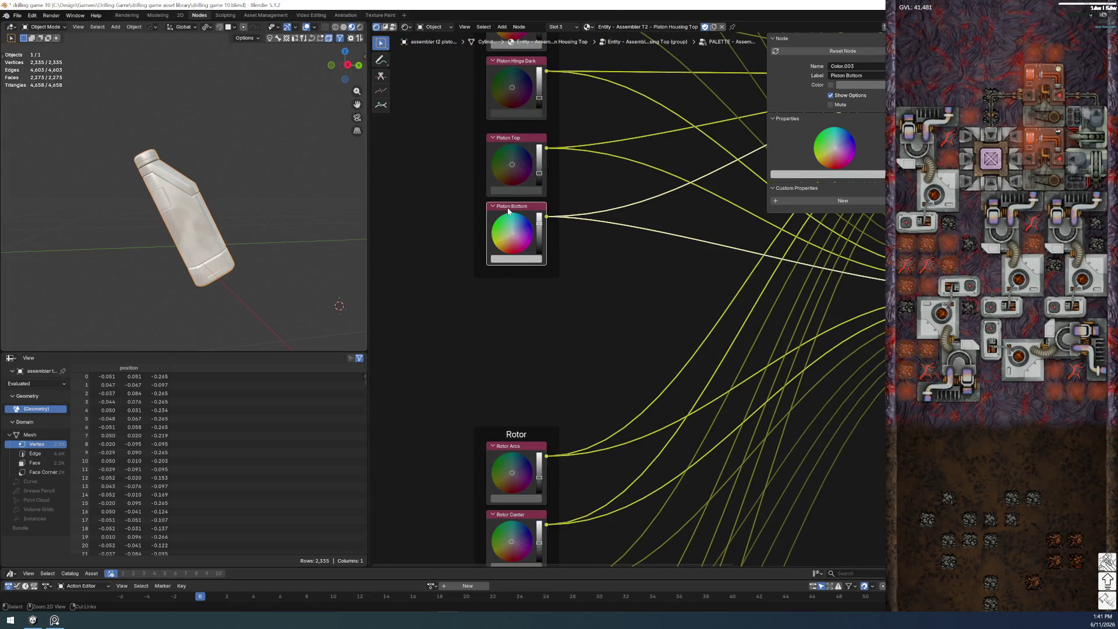
{"action": "key", "text": "ctrl+c"}
{"action": "key", "text": "ctrl+v"}
{"action": "left_click_drag", "start_coordinate": [520, 302], "coordinate": [511, 294]}
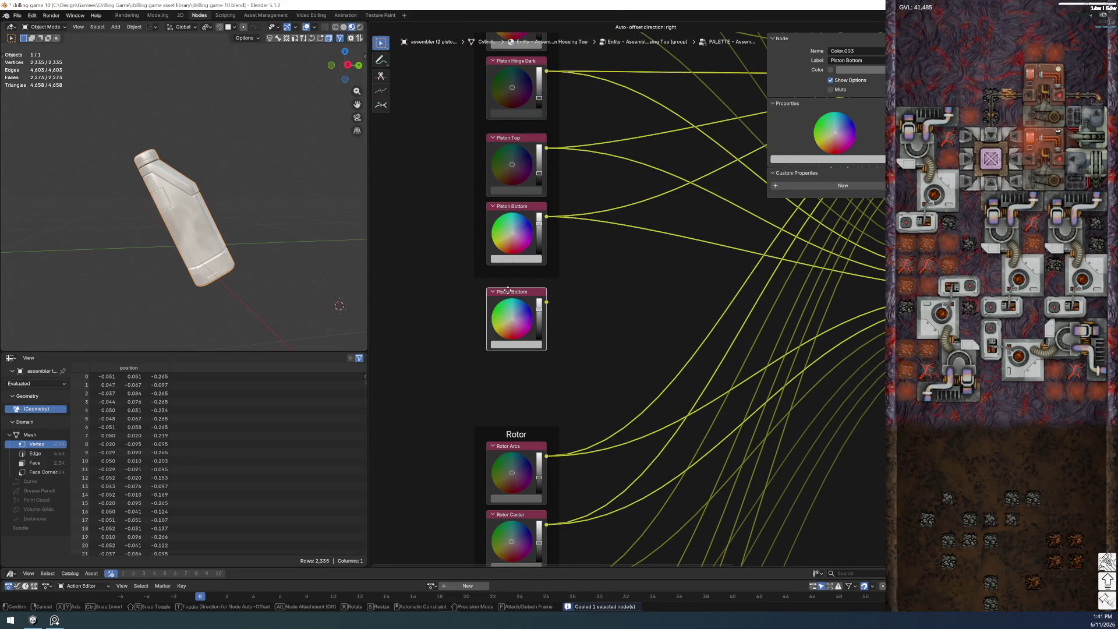
{"action": "key", "text": "F2"}
{"action": "type", "text": "Piston Housing Top"}
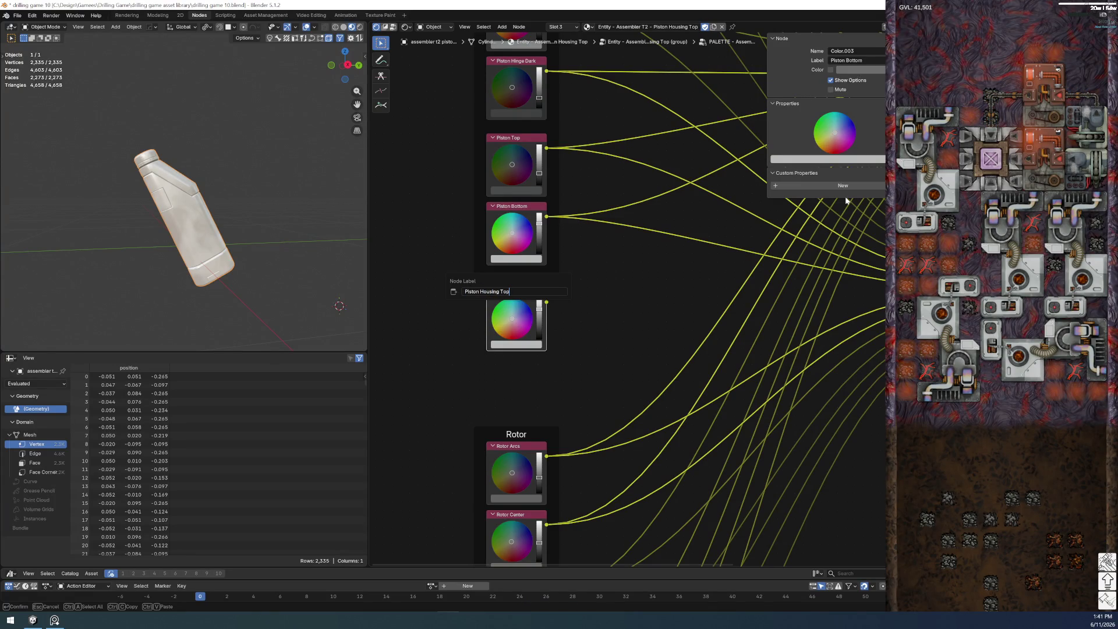
{"action": "key", "text": "Return"}
- Shift the Piston Bottom colour node left and place two duplicates of it below
{"action": "scroll", "coordinate": [844, 197], "scroll_direction": "down", "scroll_amount": 2}
{"action": "left_click_drag", "start_coordinate": [679, 279], "coordinate": [516, 210]}
{"action": "key", "text": "shift+d"}
{"action": "left_click", "coordinate": [506, 326]}
{"action": "key", "text": "shift+d"}
{"action": "left_click", "coordinate": [505, 401]}
{"action": "key", "text": "Tab"}
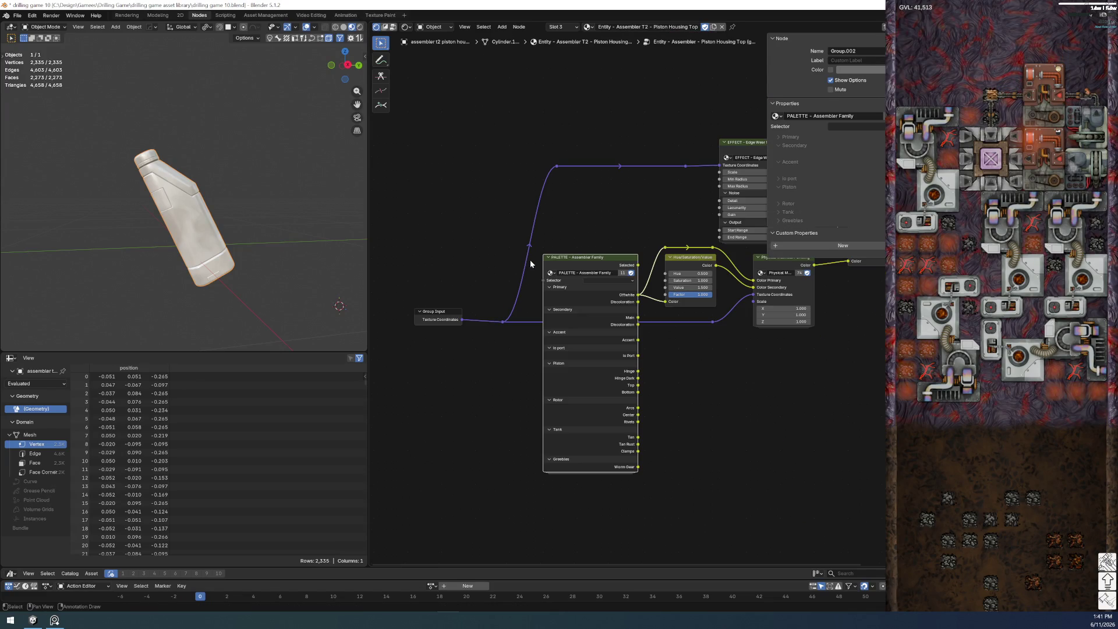
{"action": "key", "text": "Tab"}
- Relabel the two copies Piston Top and Piston Main
{"action": "left_click", "coordinate": [516, 274]}
{"action": "key", "text": "F2"}
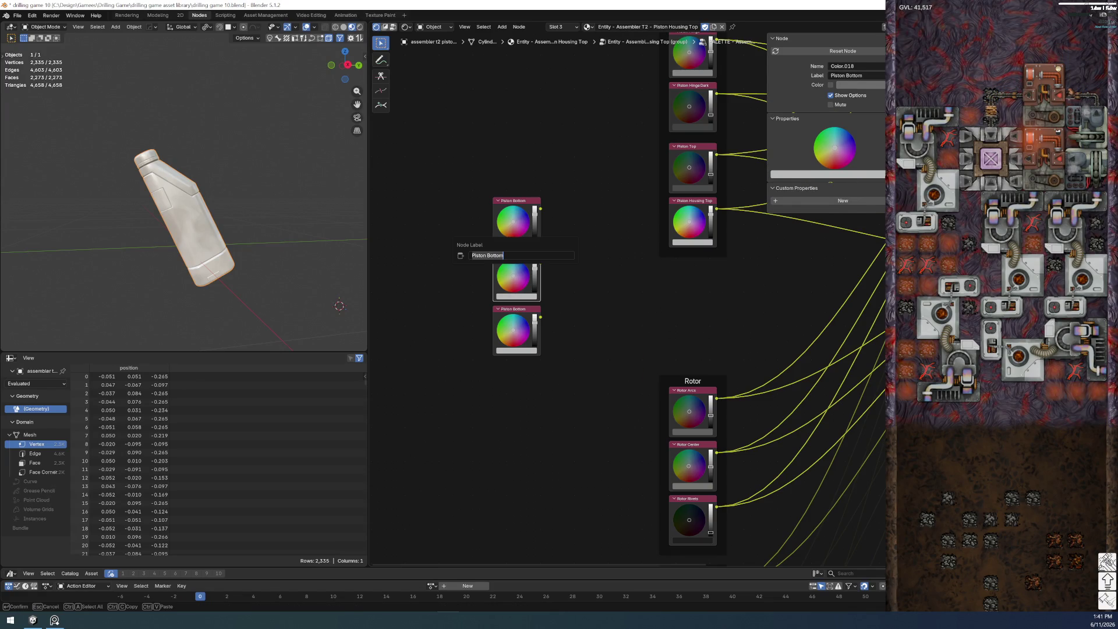
{"action": "double_click", "coordinate": [495, 255]}
{"action": "type", "text": "Top"}
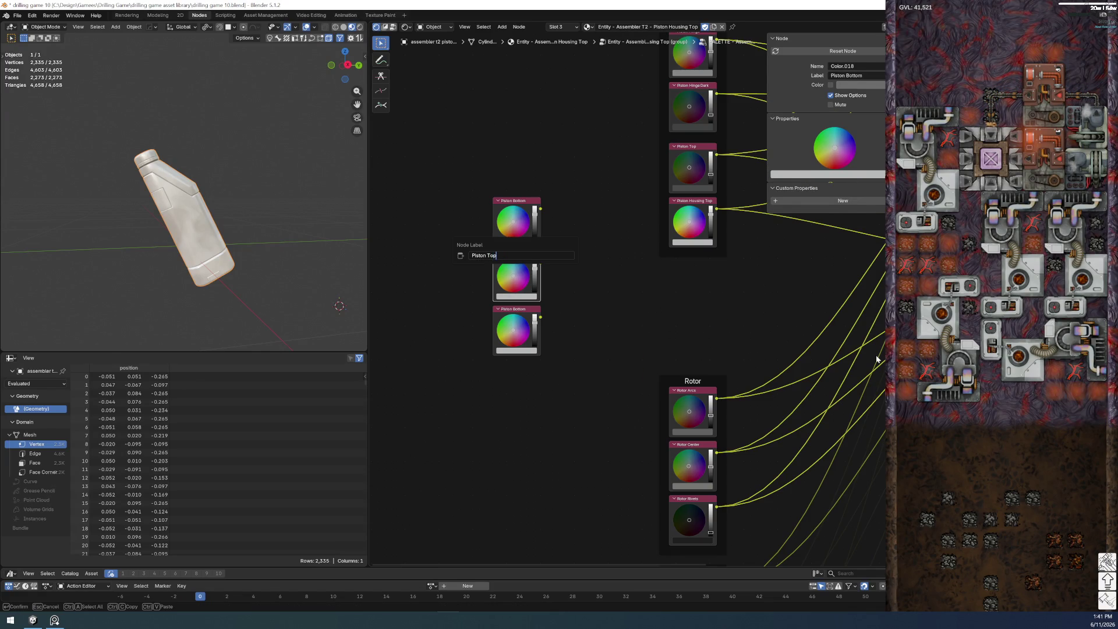
{"action": "key", "text": "Return"}
{"action": "left_click", "coordinate": [510, 311]}
{"action": "key", "text": "F2"}
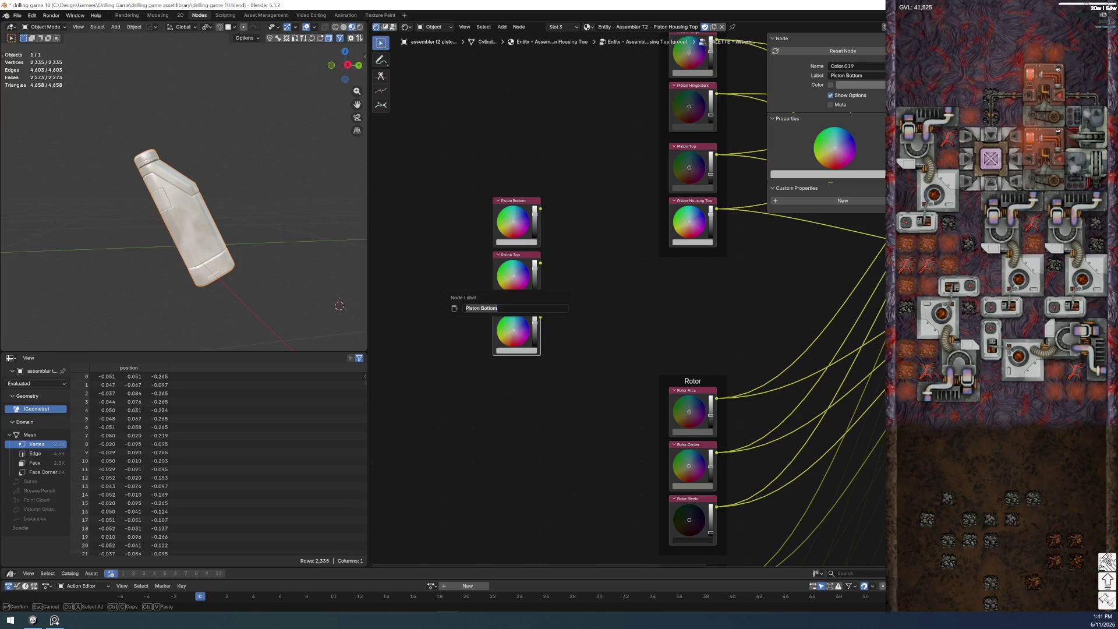
{"action": "left_click", "coordinate": [497, 308]}
{"action": "type", "text": "in"}
{"action": "key", "text": "Return"}
- Stack Piston Main above Piston Top and Piston Bottom
{"action": "key", "text": "g"}
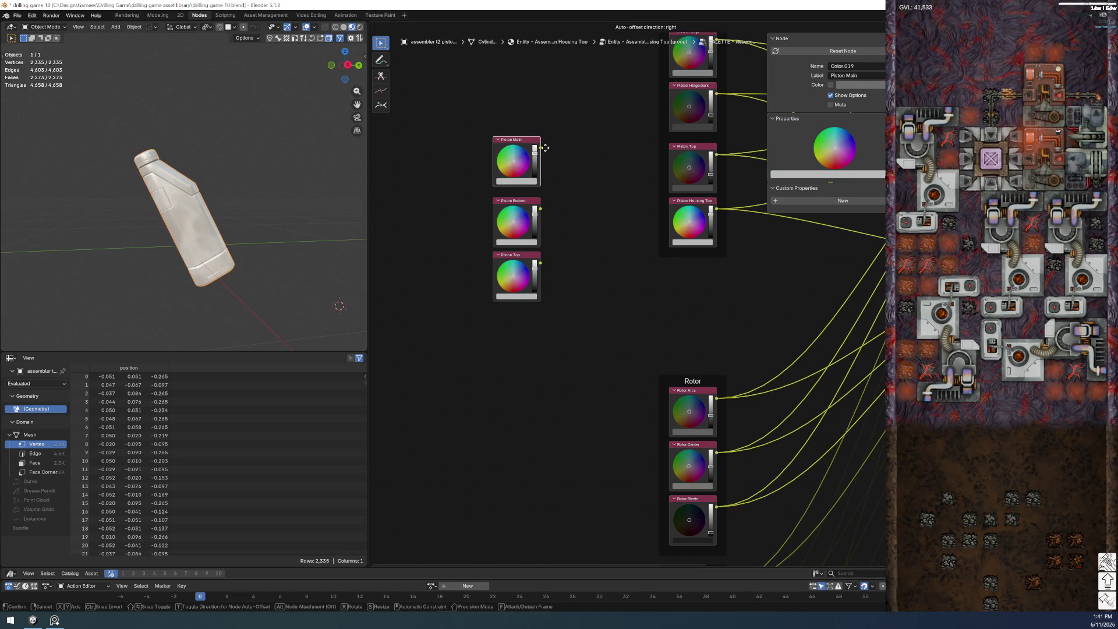
{"action": "left_click", "coordinate": [542, 151]}
{"action": "left_click_drag", "start_coordinate": [516, 222], "coordinate": [515, 329]}
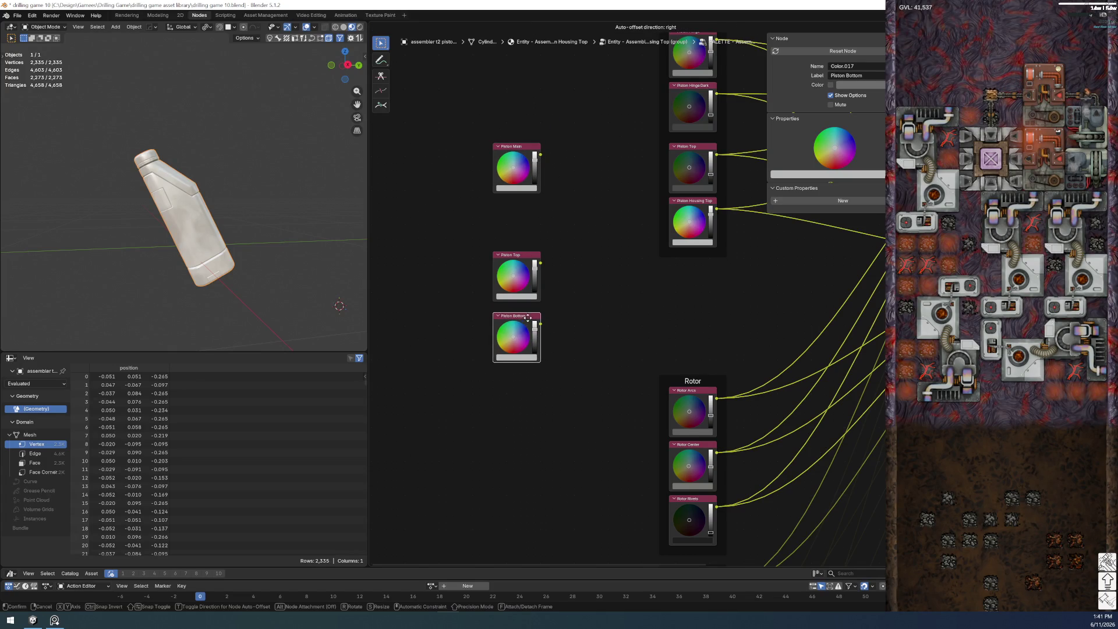
{"action": "mouse_move", "coordinate": [569, 369]}
{"action": "left_mouse_down"}
{"action": "mouse_move", "coordinate": [518, 271]}
{"action": "mouse_move", "coordinate": [518, 216]}
{"action": "left_mouse_up"}
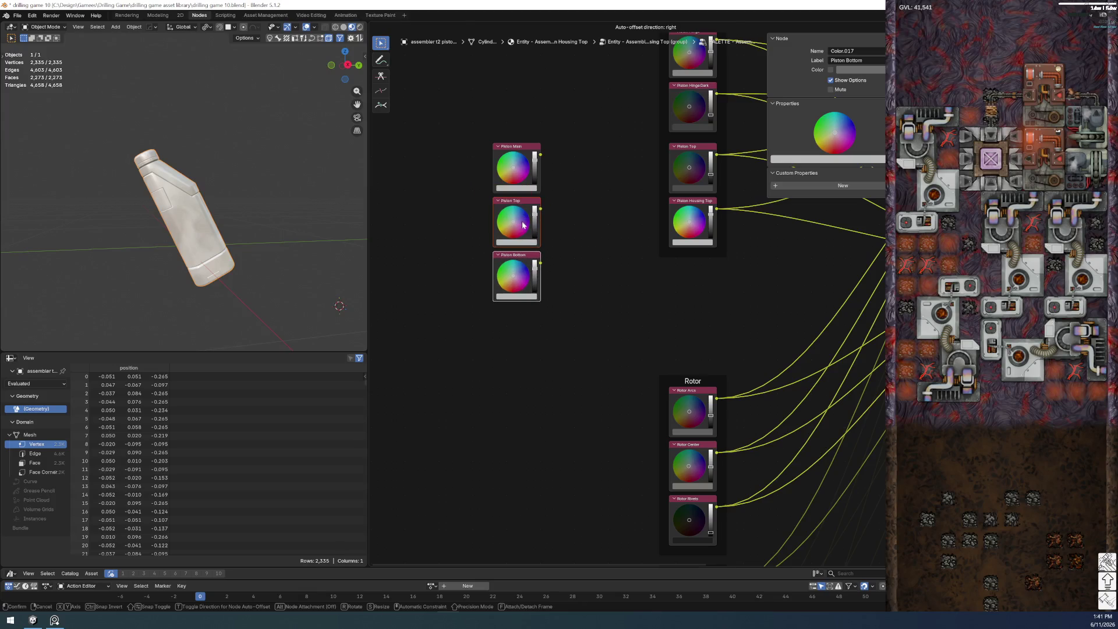
{"action": "left_click_drag", "start_coordinate": [586, 292], "coordinate": [500, 158]}
- Move the three piston colour nodes into the Piston frame column
{"action": "key", "text": "g"}
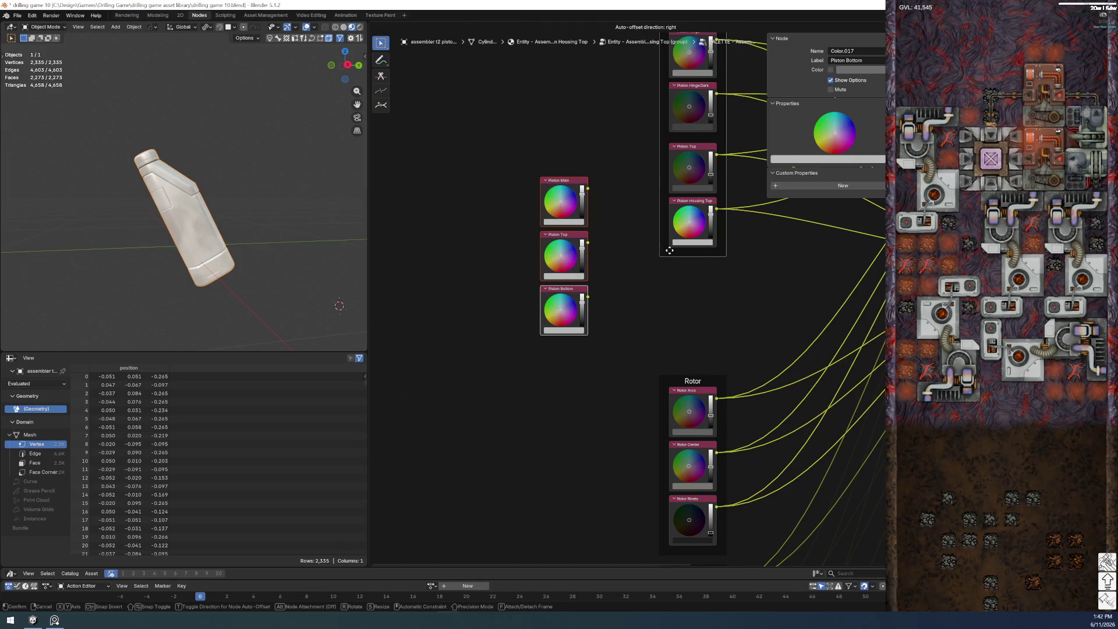
{"action": "left_click", "coordinate": [555, 195]}
{"action": "key", "text": "g"}
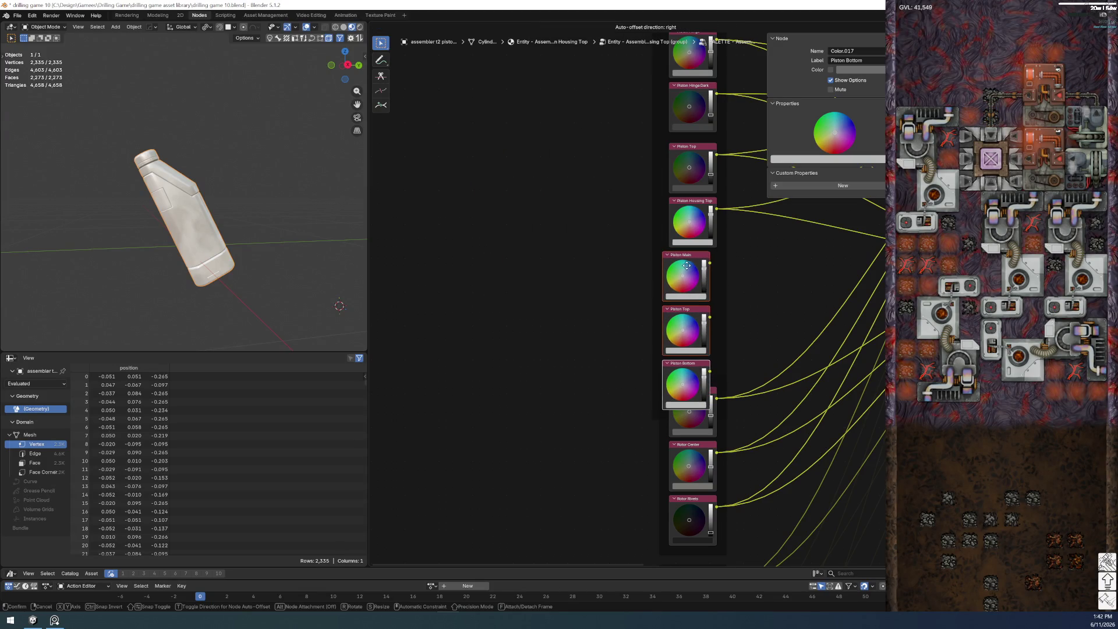
{"action": "left_click", "coordinate": [647, 238]}
{"action": "scroll", "coordinate": [571, 284], "scroll_direction": "down", "scroll_amount": 2}
{"action": "middle_click_drag", "start_coordinate": [571, 285], "coordinate": [557, 219]}
{"action": "key", "text": "g"}
{"action": "left_click", "coordinate": [581, 225]}
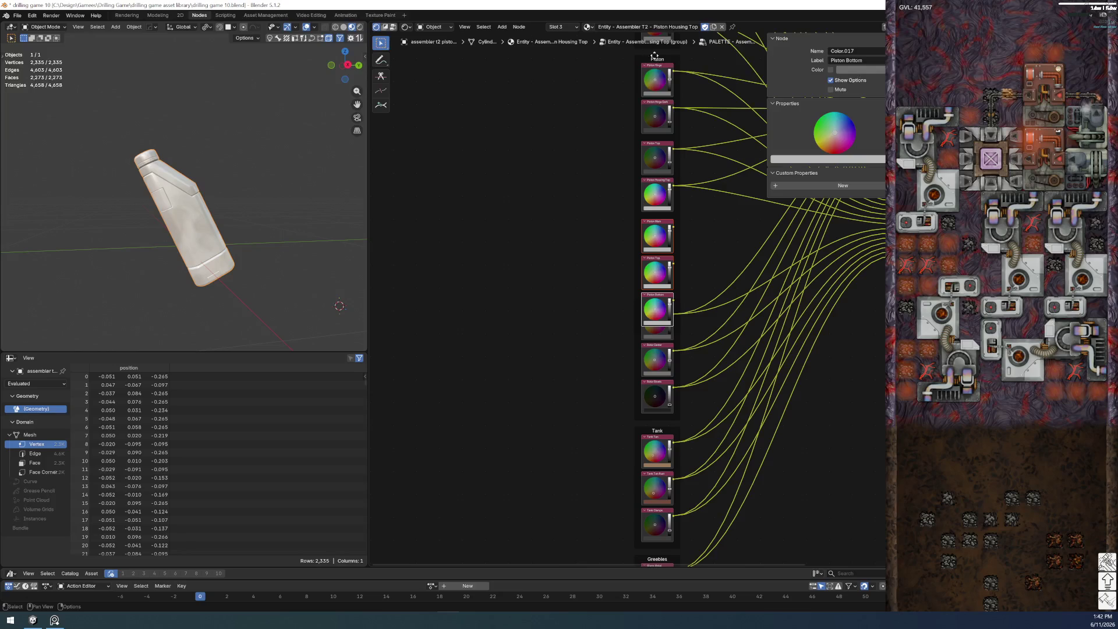
- Reposition the Piston frame and the Rotor, Tank and Greebles frames to open up space
{"action": "left_click_drag", "start_coordinate": [654, 57], "coordinate": [585, 57]}
{"action": "scroll", "coordinate": [530, 409], "scroll_direction": "down", "scroll_amount": 1}
{"action": "middle_click_drag", "start_coordinate": [530, 409], "coordinate": [481, 279]}
{"action": "left_click_drag", "start_coordinate": [583, 119], "coordinate": [676, 406]}
{"action": "key", "text": "g"}
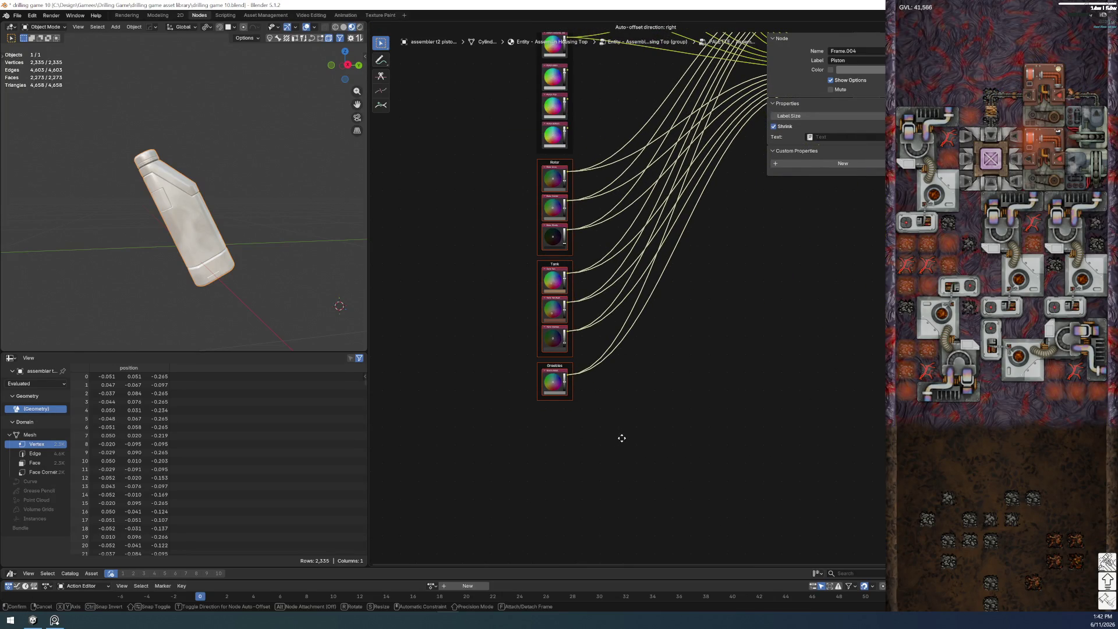
{"action": "left_click", "coordinate": [615, 421]}
{"action": "scroll", "coordinate": [658, 438], "scroll_direction": "down", "scroll_amount": 2}
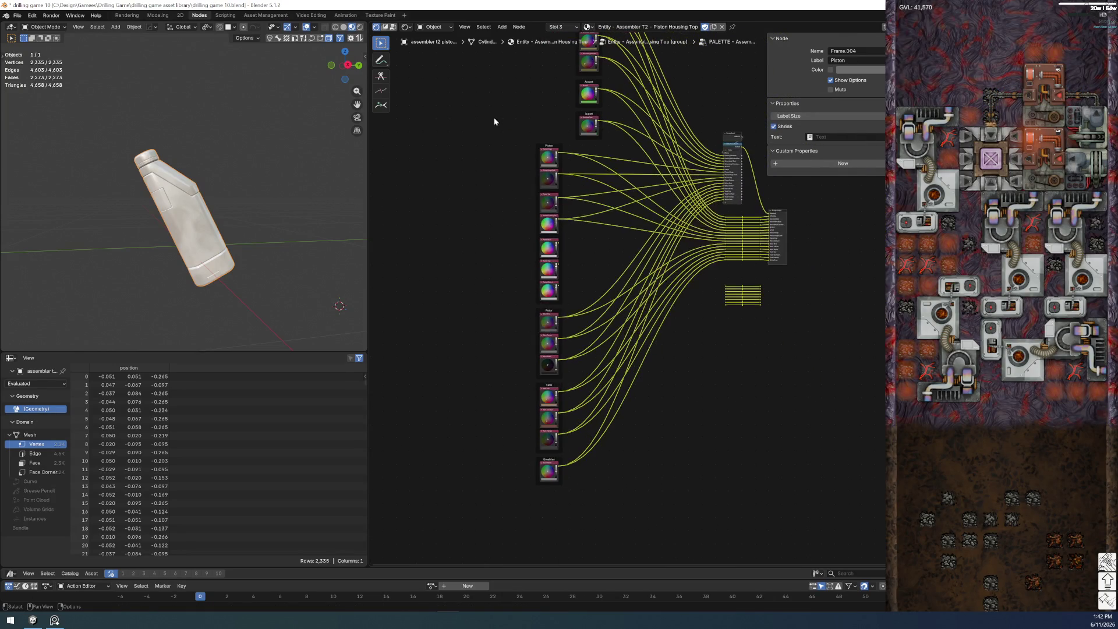
{"action": "left_click_drag", "start_coordinate": [494, 127], "coordinate": [572, 491]}
{"action": "scroll", "coordinate": [575, 262], "scroll_direction": "up", "scroll_amount": 3}
{"action": "scroll", "coordinate": [537, 175], "scroll_direction": "up", "scroll_amount": 2}
{"action": "key", "text": "g"}
{"action": "left_click", "coordinate": [697, 309]}
- Shift the lower reroute rows down and duplicate three reroute rows for the new colours
{"action": "scroll", "coordinate": [491, 306], "scroll_direction": "down", "scroll_amount": 2}
{"action": "scroll", "coordinate": [490, 302], "scroll_direction": "down", "scroll_amount": 2}
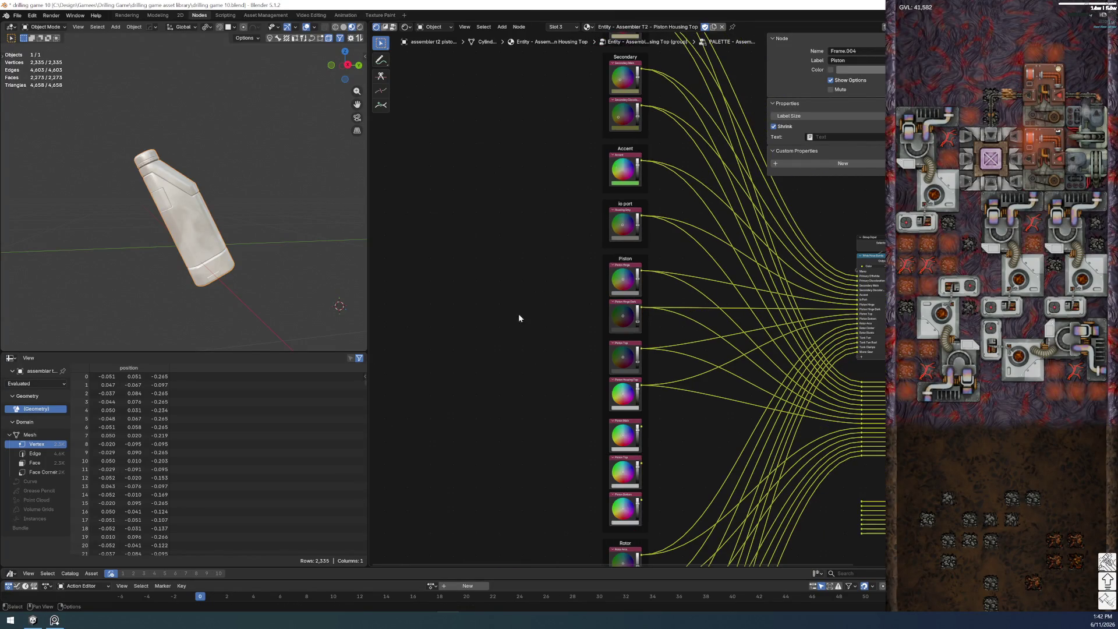
{"action": "scroll", "coordinate": [628, 346], "scroll_direction": "right", "scroll_amount": 5}
{"action": "scroll", "coordinate": [582, 407], "scroll_direction": "up", "scroll_amount": 2}
{"action": "scroll", "coordinate": [564, 442], "scroll_direction": "up", "scroll_amount": 2}
{"action": "scroll", "coordinate": [562, 428], "scroll_direction": "down", "scroll_amount": 1, "text": "shift"}
{"action": "scroll", "coordinate": [566, 412], "scroll_direction": "down", "scroll_amount": 1}
{"action": "scroll", "coordinate": [569, 361], "scroll_direction": "up", "scroll_amount": 3}
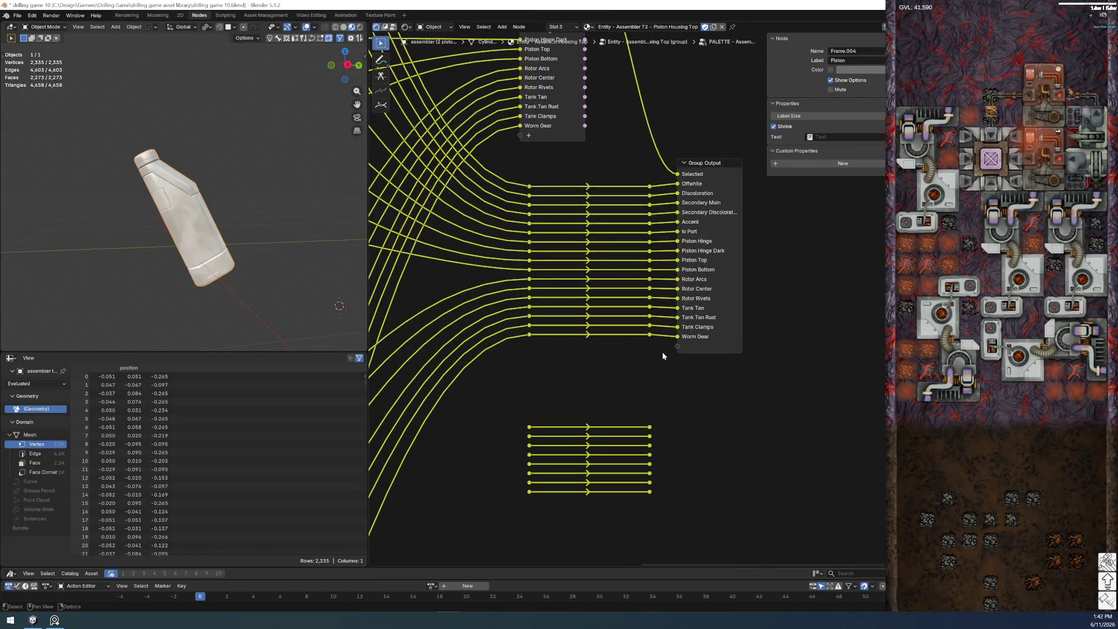
{"action": "left_click_drag", "start_coordinate": [659, 353], "coordinate": [517, 280]}
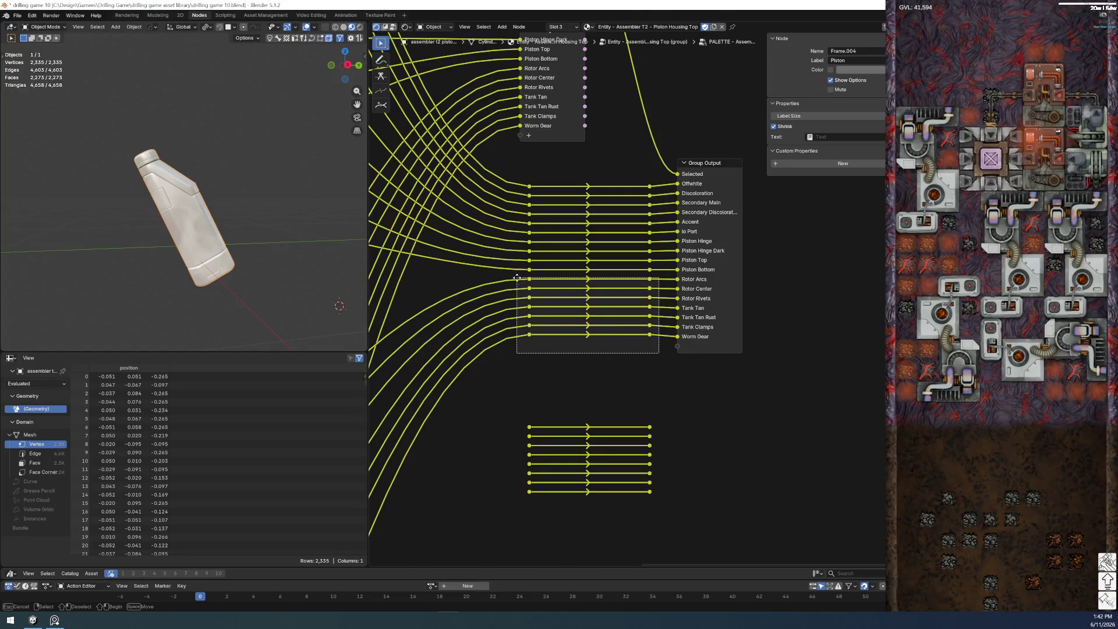
{"action": "key", "text": "g"}
{"action": "left_click", "coordinate": [514, 307]}
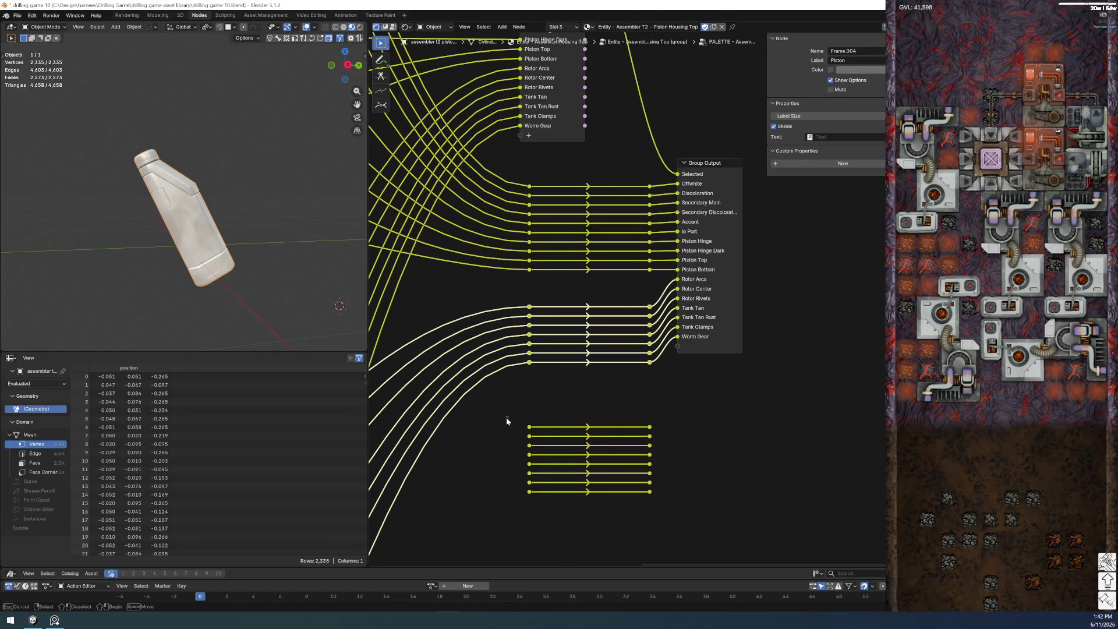
{"action": "left_click_drag", "start_coordinate": [508, 419], "coordinate": [675, 452]}
{"action": "key", "text": "shift+d"}
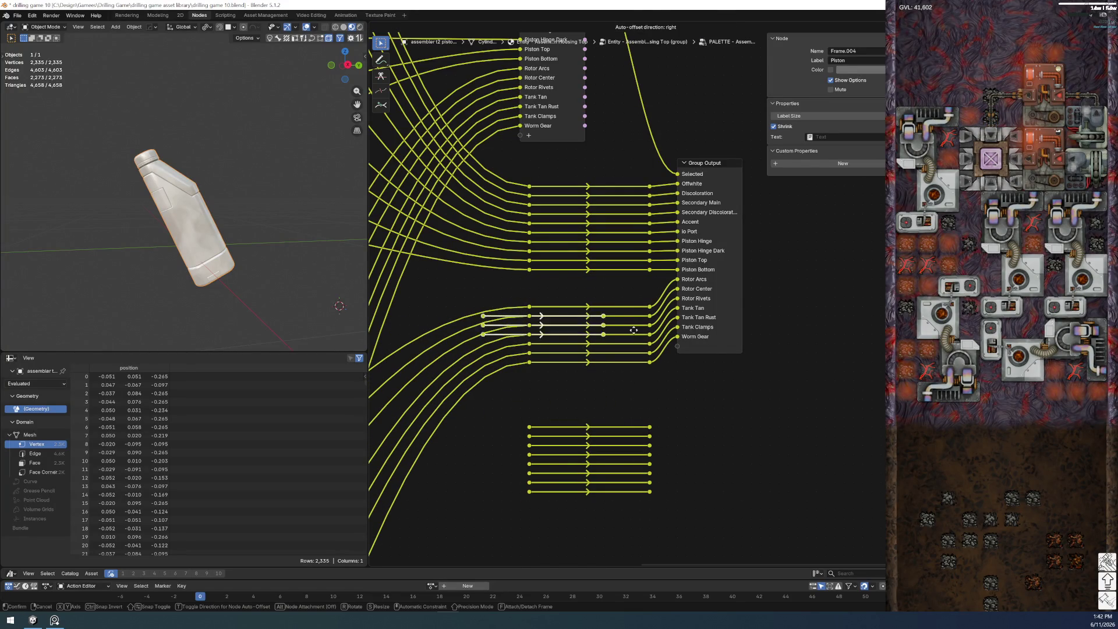
{"action": "left_click", "coordinate": [671, 303]}
- Connect the Piston Top, Bottom and Main colours to the Wide Hose Bands switch
{"action": "scroll", "coordinate": [617, 380], "scroll_direction": "down", "scroll_amount": 5}
{"action": "scroll", "coordinate": [574, 349], "scroll_direction": "up", "scroll_amount": 2}
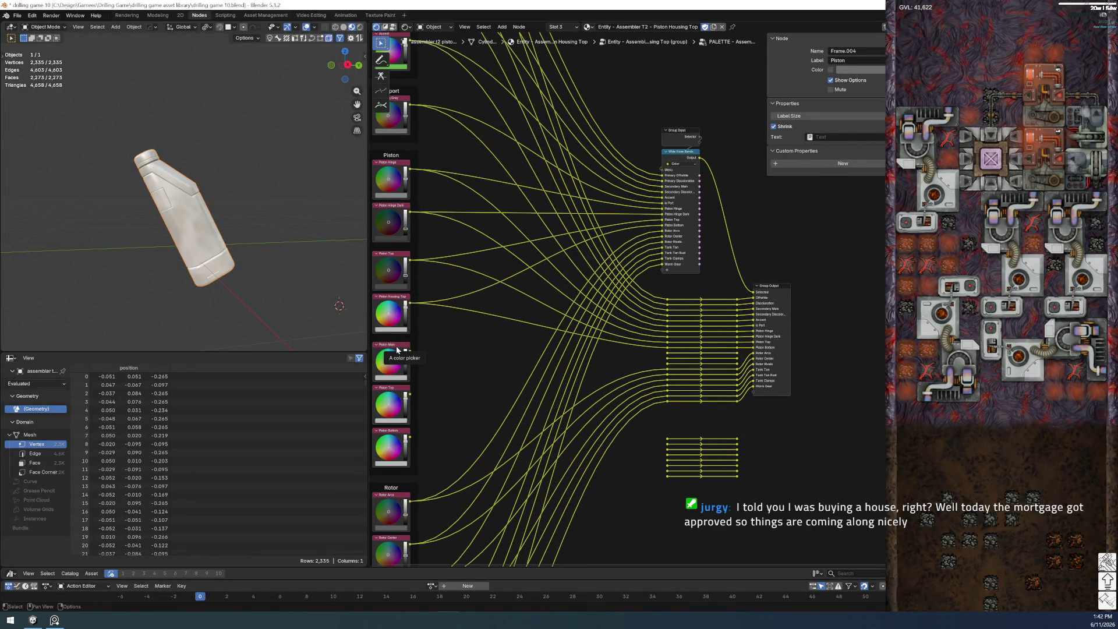
{"action": "scroll", "coordinate": [490, 360], "scroll_direction": "up", "scroll_amount": 1}
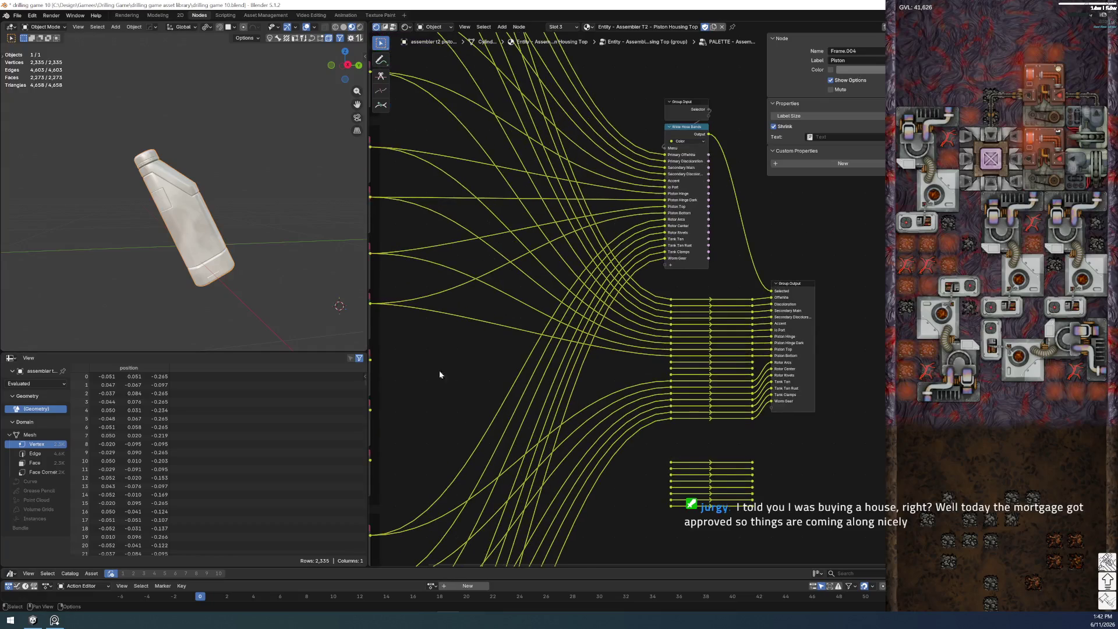
{"action": "scroll", "coordinate": [449, 369], "scroll_direction": "up", "scroll_amount": 1}
{"action": "left_click_drag", "start_coordinate": [408, 411], "coordinate": [705, 266]}
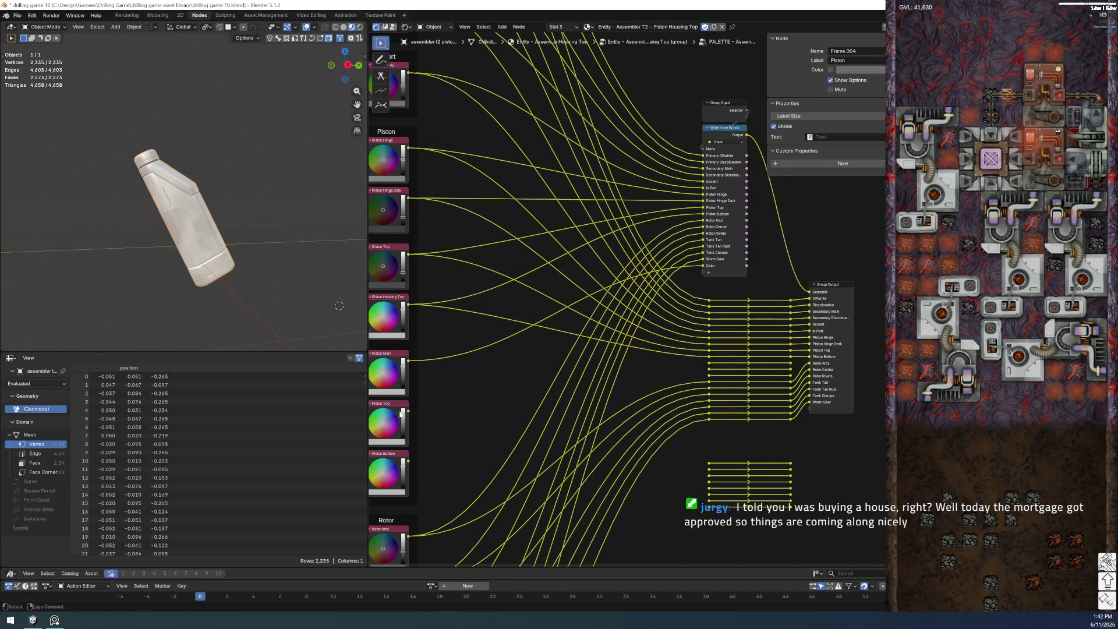
{"action": "left_click_drag", "start_coordinate": [408, 461], "coordinate": [701, 279]}
{"action": "left_click_drag", "start_coordinate": [408, 361], "coordinate": [683, 359]}
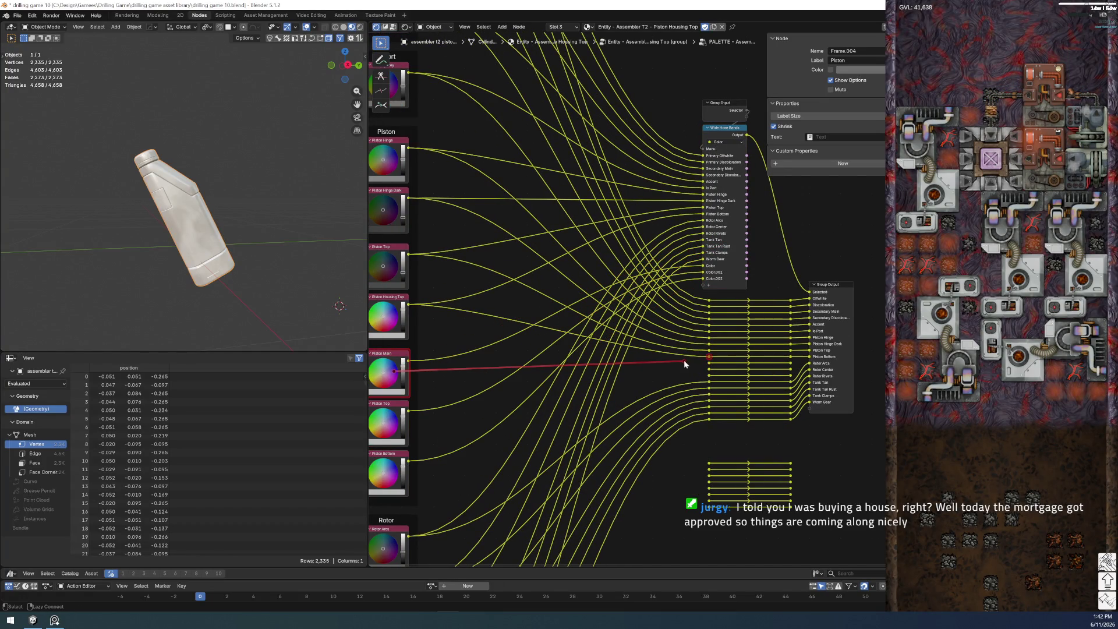
- Route the three piston lines through the new reroutes and add matching group output sockets
{"action": "right_click_drag", "start_coordinate": [412, 376], "coordinate": [644, 384], "text": "alt"}
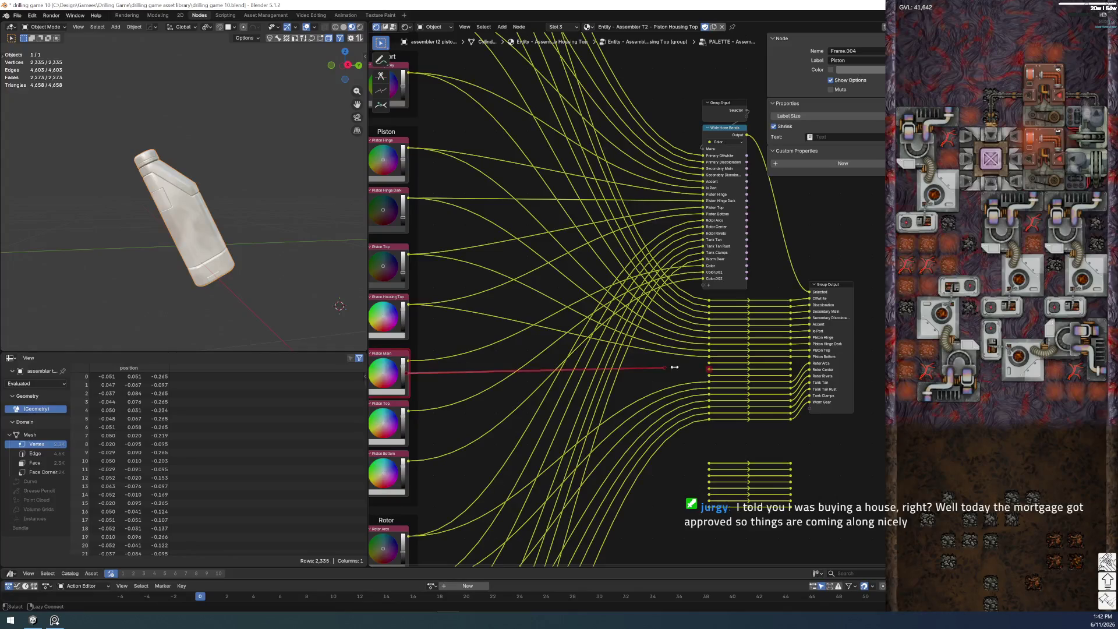
{"action": "mouse_move", "coordinate": [407, 416]}
{"action": "right_mouse_down", "text": "alt"}
{"action": "mouse_move", "coordinate": [724, 383]}
{"action": "mouse_move", "coordinate": [710, 381]}
{"action": "right_mouse_up", "text": "alt"}
{"action": "right_click_drag", "start_coordinate": [408, 460], "coordinate": [700, 375], "text": "alt"}
{"action": "right_click_drag", "start_coordinate": [791, 362], "coordinate": [817, 380], "text": "alt"}
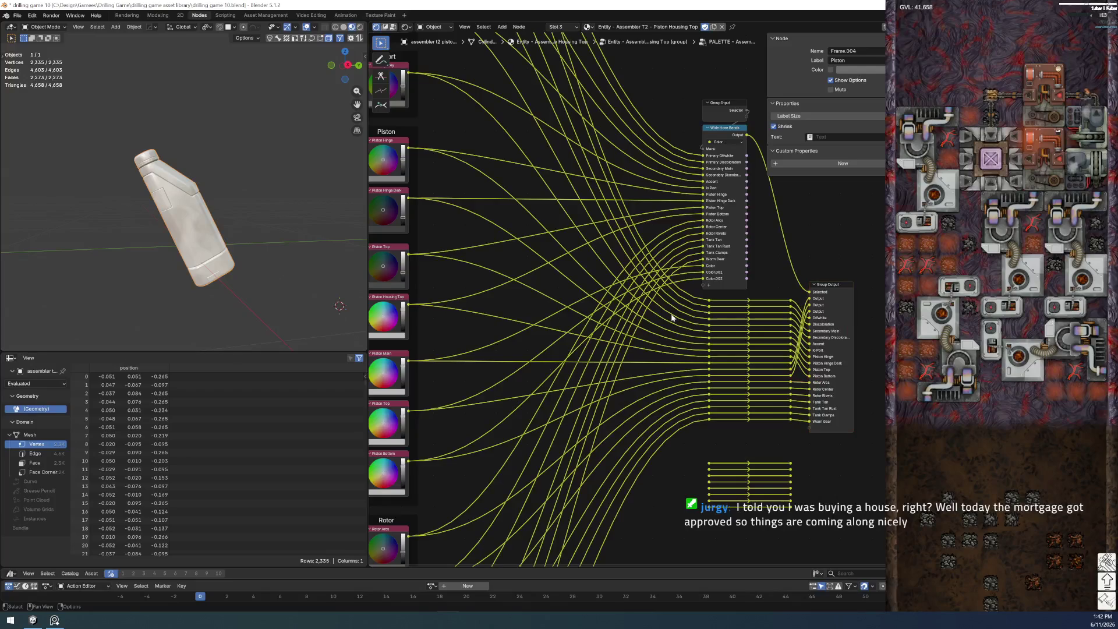
{"action": "middle_click_drag", "start_coordinate": [815, 378], "coordinate": [678, 398]}
{"action": "left_click", "coordinate": [581, 149]}
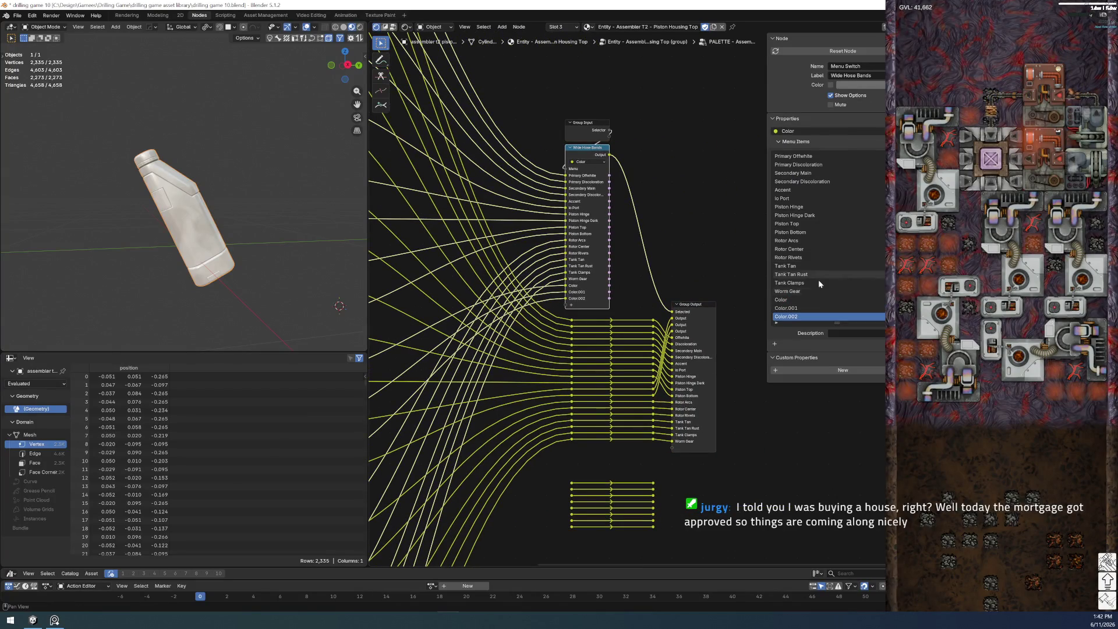
- Rename the new switch entries Piston Housing Main, Piston Housing Top and Piston Housing Bottom
{"action": "double_click", "coordinate": [781, 300]}
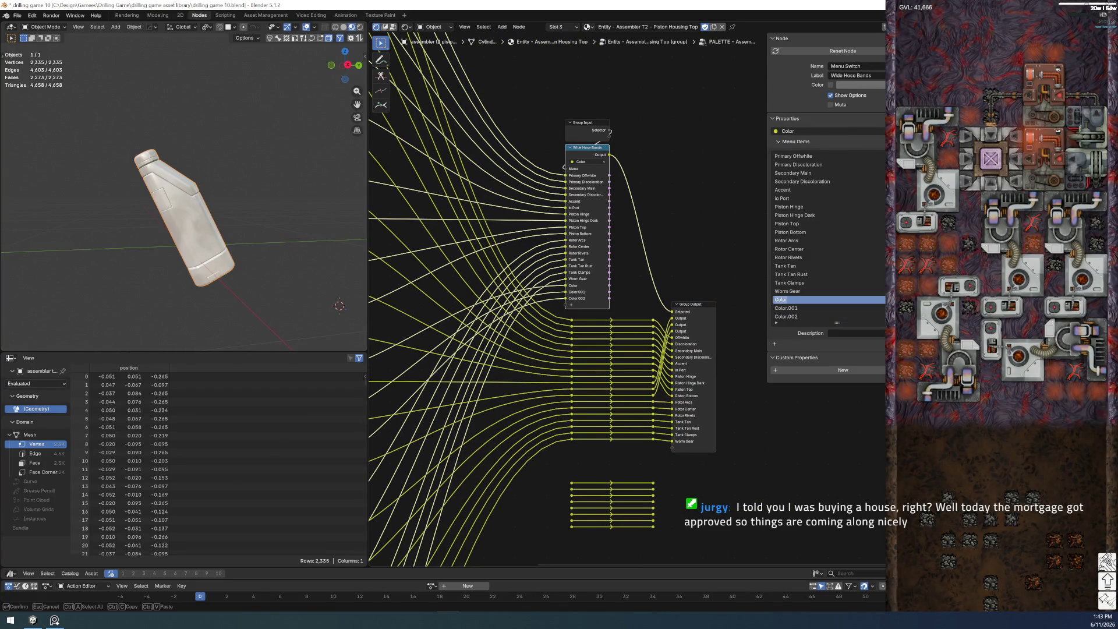
{"action": "type", "text": "PistonHousing Main"}
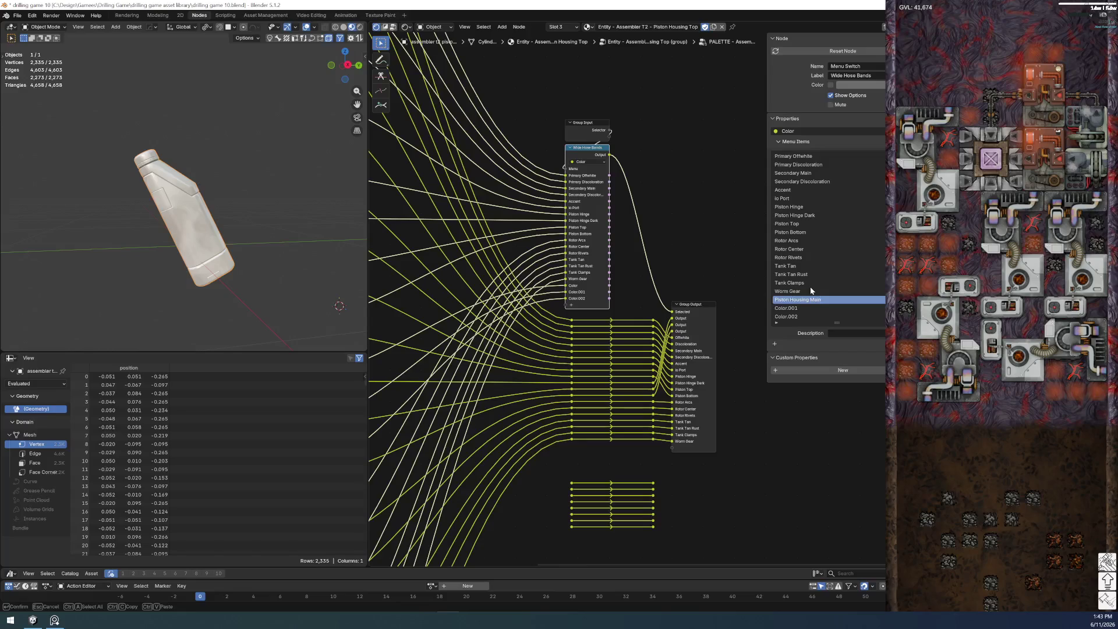
{"action": "key", "text": "Return"}
{"action": "double_click", "coordinate": [798, 308]}
{"action": "type", "text": "Piston Housing Top"}
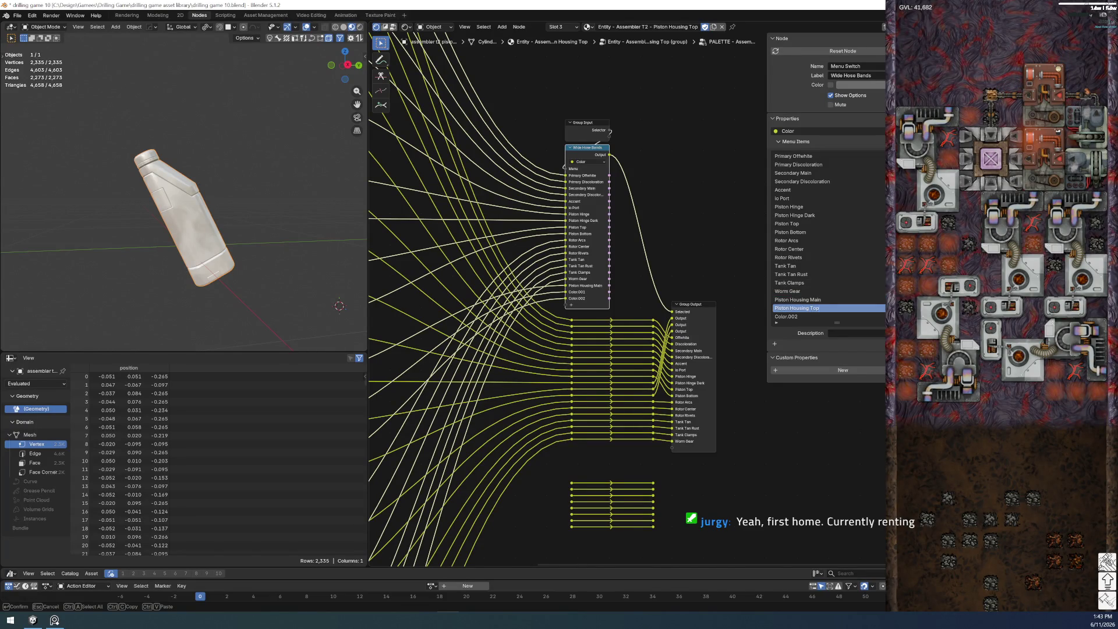
{"action": "key", "text": "Return"}
{"action": "double_click", "coordinate": [798, 316]}
{"action": "type", "text": "Piston Housing Bottom"}
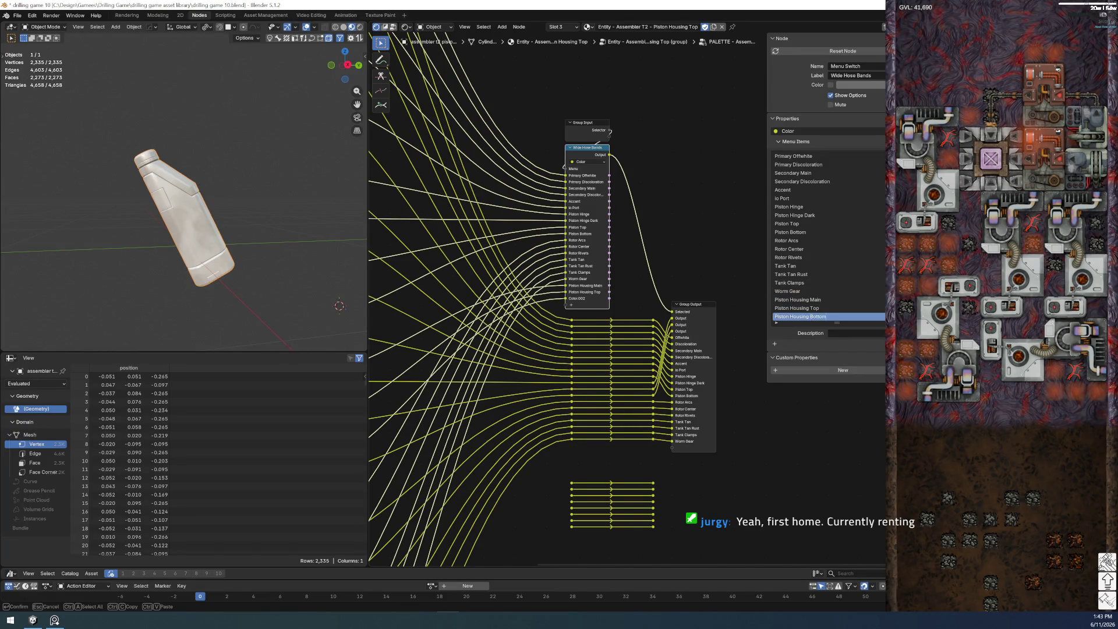
{"action": "key", "text": "Return"}
- Move the three Piston Housing entries up to sit right after Piston Bottom
{"action": "left_click", "coordinate": [821, 300]}
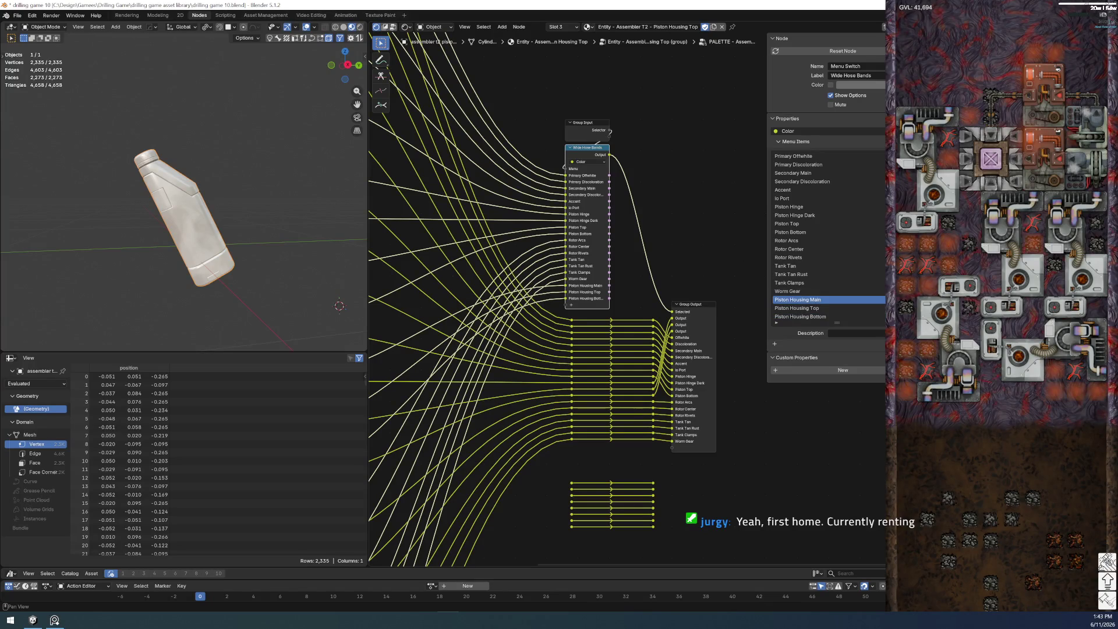
{"action": "left_click_drag", "start_coordinate": [821, 300], "coordinate": [821, 240]}
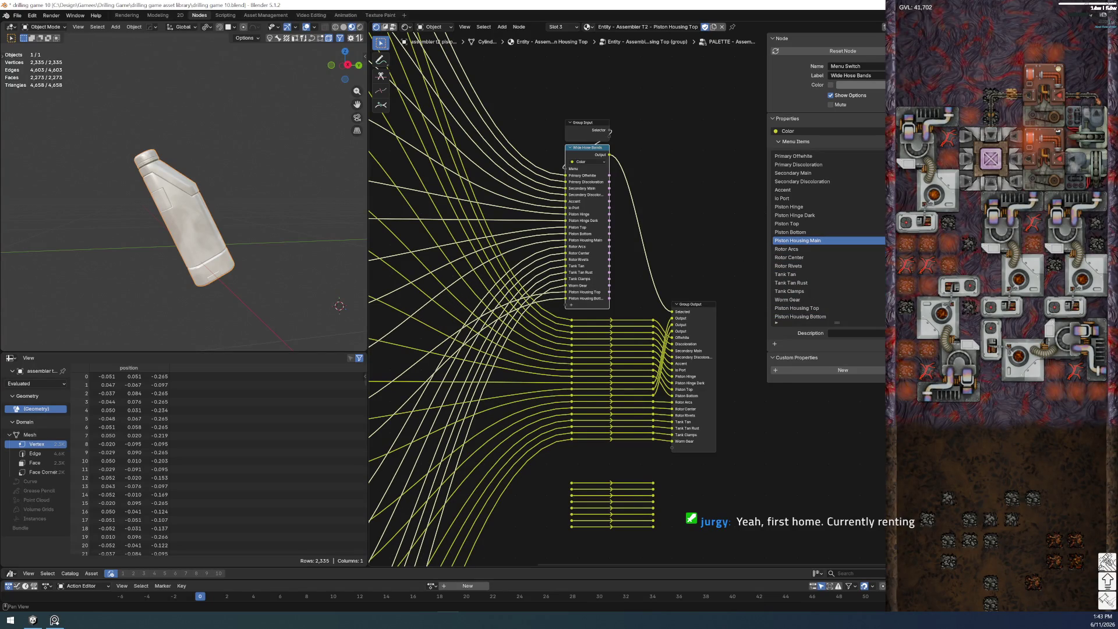
{"action": "left_click", "coordinate": [847, 310]}
{"action": "left_click_drag", "start_coordinate": [847, 308], "coordinate": [848, 248]}
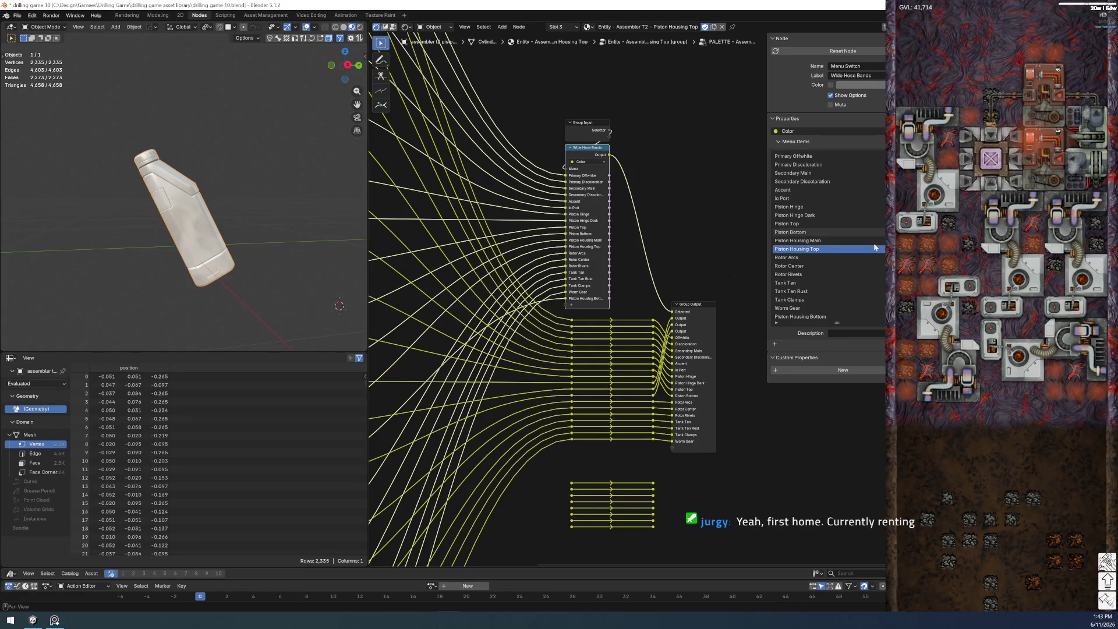
{"action": "left_click", "coordinate": [827, 316]}
{"action": "left_click_drag", "start_coordinate": [848, 316], "coordinate": [847, 266]}
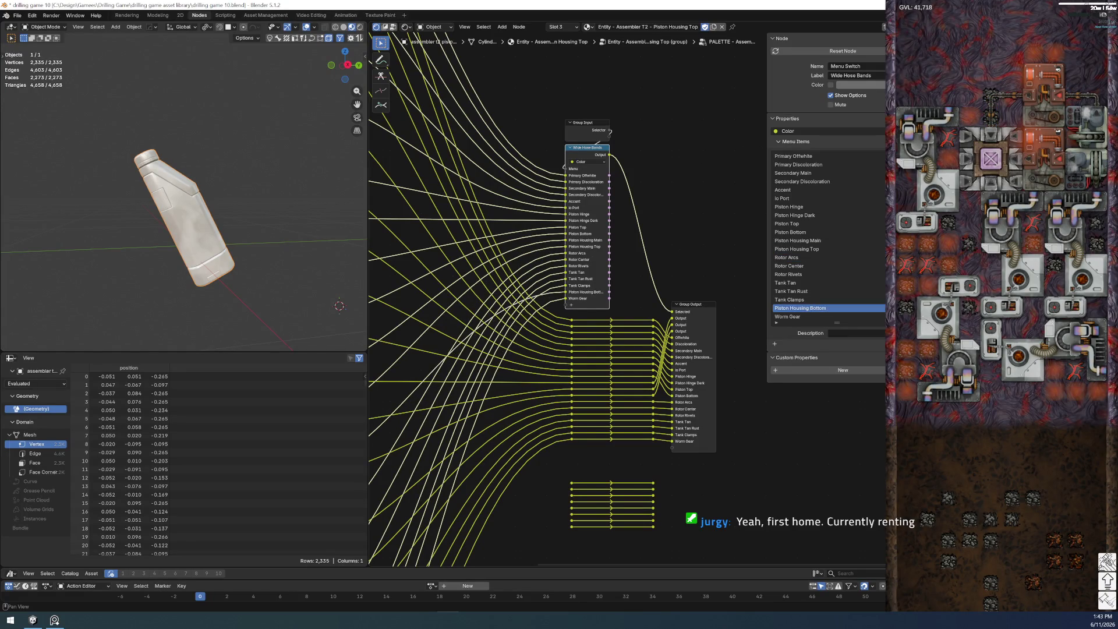
{"action": "middle_click_drag", "start_coordinate": [689, 304], "coordinate": [672, 212]}
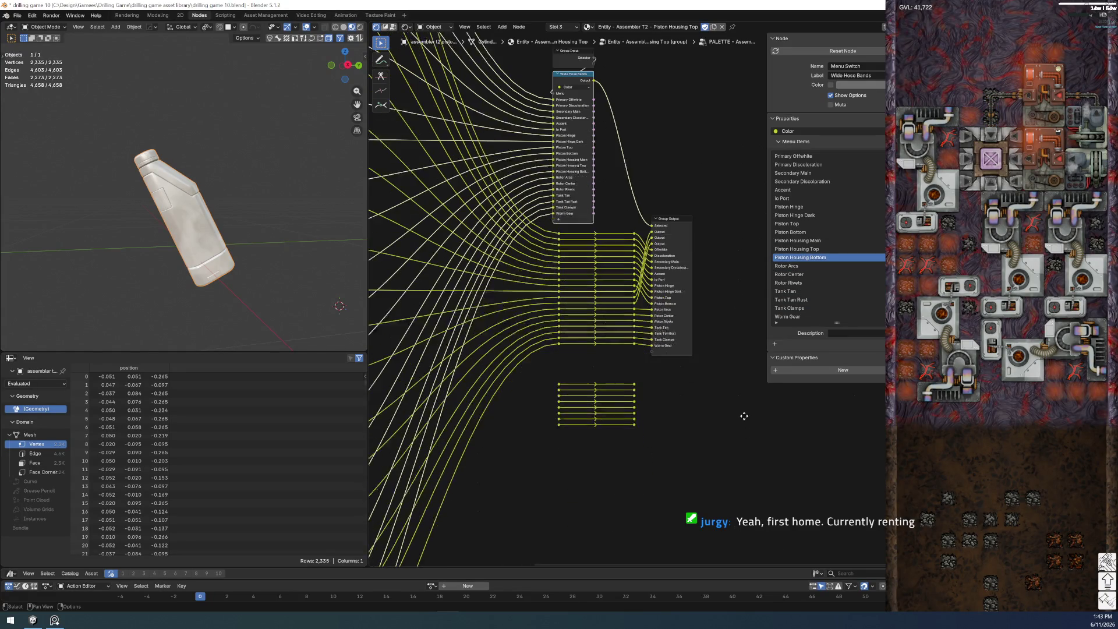
{"action": "left_click", "coordinate": [672, 212]}
- Name the three new group outputs Piston Housing Main, Piston Housing Top and Piston Housing Bottom
{"action": "double_click", "coordinate": [801, 143]}
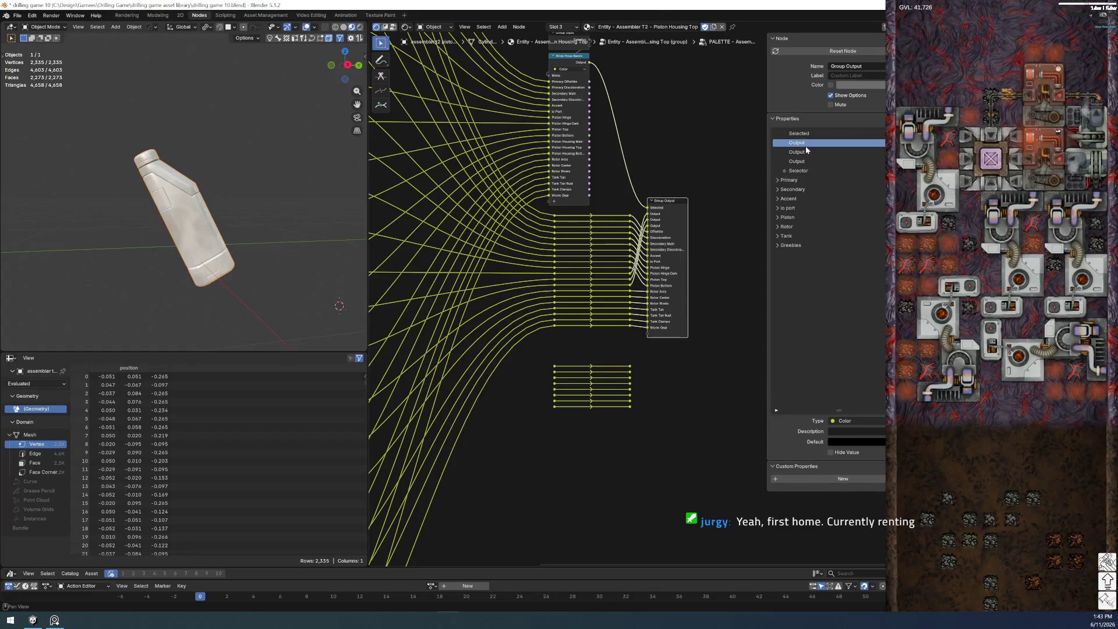
{"action": "type", "text": "Piston Housing"}
{"action": "type", "text": "Main"}
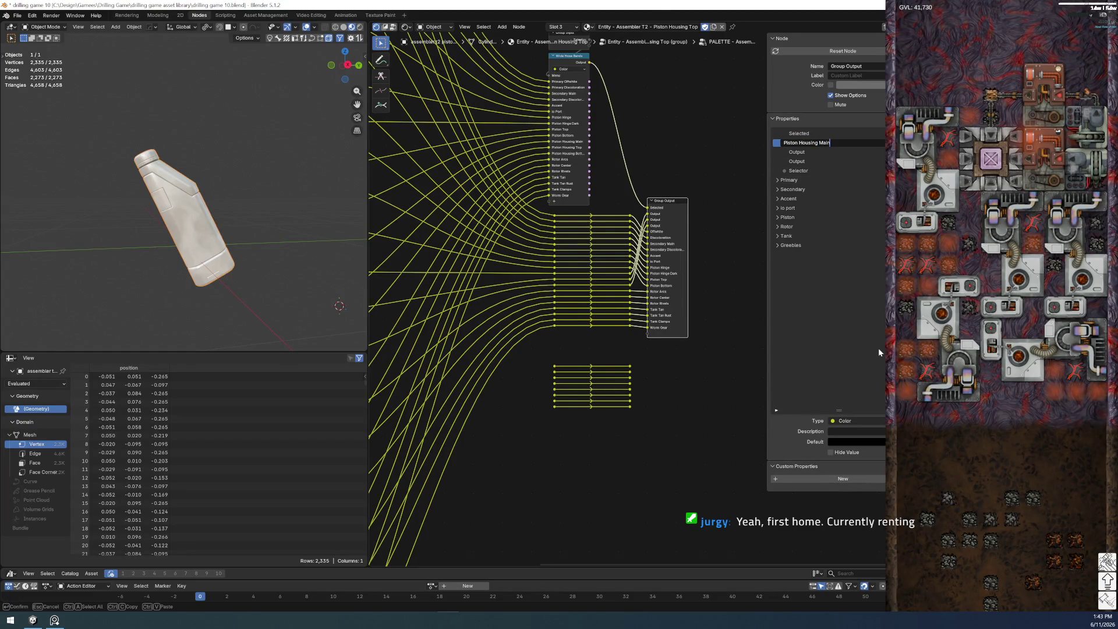
{"action": "key", "text": "Return"}
{"action": "double_click", "coordinate": [815, 152]}
{"action": "type", "text": "Piston Housing"}
{"action": "type", "text": "Top"}
{"action": "key", "text": "Return"}
{"action": "double_click", "coordinate": [879, 160]}
{"action": "type", "text": "Piston Housing"}
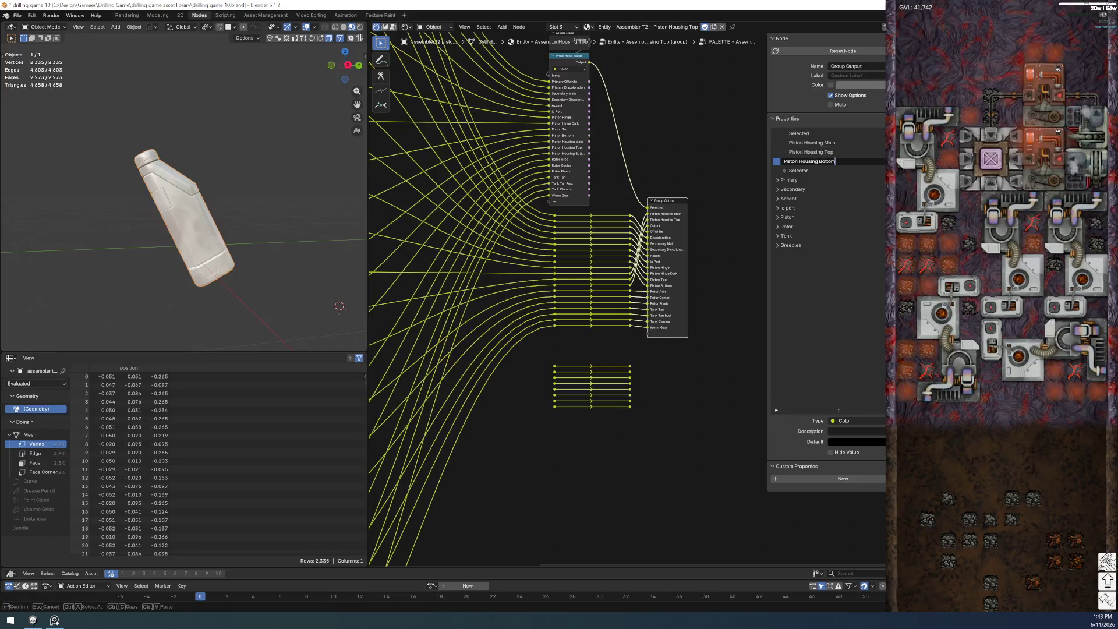
{"action": "key", "text": "Return"}
- Move the three Piston Housing outputs together into the Piston panel
{"action": "left_click", "coordinate": [779, 218]}
{"action": "left_click", "coordinate": [817, 145], "text": "shift"}
{"action": "left_click_drag", "start_coordinate": [816, 145], "coordinate": [825, 256]}
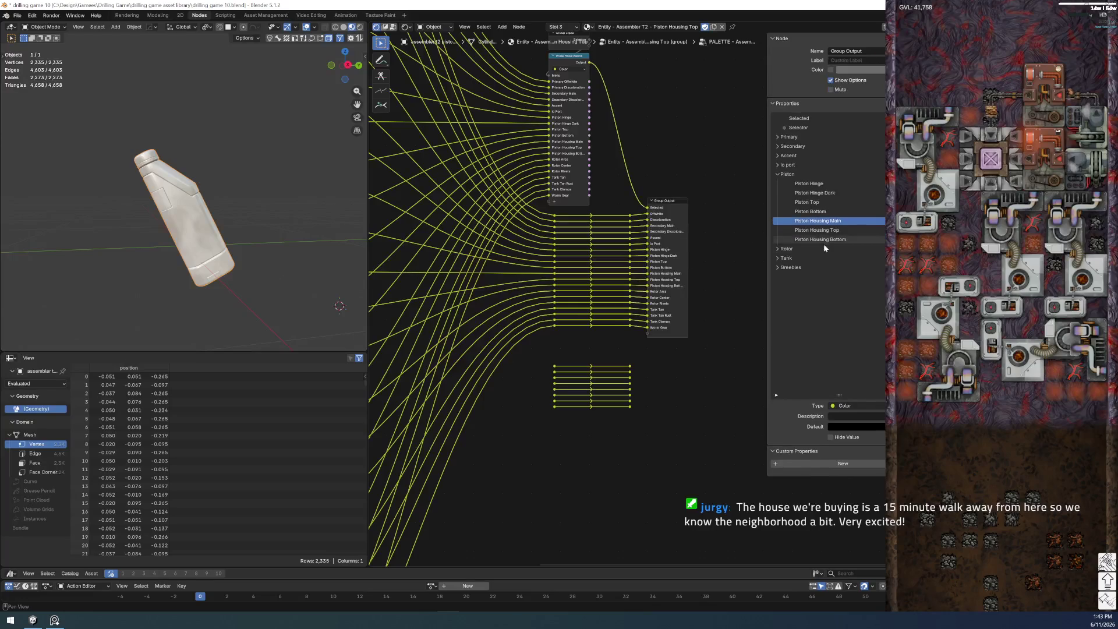
{"action": "key", "text": "Tab"}
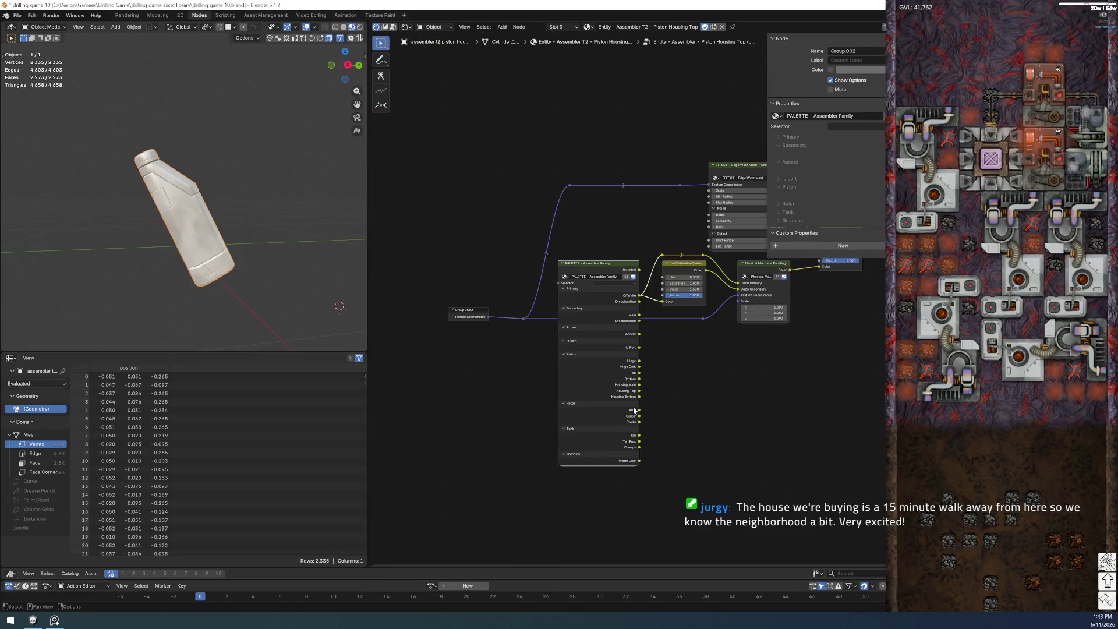
- Save the file and connect the Piston Housing Top group's Offwhite links to Housing Top
{"action": "scroll", "coordinate": [502, 318], "scroll_direction": "up", "scroll_amount": 1}
{"action": "scroll", "coordinate": [502, 318], "scroll_direction": "up", "scroll_amount": 3}
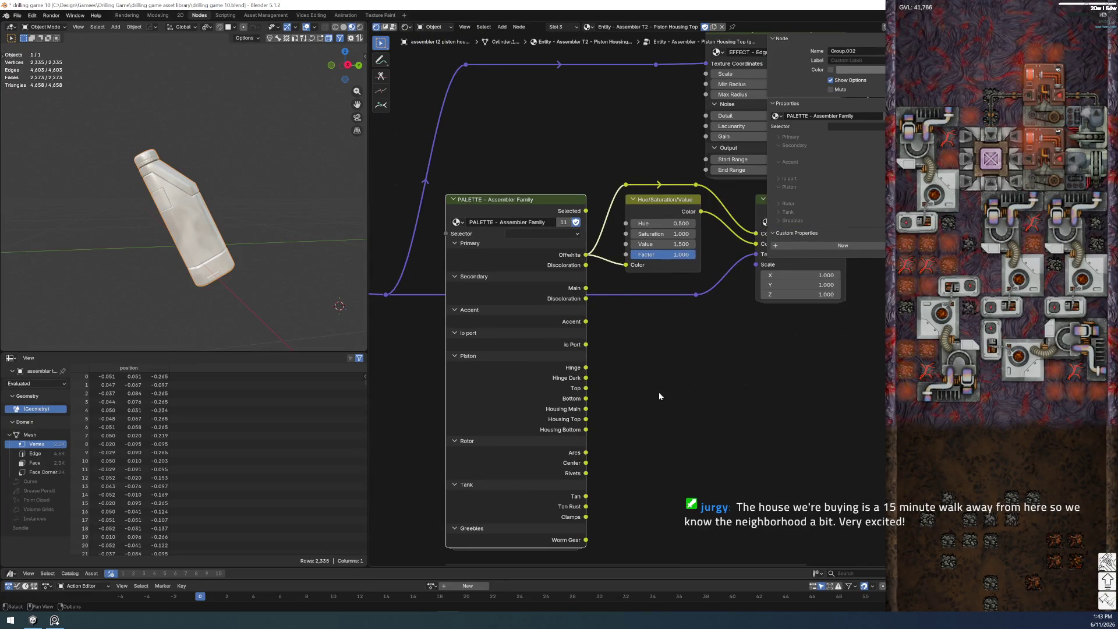
{"action": "left_click", "coordinate": [17, 16]}
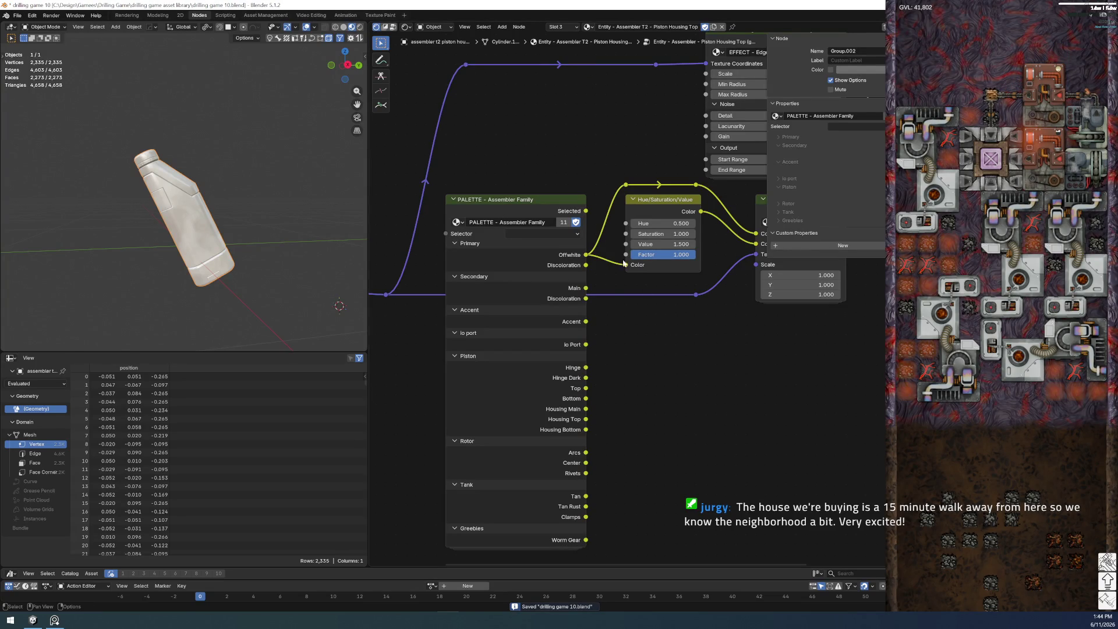
{"action": "left_click_drag", "start_coordinate": [586, 254], "coordinate": [593, 420], "text": "ctrl"}
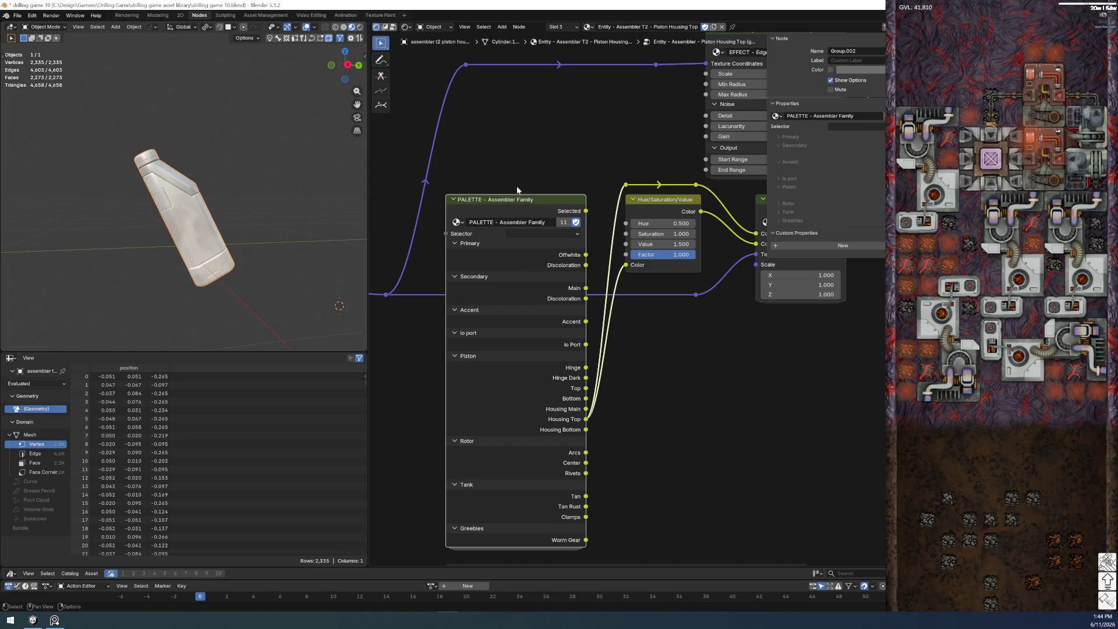
{"action": "key", "text": "ctrl+h"}
{"action": "key", "text": "ctrl+z"}
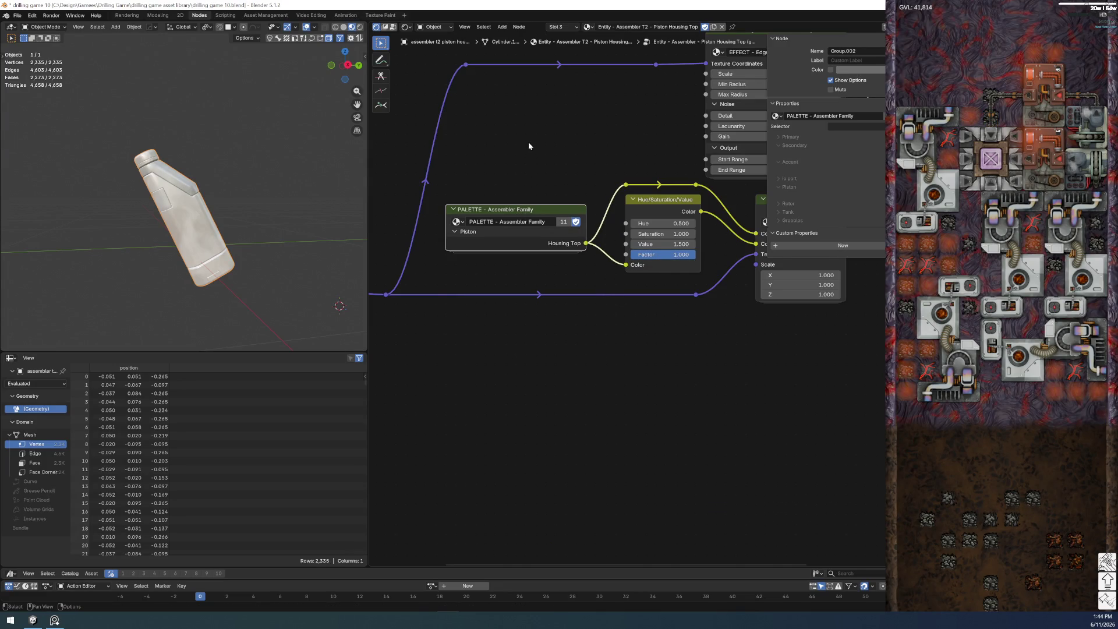
{"action": "key", "text": "Tab"}
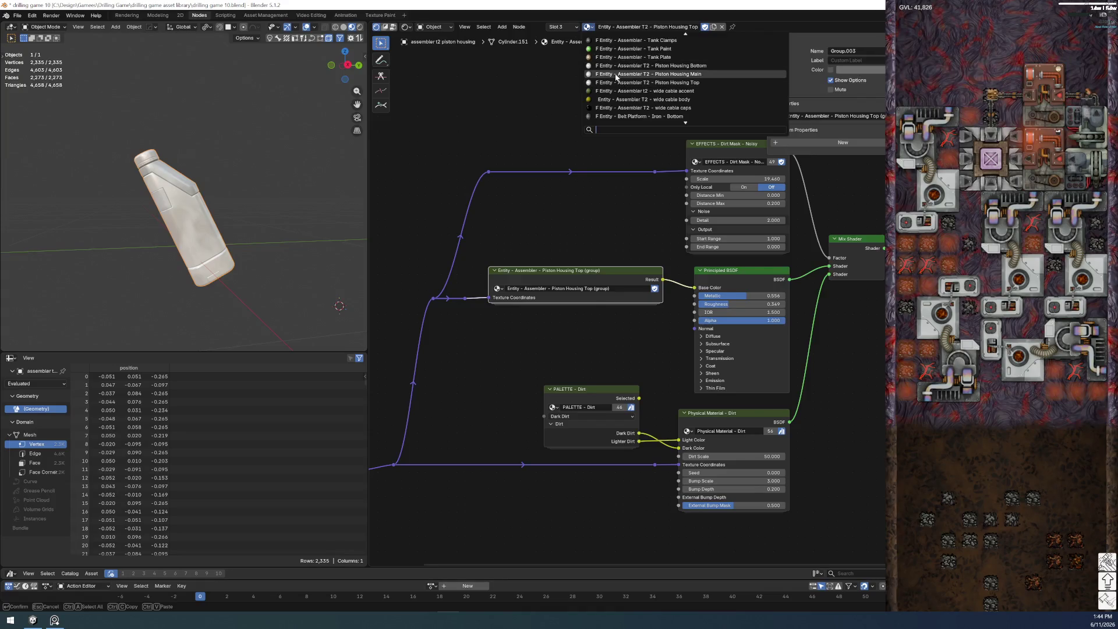
- In the Piston Housing Main material, connect the Offwhite links to Housing Main and hide unused outputs
{"action": "left_click", "coordinate": [652, 74]}
{"action": "left_click", "coordinate": [627, 257]}
{"action": "key", "text": "Tab"}
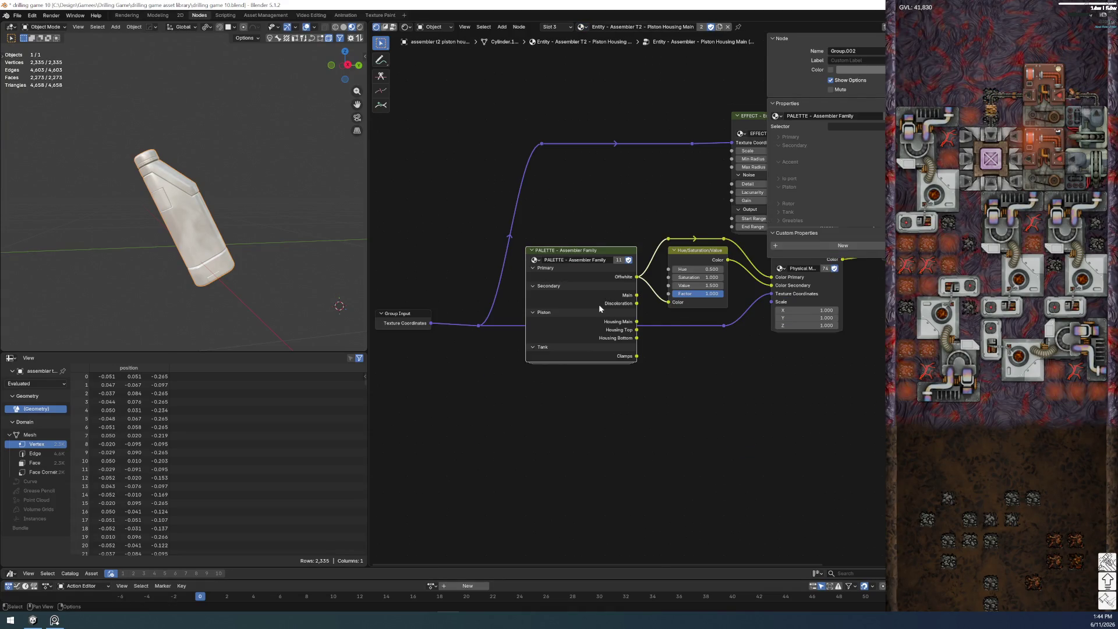
{"action": "scroll", "coordinate": [599, 304], "scroll_direction": "up", "scroll_amount": 3}
{"action": "left_click_drag", "start_coordinate": [634, 270], "coordinate": [634, 330], "text": "ctrl"}
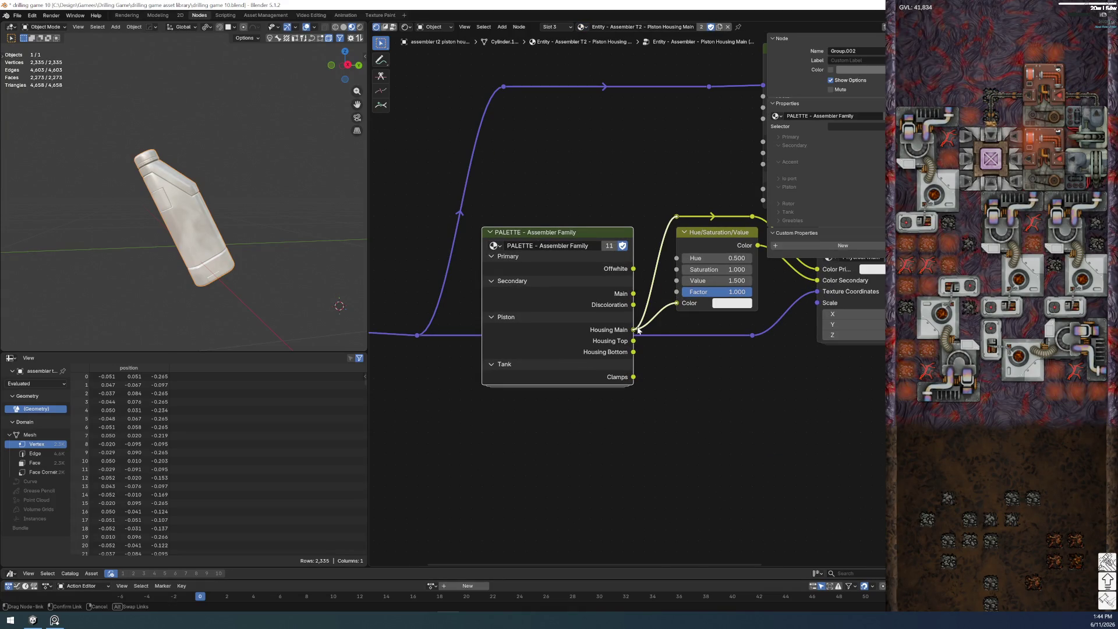
{"action": "key", "text": "ctrl+h"}
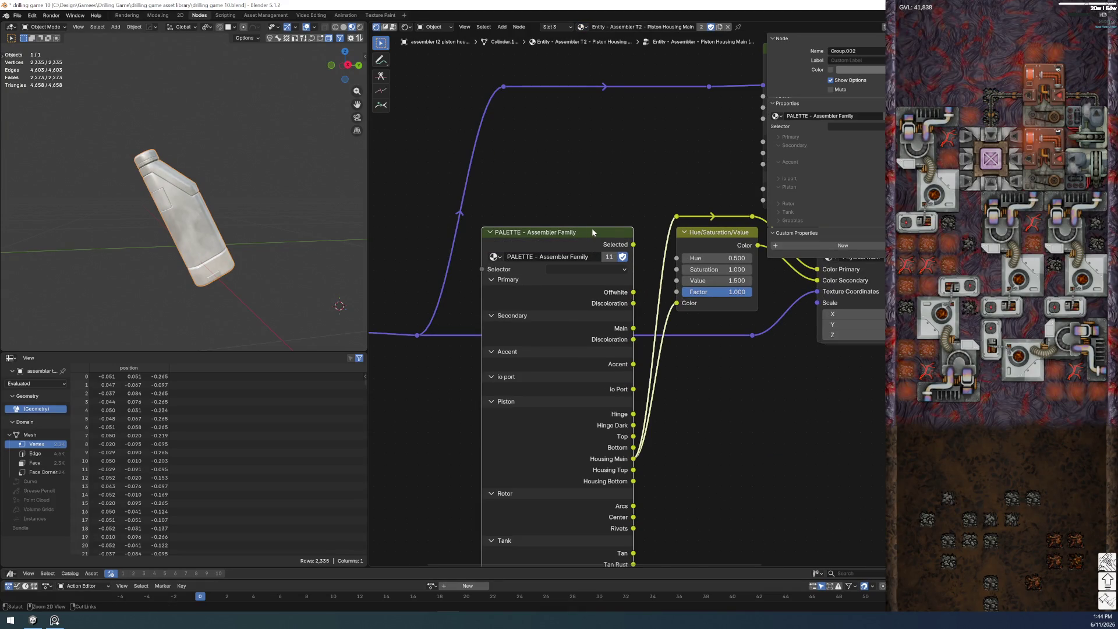
{"action": "key", "text": "ctrl+h"}
{"action": "key", "text": "Tab"}
{"action": "key", "text": "Tab"}
{"action": "key", "text": "Tab"}
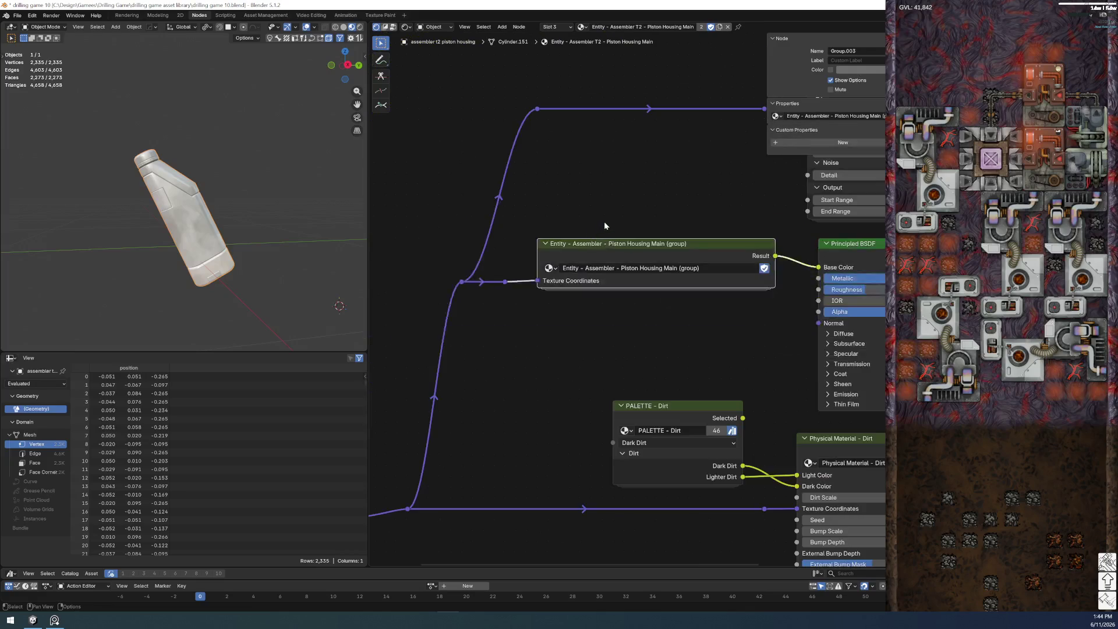
- In the Piston Housing Bottom material, connect the Offwhite links to Housing Bottom and hide unused outputs
{"action": "left_click", "coordinate": [581, 29]}
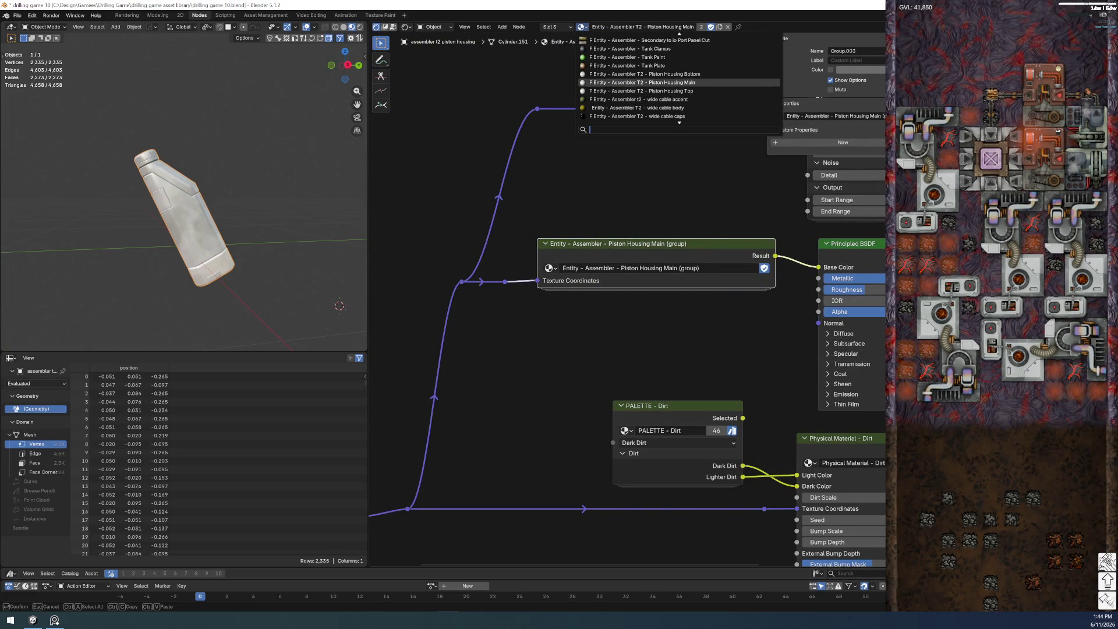
{"action": "left_click", "coordinate": [609, 75]}
{"action": "left_click", "coordinate": [632, 274]}
{"action": "key", "text": "Tab"}
{"action": "mouse_move", "coordinate": [676, 303]}
{"action": "left_mouse_down"}
{"action": "mouse_move", "coordinate": [669, 354]}
{"action": "mouse_move", "coordinate": [633, 351]}
{"action": "left_mouse_up"}
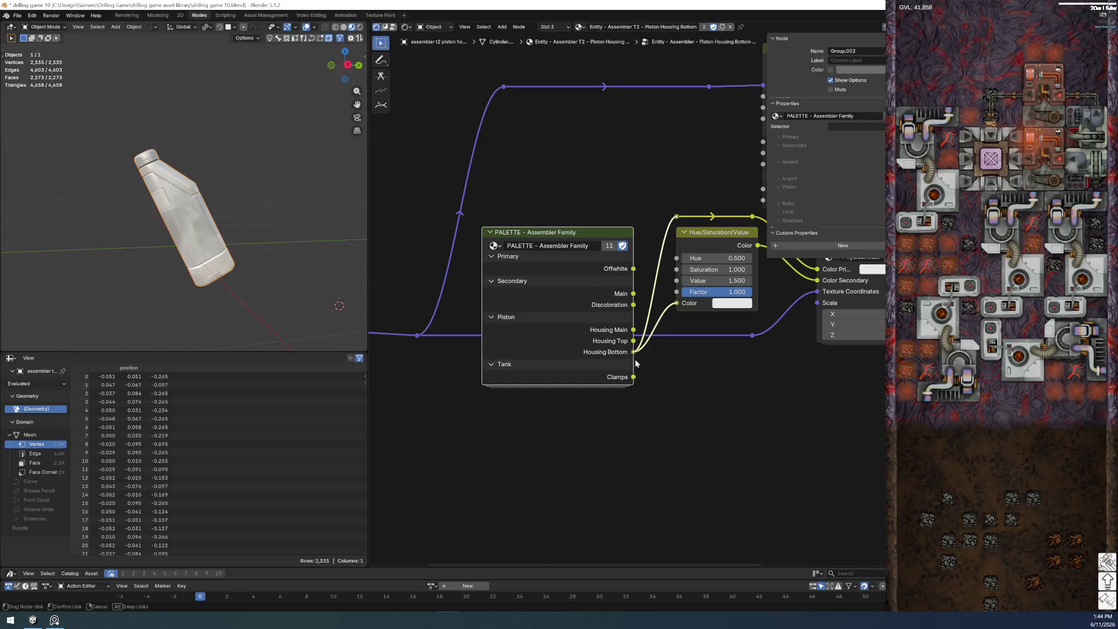
{"action": "key", "text": "shift+a"}
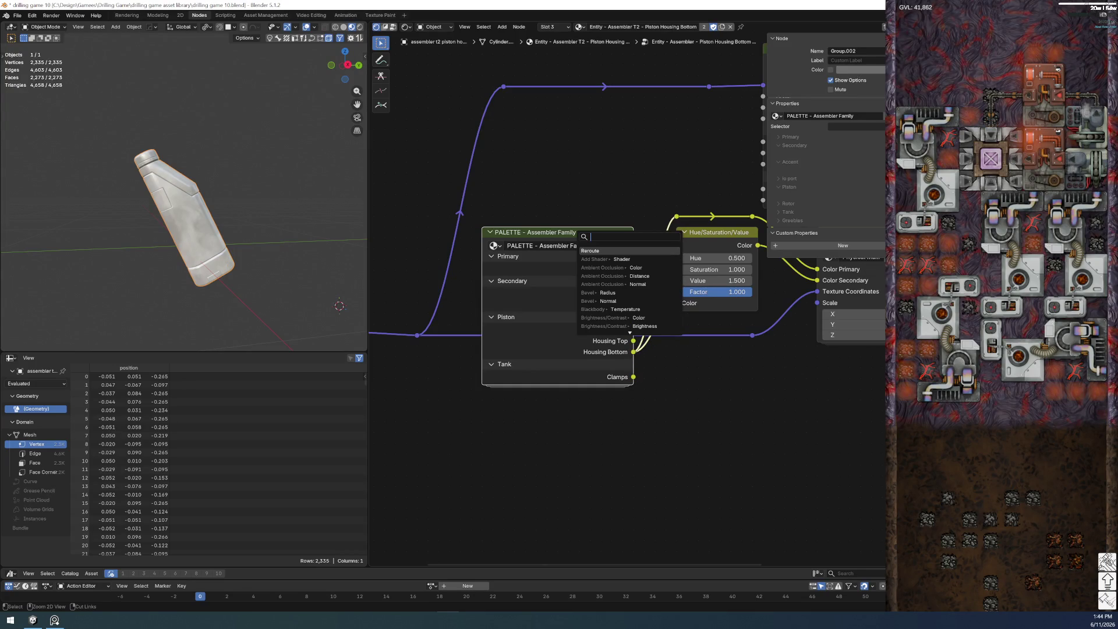
{"action": "key", "text": "Escape"}
{"action": "key", "text": "ctrl+h"}
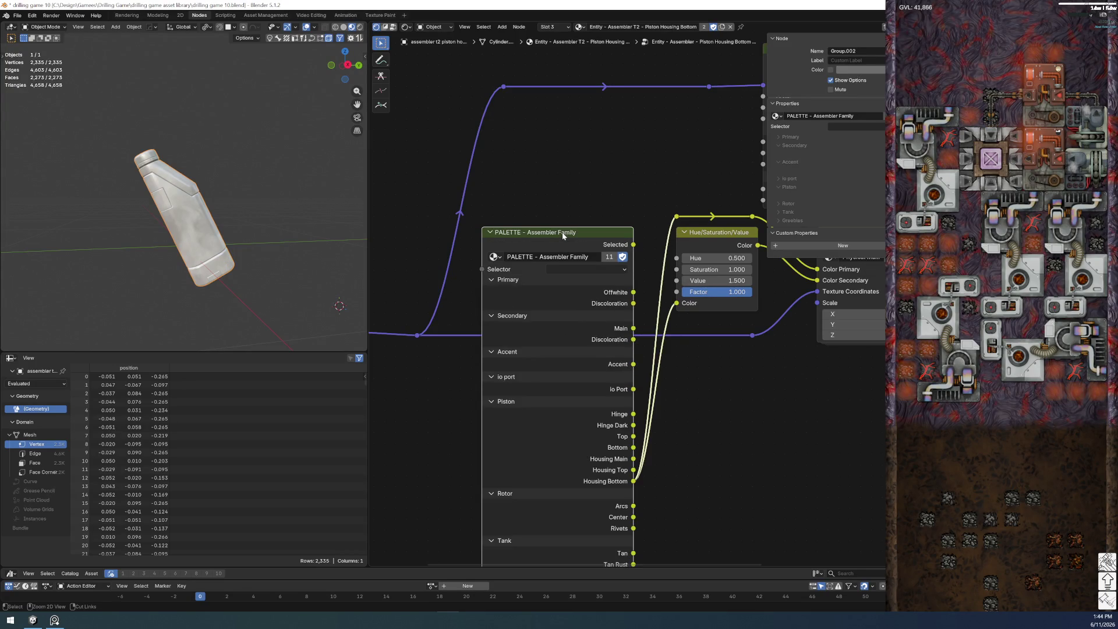
{"action": "key", "text": "ctrl+h"}
- Enter the palette group from the Piston Housing Bottom material
{"action": "left_click", "coordinate": [578, 168]}
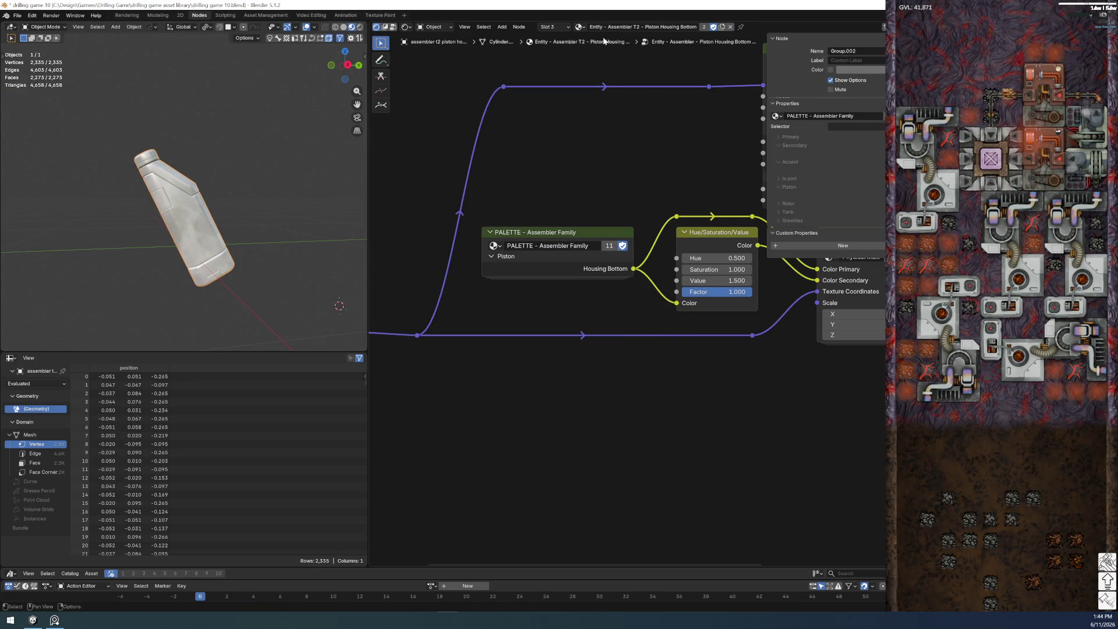
{"action": "left_click", "coordinate": [596, 228]}
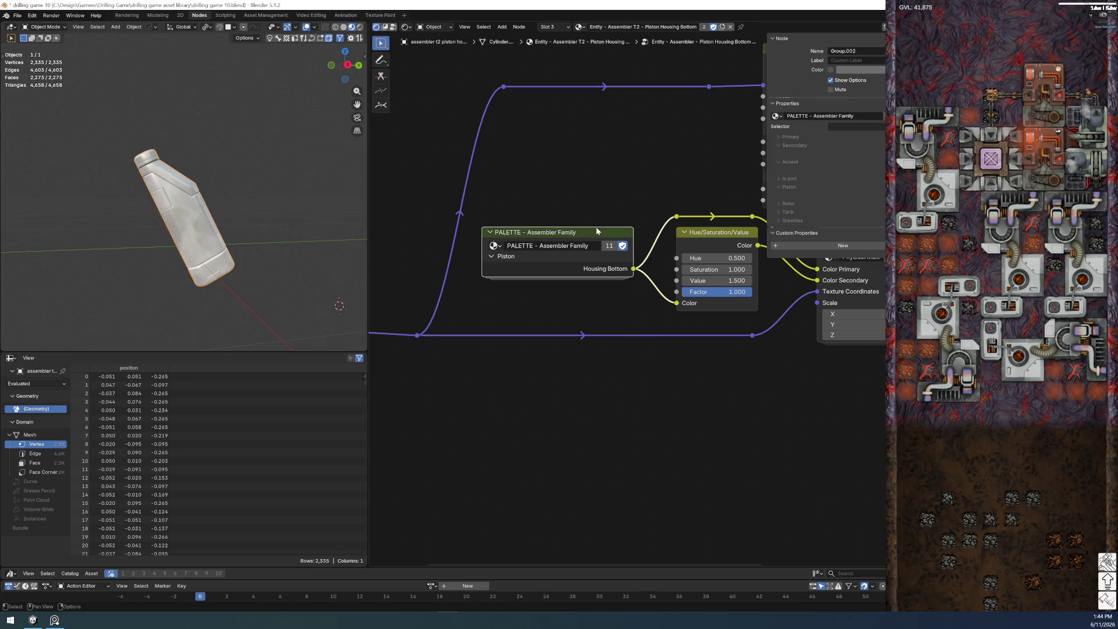
{"action": "key", "text": "Tab"}
{"action": "scroll", "coordinate": [481, 385], "scroll_direction": "up", "scroll_amount": 5}
{"action": "scroll", "coordinate": [499, 234], "scroll_direction": "up", "scroll_amount": 2}
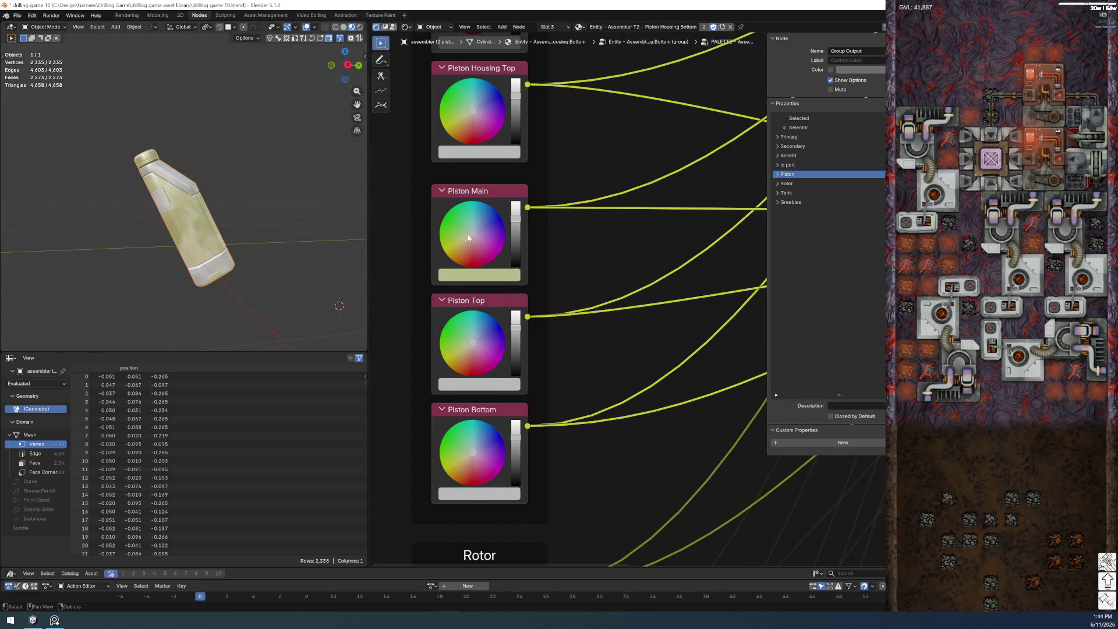
- Adjust the Piston Main colour's value slider toward a muted green
{"action": "left_click_drag", "start_coordinate": [515, 228], "coordinate": [508, 219]}
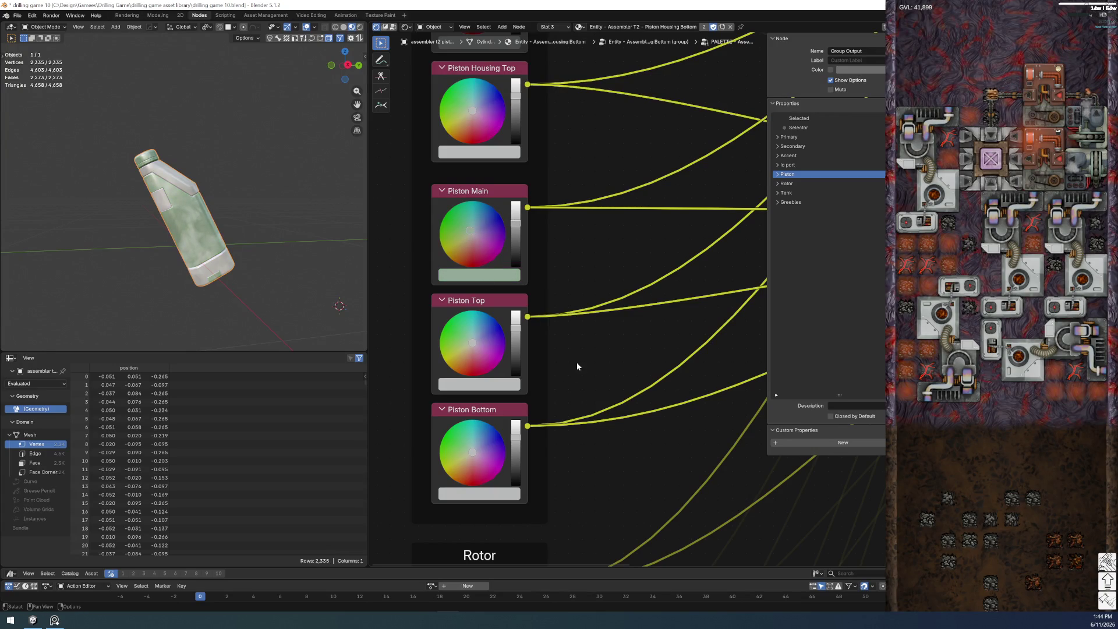
{"action": "scroll", "coordinate": [574, 373], "scroll_direction": "up", "scroll_amount": 2}
{"action": "middle_click_drag", "start_coordinate": [577, 316], "coordinate": [605, 297]}
- Set the Piston Top colour to bright green #7DBA3C and return to the parent tree
{"action": "left_click", "coordinate": [532, 430]}
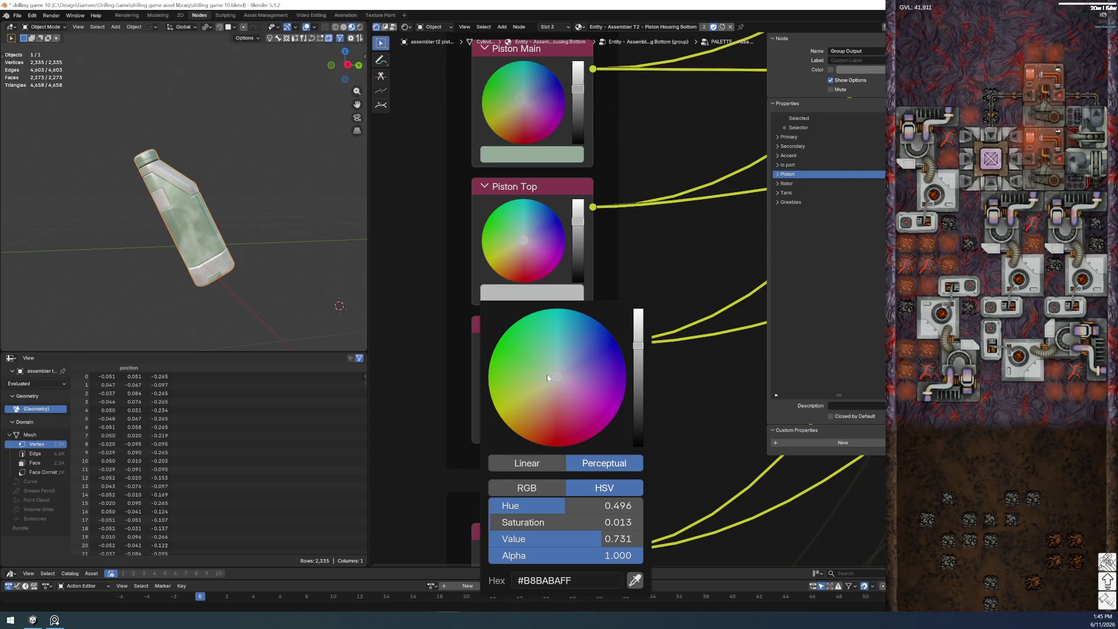
{"action": "left_click_drag", "start_coordinate": [543, 378], "coordinate": [511, 381]}
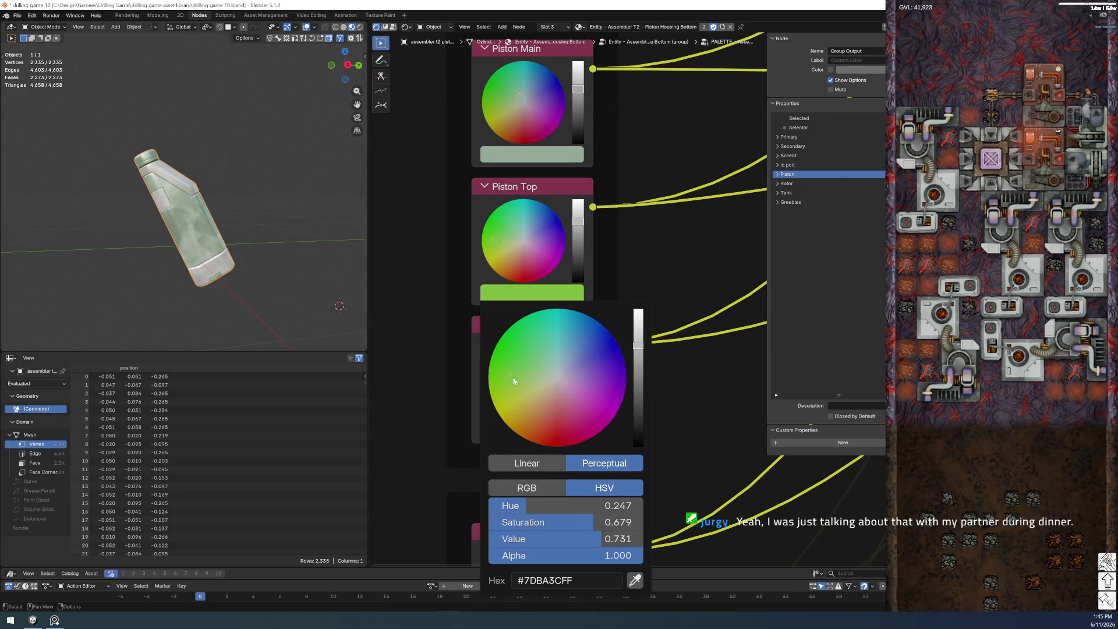
{"action": "key", "text": "Escape"}
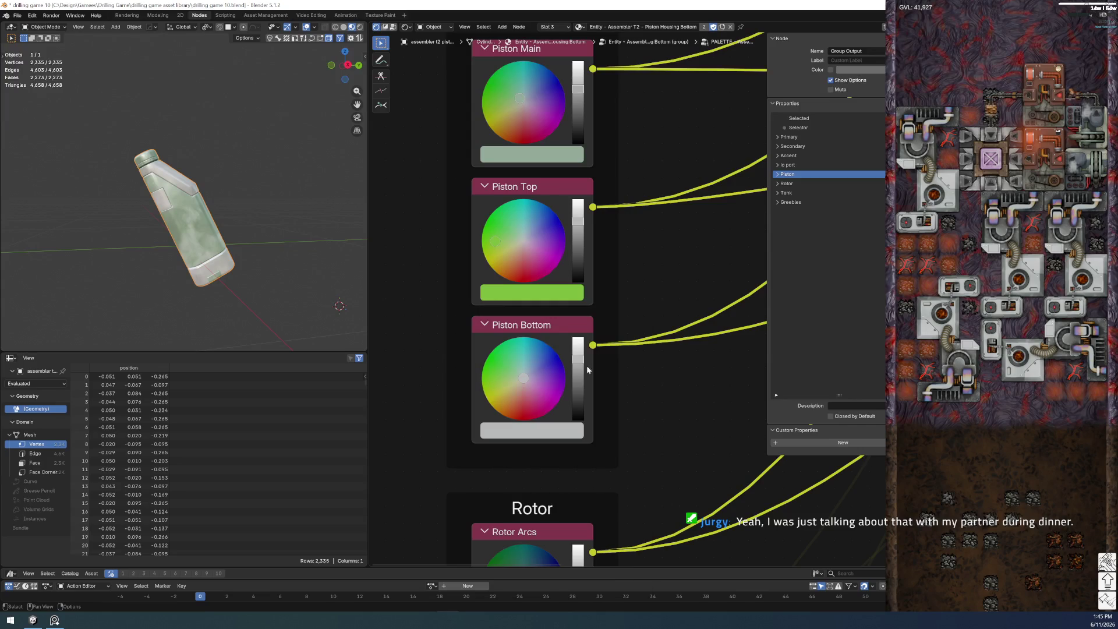
{"action": "key", "text": "Tab"}
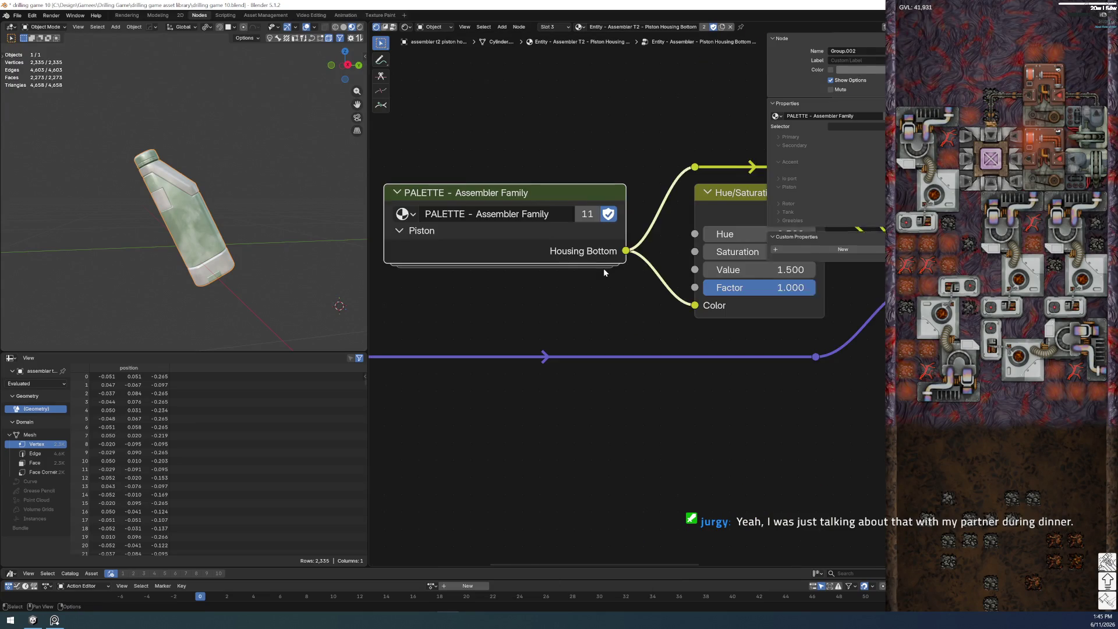
- Assign the Piston Housing Top material to material slot 2
{"action": "scroll", "coordinate": [603, 272], "scroll_direction": "down", "scroll_amount": 3}
{"action": "scroll", "coordinate": [611, 275], "scroll_direction": "up", "scroll_amount": 3}
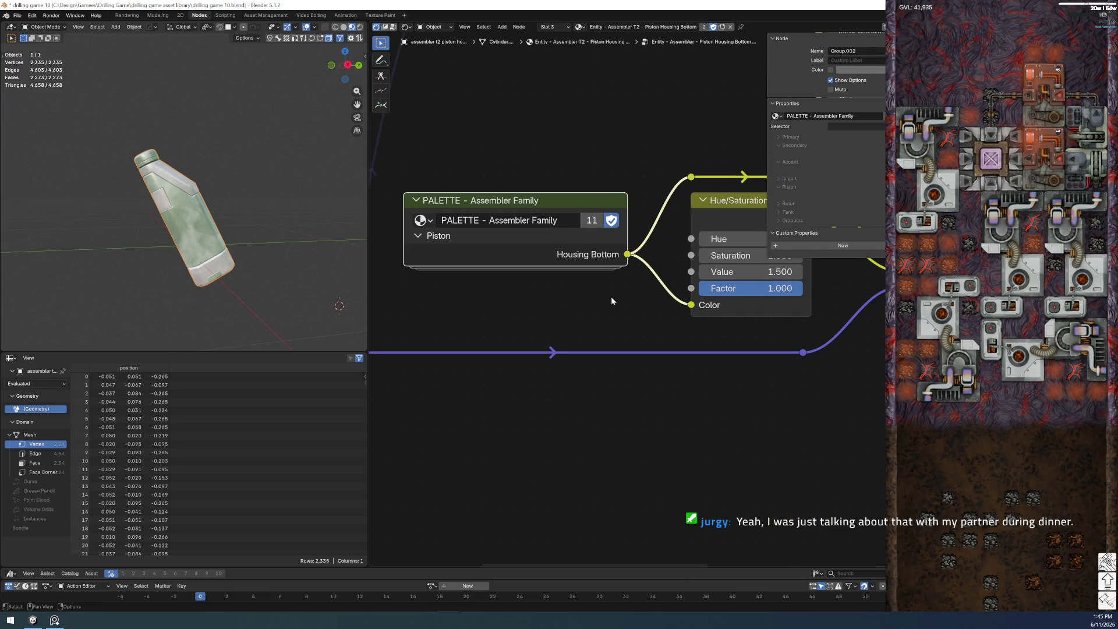
{"action": "left_click", "coordinate": [552, 27]}
{"action": "left_click", "coordinate": [556, 53]}
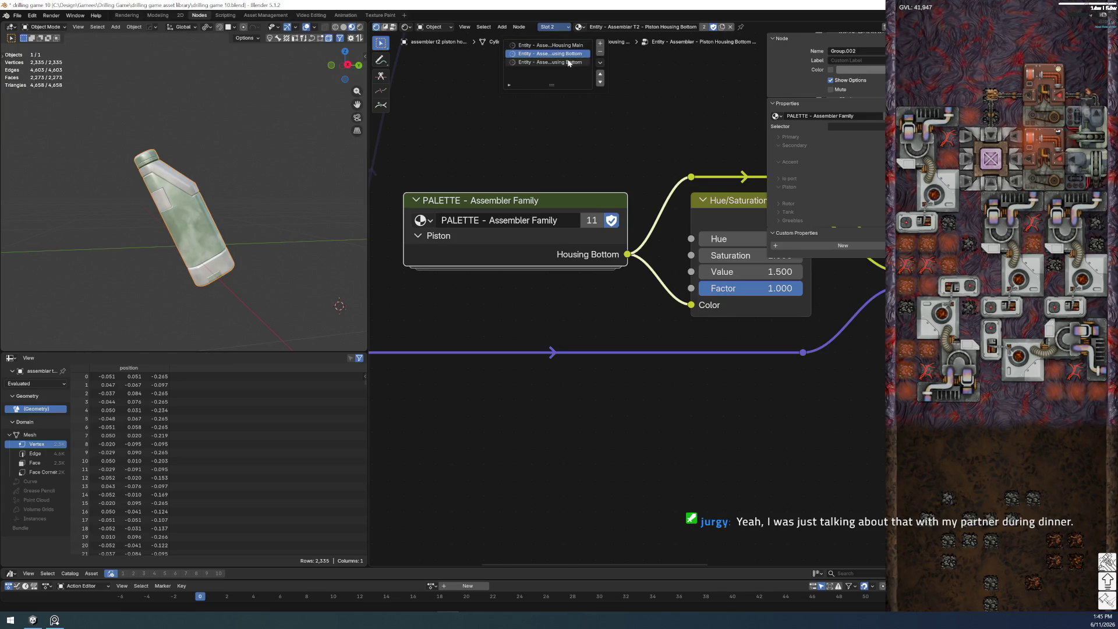
{"action": "left_click", "coordinate": [580, 27]}
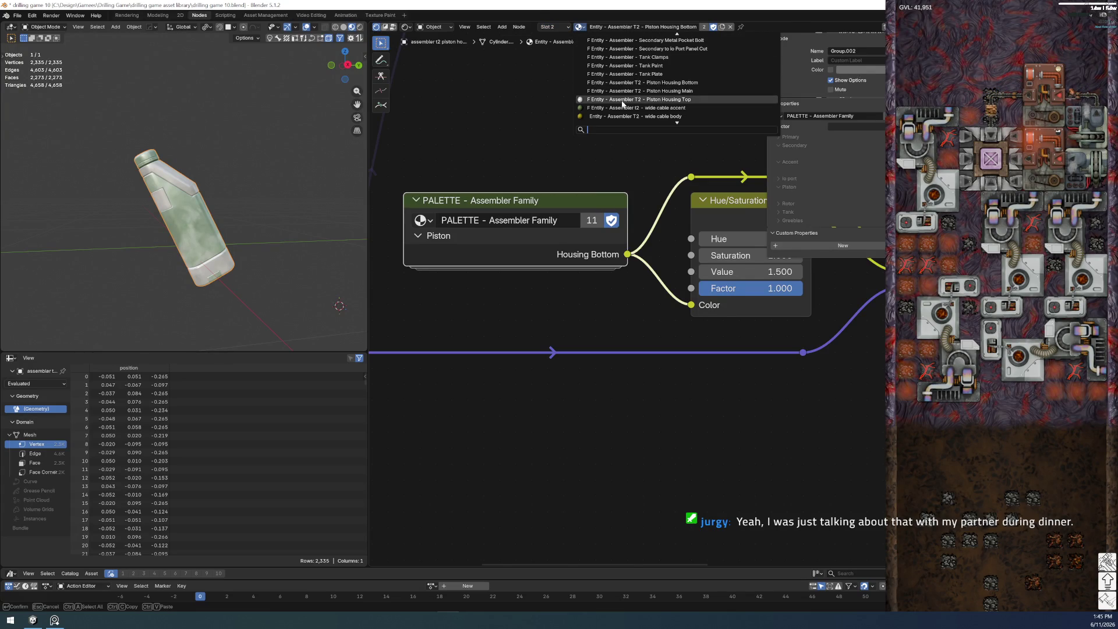
{"action": "left_click", "coordinate": [622, 100]}
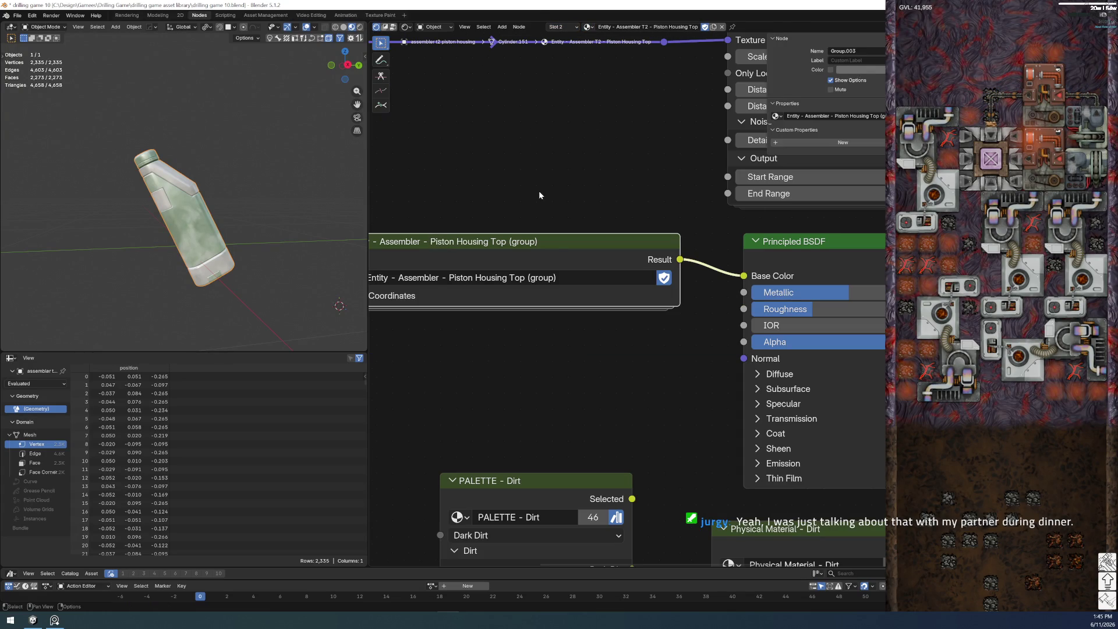
- Inside its palette group, turn the Piston Top colour green
{"action": "key", "text": "Tab"}
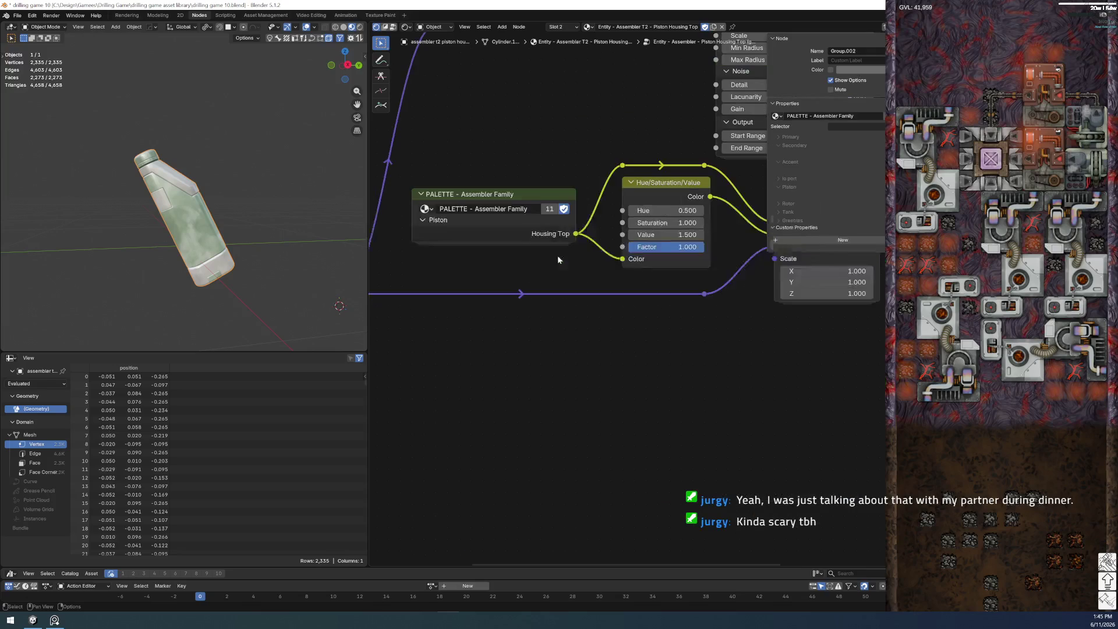
{"action": "key", "text": "Tab"}
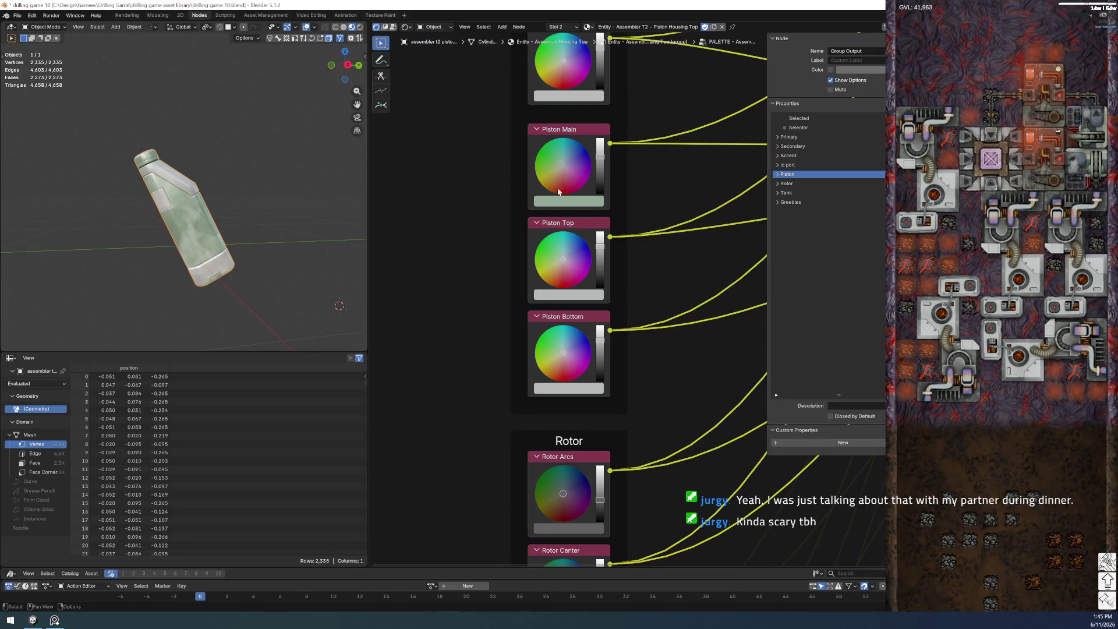
{"action": "left_click", "coordinate": [588, 26]}
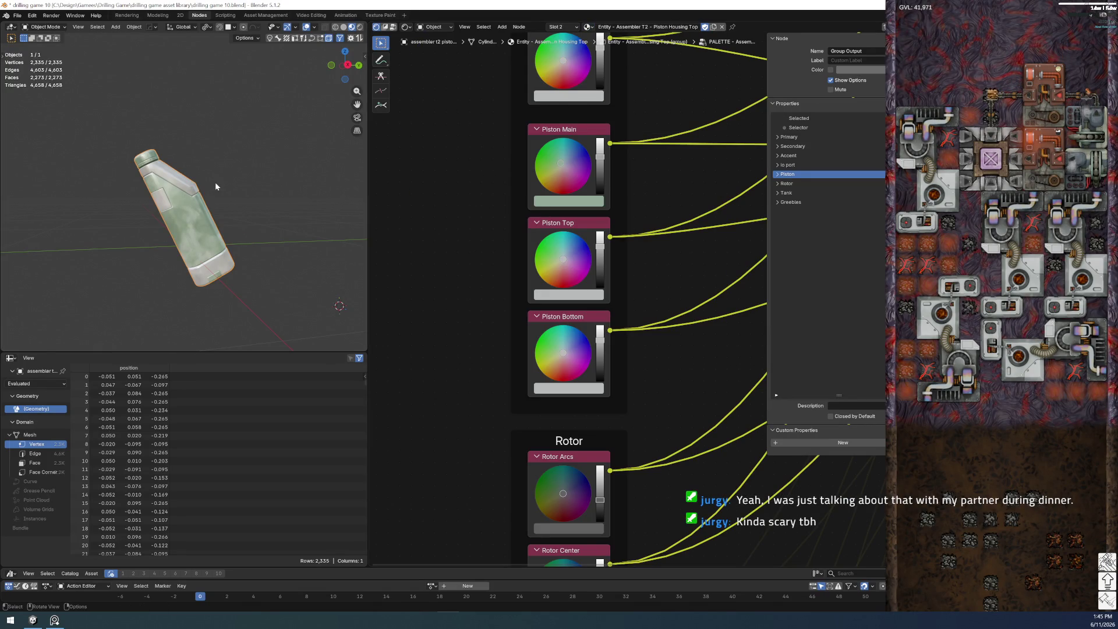
{"action": "scroll", "coordinate": [586, 276], "scroll_direction": "up", "scroll_amount": 1}
{"action": "left_click_drag", "start_coordinate": [557, 270], "coordinate": [536, 250]}
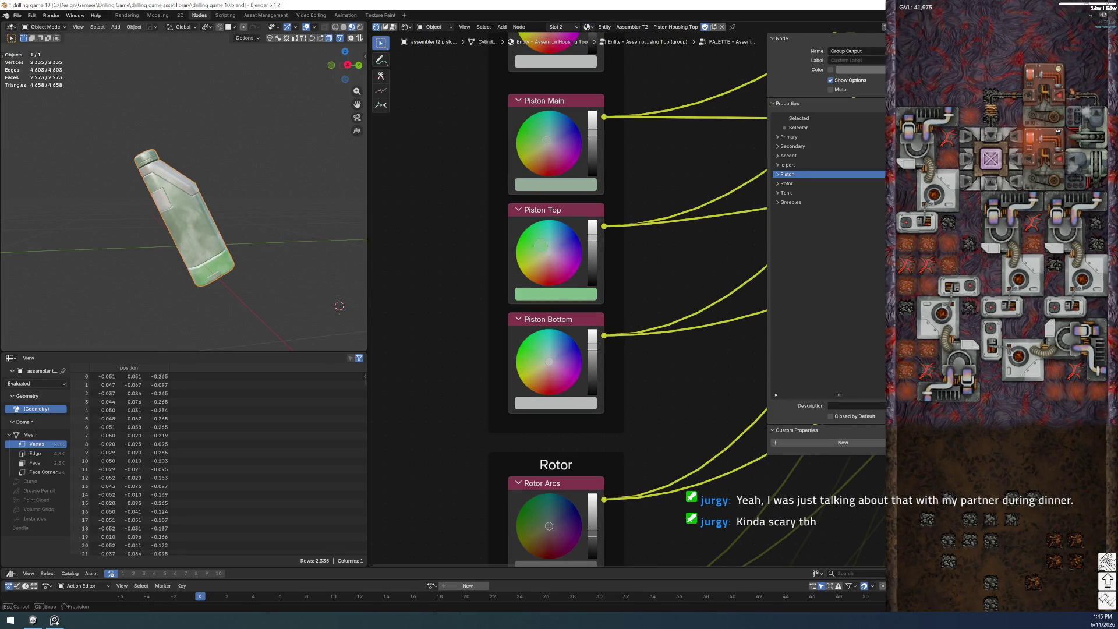
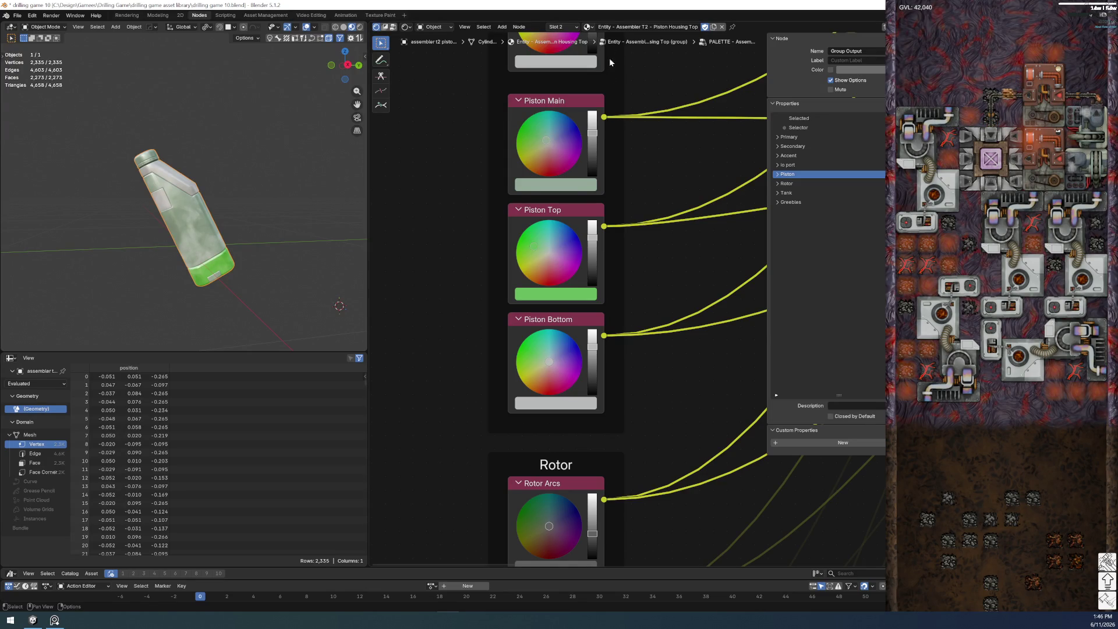
- Make material slot 3 active and set it to the Piston Housing Top material
{"action": "left_click", "coordinate": [588, 27]}
{"action": "left_click", "coordinate": [556, 27]}
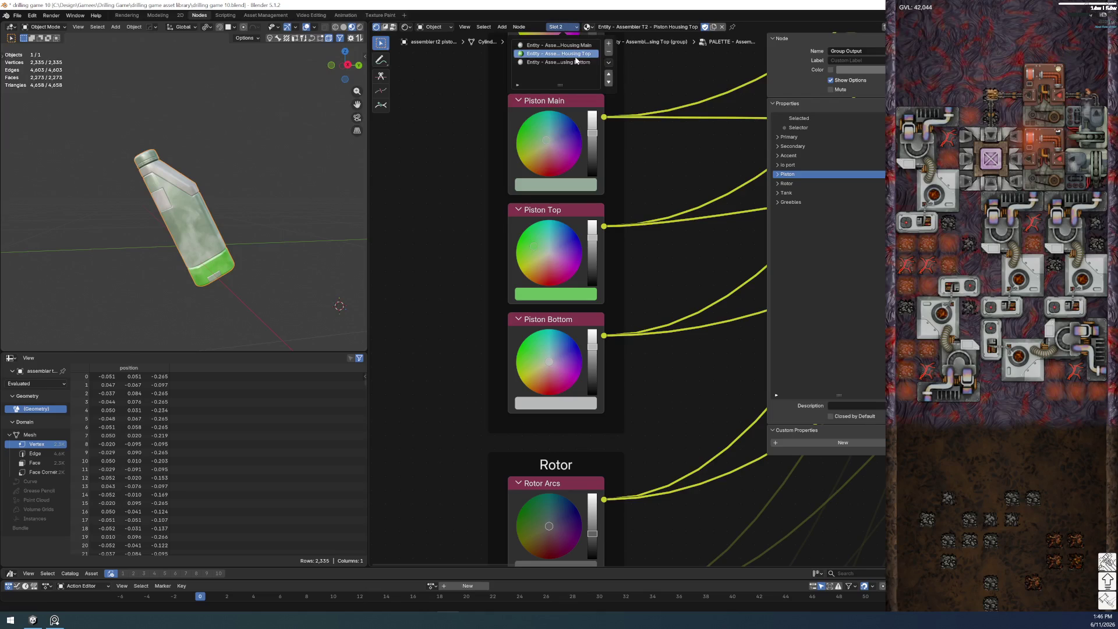
{"action": "left_click", "coordinate": [588, 27]}
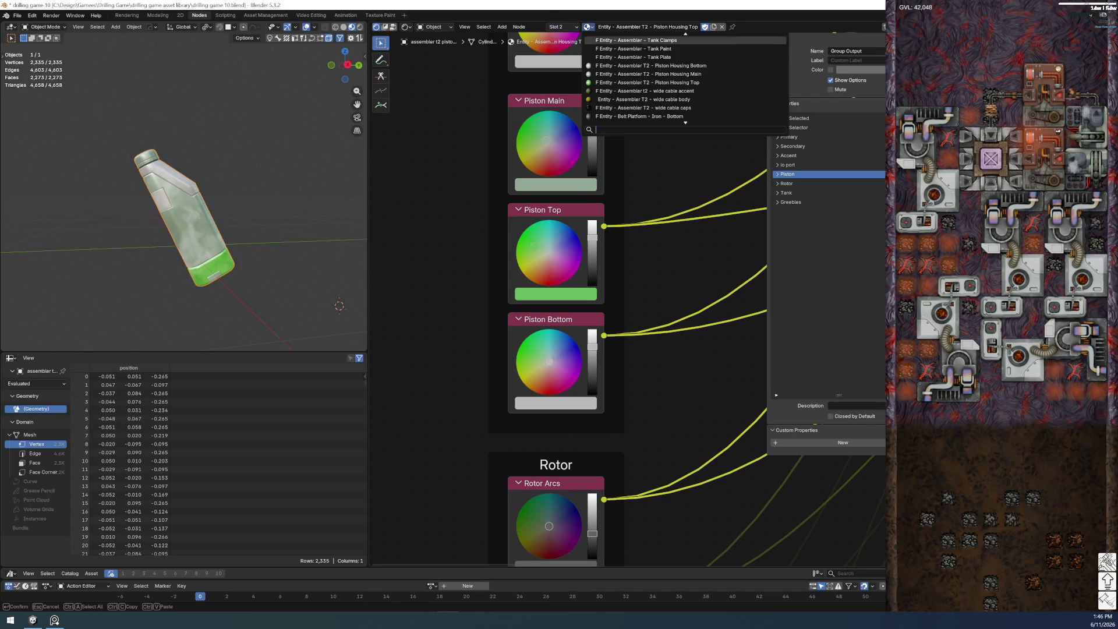
{"action": "left_click", "coordinate": [615, 61]}
{"action": "left_click", "coordinate": [557, 26]}
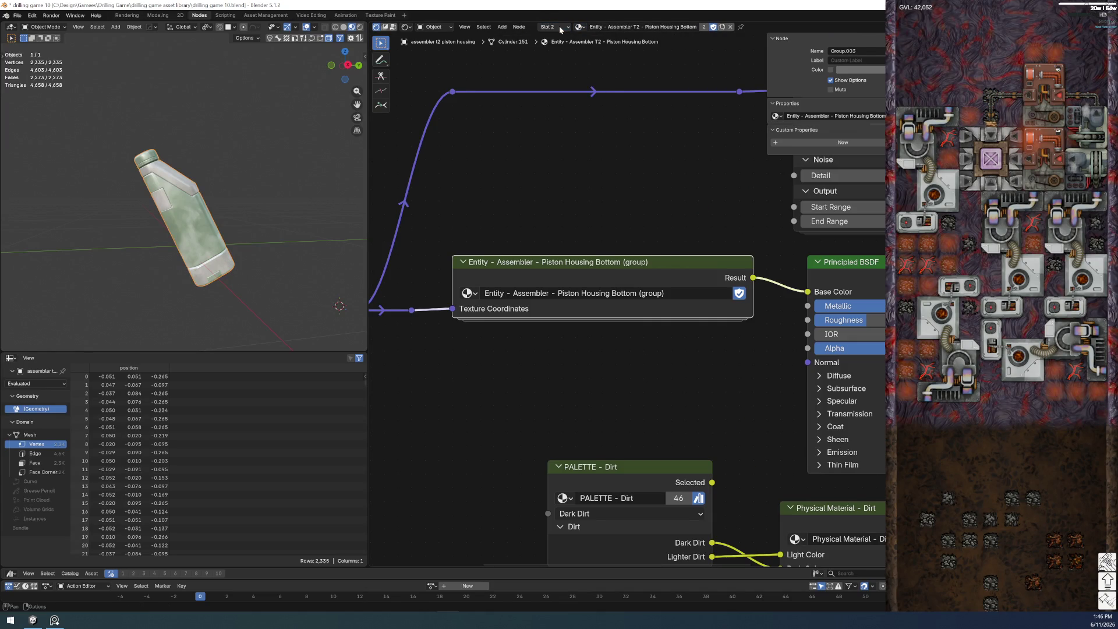
{"action": "left_click", "coordinate": [550, 62]}
{"action": "left_click", "coordinate": [579, 27]}
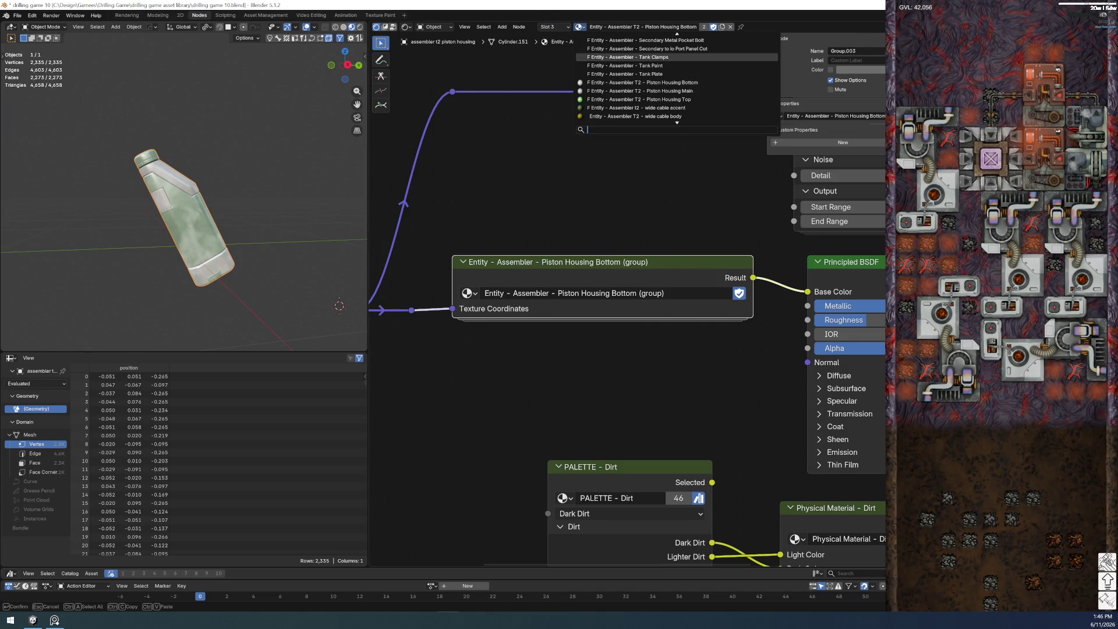
{"action": "left_click", "coordinate": [620, 100]}
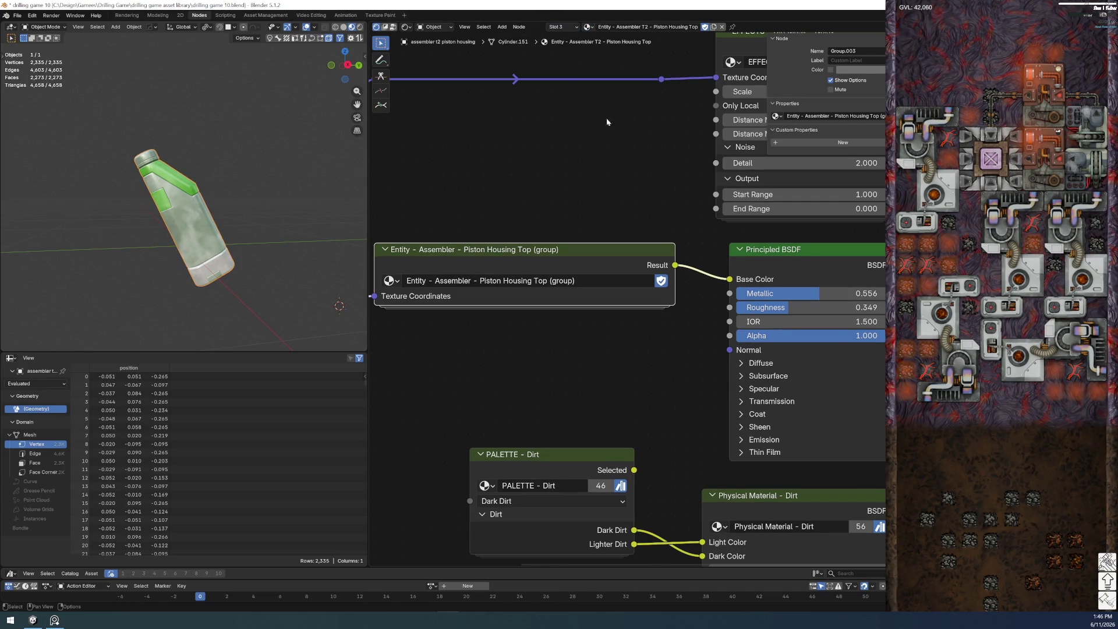
{"action": "left_click", "coordinate": [577, 163]}
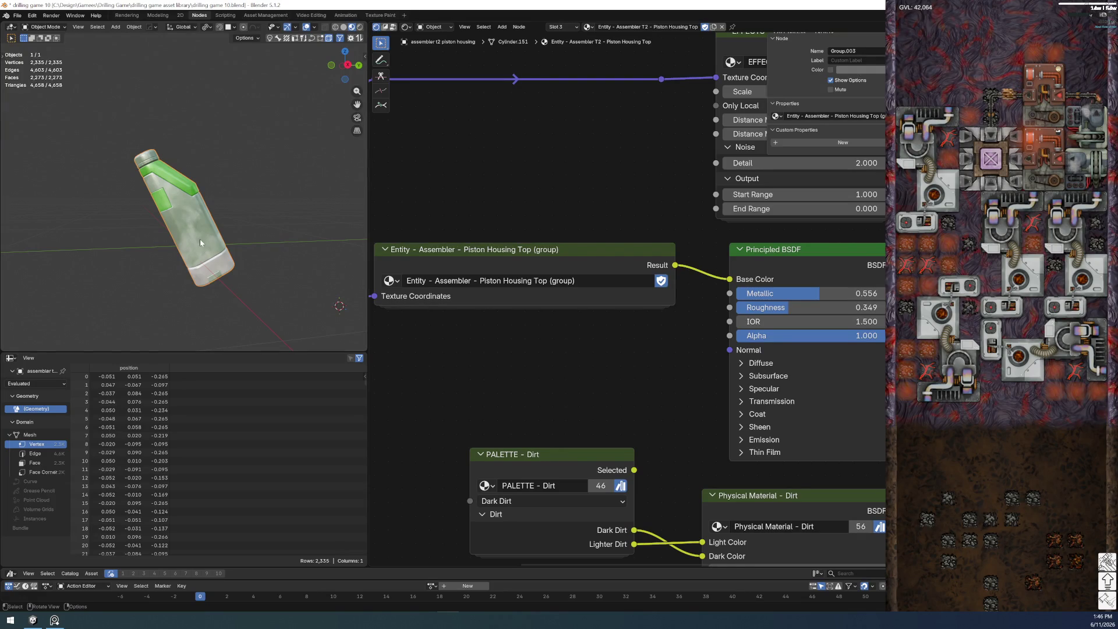
- Save the file and enter the Piston Housing Top group node to show its palette colours
{"action": "left_click", "coordinate": [17, 15]}
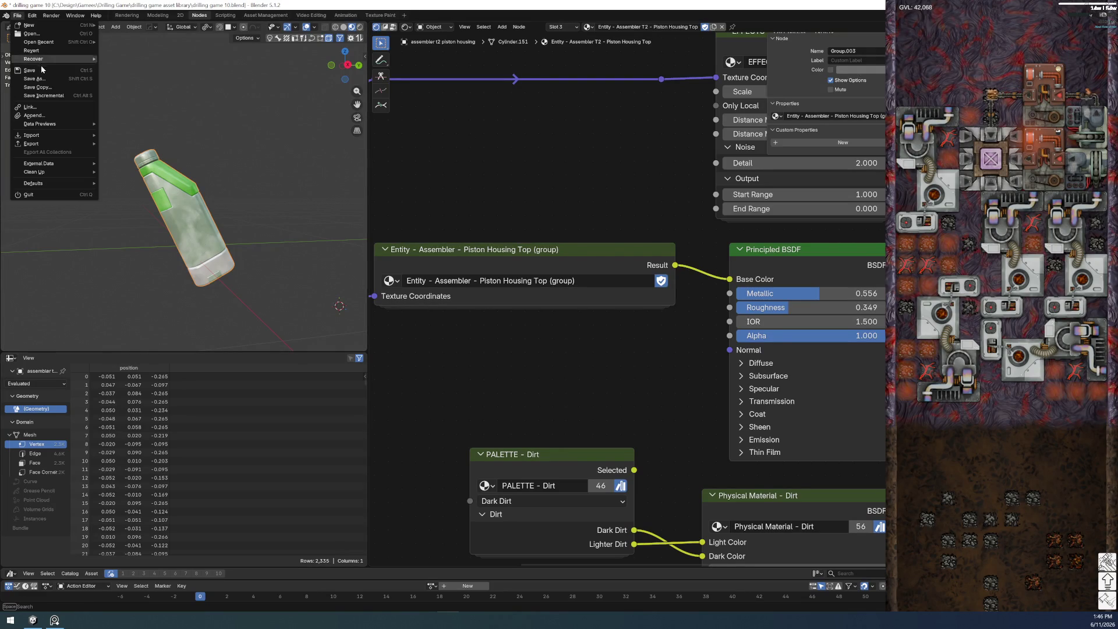
{"action": "left_click", "coordinate": [29, 70]}
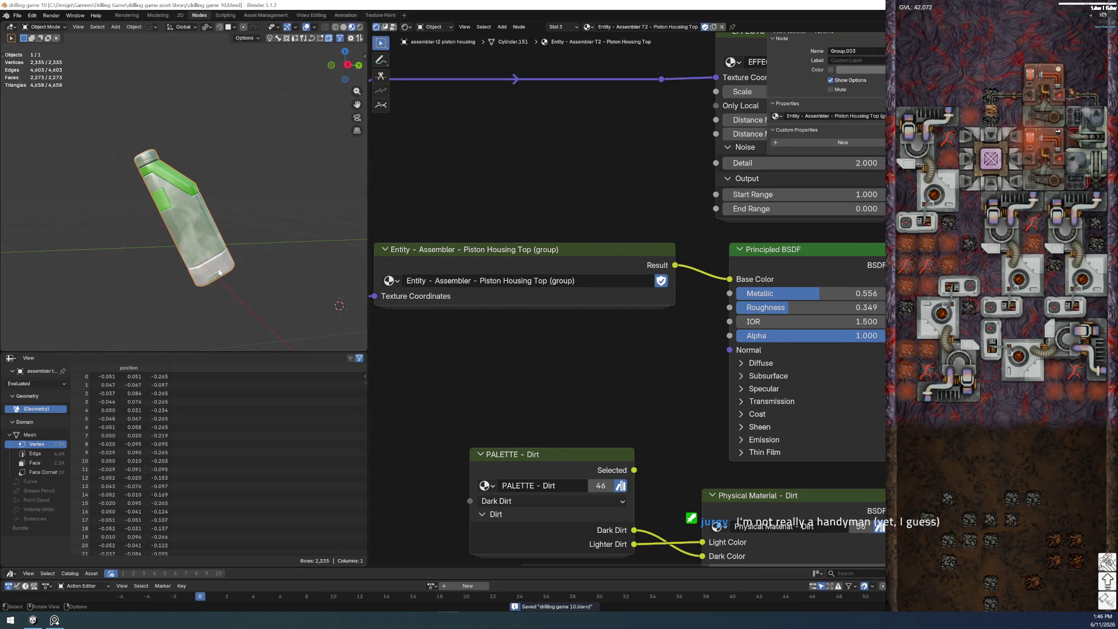
{"action": "left_click", "coordinate": [495, 257]}
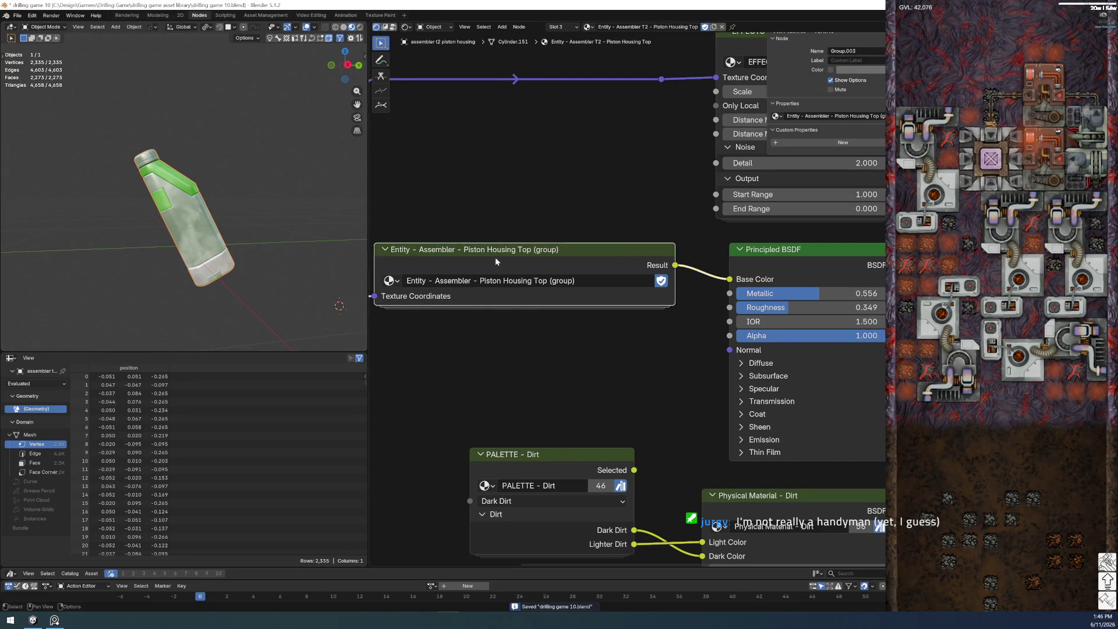
{"action": "key", "text": "Tab"}
{"action": "key", "text": "Tab"}
{"action": "scroll", "coordinate": [568, 323], "scroll_direction": "up", "scroll_amount": 2}
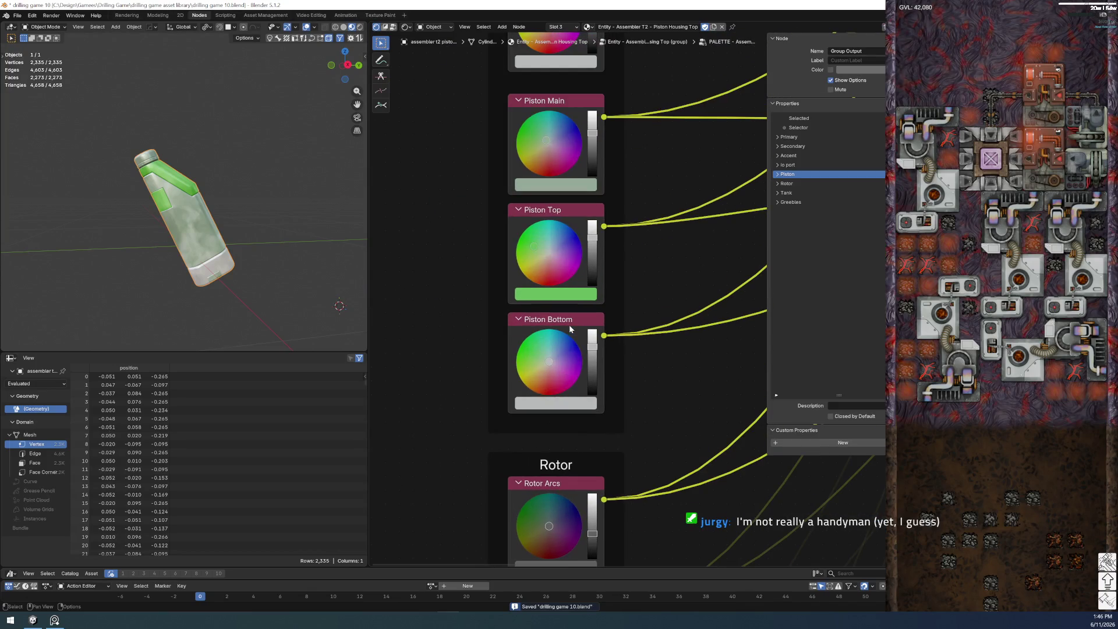
- Darken the Piston Bottom and Piston Main values, brighten Piston Top, and save
{"action": "left_click_drag", "start_coordinate": [592, 379], "coordinate": [593, 374]}
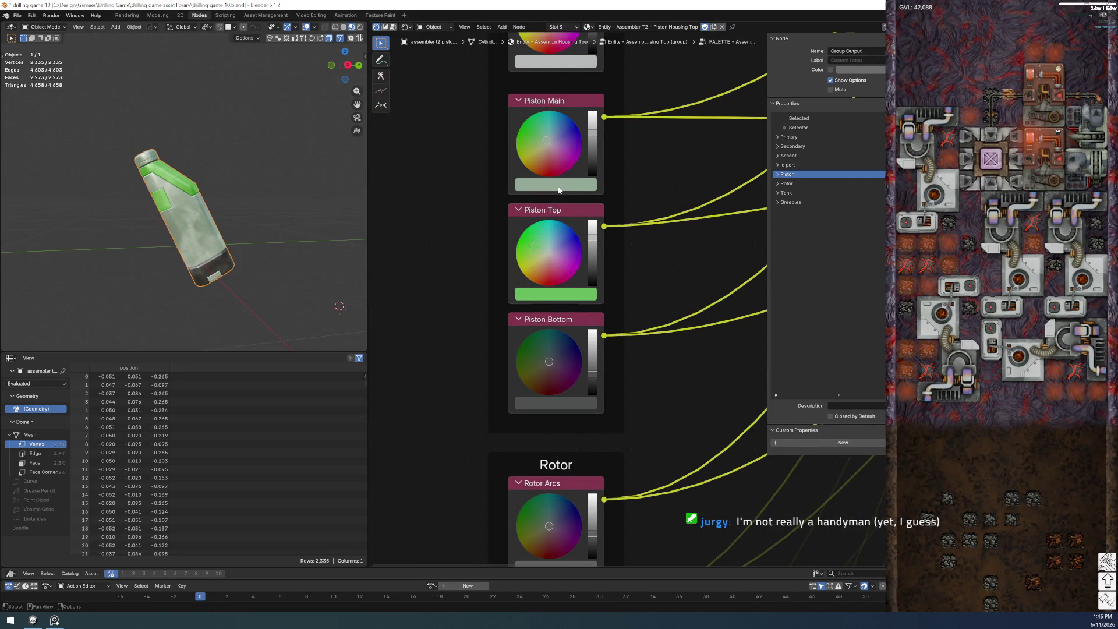
{"action": "left_click_drag", "start_coordinate": [588, 140], "coordinate": [592, 145]}
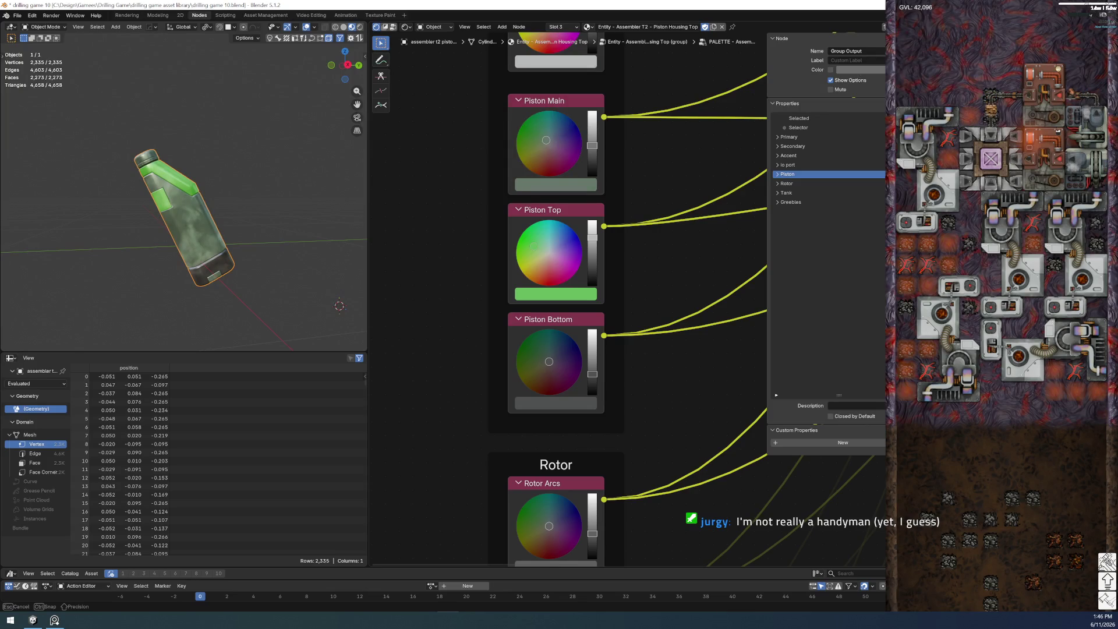
{"action": "left_click_drag", "start_coordinate": [591, 237], "coordinate": [543, 246]}
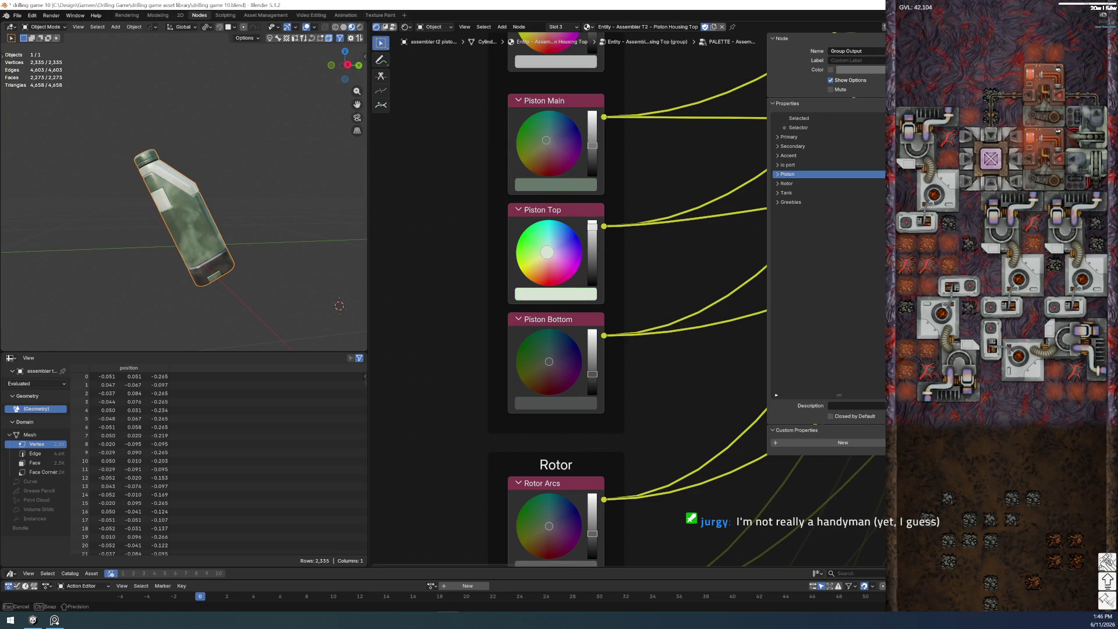
{"action": "left_click_drag", "start_coordinate": [542, 249], "coordinate": [543, 249]}
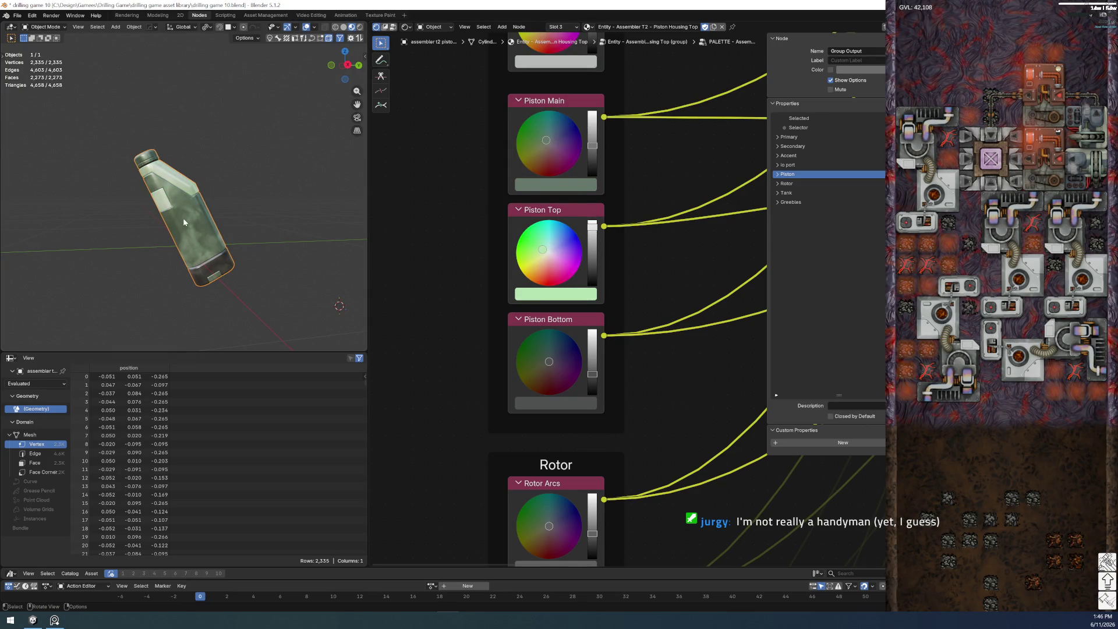
{"action": "left_click", "coordinate": [238, 307]}
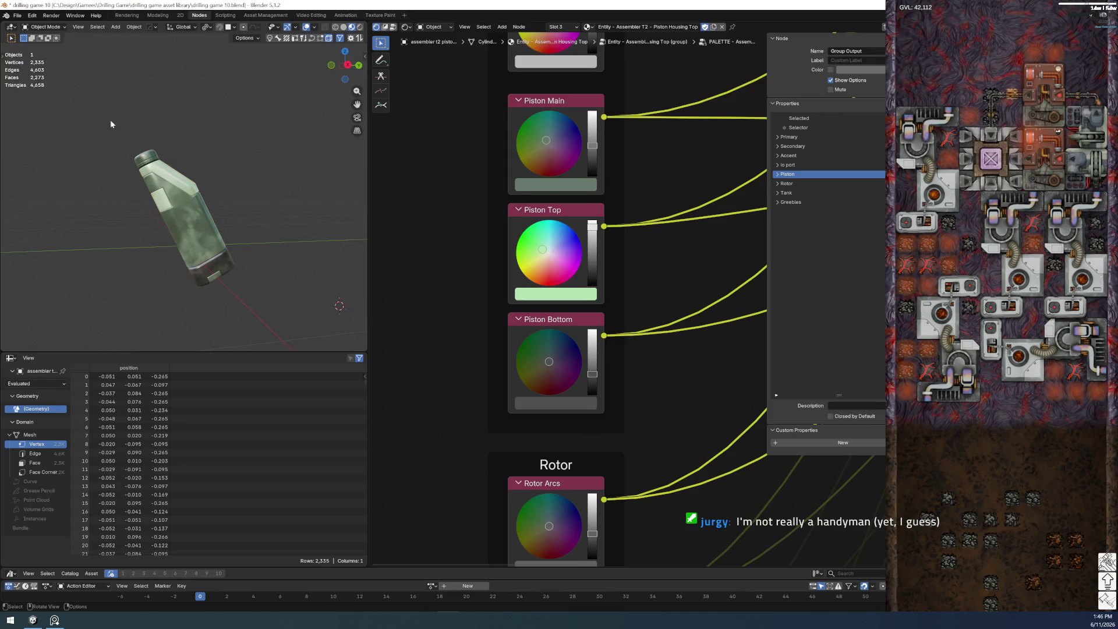
{"action": "left_click", "coordinate": [17, 16]}
{"action": "left_click", "coordinate": [33, 72]}
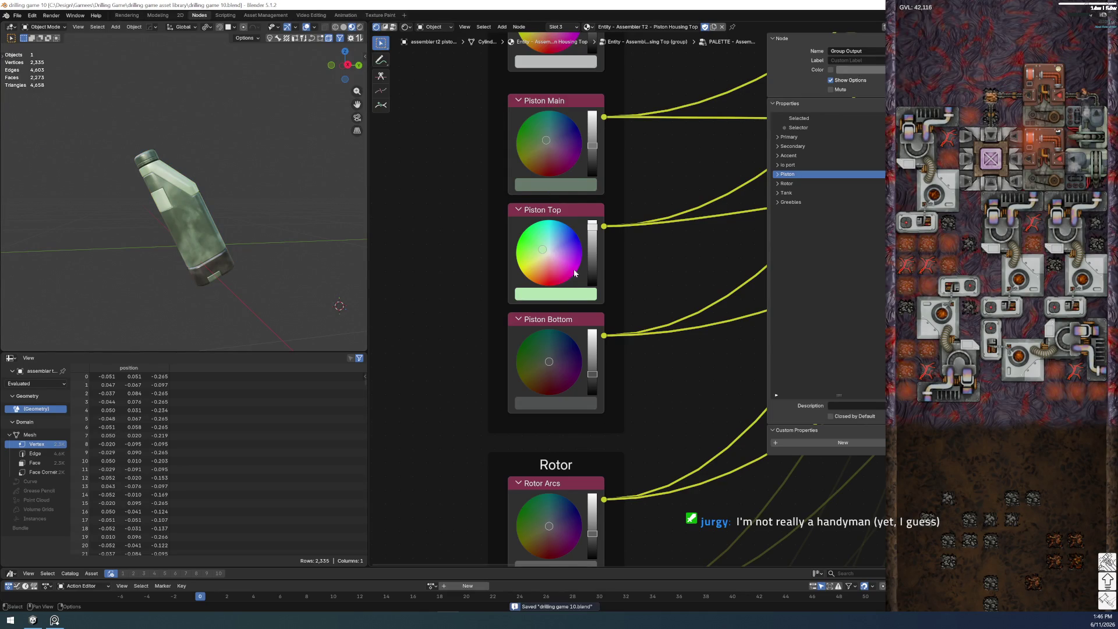
- Set Piston Main saturation to 0 for neutral grey and make Piston Top a saturated bright green
{"action": "left_click", "coordinate": [561, 186]}
{"action": "left_click_drag", "start_coordinate": [559, 366], "coordinate": [445, 375]}
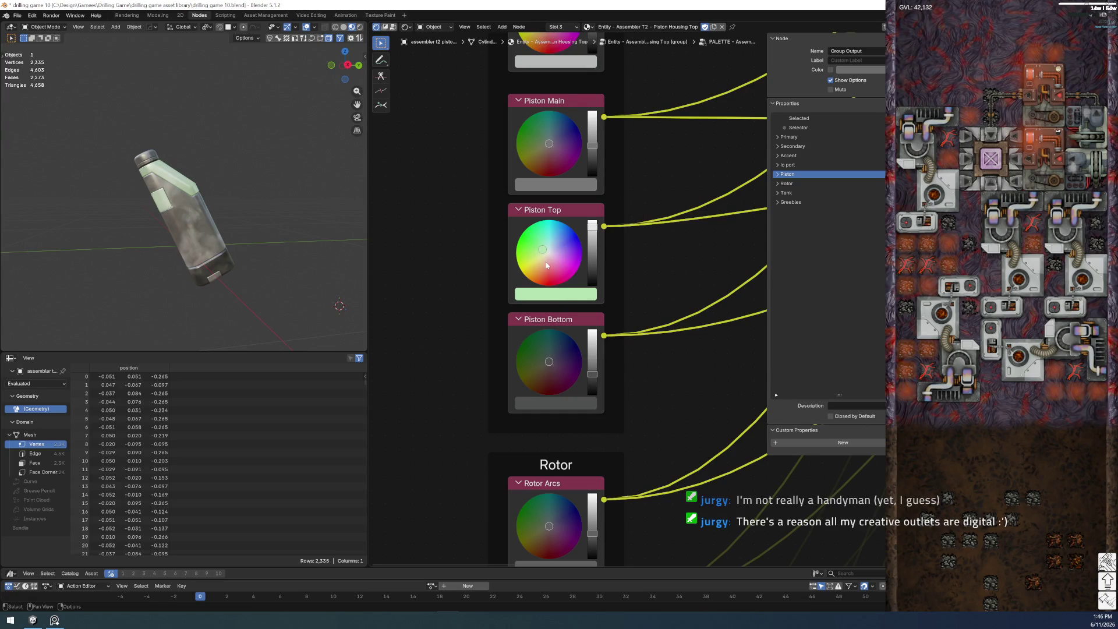
{"action": "left_click", "coordinate": [552, 296]}
{"action": "left_click_drag", "start_coordinate": [565, 228], "coordinate": [618, 227]}
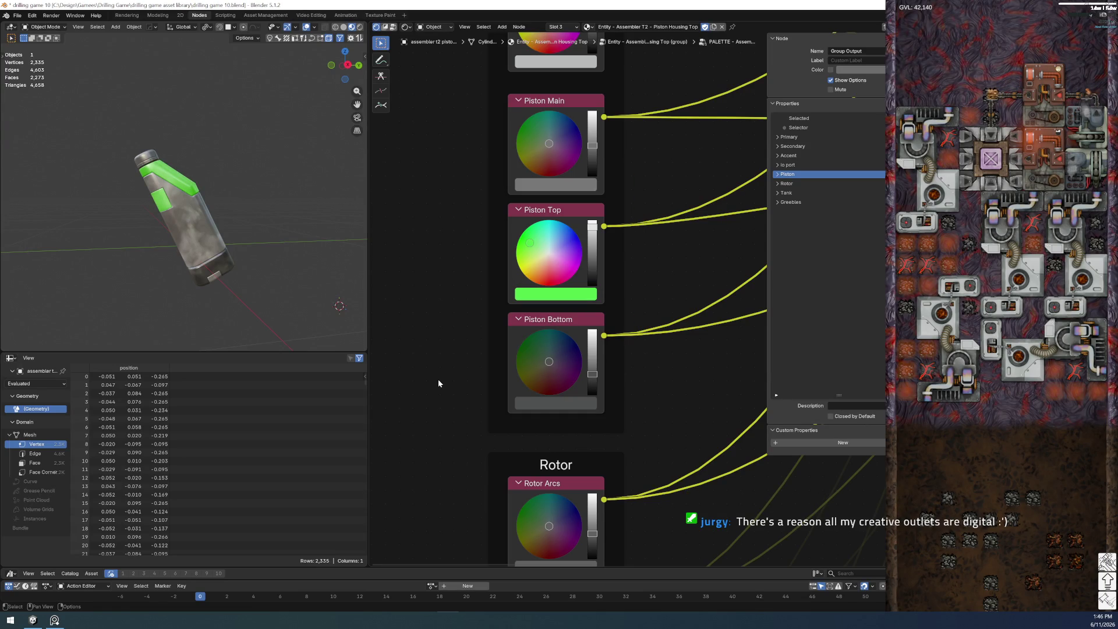
{"action": "left_click", "coordinate": [17, 15]}
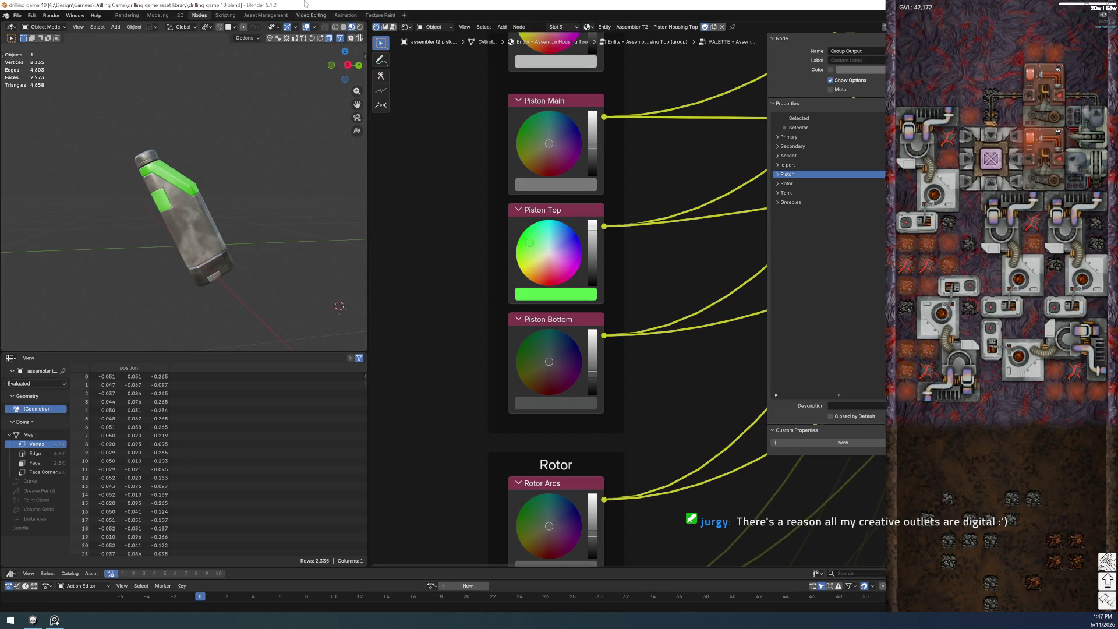
{"action": "left_click", "coordinate": [359, 27]}
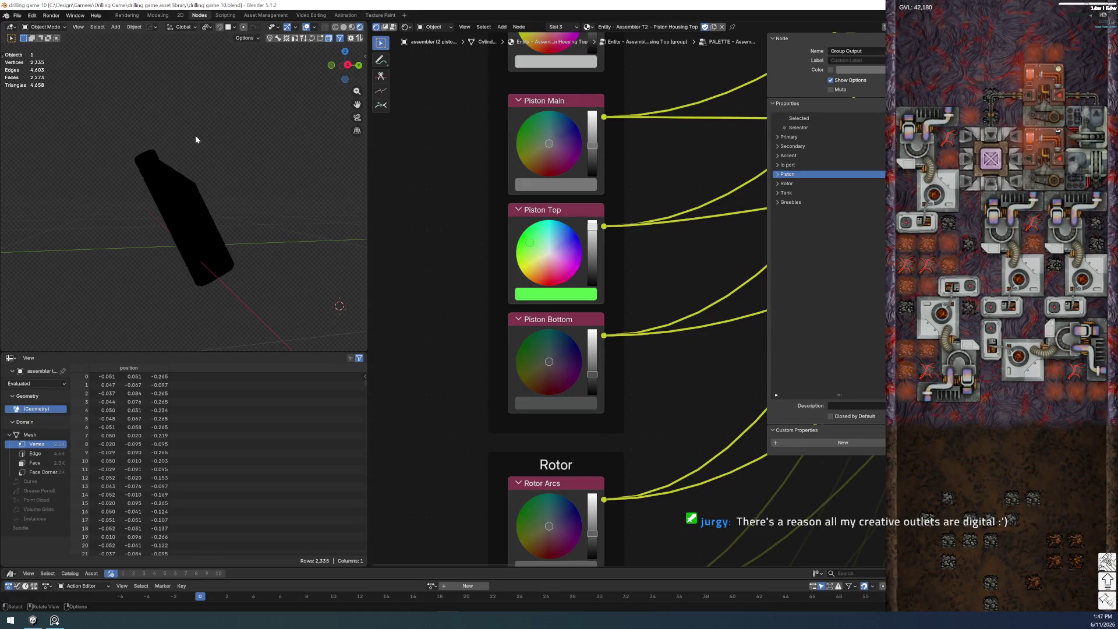
- Darken the Piston Main and Piston Bottom colours and shift Piston Top from green to yellow
{"action": "key", "text": "KP_0"}
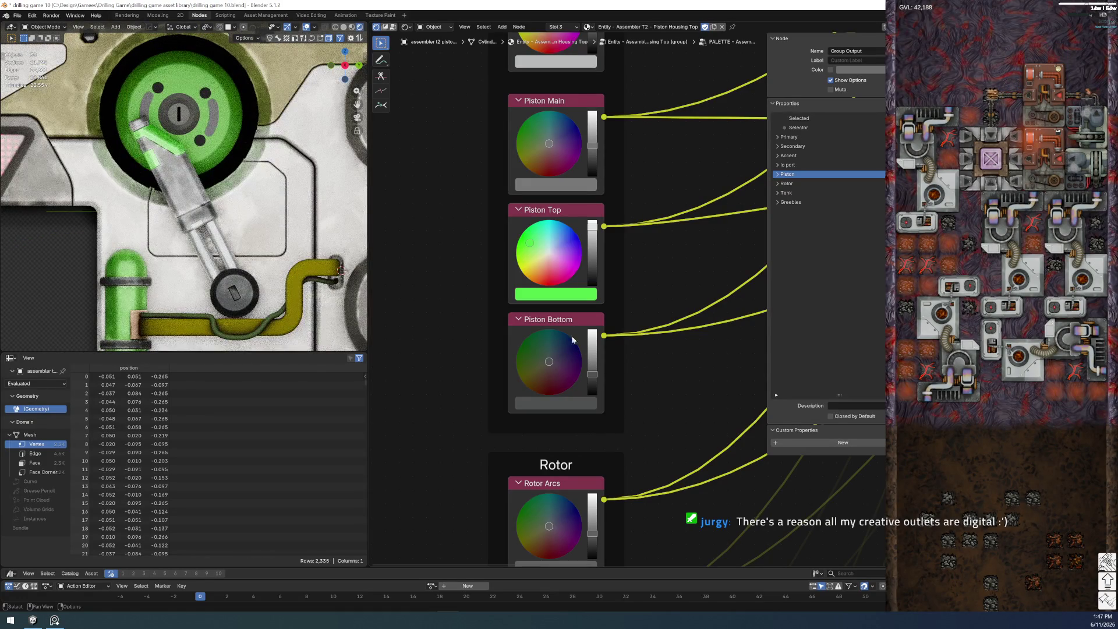
{"action": "left_click_drag", "start_coordinate": [591, 153], "coordinate": [592, 154]}
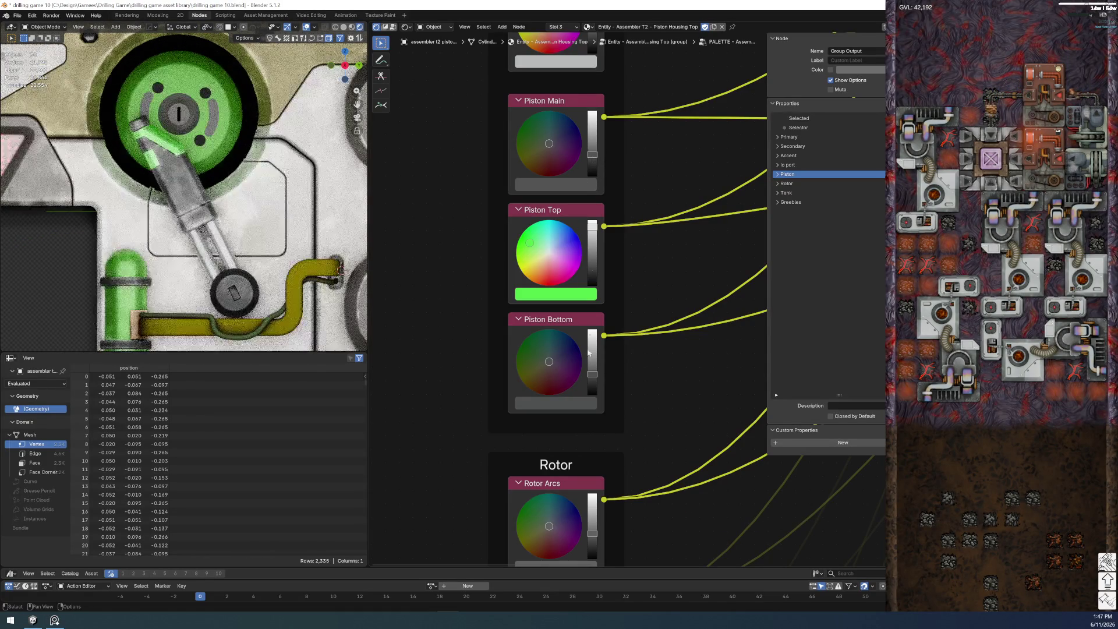
{"action": "left_click_drag", "start_coordinate": [592, 374], "coordinate": [592, 382]}
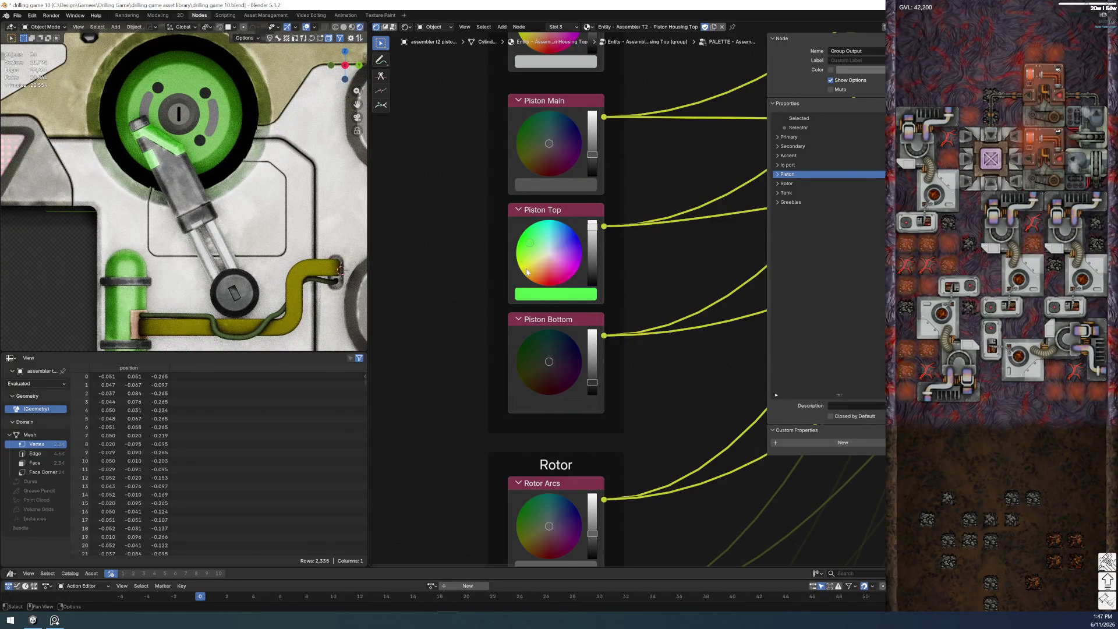
{"action": "left_click_drag", "start_coordinate": [527, 272], "coordinate": [525, 269]}
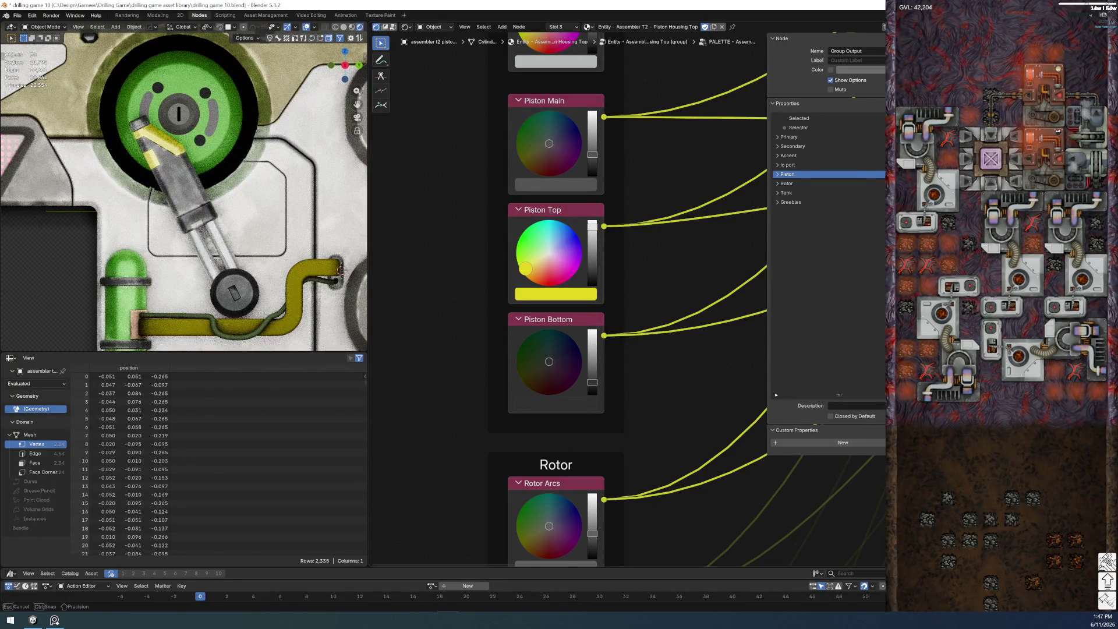
- Save the drilling game file and select the piston to show its Piston Housing Top nodes
{"action": "scroll", "coordinate": [146, 295], "scroll_direction": "down", "scroll_amount": 2}
{"action": "scroll", "coordinate": [146, 295], "scroll_direction": "down", "scroll_amount": 3}
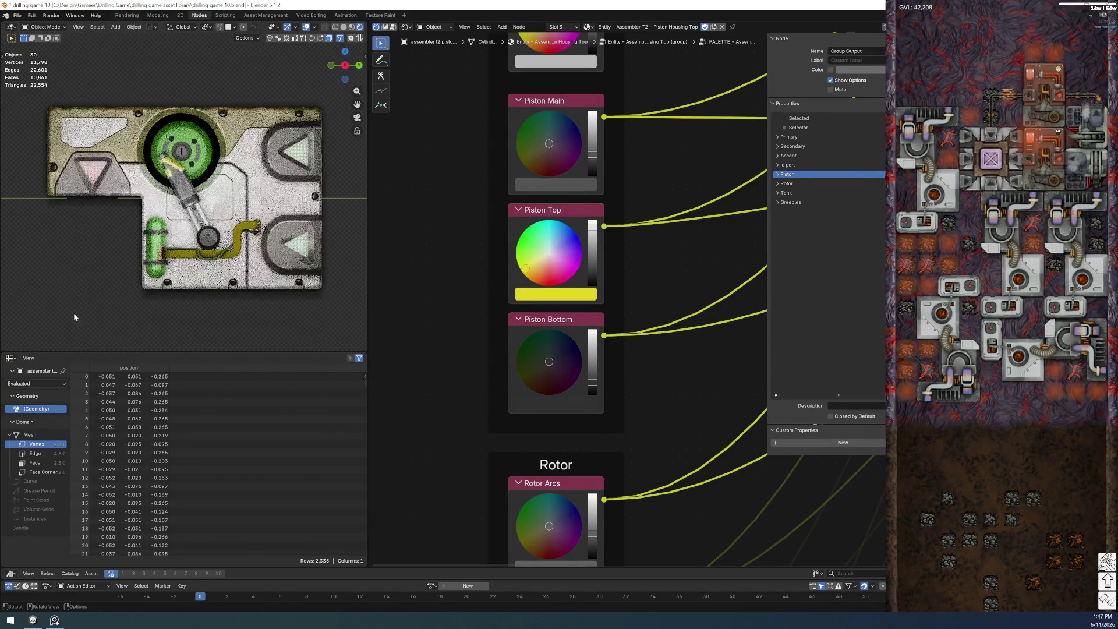
{"action": "left_click", "coordinate": [99, 284]}
{"action": "scroll", "coordinate": [102, 285], "scroll_direction": "up", "scroll_amount": 1}
{"action": "scroll", "coordinate": [101, 285], "scroll_direction": "up", "scroll_amount": 1}
{"action": "scroll", "coordinate": [102, 286], "scroll_direction": "up", "scroll_amount": 1}
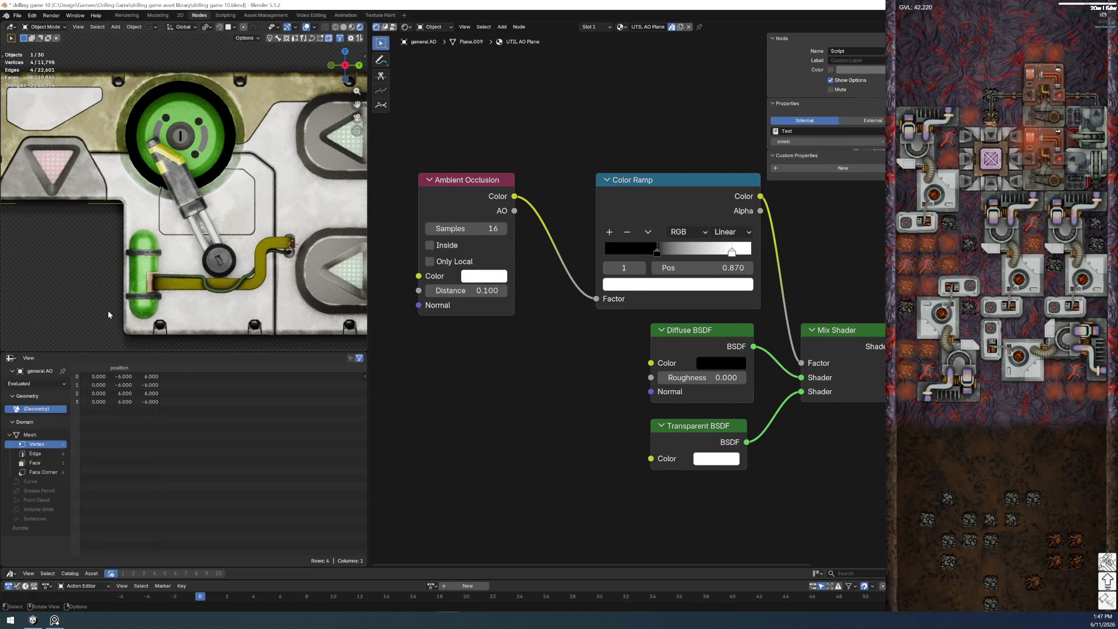
{"action": "scroll", "coordinate": [135, 202], "scroll_direction": "up", "scroll_amount": 2}
{"action": "scroll", "coordinate": [135, 202], "scroll_direction": "up", "scroll_amount": 2}
{"action": "scroll", "coordinate": [136, 203], "scroll_direction": "up", "scroll_amount": 2}
{"action": "scroll", "coordinate": [136, 202], "scroll_direction": "down", "scroll_amount": 1}
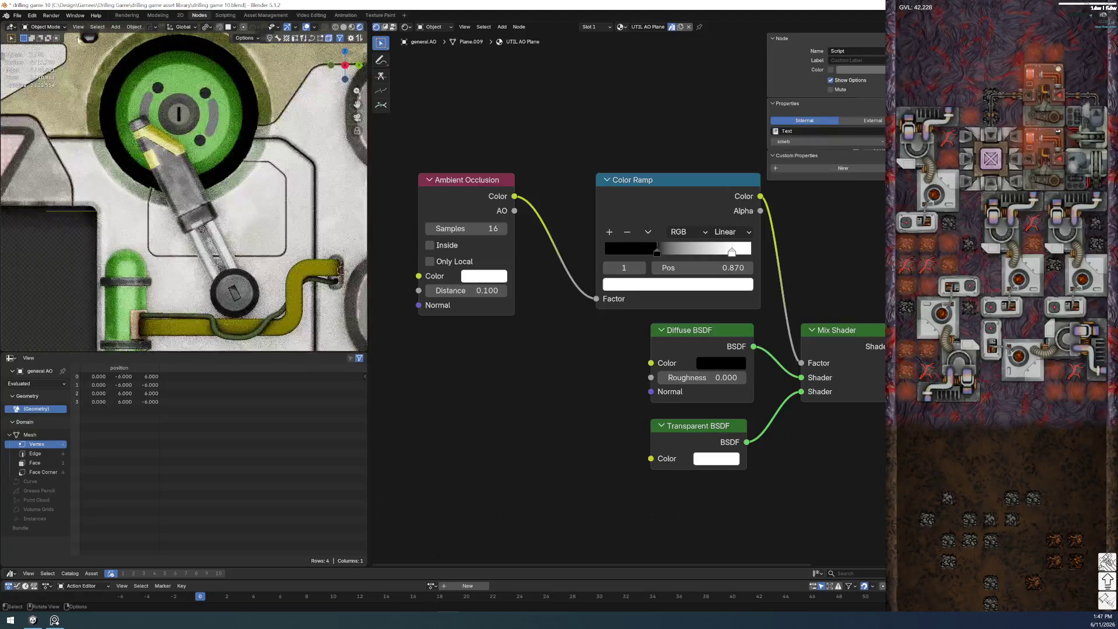
{"action": "left_click", "coordinate": [17, 15]}
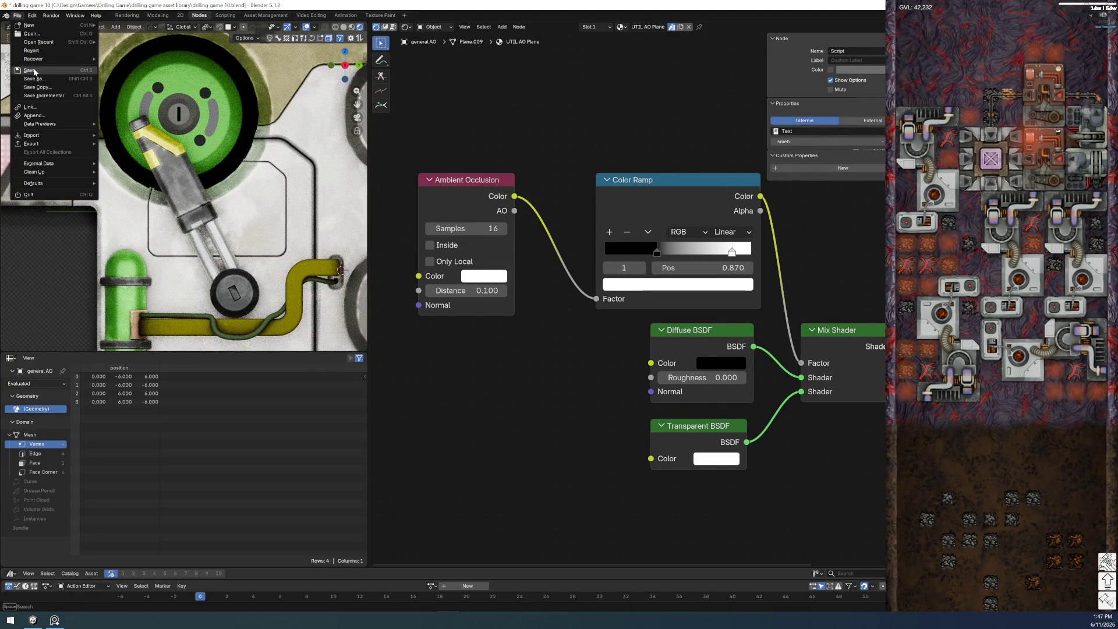
{"action": "left_click", "coordinate": [29, 70]}
{"action": "left_click", "coordinate": [185, 198]}
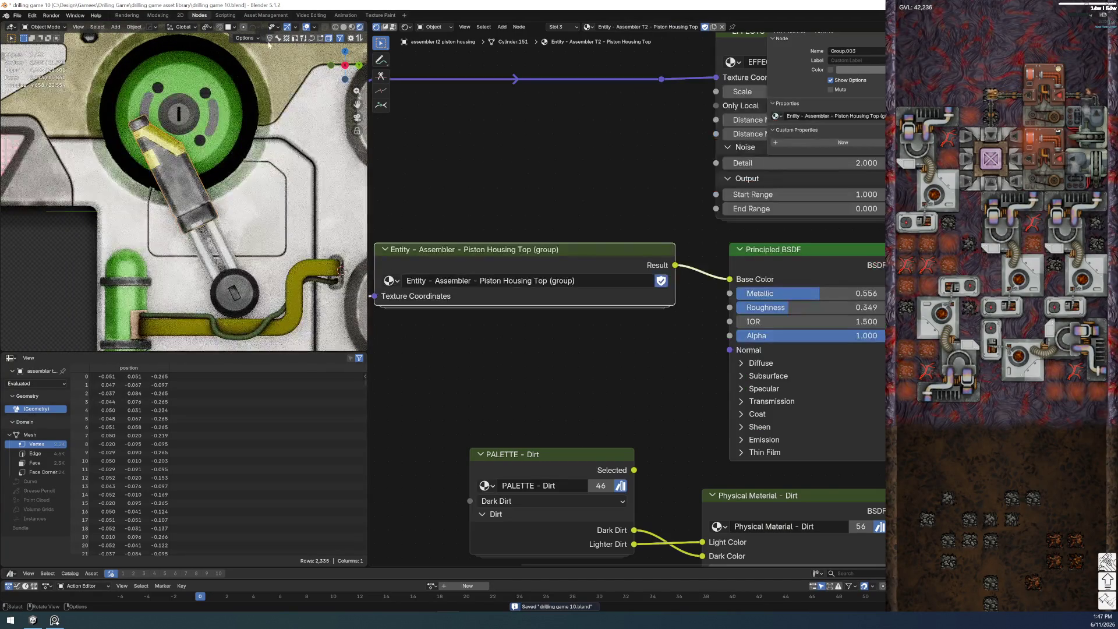
- In Solid shading and Edit Mode, select and grow a band of piston faces to inspect their material
{"action": "left_click", "coordinate": [344, 28]}
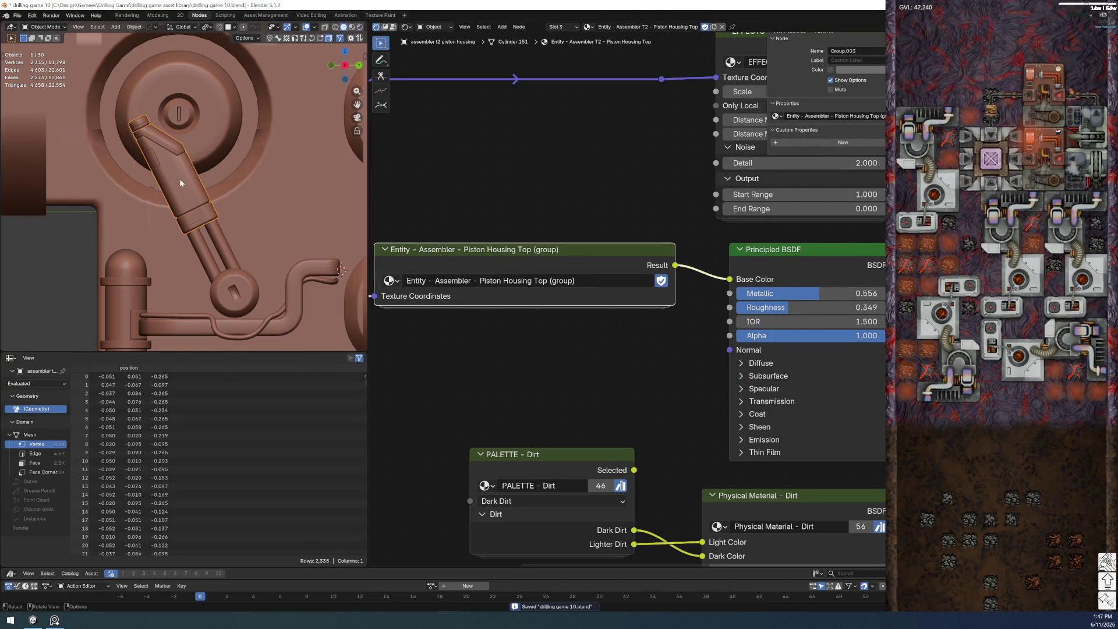
{"action": "key", "text": "Tab"}
{"action": "key", "text": "KP_Decimal"}
{"action": "mouse_move", "coordinate": [188, 190]}
{"action": "middle_mouse_down"}
{"action": "mouse_move", "coordinate": [208, 91]}
{"action": "mouse_move", "coordinate": [231, 208]}
{"action": "middle_mouse_up"}
{"action": "left_click", "coordinate": [261, 303]}
{"action": "key", "text": "ctrl+KP_Add"}
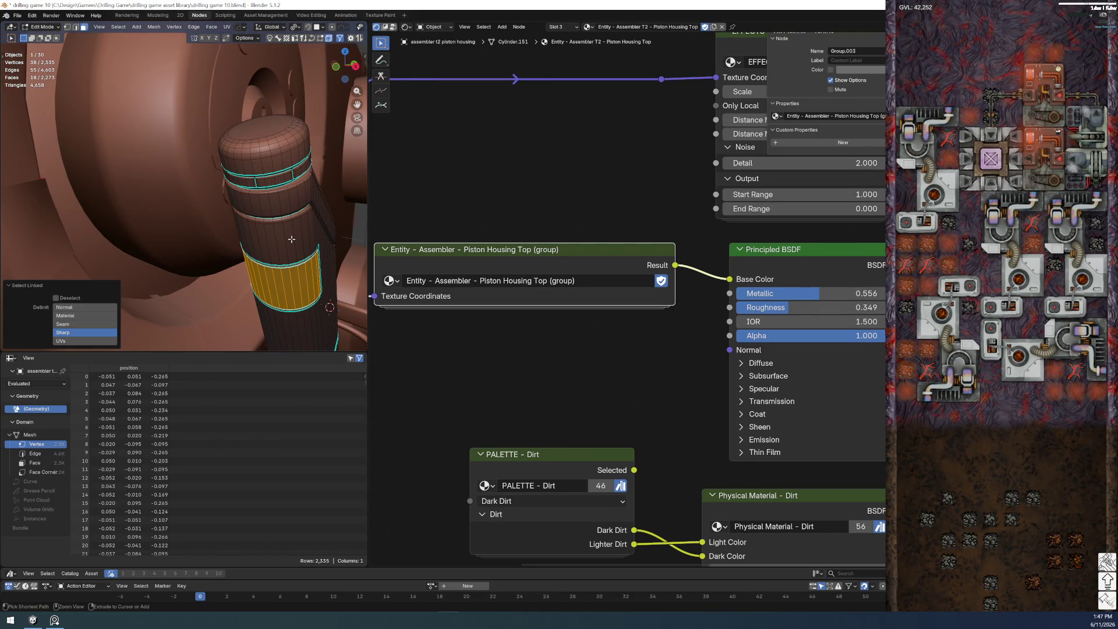
{"action": "key", "text": "ctrl+KP_Add"}
{"action": "mouse_move", "coordinate": [291, 239]}
{"action": "middle_mouse_down"}
{"action": "mouse_move", "coordinate": [235, 206]}
{"action": "mouse_move", "coordinate": [221, 221]}
{"action": "middle_mouse_up"}
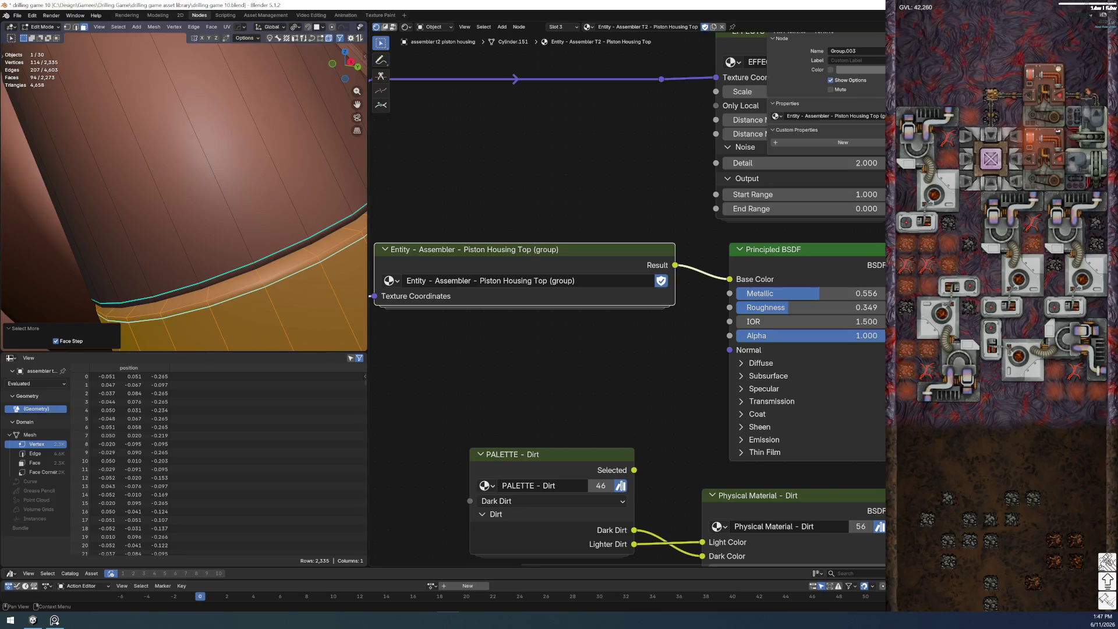
{"action": "scroll", "coordinate": [559, 27], "scroll_direction": "up", "scroll_amount": 1, "text": "ctrl"}
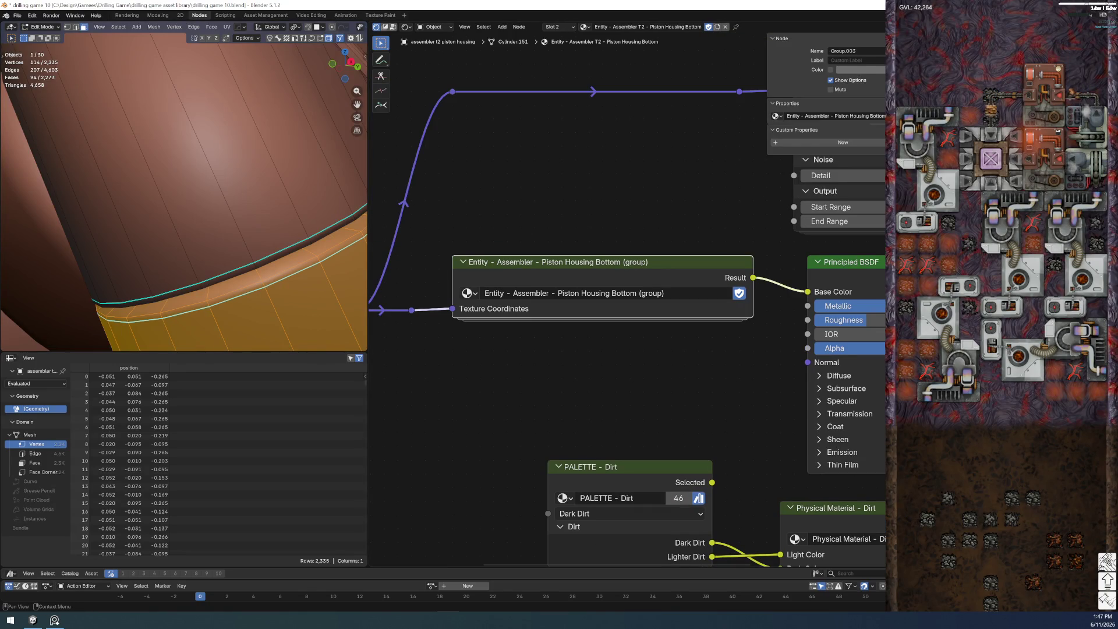
{"action": "scroll", "coordinate": [238, 241], "scroll_direction": "down", "scroll_amount": 5}
- Return to Object Mode and Rendered view, and reselect the piston housing
{"action": "key", "text": "Tab"}
{"action": "left_click", "coordinate": [257, 190]}
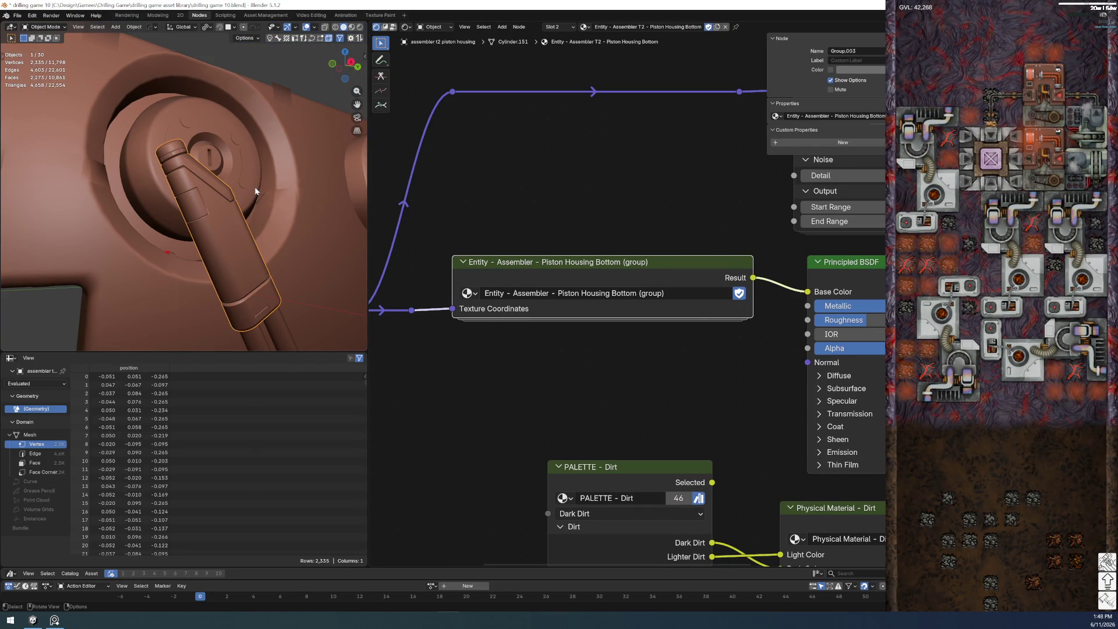
{"action": "left_click", "coordinate": [360, 27]}
{"action": "scroll", "coordinate": [192, 215], "scroll_direction": "down", "scroll_amount": 2}
{"action": "left_click", "coordinate": [193, 215]}
{"action": "scroll", "coordinate": [192, 215], "scroll_direction": "up", "scroll_amount": 2}
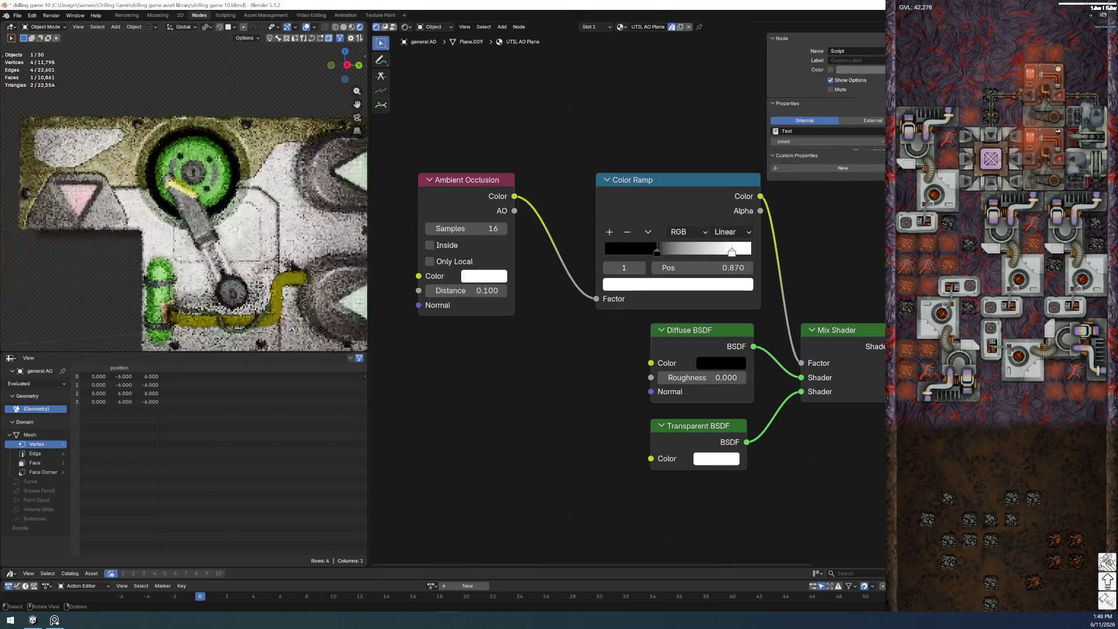
{"action": "scroll", "coordinate": [210, 233], "scroll_direction": "up", "scroll_amount": 2}
{"action": "left_click", "coordinate": [228, 246]}
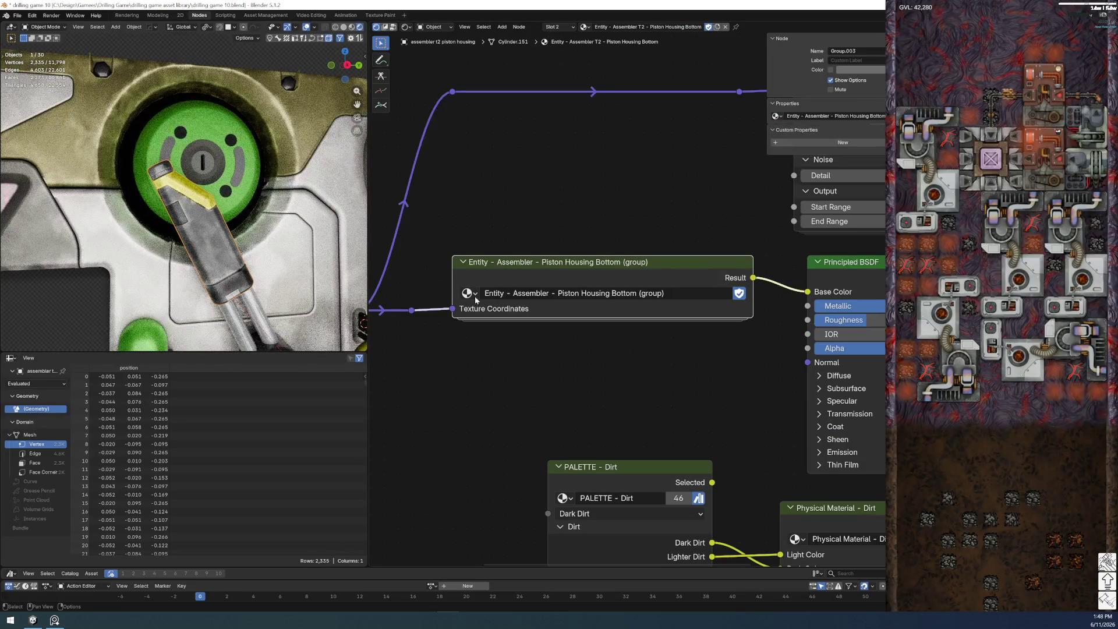
- Inside the Piston Housing Bottom group, slightly darken Piston Bottom and brighten Piston Main
{"action": "key", "text": "Tab"}
{"action": "key", "text": "Tab"}
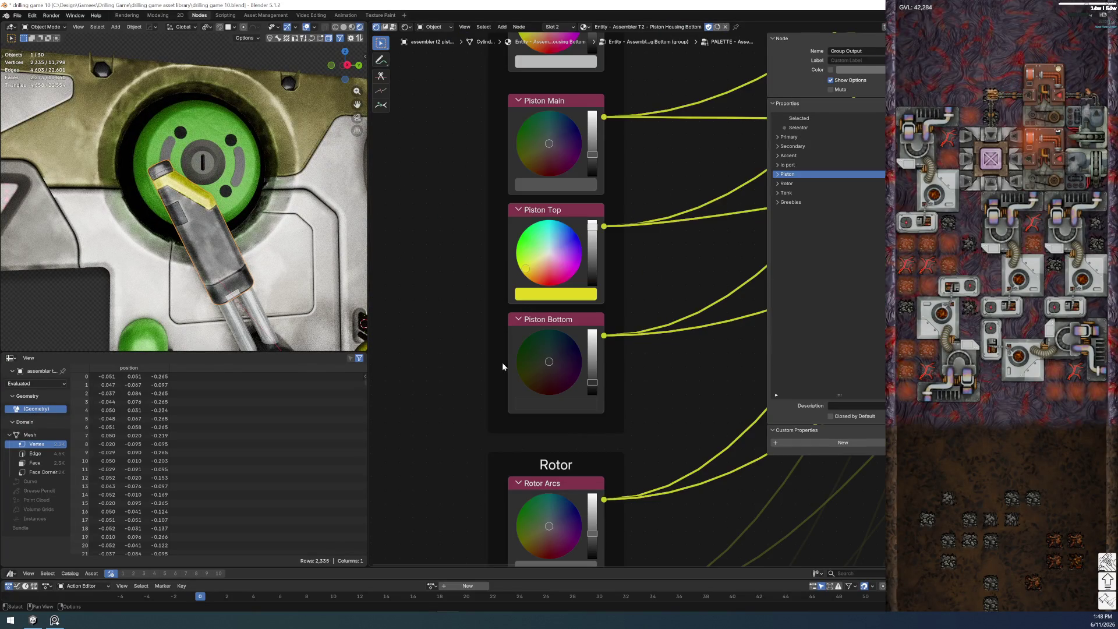
{"action": "left_click_drag", "start_coordinate": [592, 387], "coordinate": [593, 388]}
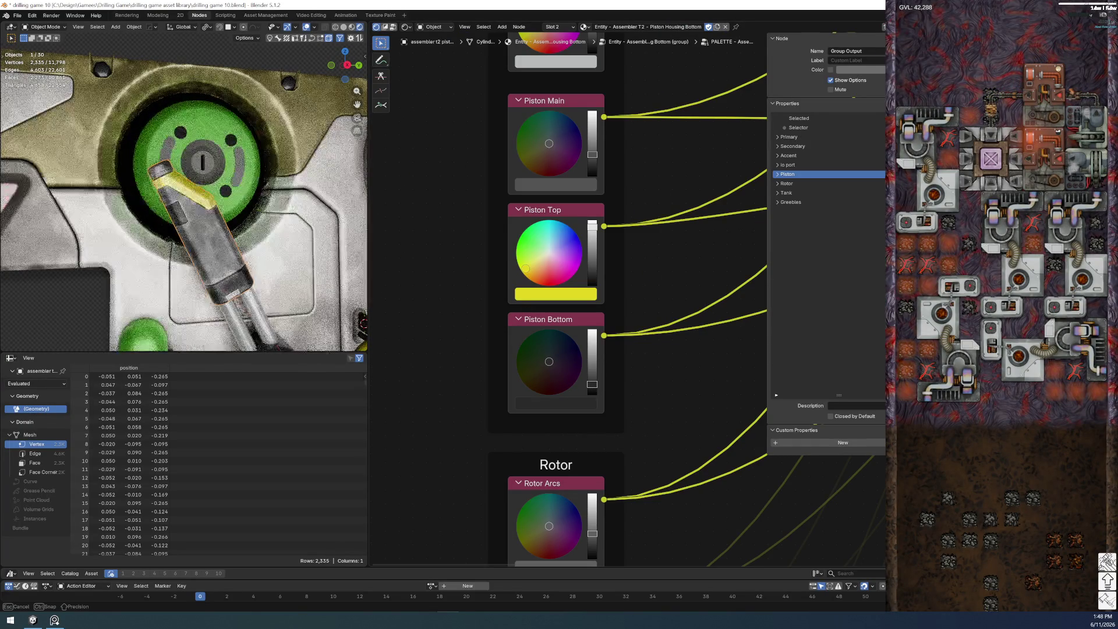
{"action": "left_click_drag", "start_coordinate": [592, 154], "coordinate": [592, 150]}
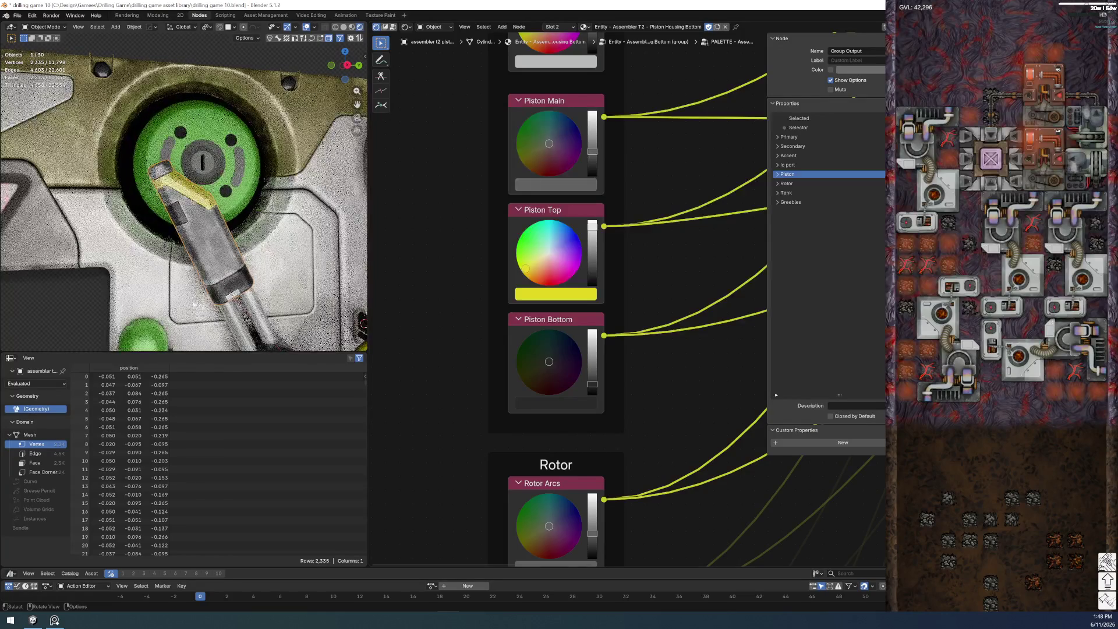
{"action": "middle_click_drag", "start_coordinate": [273, 291], "coordinate": [270, 300]}
{"action": "scroll", "coordinate": [281, 293], "scroll_direction": "down", "scroll_amount": 2}
{"action": "scroll", "coordinate": [276, 296], "scroll_direction": "down", "scroll_amount": 3}
{"action": "scroll", "coordinate": [271, 298], "scroll_direction": "down", "scroll_amount": 3}
{"action": "scroll", "coordinate": [261, 302], "scroll_direction": "down", "scroll_amount": 1}
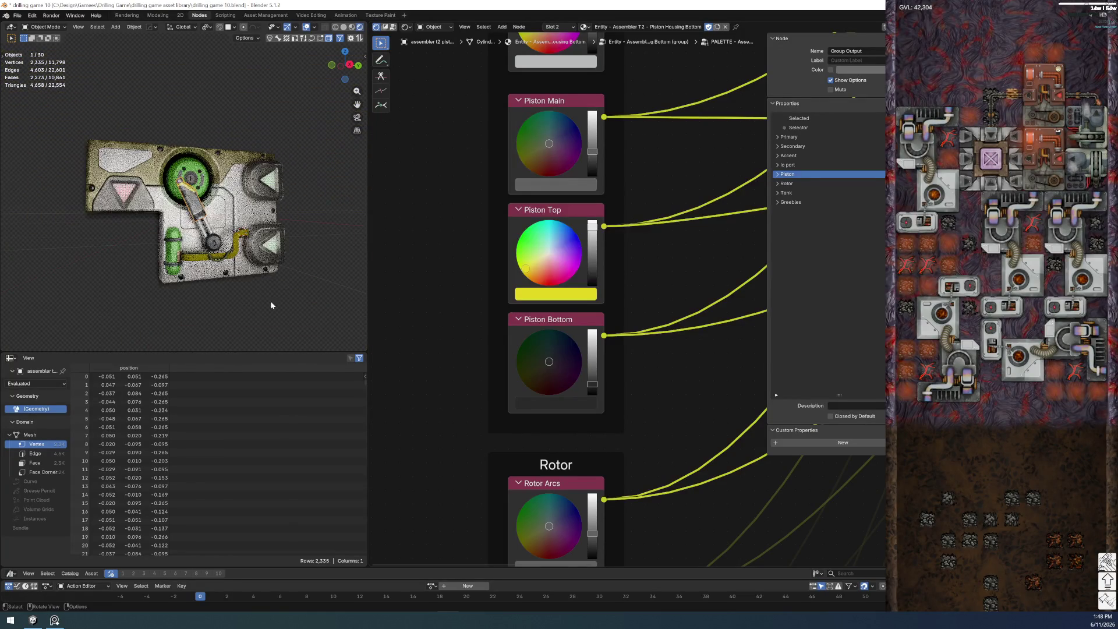
- Save the file, select the green arrow decal to show its material, and save again
{"action": "left_click", "coordinate": [17, 15]}
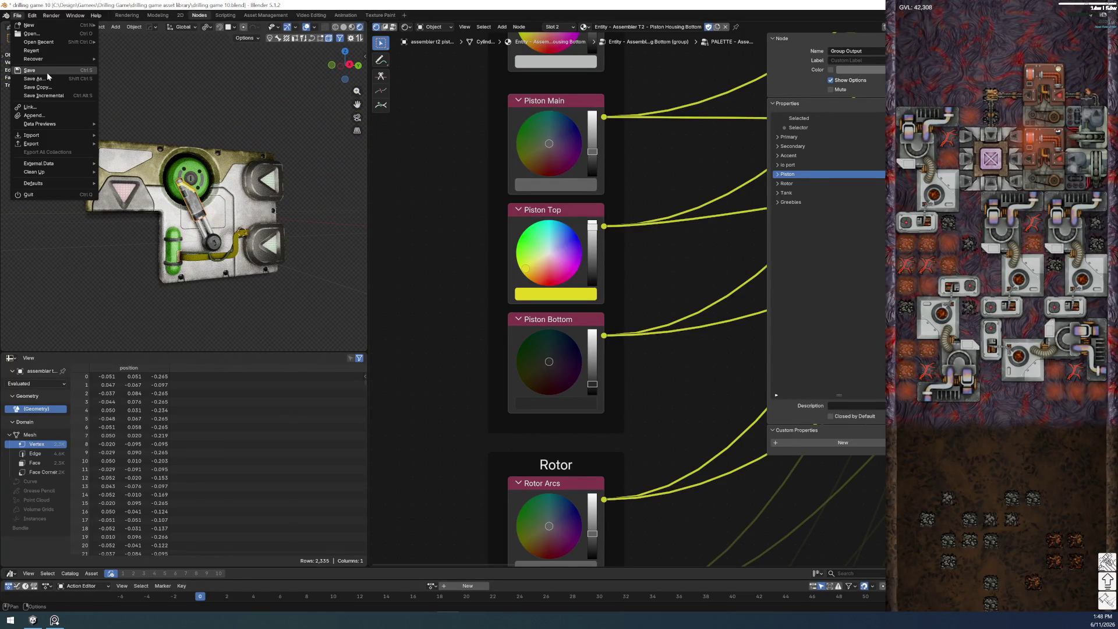
{"action": "left_click", "coordinate": [29, 70]}
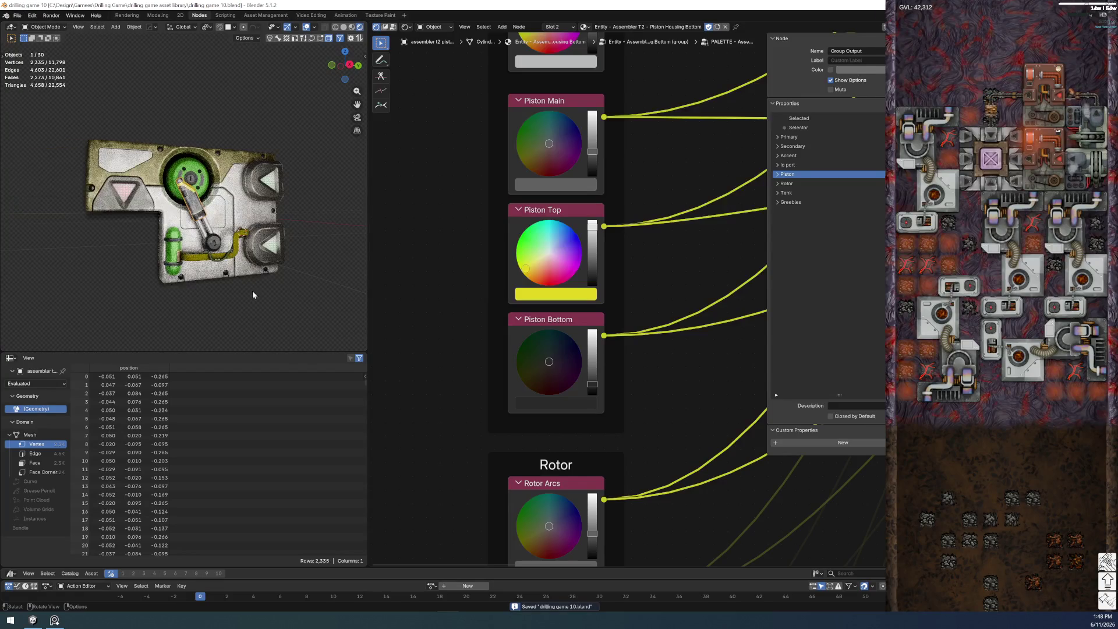
{"action": "scroll", "coordinate": [232, 303], "scroll_direction": "up", "scroll_amount": 3}
{"action": "scroll", "coordinate": [232, 303], "scroll_direction": "up", "scroll_amount": 2}
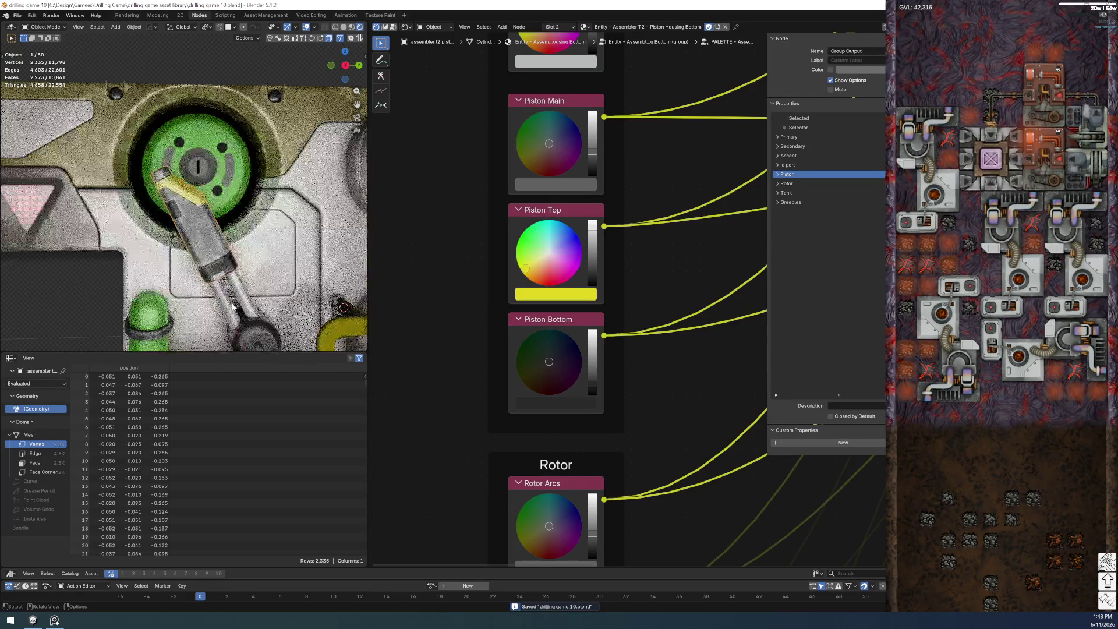
{"action": "scroll", "coordinate": [232, 301], "scroll_direction": "down", "scroll_amount": 2}
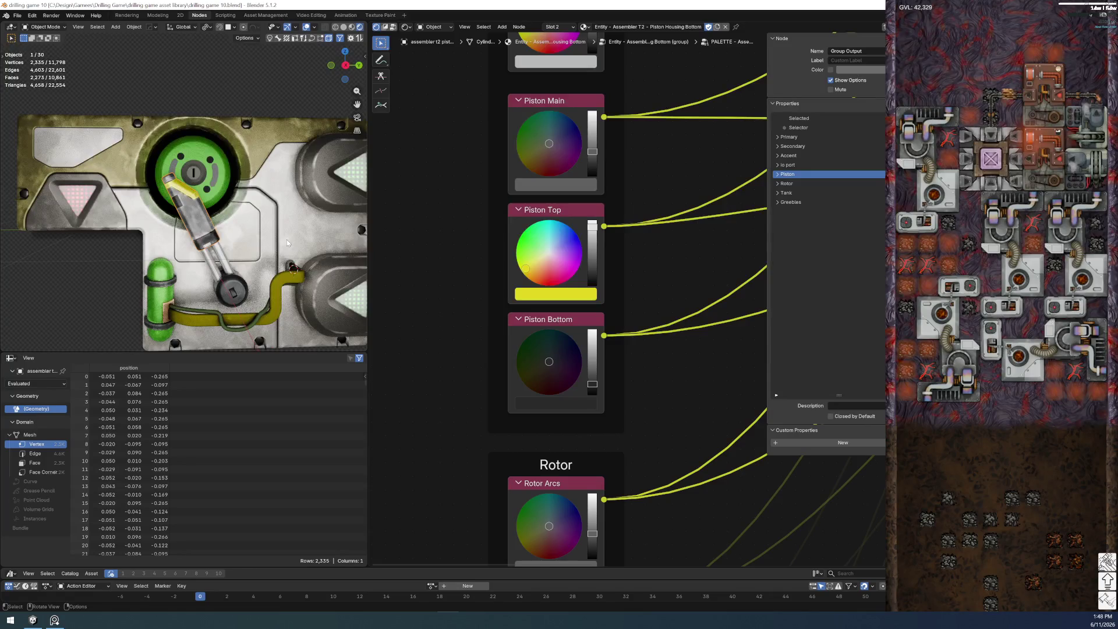
{"action": "left_click", "coordinate": [327, 210]}
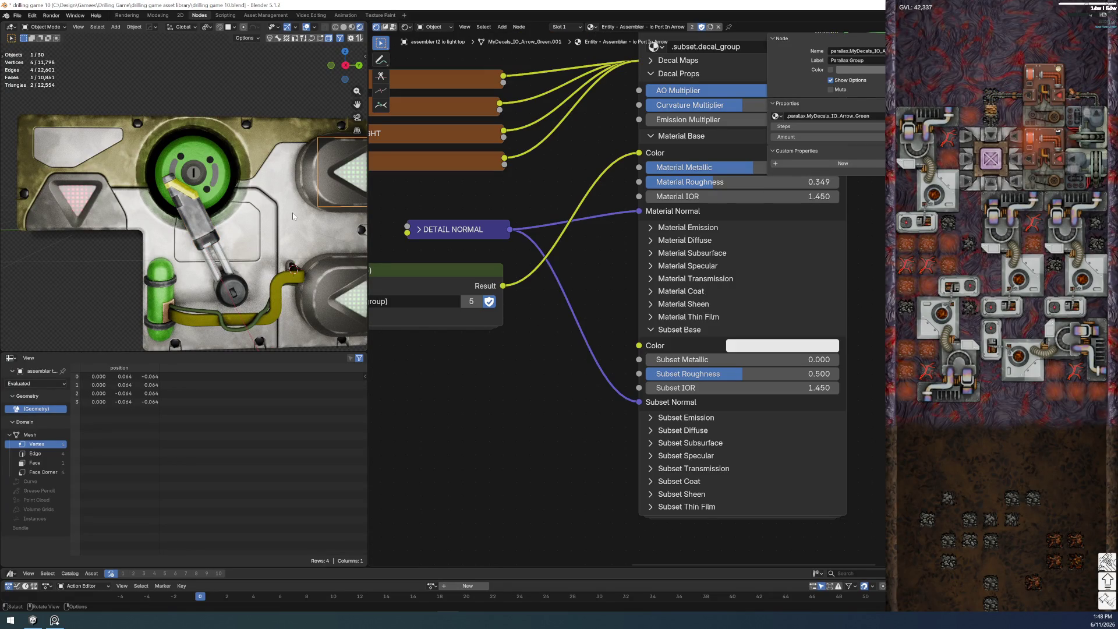
{"action": "left_click", "coordinate": [17, 16]}
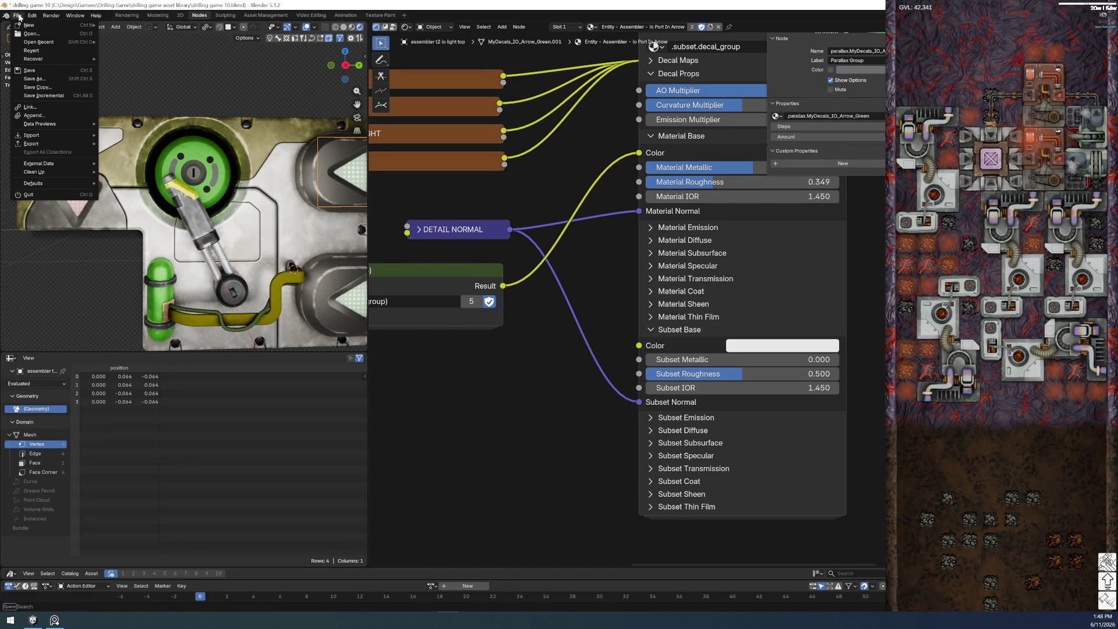
{"action": "left_click", "coordinate": [43, 70]}
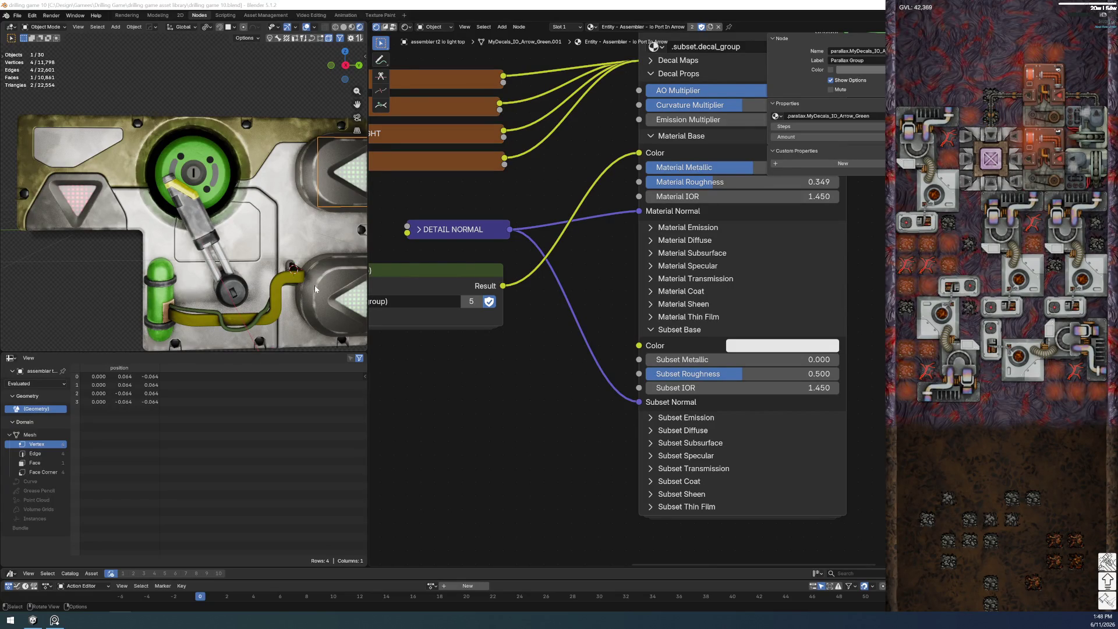
- Inspect the io housing bottom's node tree, then show the body plate's slot 3 Io Port Housing material
{"action": "left_click", "coordinate": [302, 312]}
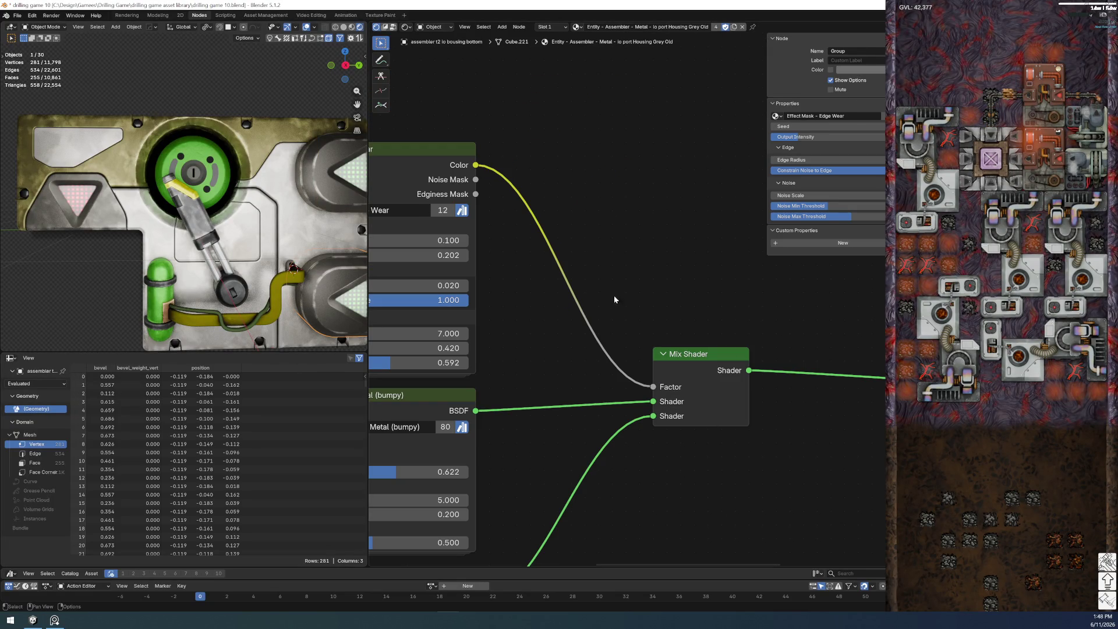
{"action": "scroll", "coordinate": [500, 386], "scroll_direction": "down", "scroll_amount": 1}
{"action": "scroll", "coordinate": [500, 387], "scroll_direction": "down", "scroll_amount": 1}
{"action": "middle_click_drag", "start_coordinate": [500, 387], "coordinate": [612, 350]}
{"action": "scroll", "coordinate": [620, 227], "scroll_direction": "up", "scroll_amount": 1}
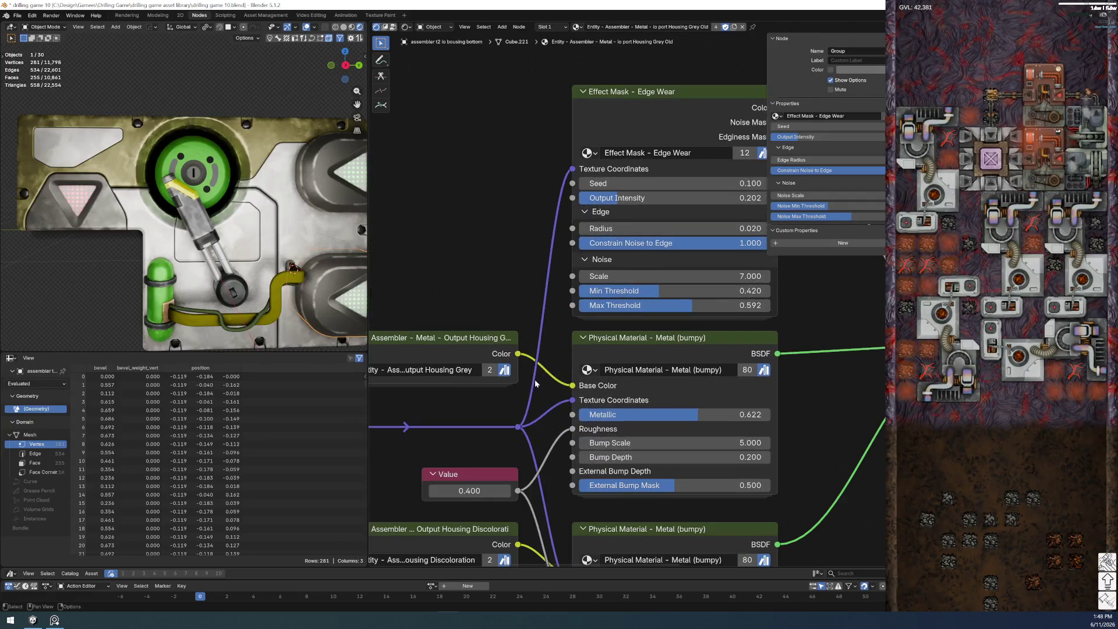
{"action": "scroll", "coordinate": [620, 226], "scroll_direction": "up", "scroll_amount": 2}
{"action": "key", "text": "Home"}
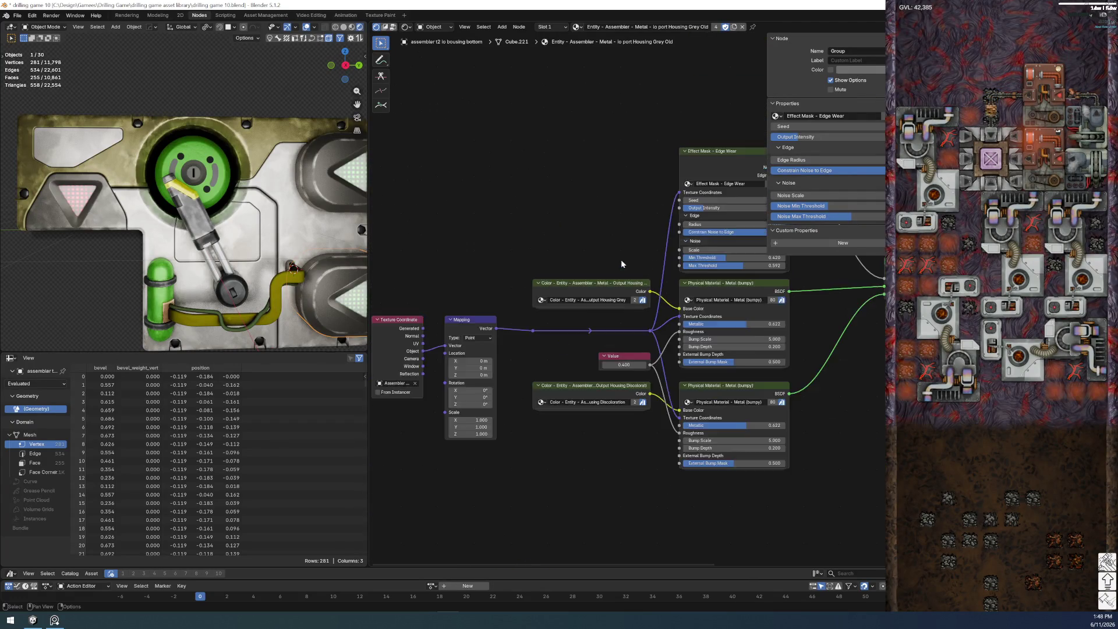
{"action": "left_click", "coordinate": [100, 226]}
{"action": "left_click", "coordinate": [114, 227]}
{"action": "left_click", "coordinate": [571, 27]}
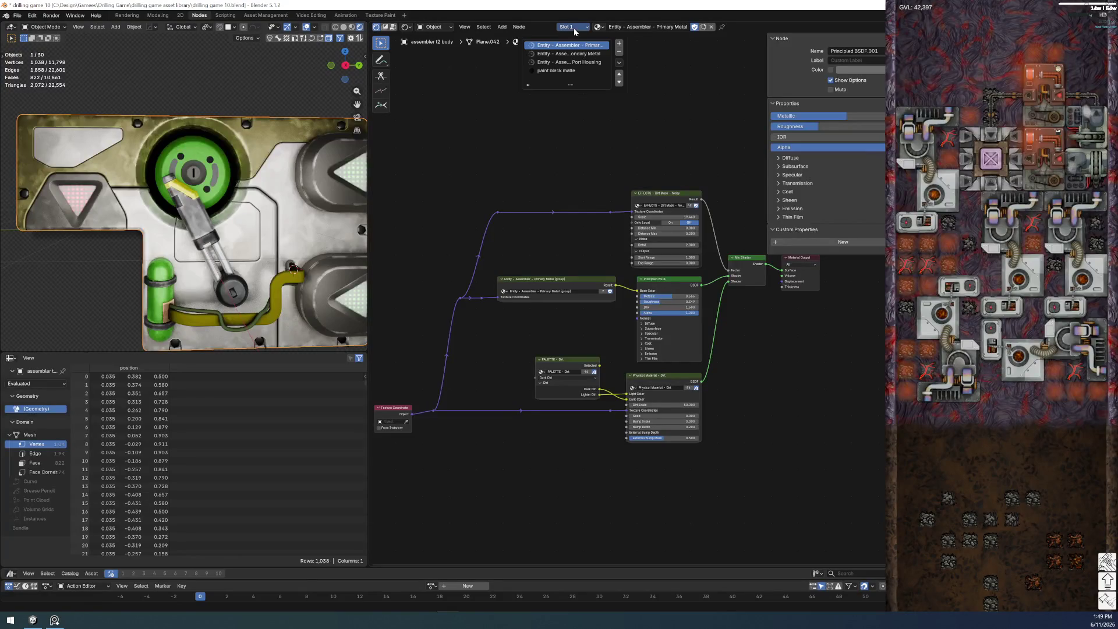
{"action": "left_click", "coordinate": [574, 63]}
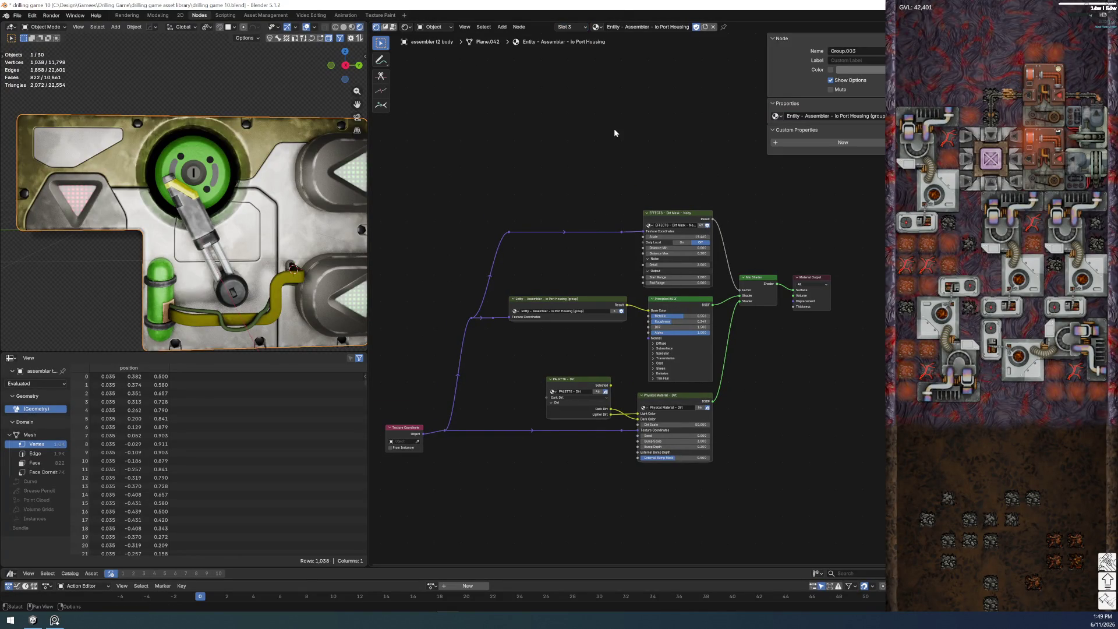
- Assign the Entity - Assembler - Io Port Housing material to the io housing top part
{"action": "left_click", "coordinate": [311, 212]}
{"action": "left_click", "coordinate": [577, 27]}
{"action": "left_click", "coordinate": [611, 130]}
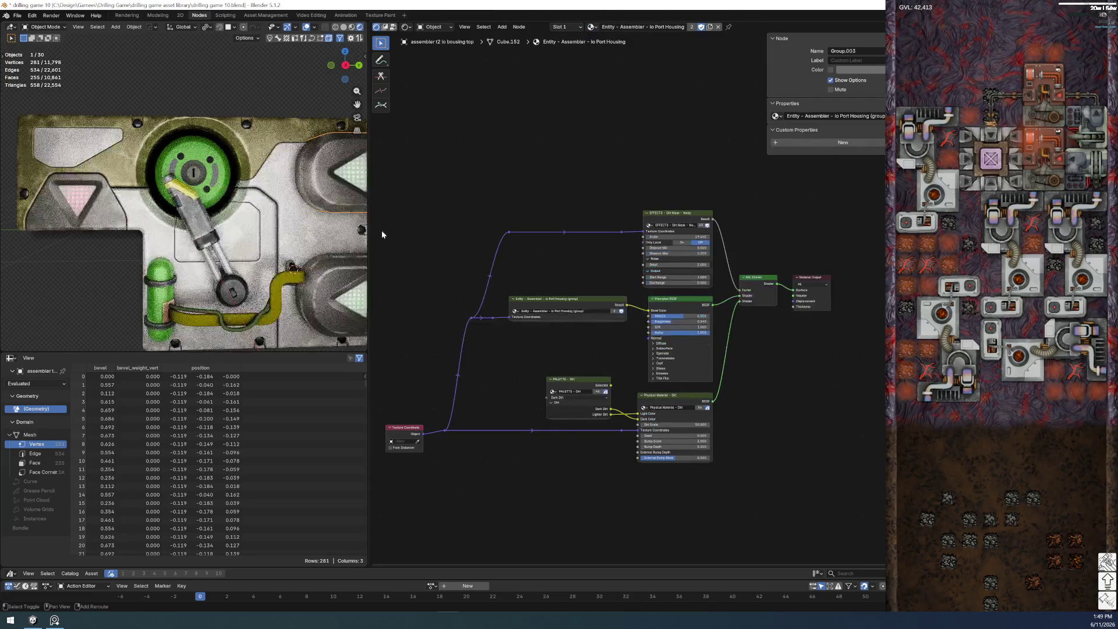
{"action": "key", "text": "KP_Decimal"}
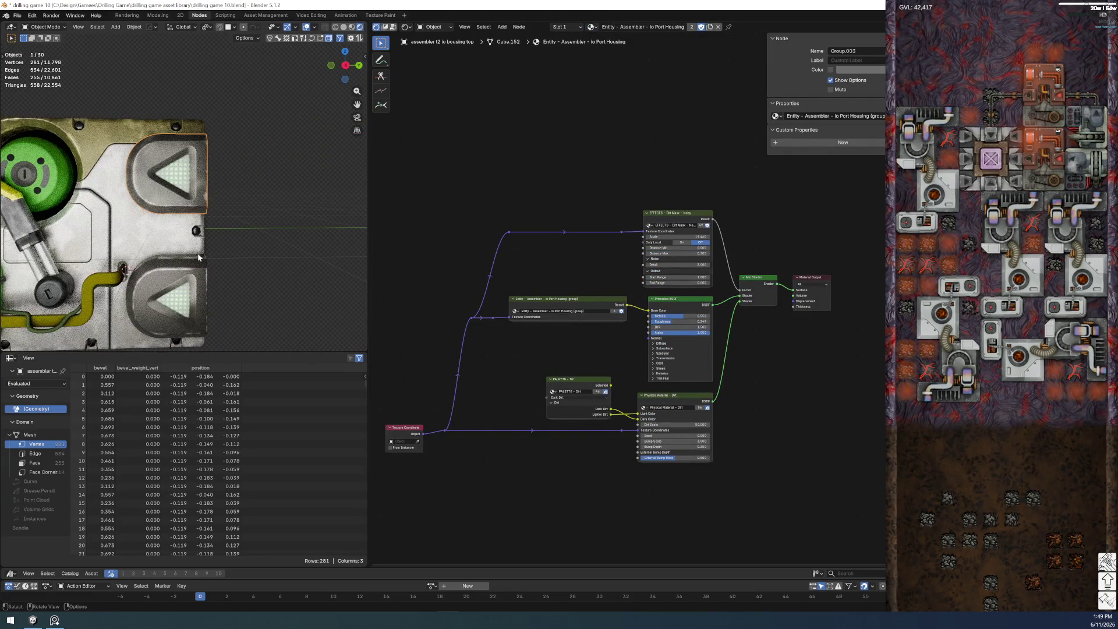
{"action": "middle_click_drag", "start_coordinate": [208, 301], "coordinate": [197, 300]}
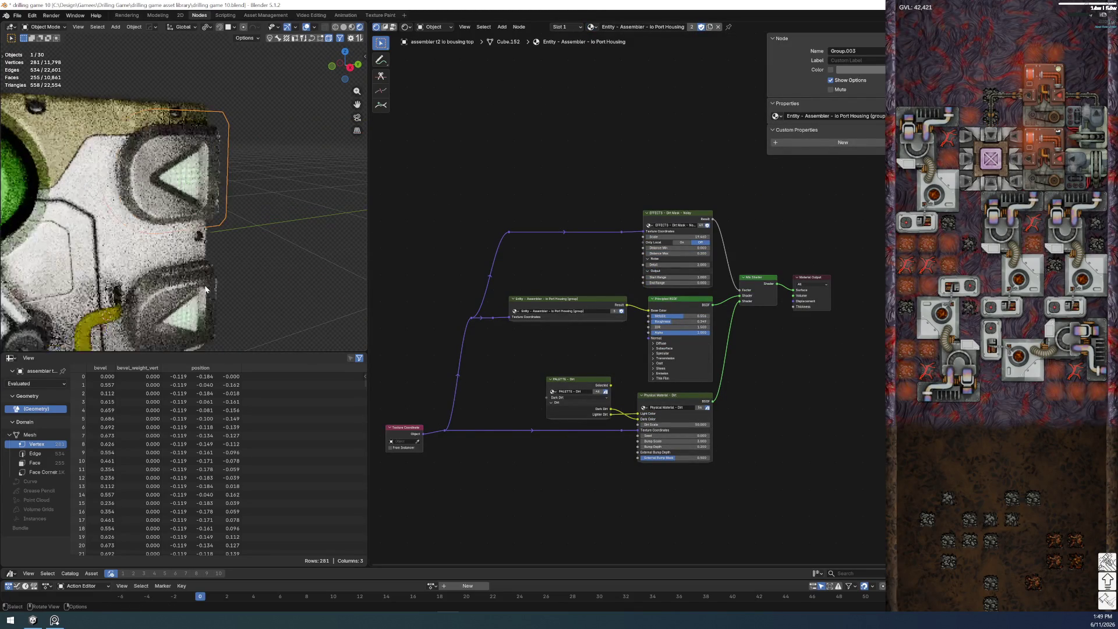
{"action": "left_click", "coordinate": [200, 281]}
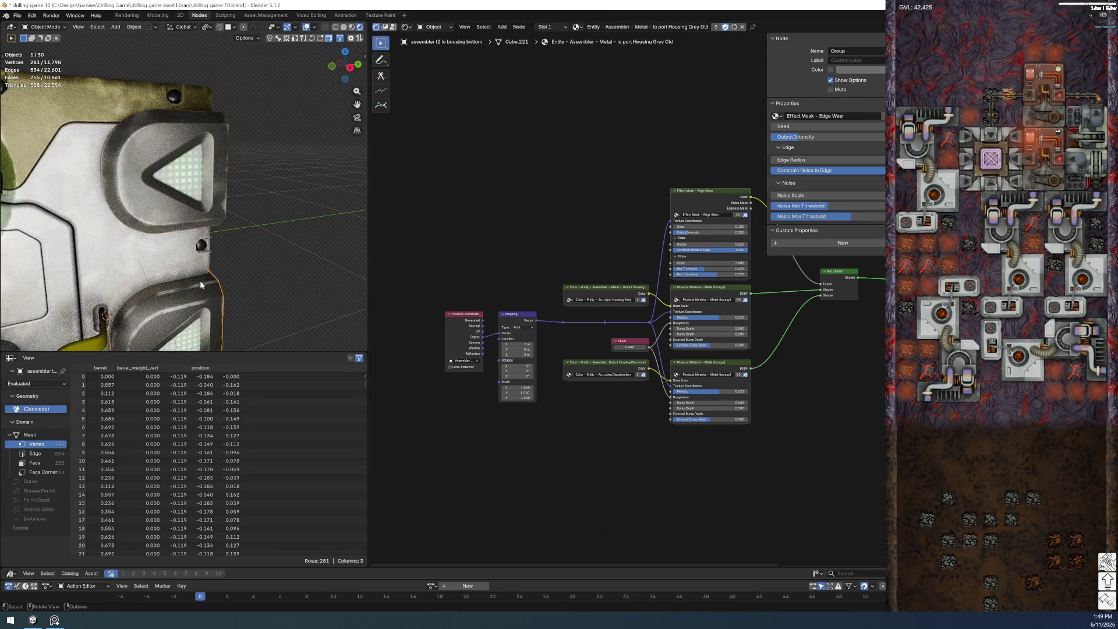
- Assign Io Port Housing to the housing bottom and raise its Roughness from 0.349 to 0.509
{"action": "left_click", "coordinate": [577, 26]}
{"action": "left_click", "coordinate": [582, 36]}
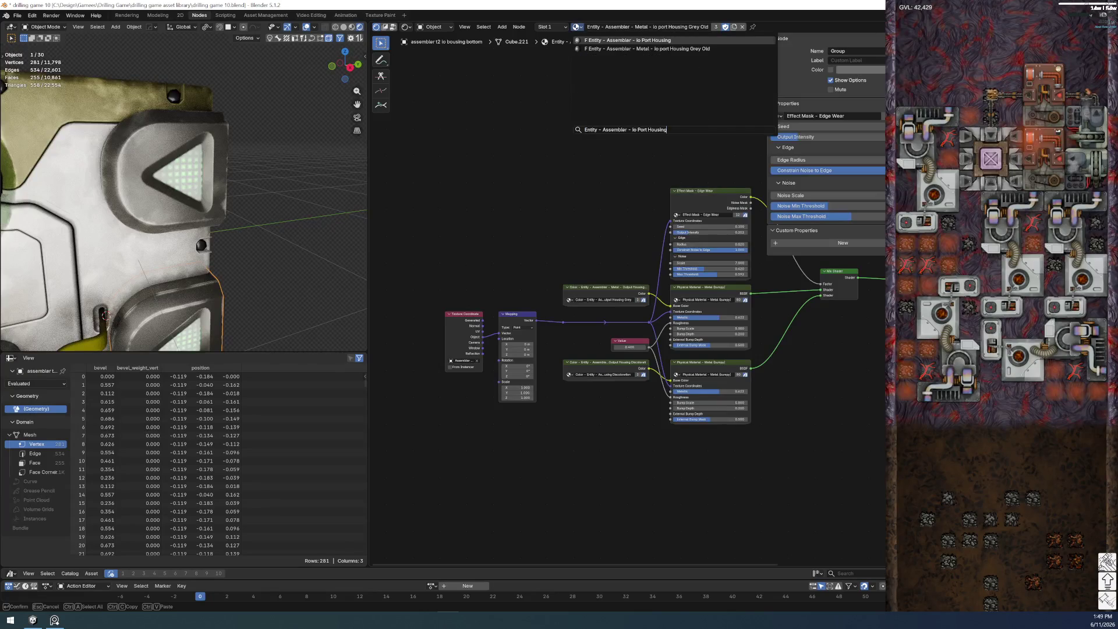
{"action": "scroll", "coordinate": [244, 246], "scroll_direction": "down", "scroll_amount": 3}
{"action": "scroll", "coordinate": [207, 220], "scroll_direction": "down", "scroll_amount": 2}
{"action": "key", "text": "KP_3"}
{"action": "scroll", "coordinate": [206, 217], "scroll_direction": "up", "scroll_amount": 2}
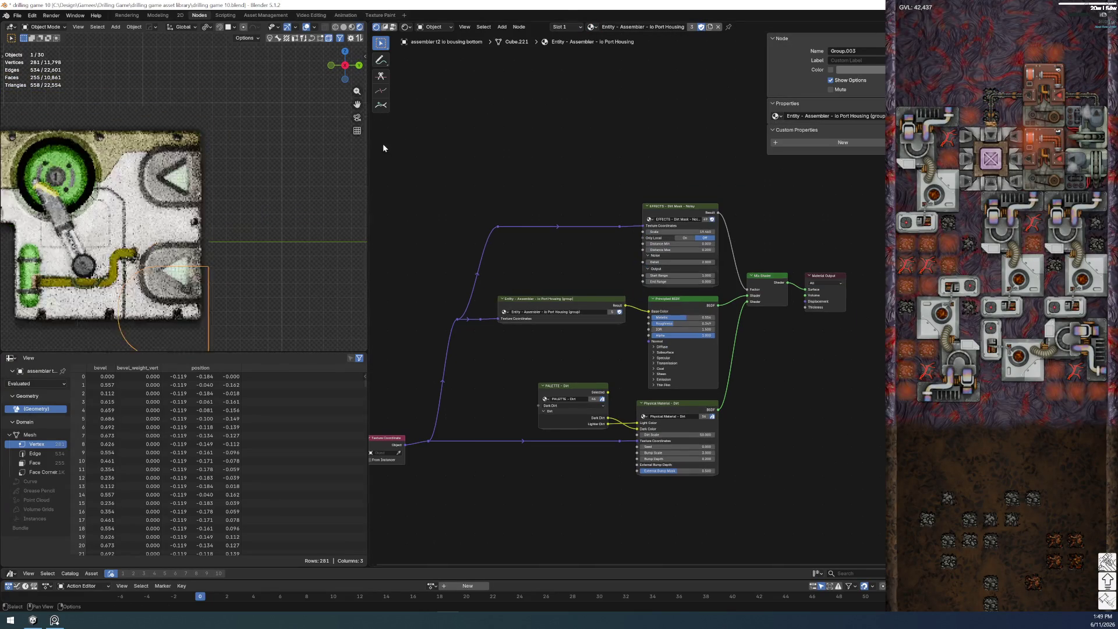
{"action": "scroll", "coordinate": [172, 197], "scroll_direction": "up", "scroll_amount": 2}
{"action": "scroll", "coordinate": [172, 197], "scroll_direction": "up", "scroll_amount": 2}
{"action": "scroll", "coordinate": [649, 300], "scroll_direction": "up", "scroll_amount": 2}
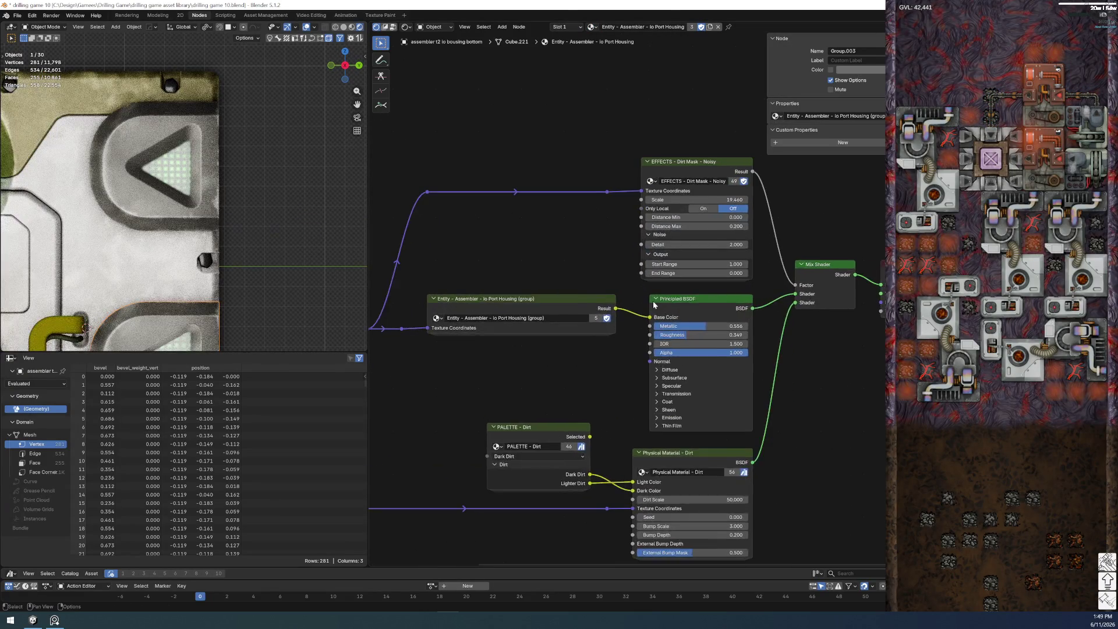
{"action": "scroll", "coordinate": [649, 300], "scroll_direction": "up", "scroll_amount": 1}
{"action": "scroll", "coordinate": [523, 298], "scroll_direction": "down", "scroll_amount": 3, "text": "shift"}
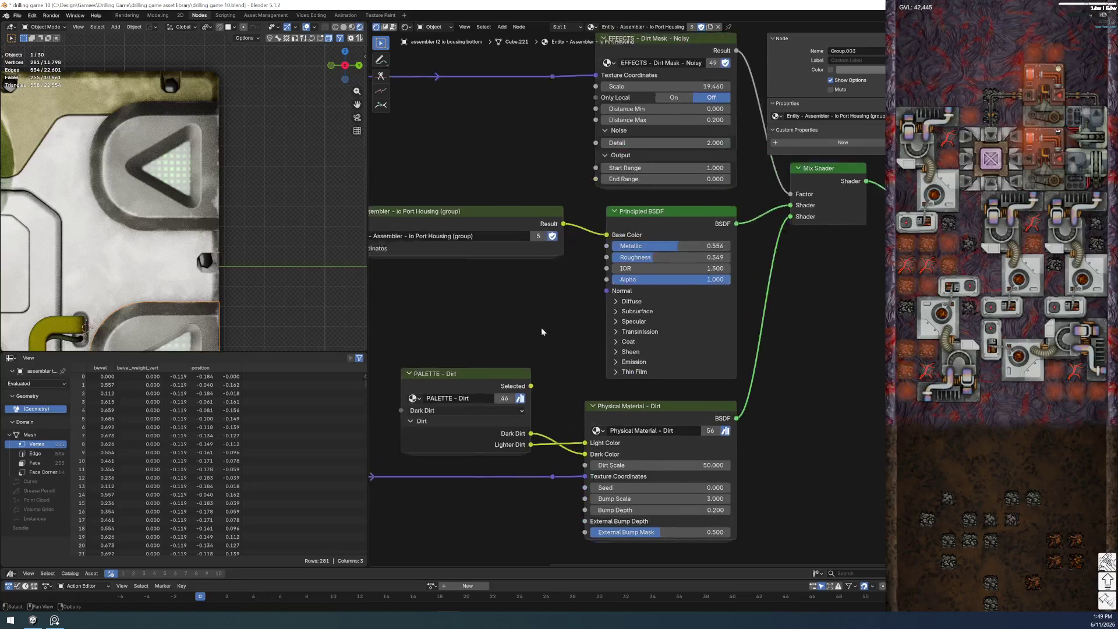
{"action": "scroll", "coordinate": [684, 234], "scroll_direction": "up", "scroll_amount": 2}
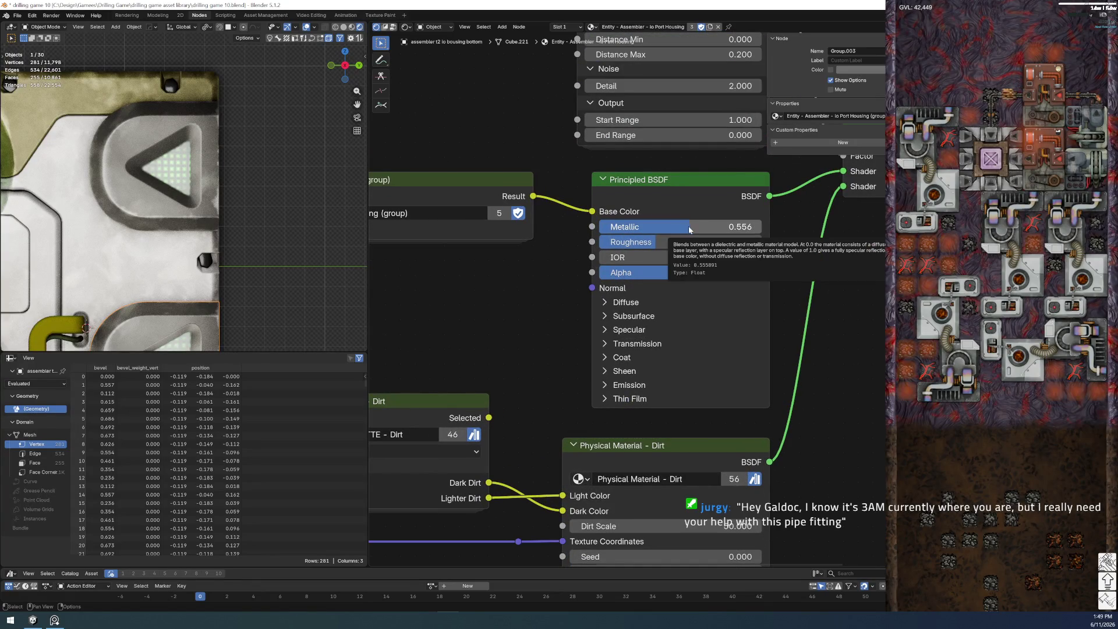
{"action": "left_click_drag", "start_coordinate": [670, 242], "coordinate": [683, 241]}
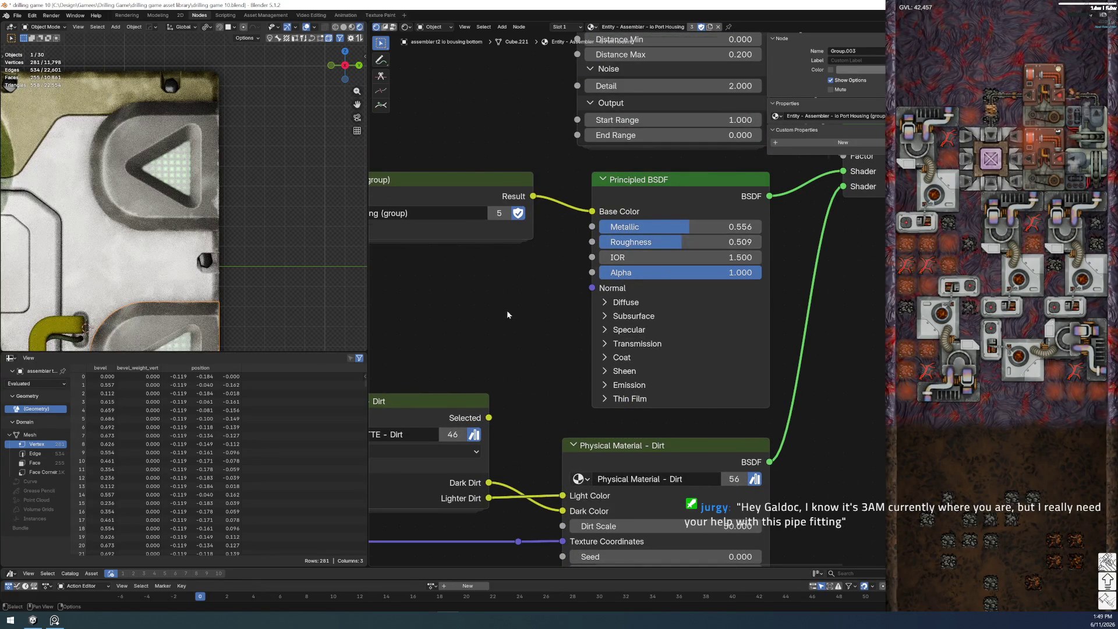
- Enter the io Port Housing group and bring its edge wear and paneling nodes into view
{"action": "scroll", "coordinate": [512, 393], "scroll_direction": "down", "scroll_amount": 2}
{"action": "scroll", "coordinate": [487, 263], "scroll_direction": "up", "scroll_amount": 3}
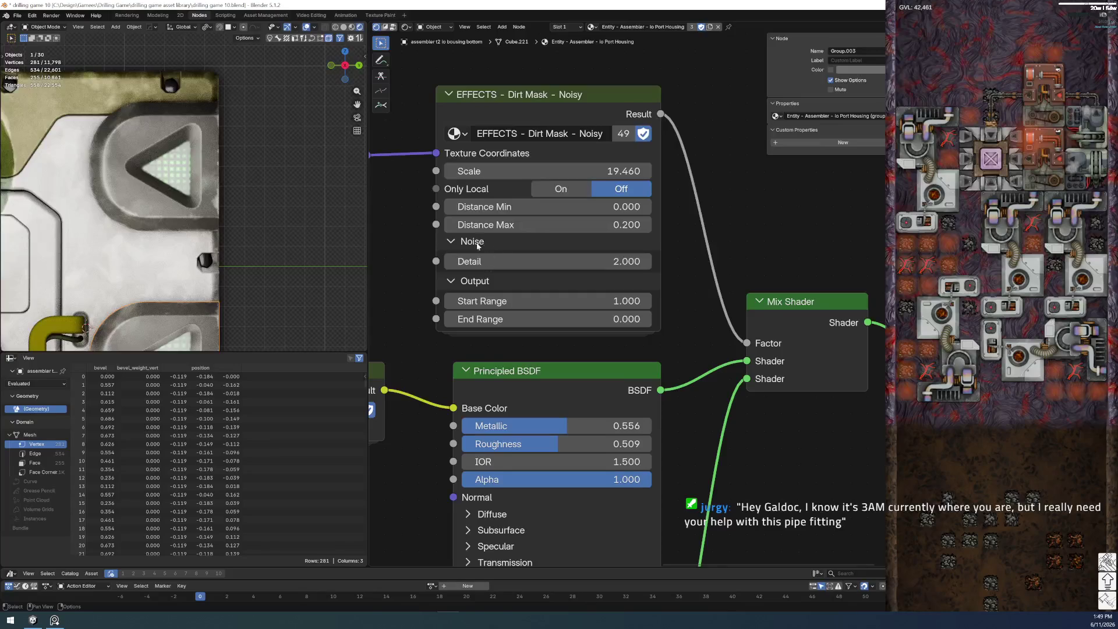
{"action": "scroll", "coordinate": [621, 367], "scroll_direction": "down", "scroll_amount": 2}
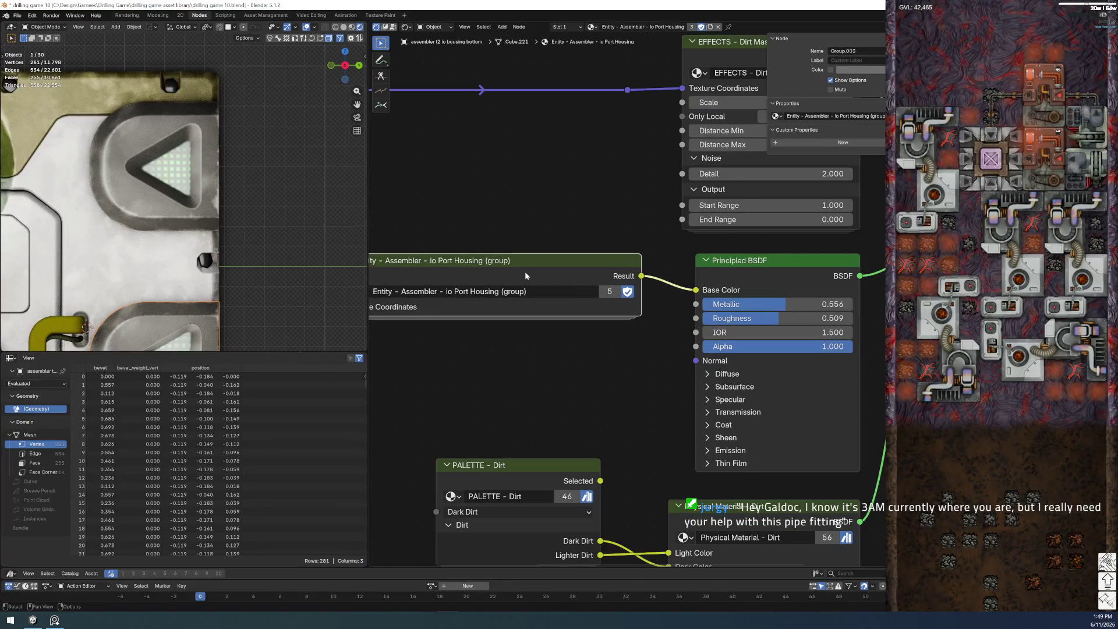
{"action": "left_click", "coordinate": [526, 271]}
{"action": "key", "text": "Tab"}
{"action": "middle_click_drag", "start_coordinate": [771, 284], "coordinate": [515, 330]}
{"action": "scroll", "coordinate": [414, 338], "scroll_direction": "down", "scroll_amount": 1}
{"action": "scroll", "coordinate": [527, 329], "scroll_direction": "up", "scroll_amount": 2}
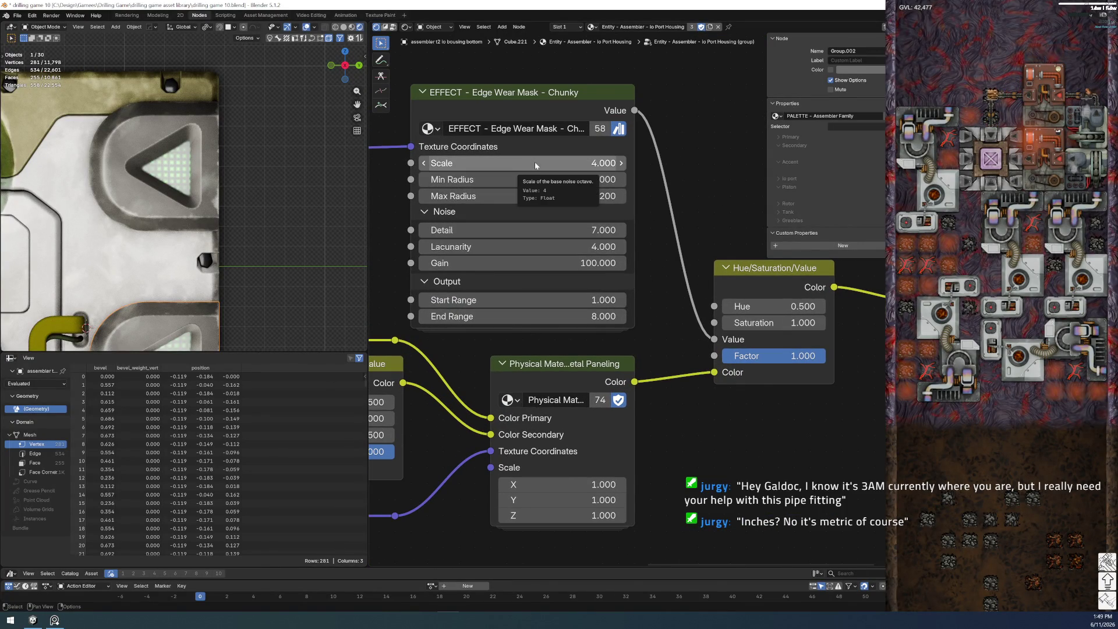
- Set chunky edge wear Max Radius 0.410, End Range 3.610, Min Radius 0.060, then select the AO plane
{"action": "left_click_drag", "start_coordinate": [526, 194], "coordinate": [617, 195]}
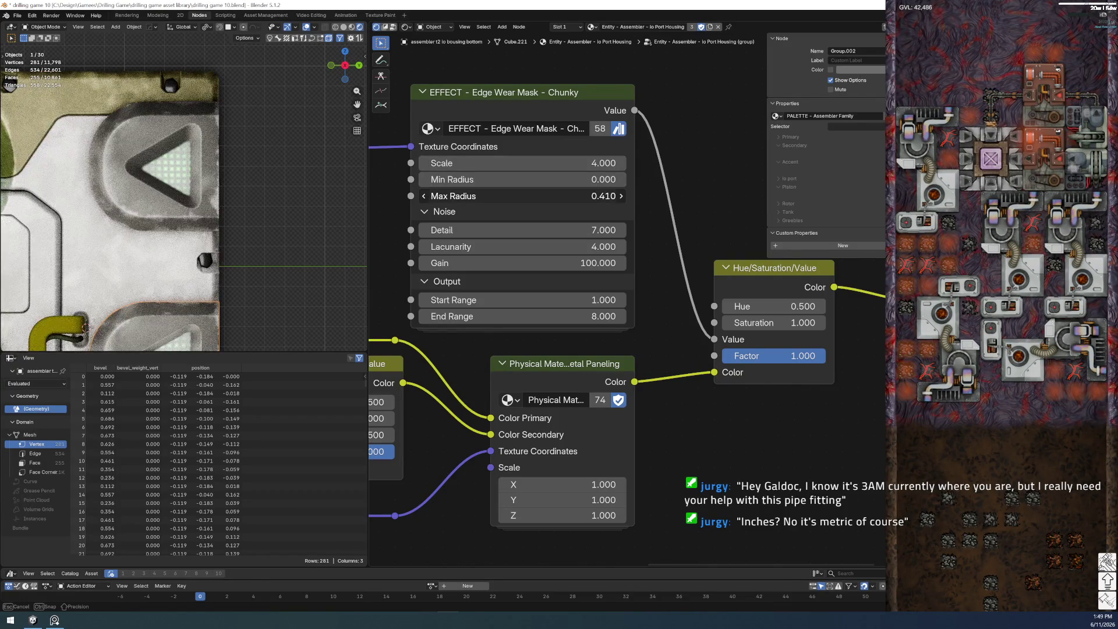
{"action": "mouse_move", "coordinate": [524, 317]}
{"action": "left_mouse_down"}
{"action": "mouse_move", "coordinate": [431, 316]}
{"action": "mouse_move", "coordinate": [538, 322]}
{"action": "left_mouse_up"}
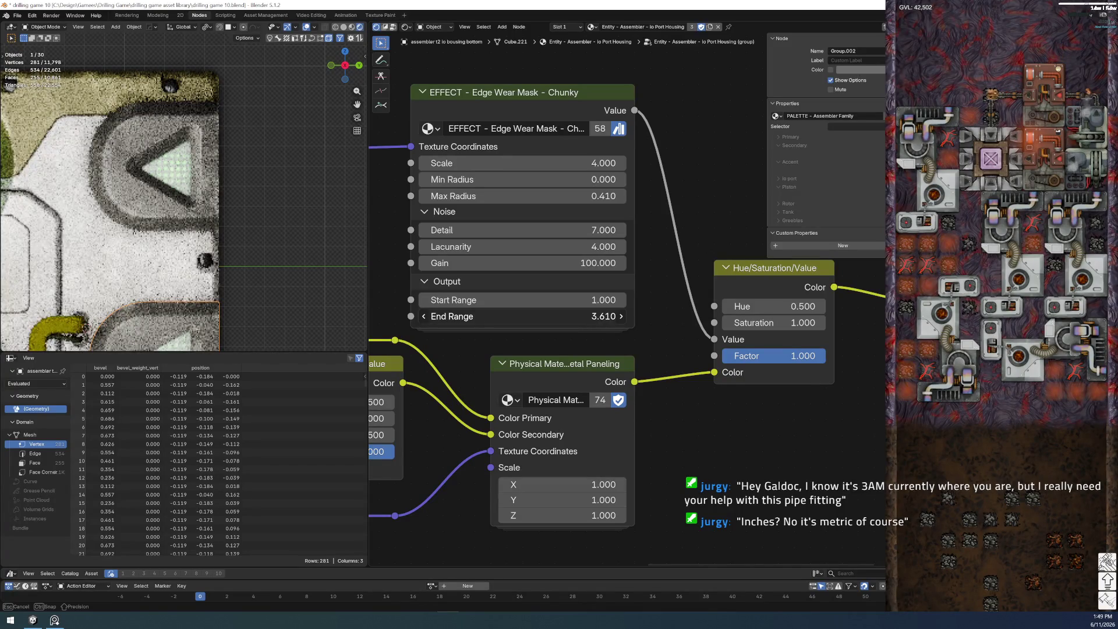
{"action": "scroll", "coordinate": [267, 232], "scroll_direction": "down", "scroll_amount": 4}
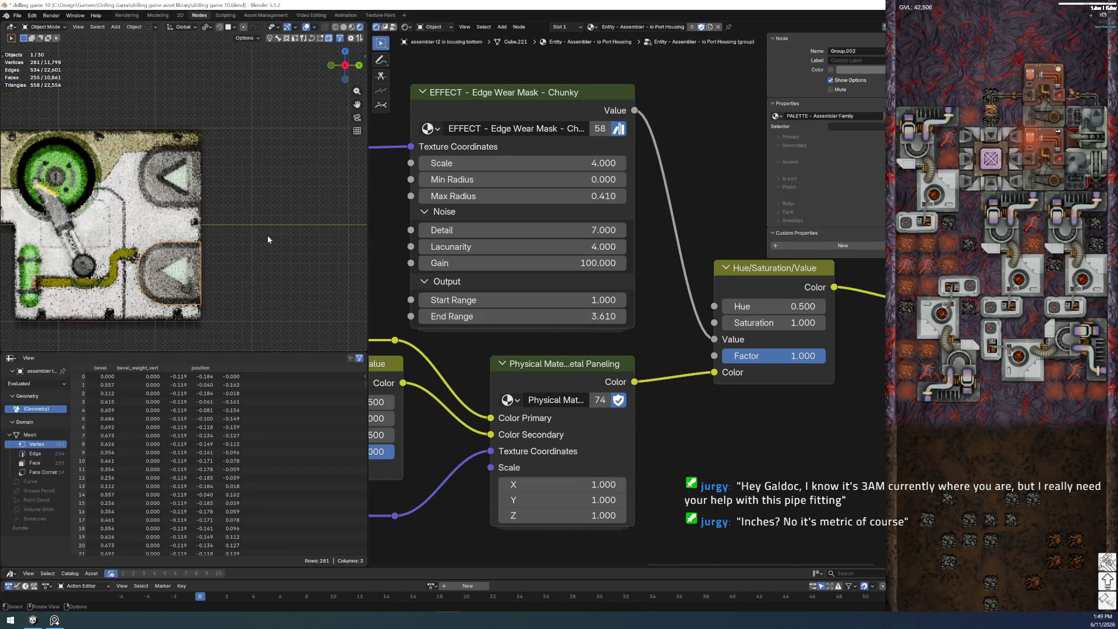
{"action": "scroll", "coordinate": [252, 277], "scroll_direction": "up", "scroll_amount": 2}
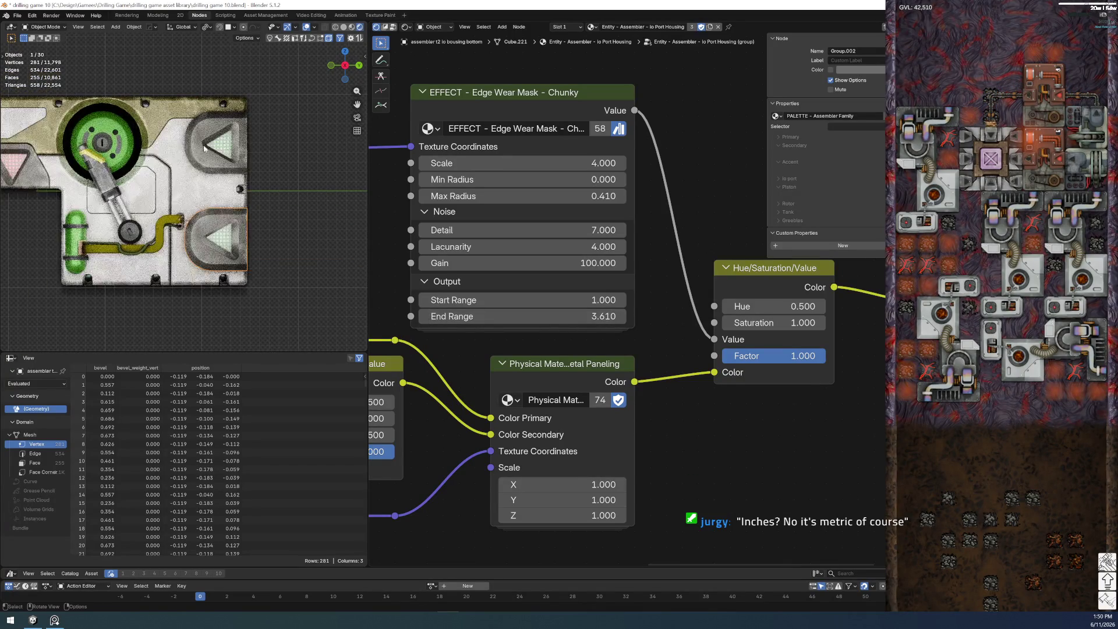
{"action": "scroll", "coordinate": [198, 167], "scroll_direction": "up", "scroll_amount": 3}
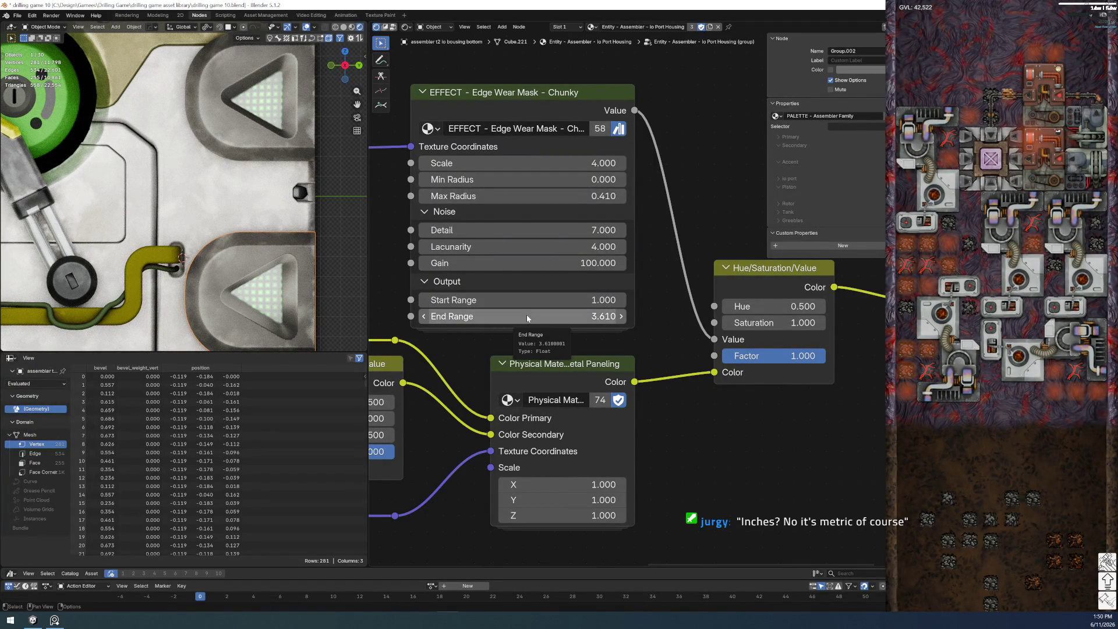
{"action": "left_click_drag", "start_coordinate": [527, 180], "coordinate": [542, 180]}
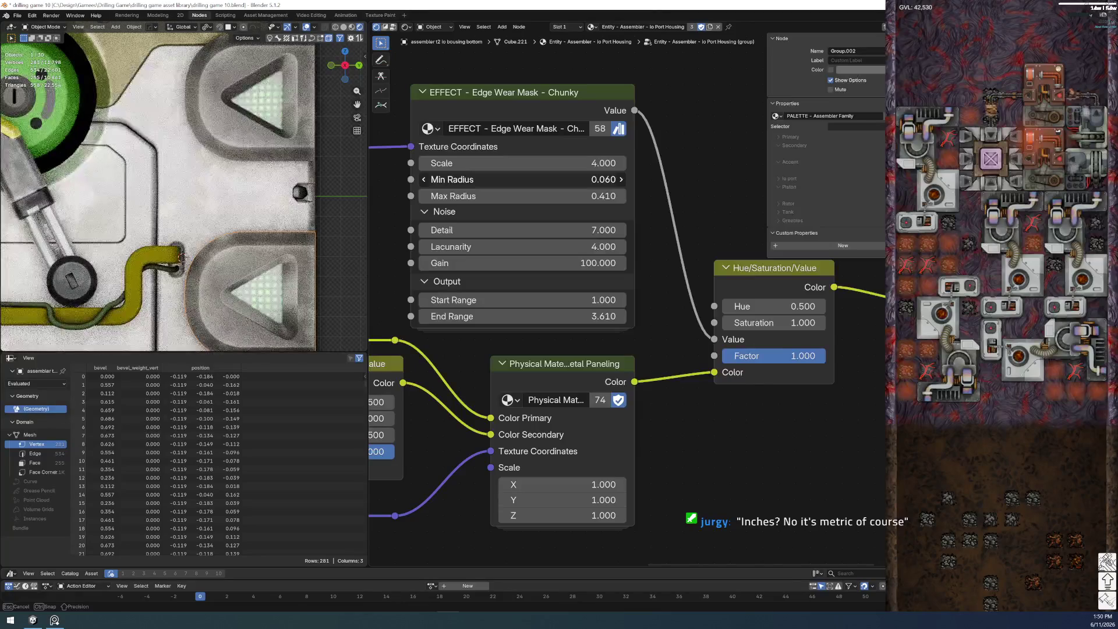
{"action": "scroll", "coordinate": [267, 276], "scroll_direction": "down", "scroll_amount": 4}
{"action": "left_click", "coordinate": [202, 320]}
{"action": "middle_click_drag", "start_coordinate": [132, 303], "coordinate": [132, 336], "text": "shift"}
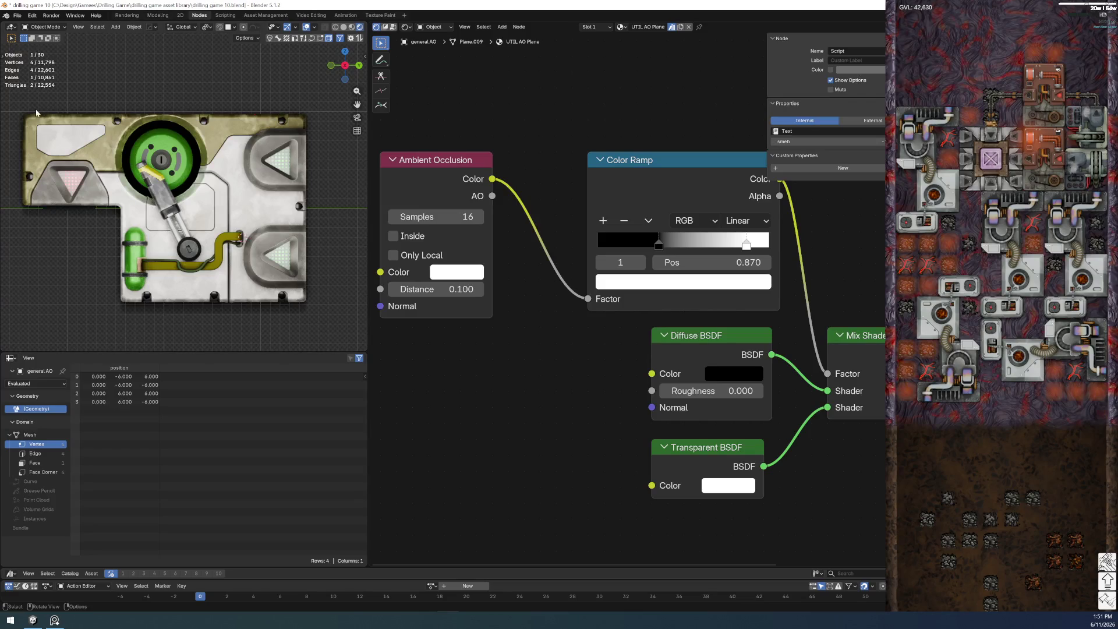
- Save with Ctrl+S, then select the arrow decal and switch to the io Port Housing object
{"action": "left_click", "coordinate": [17, 15]}
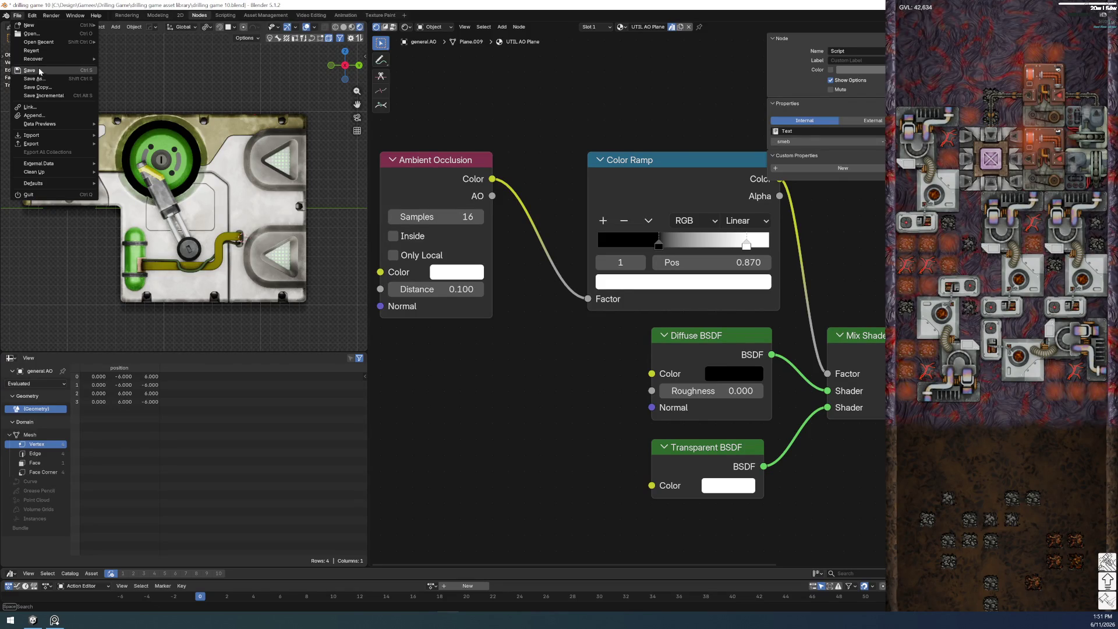
{"action": "key", "text": "ctrl+s"}
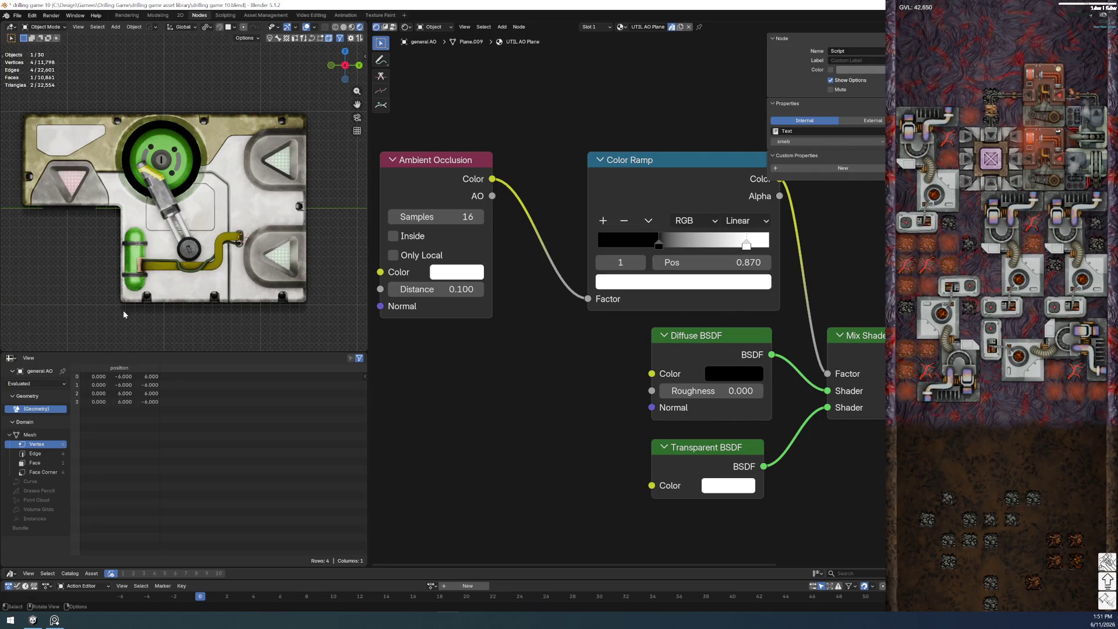
{"action": "scroll", "coordinate": [65, 295], "scroll_direction": "up", "scroll_amount": 2}
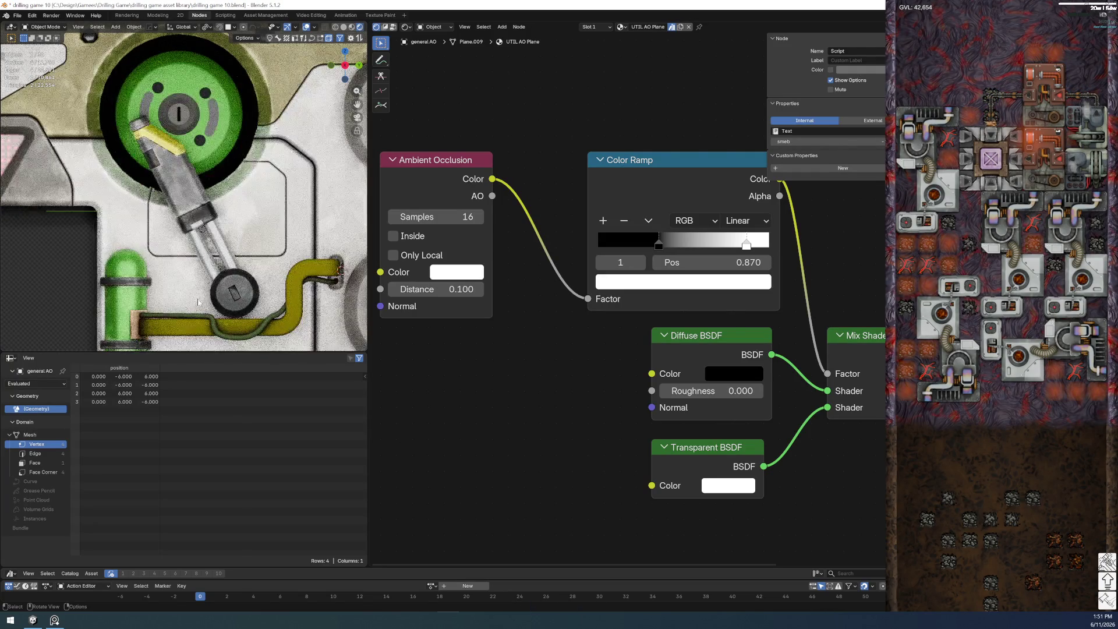
{"action": "scroll", "coordinate": [234, 282], "scroll_direction": "down", "scroll_amount": 2}
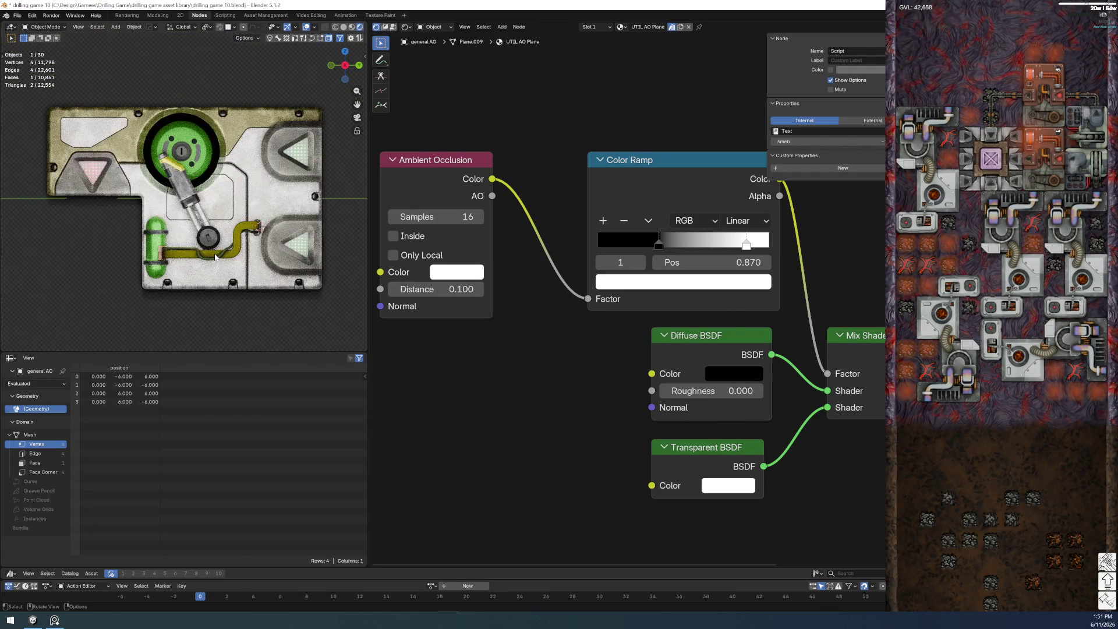
{"action": "scroll", "coordinate": [223, 279], "scroll_direction": "down", "scroll_amount": 4}
{"action": "scroll", "coordinate": [223, 279], "scroll_direction": "up", "scroll_amount": 6}
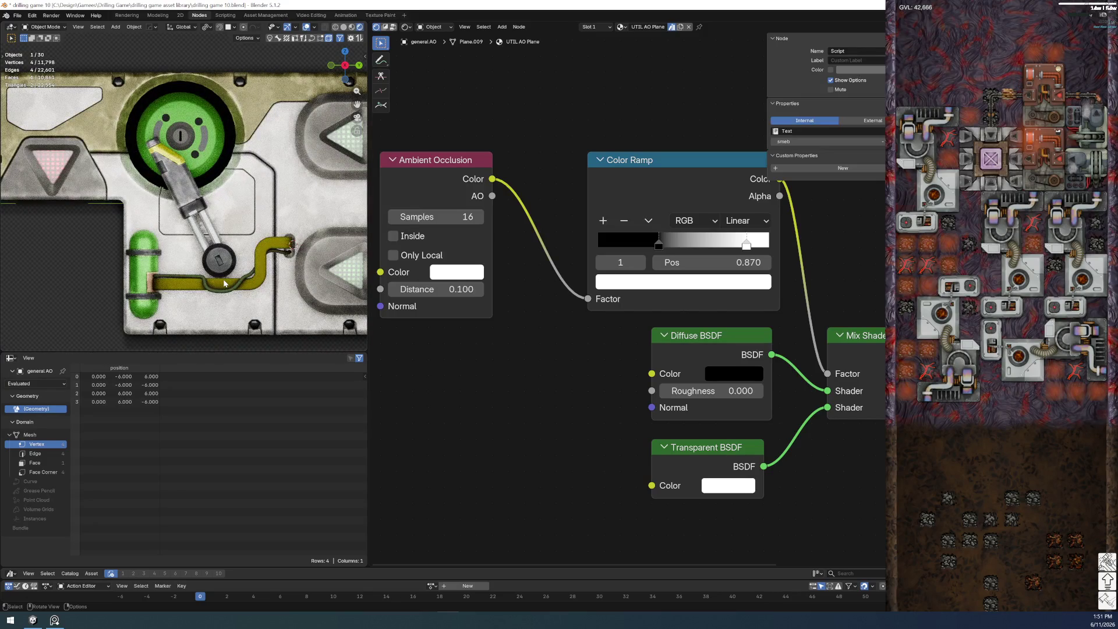
{"action": "scroll", "coordinate": [224, 283], "scroll_direction": "down", "scroll_amount": 2}
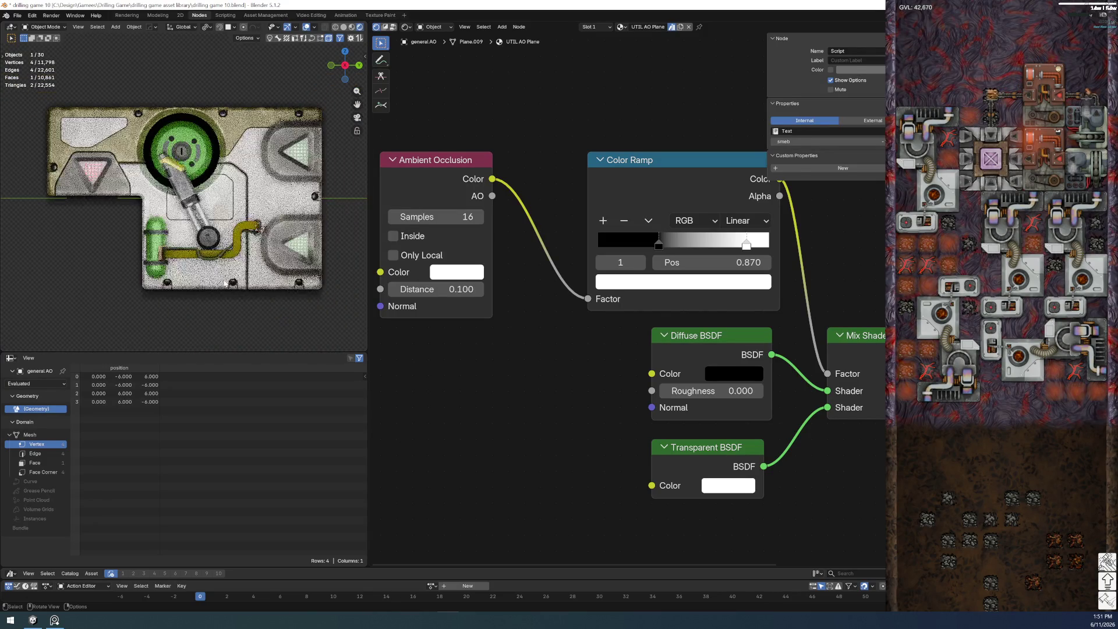
{"action": "scroll", "coordinate": [224, 283], "scroll_direction": "down", "scroll_amount": 3}
{"action": "scroll", "coordinate": [224, 284], "scroll_direction": "up", "scroll_amount": 3}
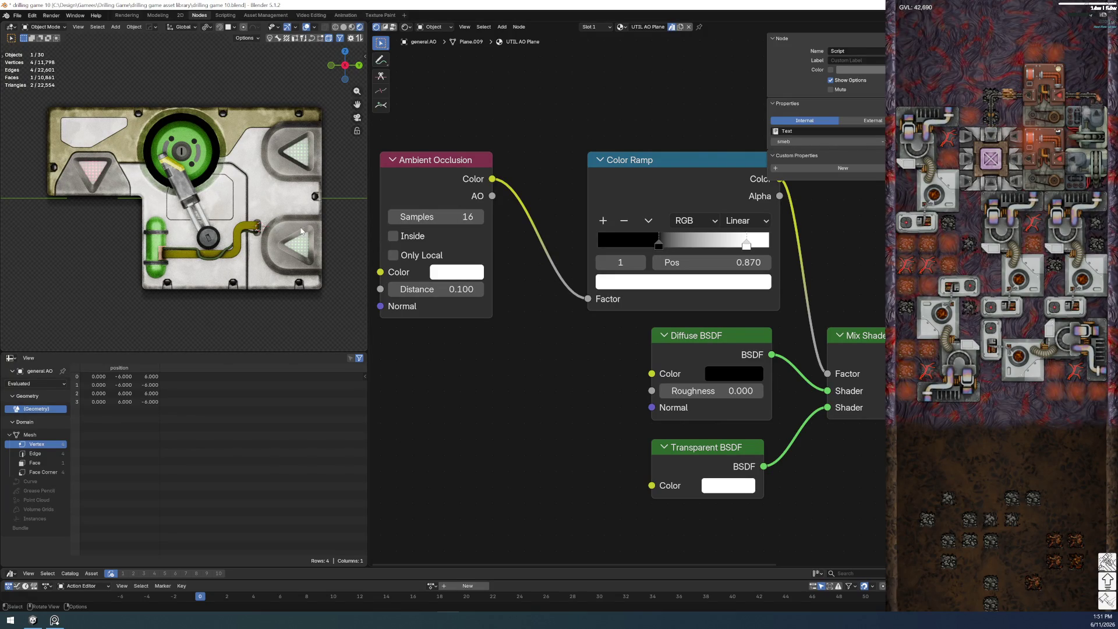
{"action": "left_click", "coordinate": [270, 172]}
{"action": "left_click", "coordinate": [307, 185]}
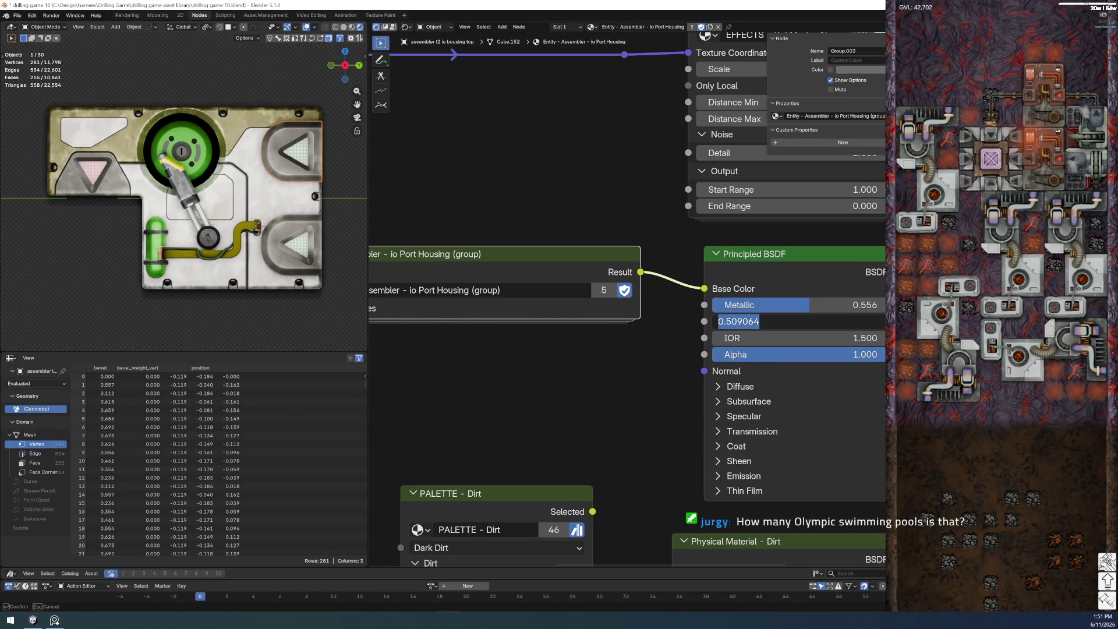
- Give the green arrow decal a Material Roughness of 0.509
{"action": "left_click", "coordinate": [635, 434]}
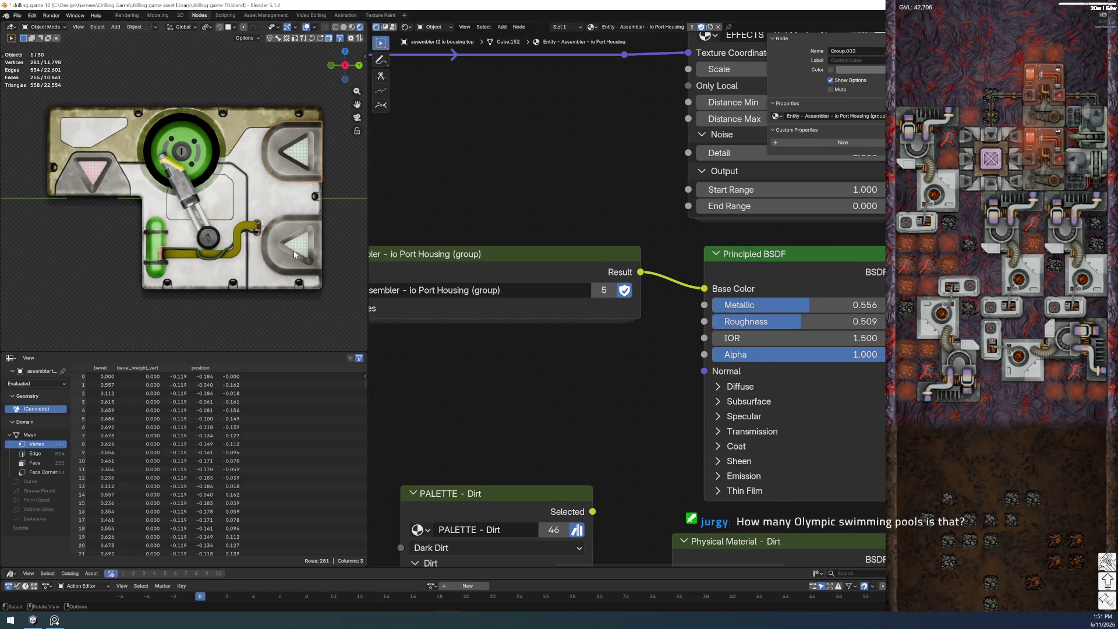
{"action": "left_click", "coordinate": [293, 256]}
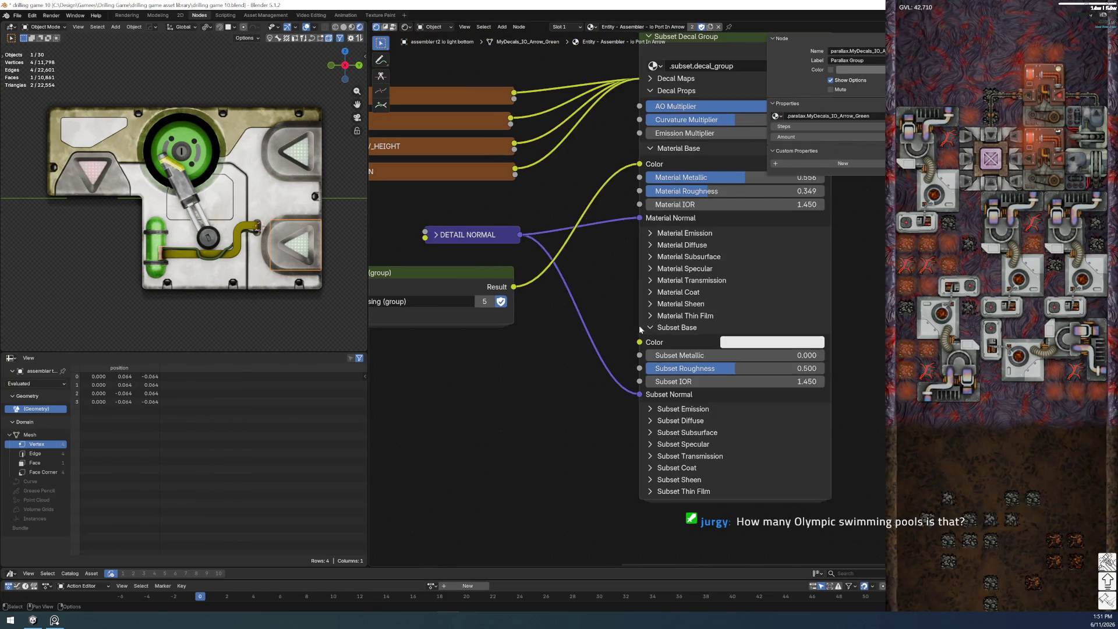
{"action": "left_click_drag", "start_coordinate": [649, 337], "coordinate": [677, 337]}
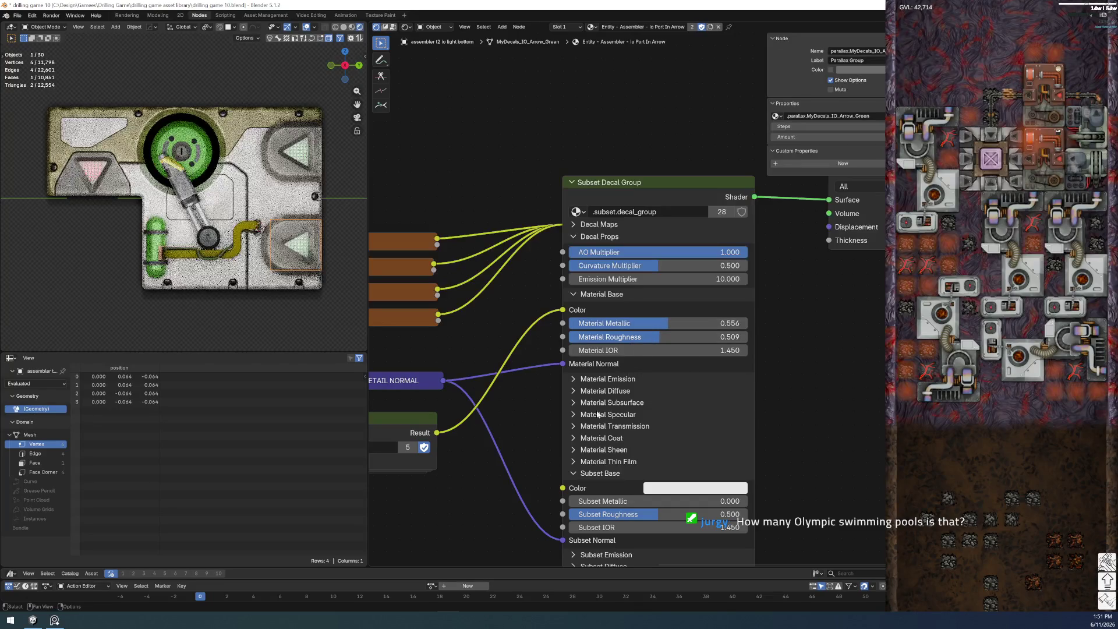
- Save the file and select the general AO plane to show its material
{"action": "left_click", "coordinate": [17, 15]}
{"action": "left_click", "coordinate": [42, 70]}
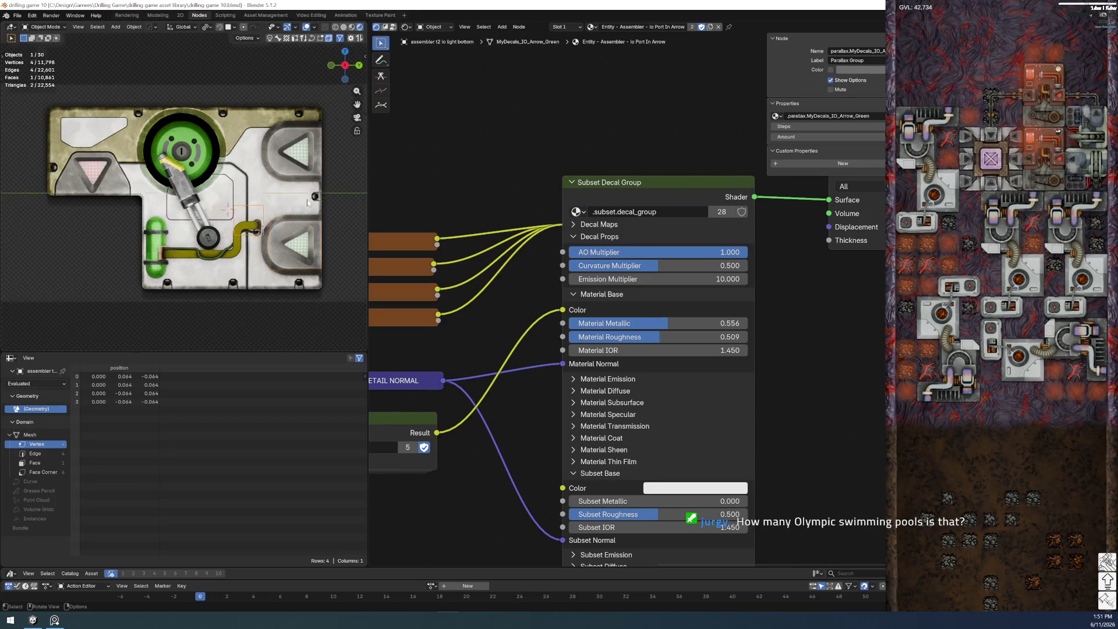
{"action": "scroll", "coordinate": [307, 202], "scroll_direction": "down", "scroll_amount": 5}
{"action": "scroll", "coordinate": [307, 198], "scroll_direction": "up", "scroll_amount": 4}
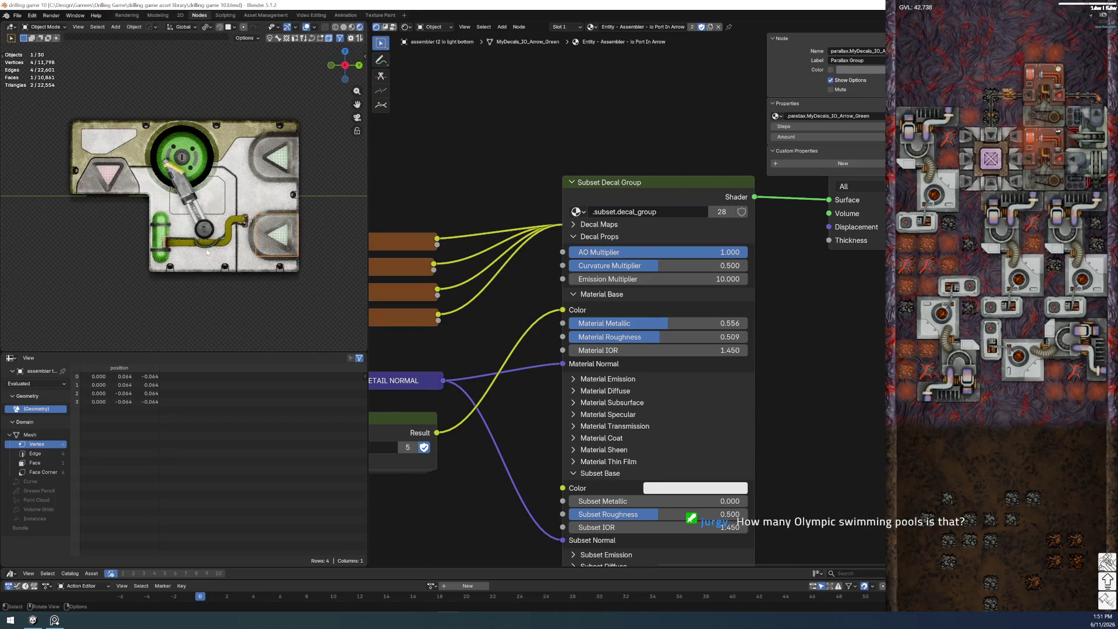
{"action": "scroll", "coordinate": [208, 248], "scroll_direction": "up", "scroll_amount": 2}
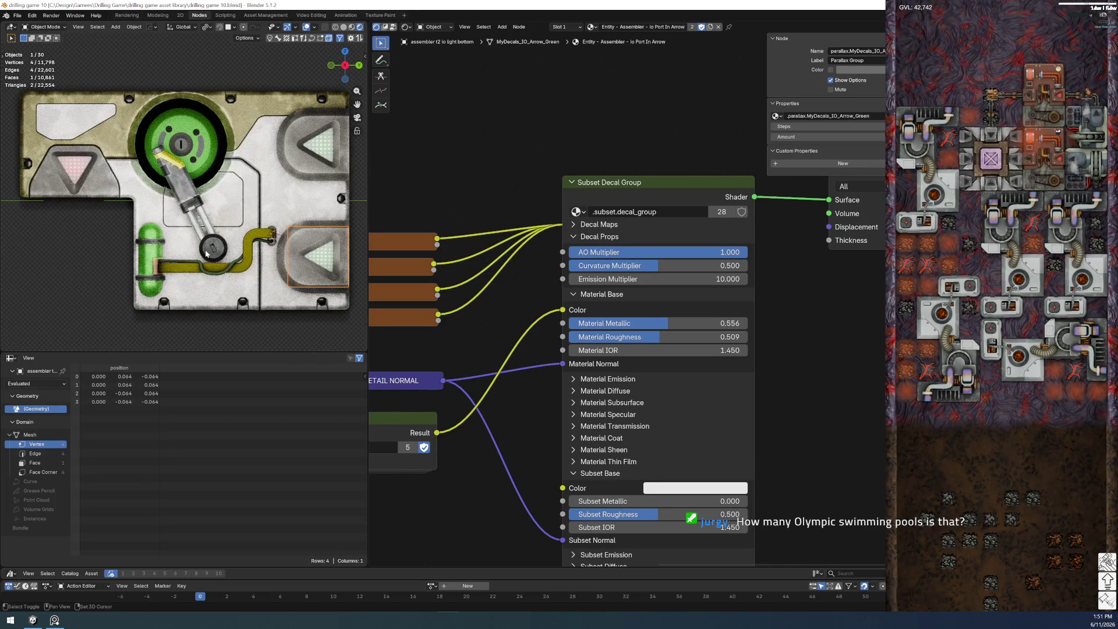
{"action": "left_click", "coordinate": [39, 234]}
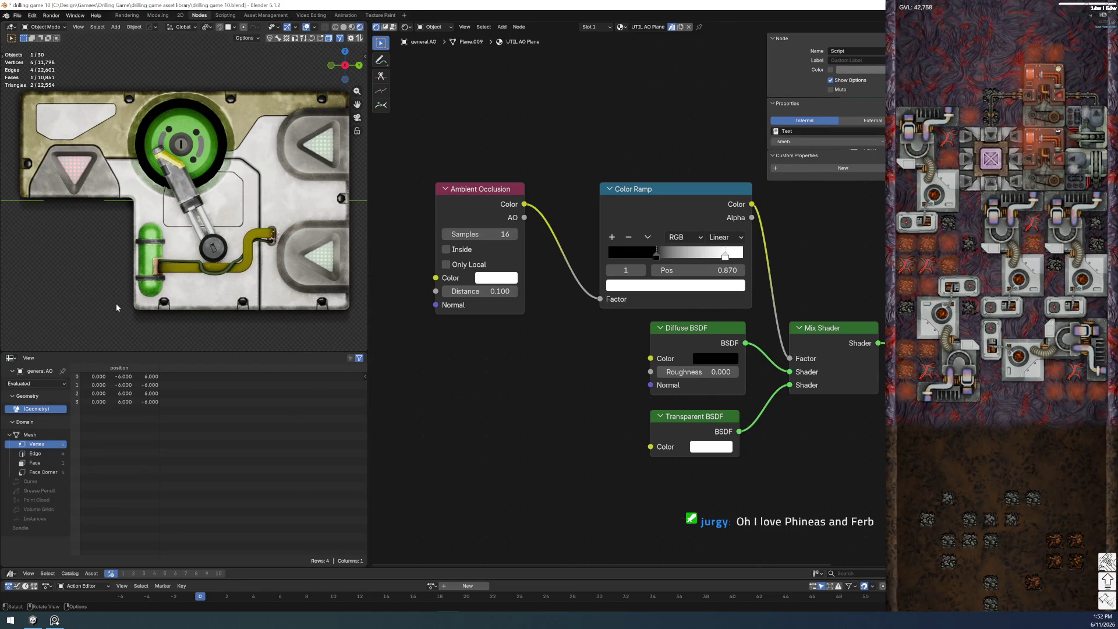
- Use Shift+S Cursor to Selected to place the 3D cursor on the selected part
{"action": "key", "text": "shift+s"}
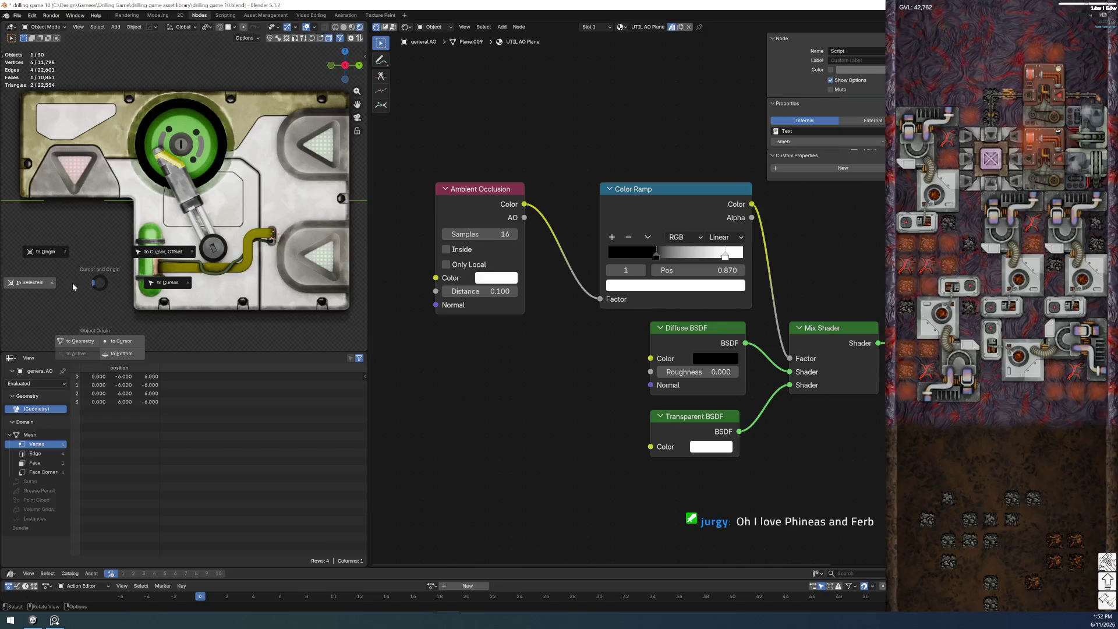
{"action": "left_click", "coordinate": [61, 282]}
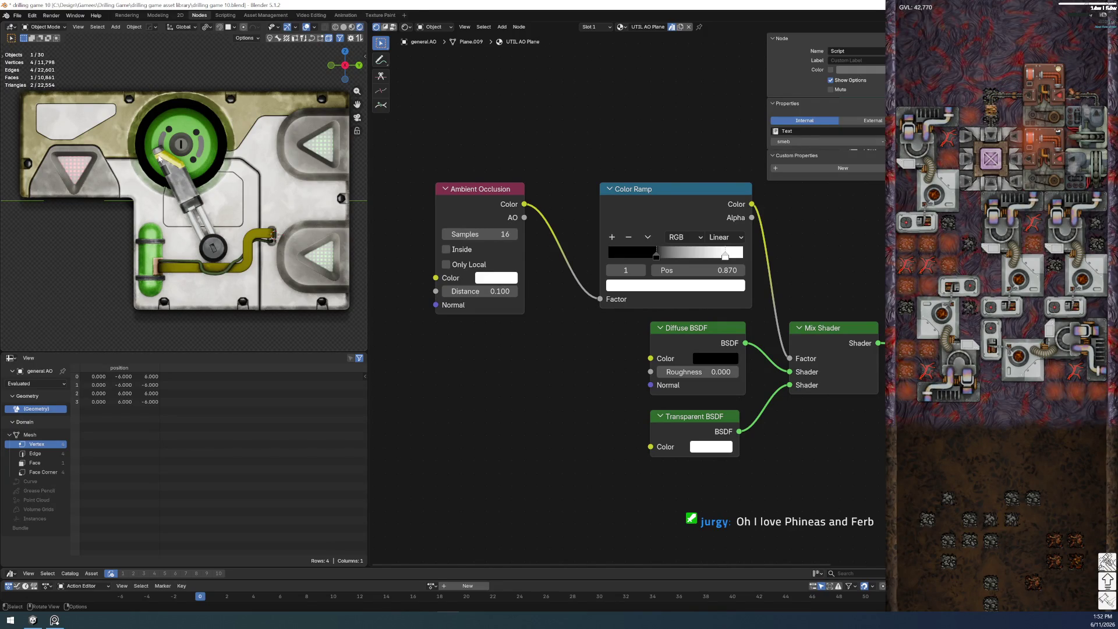
{"action": "scroll", "coordinate": [158, 158], "scroll_direction": "up", "scroll_amount": 4}
{"action": "scroll", "coordinate": [159, 165], "scroll_direction": "down", "scroll_amount": 4}
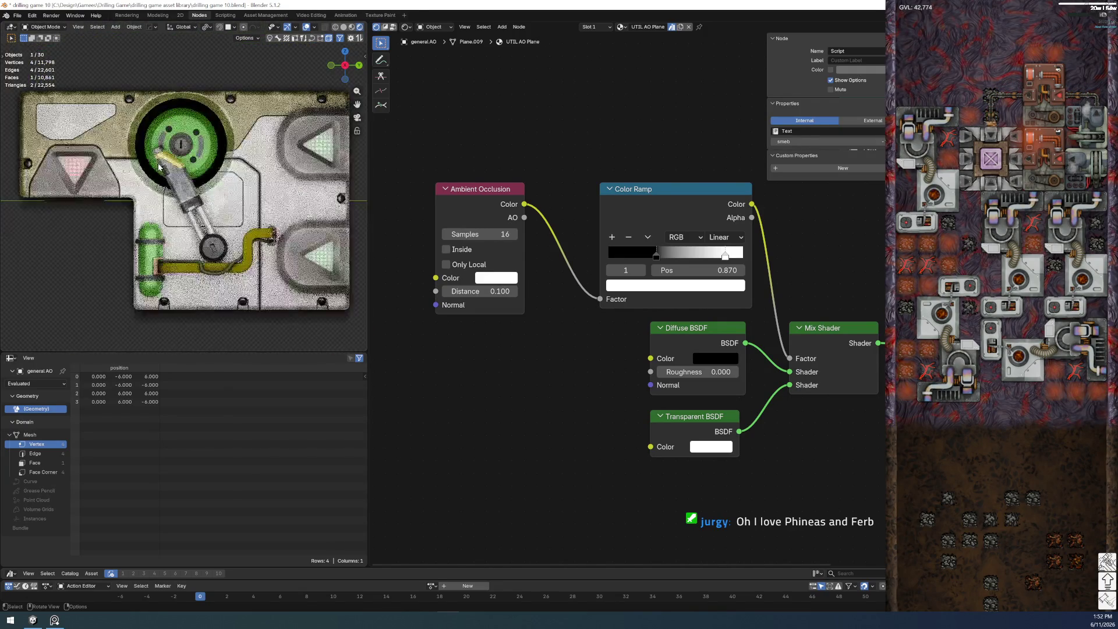
{"action": "scroll", "coordinate": [158, 168], "scroll_direction": "up", "scroll_amount": 3}
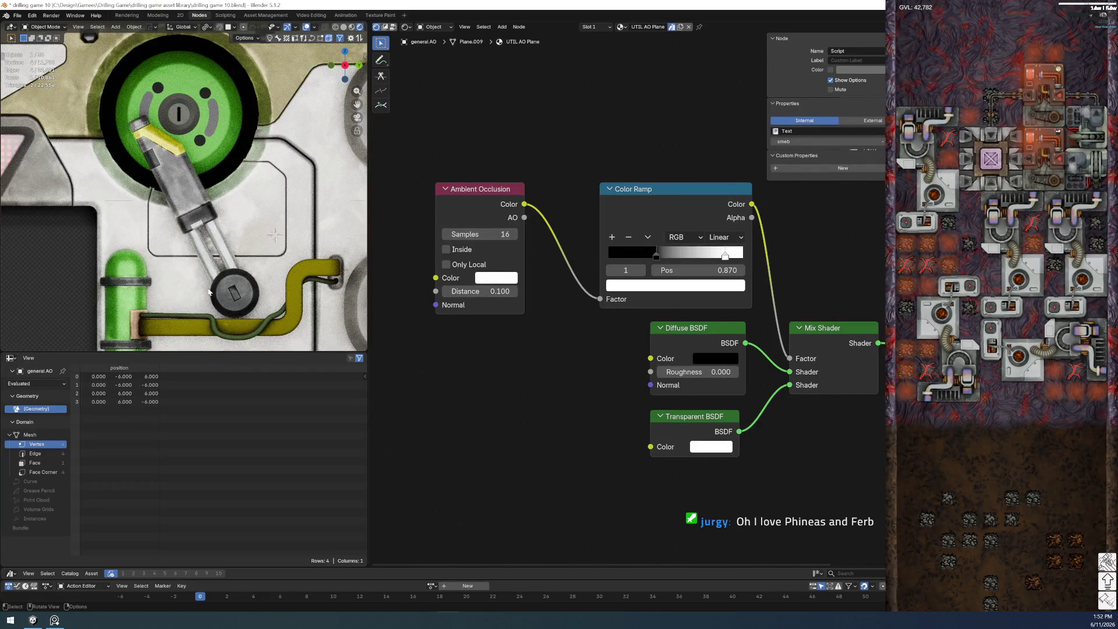
{"action": "scroll", "coordinate": [208, 291], "scroll_direction": "down", "scroll_amount": 4}
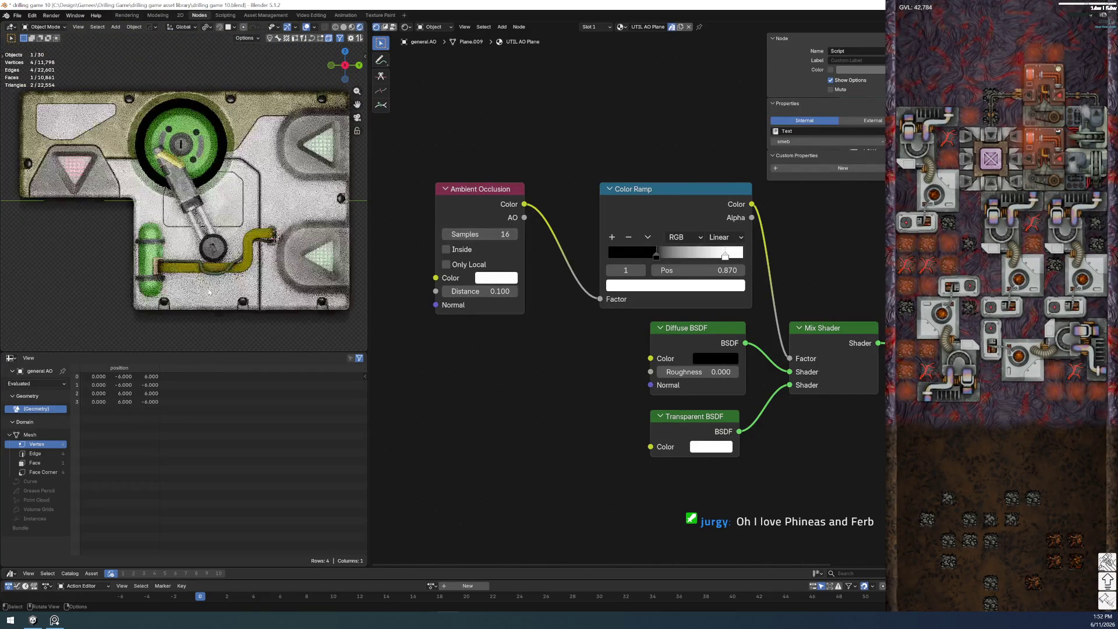
- Set the tank's Tank Paint material to Roughness 0.636 and Metallic 0.323
{"action": "left_click", "coordinate": [156, 237]}
{"action": "scroll", "coordinate": [169, 233], "scroll_direction": "up", "scroll_amount": 2}
{"action": "scroll", "coordinate": [178, 230], "scroll_direction": "up", "scroll_amount": 1}
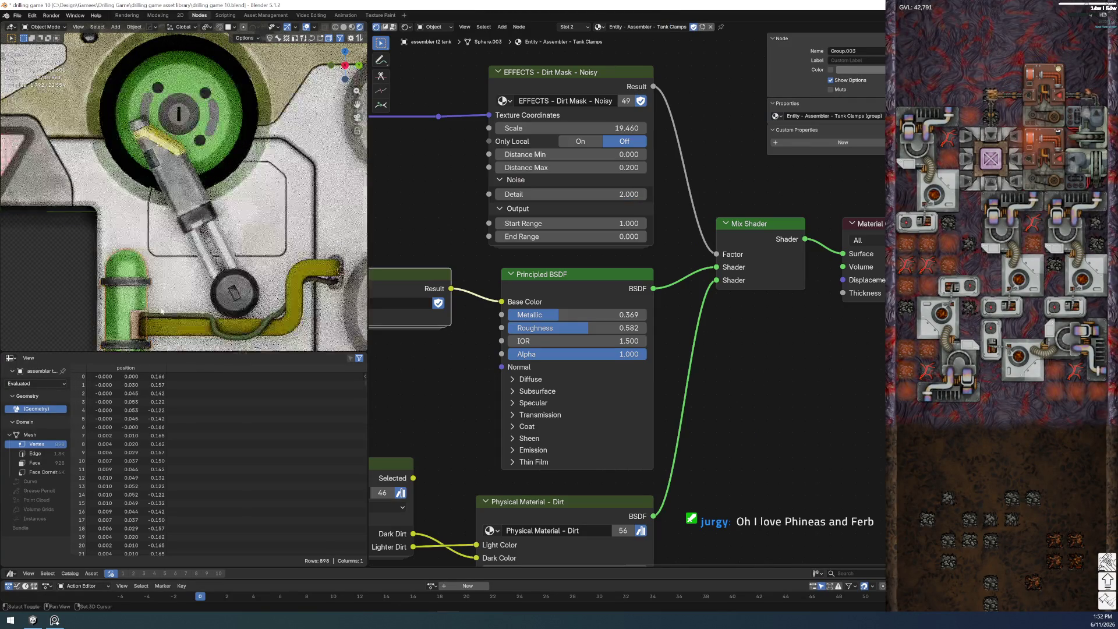
{"action": "scroll", "coordinate": [185, 227], "scroll_direction": "up", "scroll_amount": 2}
{"action": "middle_click_drag", "start_coordinate": [186, 227], "coordinate": [212, 163], "text": "shift"}
{"action": "middle_click_drag", "start_coordinate": [385, 54], "coordinate": [595, 39]}
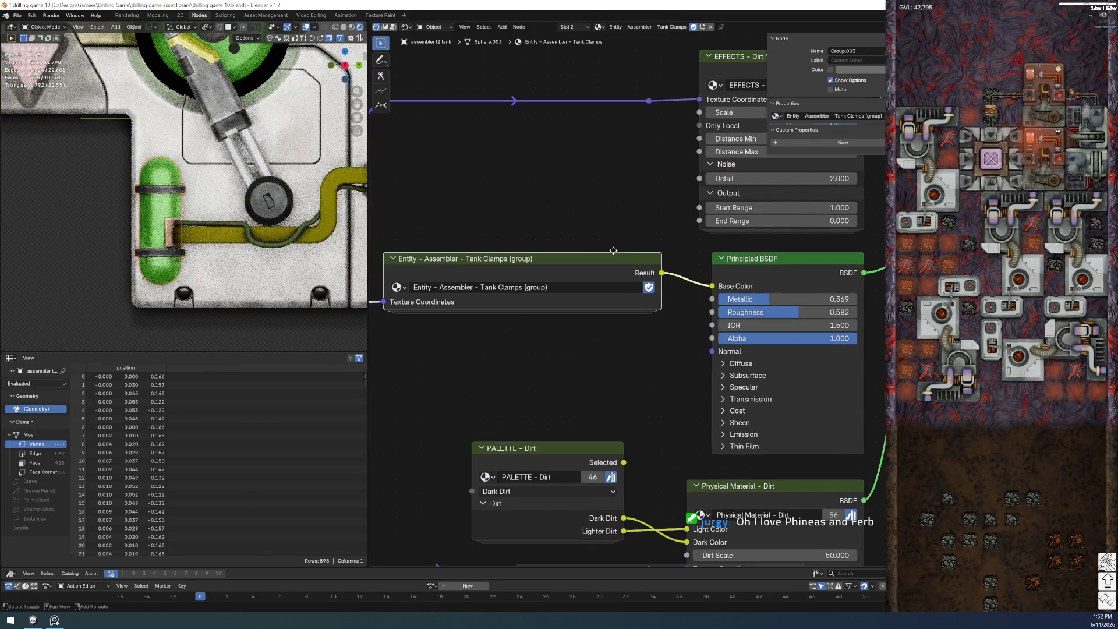
{"action": "left_click", "coordinate": [571, 26]}
{"action": "left_click", "coordinate": [568, 44]}
{"action": "middle_click_drag", "start_coordinate": [586, 195], "coordinate": [407, 379]}
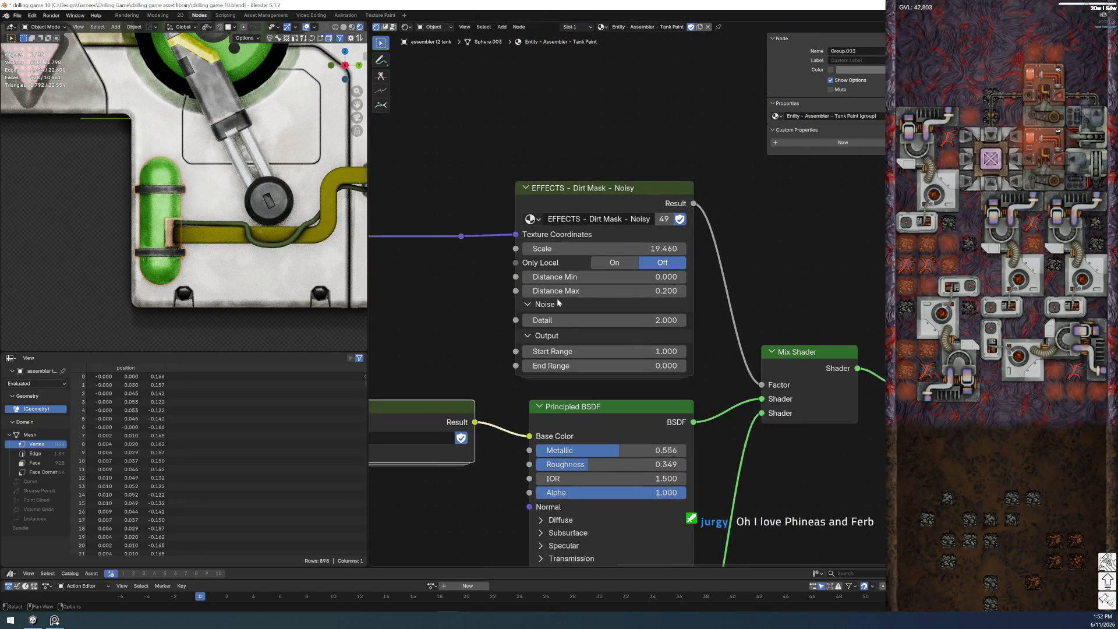
{"action": "middle_click_drag", "start_coordinate": [584, 380], "coordinate": [609, 217]}
{"action": "mouse_move", "coordinate": [617, 315]}
{"action": "left_mouse_down"}
{"action": "mouse_move", "coordinate": [665, 315]}
{"action": "mouse_move", "coordinate": [584, 300]}
{"action": "mouse_move", "coordinate": [595, 295]}
{"action": "left_mouse_up"}
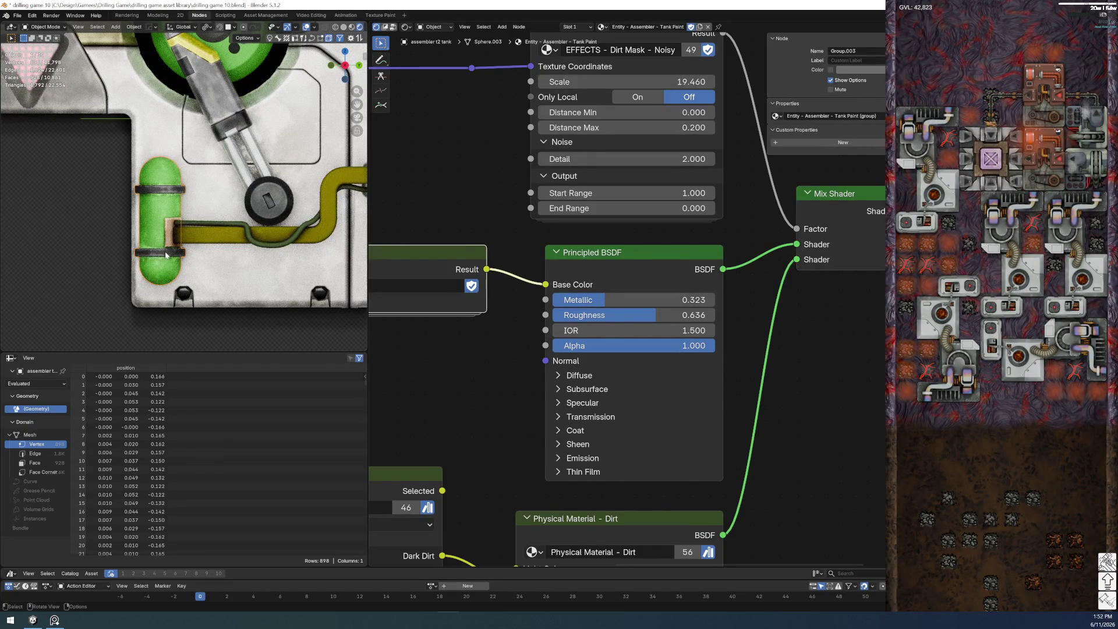
- Set the Tank Clamps material to Roughness 0.267 and Metallic 0.444
{"action": "left_click", "coordinate": [592, 28]}
{"action": "left_click", "coordinate": [582, 54]}
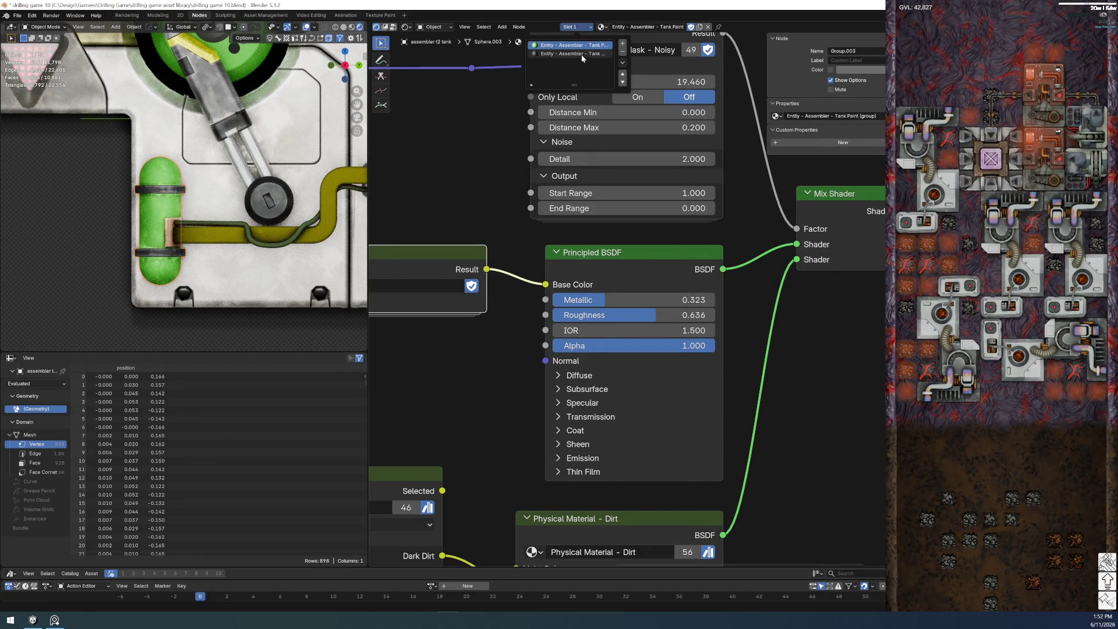
{"action": "mouse_move", "coordinate": [774, 314]}
{"action": "left_mouse_down"}
{"action": "mouse_move", "coordinate": [728, 315]}
{"action": "mouse_move", "coordinate": [807, 299]}
{"action": "left_mouse_up"}
{"action": "scroll", "coordinate": [189, 246], "scroll_direction": "down", "scroll_amount": 2}
{"action": "scroll", "coordinate": [189, 245], "scroll_direction": "up", "scroll_amount": 2}
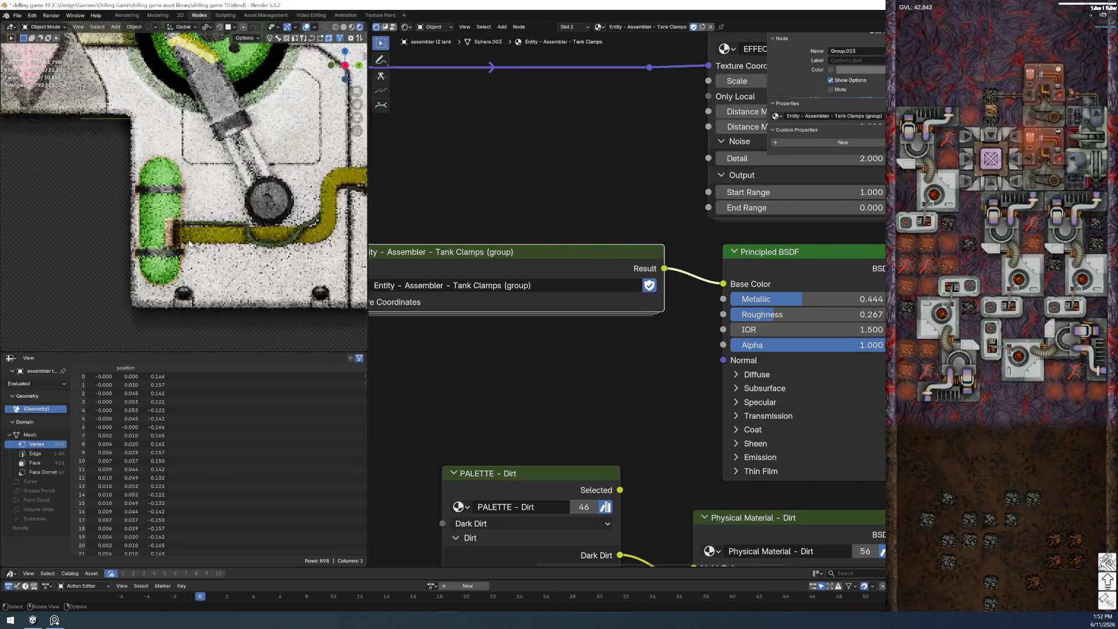
{"action": "scroll", "coordinate": [232, 232], "scroll_direction": "up", "scroll_amount": 2}
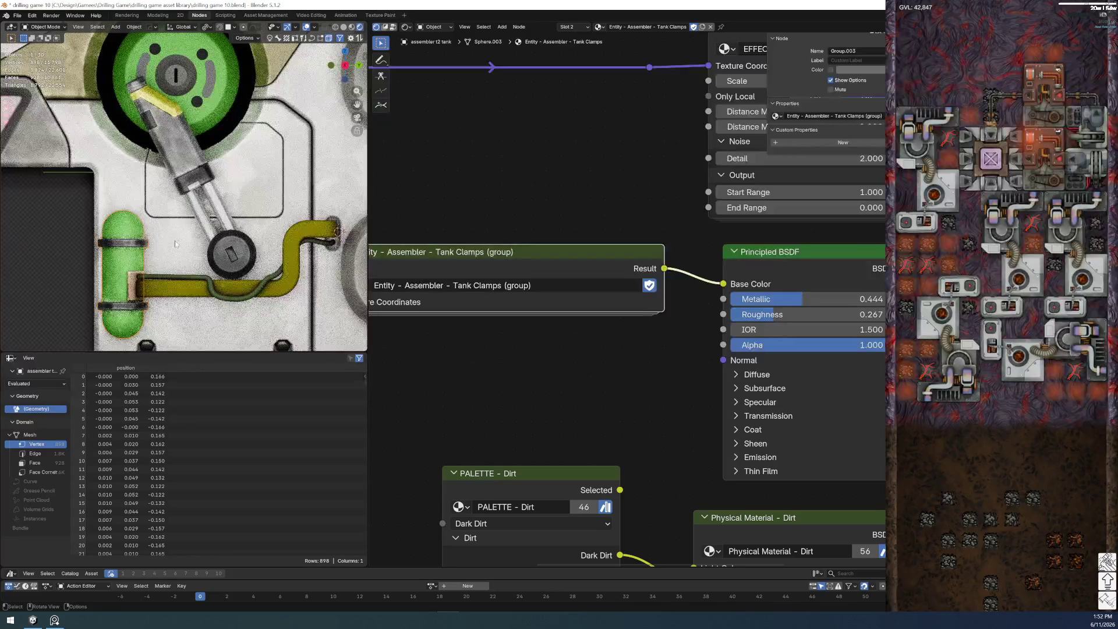
{"action": "left_click", "coordinate": [171, 138]}
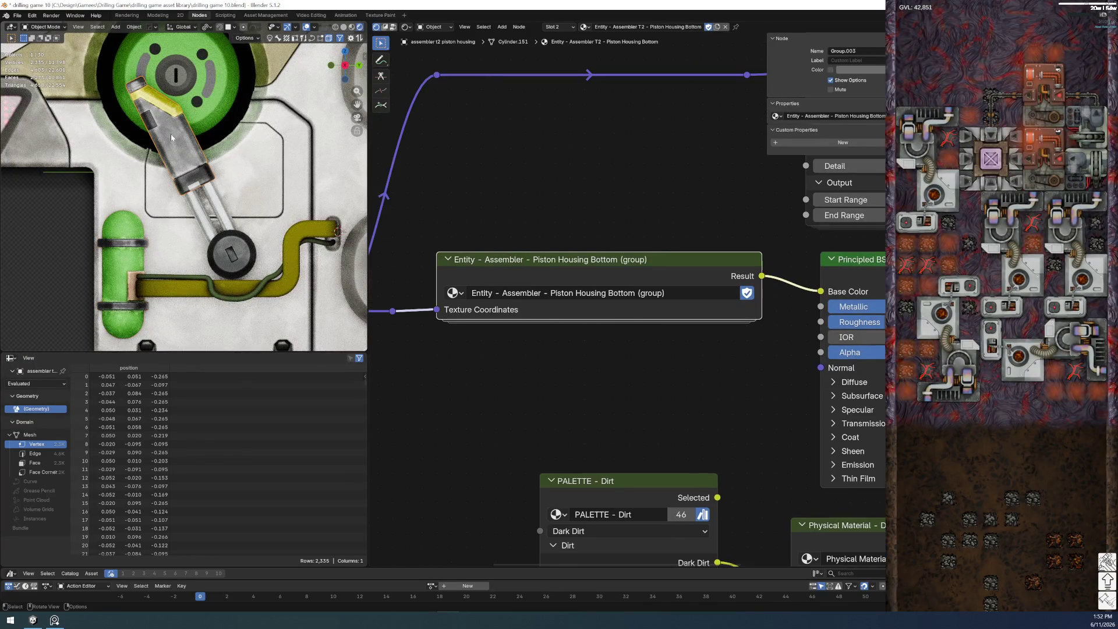
- Try lowering the dirt mask Scale, then cancel the change
{"action": "scroll", "coordinate": [459, 176], "scroll_direction": "right", "scroll_amount": 5, "text": "ctrl"}
{"action": "scroll", "coordinate": [527, 313], "scroll_direction": "up", "scroll_amount": 4, "text": "shift"}
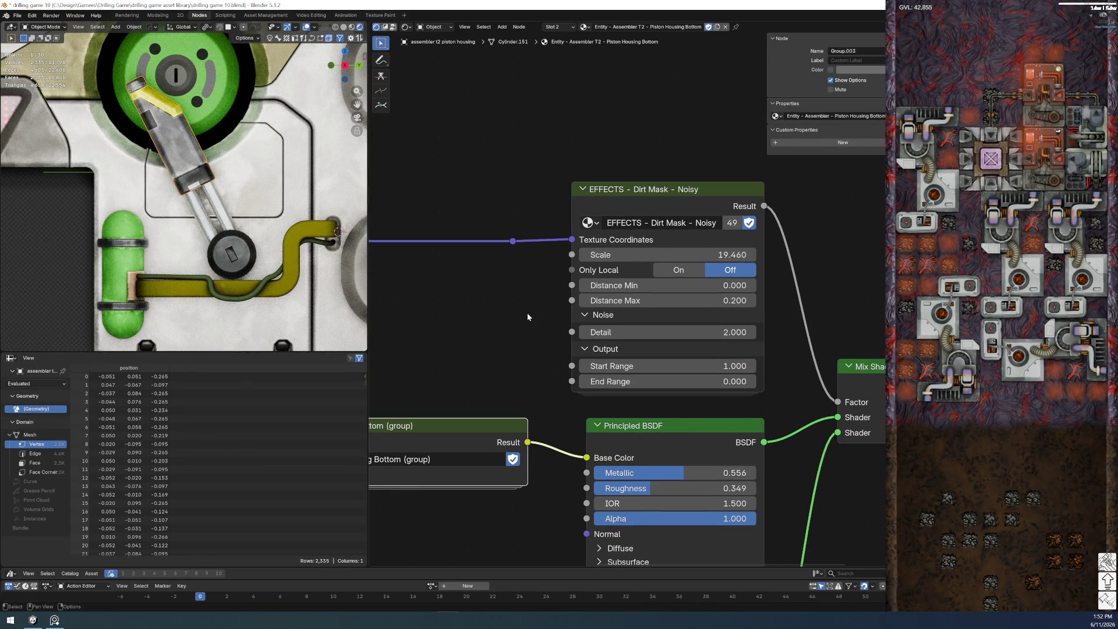
{"action": "left_click_drag", "start_coordinate": [660, 251], "coordinate": [617, 251]}
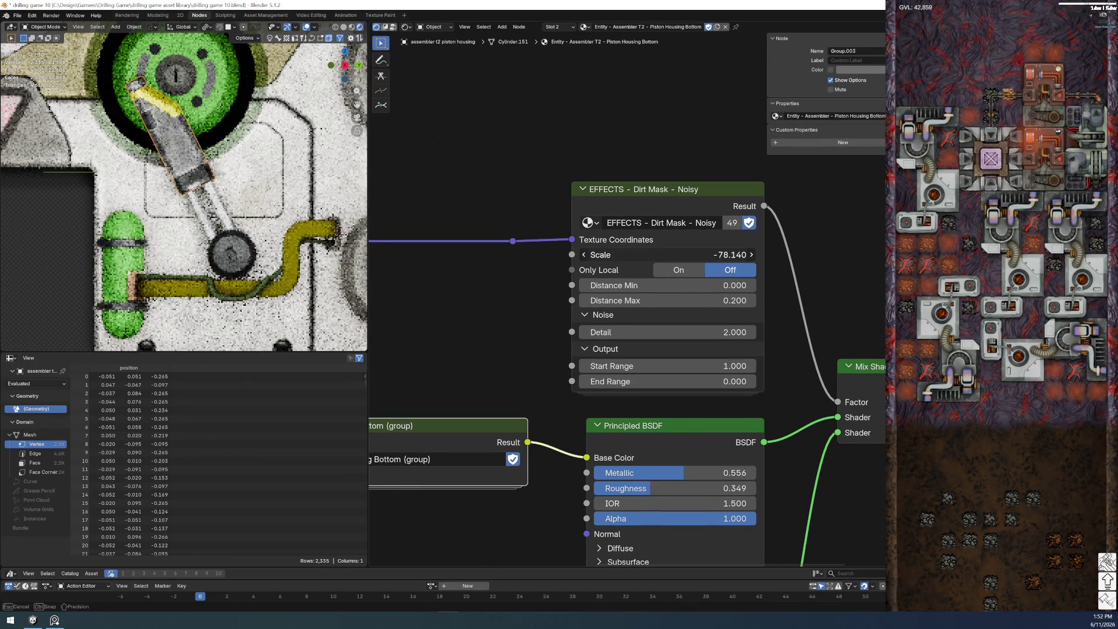
{"action": "key", "text": "Escape"}
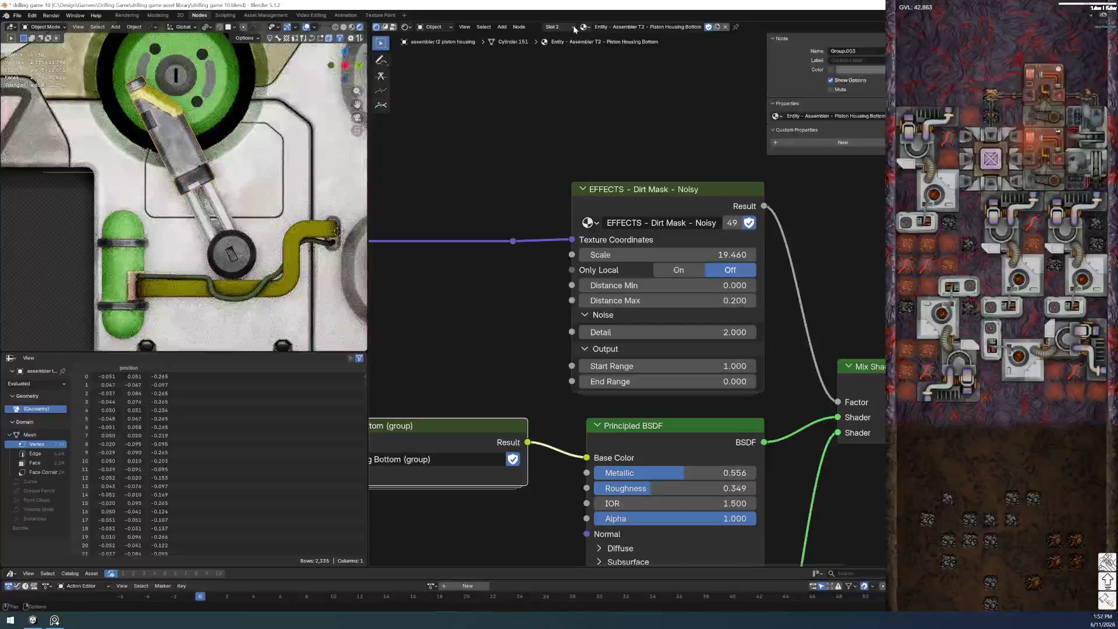
- Switch to the Piston Housing Main slot and go inside its group node
{"action": "left_click", "coordinate": [564, 28]}
{"action": "left_click", "coordinate": [553, 45]}
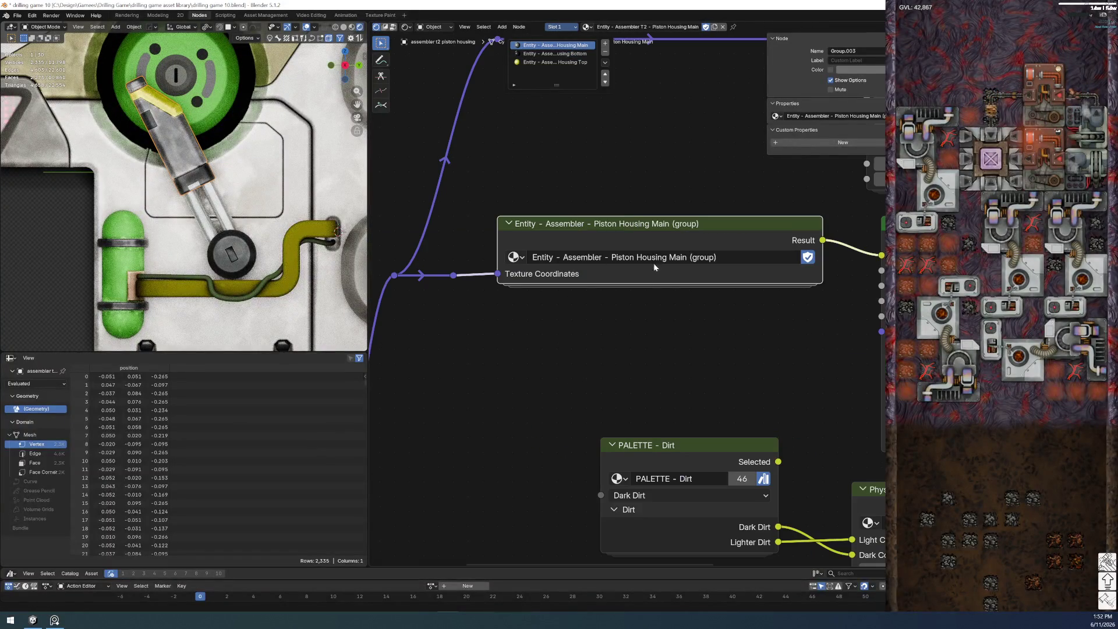
{"action": "middle_click_drag", "start_coordinate": [722, 337], "coordinate": [385, 515]}
{"action": "mouse_move", "coordinate": [626, 230]}
{"action": "left_mouse_down"}
{"action": "mouse_move", "coordinate": [583, 229]}
{"action": "mouse_move", "coordinate": [626, 230]}
{"action": "left_mouse_up"}
{"action": "middle_click_drag", "start_coordinate": [489, 352], "coordinate": [752, 220]}
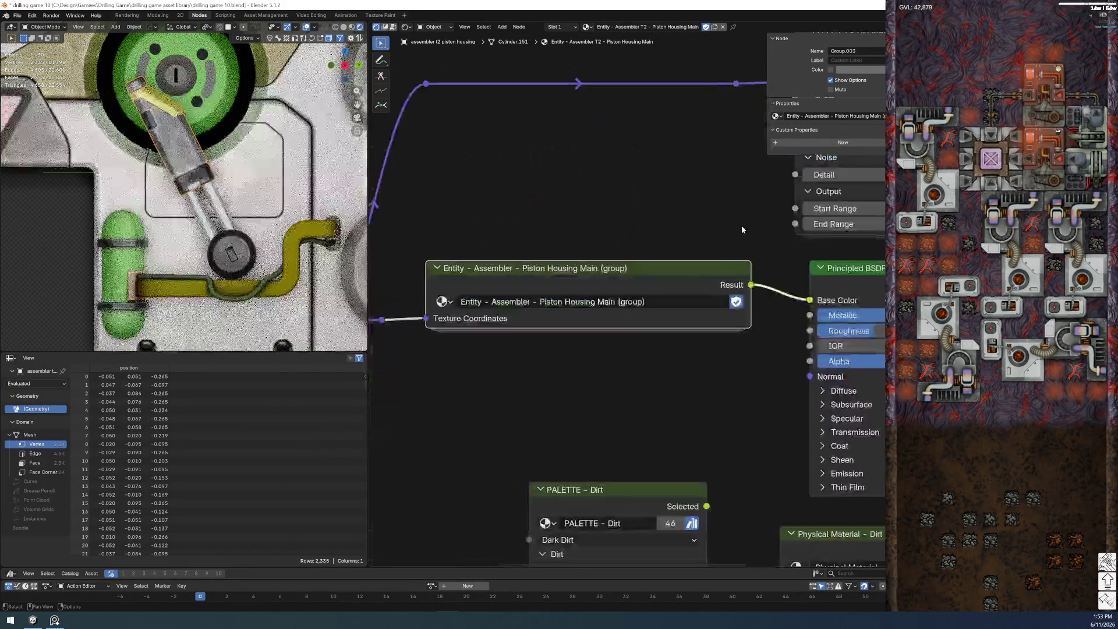
{"action": "key", "text": "Tab"}
{"action": "middle_click_drag", "start_coordinate": [668, 268], "coordinate": [741, 47]}
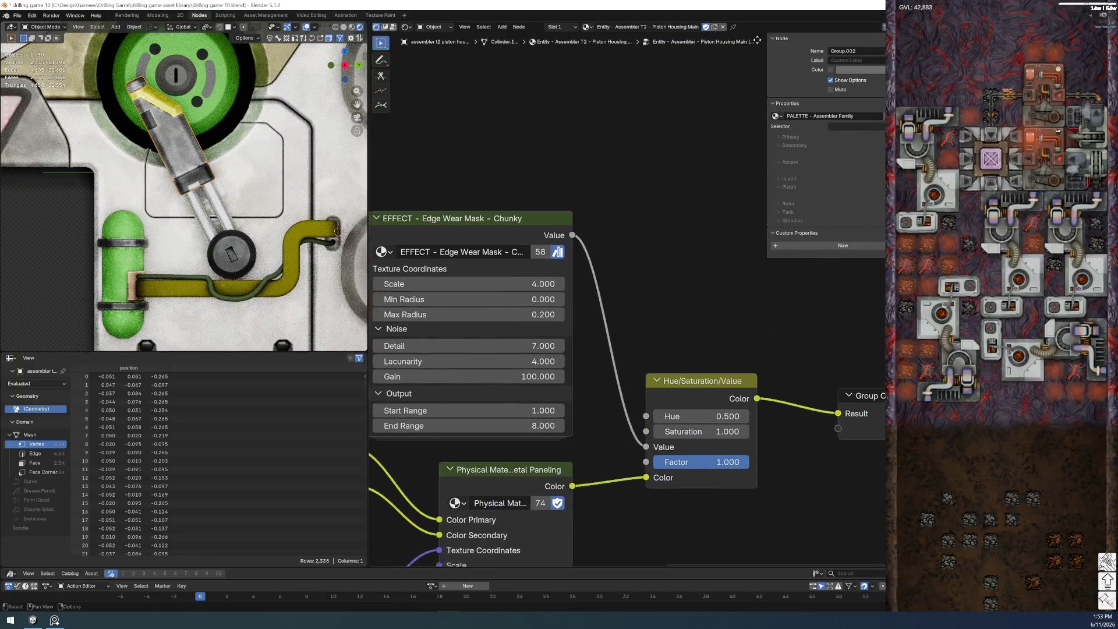
- Set the chunky edge wear Scale to 1.000
{"action": "middle_click_drag", "start_coordinate": [458, 322], "coordinate": [640, 292]}
{"action": "mouse_move", "coordinate": [641, 258]}
{"action": "left_mouse_down"}
{"action": "mouse_move", "coordinate": [662, 258]}
{"action": "mouse_move", "coordinate": [554, 262]}
{"action": "left_mouse_up"}
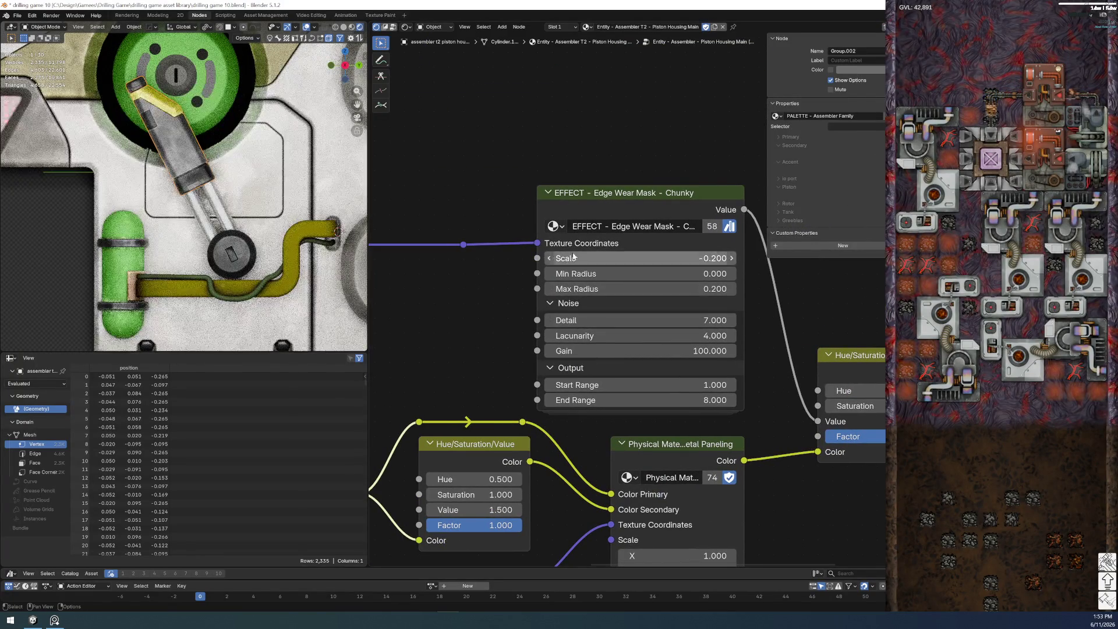
{"action": "left_click", "coordinate": [605, 257]}
{"action": "type", "text": "1"}
{"action": "key", "text": "Return"}
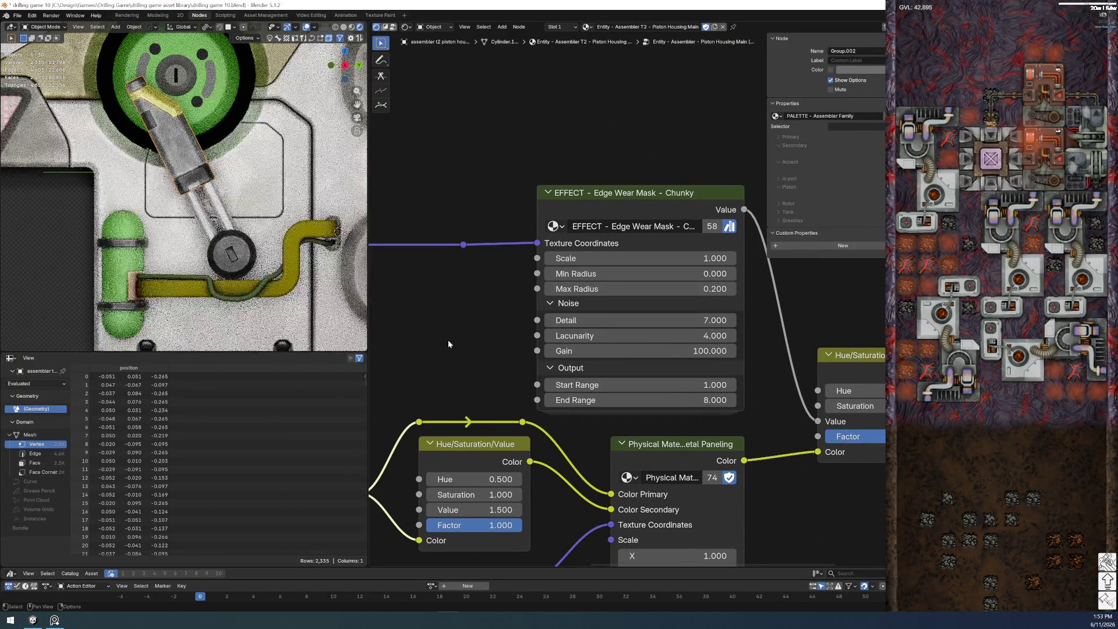
- Try an edge wear Gain of zero but keep 100.000, and peek into the PALETTE group
{"action": "scroll", "coordinate": [643, 300], "scroll_direction": "up", "scroll_amount": 1}
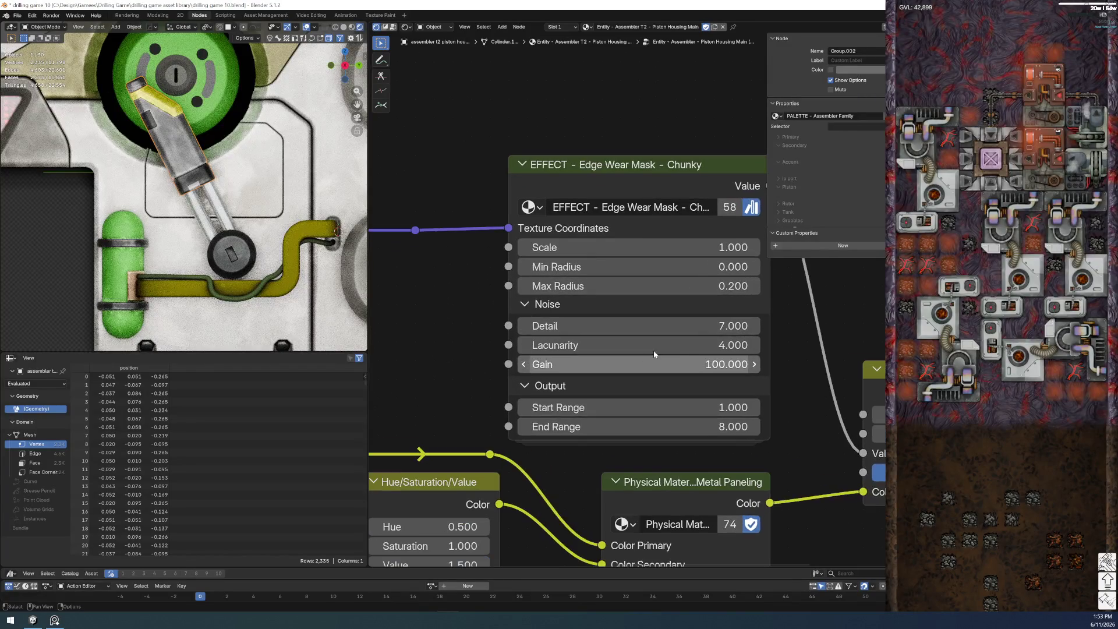
{"action": "scroll", "coordinate": [654, 351], "scroll_direction": "up", "scroll_amount": 1}
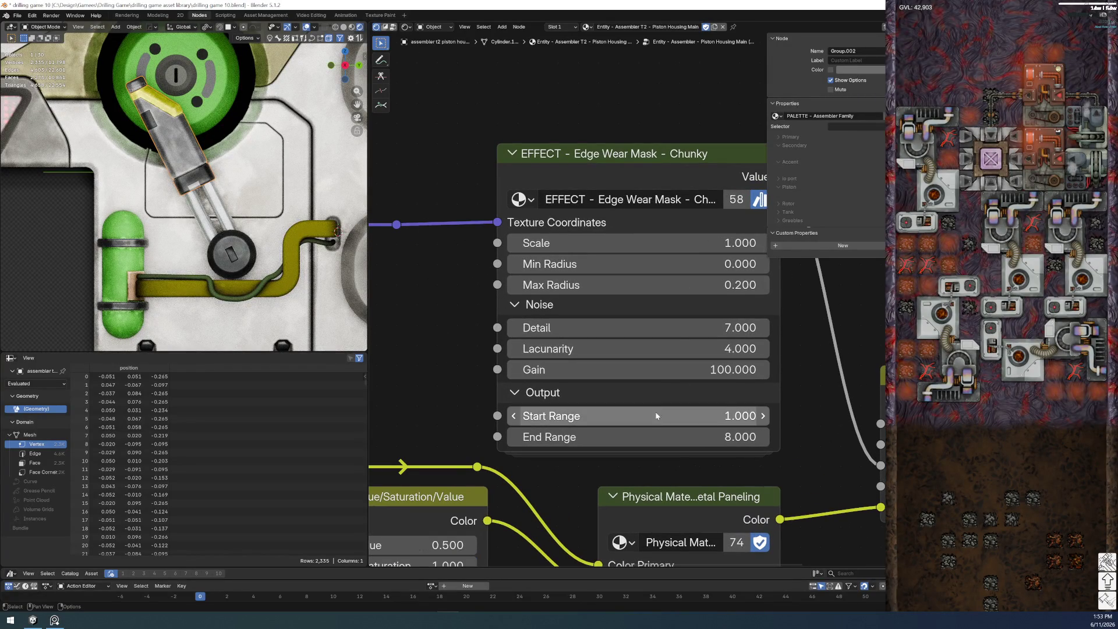
{"action": "left_click_drag", "start_coordinate": [652, 369], "coordinate": [553, 369]}
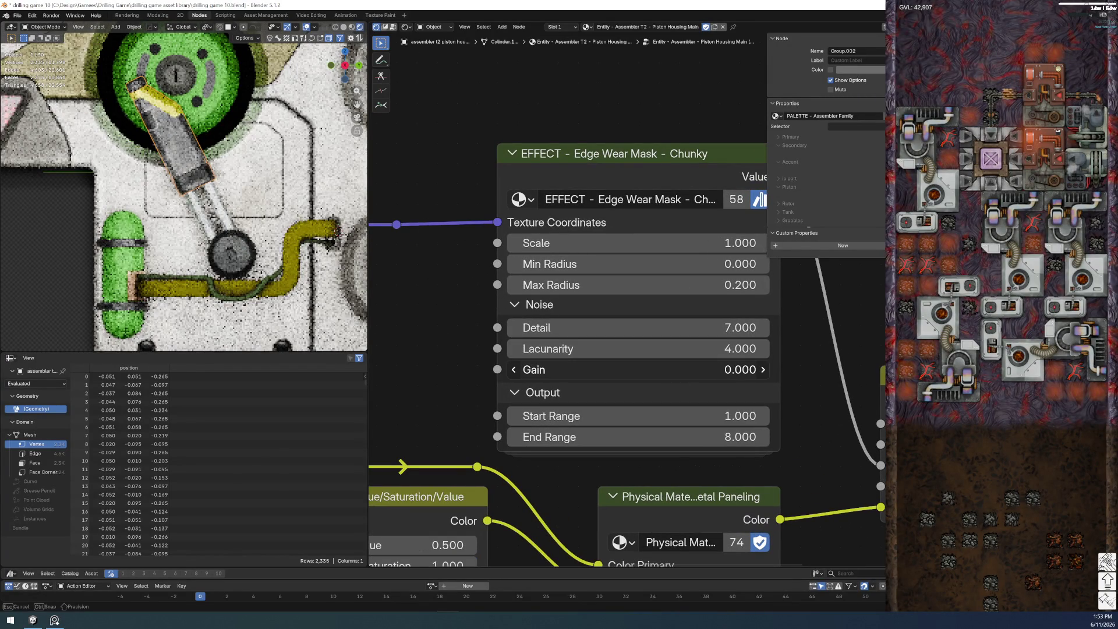
{"action": "key", "text": "Escape"}
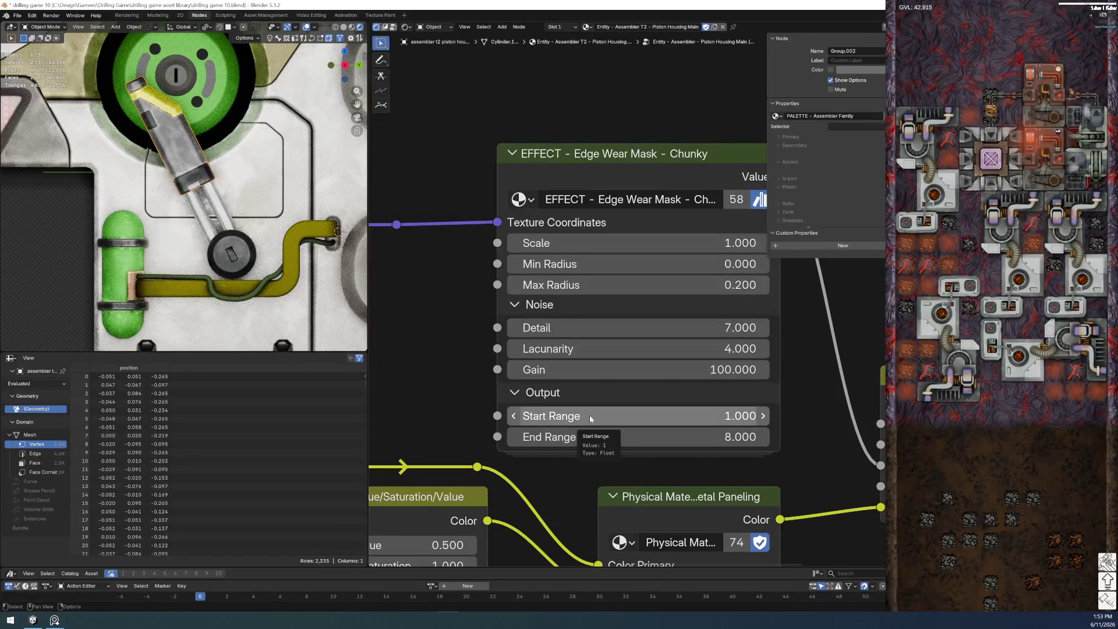
{"action": "key", "text": "Tab"}
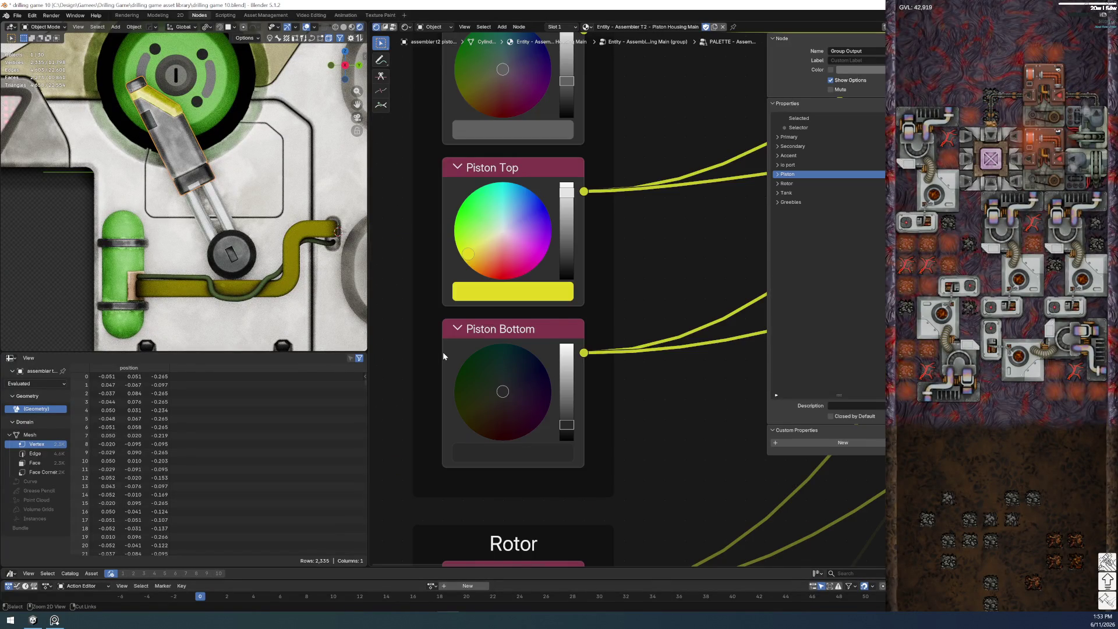
{"action": "key", "text": "Tab"}
{"action": "key", "text": "Tab"}
{"action": "key", "text": "Tab"}
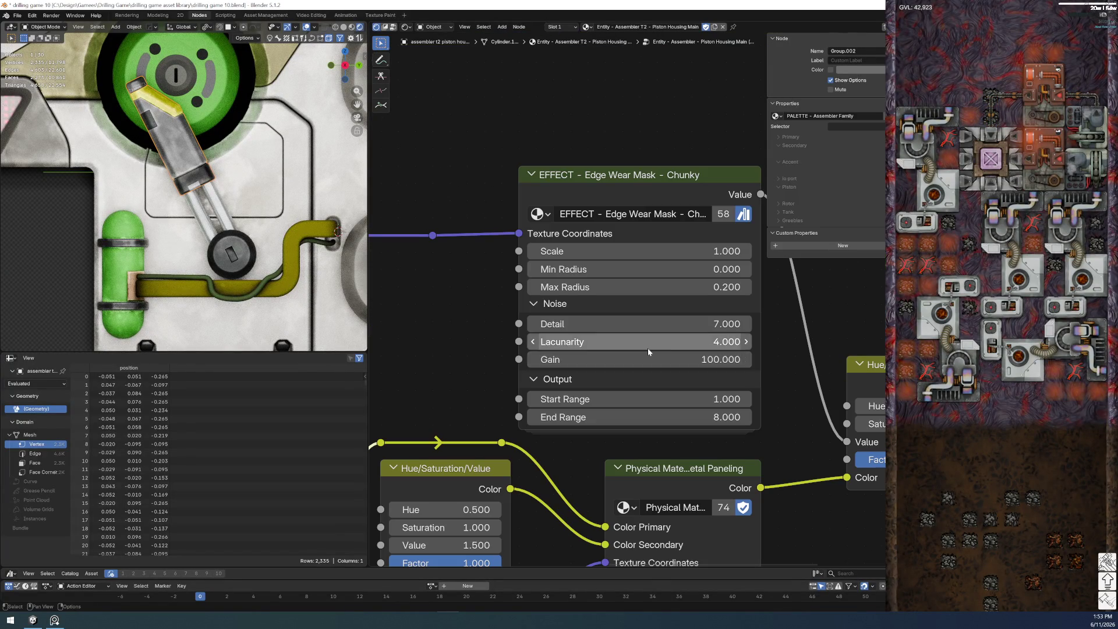
{"action": "key", "text": "Home"}
- Set the edge wear Detail to 2.000
{"action": "left_click", "coordinate": [644, 344]}
{"action": "type", "text": "2"}
{"action": "key", "text": "Return"}
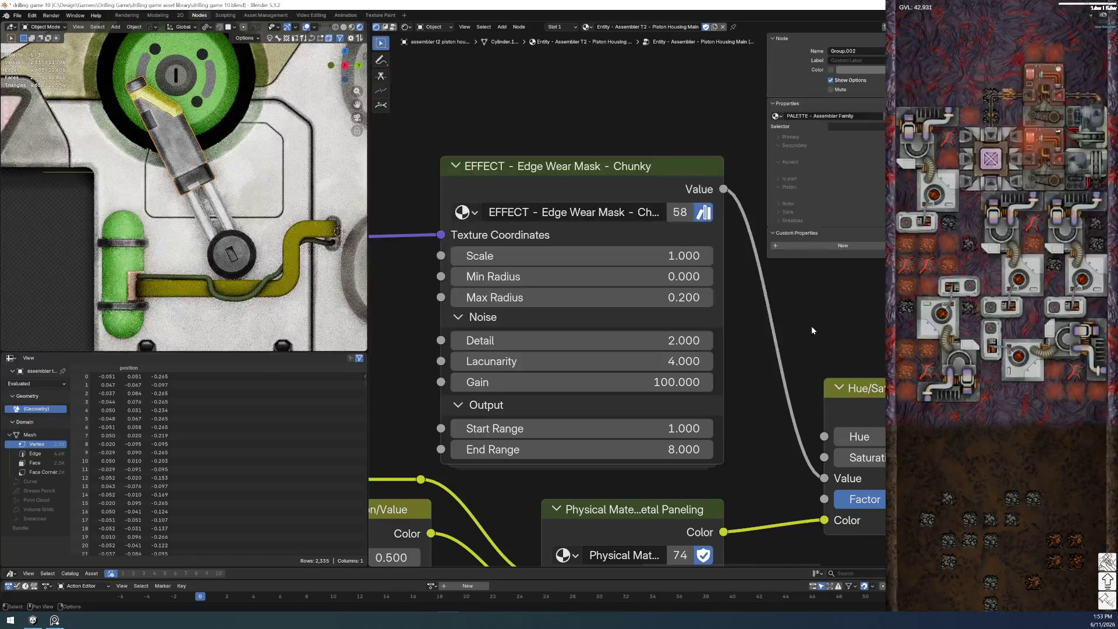
- Try Max Radius values 0 and 0.02, then settle on 0.2
{"action": "left_click", "coordinate": [643, 305]}
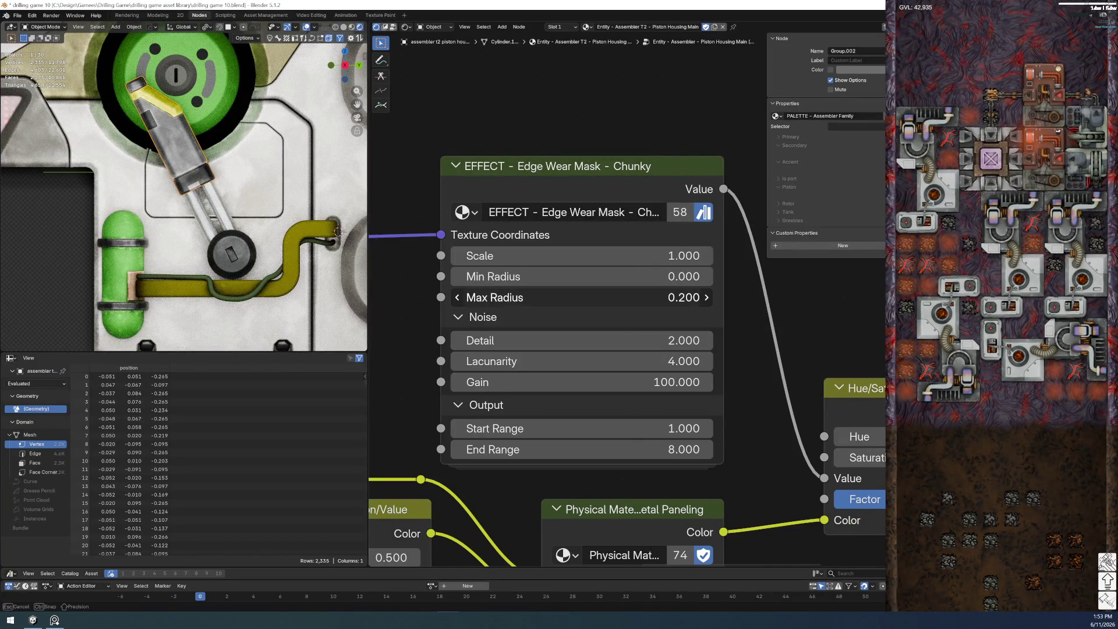
{"action": "type", "text": "0"}
{"action": "key", "text": "Return"}
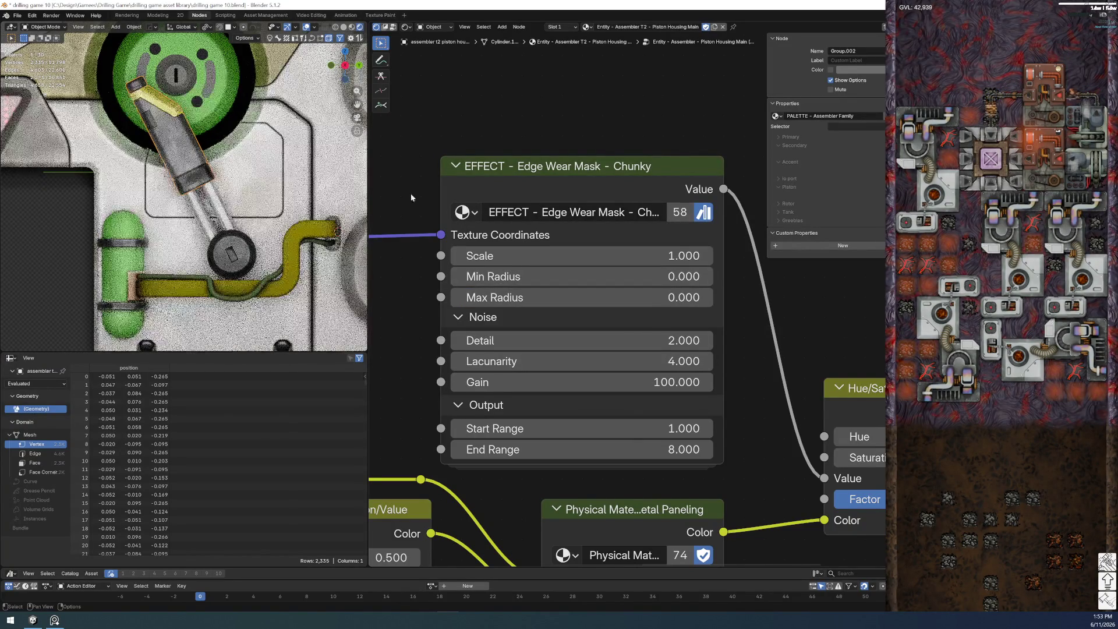
{"action": "left_click", "coordinate": [497, 297]}
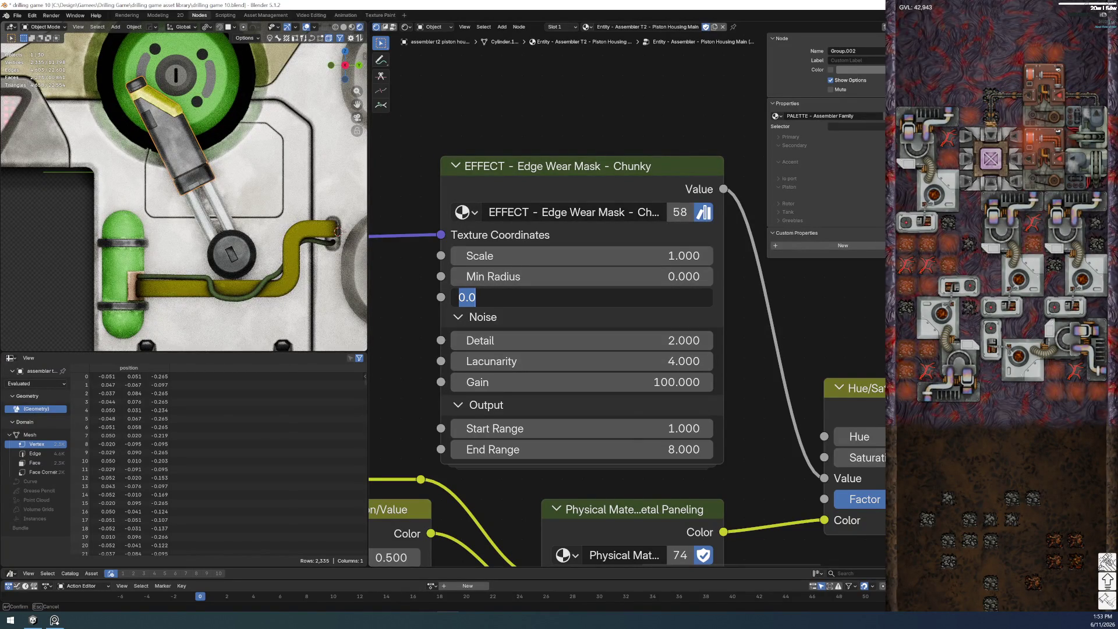
{"action": "key", "text": "Return"}
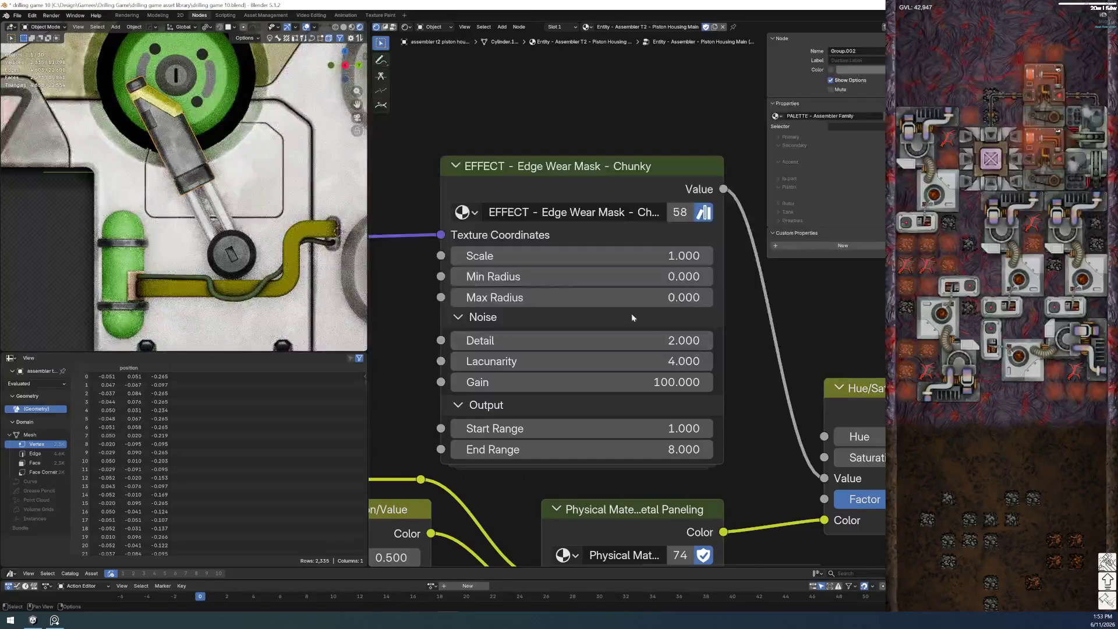
{"action": "left_click", "coordinate": [639, 298]}
{"action": "key", "text": "BackSpace"}
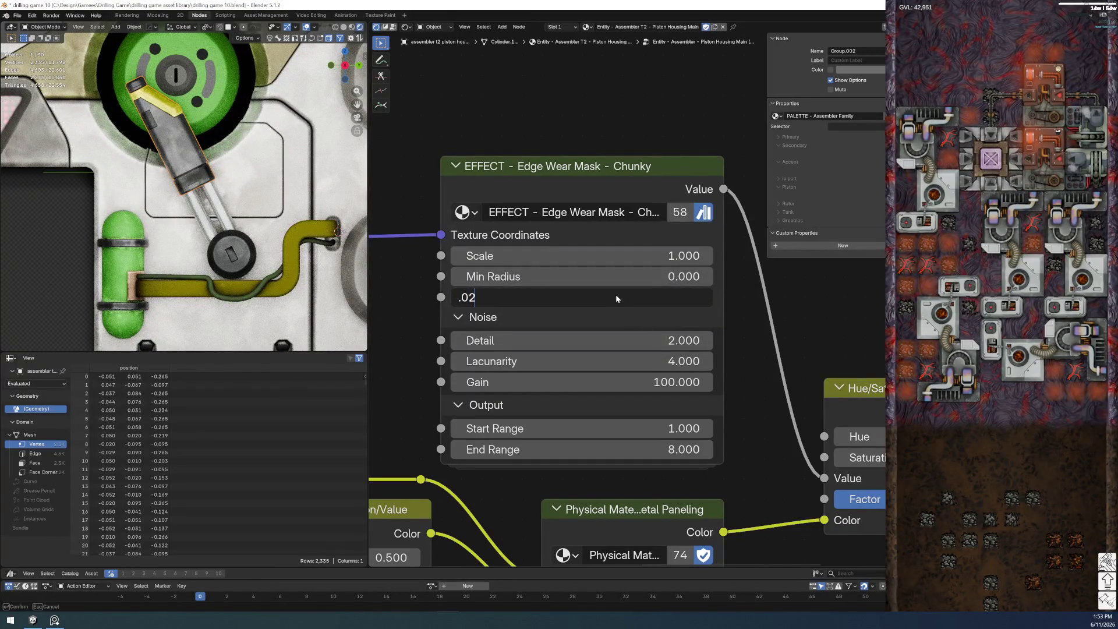
{"action": "key", "text": "Return"}
{"action": "left_click", "coordinate": [567, 296]}
{"action": "type", "text": ".2"}
{"action": "key", "text": "Return"}
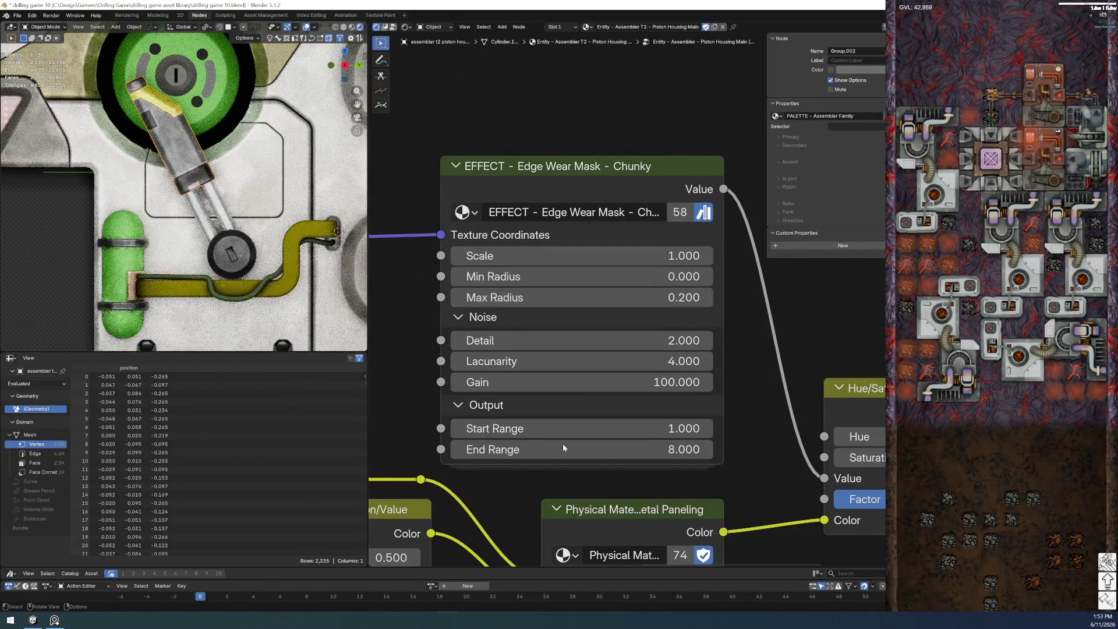
{"action": "scroll", "coordinate": [568, 317], "scroll_direction": "down", "scroll_amount": 5}
{"action": "scroll", "coordinate": [568, 317], "scroll_direction": "right", "scroll_amount": 4}
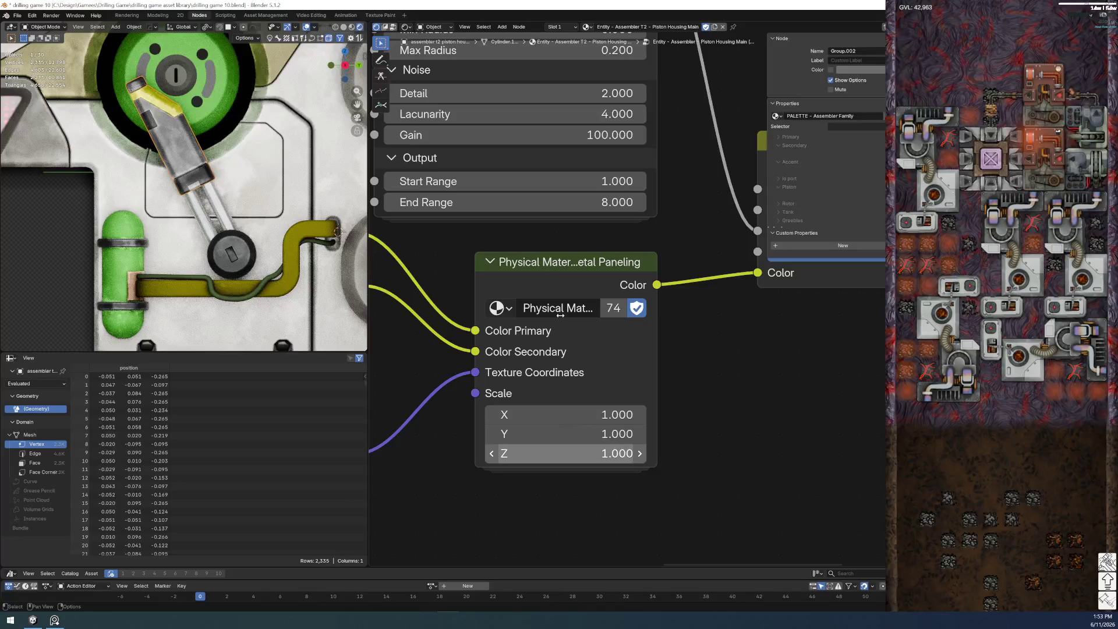
- Widen the Basic Metal Paneling node to show its full title and check its inside
{"action": "left_click", "coordinate": [544, 262]}
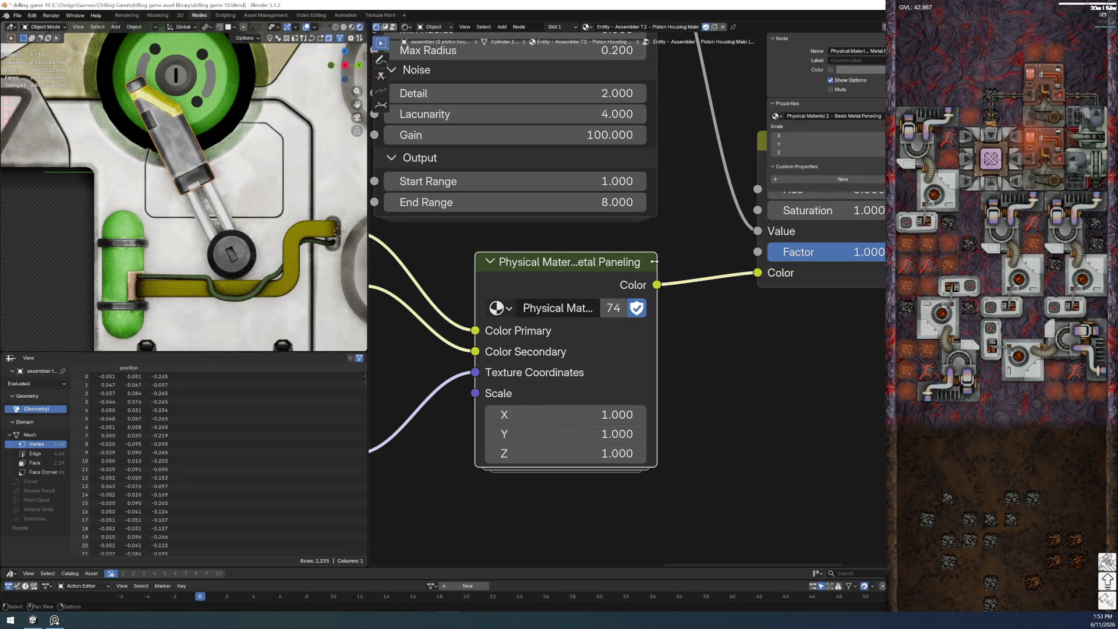
{"action": "left_click_drag", "start_coordinate": [655, 261], "coordinate": [736, 262]}
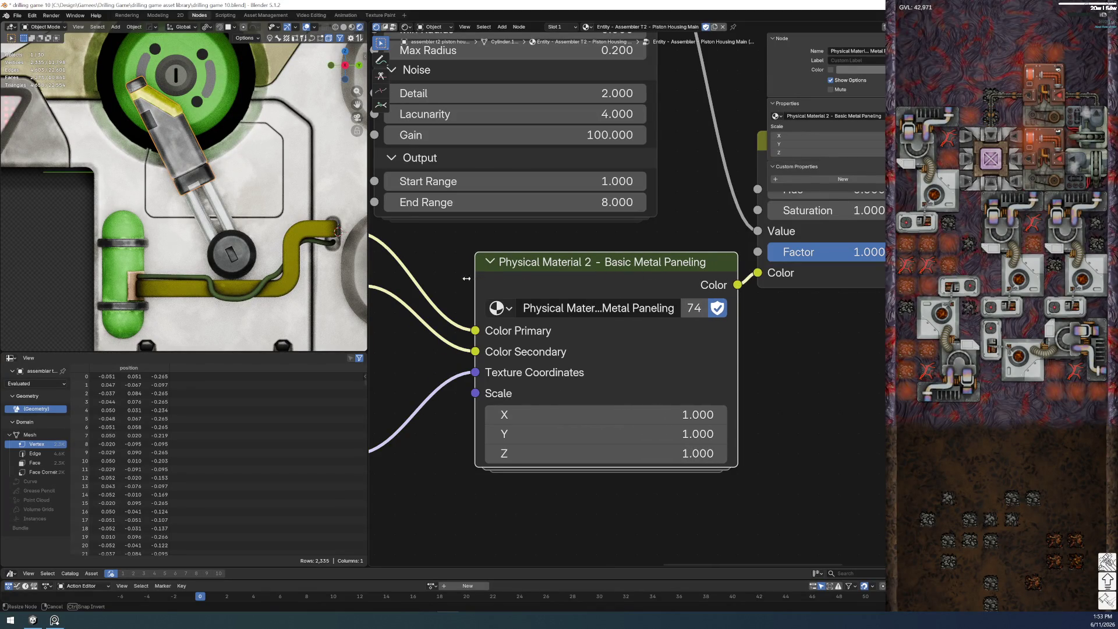
{"action": "left_click_drag", "start_coordinate": [471, 278], "coordinate": [431, 279]}
{"action": "scroll", "coordinate": [584, 307], "scroll_direction": "down", "scroll_amount": 2}
{"action": "key", "text": "Tab"}
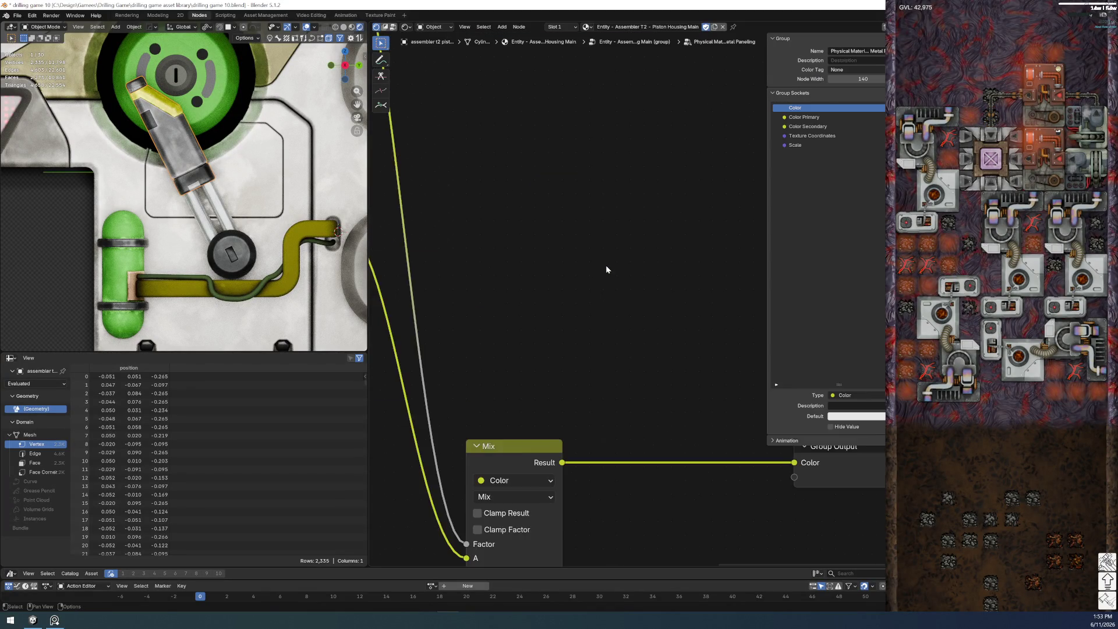
{"action": "key", "text": "ctrl+Tab"}
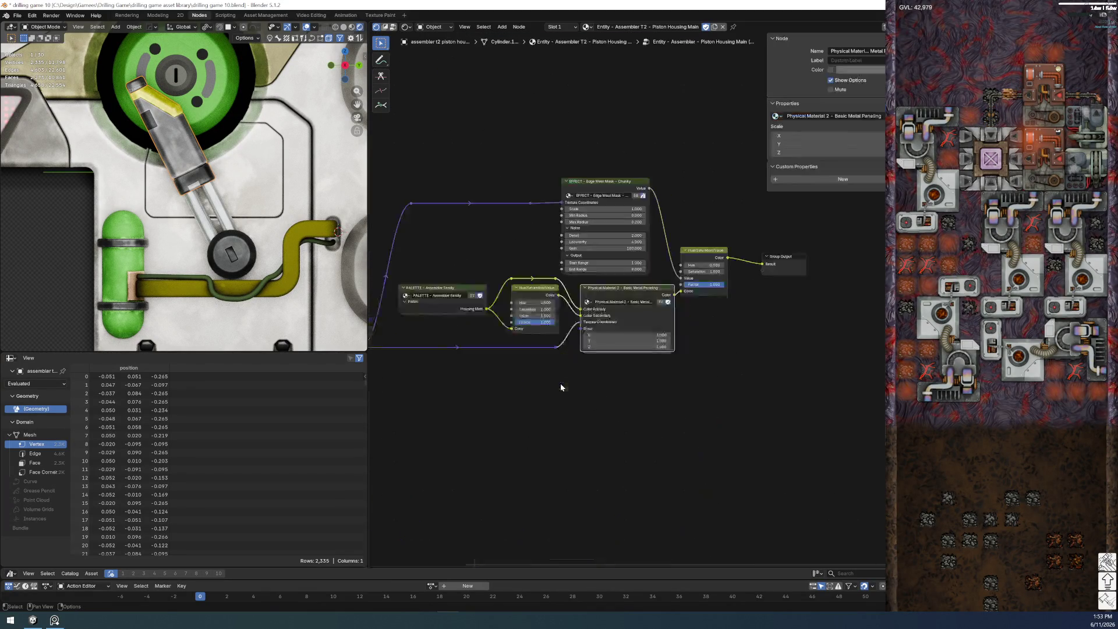
{"action": "scroll", "coordinate": [571, 379], "scroll_direction": "up", "scroll_amount": 4}
{"action": "scroll", "coordinate": [524, 419], "scroll_direction": "up", "scroll_amount": 1}
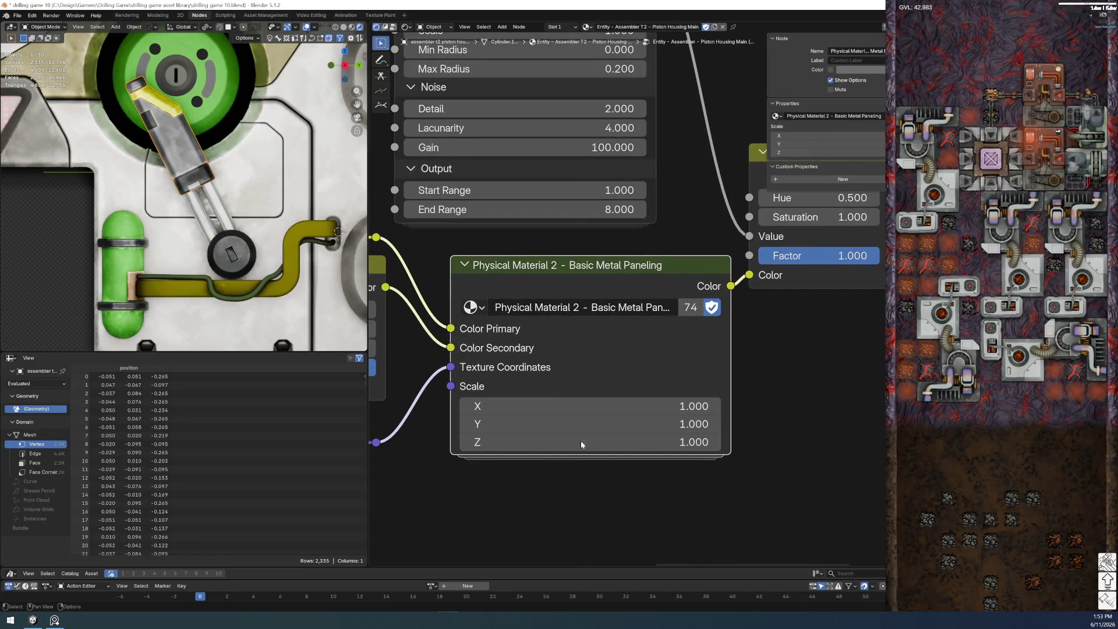
- Set paneling Scale to 0.2, drive it with a 0.710 Value node, then select the body
{"action": "left_click_drag", "start_coordinate": [583, 442], "coordinate": [615, 309]}
{"action": "type", "text": ".2"}
{"action": "key", "text": "Return"}
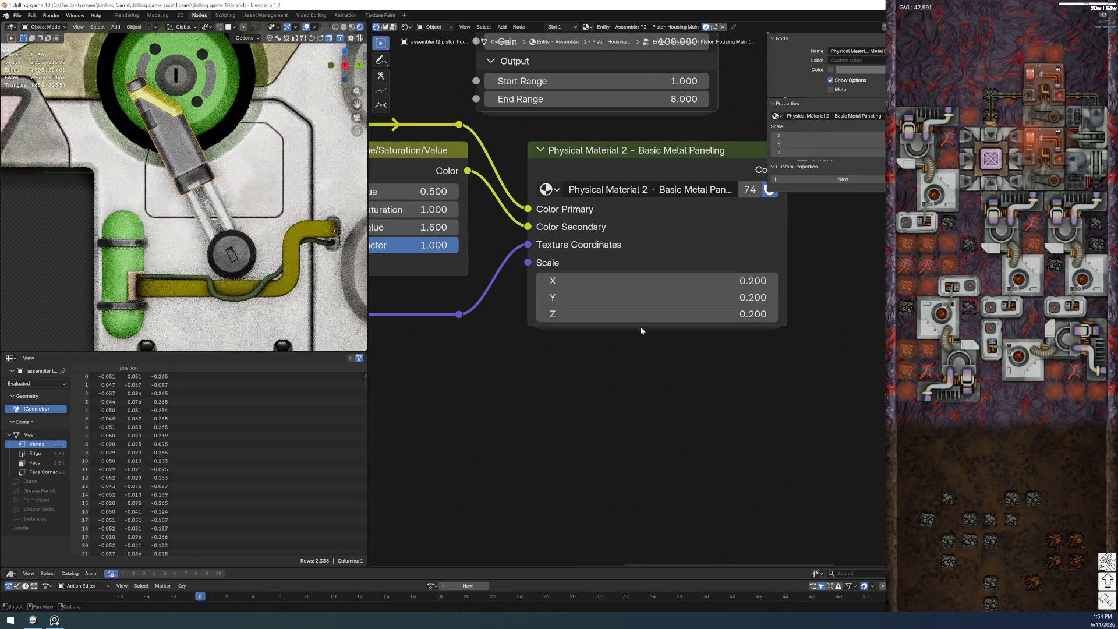
{"action": "middle_click_drag", "start_coordinate": [530, 342], "coordinate": [666, 232]}
{"action": "key", "text": "shift+a"}
{"action": "key", "text": "Down"}
{"action": "key", "text": "Return"}
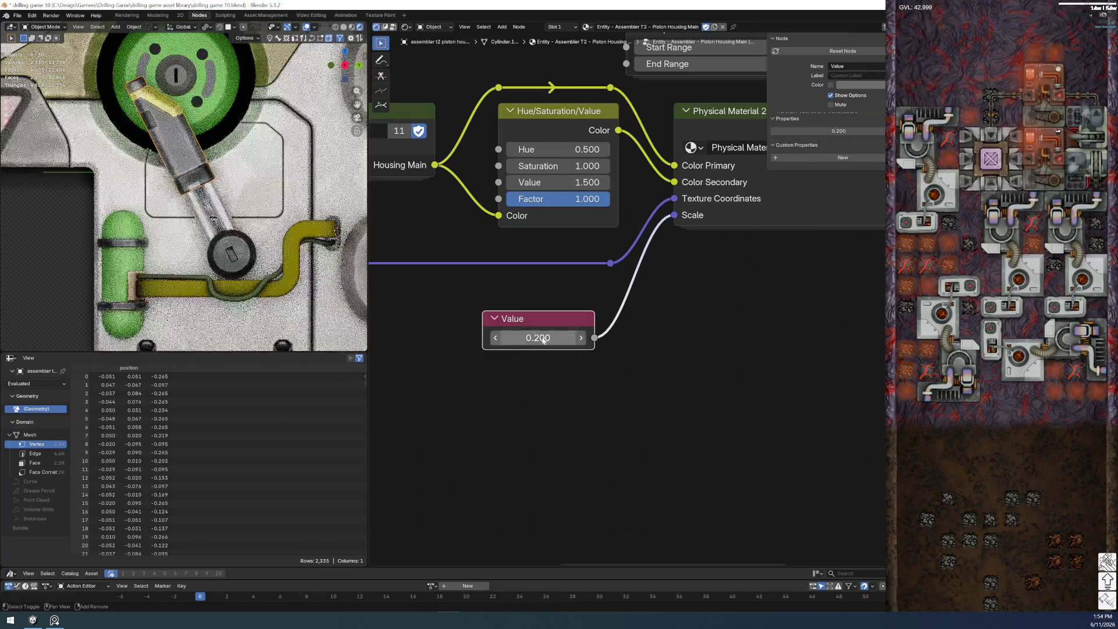
{"action": "mouse_move", "coordinate": [538, 338]}
{"action": "left_mouse_down"}
{"action": "mouse_move", "coordinate": [526, 338]}
{"action": "mouse_move", "coordinate": [576, 338]}
{"action": "left_mouse_up"}
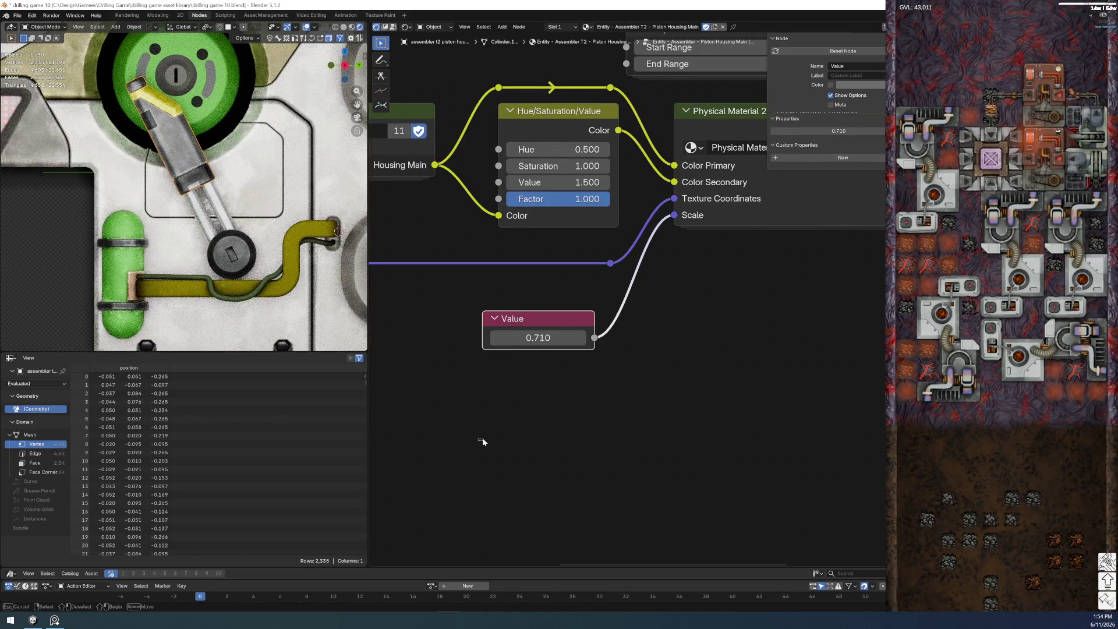
{"action": "scroll", "coordinate": [159, 222], "scroll_direction": "down", "scroll_amount": 2}
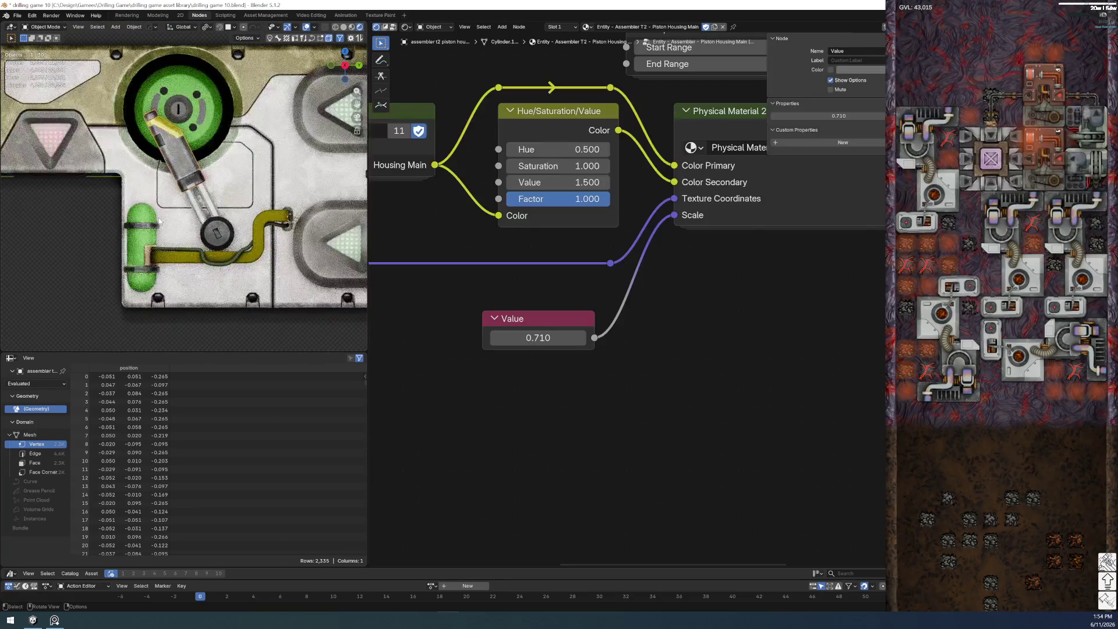
{"action": "left_click", "coordinate": [173, 154]}
{"action": "key", "text": "KP_Decimal"}
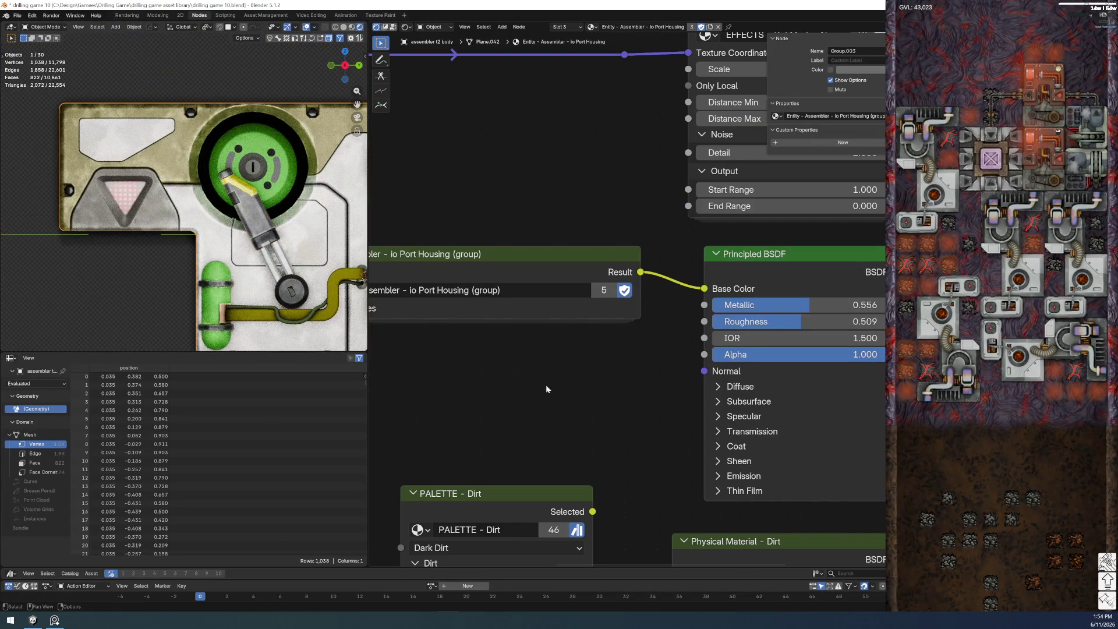
- Feed the io Port Housing paneling Scale from a Value node set to 0.530
{"action": "scroll", "coordinate": [490, 369], "scroll_direction": "down", "scroll_amount": 2}
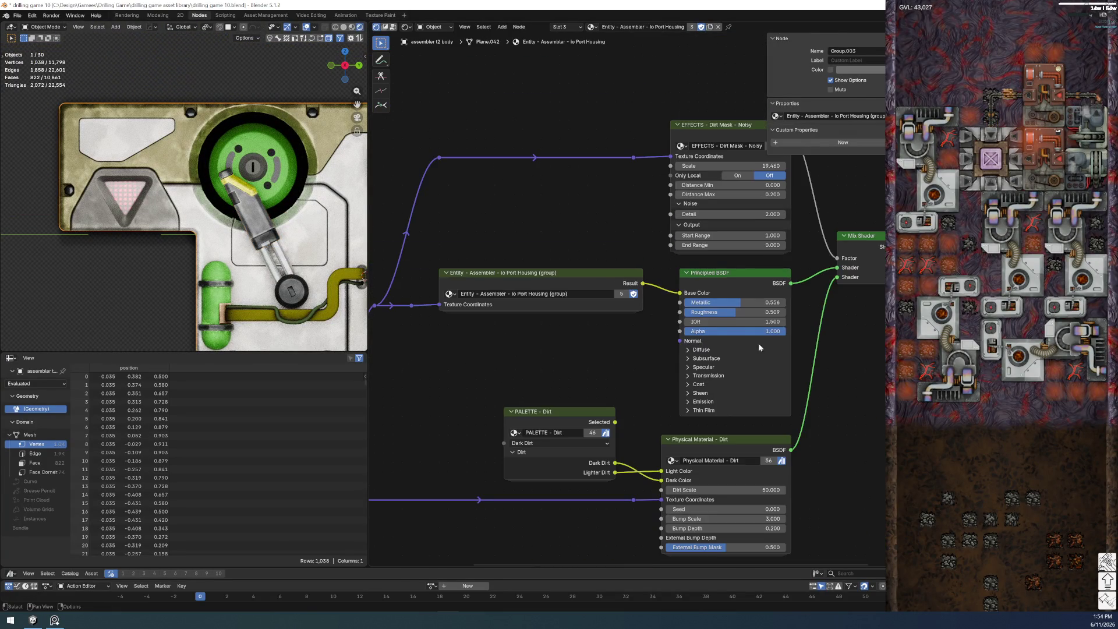
{"action": "middle_click_drag", "start_coordinate": [536, 443], "coordinate": [650, 336]}
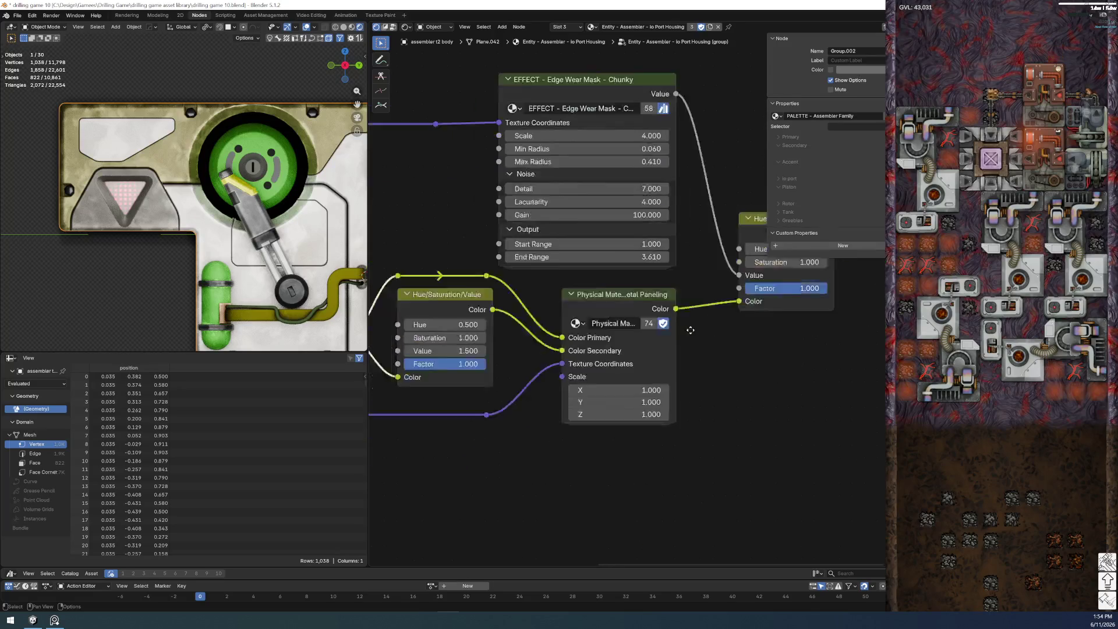
{"action": "mouse_move", "coordinate": [637, 327]}
{"action": "left_mouse_down"}
{"action": "mouse_move", "coordinate": [560, 413]}
{"action": "mouse_move", "coordinate": [483, 424]}
{"action": "left_mouse_up"}
{"action": "key", "text": "Return"}
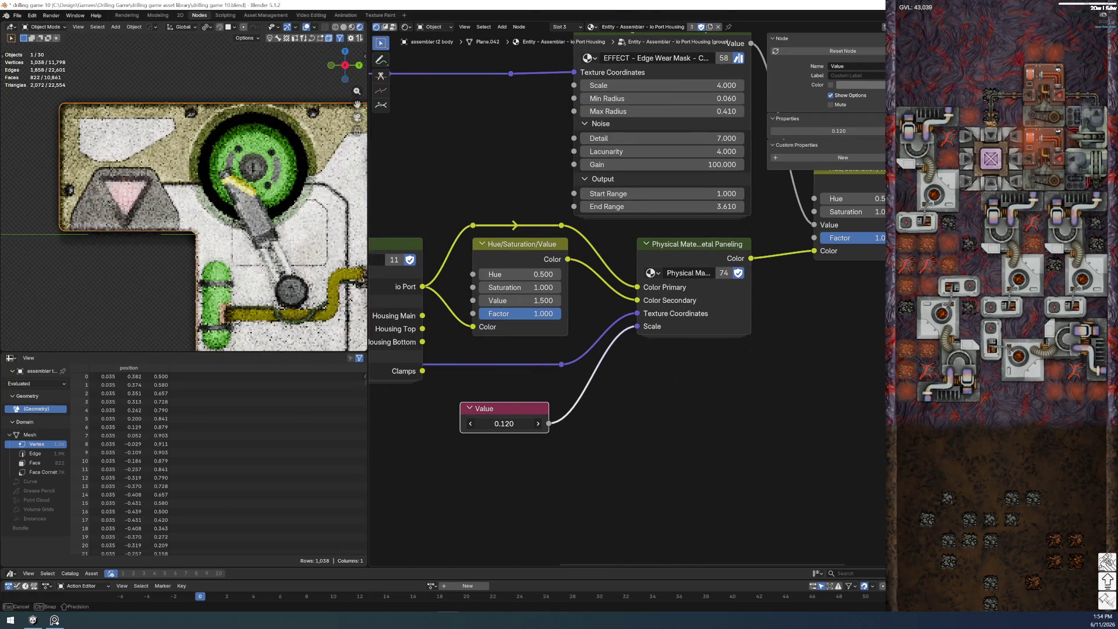
{"action": "mouse_move", "coordinate": [503, 423]}
{"action": "left_mouse_down"}
{"action": "mouse_move", "coordinate": [498, 434]}
{"action": "mouse_move", "coordinate": [524, 424]}
{"action": "mouse_move", "coordinate": [504, 424]}
{"action": "left_mouse_up"}
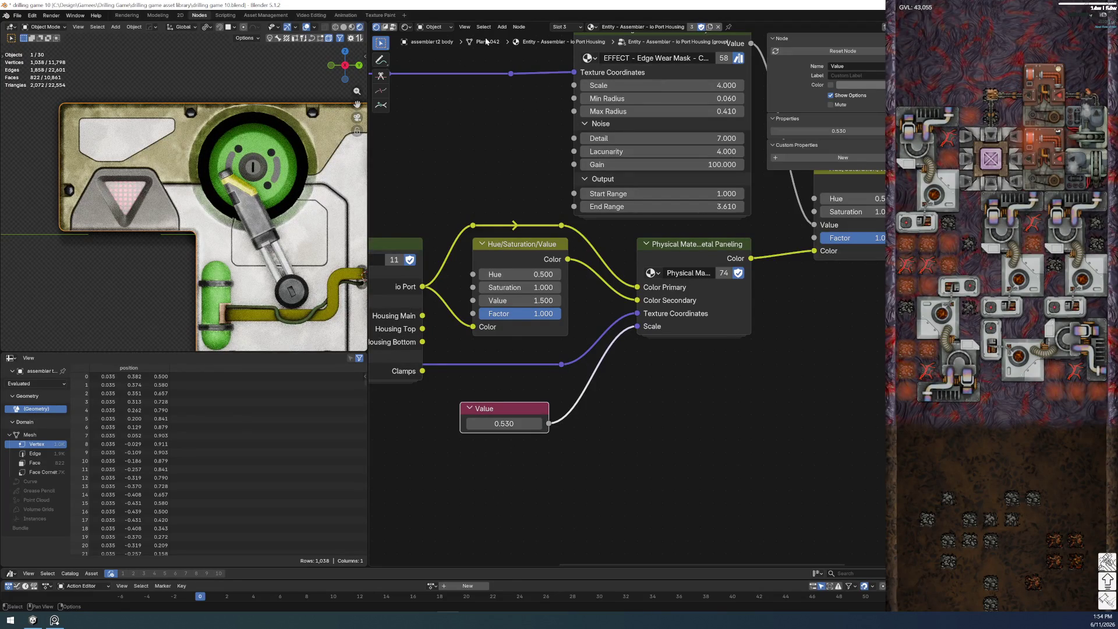
- Enter the Secondary Metal group, adjust edge wear End Range, and add a Scale Value node
{"action": "left_click", "coordinate": [567, 26]}
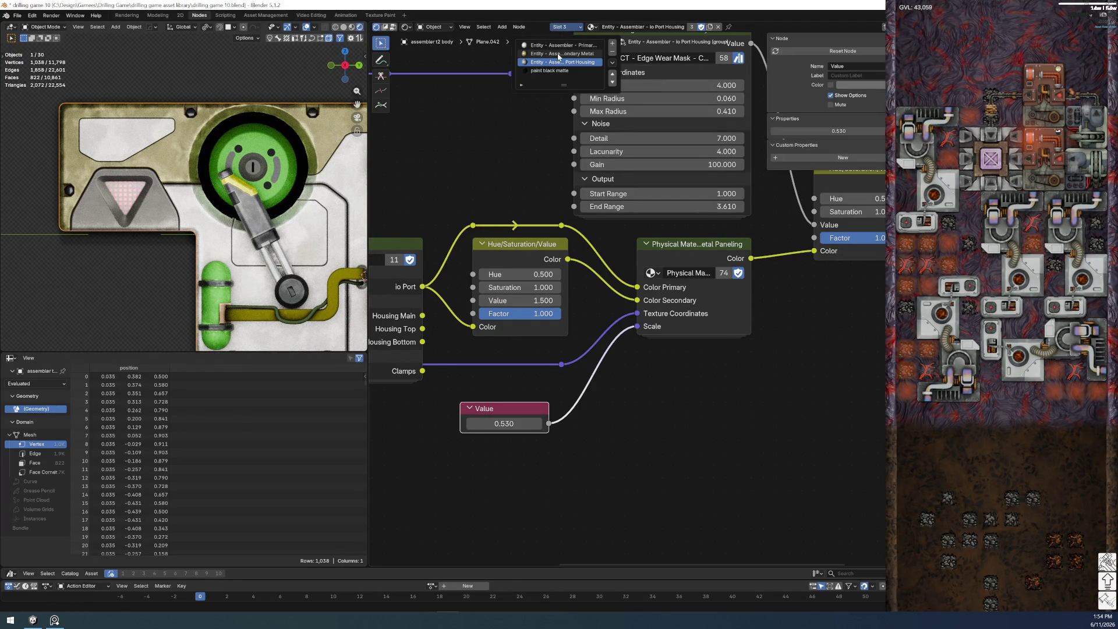
{"action": "left_click", "coordinate": [557, 54]}
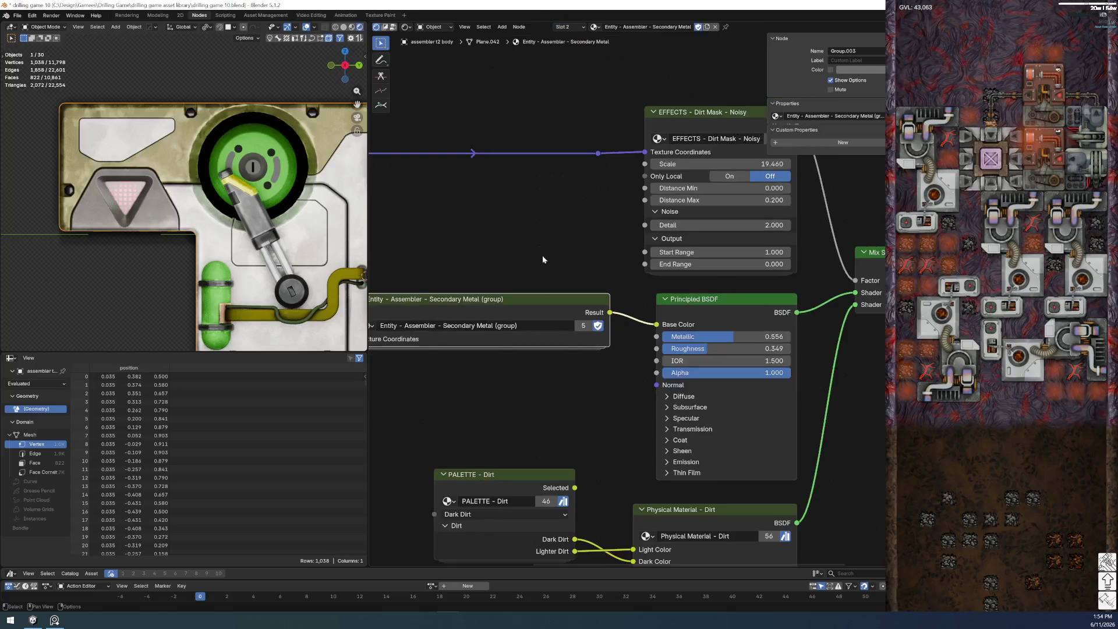
{"action": "middle_click_drag", "start_coordinate": [578, 382], "coordinate": [556, 328]}
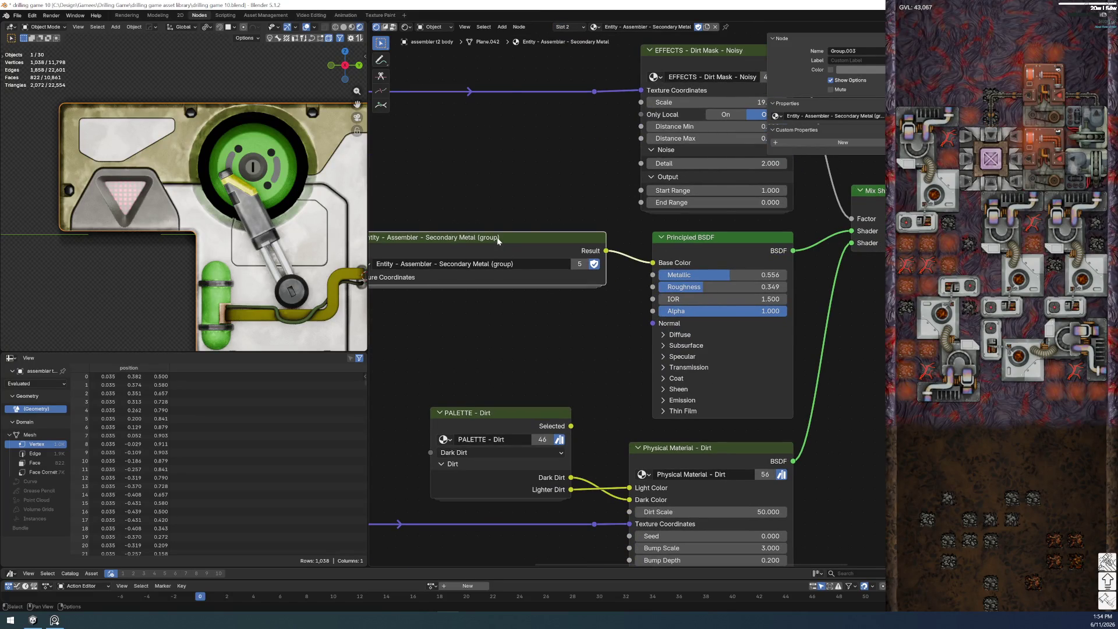
{"action": "key", "text": "Tab"}
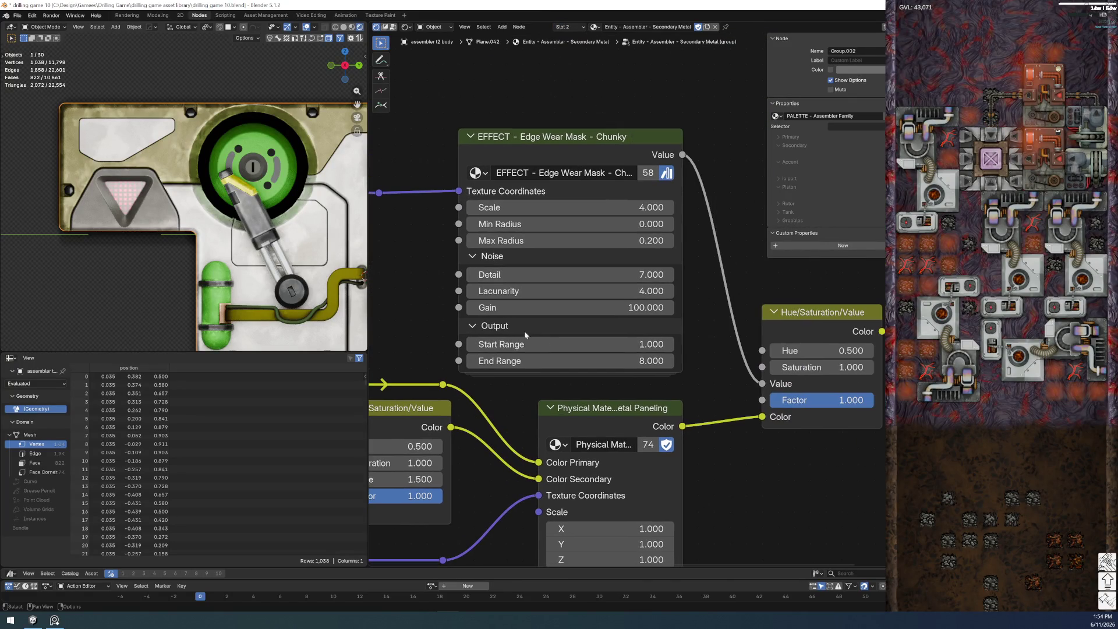
{"action": "left_click_drag", "start_coordinate": [571, 360], "coordinate": [524, 361]}
{"action": "middle_click_drag", "start_coordinate": [530, 515], "coordinate": [686, 282]}
{"action": "left_click", "coordinate": [681, 290]}
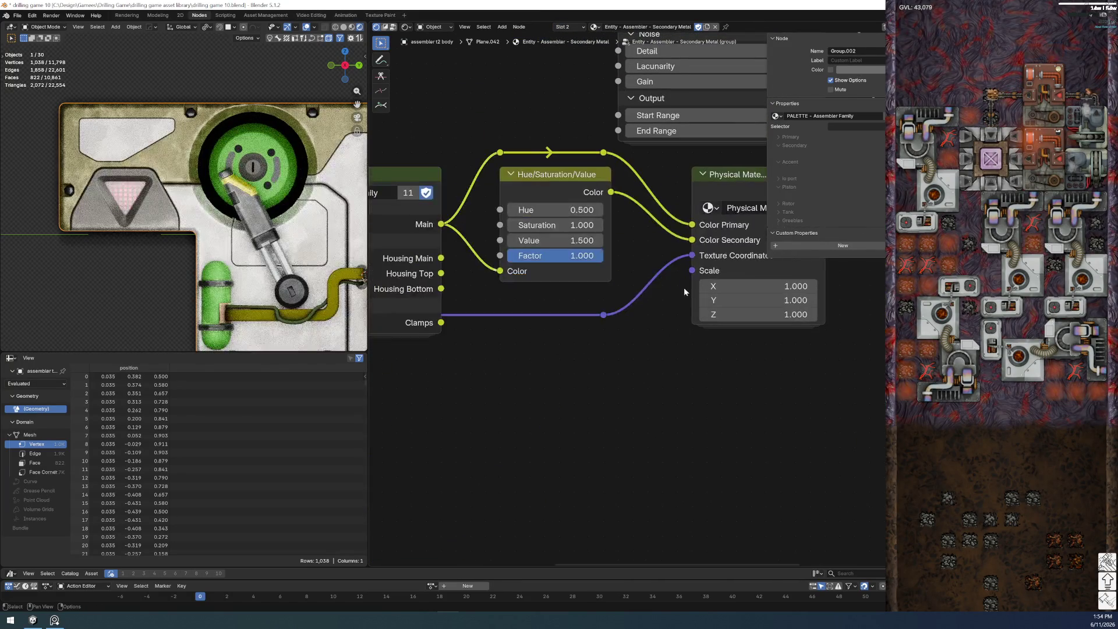
{"action": "left_click_drag", "start_coordinate": [693, 271], "coordinate": [499, 387]}
{"action": "left_click", "coordinate": [539, 399]}
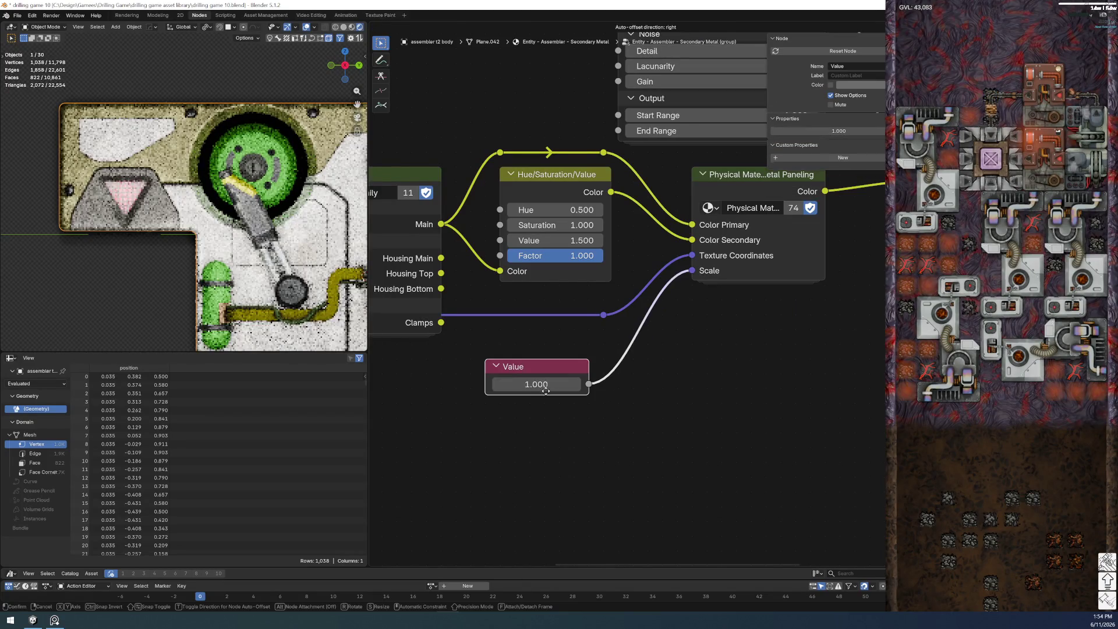
- Lower the Secondary Metal scale Value from 1.000 through 0.730 to 0.560
{"action": "mouse_move", "coordinate": [561, 364]}
{"action": "left_mouse_down"}
{"action": "mouse_move", "coordinate": [576, 365]}
{"action": "mouse_move", "coordinate": [527, 384]}
{"action": "mouse_move", "coordinate": [559, 385]}
{"action": "left_mouse_up"}
{"action": "type", "text": "0.730"}
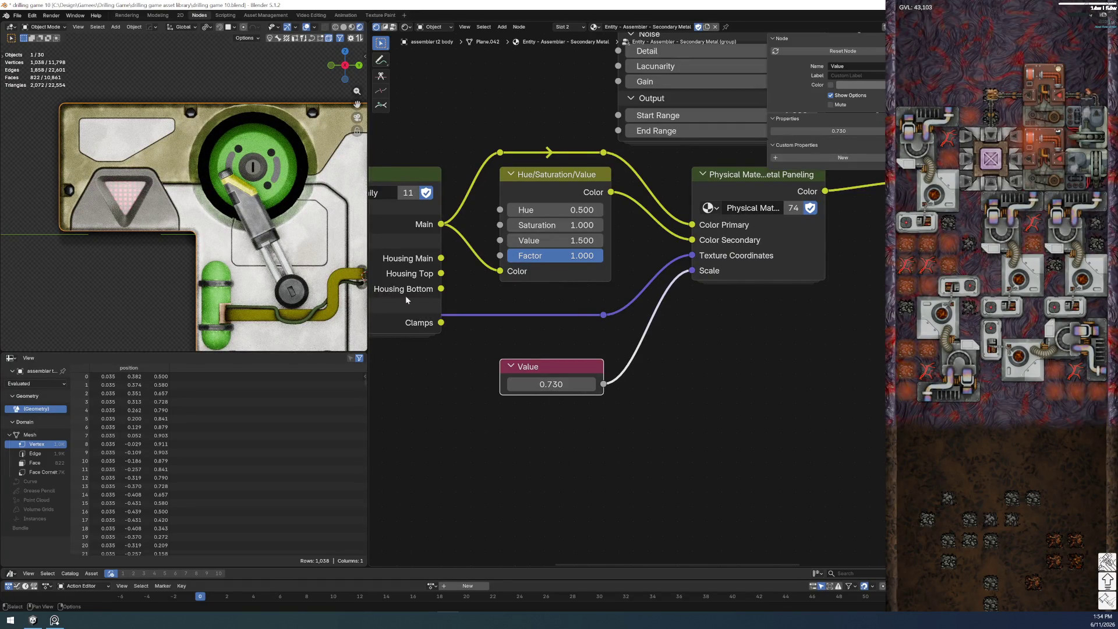
{"action": "left_click_drag", "start_coordinate": [551, 385], "coordinate": [539, 385]}
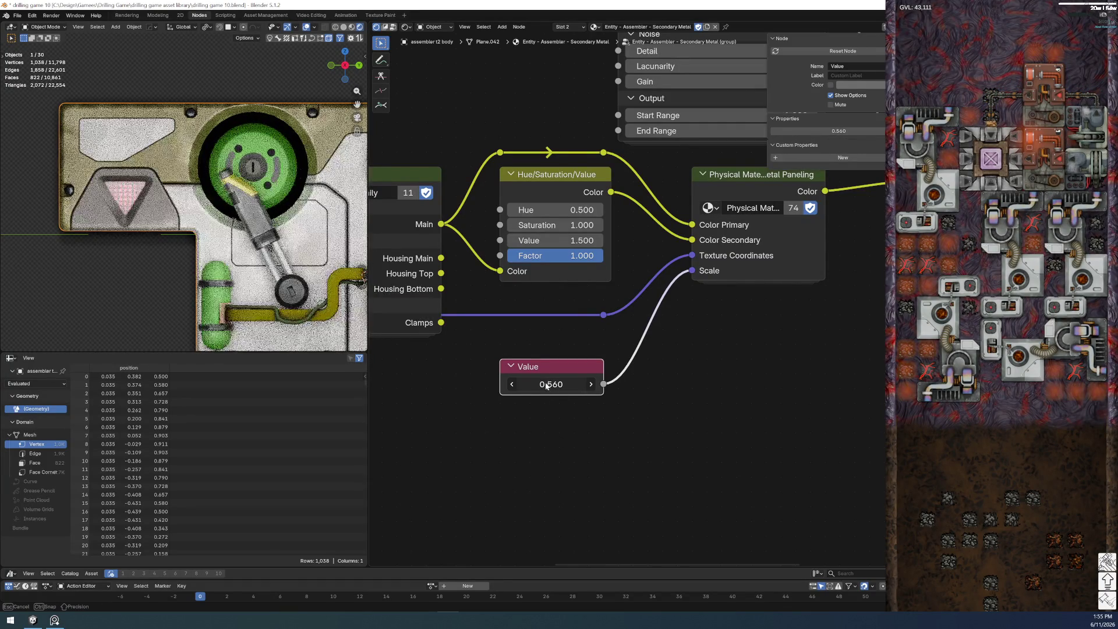
{"action": "left_click_drag", "start_coordinate": [539, 384], "coordinate": [523, 384]}
{"action": "scroll", "coordinate": [267, 190], "scroll_direction": "down", "scroll_amount": 1}
{"action": "middle_click_drag", "start_coordinate": [721, 354], "coordinate": [645, 464]}
{"action": "scroll", "coordinate": [647, 416], "scroll_direction": "down", "scroll_amount": 2}
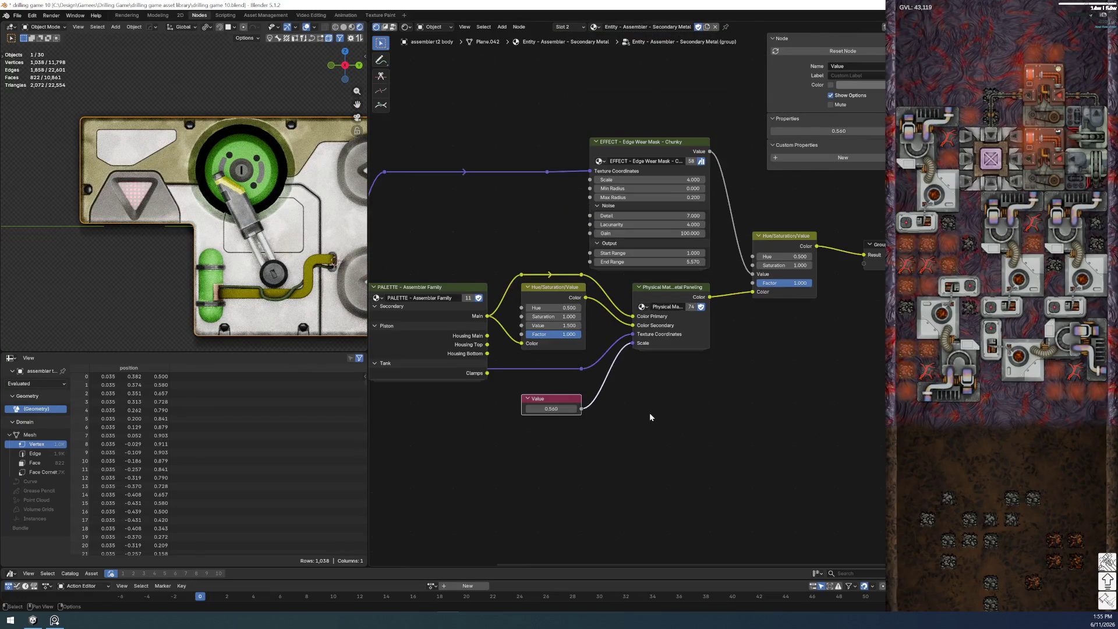
- Set the chunky edge wear End Range to 8, then raise it to 12.040
{"action": "middle_click_drag", "start_coordinate": [649, 412], "coordinate": [590, 470]}
{"action": "scroll", "coordinate": [572, 344], "scroll_direction": "up", "scroll_amount": 2}
{"action": "scroll", "coordinate": [678, 350], "scroll_direction": "up", "scroll_amount": 1}
{"action": "scroll", "coordinate": [678, 349], "scroll_direction": "up", "scroll_amount": 1}
{"action": "left_click_drag", "start_coordinate": [582, 368], "coordinate": [641, 368]}
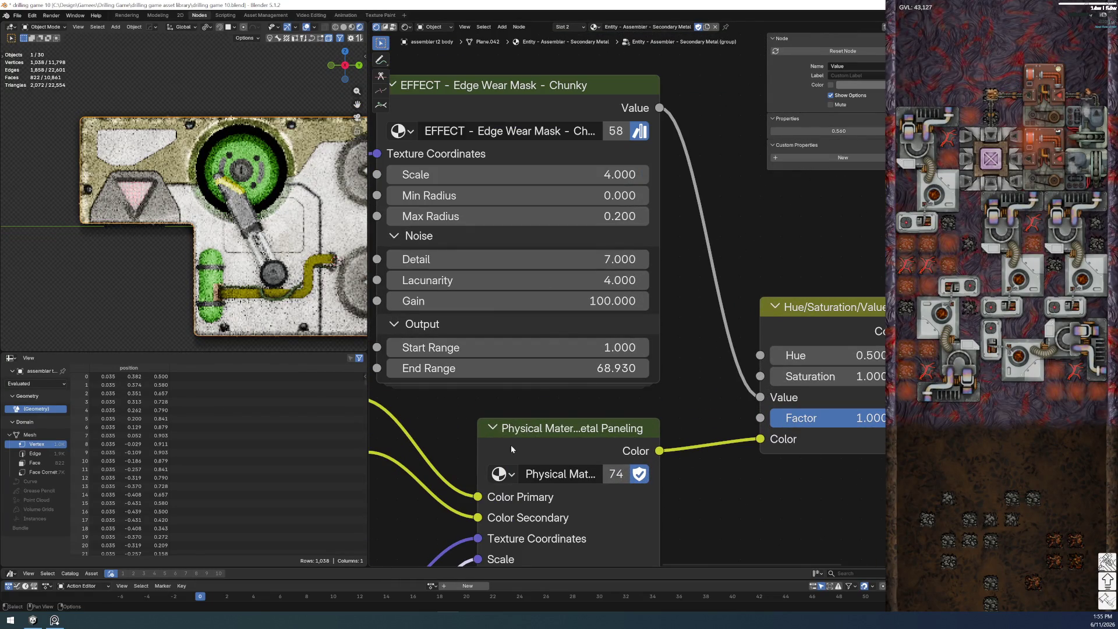
{"action": "scroll", "coordinate": [169, 115], "scroll_direction": "up", "scroll_amount": 2}
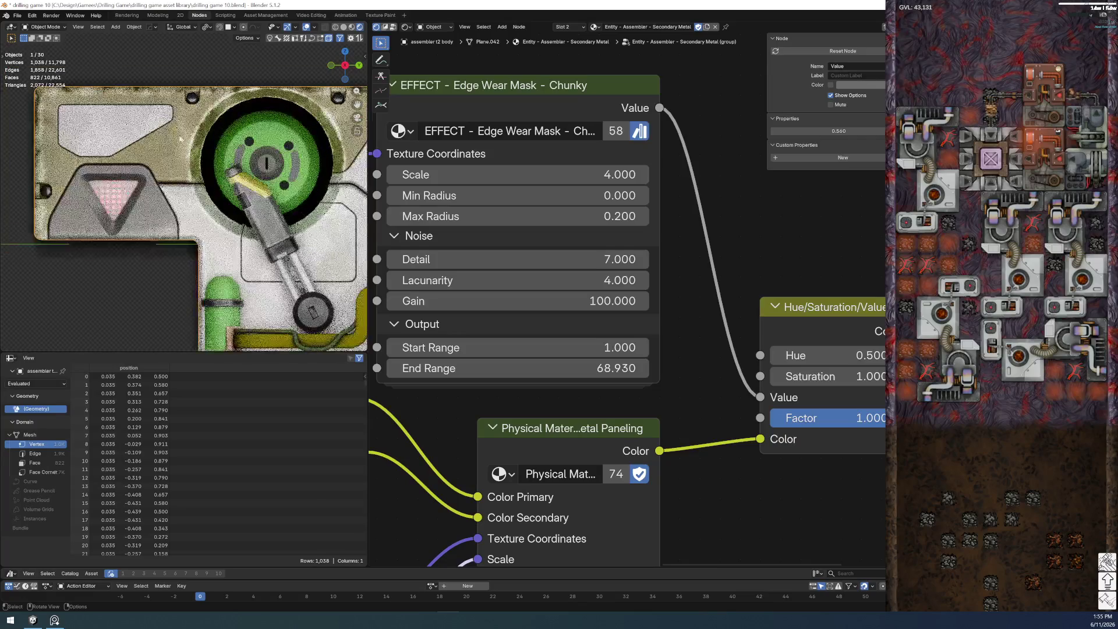
{"action": "left_click_drag", "start_coordinate": [539, 368], "coordinate": [539, 368]}
{"action": "left_click", "coordinate": [539, 368]}
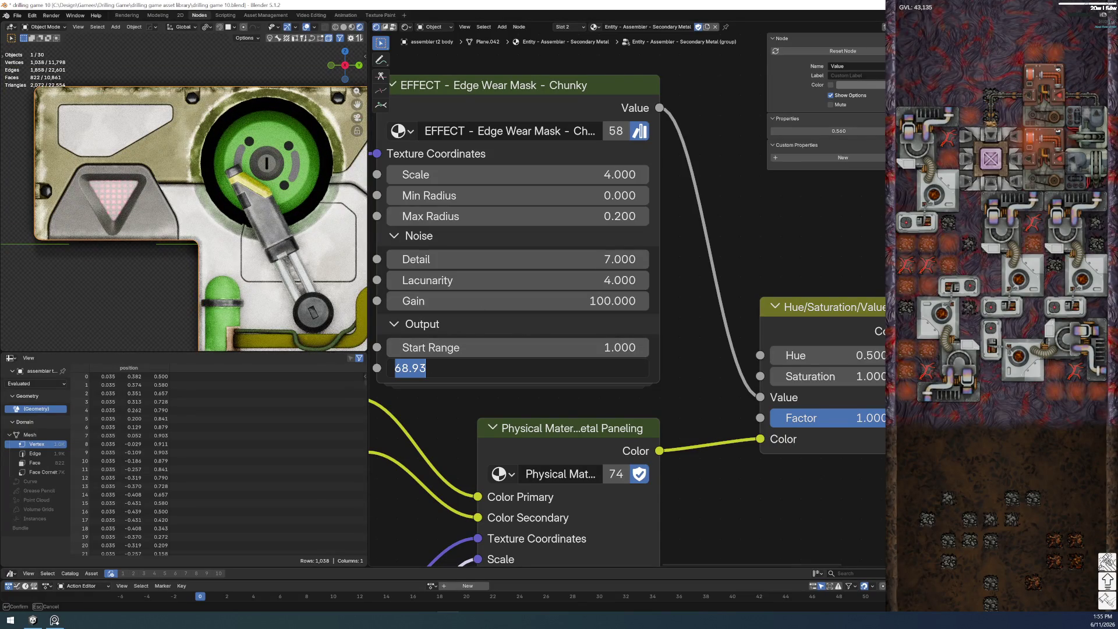
{"action": "type", "text": "8"}
{"action": "key", "text": "Return"}
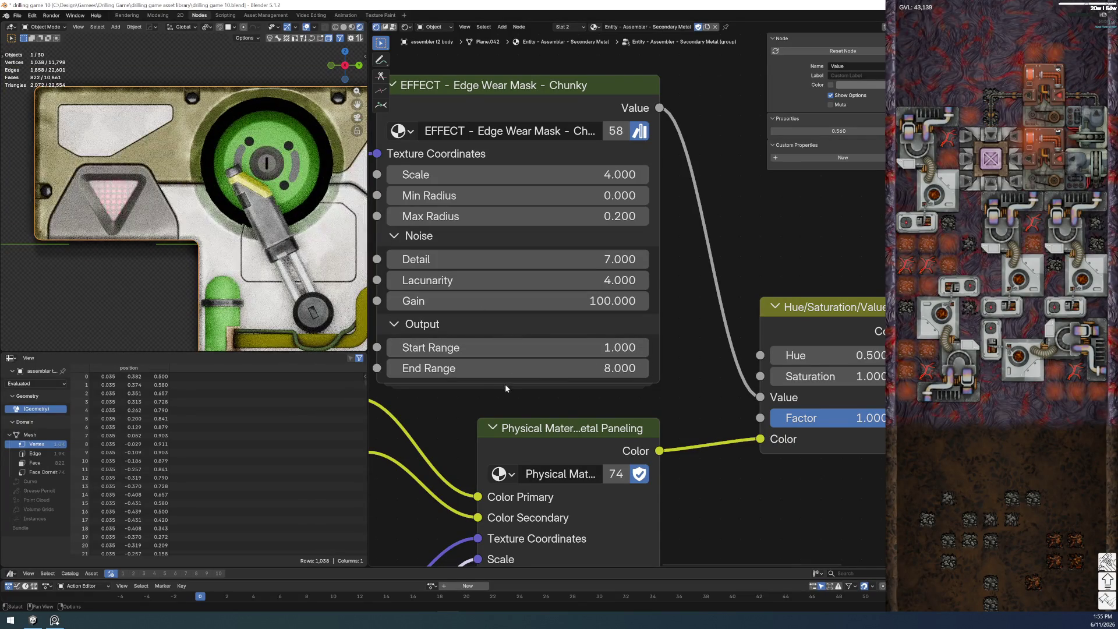
{"action": "mouse_move", "coordinate": [549, 373]}
{"action": "left_mouse_down"}
{"action": "mouse_move", "coordinate": [594, 373]}
{"action": "mouse_move", "coordinate": [534, 378]}
{"action": "left_mouse_up"}
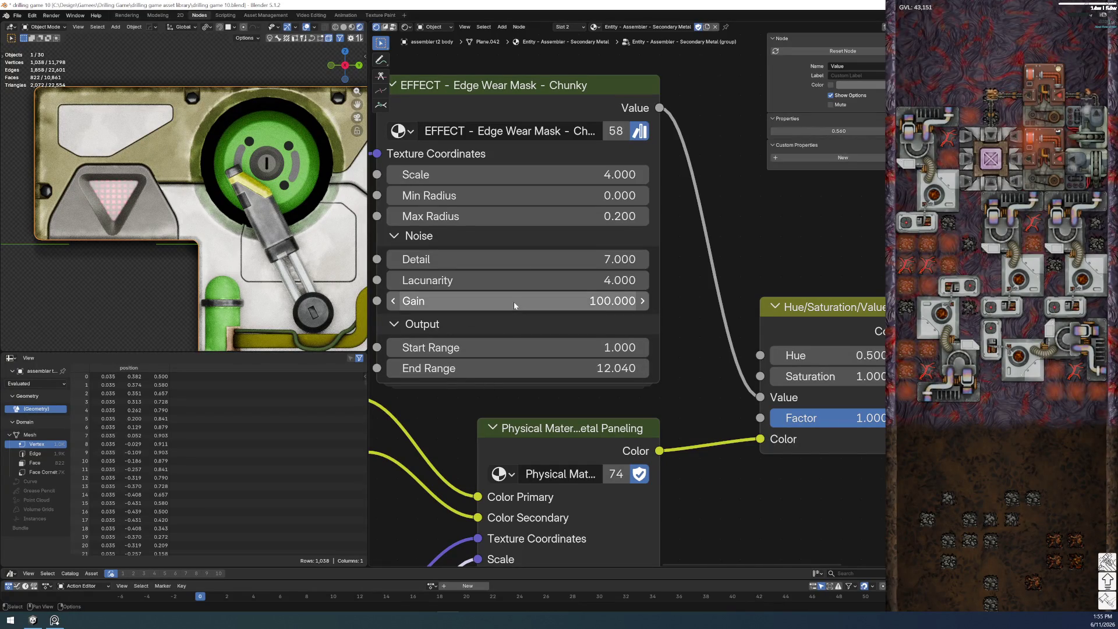
- Set the edge wear noise Scale to 2.400 and the material's Dirt Mask Scale to 11.500
{"action": "mouse_move", "coordinate": [536, 173]}
{"action": "left_mouse_down"}
{"action": "mouse_move", "coordinate": [617, 173]}
{"action": "mouse_move", "coordinate": [525, 173]}
{"action": "left_mouse_up"}
{"action": "scroll", "coordinate": [438, 443], "scroll_direction": "down", "scroll_amount": 2}
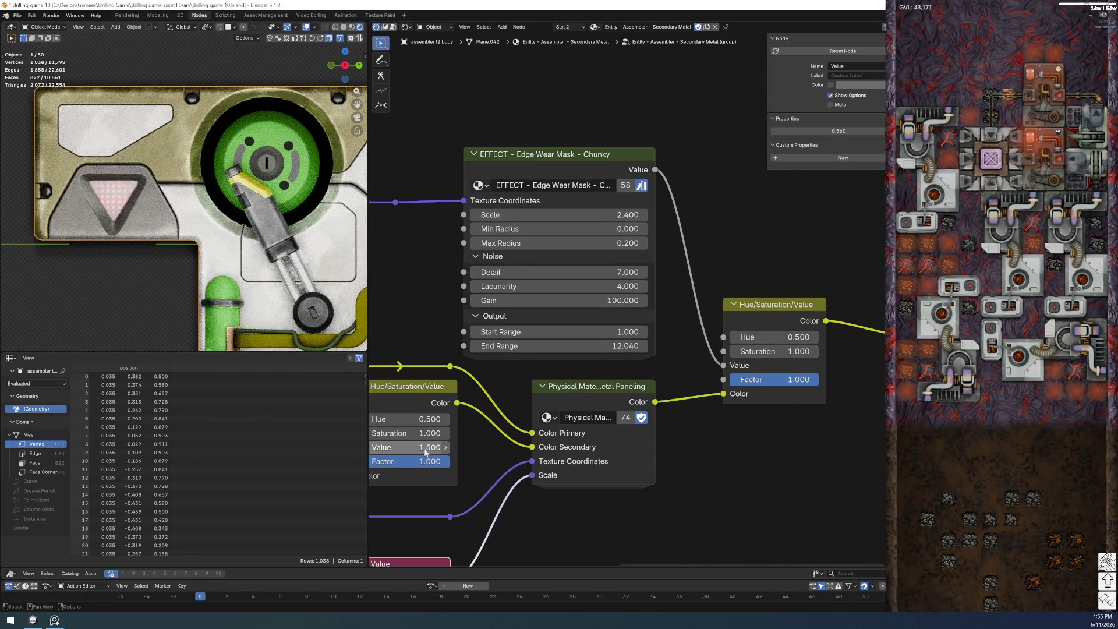
{"action": "scroll", "coordinate": [560, 325], "scroll_direction": "down", "scroll_amount": 2}
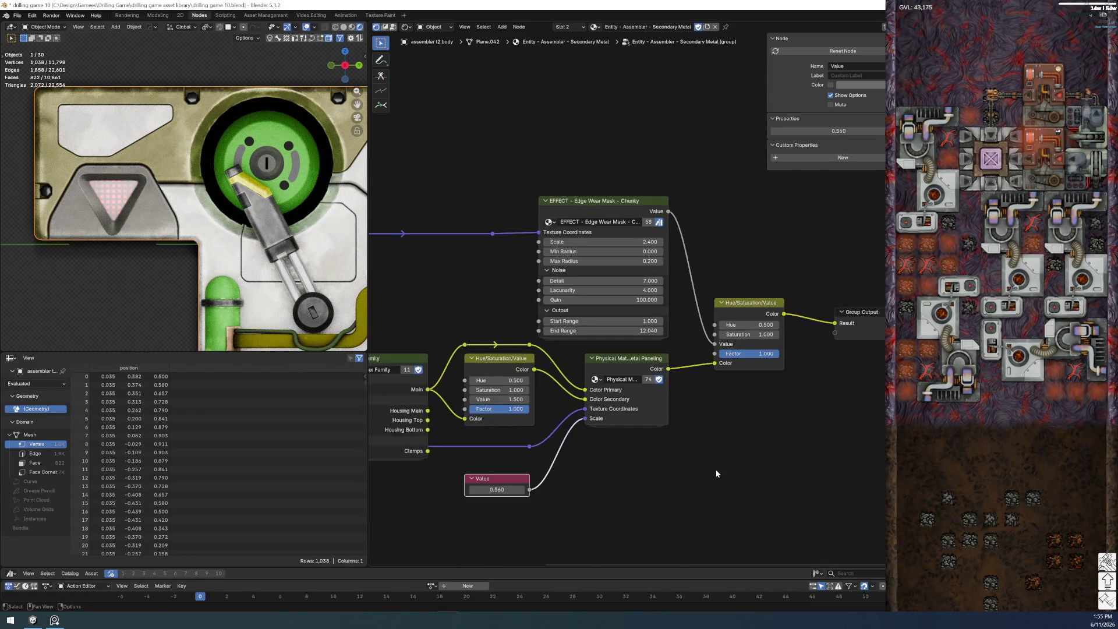
{"action": "key", "text": "Tab"}
{"action": "scroll", "coordinate": [596, 235], "scroll_direction": "up", "scroll_amount": 5}
{"action": "left_click_drag", "start_coordinate": [596, 235], "coordinate": [559, 236]}
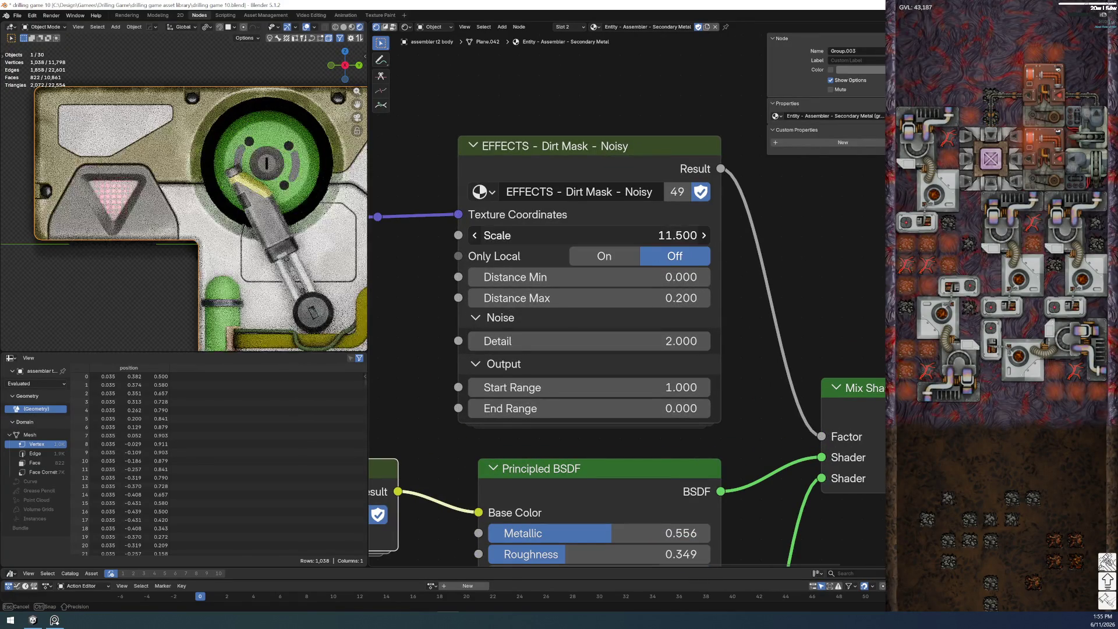
- Drop the Dirt Mask Scale tweak and re-enter the group at the PALETTE – Assembler Family node
{"action": "left_click_drag", "start_coordinate": [560, 236], "coordinate": [552, 435]}
{"action": "key", "text": "Home"}
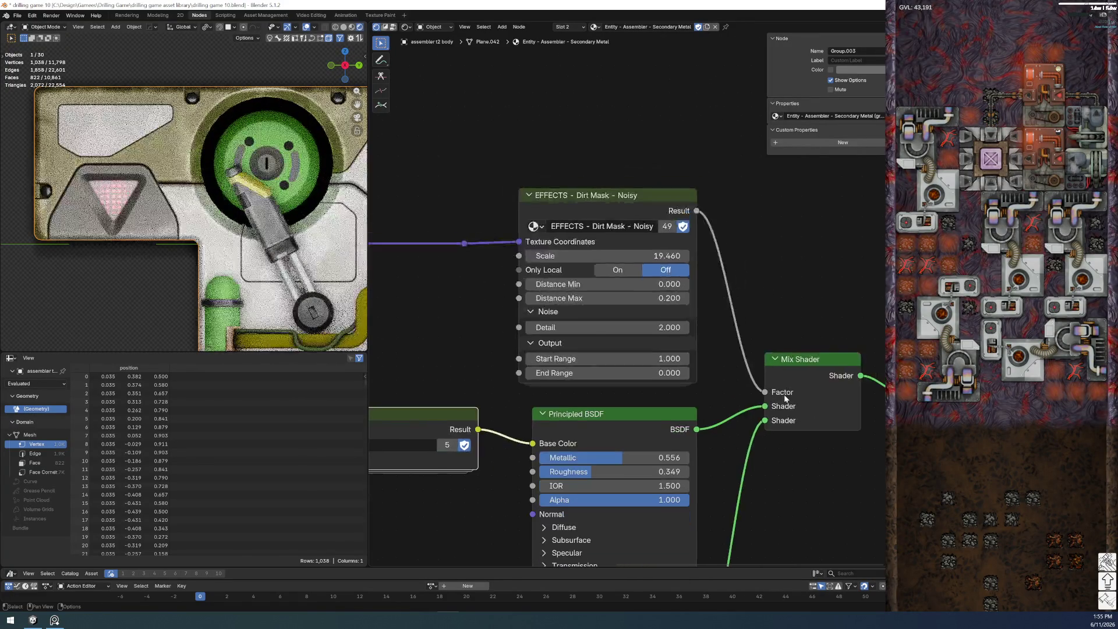
{"action": "key", "text": "Tab"}
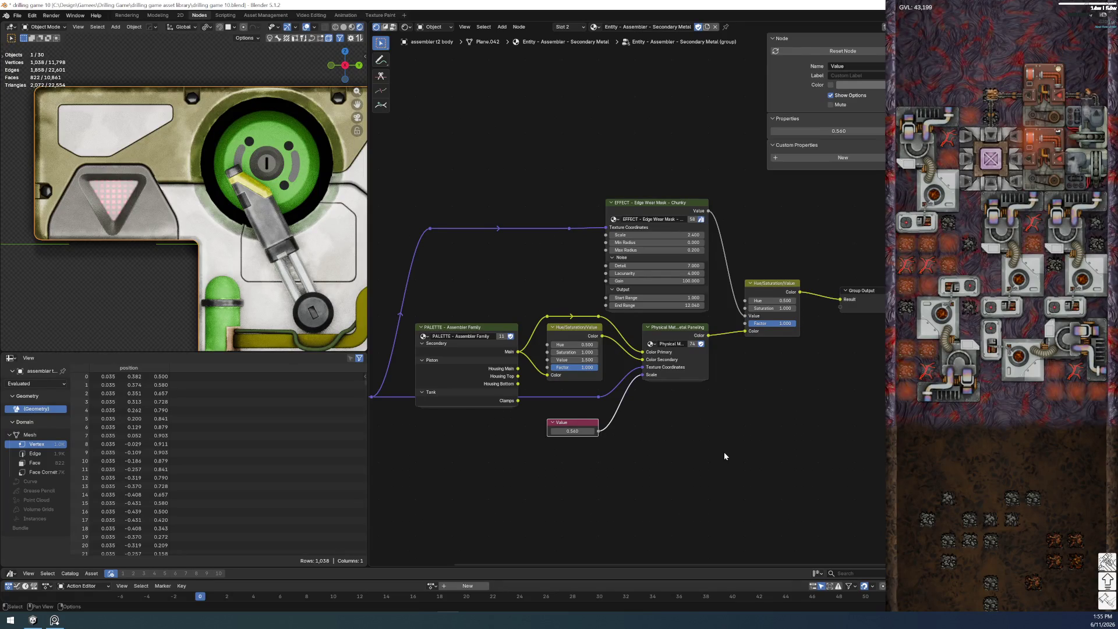
{"action": "left_click", "coordinate": [467, 333]}
{"action": "scroll", "coordinate": [467, 406], "scroll_direction": "up", "scroll_amount": 2}
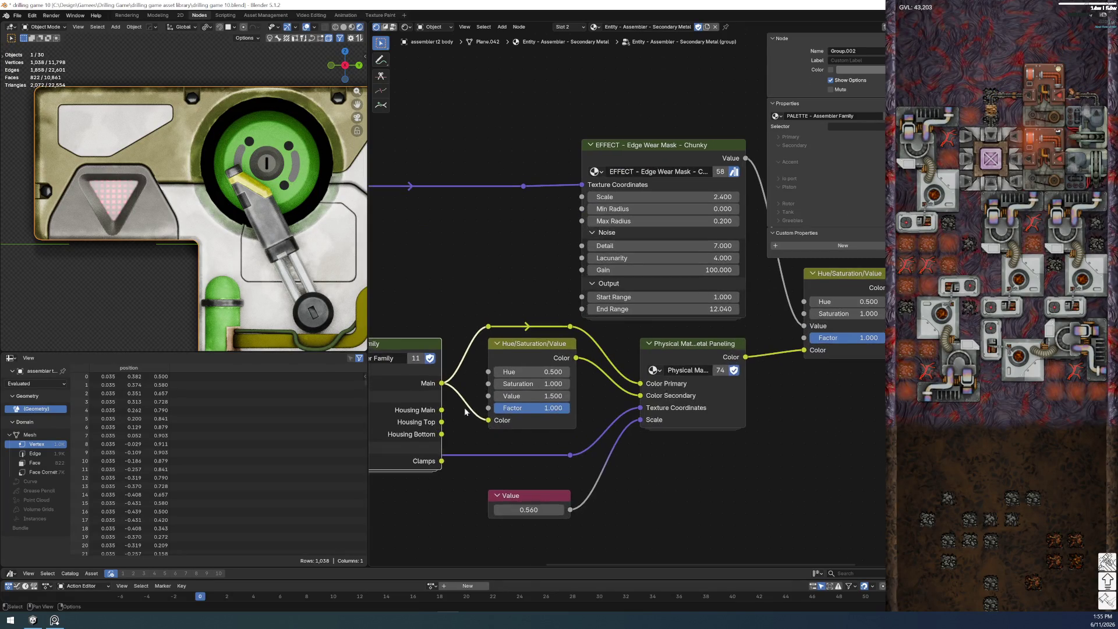
{"action": "scroll", "coordinate": [411, 199], "scroll_direction": "left", "scroll_amount": 3, "text": "ctrl"}
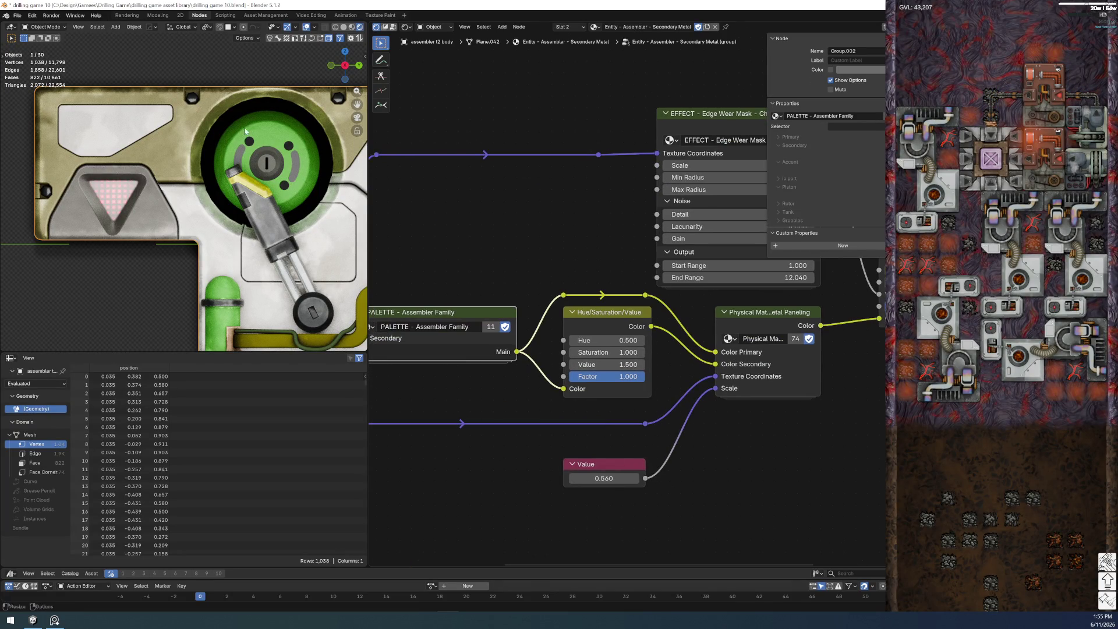
- Save the file and select the general AO plane object
{"action": "left_click", "coordinate": [17, 16]}
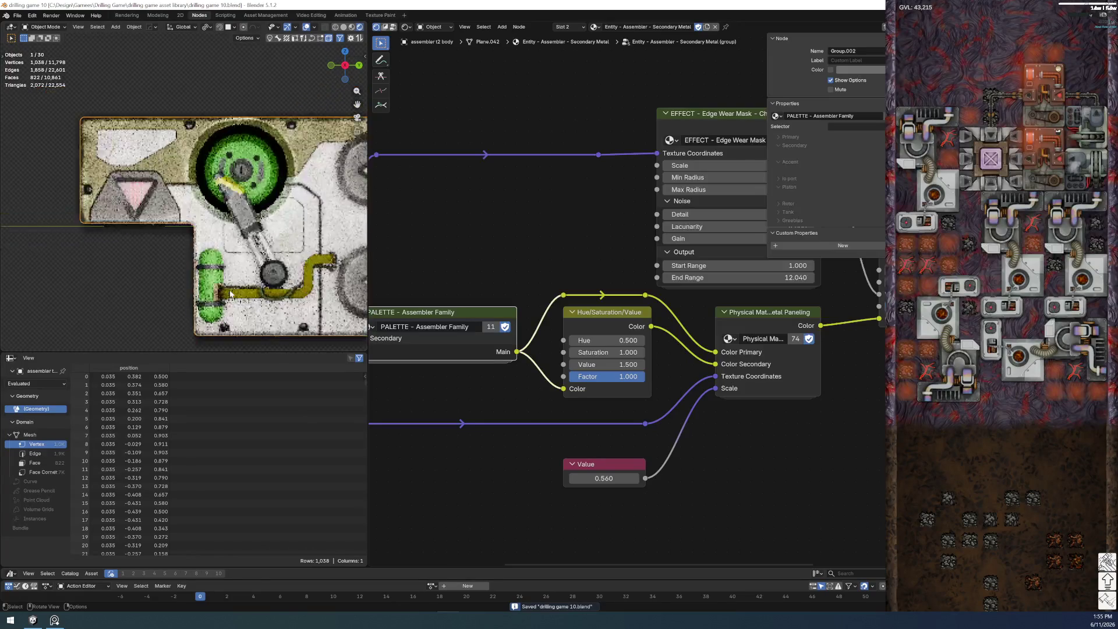
{"action": "scroll", "coordinate": [230, 279], "scroll_direction": "right", "scroll_amount": 5, "text": "ctrl"}
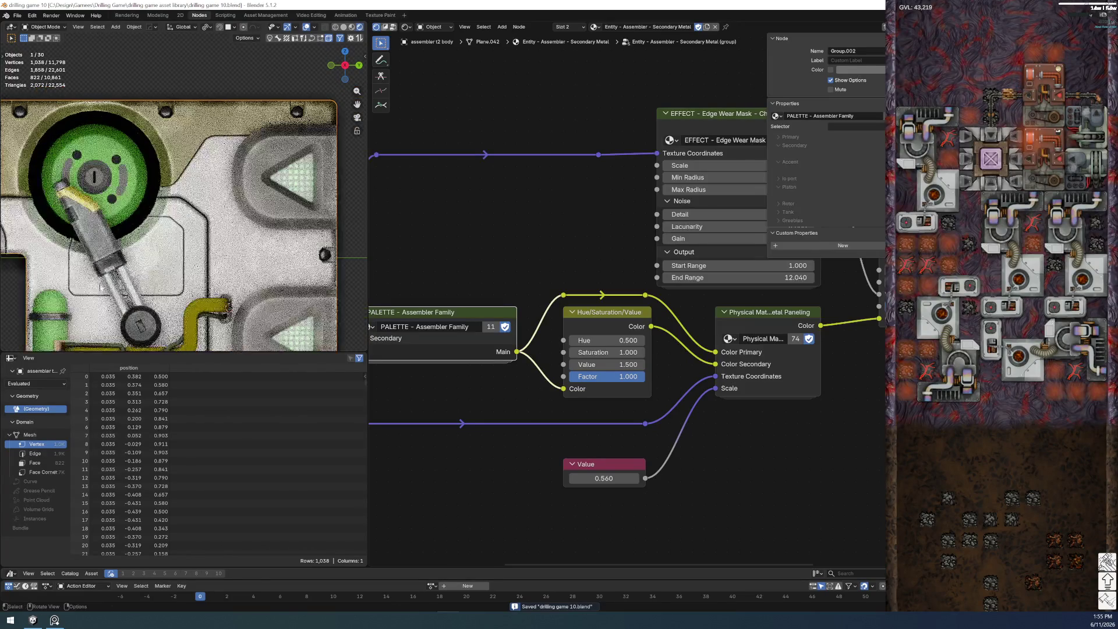
{"action": "scroll", "coordinate": [213, 329], "scroll_direction": "down", "scroll_amount": 5}
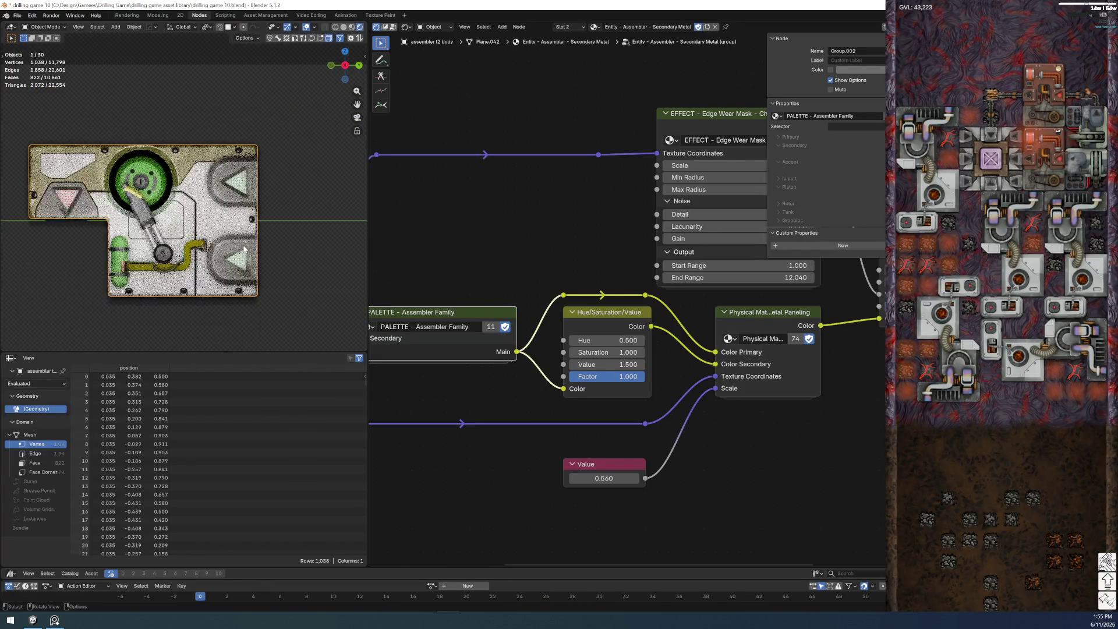
{"action": "left_click", "coordinate": [213, 328]}
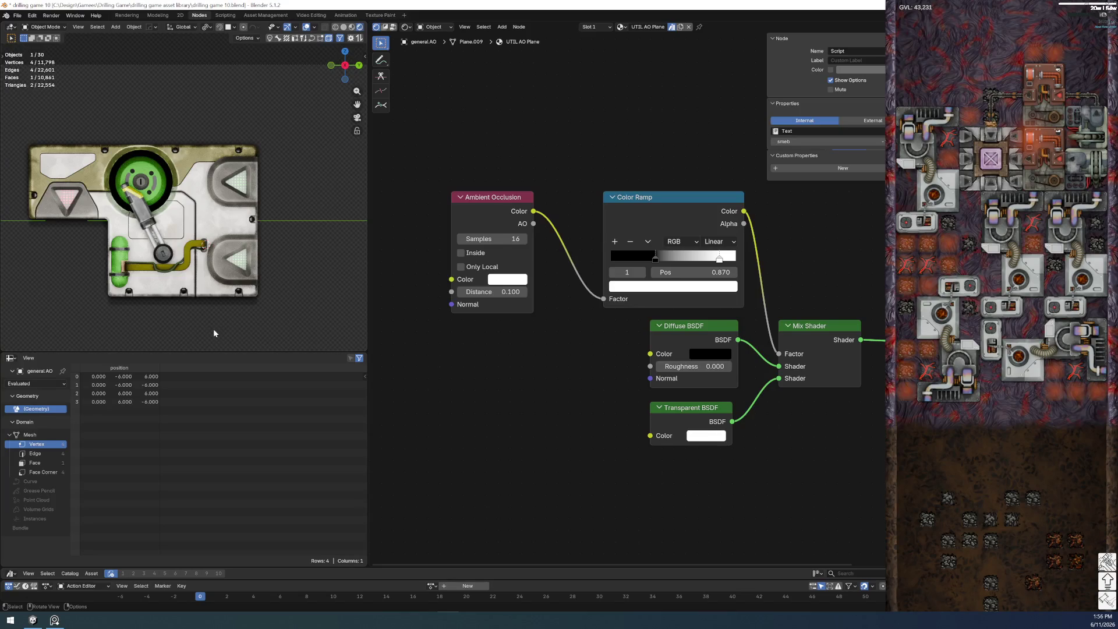
- Select the assembler body, then the general AO plane, to inspect them
{"action": "scroll", "coordinate": [210, 243], "scroll_direction": "up", "scroll_amount": 2}
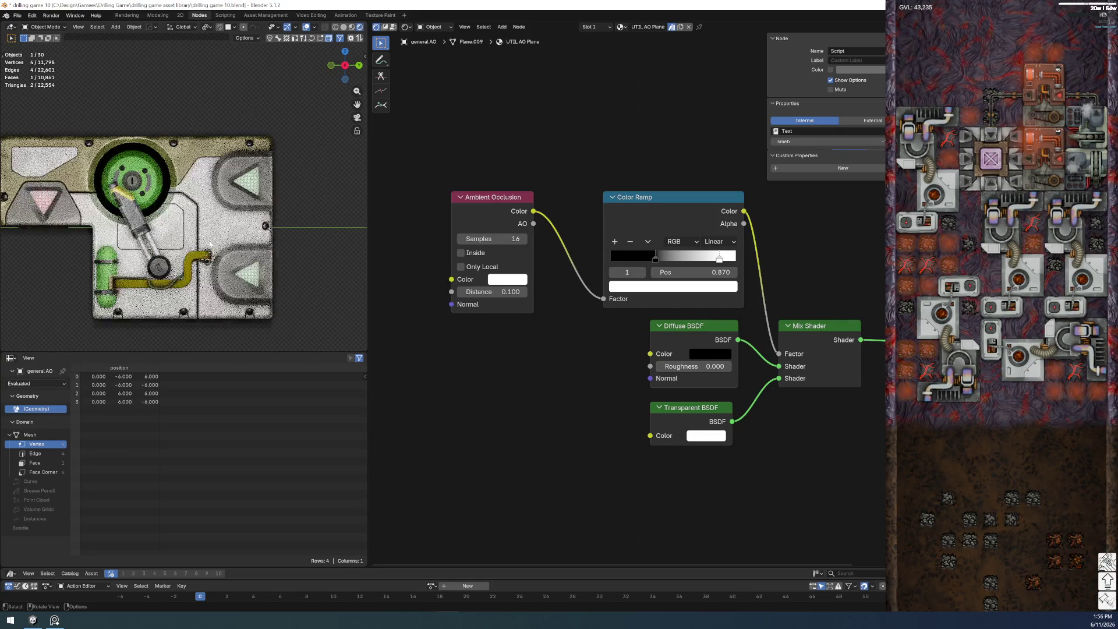
{"action": "left_click", "coordinate": [209, 243]}
{"action": "left_click", "coordinate": [148, 338]}
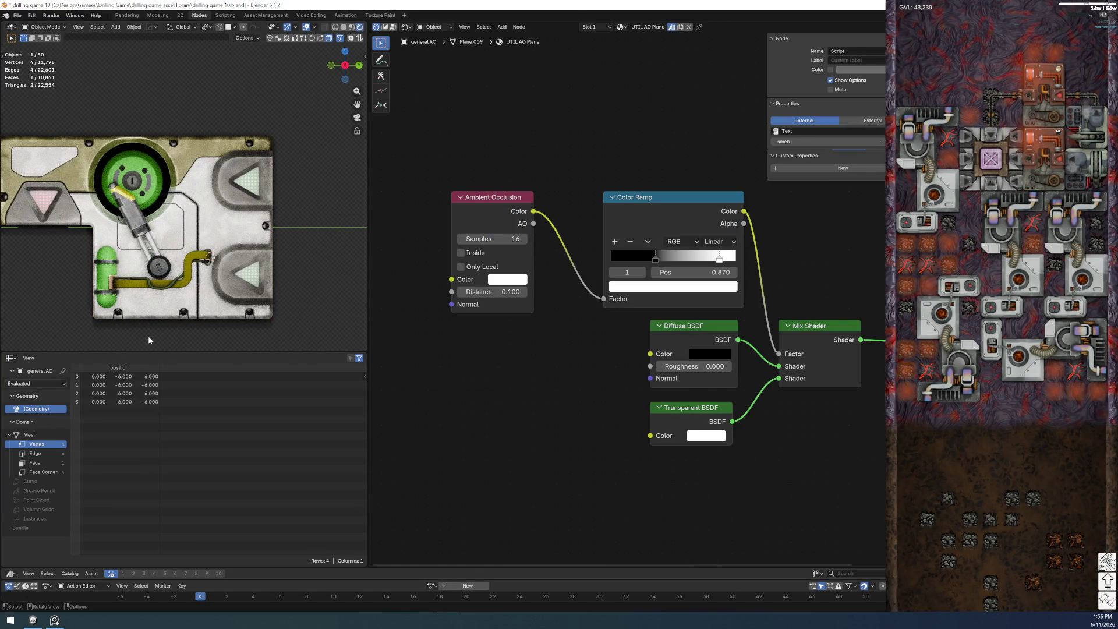
{"action": "scroll", "coordinate": [149, 338], "scroll_direction": "up", "scroll_amount": 1}
{"action": "scroll", "coordinate": [160, 330], "scroll_direction": "up", "scroll_amount": 1}
{"action": "scroll", "coordinate": [173, 322], "scroll_direction": "up", "scroll_amount": 1}
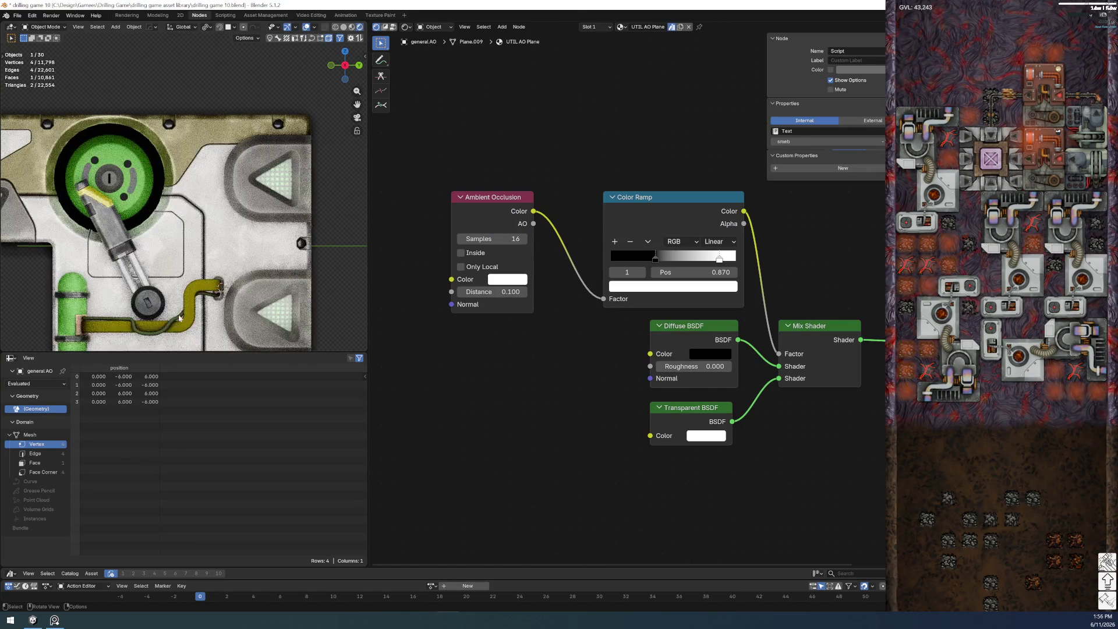
- Select the yellow ribbon cable and pick its ENTITY DATA Blast Furnace node
{"action": "left_click", "coordinate": [186, 322]}
{"action": "scroll", "coordinate": [699, 373], "scroll_direction": "up", "scroll_amount": 5}
{"action": "scroll", "coordinate": [875, 389], "scroll_direction": "right", "scroll_amount": 4}
{"action": "scroll", "coordinate": [719, 373], "scroll_direction": "up", "scroll_amount": 2}
{"action": "scroll", "coordinate": [701, 362], "scroll_direction": "up", "scroll_amount": 2}
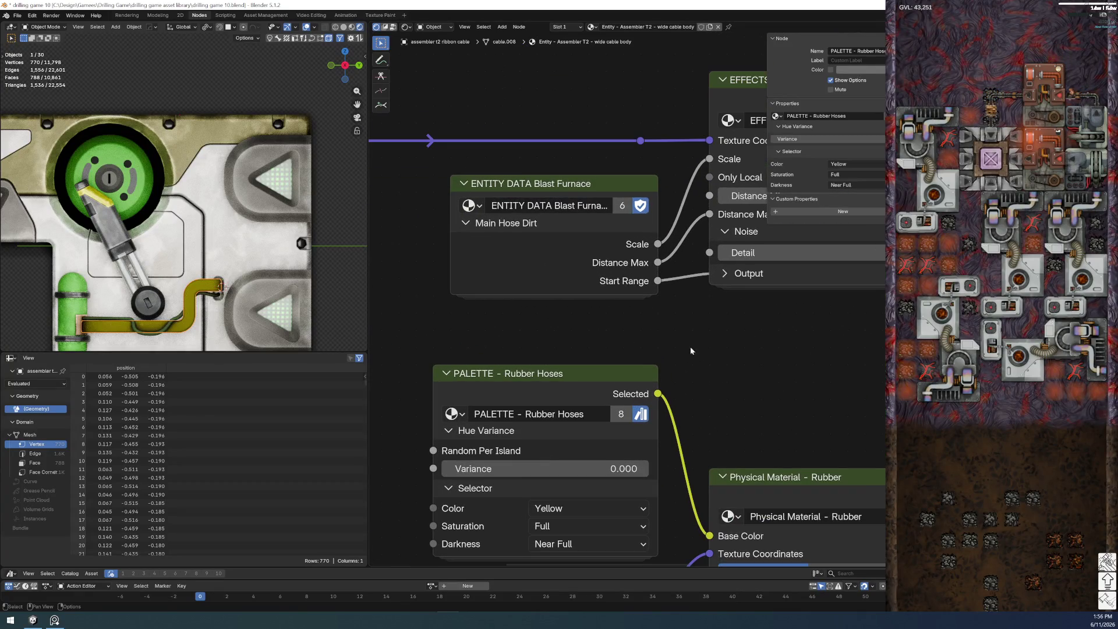
{"action": "left_click", "coordinate": [606, 180]}
- Delete the ENTITY DATA Blast Furnace node and frame the Dirt Mask node and cable
{"action": "key", "text": "x"}
{"action": "scroll", "coordinate": [616, 224], "scroll_direction": "down", "scroll_amount": 4}
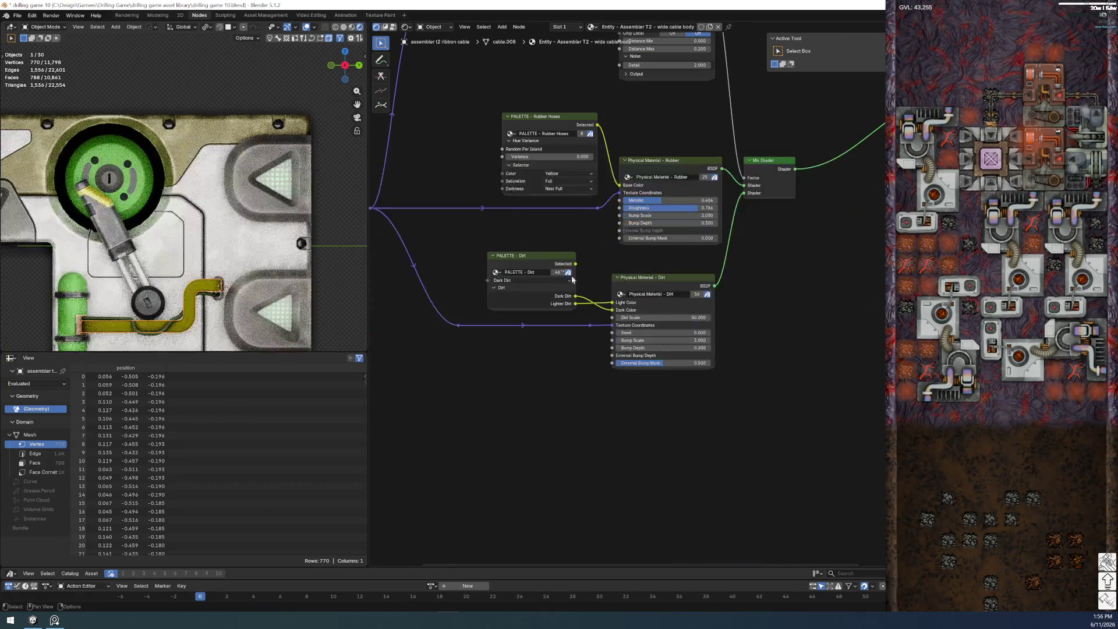
{"action": "middle_click_drag", "start_coordinate": [520, 216], "coordinate": [498, 417]}
{"action": "scroll", "coordinate": [477, 227], "scroll_direction": "up", "scroll_amount": 2}
{"action": "scroll", "coordinate": [480, 243], "scroll_direction": "up", "scroll_amount": 2}
{"action": "scroll", "coordinate": [543, 380], "scroll_direction": "up", "scroll_amount": 1}
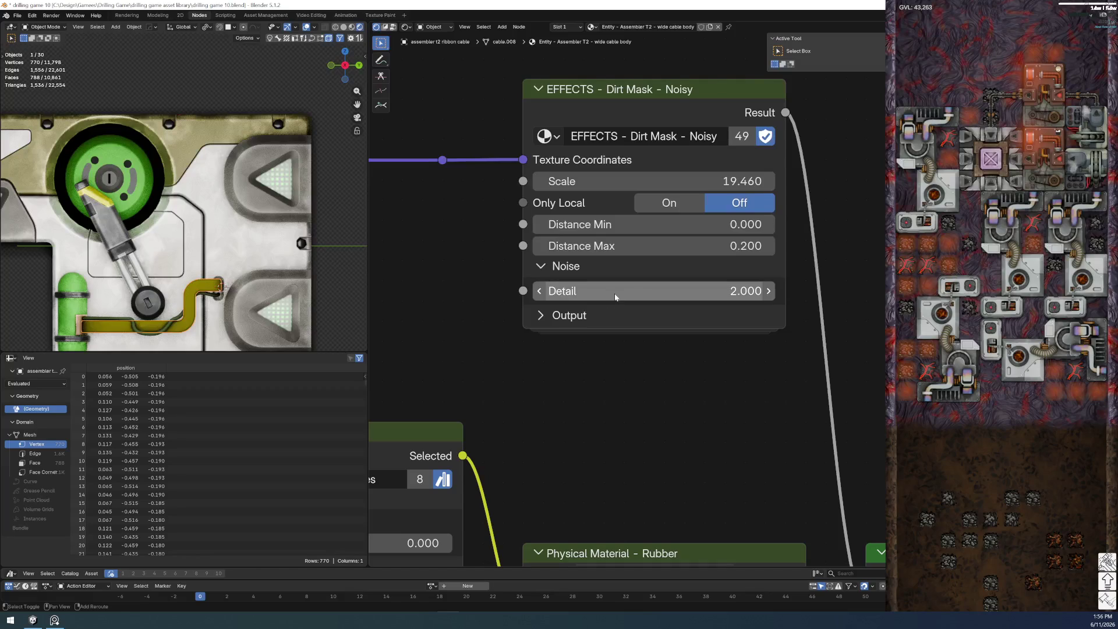
{"action": "scroll", "coordinate": [249, 316], "scroll_direction": "up", "scroll_amount": 2}
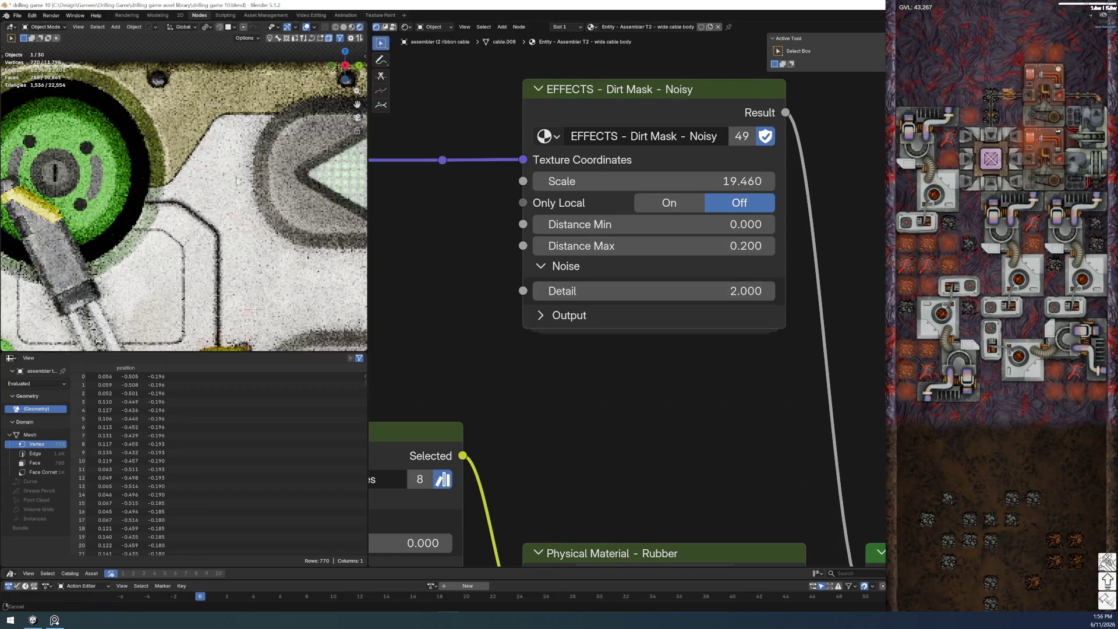
{"action": "middle_click_drag", "start_coordinate": [250, 316], "coordinate": [251, 165], "text": "shift"}
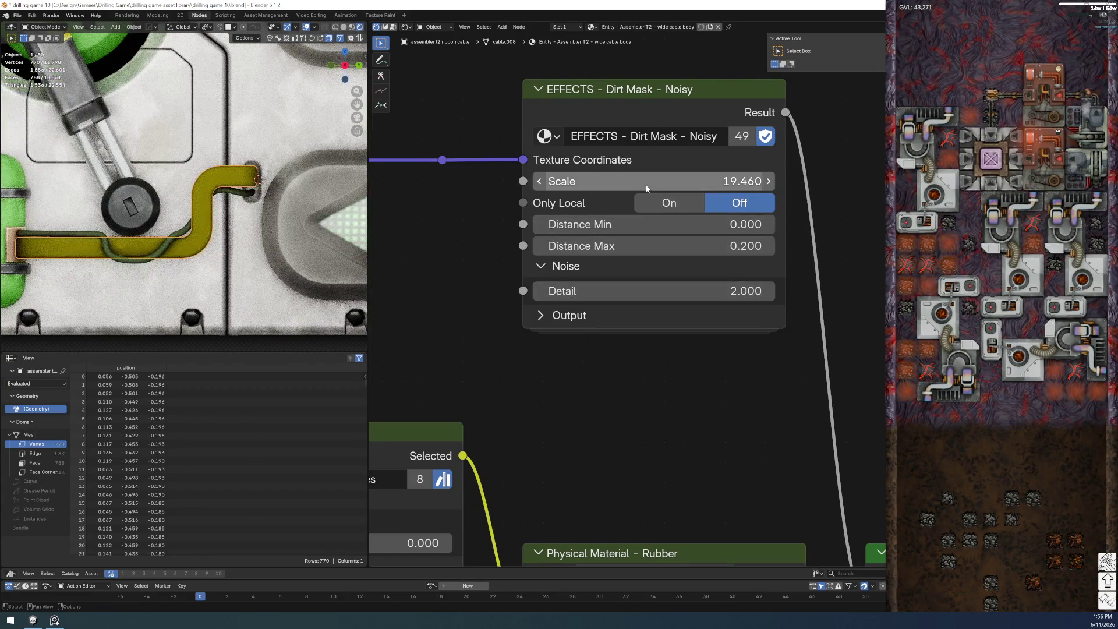
- Undo a trial Distance Max change and set the Dirt Mask Start Range to 3.000
{"action": "mouse_move", "coordinate": [607, 245]}
{"action": "left_mouse_down"}
{"action": "mouse_move", "coordinate": [715, 246]}
{"action": "mouse_move", "coordinate": [658, 245]}
{"action": "mouse_move", "coordinate": [682, 245]}
{"action": "mouse_move", "coordinate": [690, 224]}
{"action": "left_mouse_up"}
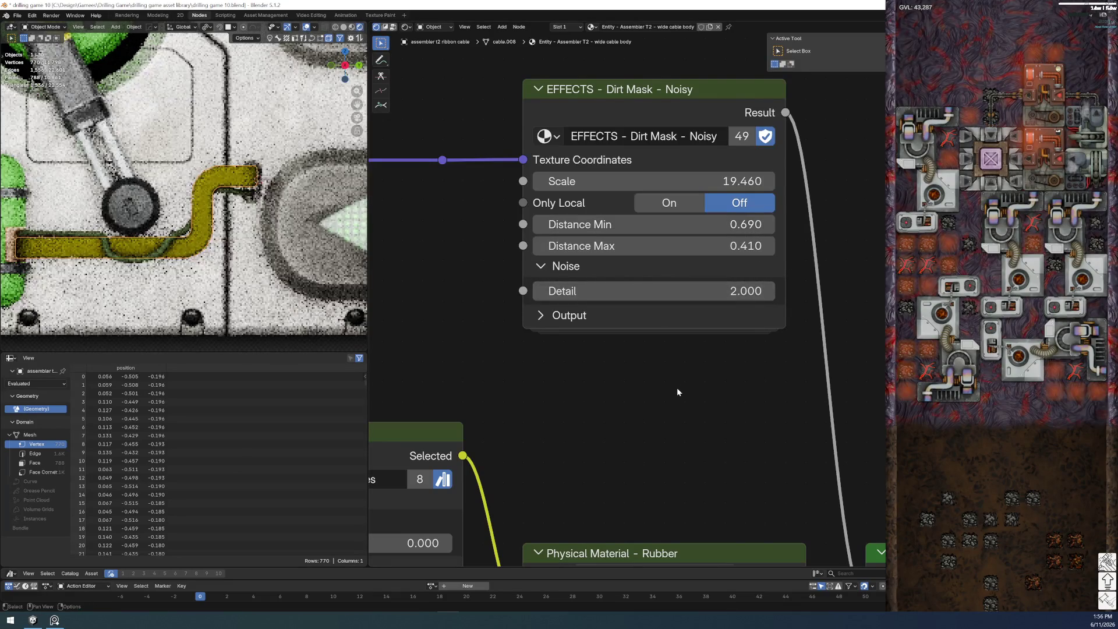
{"action": "key", "text": "ctrl+z"}
{"action": "key", "text": "ctrl+z"}
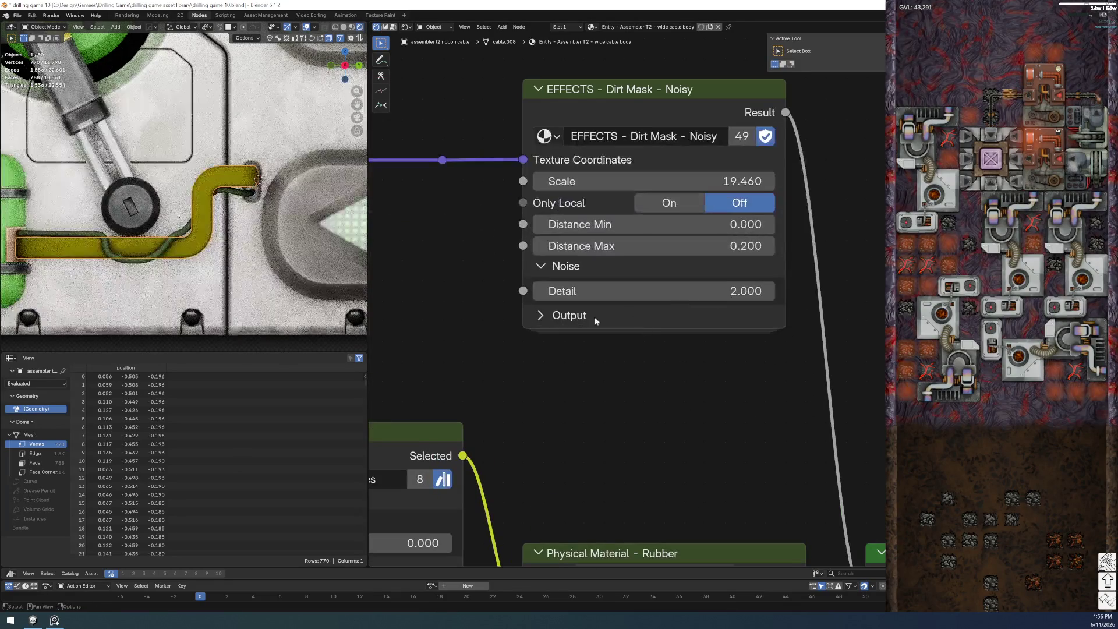
{"action": "left_click", "coordinate": [537, 316]}
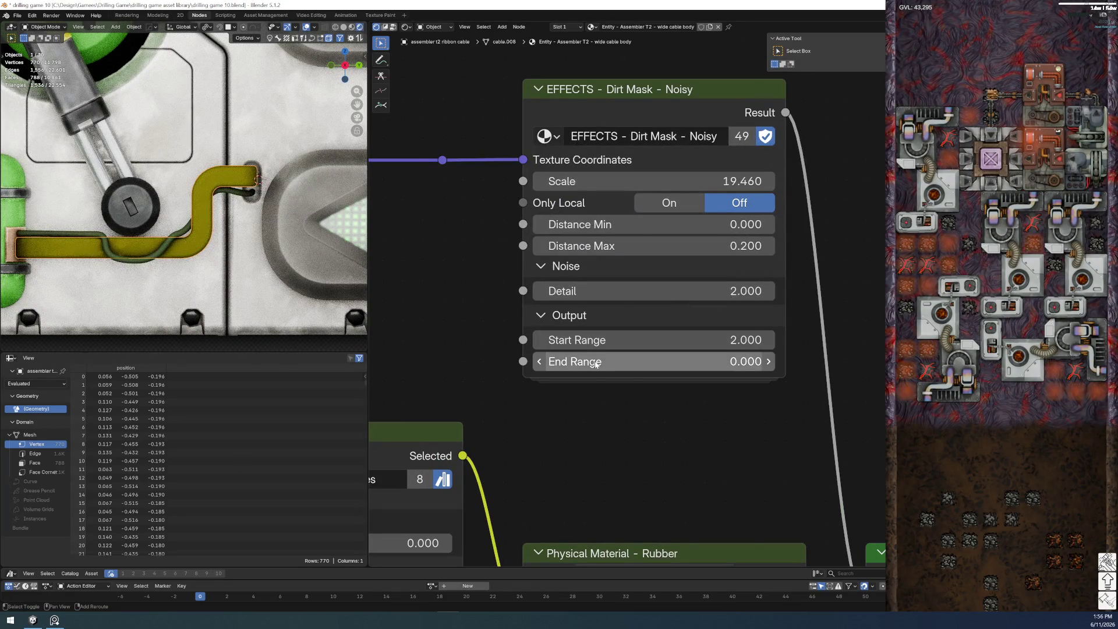
{"action": "left_click_drag", "start_coordinate": [600, 340], "coordinate": [629, 340]}
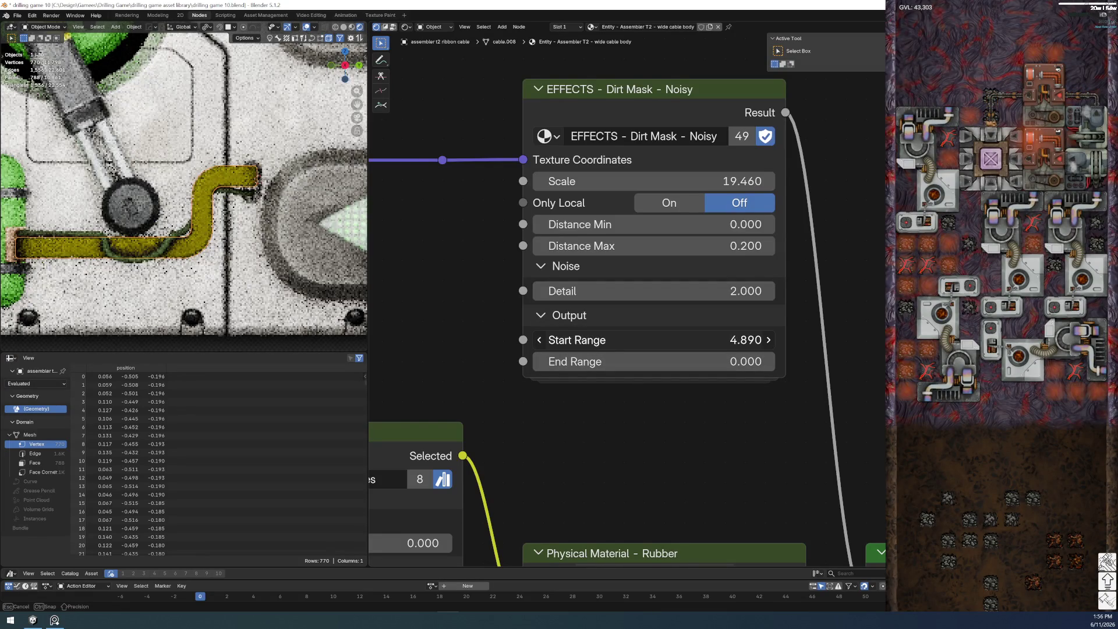
{"action": "left_click", "coordinate": [629, 341]}
{"action": "key", "text": "Return"}
- Keep noise Detail at 2.000 and set the dirt mask Distance Max to 0.240
{"action": "left_click_drag", "start_coordinate": [629, 291], "coordinate": [606, 340]}
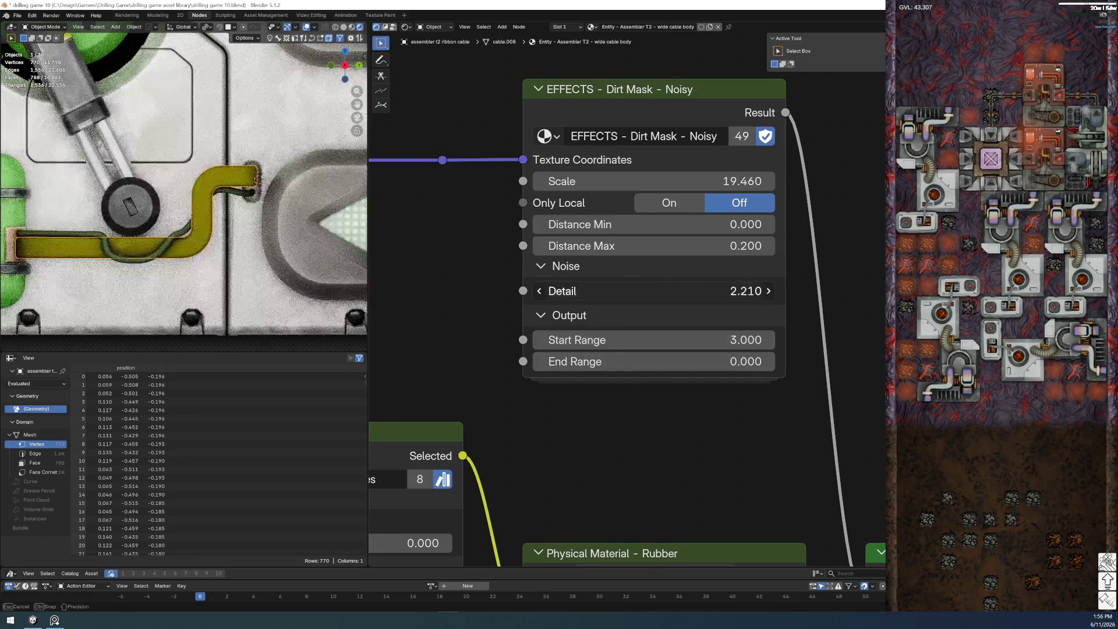
{"action": "key", "text": "Escape"}
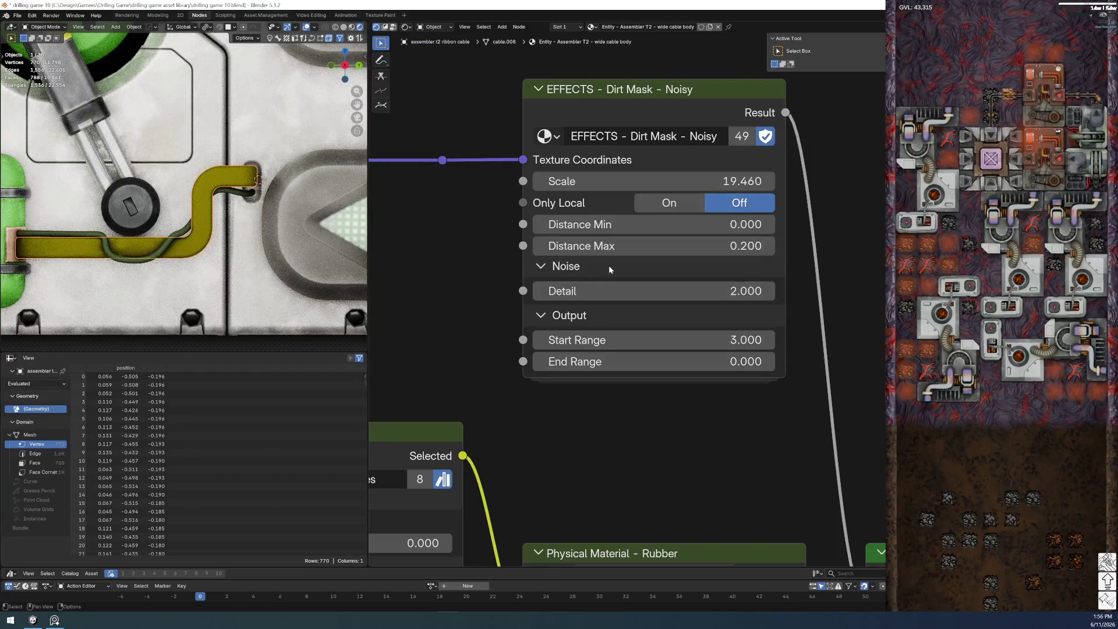
{"action": "left_click", "coordinate": [600, 245]}
{"action": "left_click_drag", "start_coordinate": [600, 245], "coordinate": [573, 245]}
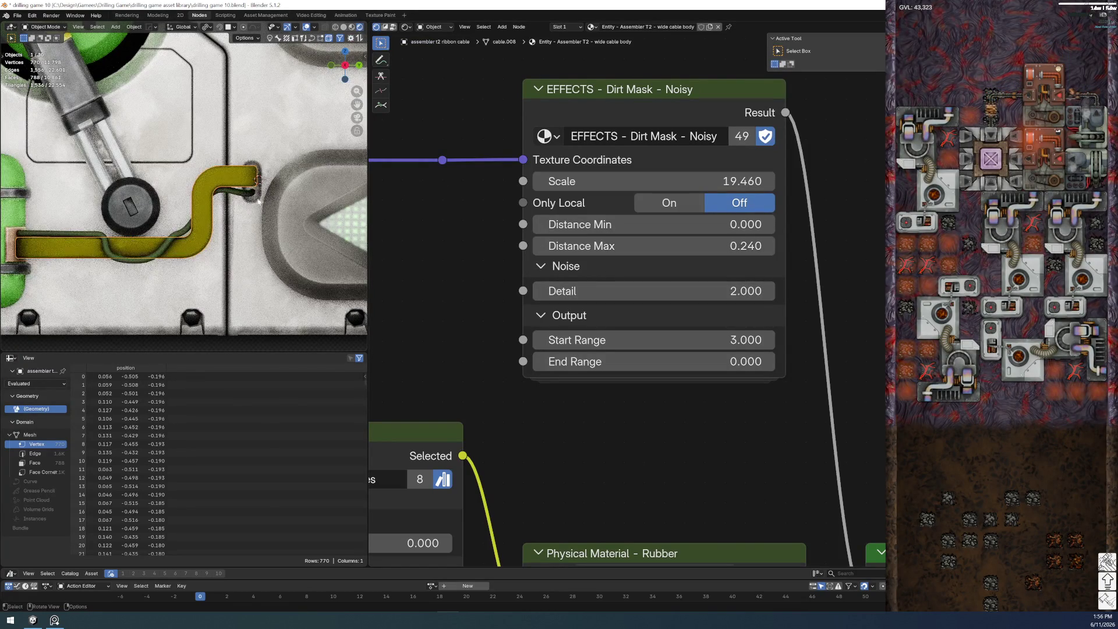
{"action": "scroll", "coordinate": [152, 287], "scroll_direction": "down", "scroll_amount": 3}
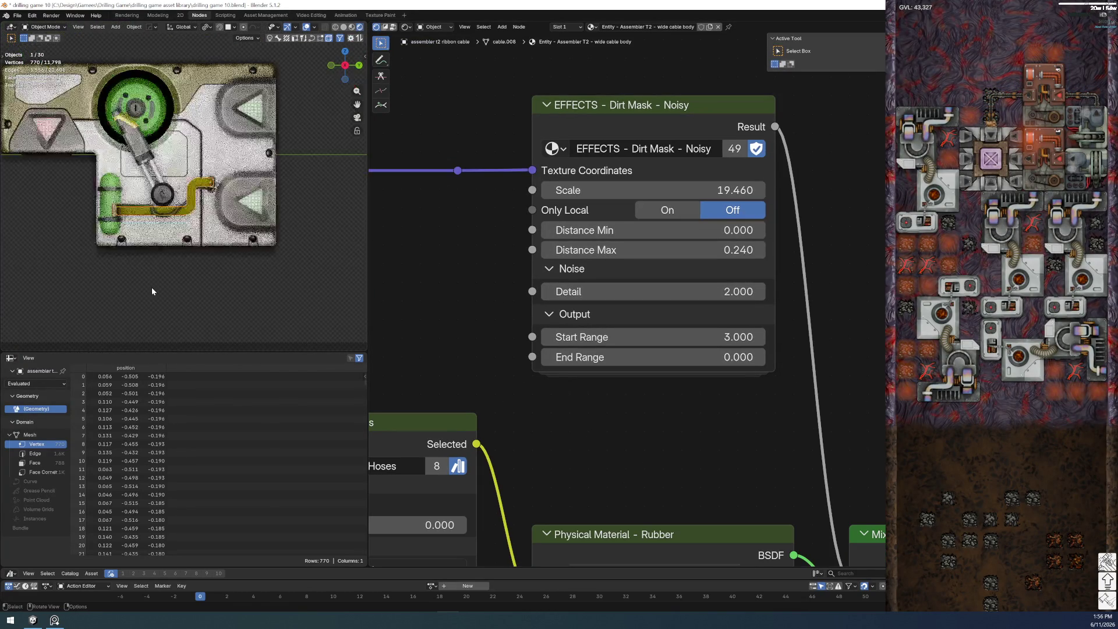
- Bring the Rubber node into view and raise its Bump Depth to 0.690
{"action": "scroll", "coordinate": [152, 287], "scroll_direction": "up", "scroll_amount": 1}
{"action": "scroll", "coordinate": [628, 503], "scroll_direction": "down", "scroll_amount": 3}
{"action": "scroll", "coordinate": [553, 442], "scroll_direction": "up", "scroll_amount": 4}
{"action": "middle_click_drag", "start_coordinate": [652, 467], "coordinate": [673, 384]}
{"action": "left_click_drag", "start_coordinate": [668, 359], "coordinate": [732, 359]}
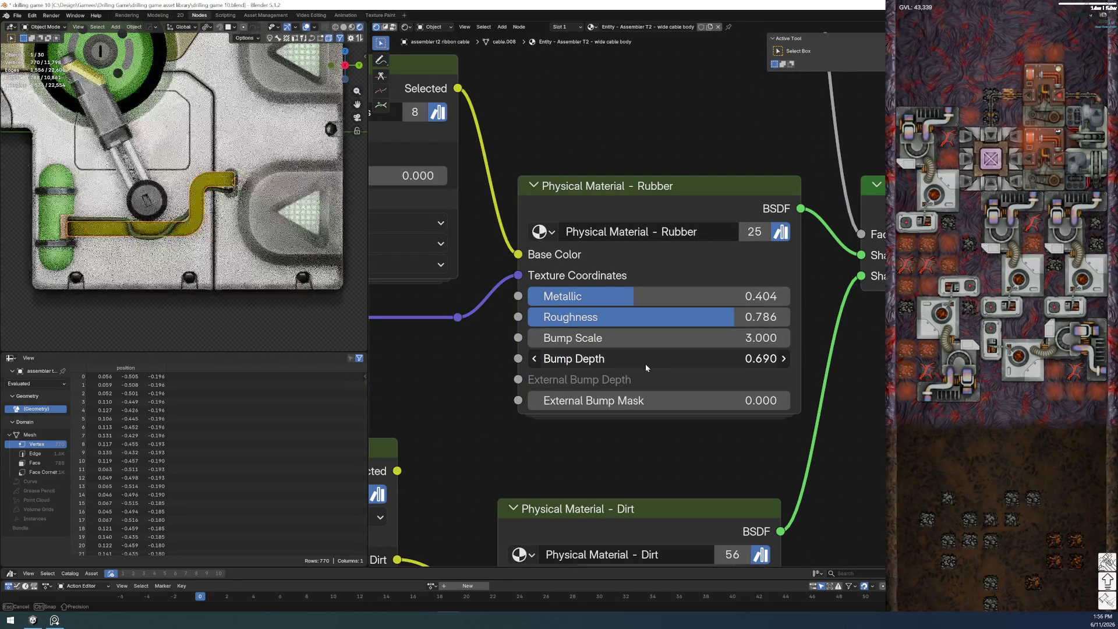
{"action": "middle_click_drag", "start_coordinate": [433, 416], "coordinate": [557, 418]}
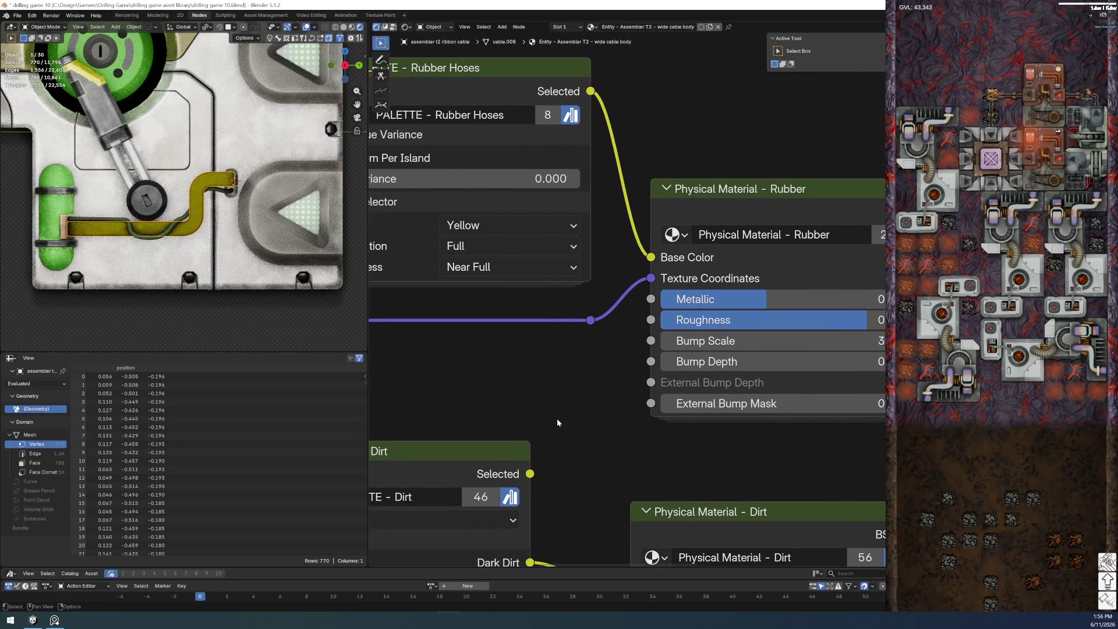
- Check the palette nodes and edit the rubber's Roughness value
{"action": "scroll", "coordinate": [553, 397], "scroll_direction": "down", "scroll_amount": 1}
{"action": "mouse_move", "coordinate": [504, 387]}
{"action": "middle_mouse_down"}
{"action": "mouse_move", "coordinate": [547, 360]}
{"action": "mouse_move", "coordinate": [599, 398]}
{"action": "middle_mouse_up"}
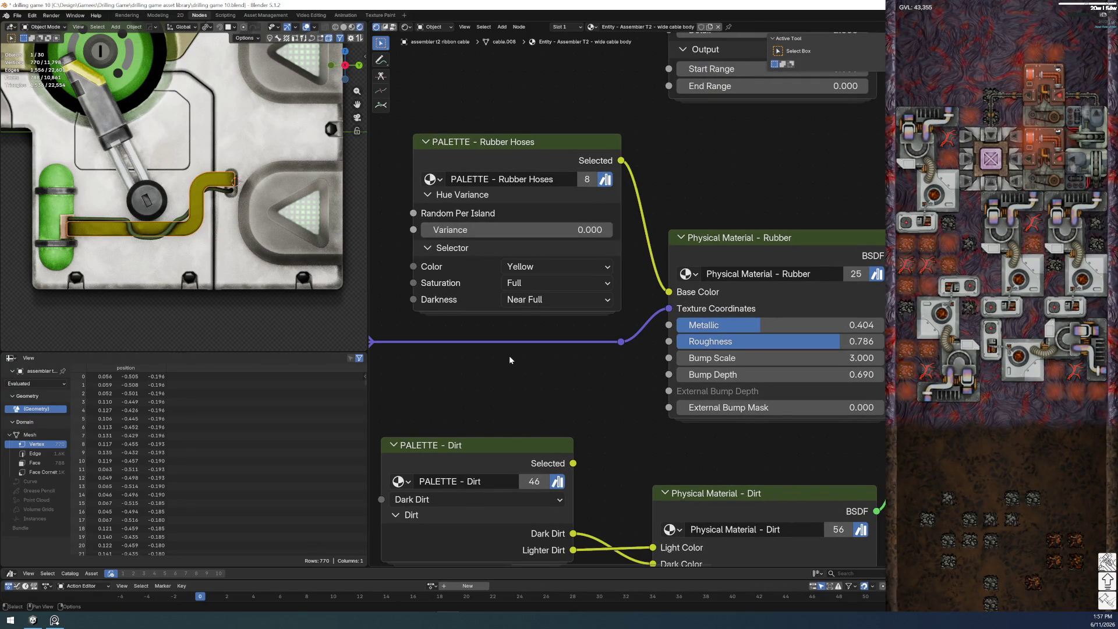
{"action": "middle_click_drag", "start_coordinate": [634, 432], "coordinate": [522, 366]}
{"action": "scroll", "coordinate": [627, 361], "scroll_direction": "up", "scroll_amount": 1}
{"action": "left_click", "coordinate": [717, 277]}
{"action": "mouse_move", "coordinate": [622, 416]}
{"action": "middle_mouse_down"}
{"action": "mouse_move", "coordinate": [615, 218]}
{"action": "mouse_move", "coordinate": [662, 184]}
{"action": "mouse_move", "coordinate": [562, 456]}
{"action": "middle_mouse_up"}
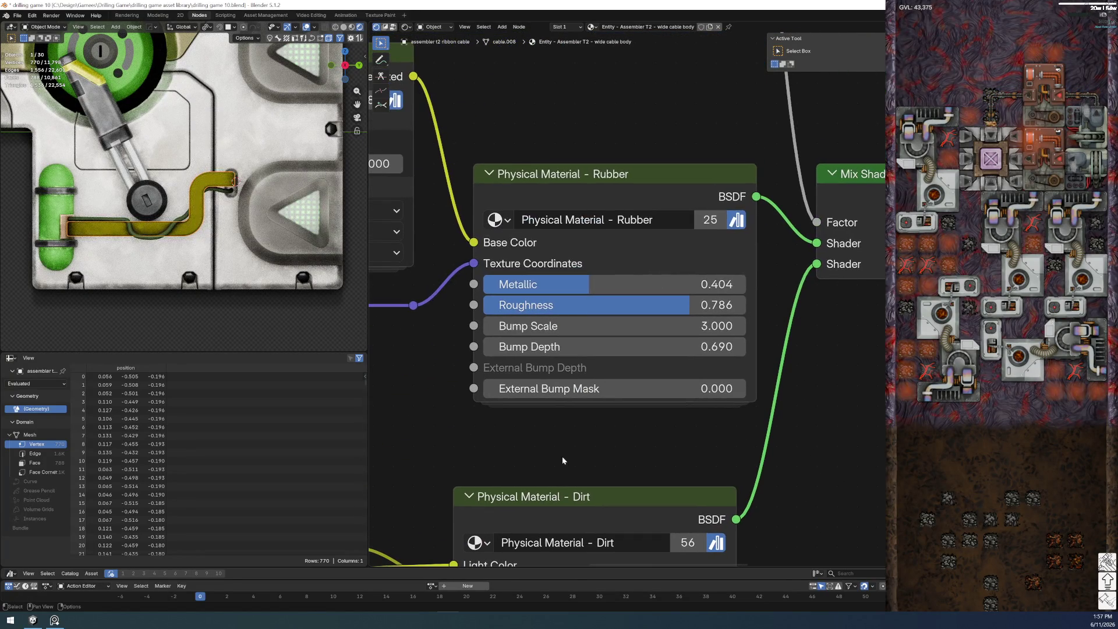
- Experiment with the rubber's Bump Scale, raising it to about 6 and higher
{"action": "scroll", "coordinate": [541, 432], "scroll_direction": "down", "scroll_amount": 3}
{"action": "scroll", "coordinate": [454, 332], "scroll_direction": "up", "scroll_amount": 3}
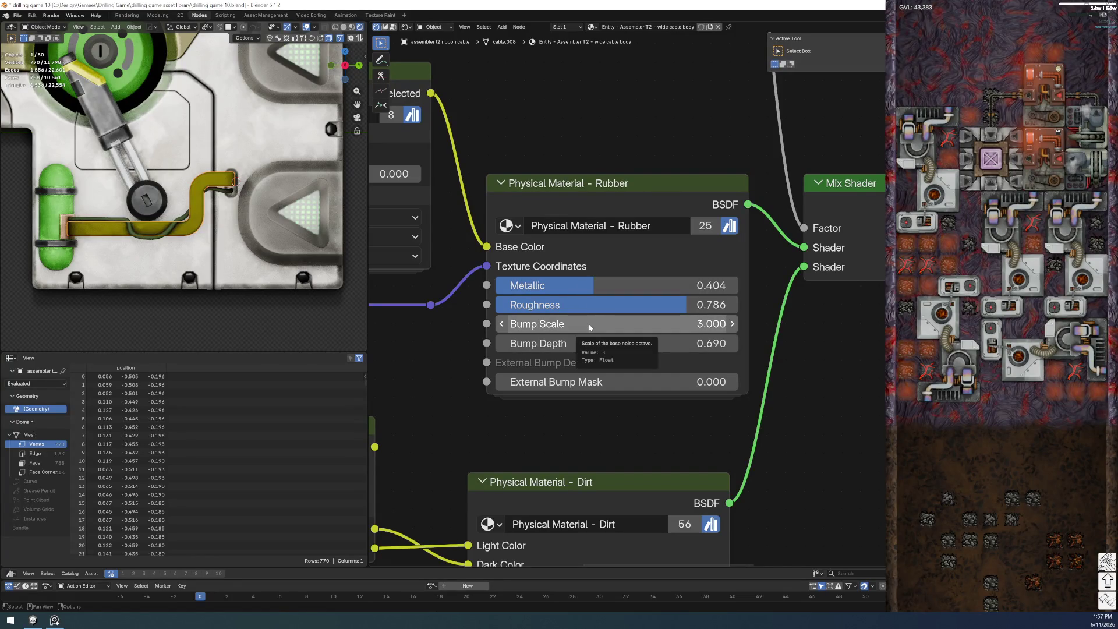
{"action": "left_click_drag", "start_coordinate": [590, 328], "coordinate": [670, 327]}
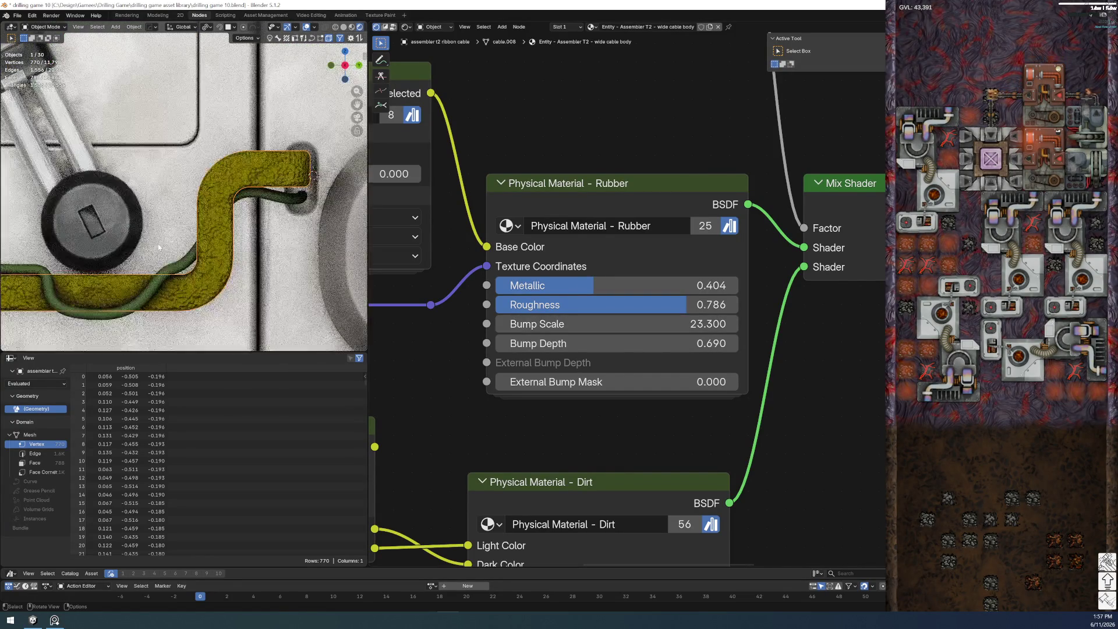
{"action": "left_click_drag", "start_coordinate": [637, 329], "coordinate": [540, 329]}
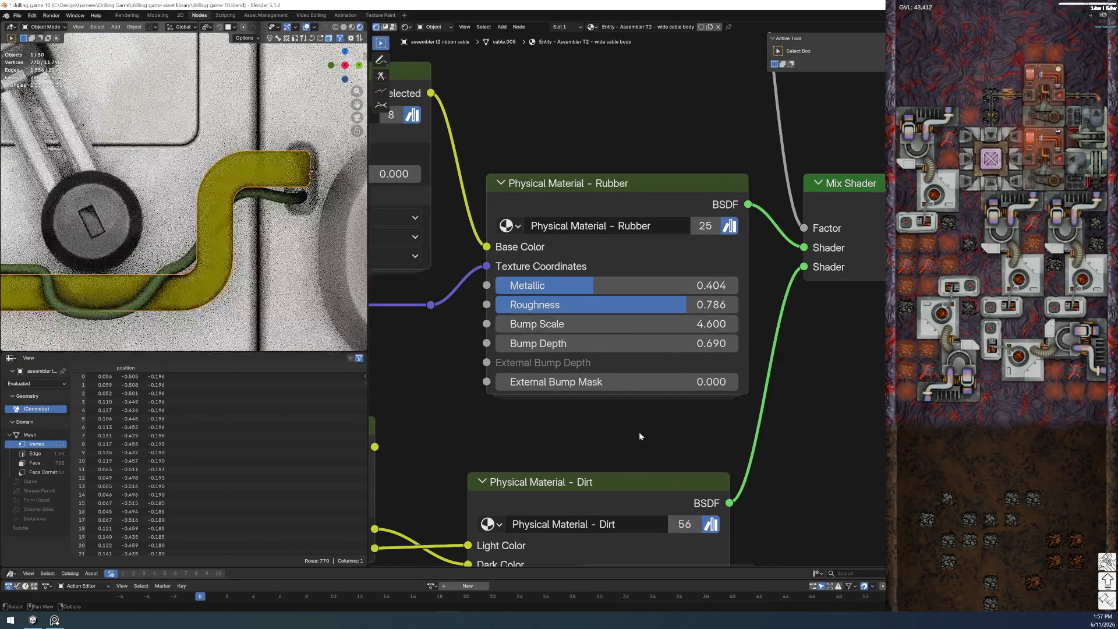
{"action": "left_click_drag", "start_coordinate": [540, 328], "coordinate": [588, 344]}
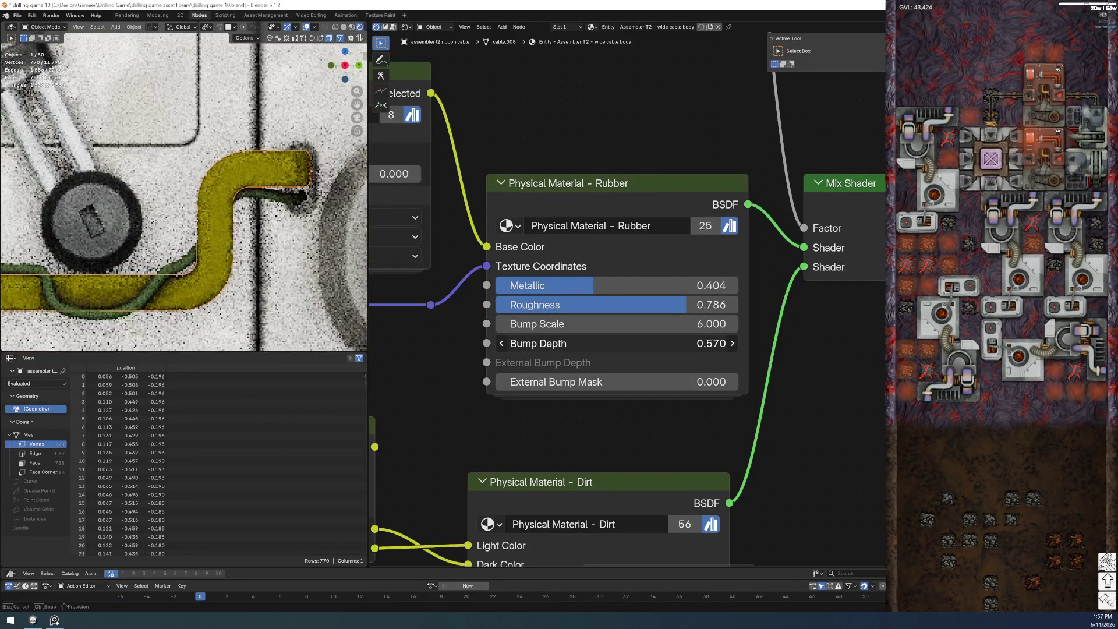
{"action": "scroll", "coordinate": [130, 270], "scroll_direction": "down", "scroll_amount": 2}
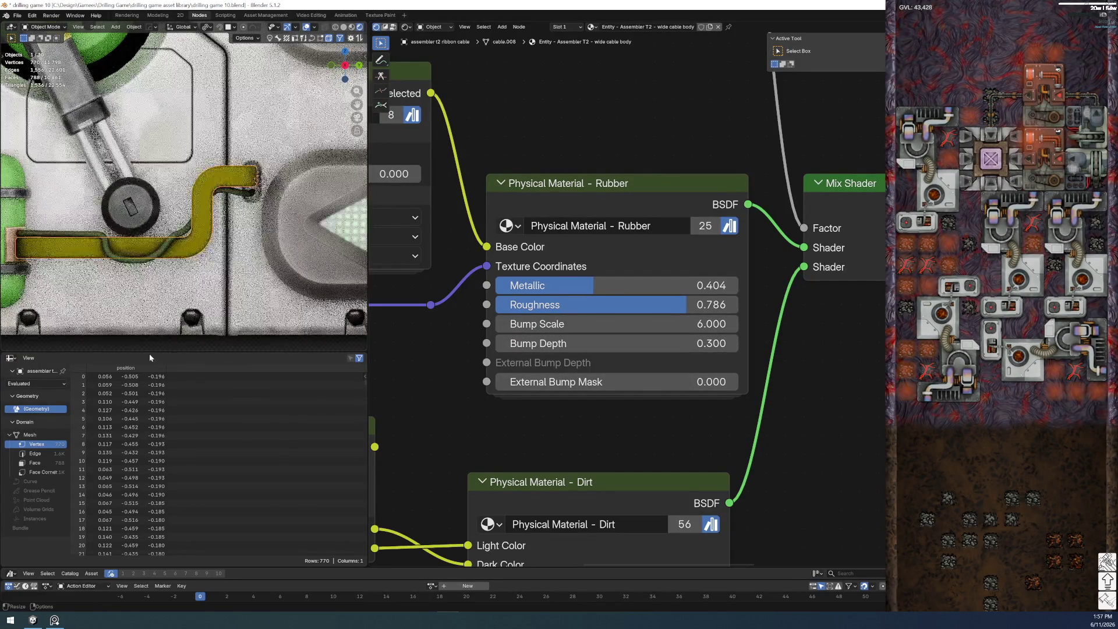
{"action": "left_click_drag", "start_coordinate": [550, 324], "coordinate": [554, 324]}
{"action": "left_click_drag", "start_coordinate": [618, 324], "coordinate": [646, 324]}
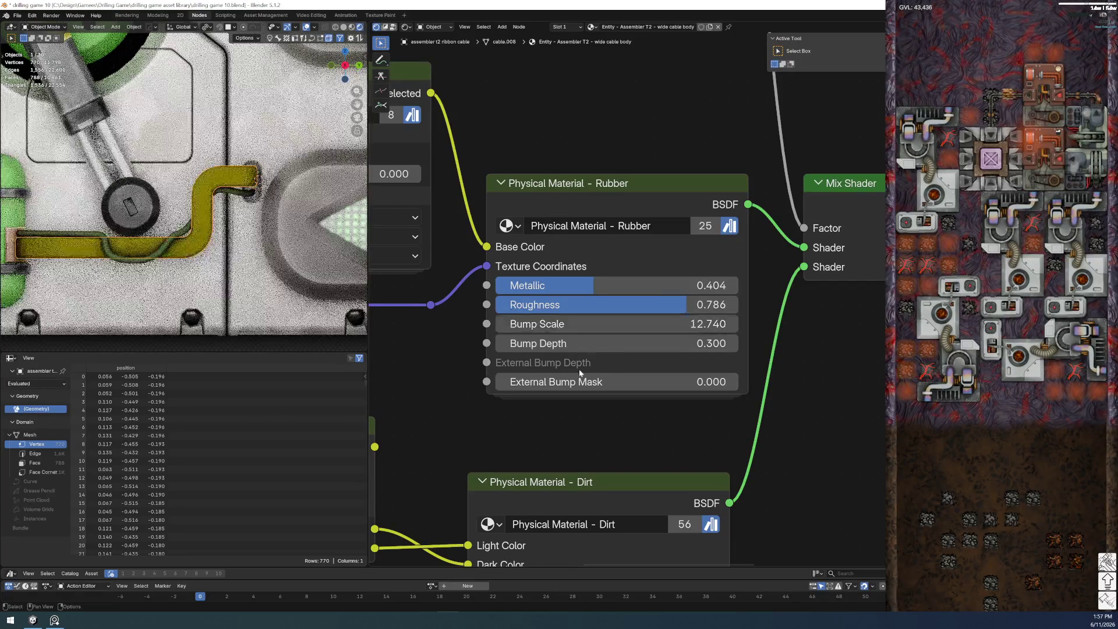
- Set Bump Depth to 0.570 and Bump Scale to 8.180, viewing the whole assembler
{"action": "mouse_move", "coordinate": [617, 343]}
{"action": "left_mouse_down"}
{"action": "mouse_move", "coordinate": [638, 343]}
{"action": "mouse_move", "coordinate": [585, 344]}
{"action": "mouse_move", "coordinate": [594, 323]}
{"action": "left_mouse_up"}
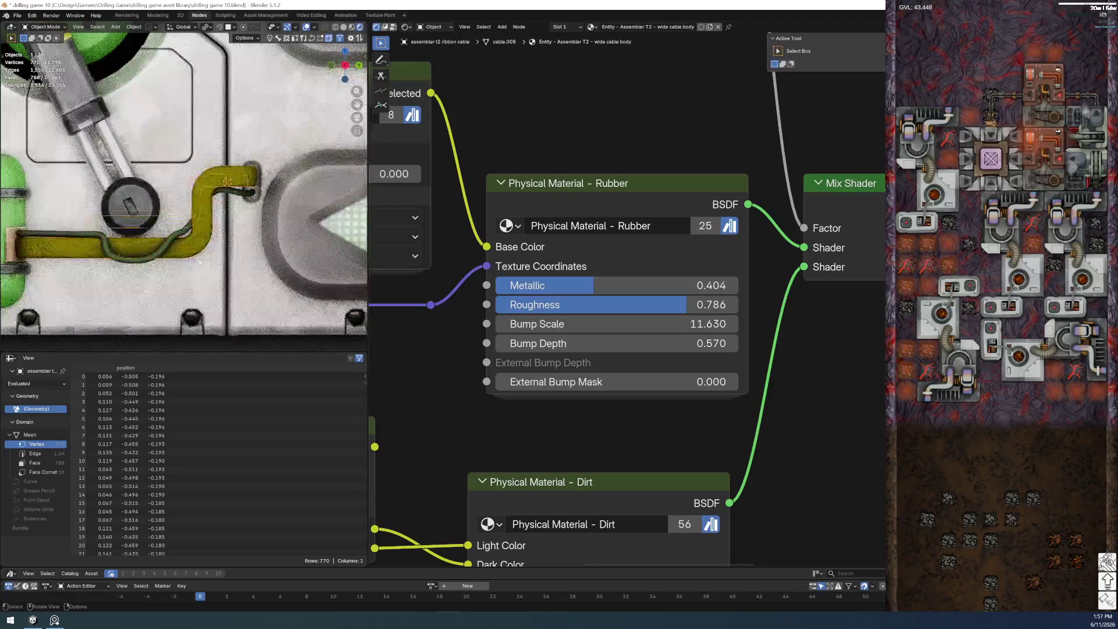
{"action": "scroll", "coordinate": [226, 324], "scroll_direction": "down", "scroll_amount": 6}
{"action": "scroll", "coordinate": [205, 278], "scroll_direction": "up", "scroll_amount": 3}
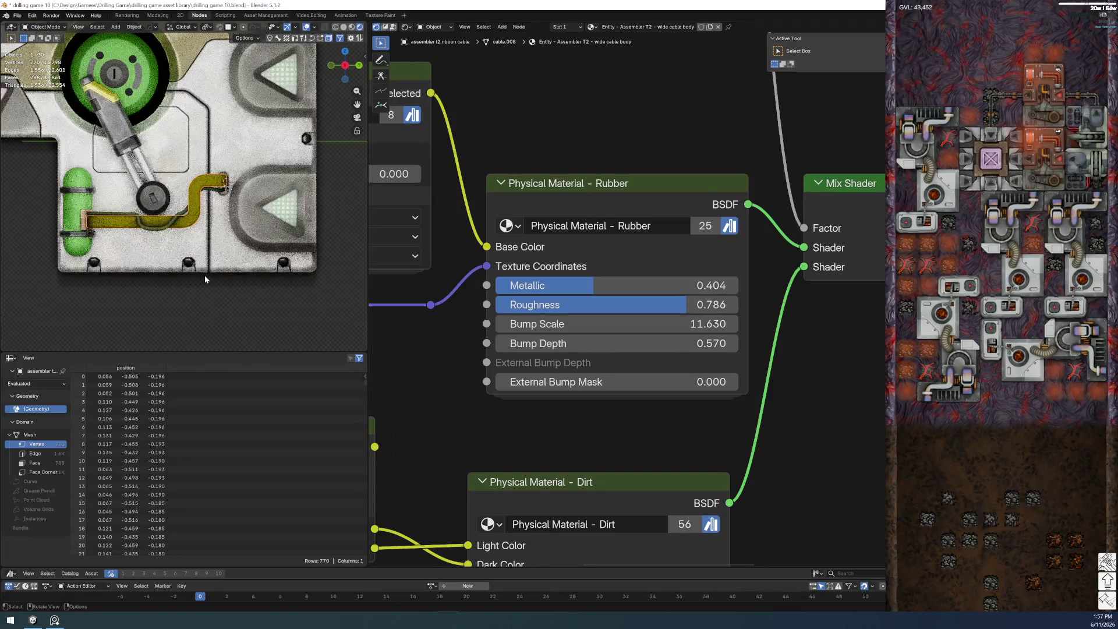
{"action": "left_click_drag", "start_coordinate": [611, 324], "coordinate": [592, 324]}
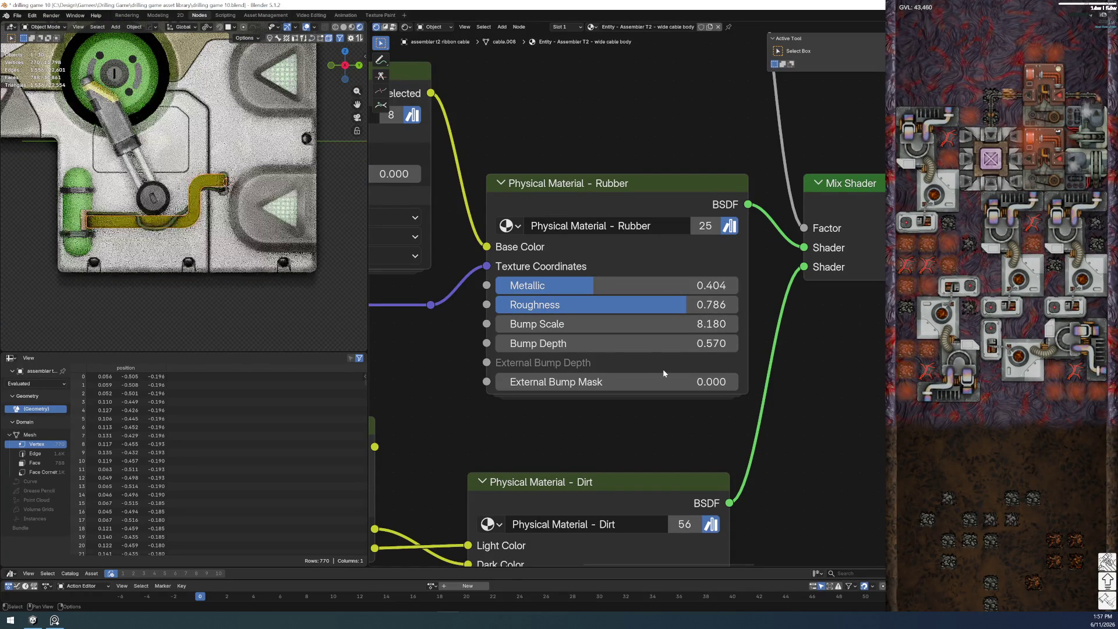
{"action": "scroll", "coordinate": [75, 220], "scroll_direction": "up", "scroll_amount": 1}
{"action": "scroll", "coordinate": [76, 220], "scroll_direction": "up", "scroll_amount": 2}
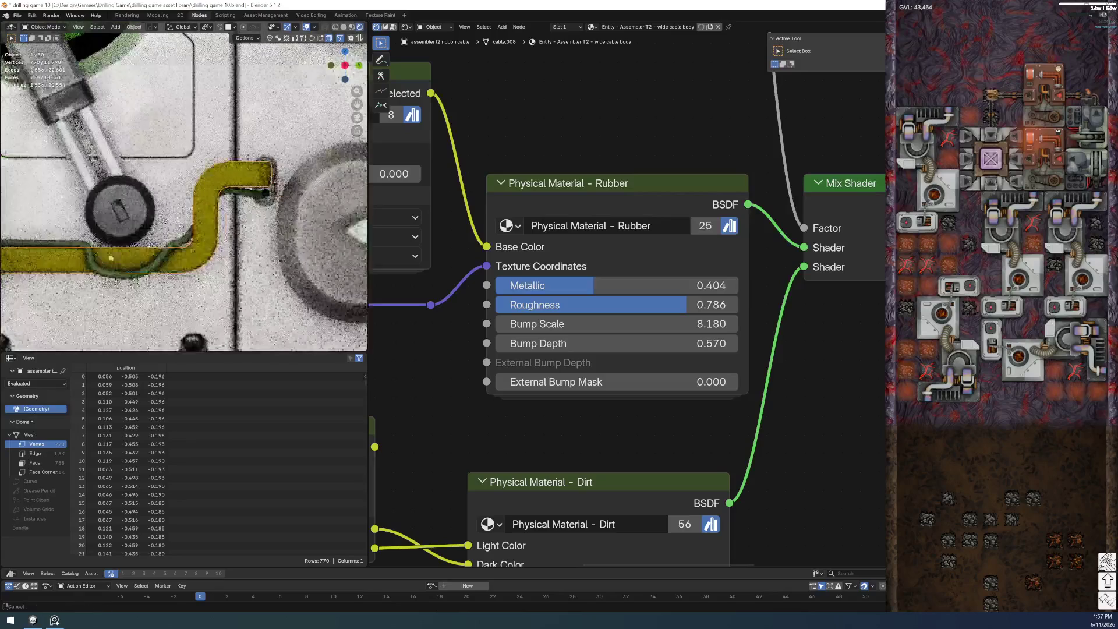
{"action": "scroll", "coordinate": [191, 240], "scroll_direction": "up", "scroll_amount": 2}
{"action": "scroll", "coordinate": [191, 240], "scroll_direction": "up", "scroll_amount": 2}
{"action": "scroll", "coordinate": [249, 304], "scroll_direction": "up", "scroll_amount": 2}
{"action": "mouse_move", "coordinate": [249, 304]}
{"action": "middle_mouse_down", "text": "ctrl"}
{"action": "mouse_move", "coordinate": [191, 287]}
{"action": "mouse_move", "coordinate": [192, 251]}
{"action": "middle_mouse_up", "text": "ctrl"}
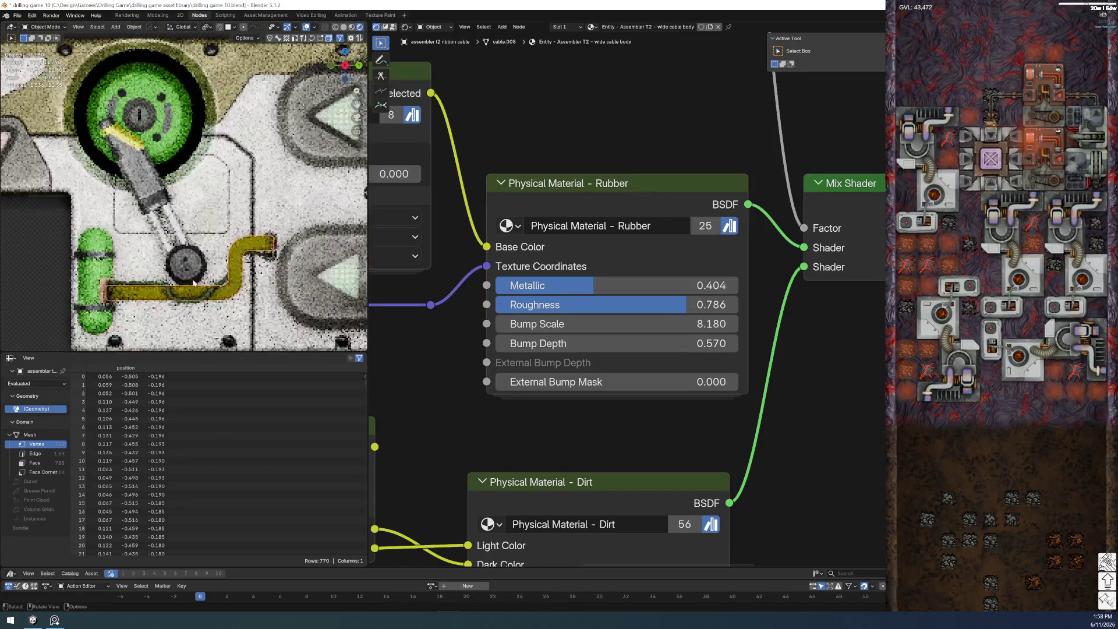
{"action": "left_click", "coordinate": [17, 15]}
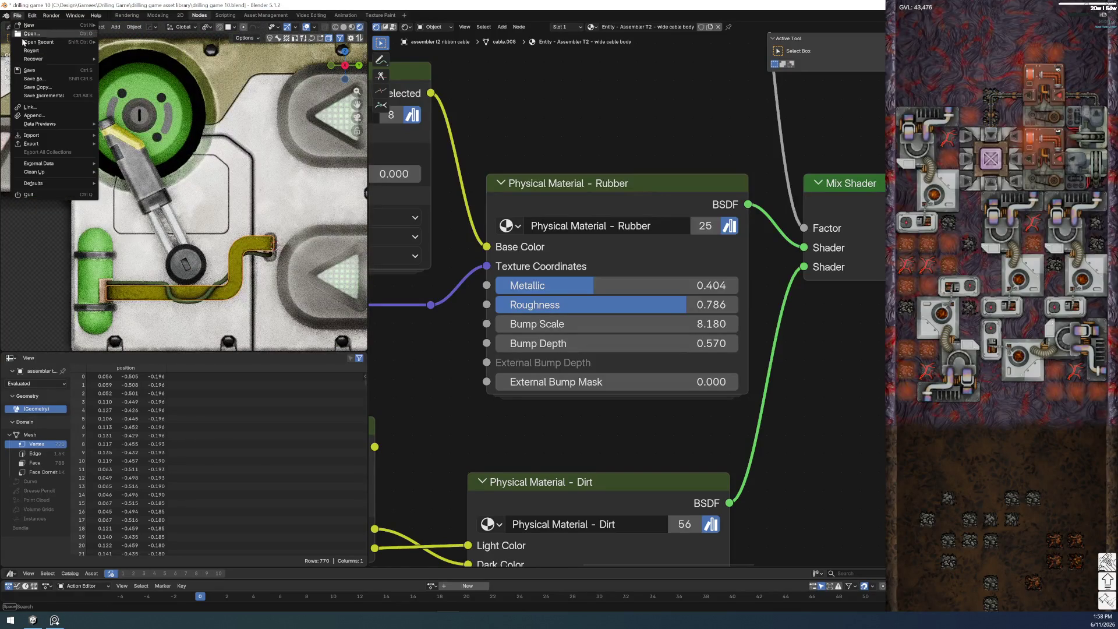
- Save the file, then zoom in and select the hose
{"action": "left_click", "coordinate": [30, 70]}
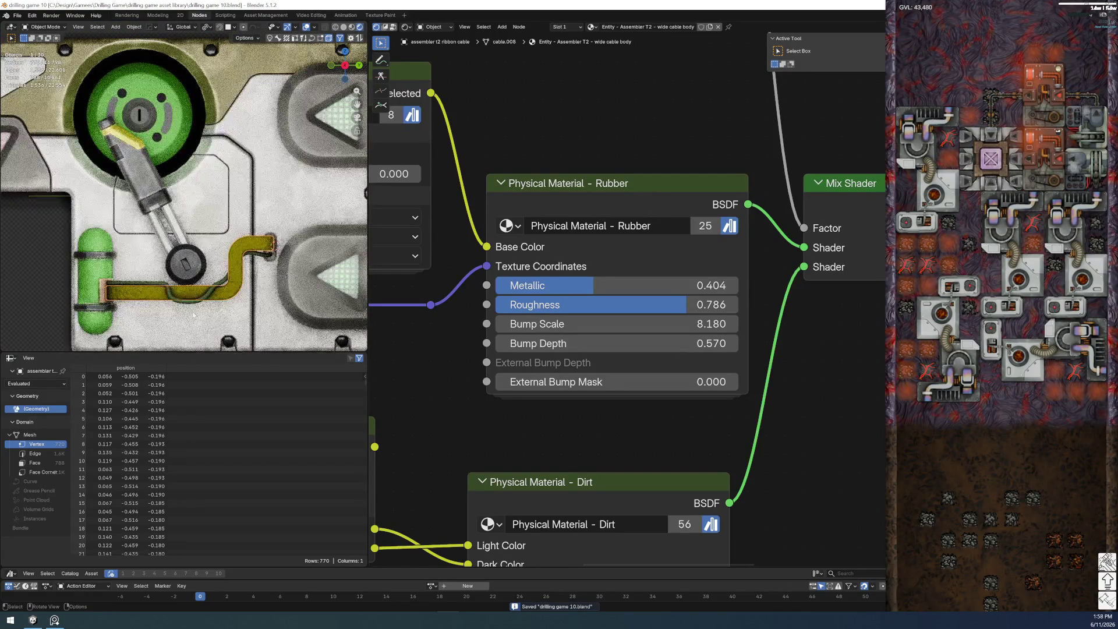
{"action": "left_click", "coordinate": [64, 292]}
{"action": "middle_click_drag", "start_coordinate": [58, 287], "coordinate": [59, 245], "text": "ctrl"}
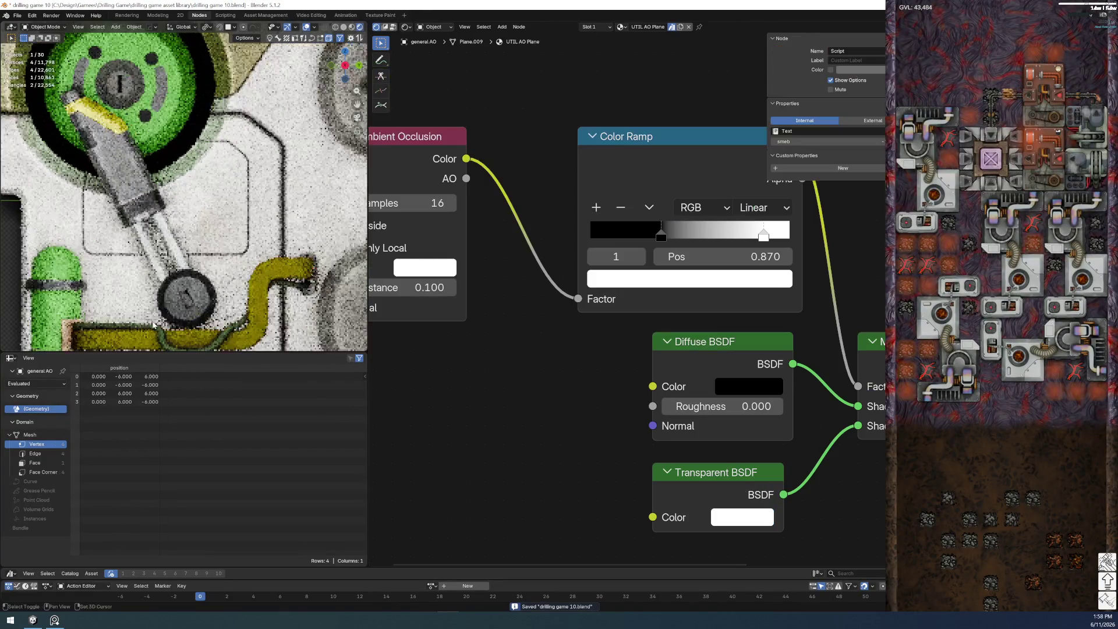
{"action": "middle_click_drag", "start_coordinate": [251, 244], "coordinate": [251, 199], "text": "shift"}
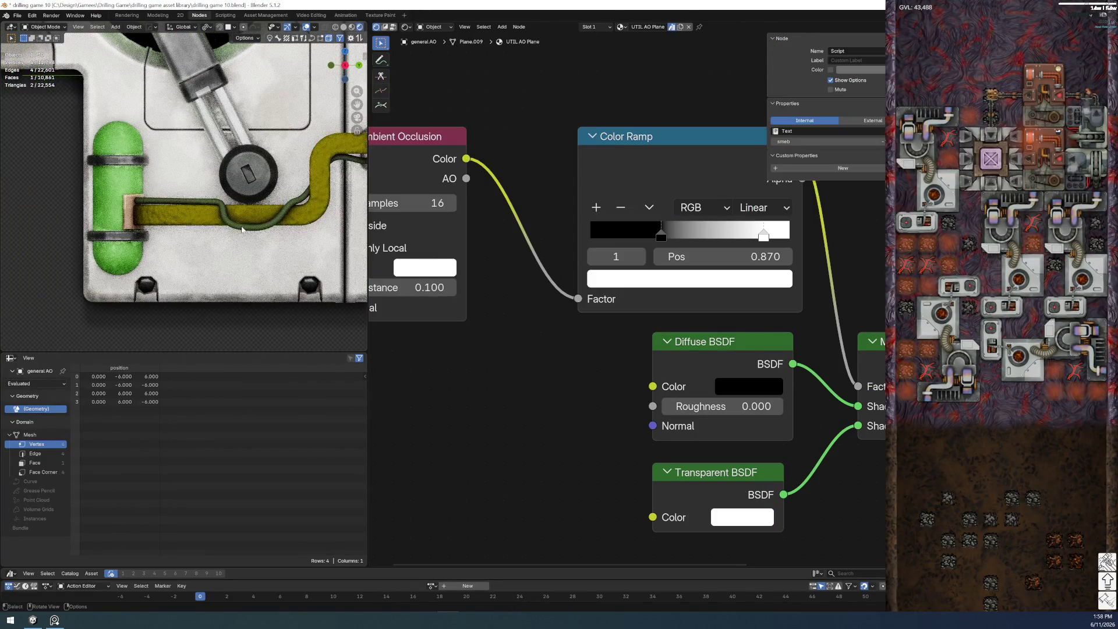
{"action": "left_click", "coordinate": [251, 200]}
- Lower the hose rubber's Roughness to 0.620
{"action": "scroll", "coordinate": [581, 286], "scroll_direction": "down", "scroll_amount": 3}
{"action": "middle_click_drag", "start_coordinate": [769, 227], "coordinate": [508, 260]}
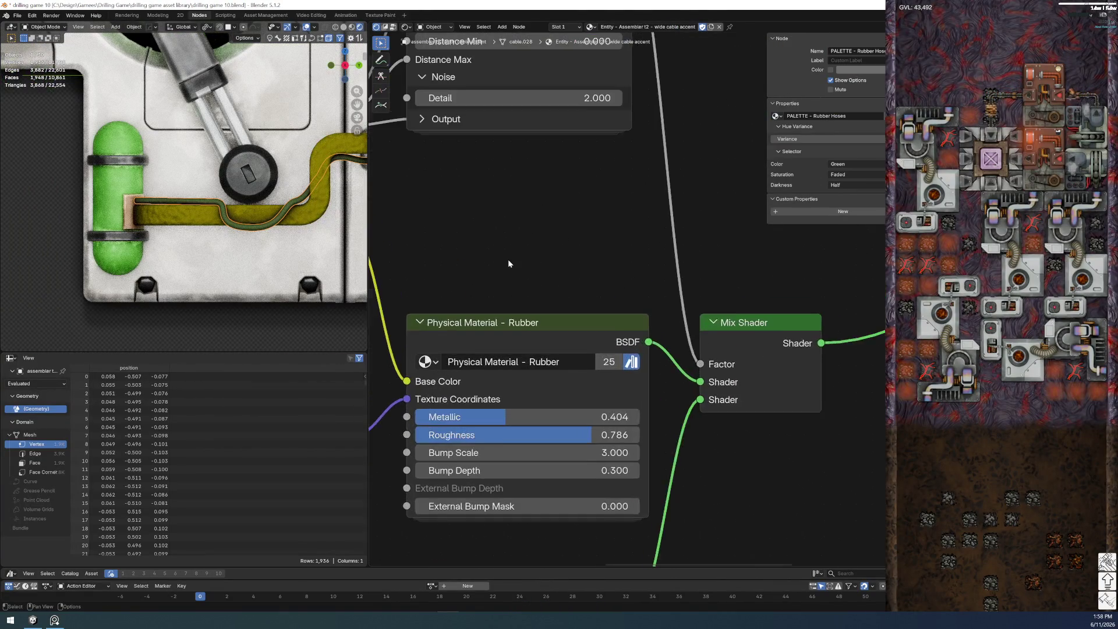
{"action": "scroll", "coordinate": [600, 186], "scroll_direction": "up", "scroll_amount": 3}
{"action": "scroll", "coordinate": [613, 331], "scroll_direction": "up", "scroll_amount": 1}
{"action": "mouse_move", "coordinate": [612, 330]}
{"action": "left_mouse_down"}
{"action": "mouse_move", "coordinate": [571, 330]}
{"action": "mouse_move", "coordinate": [626, 309]}
{"action": "left_mouse_up"}
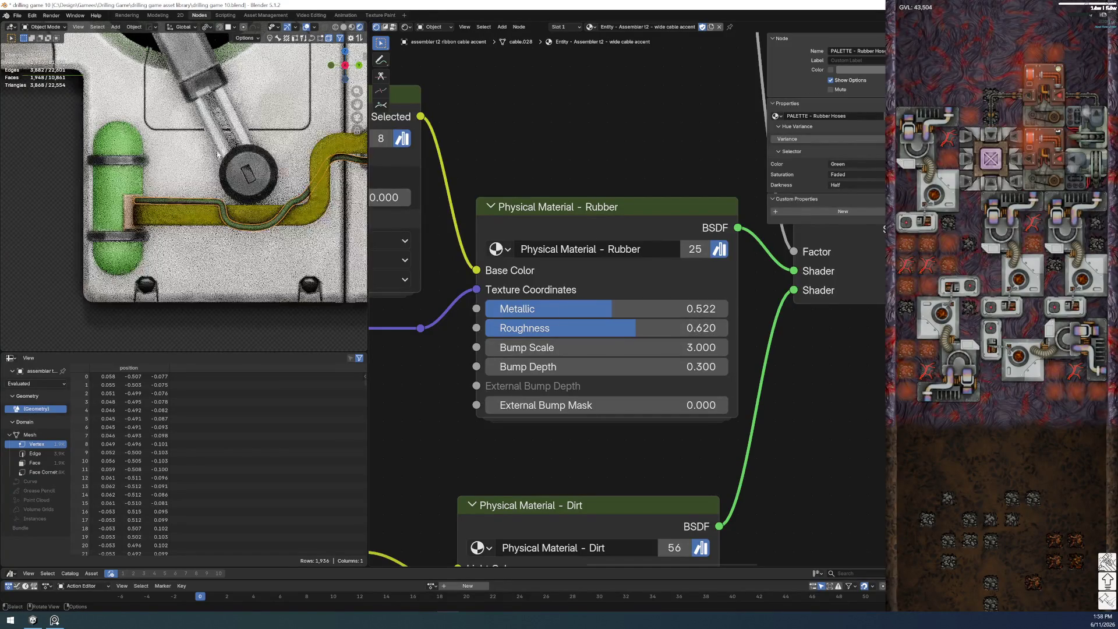
{"action": "scroll", "coordinate": [198, 288], "scroll_direction": "down", "scroll_amount": 3}
{"action": "scroll", "coordinate": [198, 288], "scroll_direction": "up", "scroll_amount": 4}
{"action": "scroll", "coordinate": [215, 250], "scroll_direction": "down", "scroll_amount": 2}
{"action": "scroll", "coordinate": [213, 244], "scroll_direction": "up", "scroll_amount": 2}
{"action": "scroll", "coordinate": [210, 239], "scroll_direction": "down", "scroll_amount": 2}
{"action": "scroll", "coordinate": [209, 235], "scroll_direction": "down", "scroll_amount": 3}
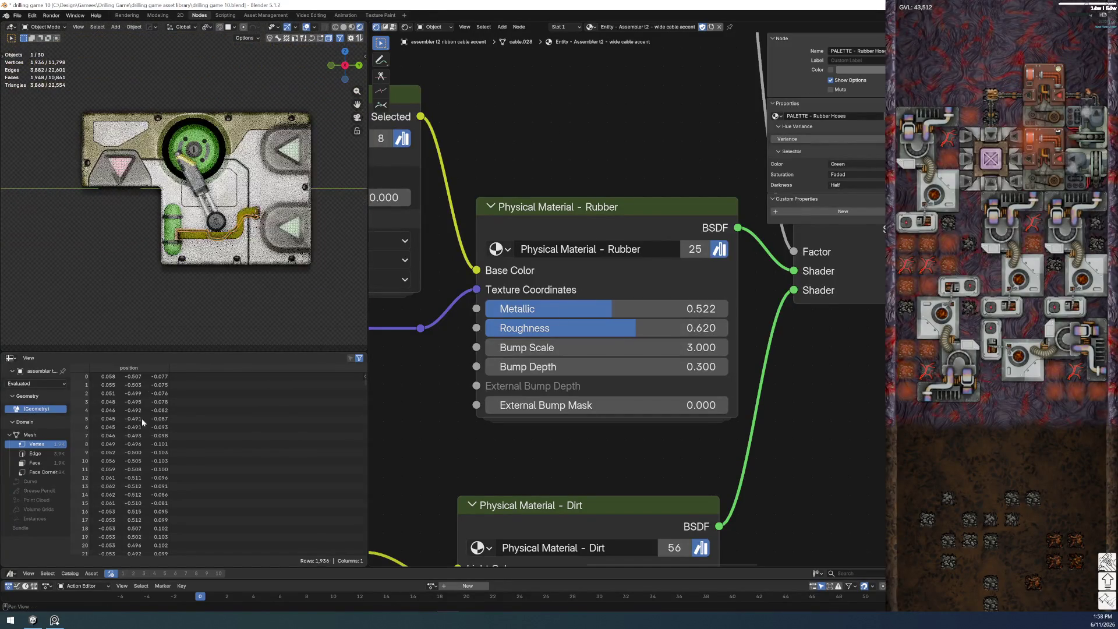
- Preview the rotor animation, rewind to frame 0, and save the file again
{"action": "key", "text": "space"}
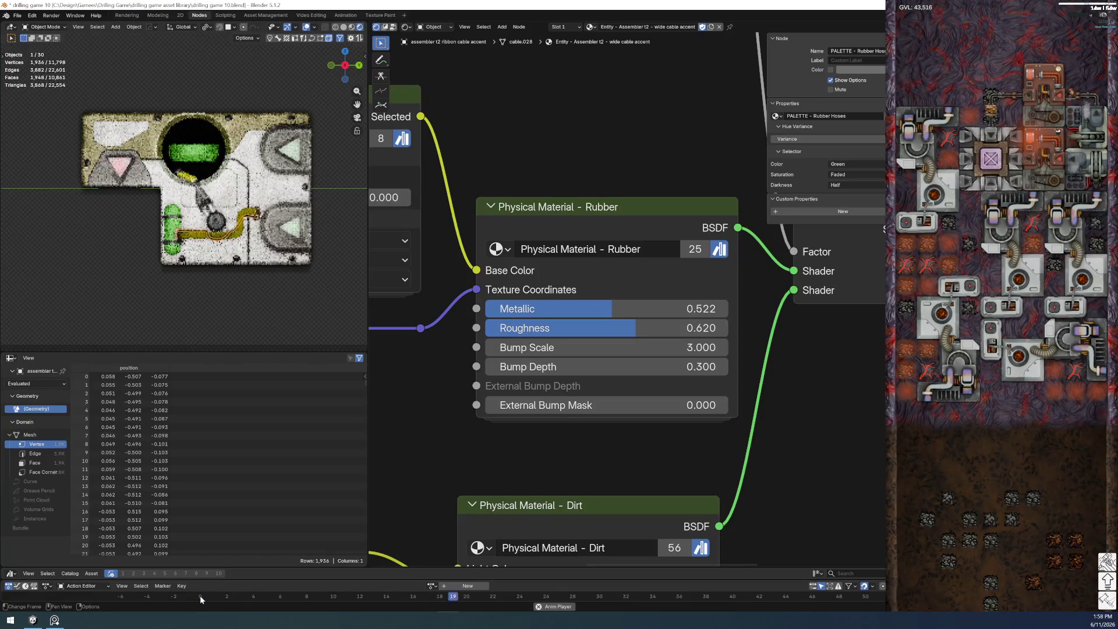
{"action": "key", "text": "space"}
{"action": "left_click", "coordinate": [204, 597]}
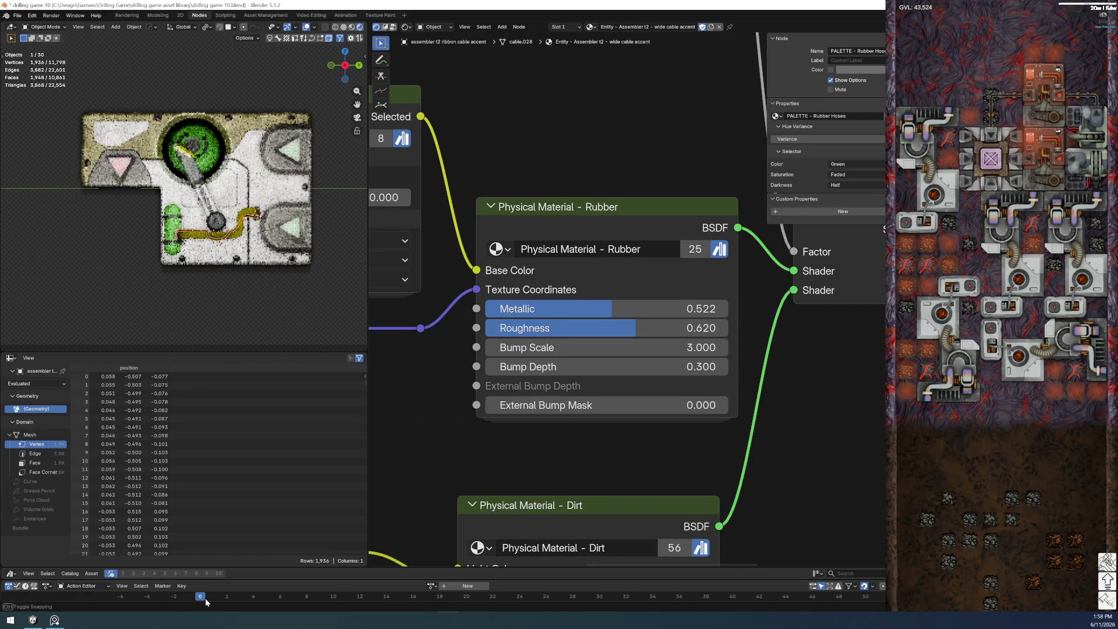
{"action": "left_click", "coordinate": [17, 16]}
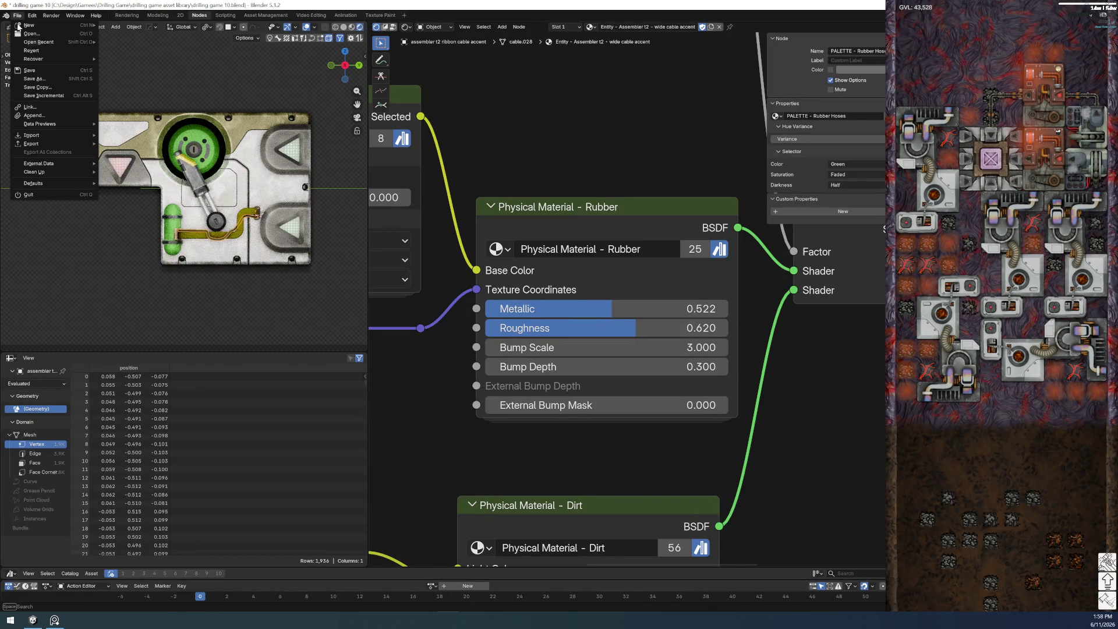
{"action": "left_click", "coordinate": [33, 69]}
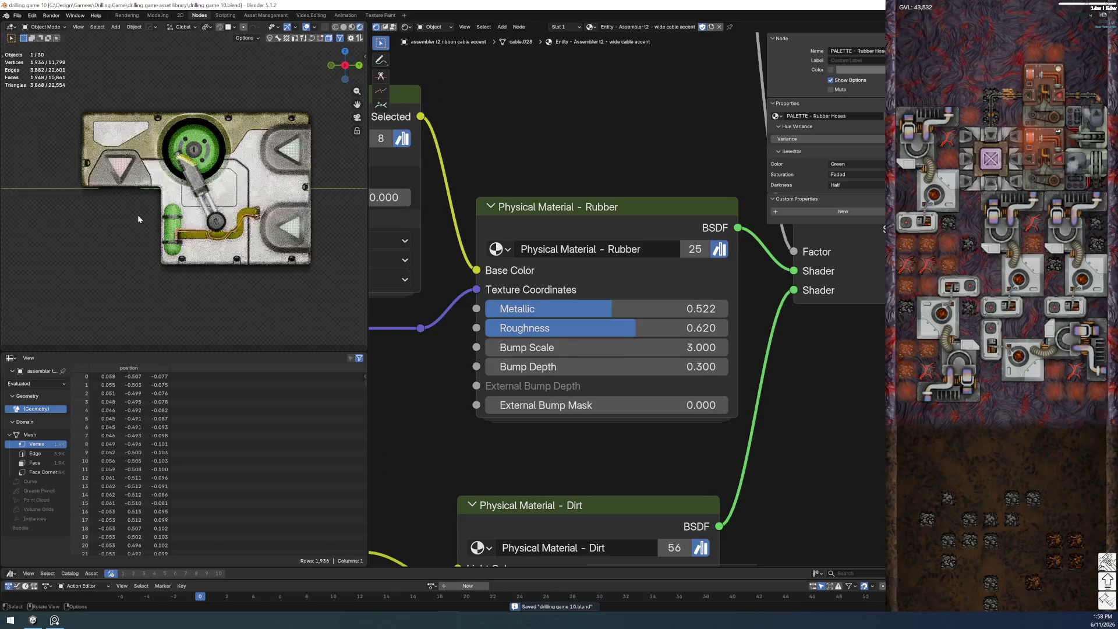
{"action": "scroll", "coordinate": [138, 215], "scroll_direction": "up", "scroll_amount": 2}
{"action": "scroll", "coordinate": [138, 215], "scroll_direction": "up", "scroll_amount": 3}
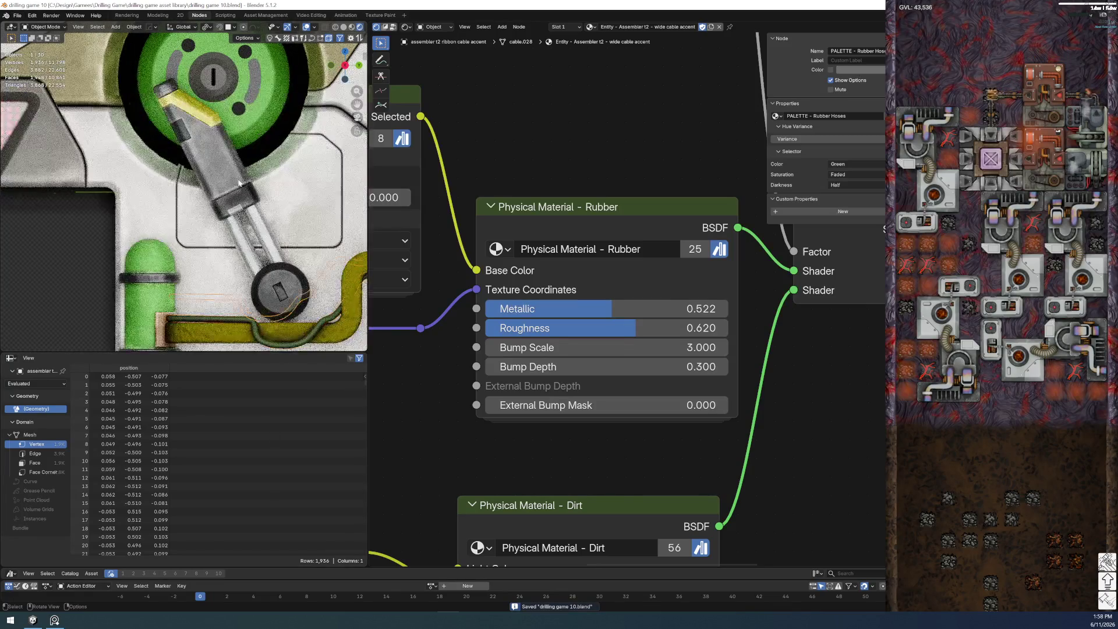
{"action": "scroll", "coordinate": [138, 215], "scroll_direction": "down", "scroll_amount": 2}
{"action": "scroll", "coordinate": [211, 291], "scroll_direction": "up", "scroll_amount": 2}
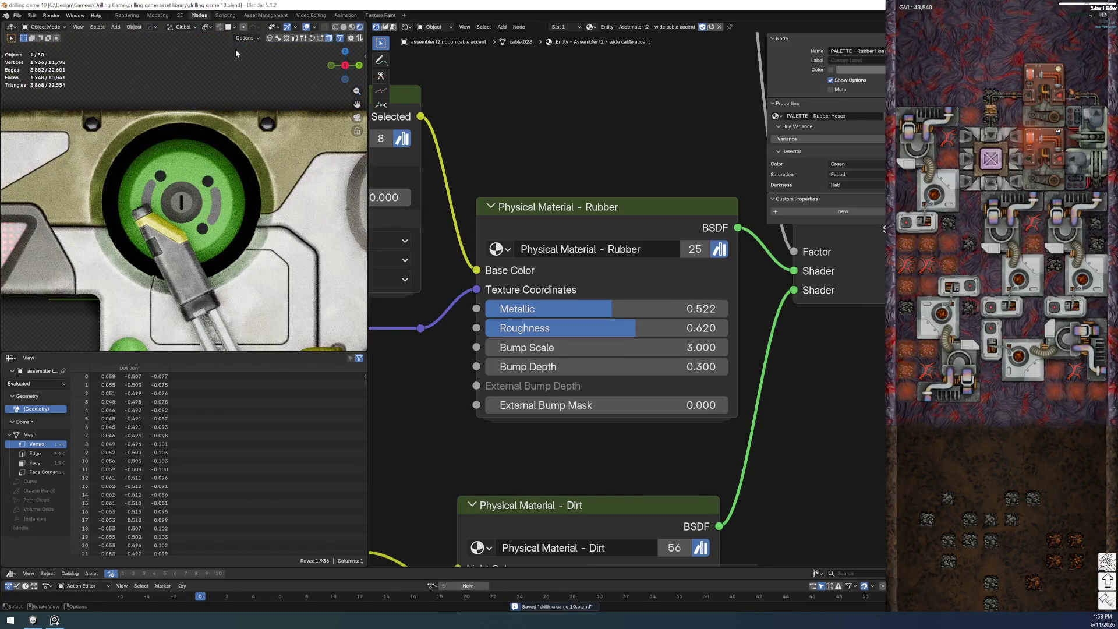
{"action": "left_click", "coordinate": [157, 15]}
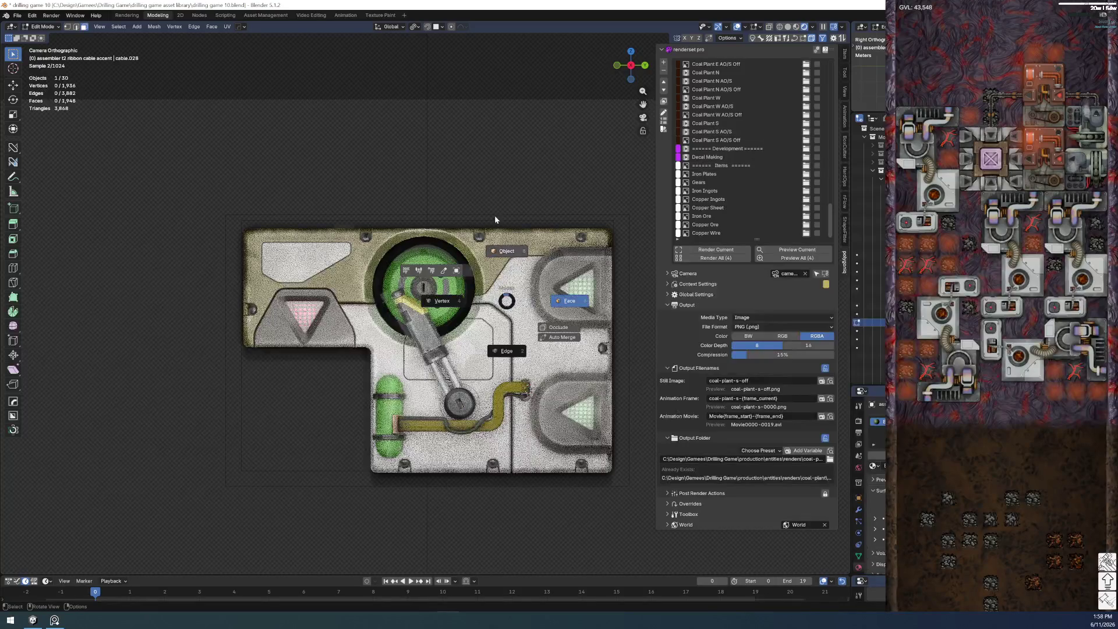
- In Object Mode, replay the animation, rewind to frame 0, and show the rotor's transforms
{"action": "key", "text": "Tab"}
{"action": "key", "text": "space"}
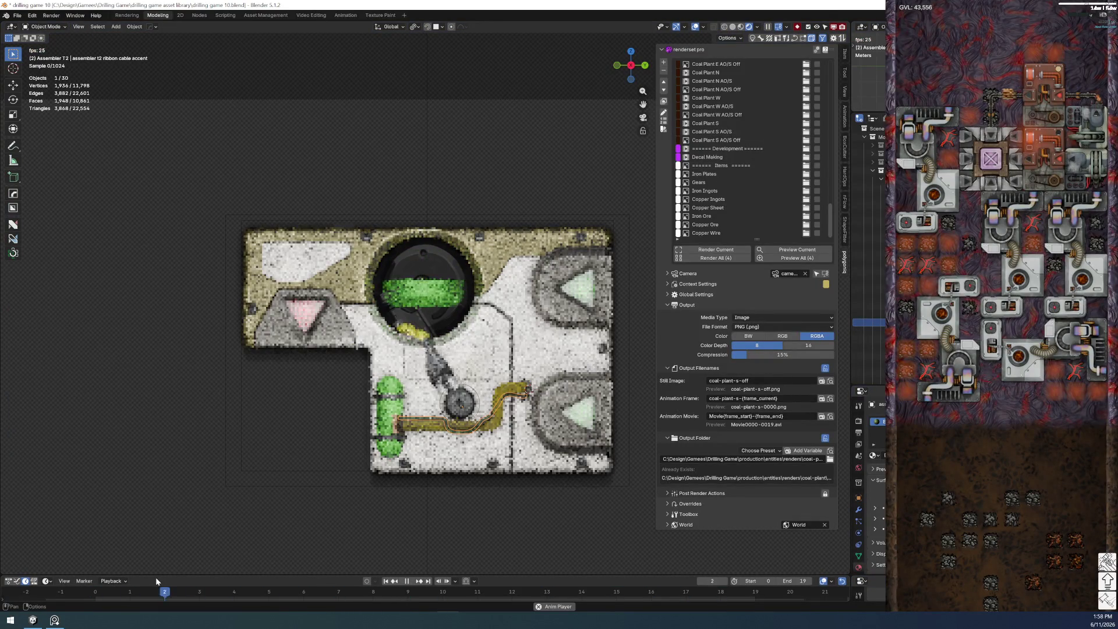
{"action": "key", "text": "space"}
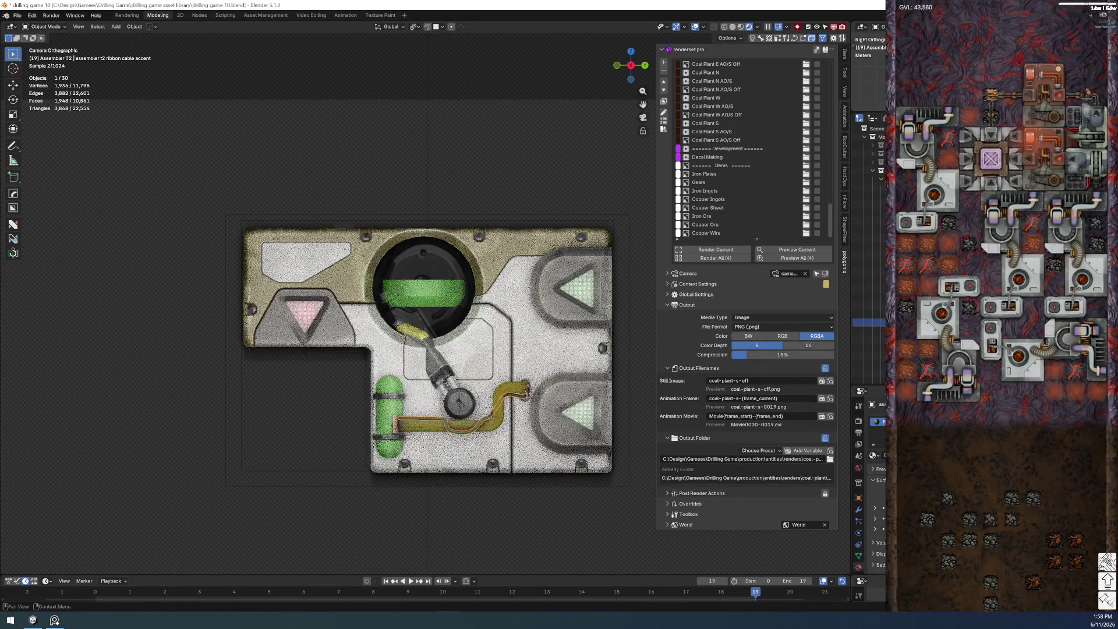
{"action": "key", "text": "g"}
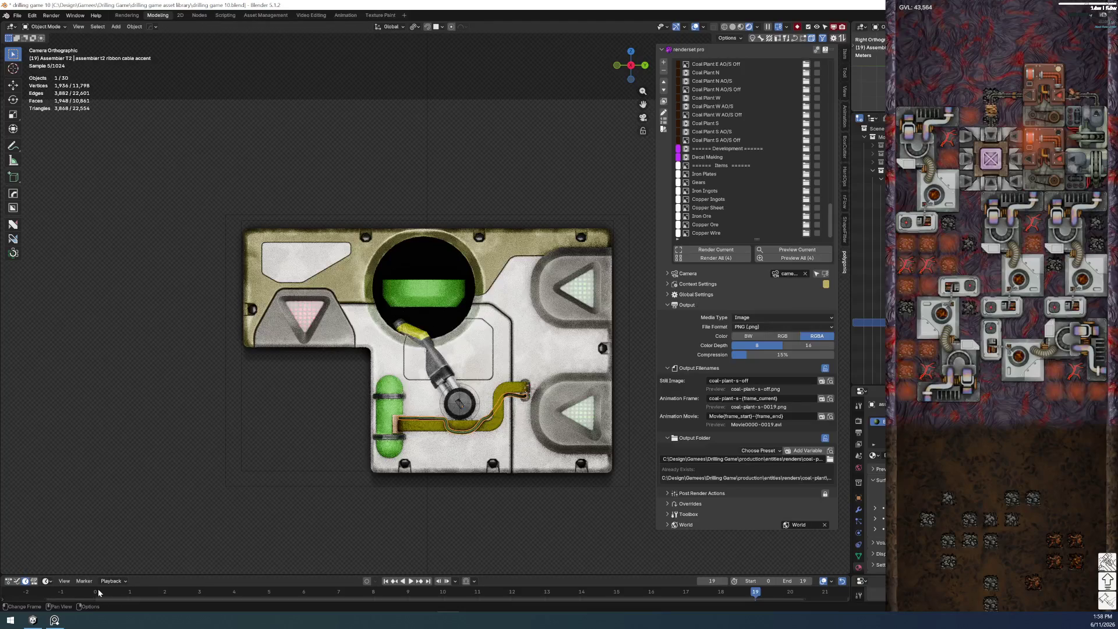
{"action": "key", "text": "shift+Left"}
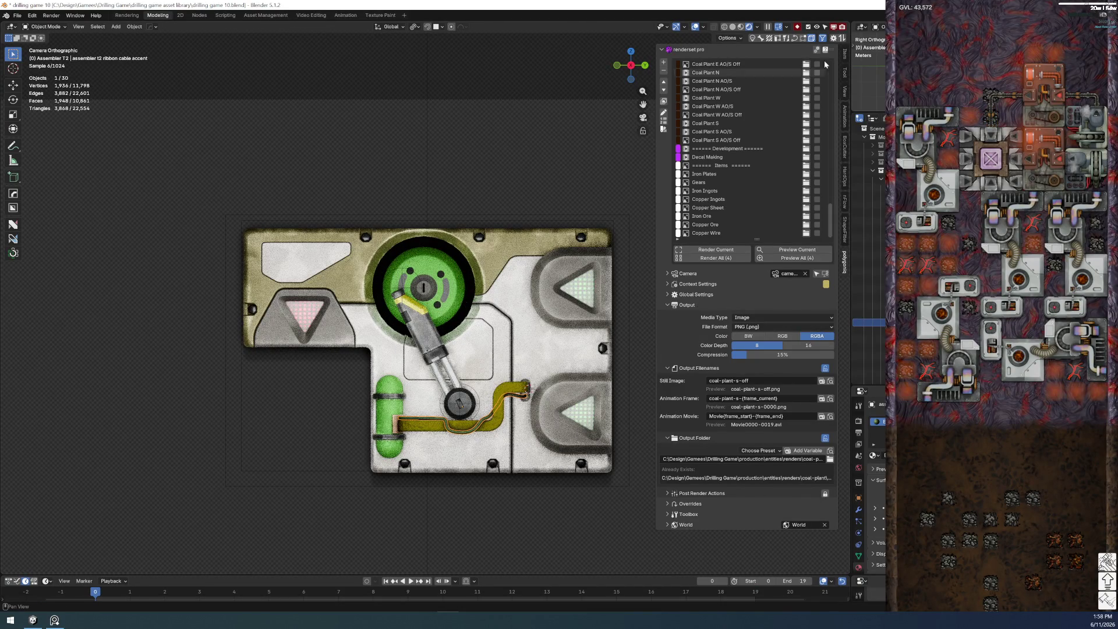
{"action": "left_click", "coordinate": [844, 58]}
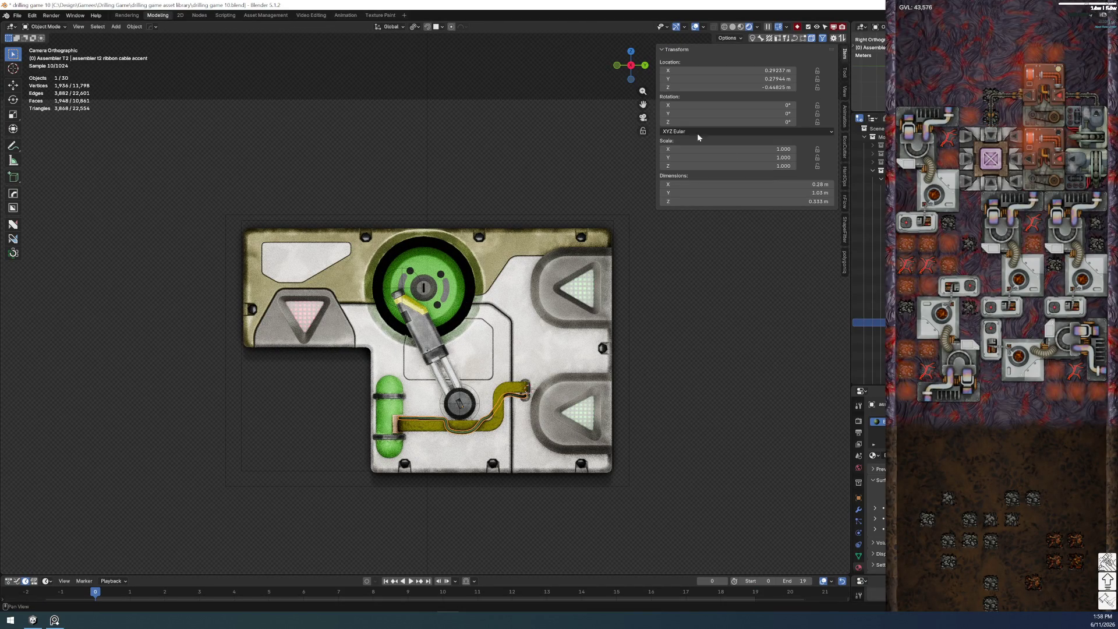
{"action": "left_click", "coordinate": [455, 273]}
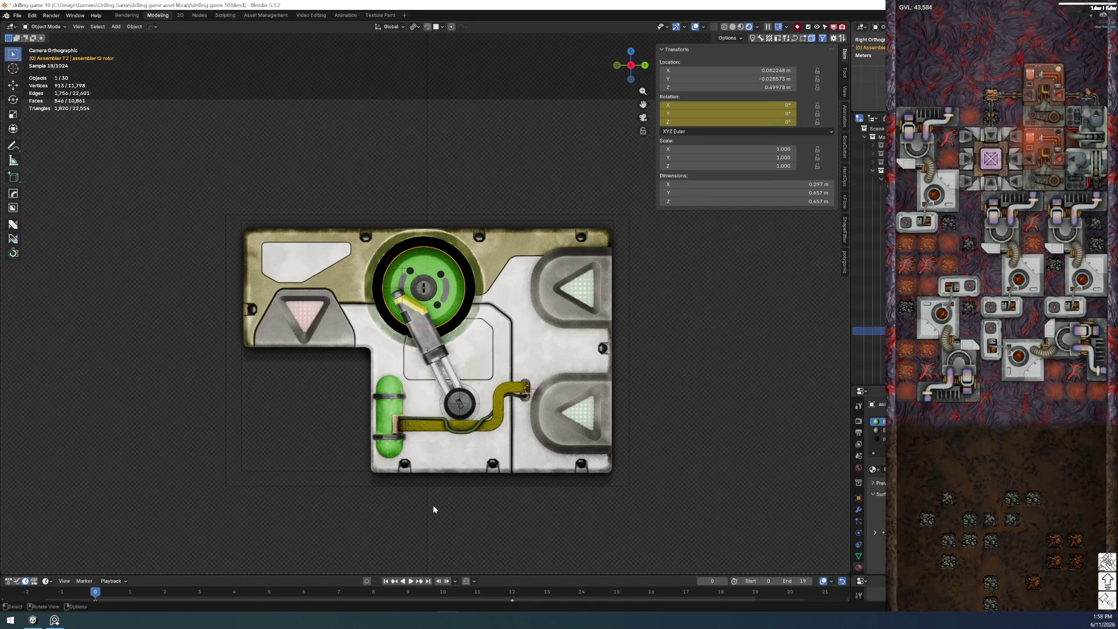
- Scrub through the rotor animation and delete its rotation keys at frame 12
{"action": "left_click_drag", "start_coordinate": [108, 594], "coordinate": [269, 593]}
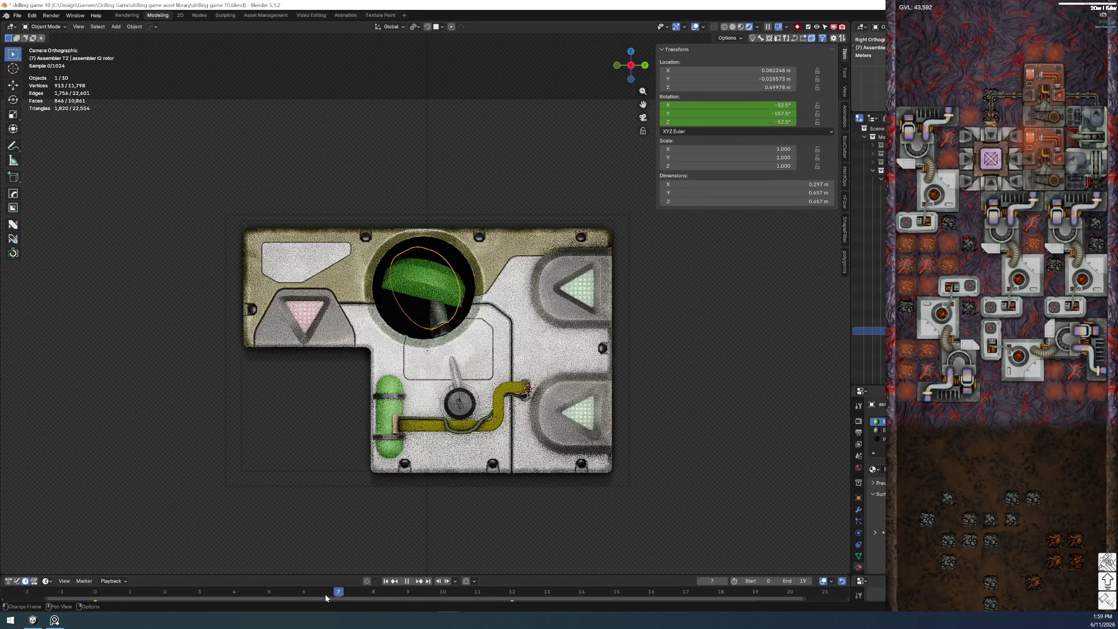
{"action": "left_click_drag", "start_coordinate": [325, 594], "coordinate": [680, 601]}
{"action": "left_click_drag", "start_coordinate": [820, 593], "coordinate": [822, 593]}
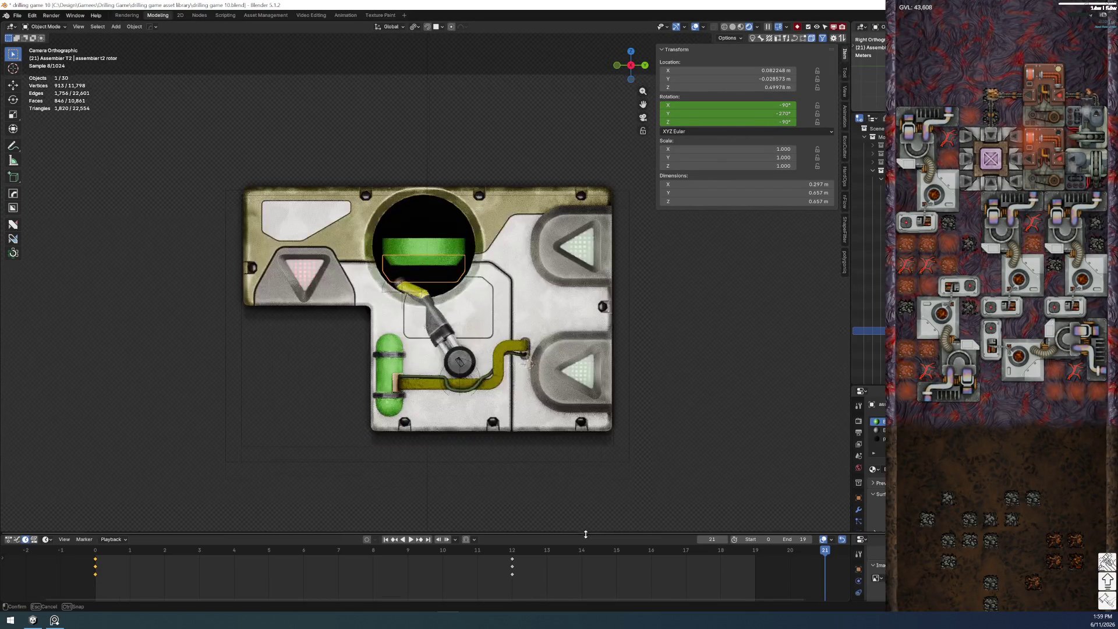
{"action": "left_click_drag", "start_coordinate": [583, 576], "coordinate": [576, 492]}
{"action": "left_click", "coordinate": [507, 512]}
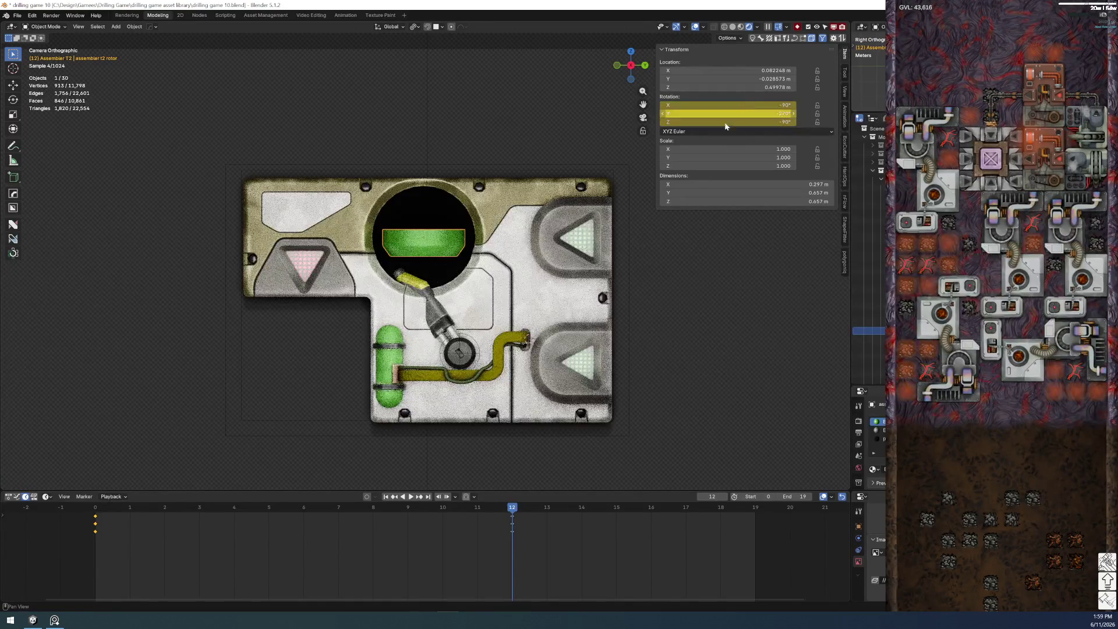
{"action": "left_click", "coordinate": [492, 552]}
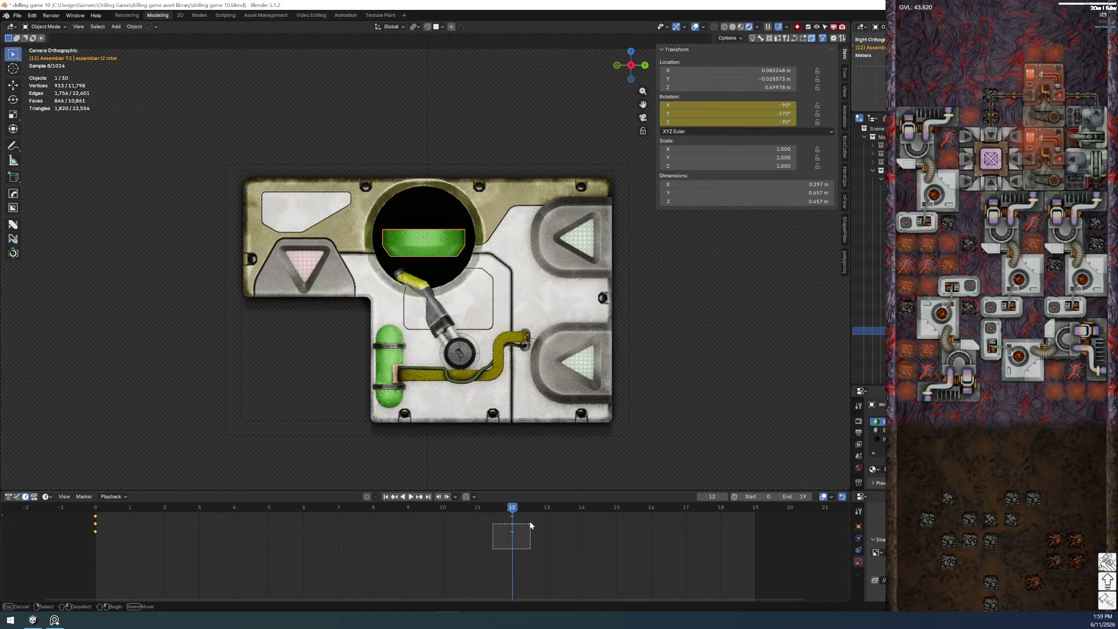
{"action": "key", "text": "Delete"}
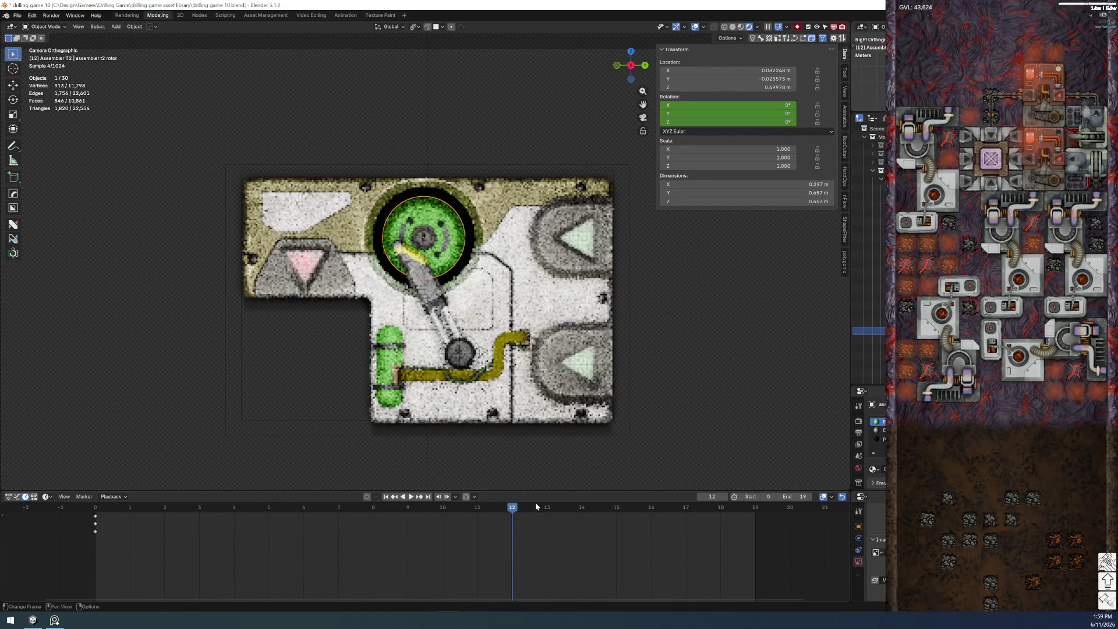
- Replay the spin, then keyframe the rotor's X rotation at 360° on frame 12
{"action": "left_click", "coordinate": [94, 511]}
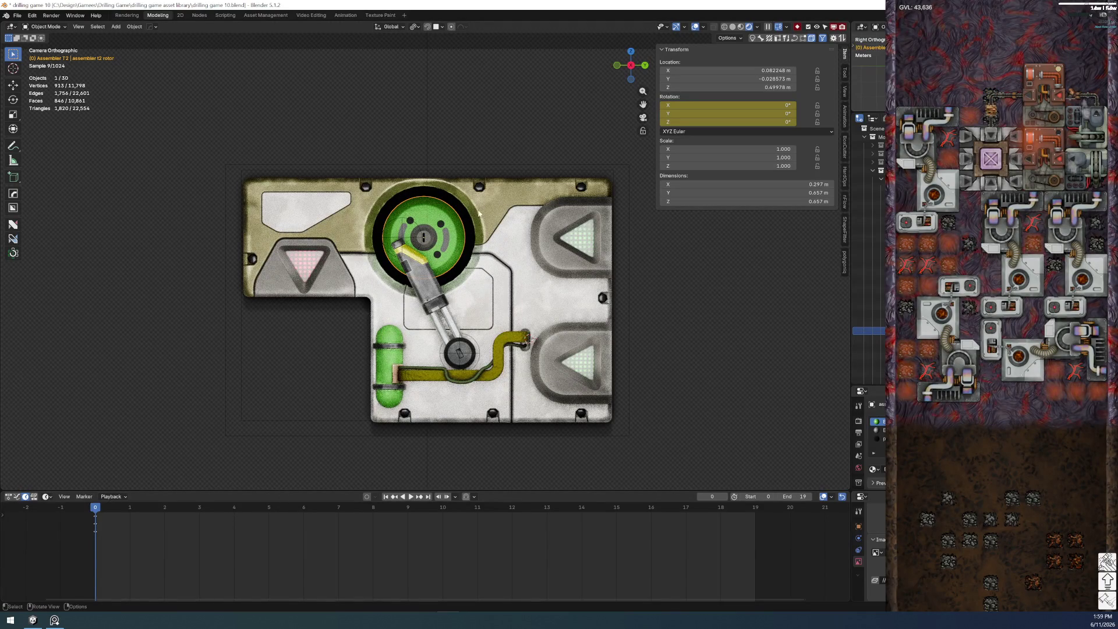
{"action": "key", "text": "space"}
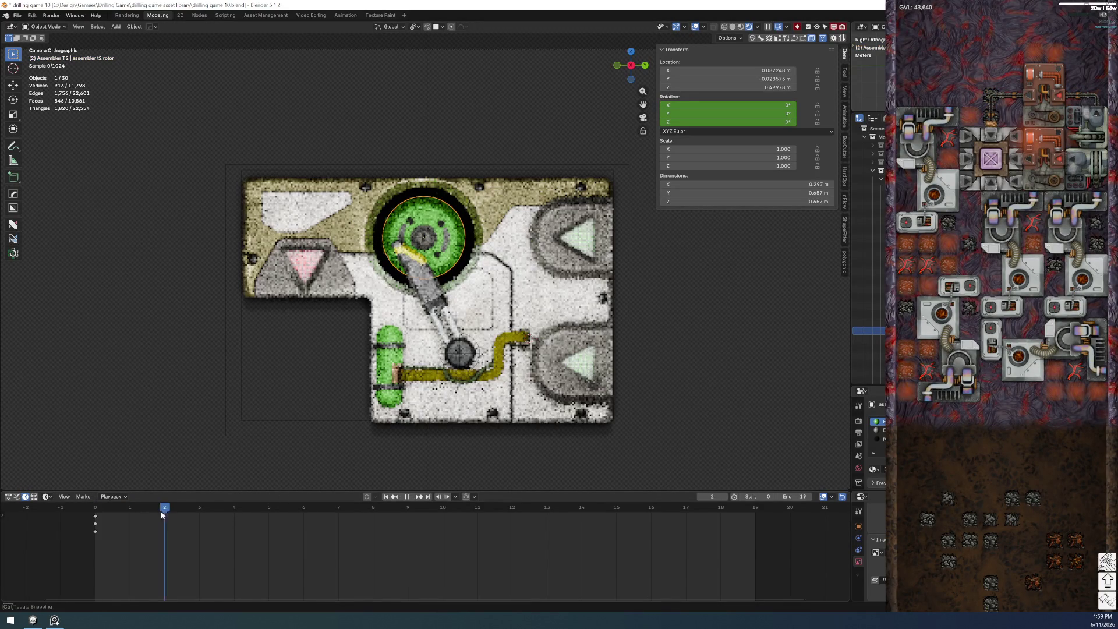
{"action": "left_click_drag", "start_coordinate": [507, 516], "coordinate": [516, 516]}
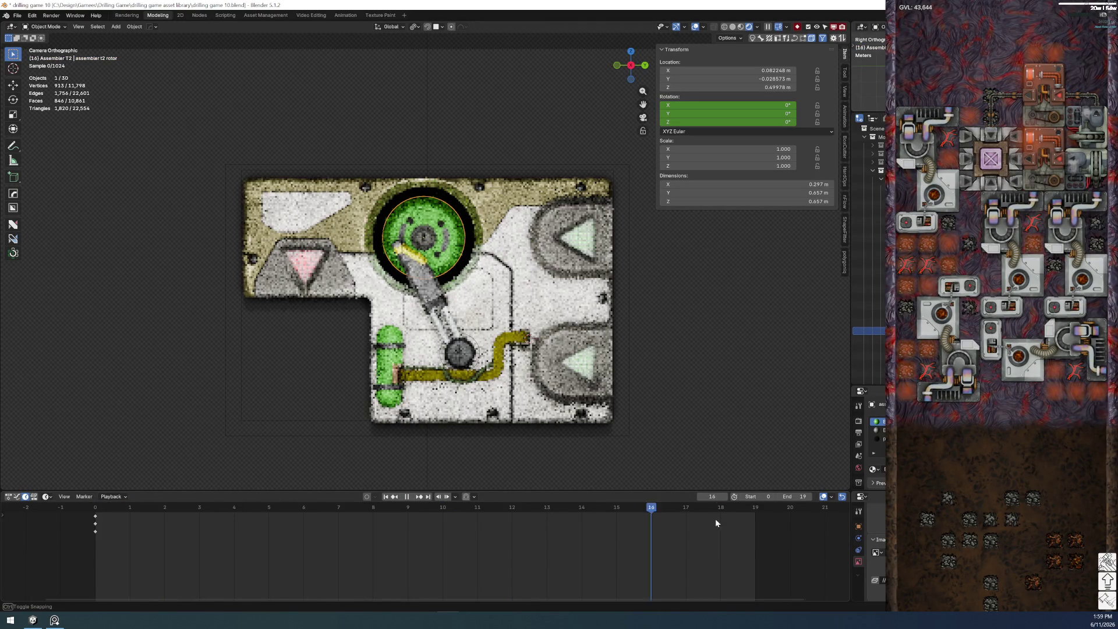
{"action": "key", "text": "space"}
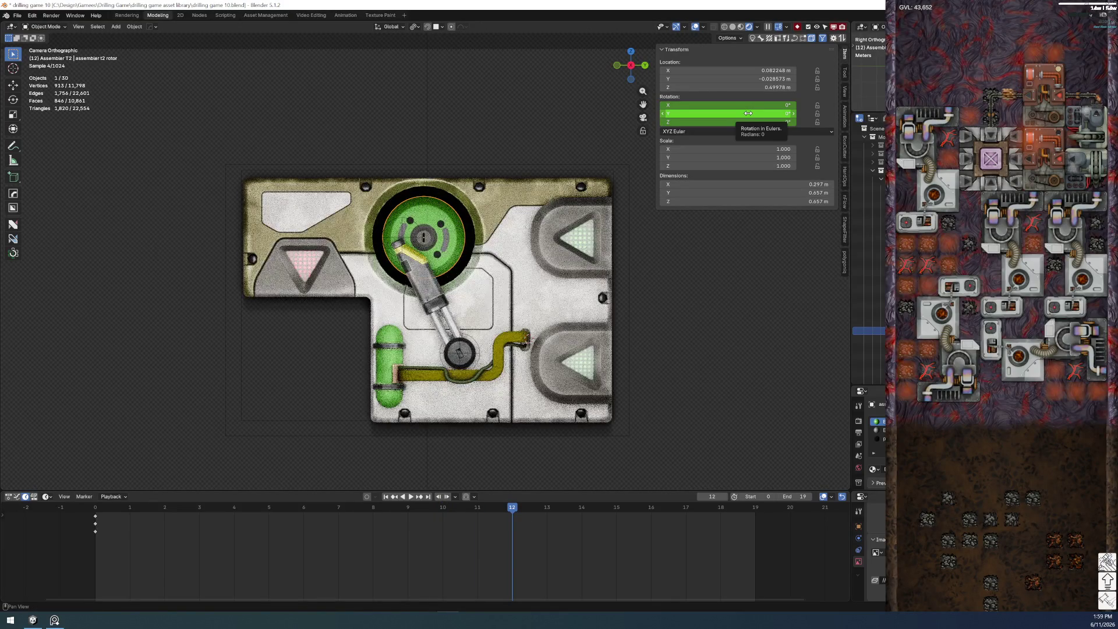
{"action": "left_click_drag", "start_coordinate": [748, 113], "coordinate": [804, 107]}
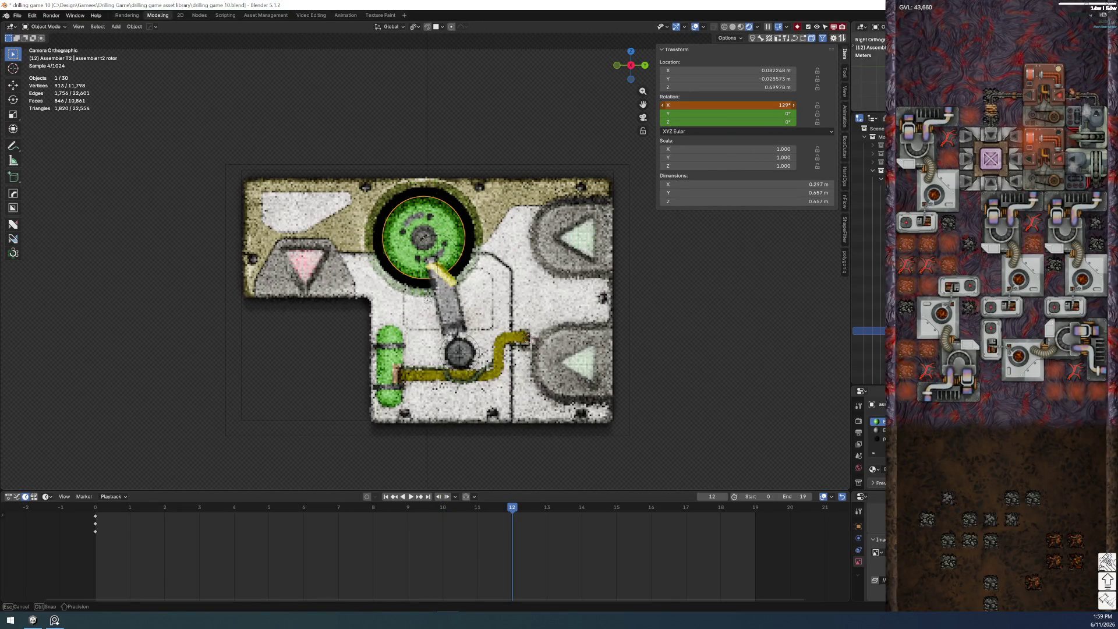
{"action": "left_click", "coordinate": [754, 106]}
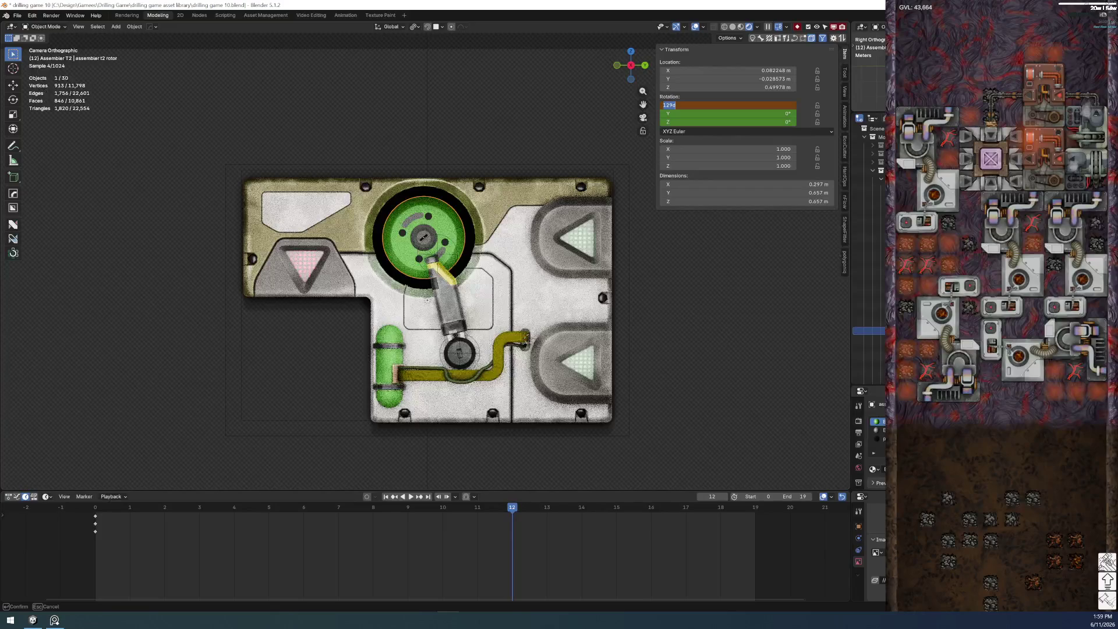
{"action": "type", "text": "360"}
{"action": "key", "text": "Return"}
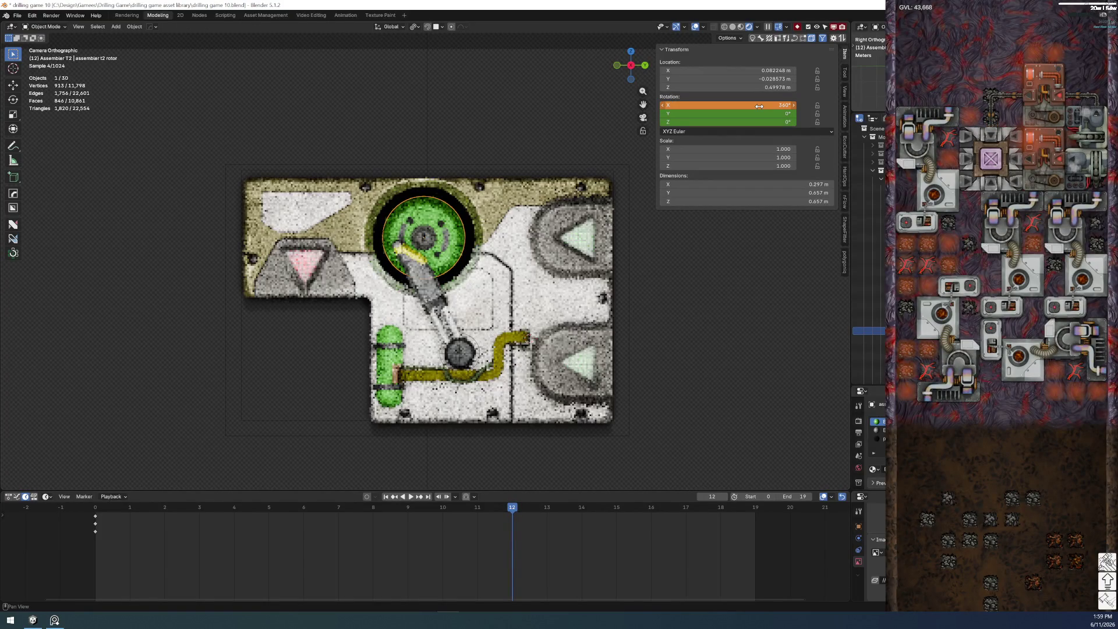
{"action": "right_click", "coordinate": [759, 106]}
{"action": "left_click", "coordinate": [760, 106]}
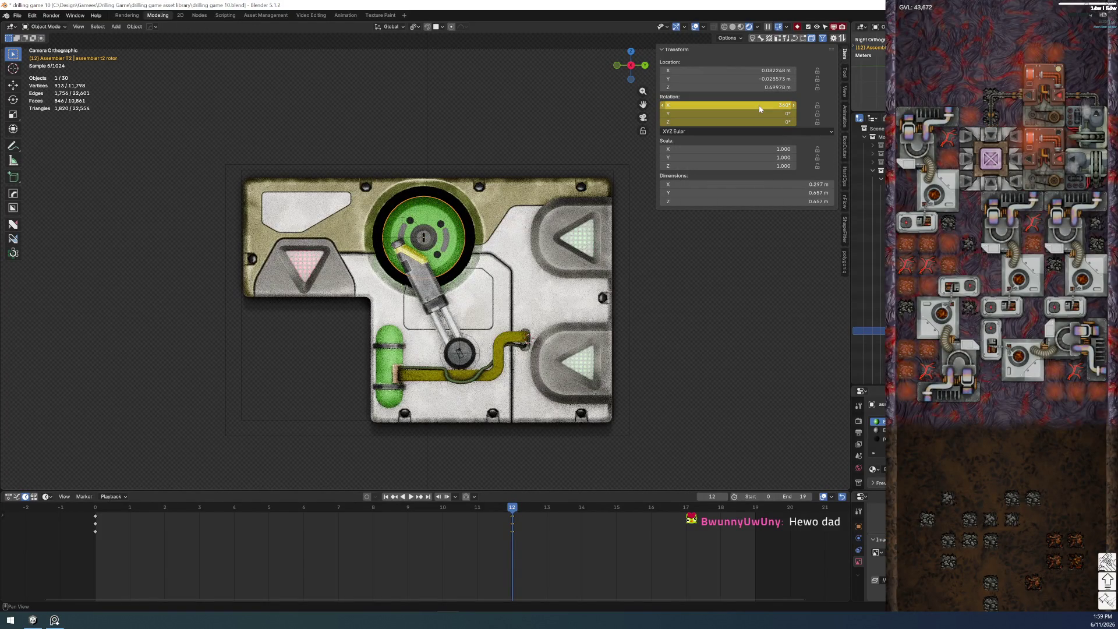
- Scrub back to check the spin and select the frame 12 keys for type options
{"action": "left_click_drag", "start_coordinate": [505, 506], "coordinate": [101, 481]}
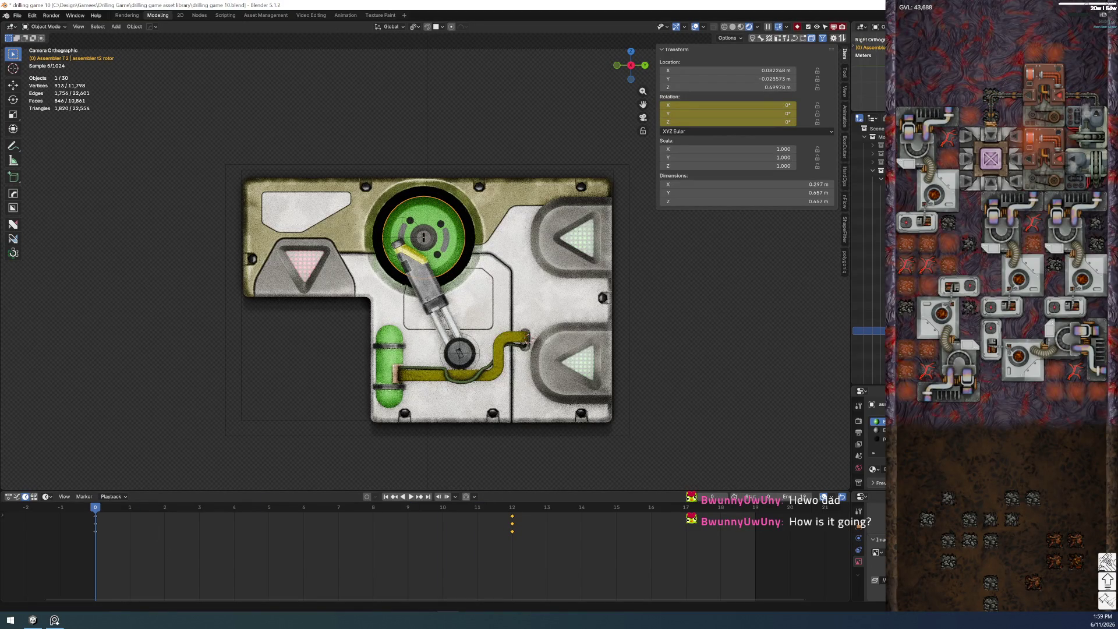
{"action": "mouse_move", "coordinate": [55, 620]}
{"action": "left_click_drag", "start_coordinate": [547, 551], "coordinate": [81, 531]}
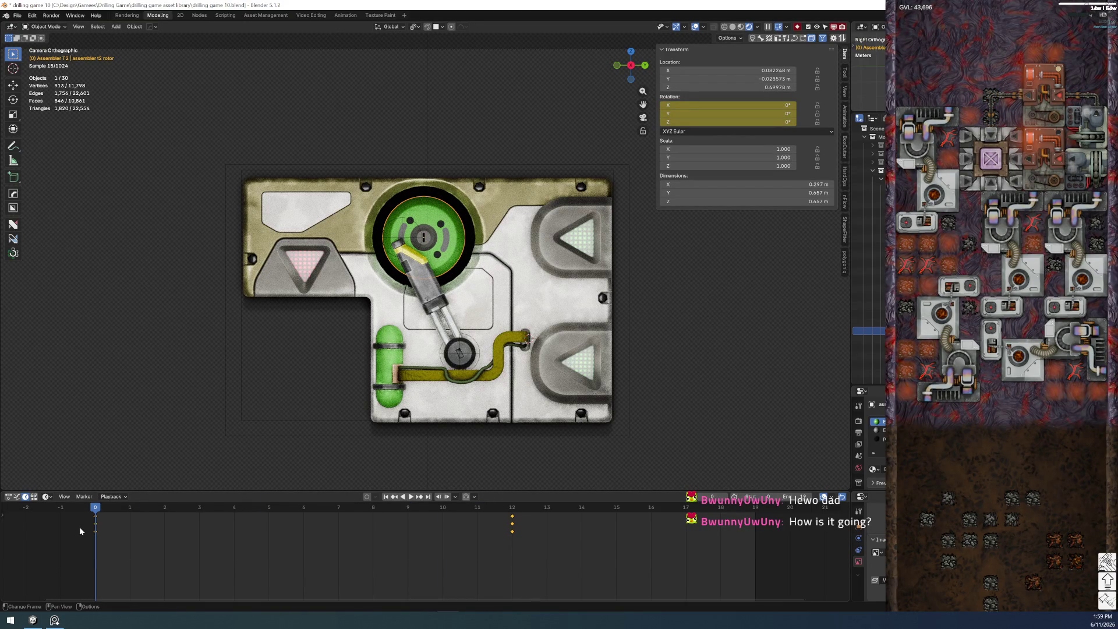
{"action": "right_click", "coordinate": [514, 532]}
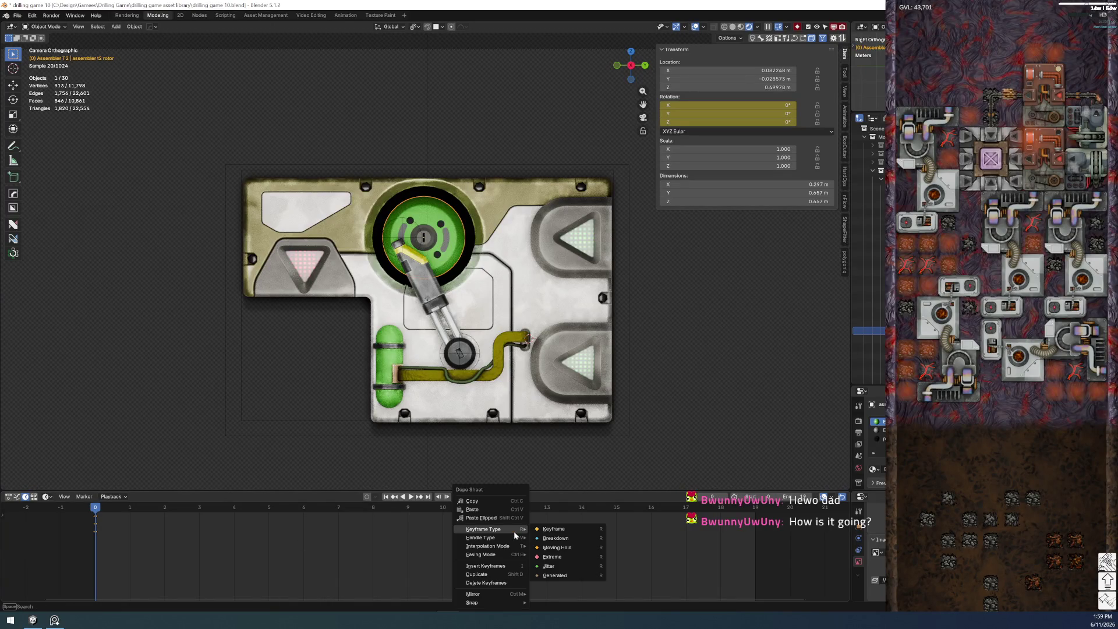
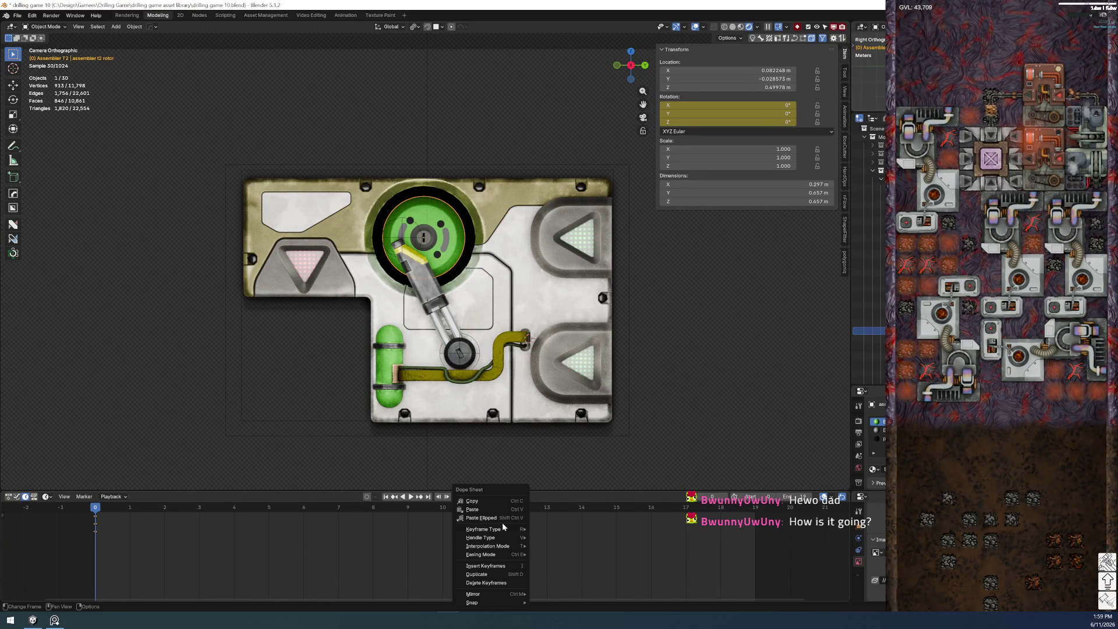
- Insert rotor keyframes at frame 12 in the Dope Sheet and select them
{"action": "left_click", "coordinate": [511, 565]}
{"action": "left_click_drag", "start_coordinate": [535, 541], "coordinate": [87, 536]}
{"action": "right_click", "coordinate": [97, 527]}
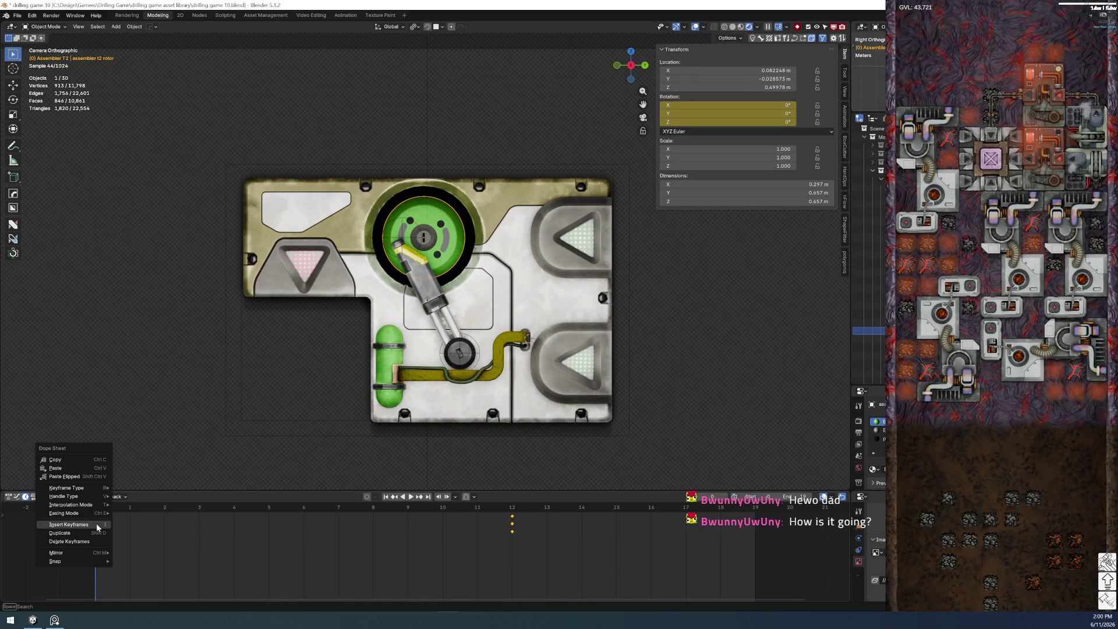
- Change the selected keys' interpolation and save drilling game 10.blend
{"action": "mouse_move", "coordinate": [87, 490]}
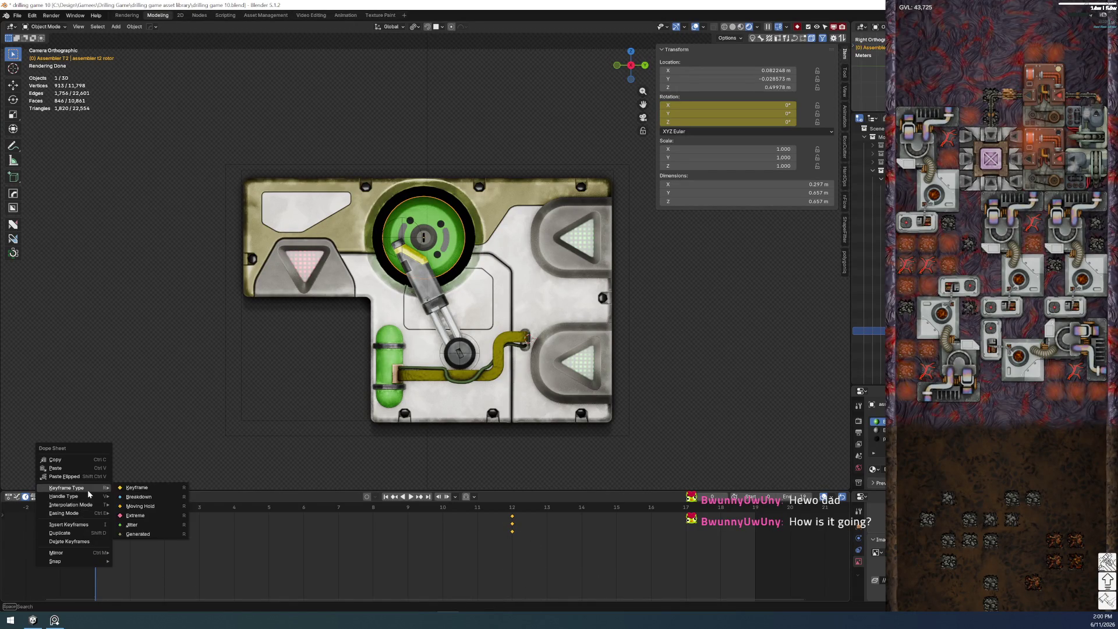
{"action": "left_click", "coordinate": [173, 526]}
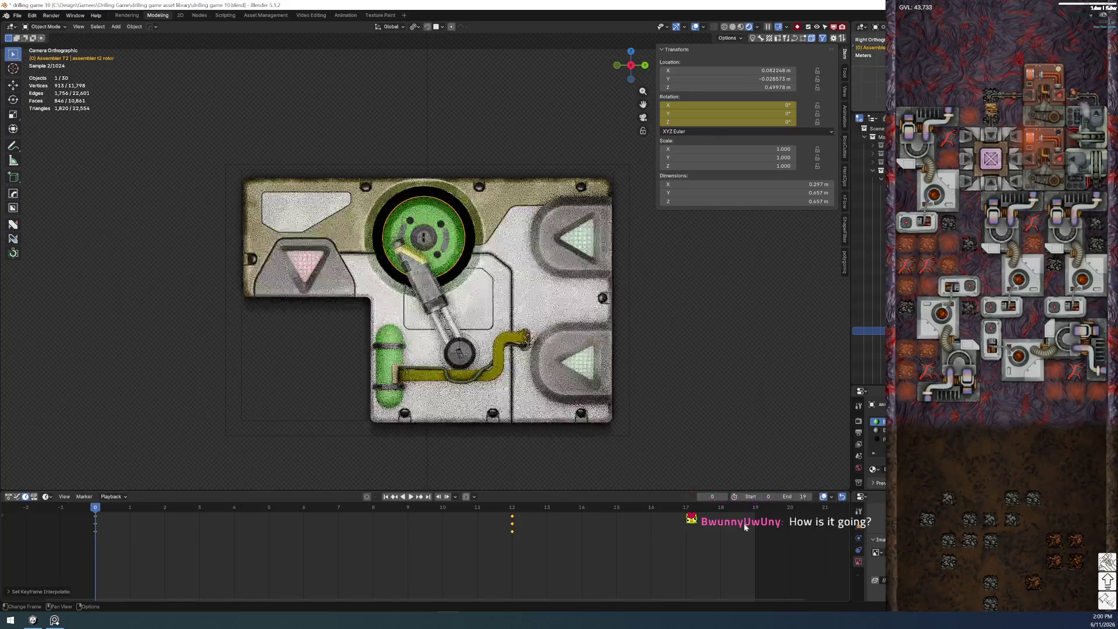
{"action": "left_click", "coordinate": [18, 16]}
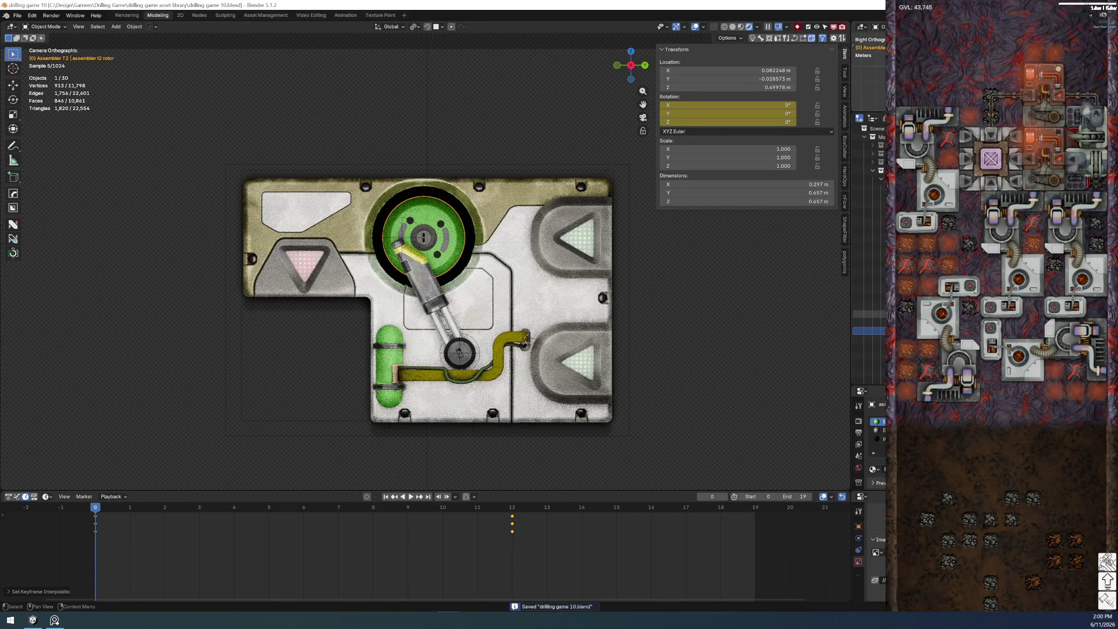
{"action": "left_click", "coordinate": [843, 260]}
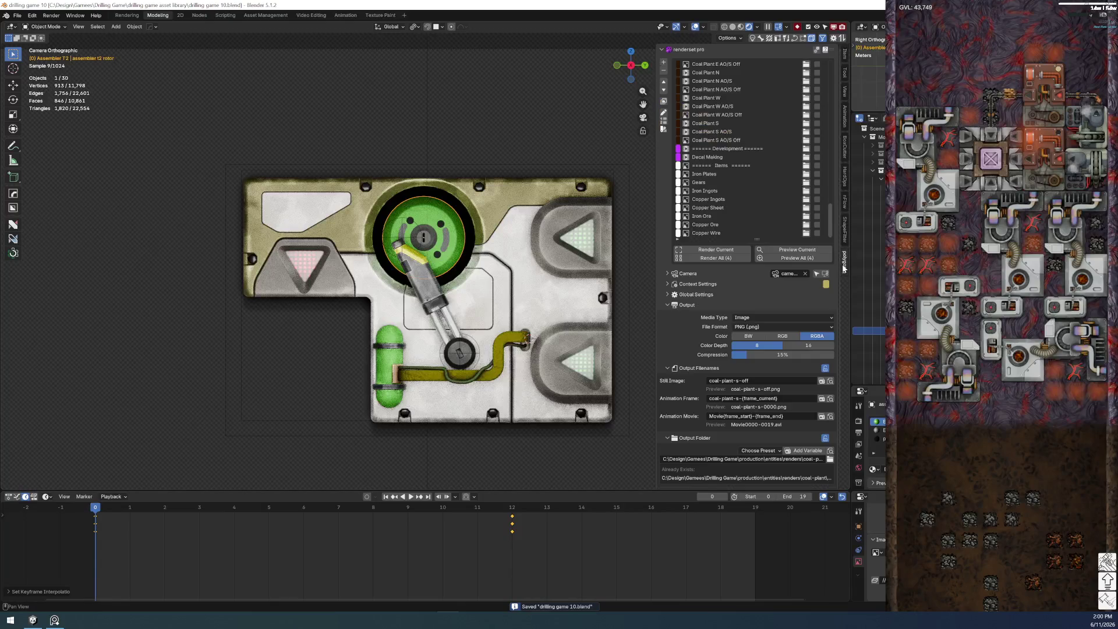
- Make Assembler T2 the active renderset pro render set and play the rotor animation
{"action": "scroll", "coordinate": [752, 200], "scroll_direction": "up", "scroll_amount": 10}
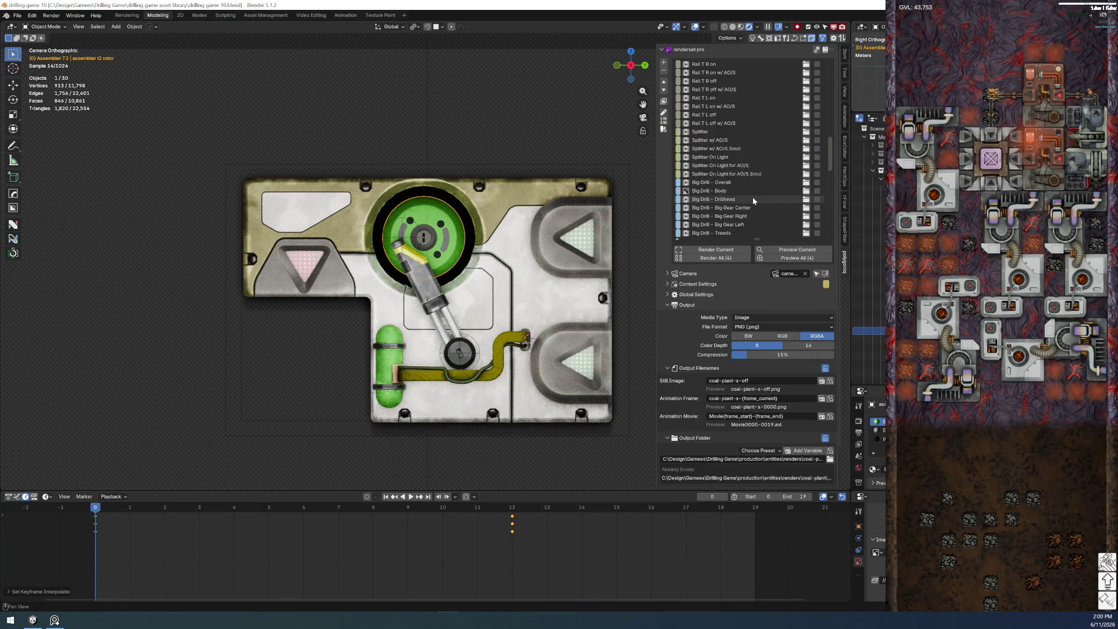
{"action": "left_click", "coordinate": [720, 143]}
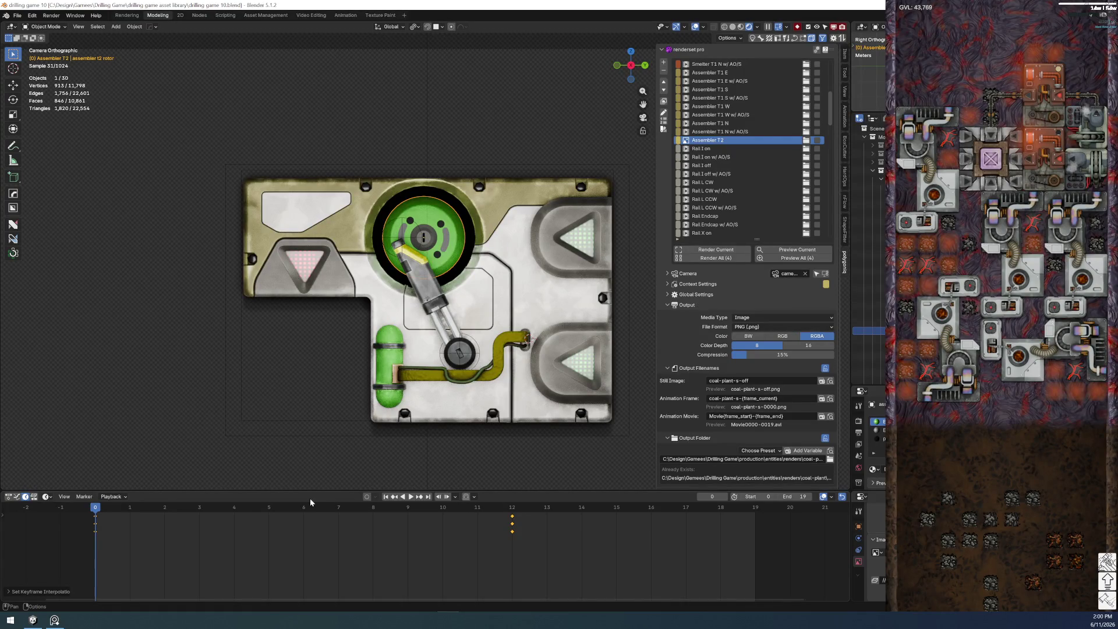
{"action": "key", "text": "space"}
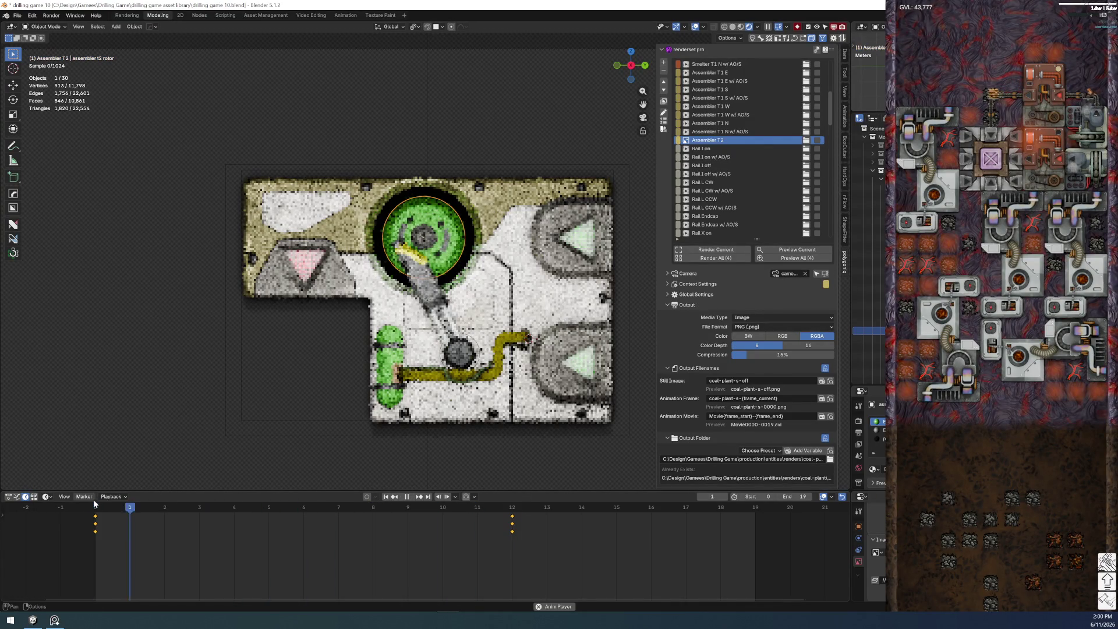
- Stop playback, switch to Solid shading, and set the animation End frame to 11
{"action": "key", "text": "space"}
{"action": "key", "text": "z"}
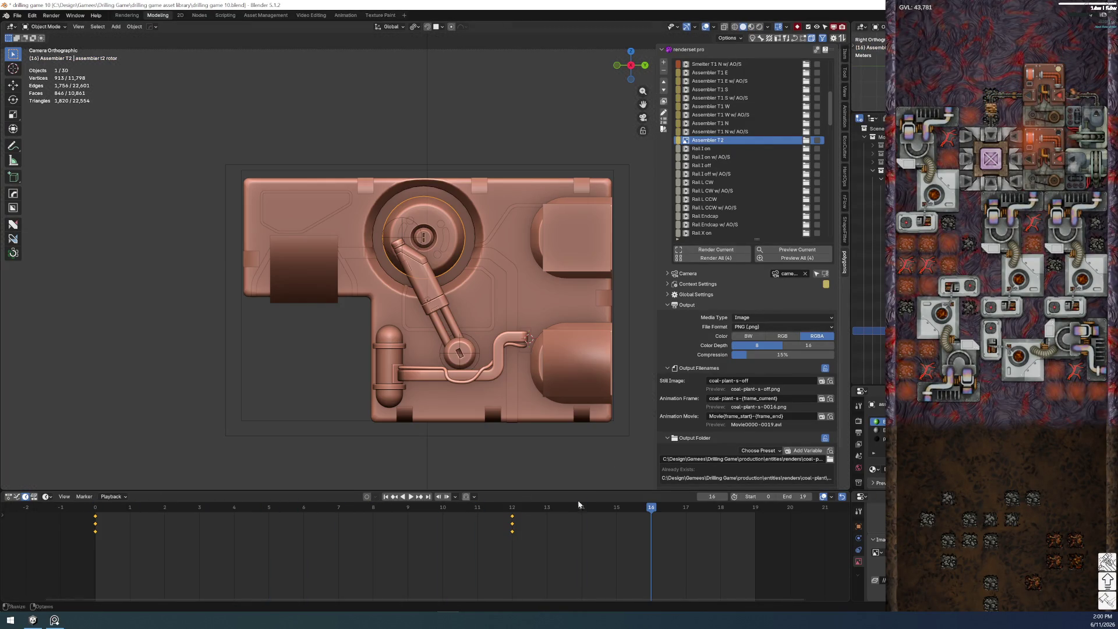
{"action": "left_click", "coordinate": [523, 510]}
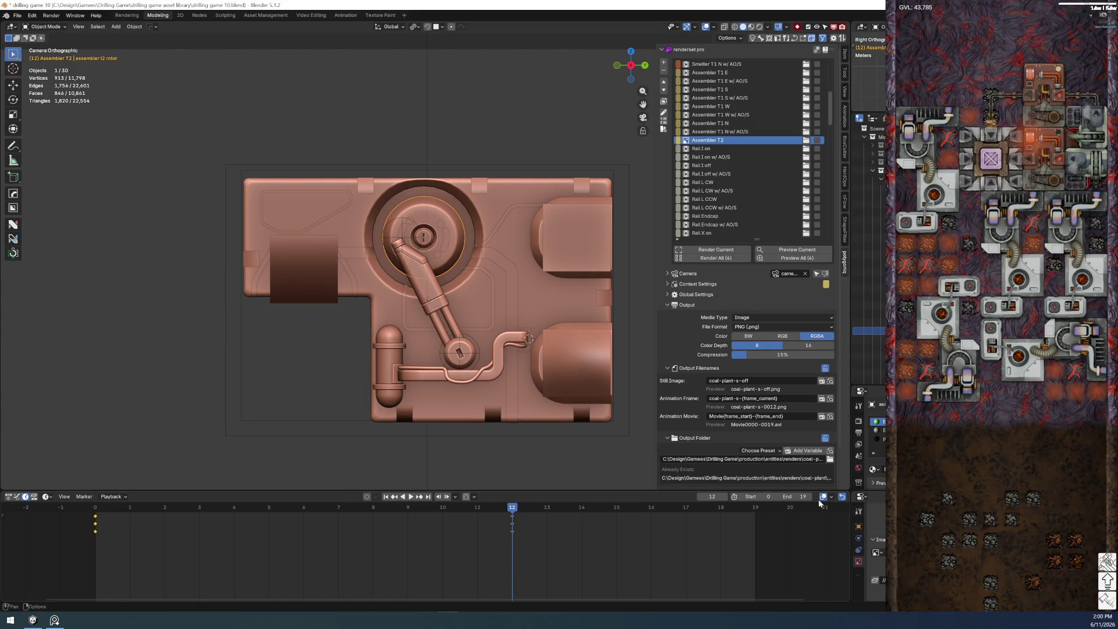
{"action": "left_click_drag", "start_coordinate": [511, 512], "coordinate": [495, 514]}
{"action": "key", "text": "Left"}
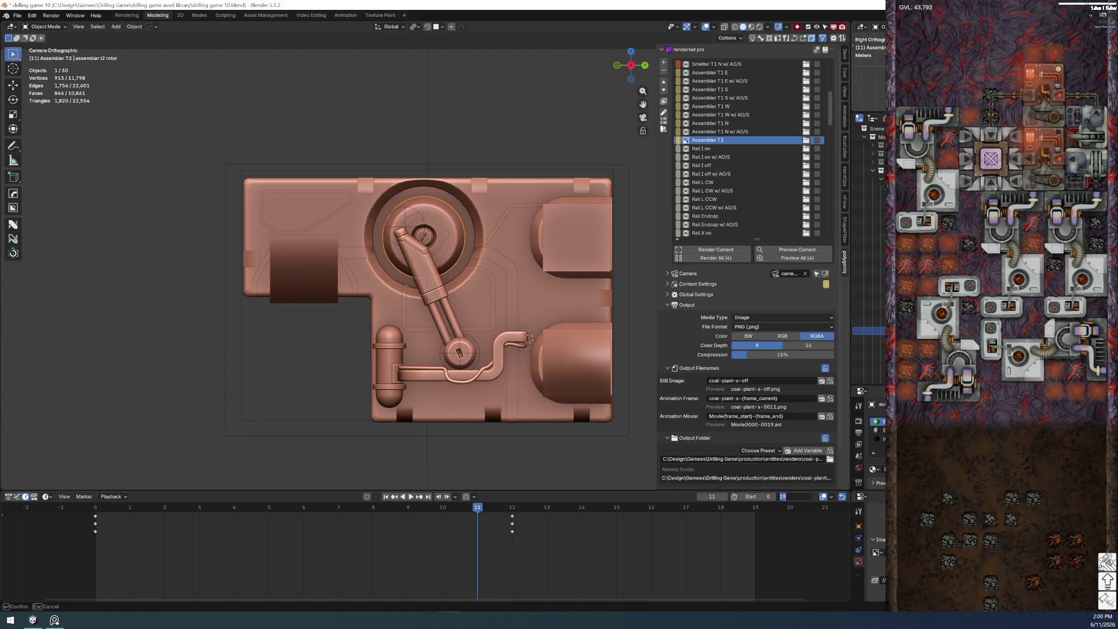
{"action": "key", "text": "Return"}
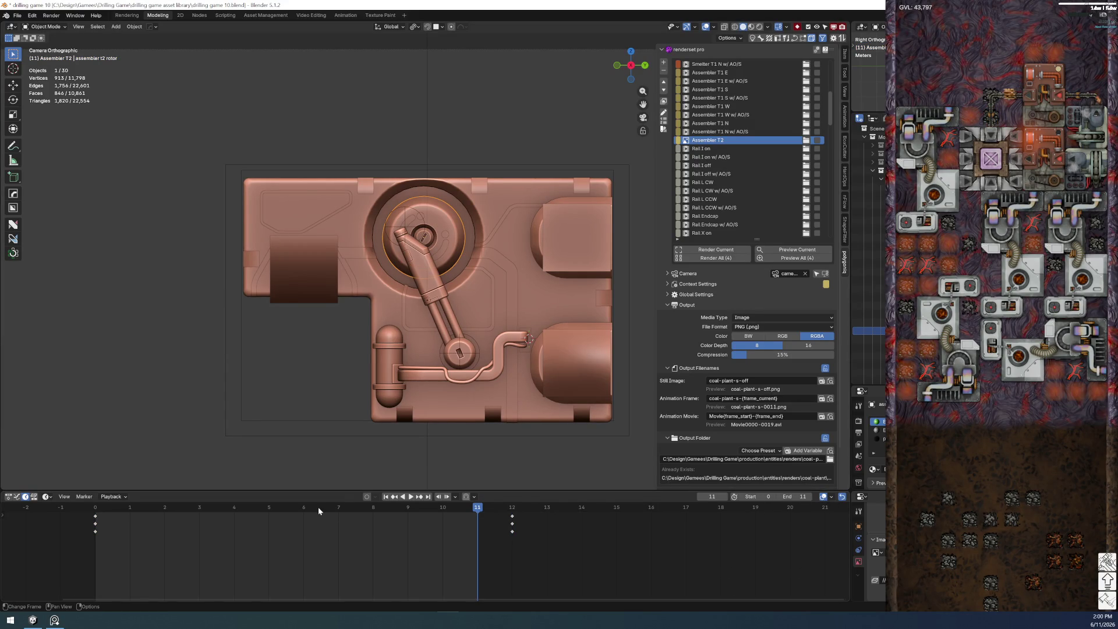
- Play the 11-frame loop to check it, save the file, and switch to Rendered shading
{"action": "key", "text": "space"}
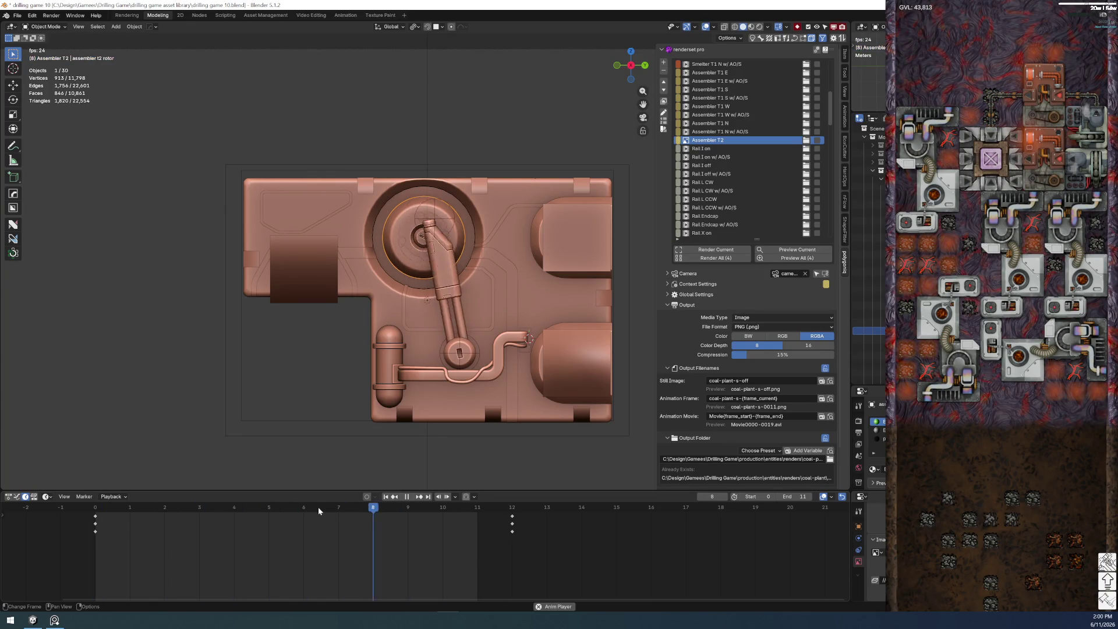
{"action": "key", "text": "Escape"}
{"action": "left_click", "coordinate": [17, 15]}
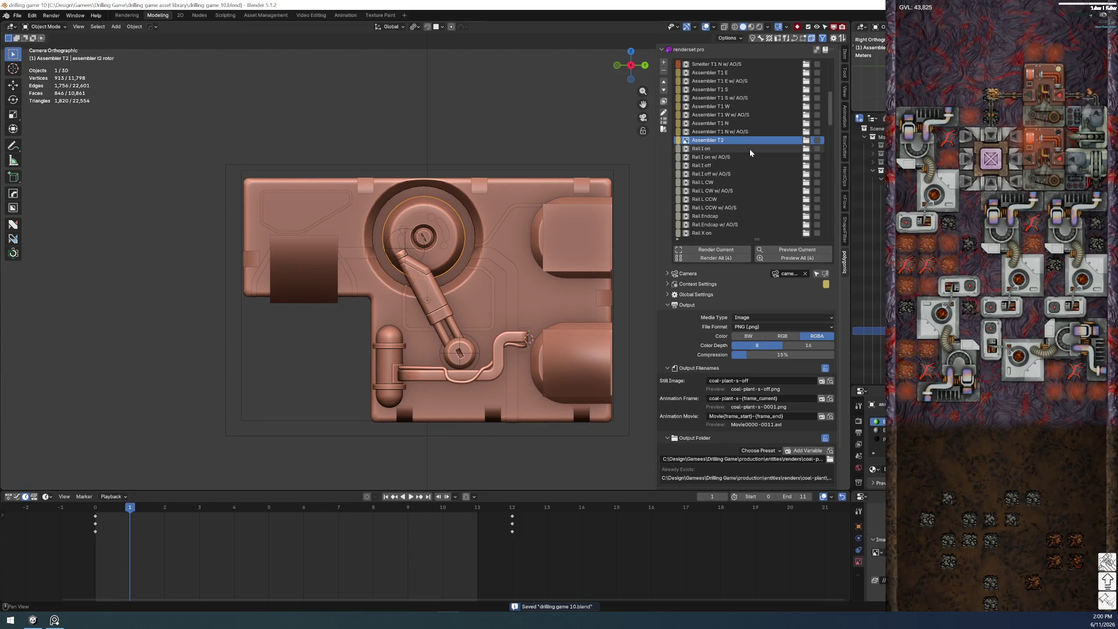
{"action": "key", "text": "space"}
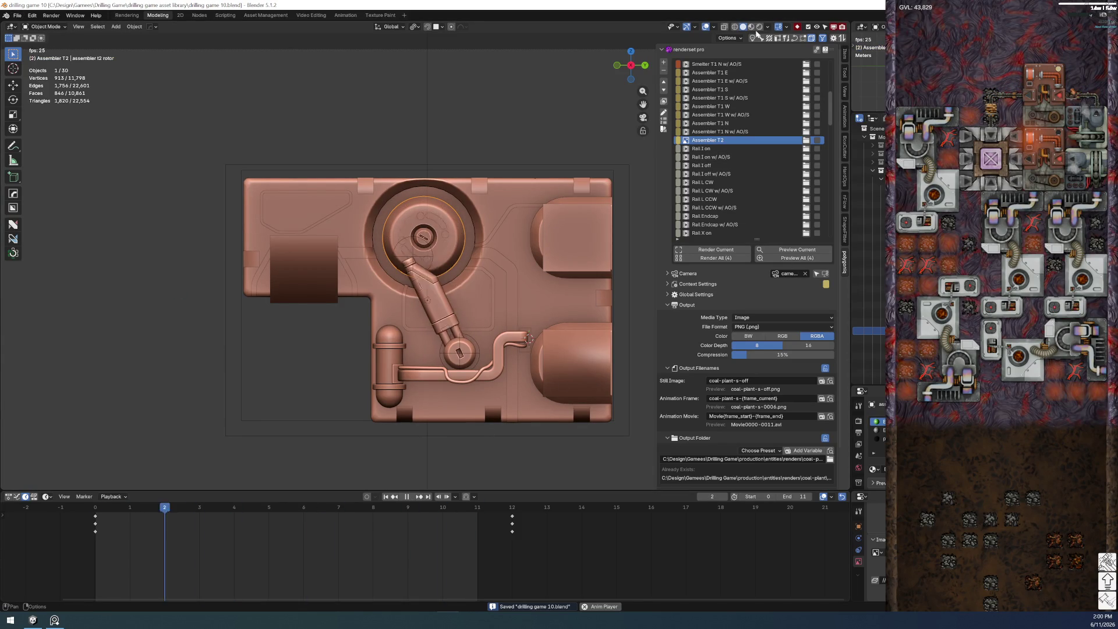
{"action": "key", "text": "space"}
{"action": "left_click", "coordinate": [760, 27]}
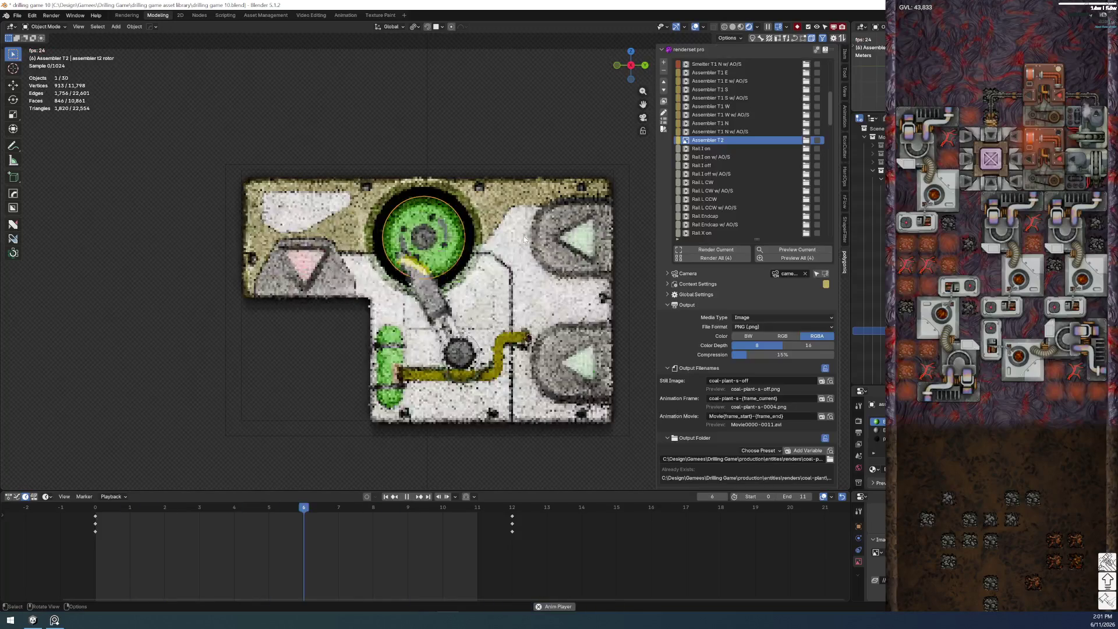
- Play to frame 10, stop there, and return the viewport to Solid shading
{"action": "key", "text": "space"}
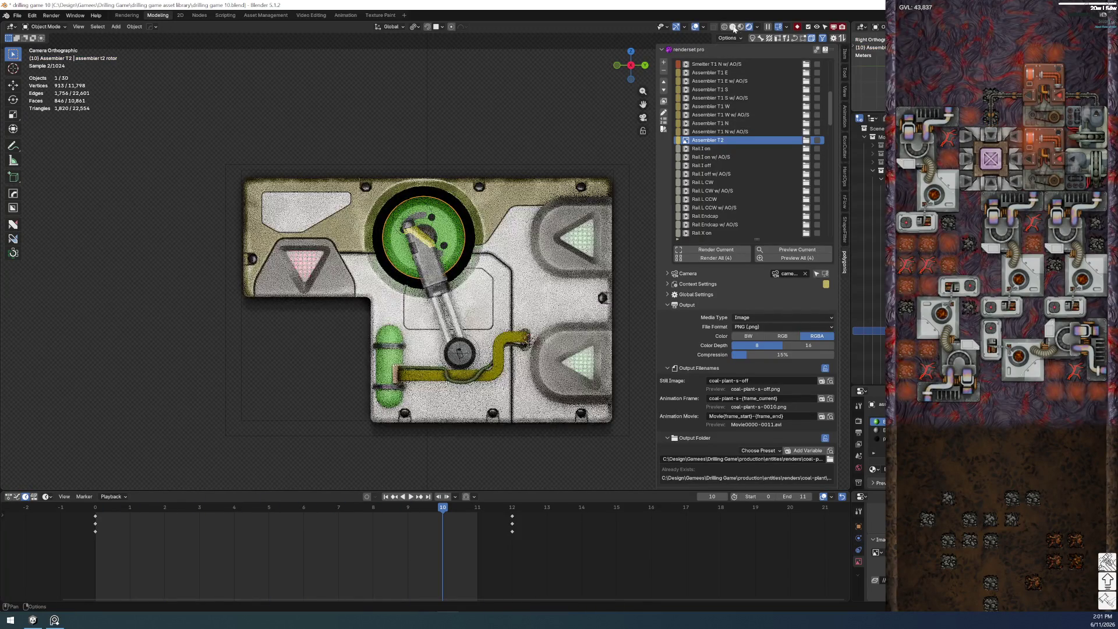
{"action": "key", "text": "z"}
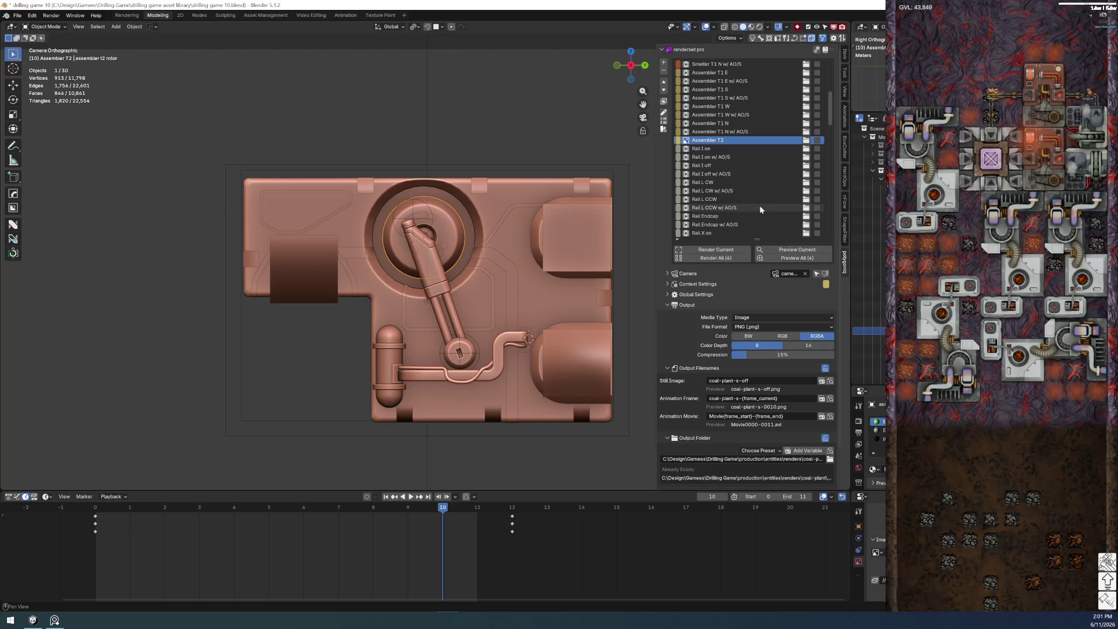
{"action": "scroll", "coordinate": [869, 245], "scroll_direction": "down", "scroll_amount": 3}
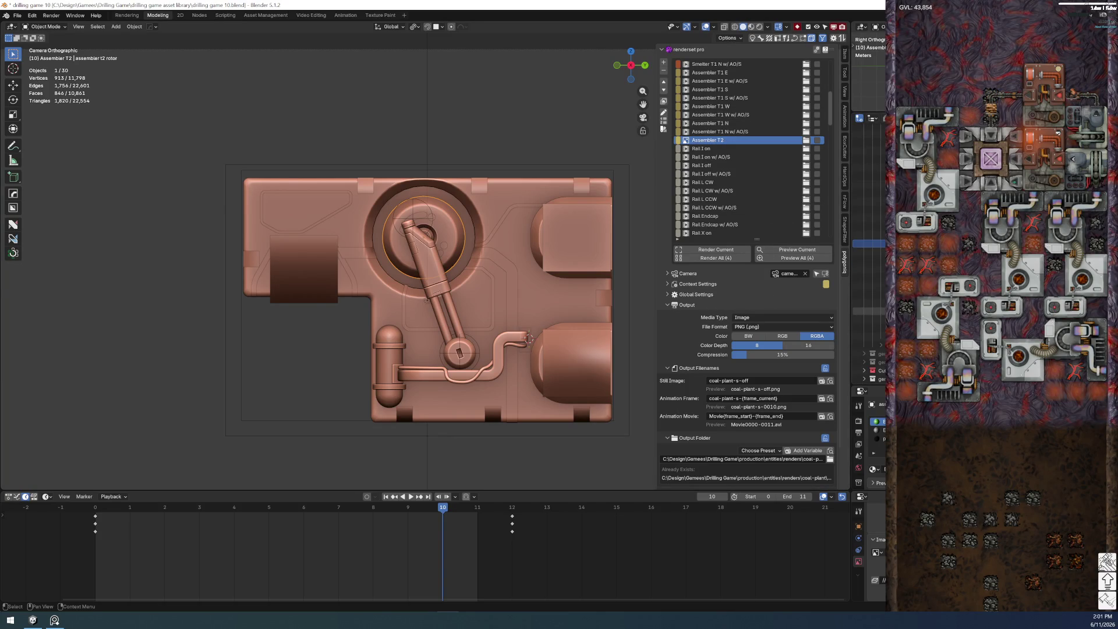
- Select util root copy me and duplicate it in place as util root copy me.001
{"action": "left_click", "coordinate": [869, 219]}
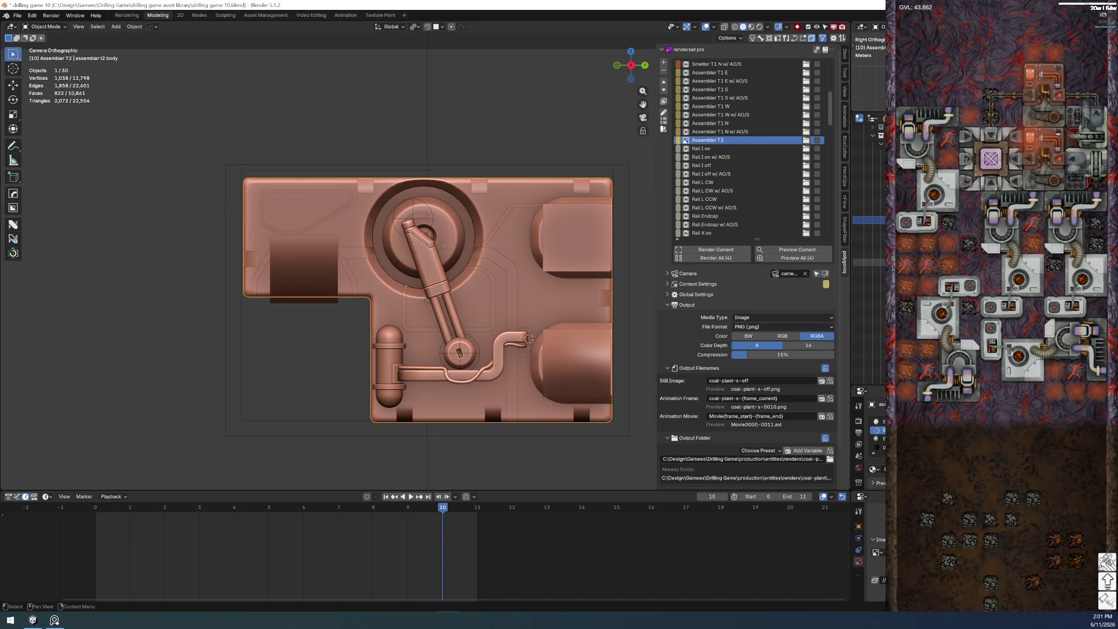
{"action": "key", "text": "shift+bracketright"}
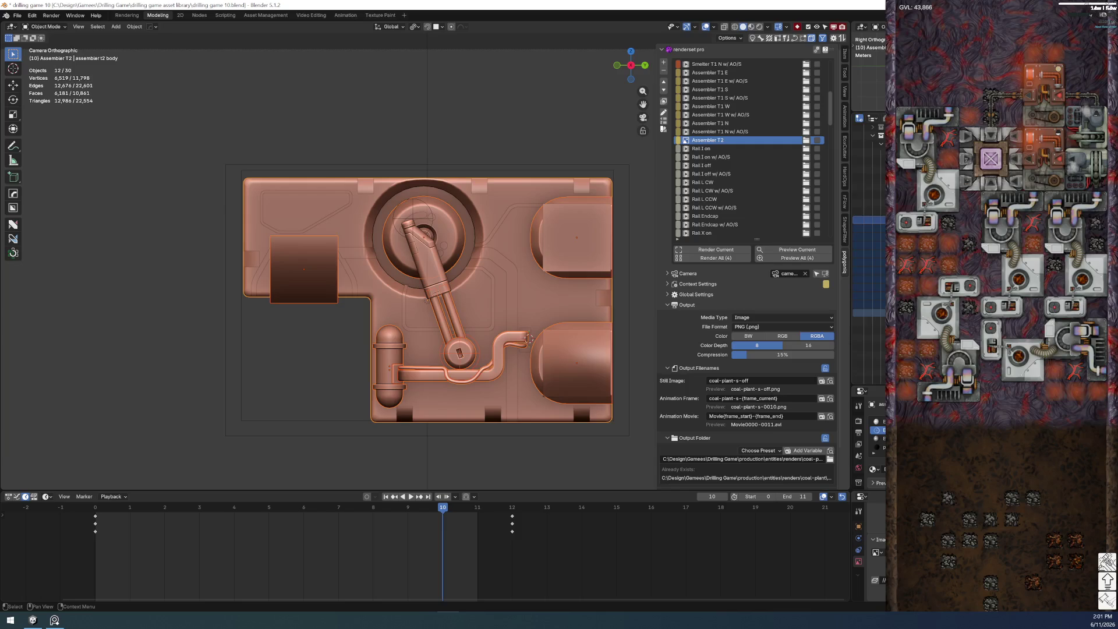
{"action": "left_click", "coordinate": [532, 339]}
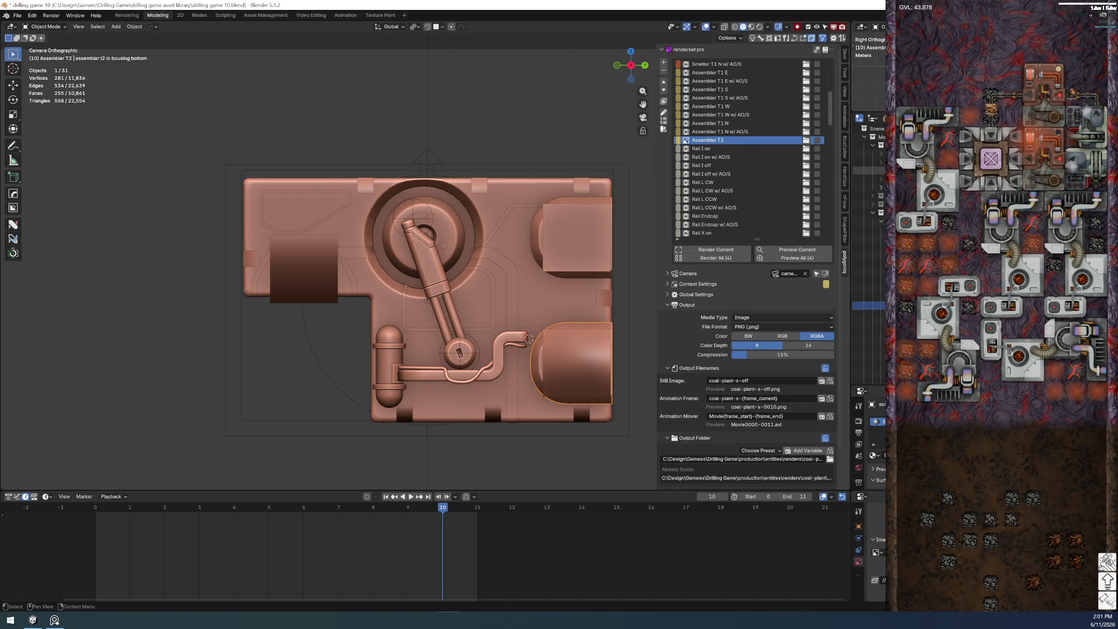
{"action": "key", "text": "shift+d"}
{"action": "key", "text": "Escape"}
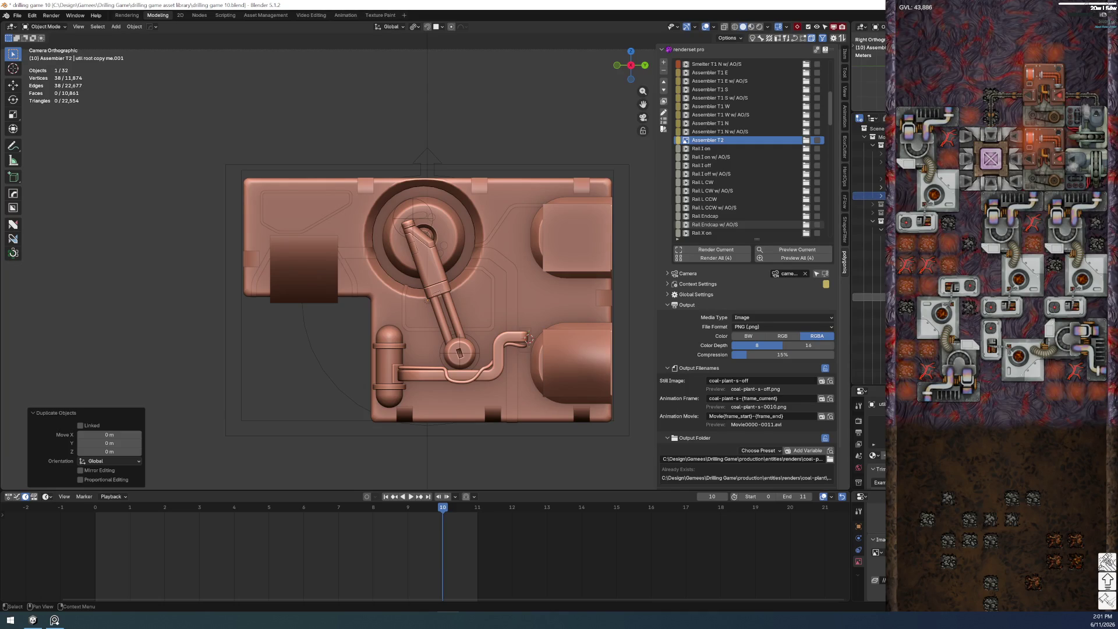
{"action": "left_click", "coordinate": [868, 196]}
- Toggle the model collection's visibility off and back on
{"action": "left_click", "coordinate": [866, 137]}
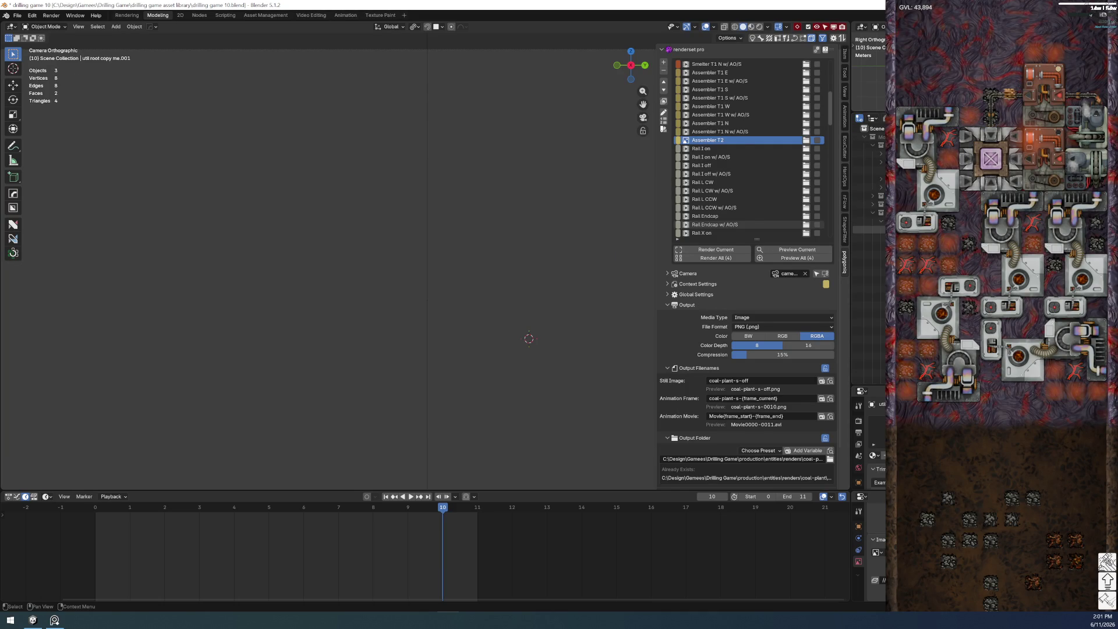
{"action": "left_click", "coordinate": [866, 137]}
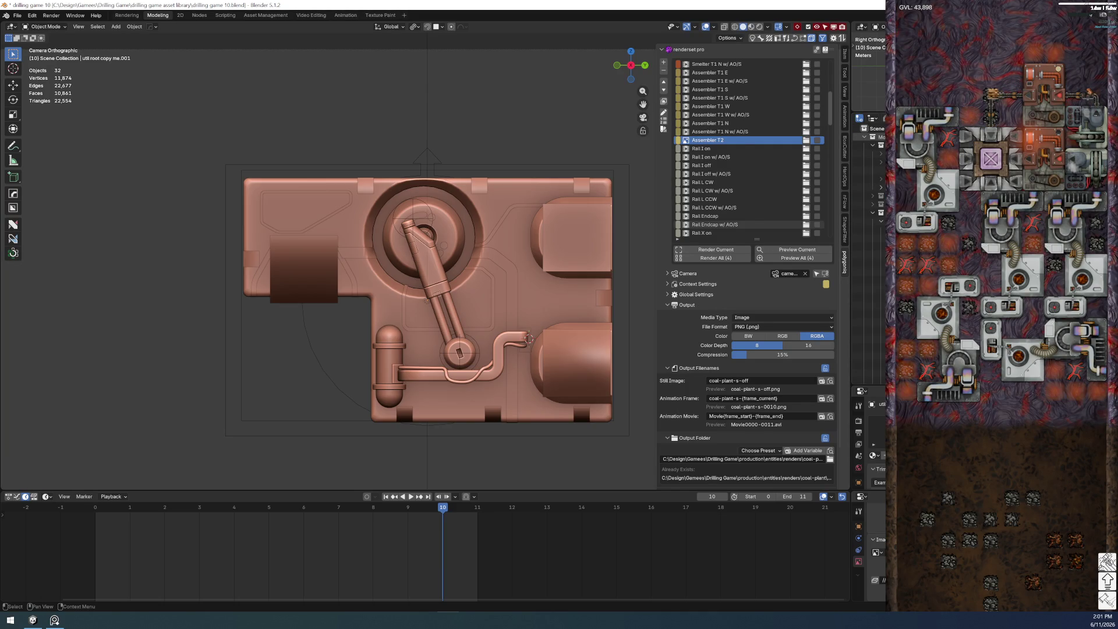
{"action": "scroll", "coordinate": [869, 245], "scroll_direction": "down", "scroll_amount": 3}
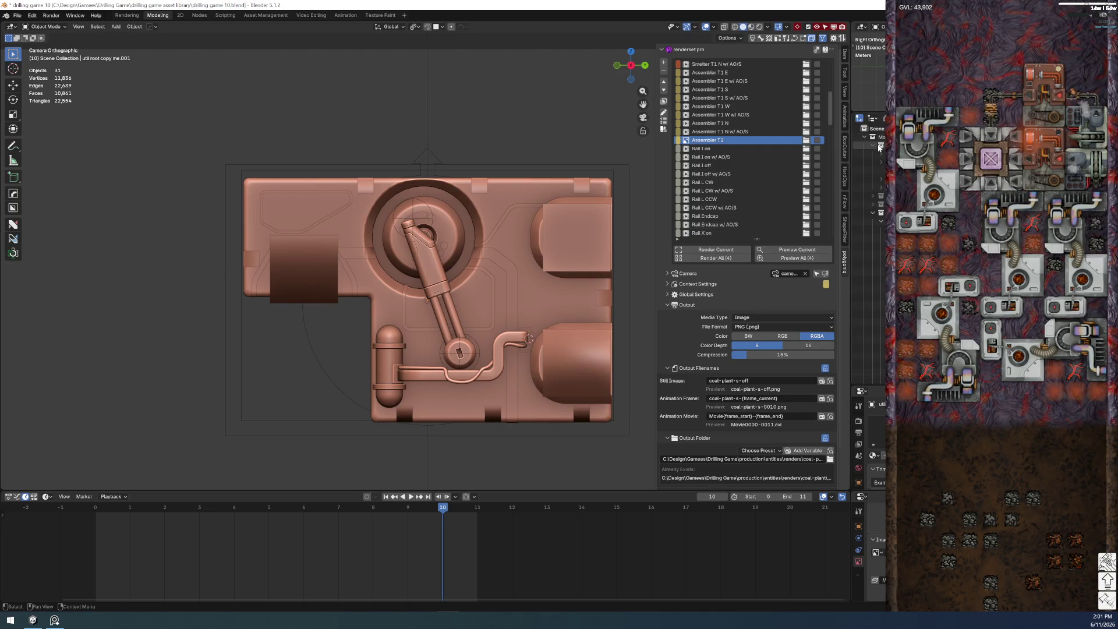
- Rename the copy to assembler t2 root and parent its child parts to it with Keep Transform
{"action": "double_click", "coordinate": [869, 269]}
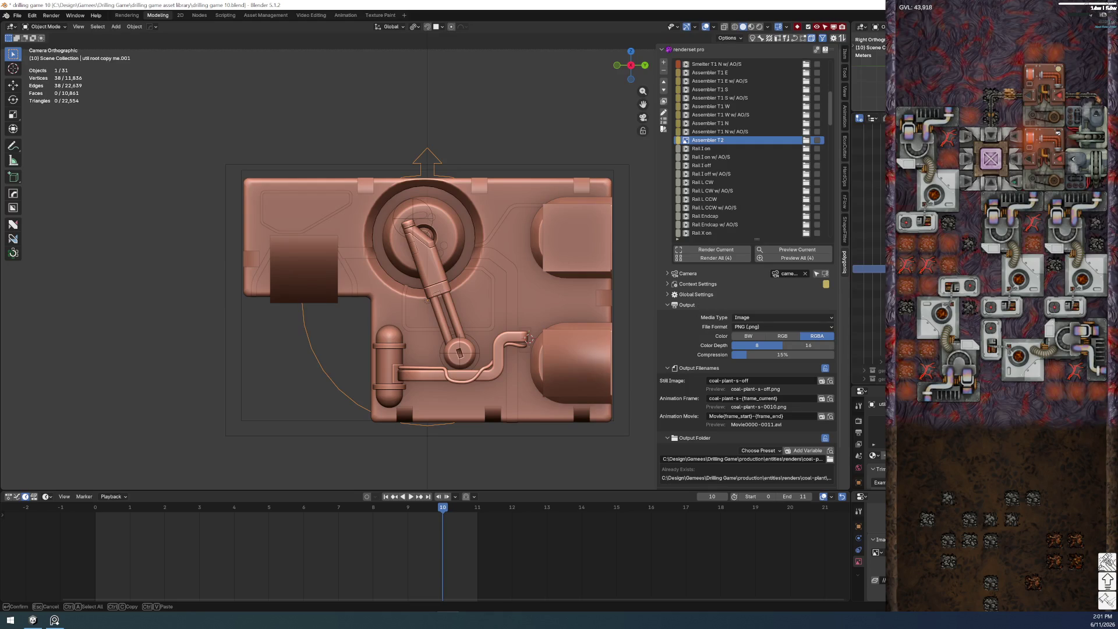
{"action": "key", "text": "Return"}
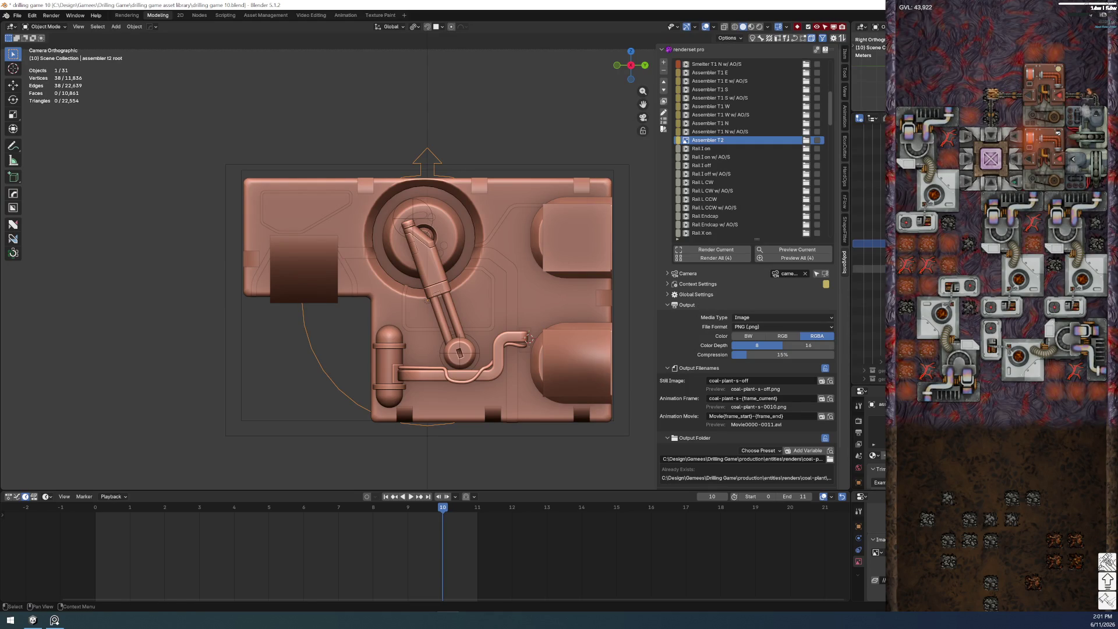
{"action": "key", "text": "shift+bracketright"}
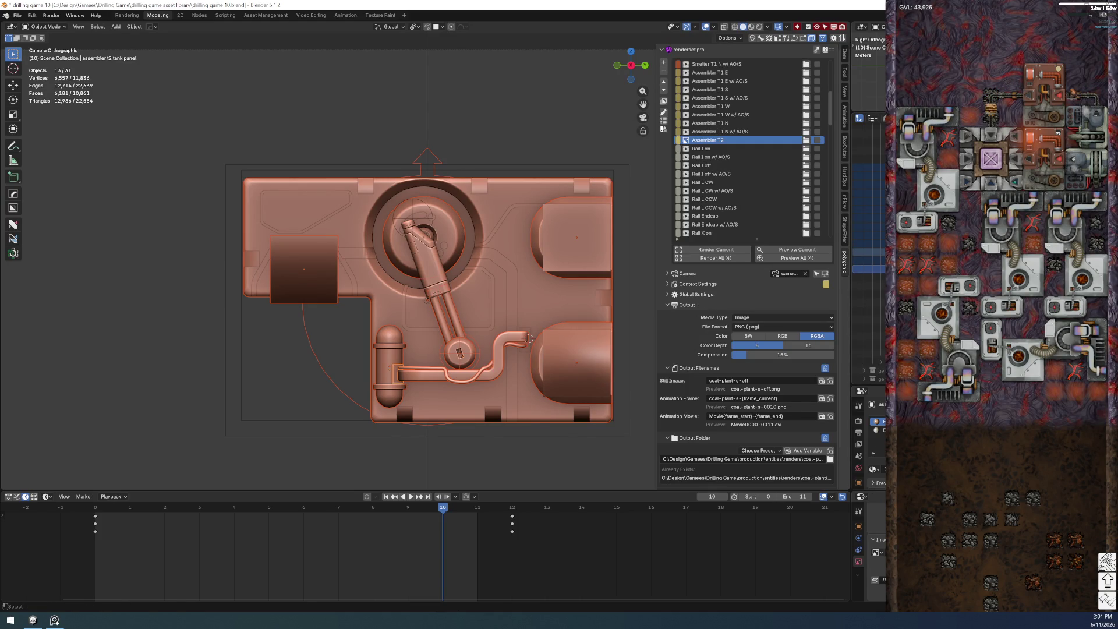
{"action": "left_click", "coordinate": [869, 243], "text": "ctrl"}
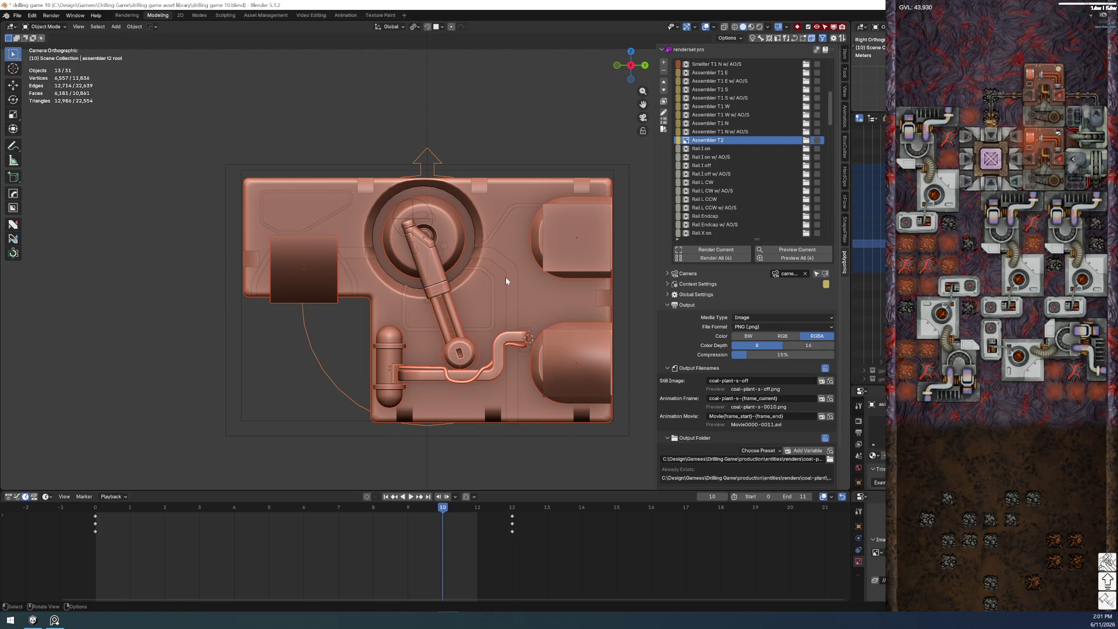
{"action": "key", "text": "ctrl+p"}
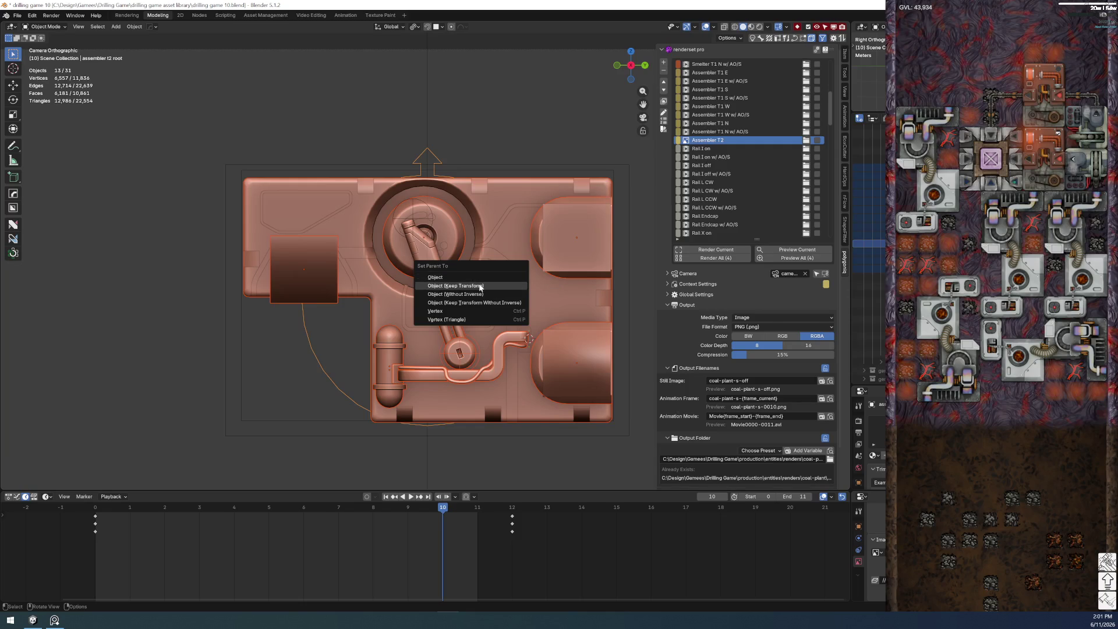
{"action": "left_click", "coordinate": [481, 286]}
- Save the file and reveal all hidden objects
{"action": "left_click", "coordinate": [17, 15]}
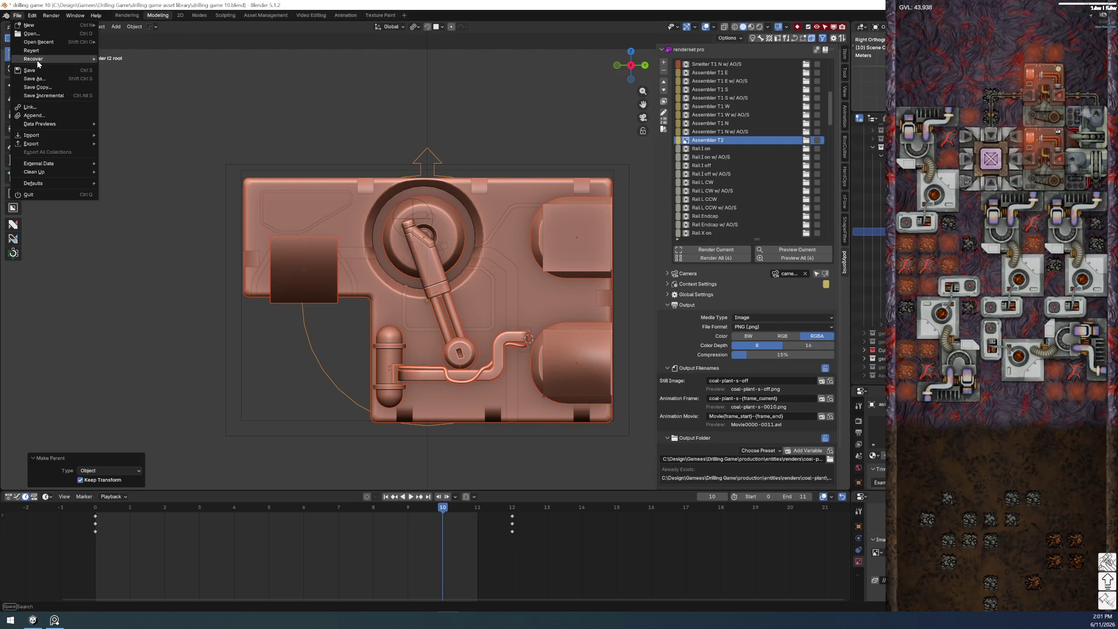
{"action": "left_click", "coordinate": [29, 70]}
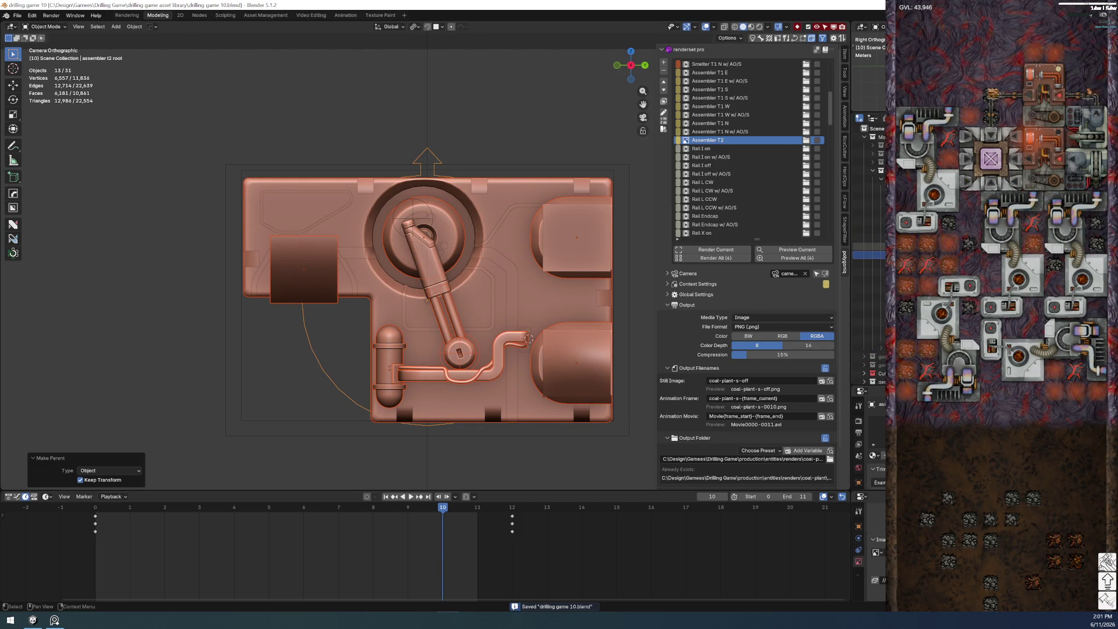
{"action": "key", "text": "alt+h"}
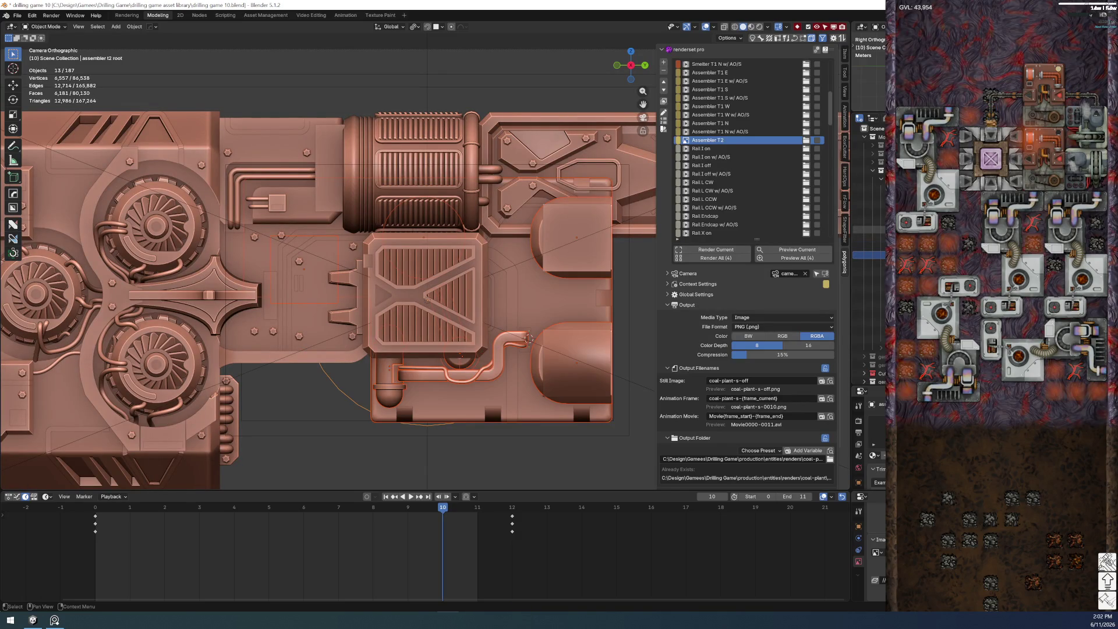
- Copy the coal plant root's Rotation X driver, with the assembler parts and coal plant hidden
{"action": "key", "text": "h"}
{"action": "left_click", "coordinate": [454, 426]}
{"action": "left_click", "coordinate": [845, 53]}
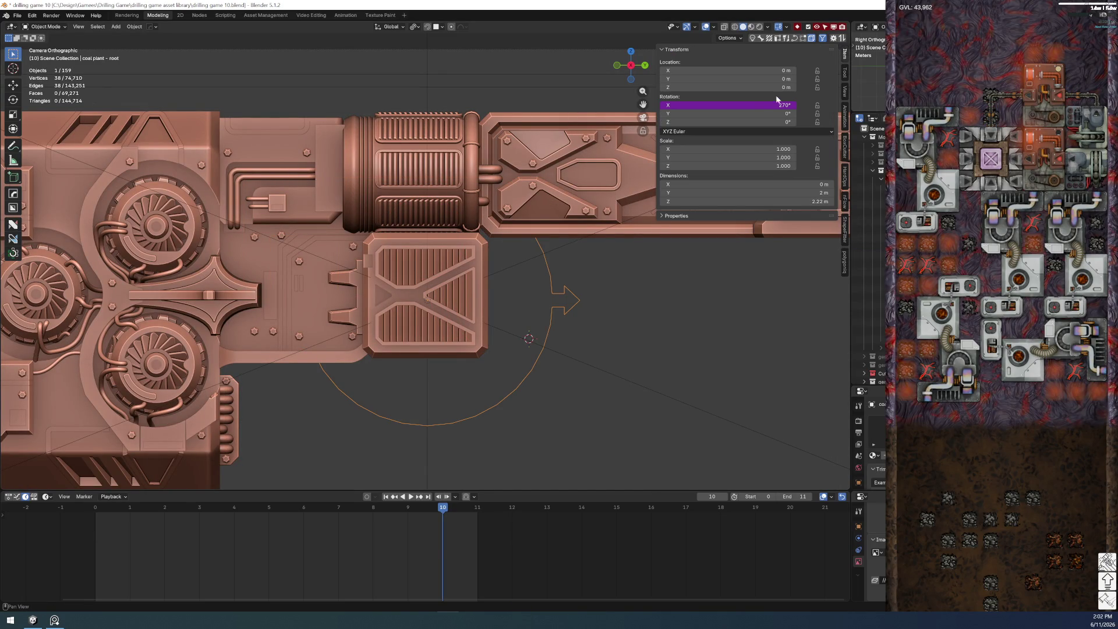
{"action": "right_click", "coordinate": [751, 105]}
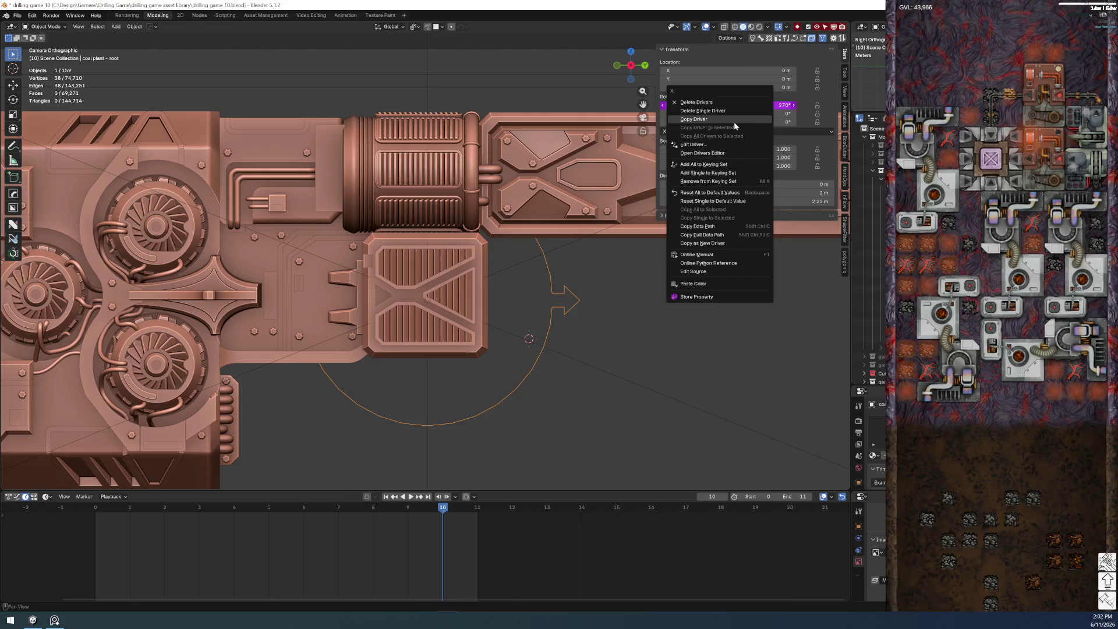
{"action": "left_click", "coordinate": [734, 119]}
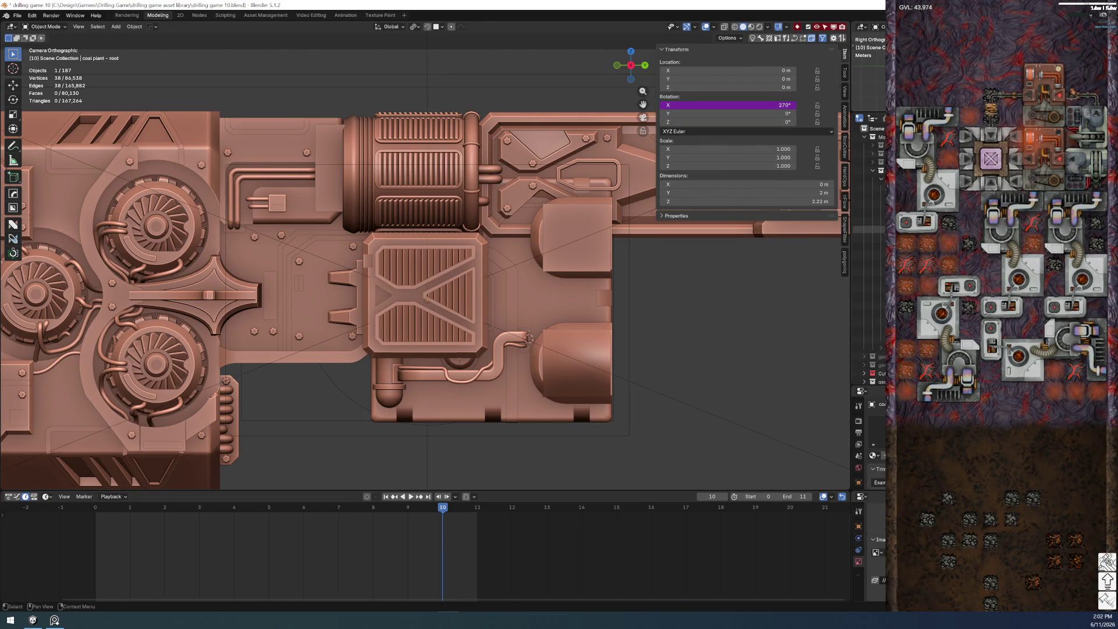
{"action": "key", "text": "h"}
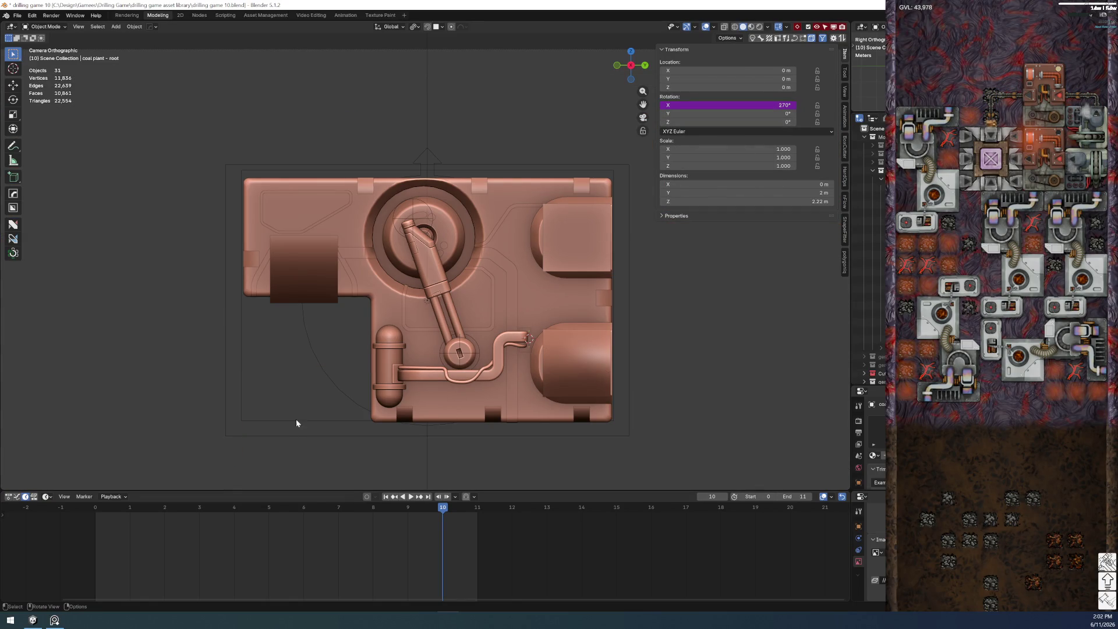
- Paste the driver onto assembler t2 root's Rotation X, play to check, and return to frame 0
{"action": "left_click", "coordinate": [336, 384]}
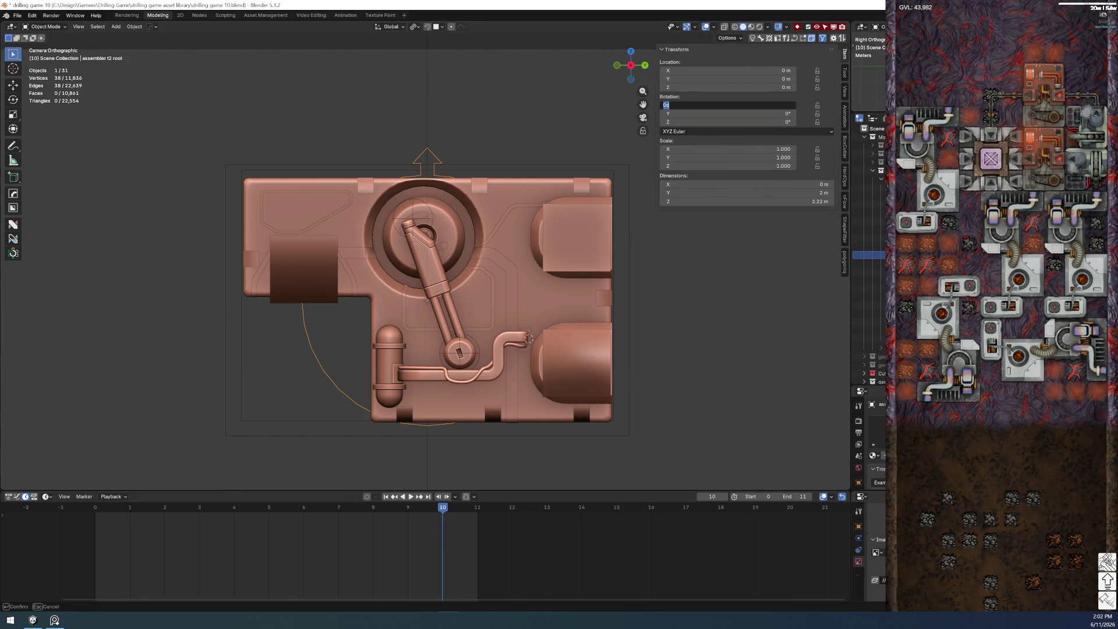
{"action": "right_click", "coordinate": [727, 105]}
{"action": "left_click", "coordinate": [716, 133]}
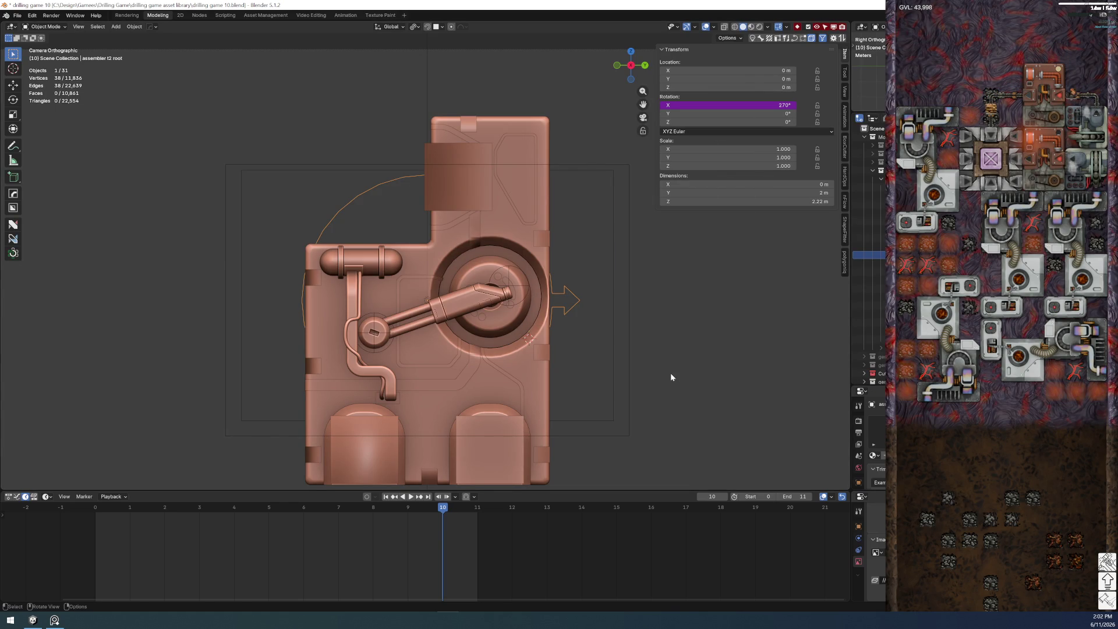
{"action": "scroll", "coordinate": [637, 343], "scroll_direction": "down", "scroll_amount": 5}
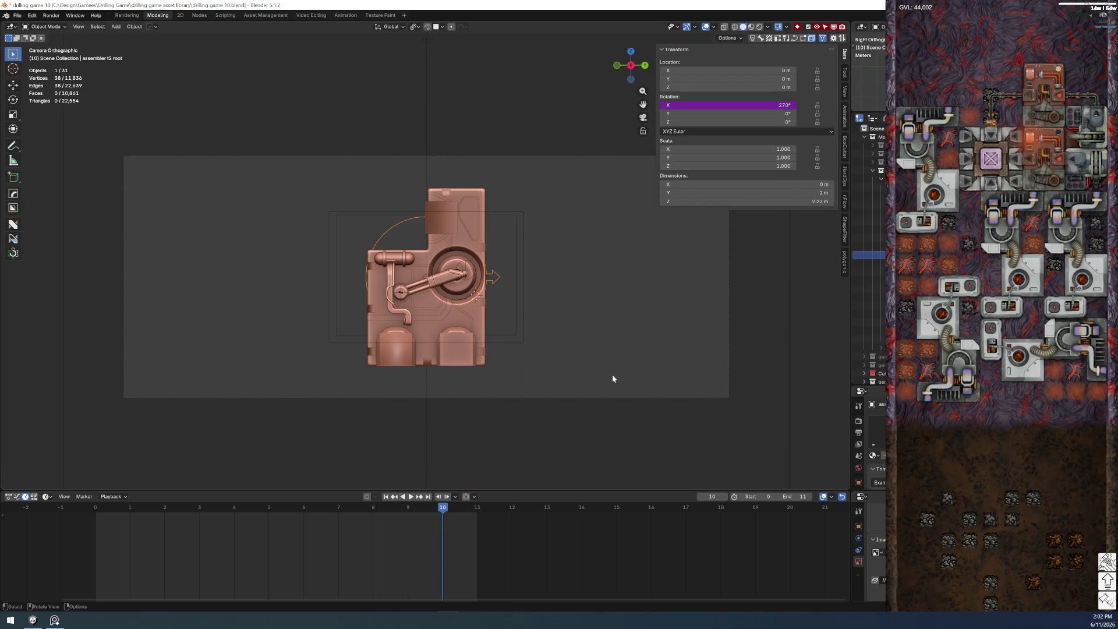
{"action": "key", "text": "space"}
{"action": "key", "text": "space"}
{"action": "scroll", "coordinate": [547, 456], "scroll_direction": "up", "scroll_amount": 3}
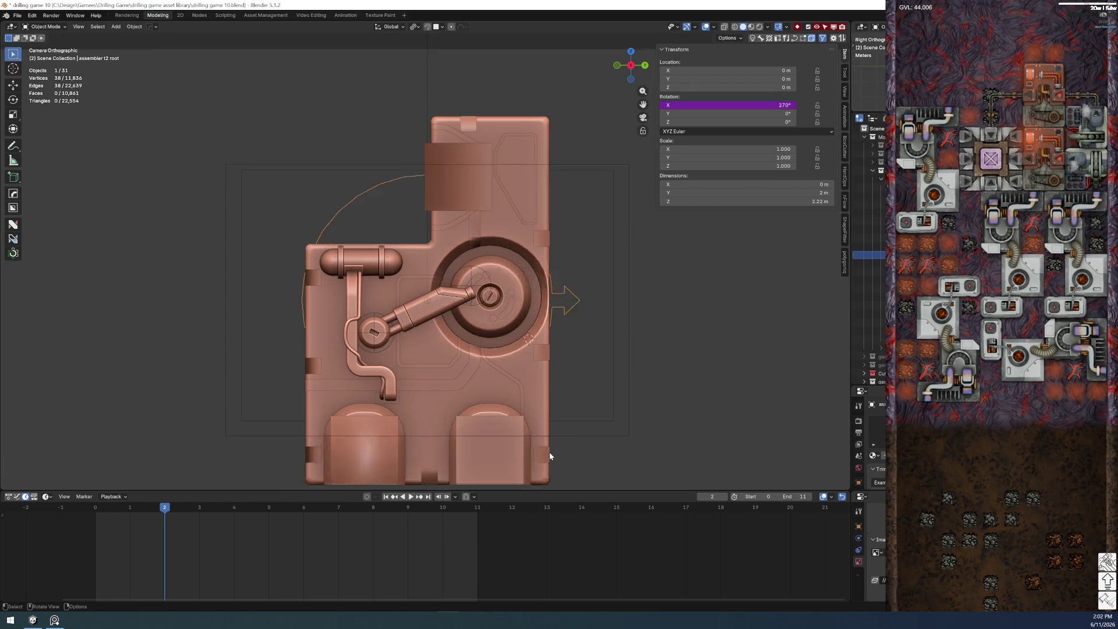
{"action": "scroll", "coordinate": [550, 452], "scroll_direction": "up", "scroll_amount": 1}
{"action": "key", "text": "shift+Left"}
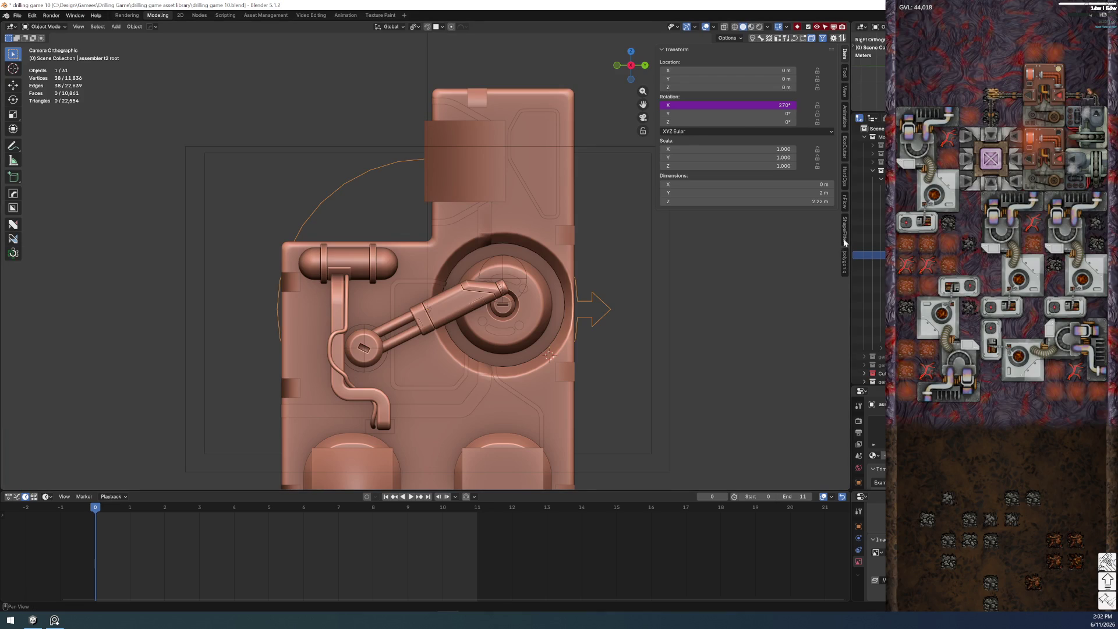
{"action": "left_click", "coordinate": [846, 270]}
- Set the [util root] Render rotation override of the Assembler T2 render set to 0
{"action": "scroll", "coordinate": [703, 441], "scroll_direction": "down", "scroll_amount": 2}
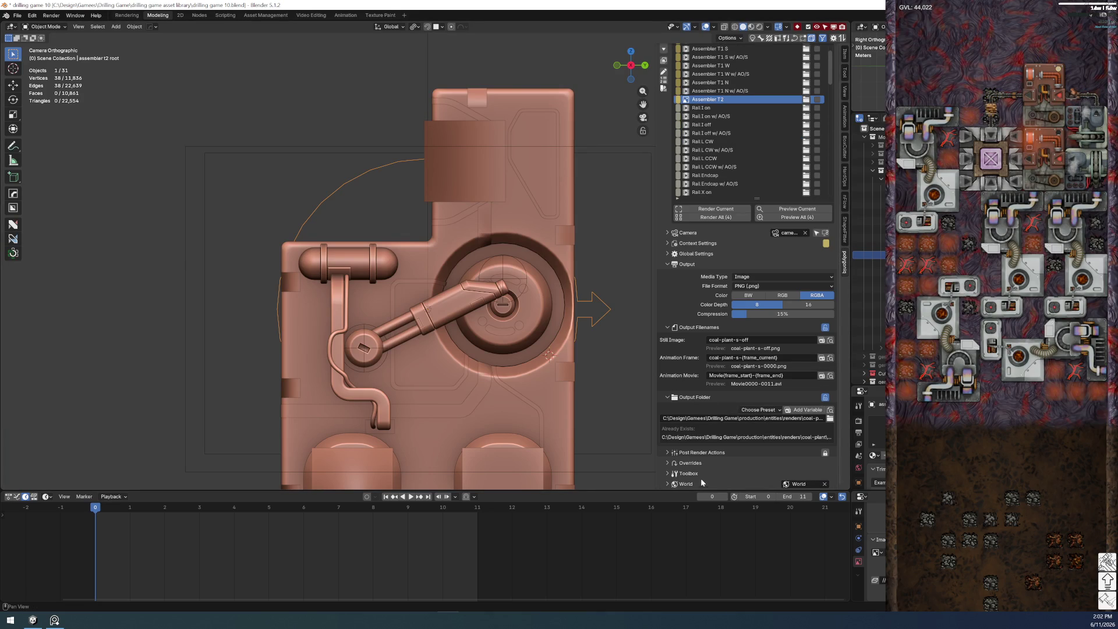
{"action": "left_click", "coordinate": [670, 464]}
{"action": "scroll", "coordinate": [709, 386], "scroll_direction": "down", "scroll_amount": 5}
{"action": "left_click", "coordinate": [757, 428]}
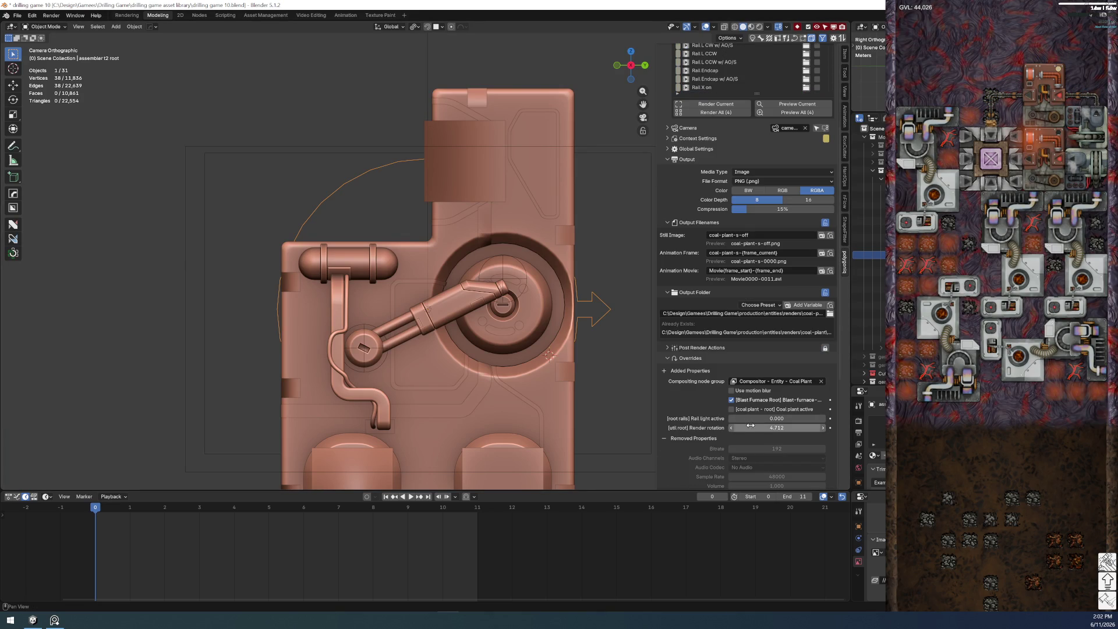
{"action": "type", "text": "0"}
{"action": "key", "text": "Return"}
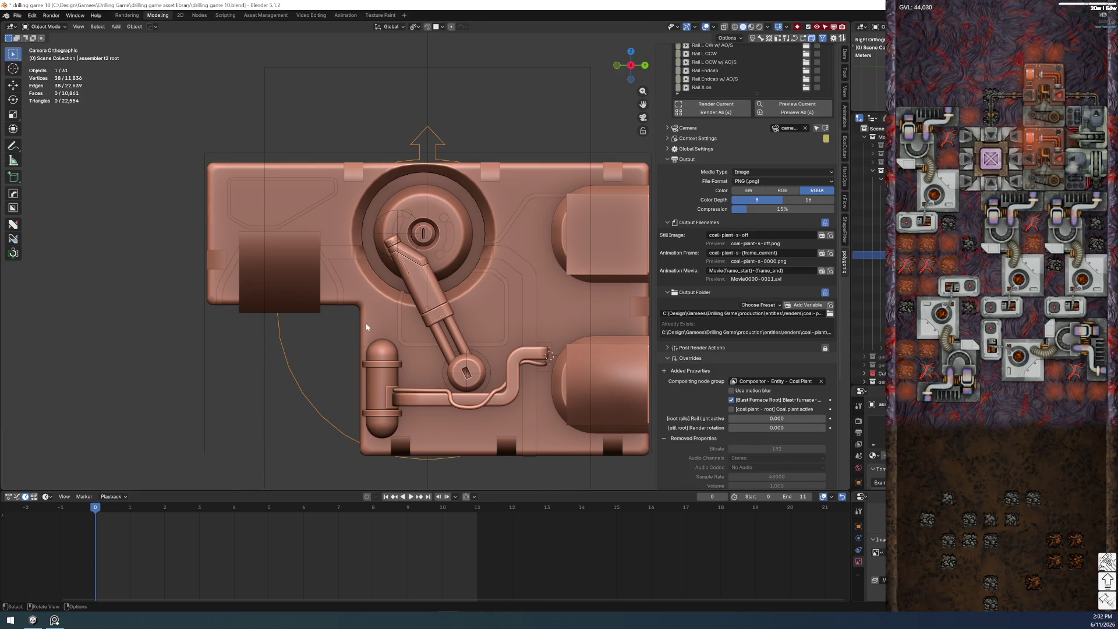
- Review the render set's RGBA PNG output settings and select the assembler t2 fill light
{"action": "scroll", "coordinate": [383, 279], "scroll_direction": "up", "scroll_amount": 5}
{"action": "scroll", "coordinate": [383, 279], "scroll_direction": "down", "scroll_amount": 6}
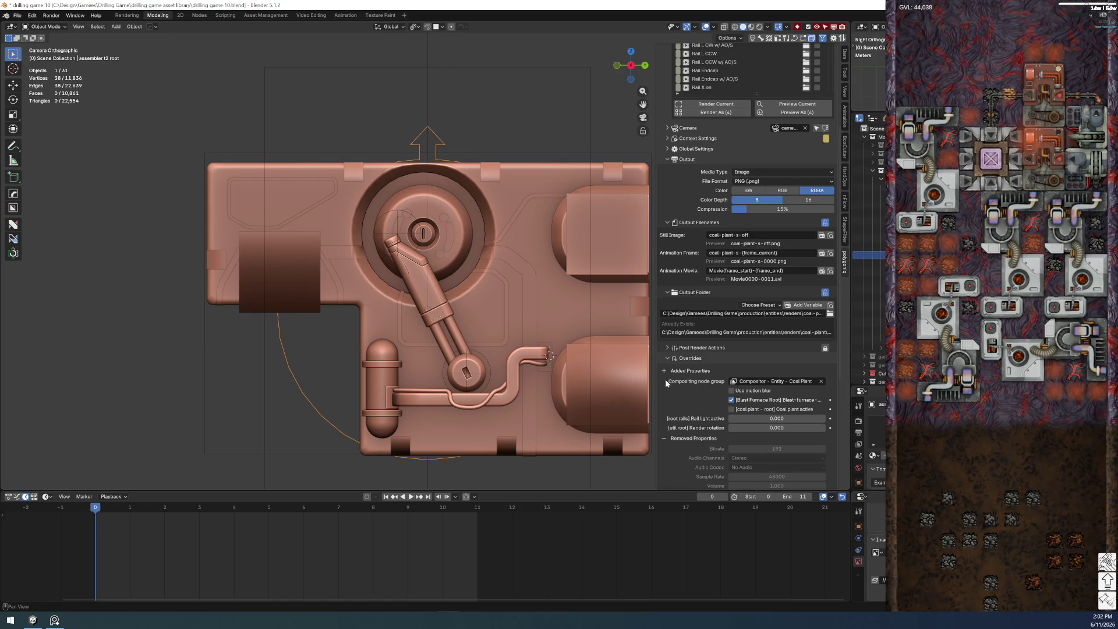
{"action": "scroll", "coordinate": [670, 379], "scroll_direction": "up", "scroll_amount": 5}
{"action": "scroll", "coordinate": [677, 368], "scroll_direction": "up", "scroll_amount": 2}
{"action": "scroll", "coordinate": [801, 236], "scroll_direction": "up", "scroll_amount": 8}
{"action": "scroll", "coordinate": [790, 215], "scroll_direction": "up", "scroll_amount": 4}
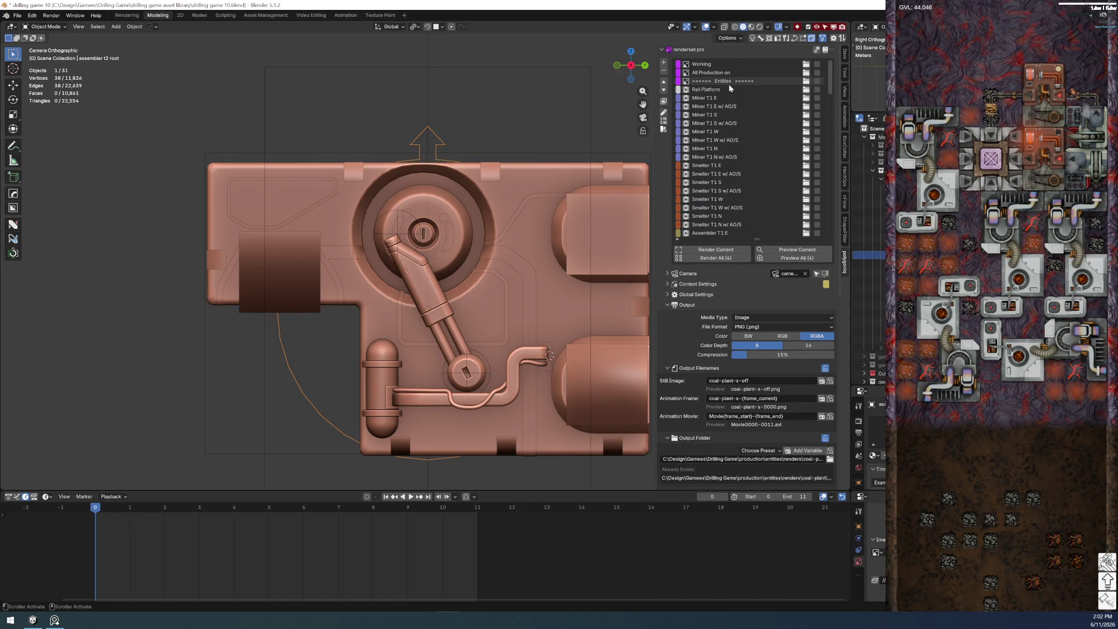
{"action": "scroll", "coordinate": [725, 184], "scroll_direction": "down", "scroll_amount": 4}
{"action": "scroll", "coordinate": [711, 201], "scroll_direction": "down", "scroll_amount": 8}
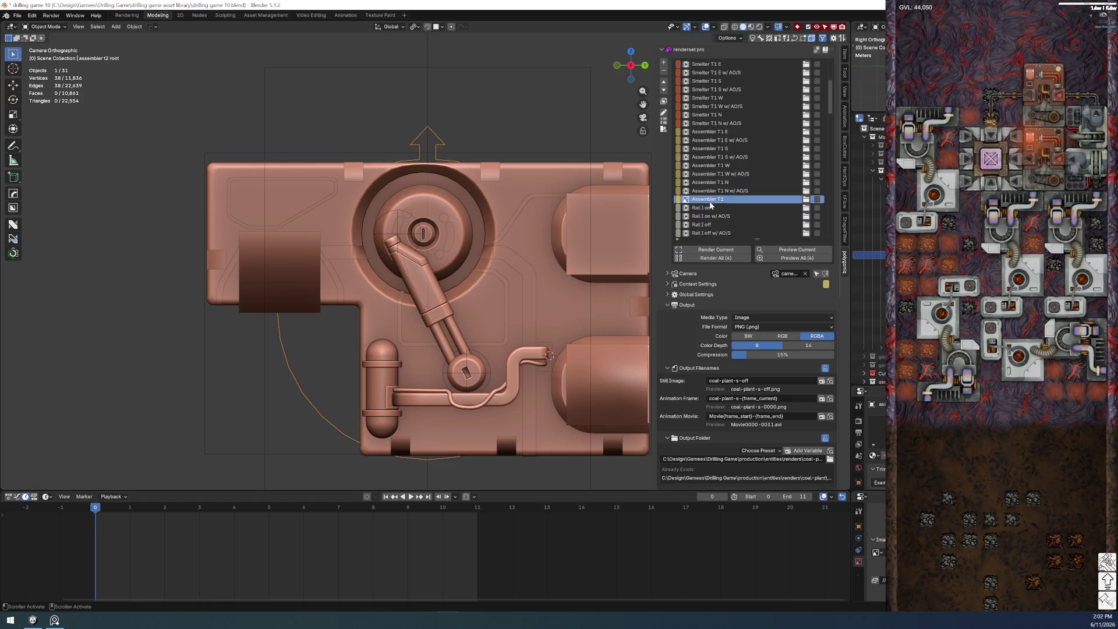
{"action": "scroll", "coordinate": [870, 323], "scroll_direction": "down", "scroll_amount": 2}
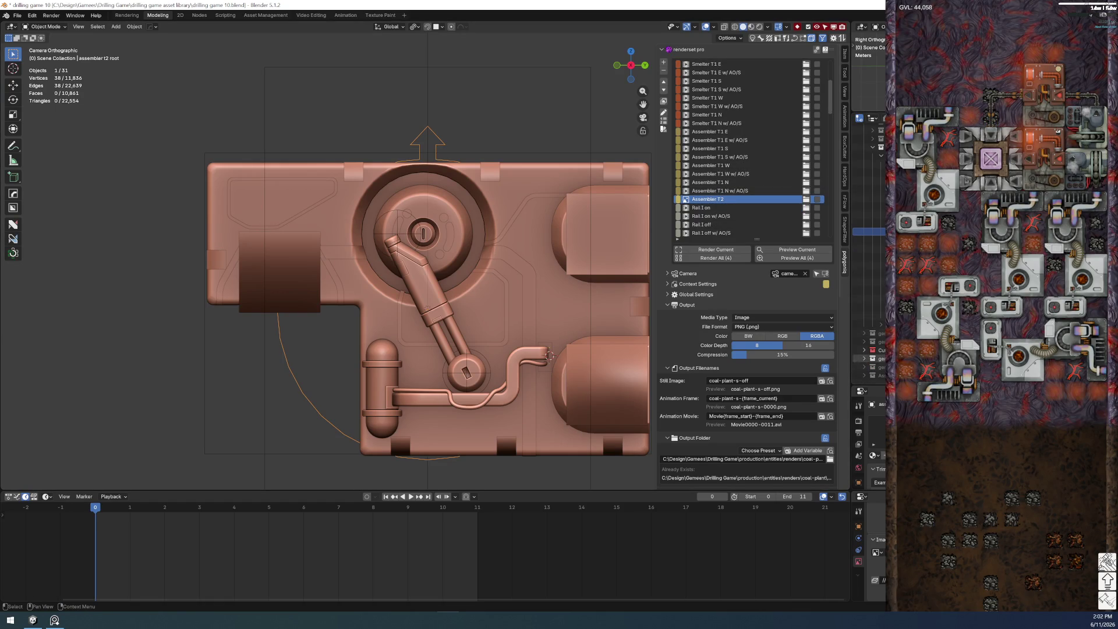
{"action": "left_click", "coordinate": [869, 271]}
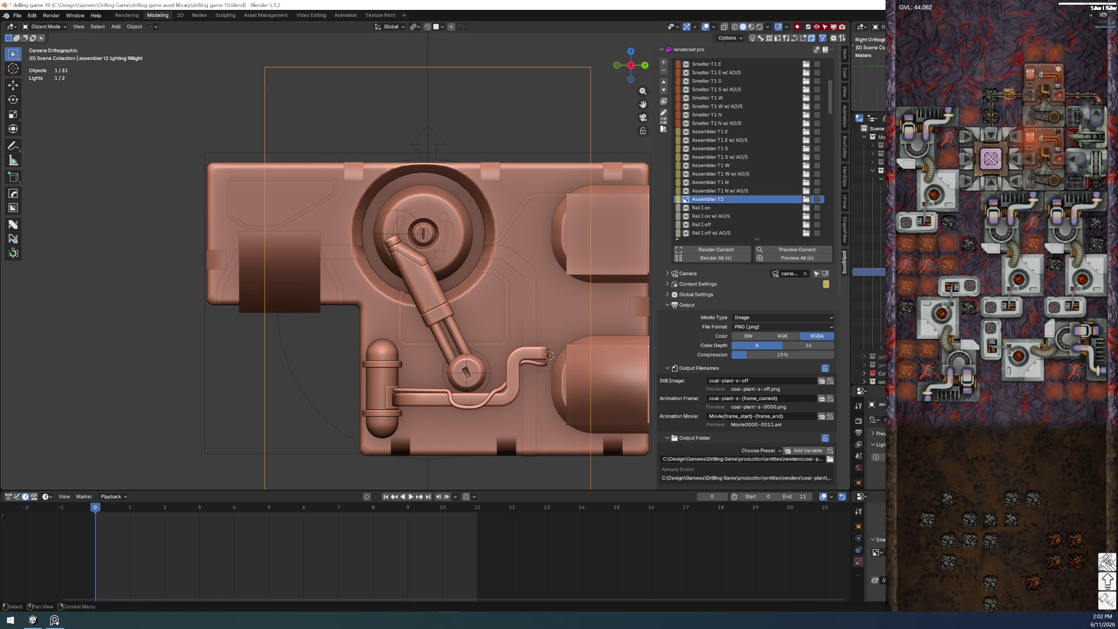
- Parent the assembler t2 fill light to assembler t2 root with Keep Transform
{"action": "left_click", "coordinate": [326, 420], "text": "shift"}
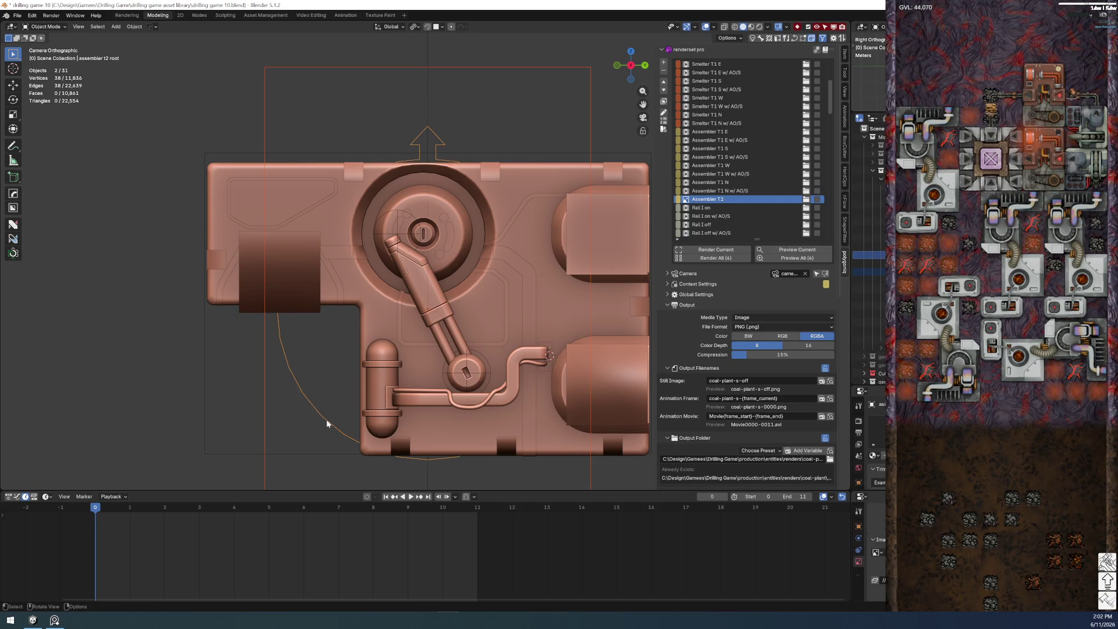
{"action": "key", "text": "ctrl+p"}
{"action": "left_click", "coordinate": [326, 419]}
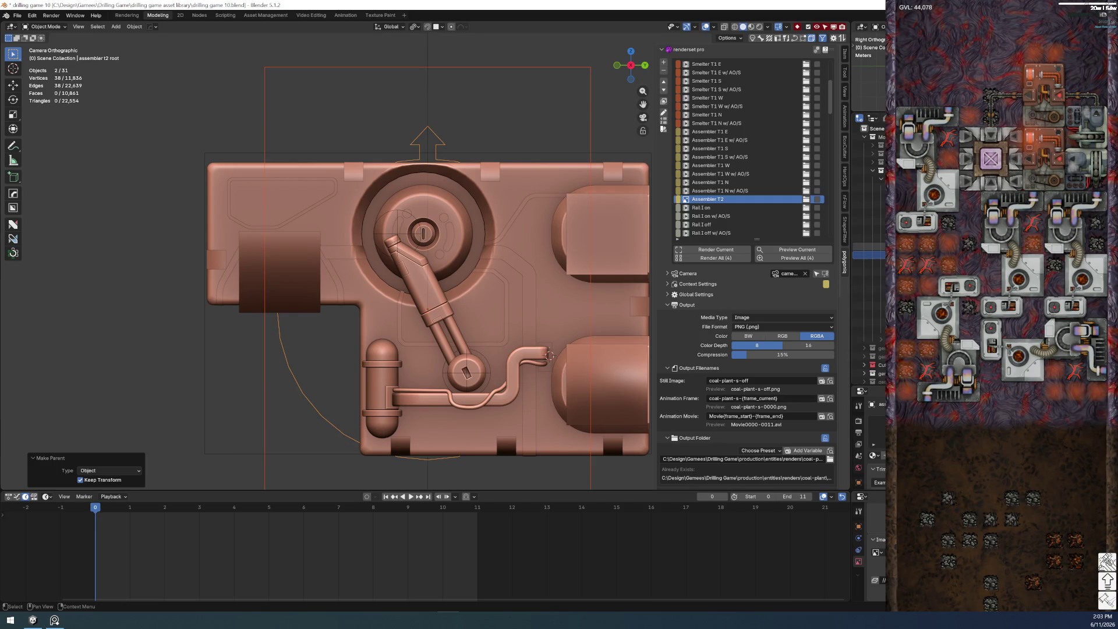
- Clear the selection and save drilling game 10.blend
{"action": "left_click", "coordinate": [130, 295]}
{"action": "left_click", "coordinate": [17, 15]}
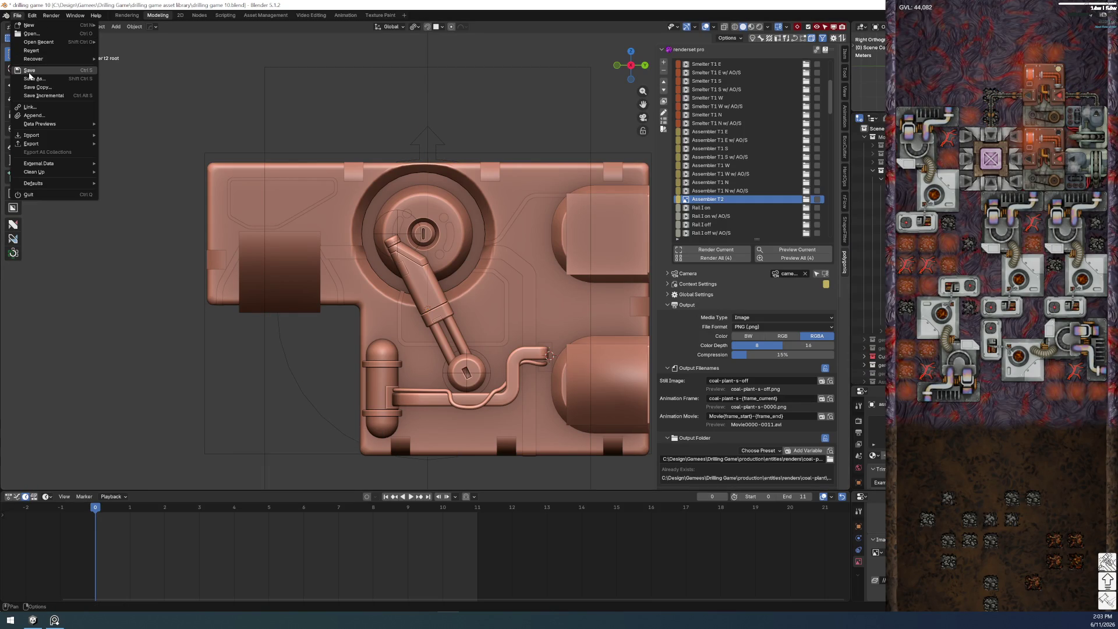
{"action": "left_click", "coordinate": [439, 143]}
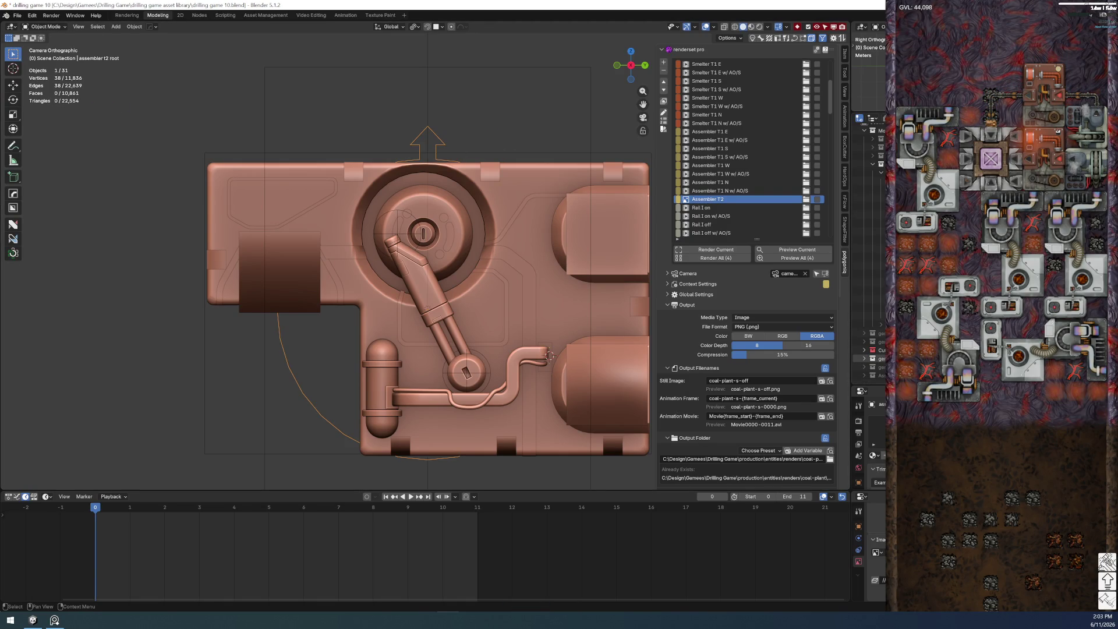
- Exit local view, select camera 4x3 Shadow, and duplicate it without moving it
{"action": "scroll", "coordinate": [473, 332], "scroll_direction": "down", "scroll_amount": 3}
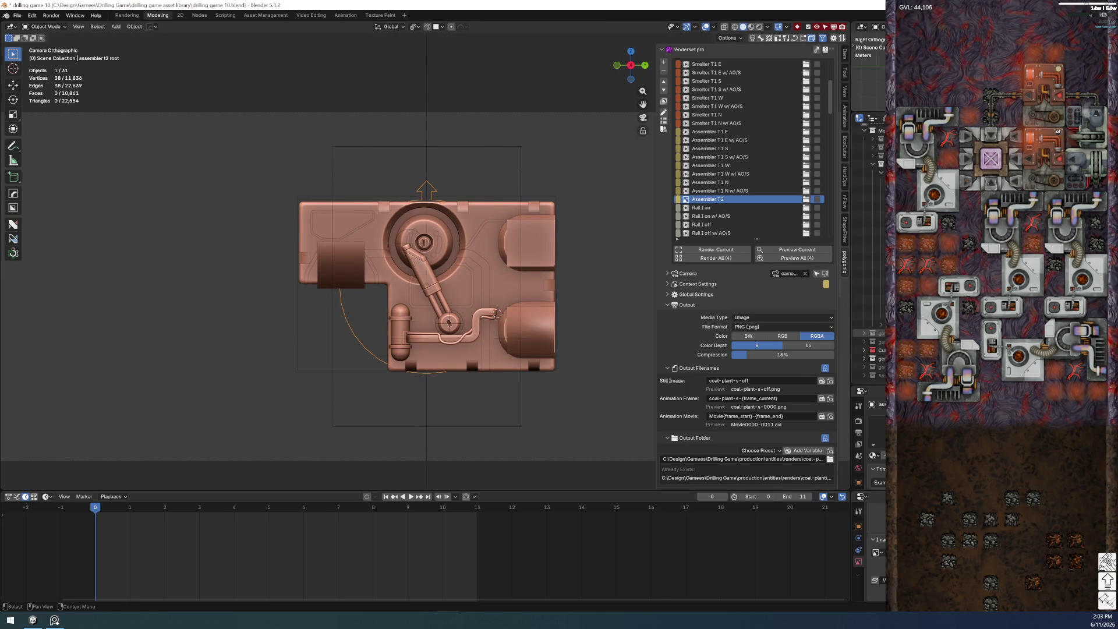
{"action": "key", "text": "KP_Divide"}
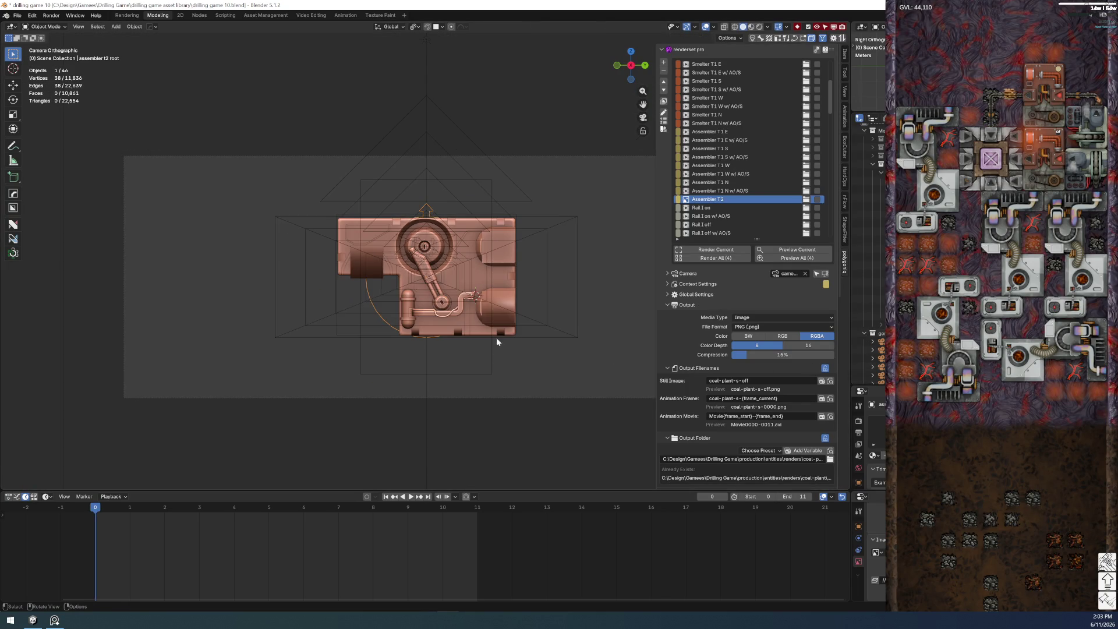
{"action": "scroll", "coordinate": [429, 313], "scroll_direction": "up", "scroll_amount": 3}
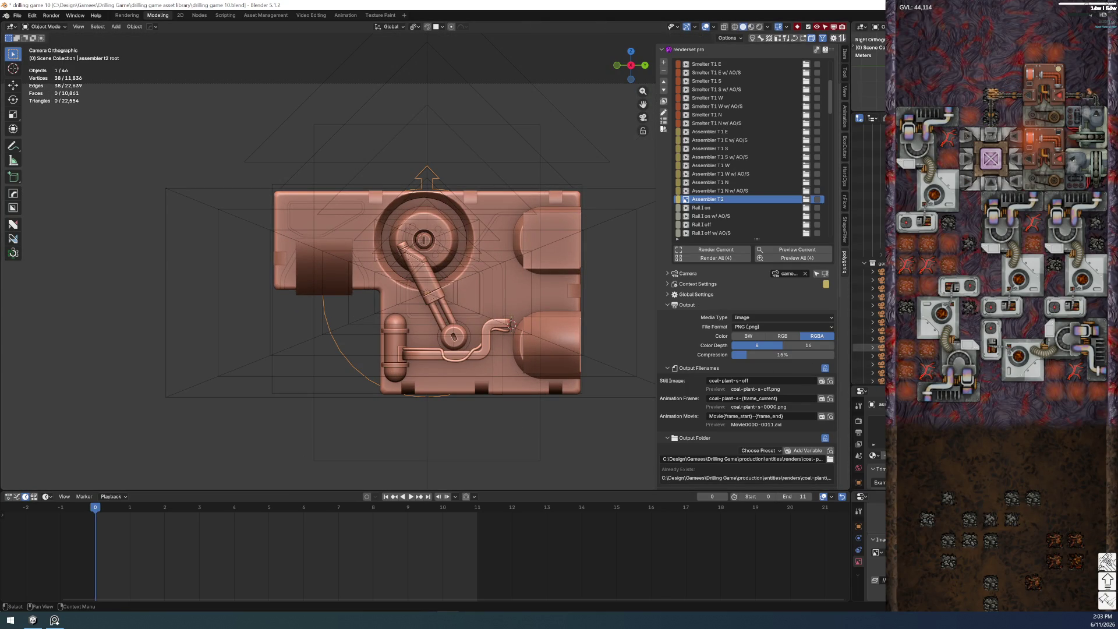
{"action": "left_click", "coordinate": [868, 355]}
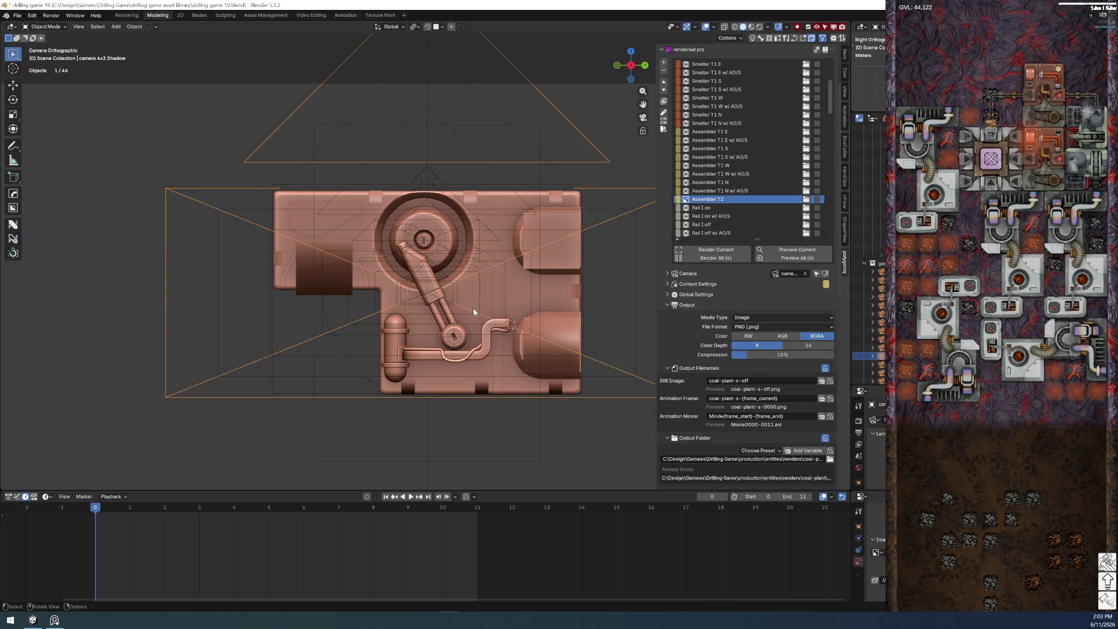
{"action": "scroll", "coordinate": [473, 307], "scroll_direction": "down", "scroll_amount": 2}
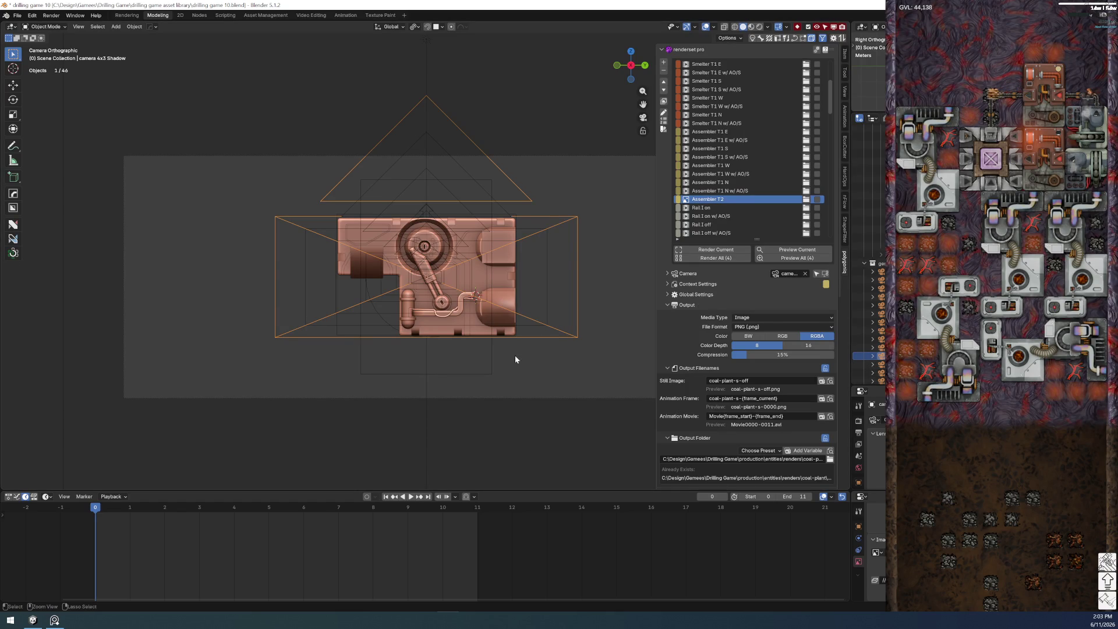
{"action": "key", "text": "shift+d"}
{"action": "right_click", "coordinate": [414, 297]}
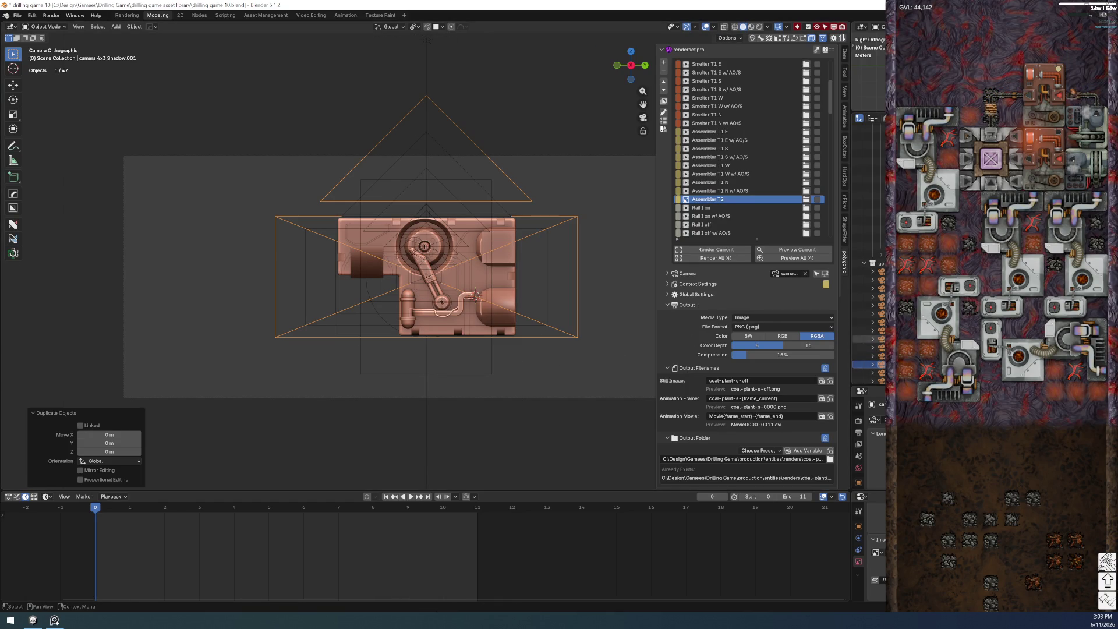
- Select camera 4x3 Shadow.001 and view the assembler t2 model through it
{"action": "key", "text": "alt+a"}
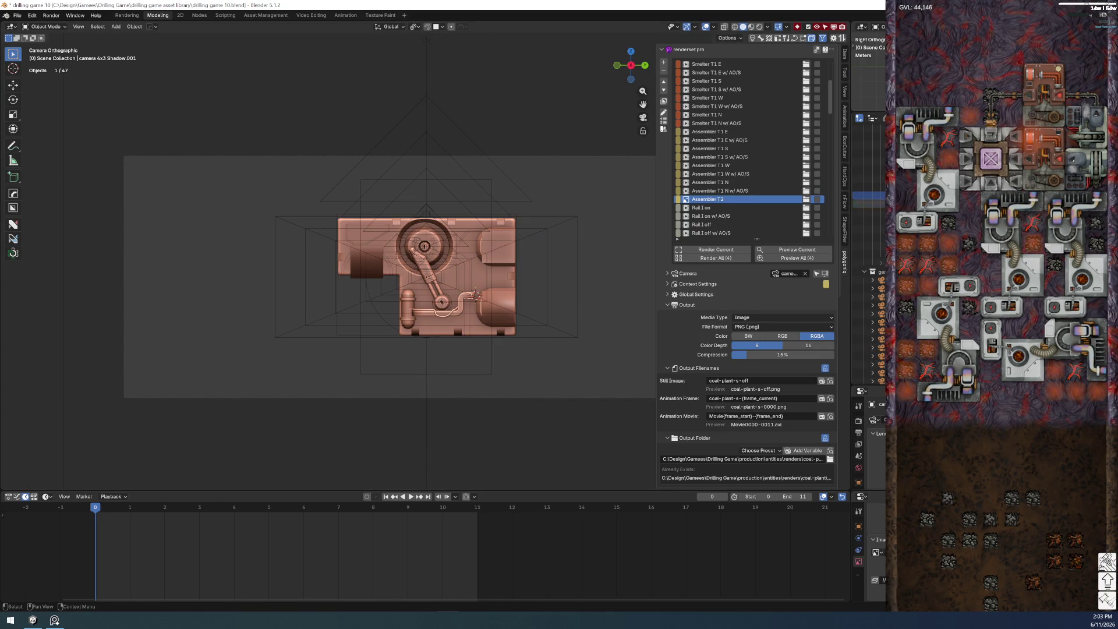
{"action": "left_click", "coordinate": [874, 333]}
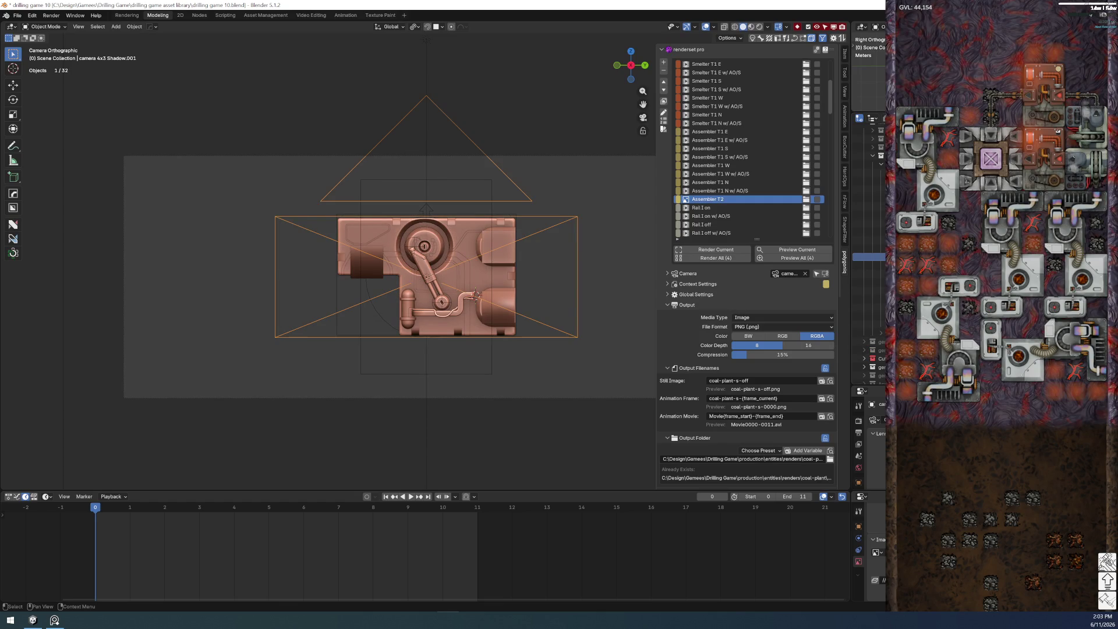
{"action": "left_click", "coordinate": [858, 482]}
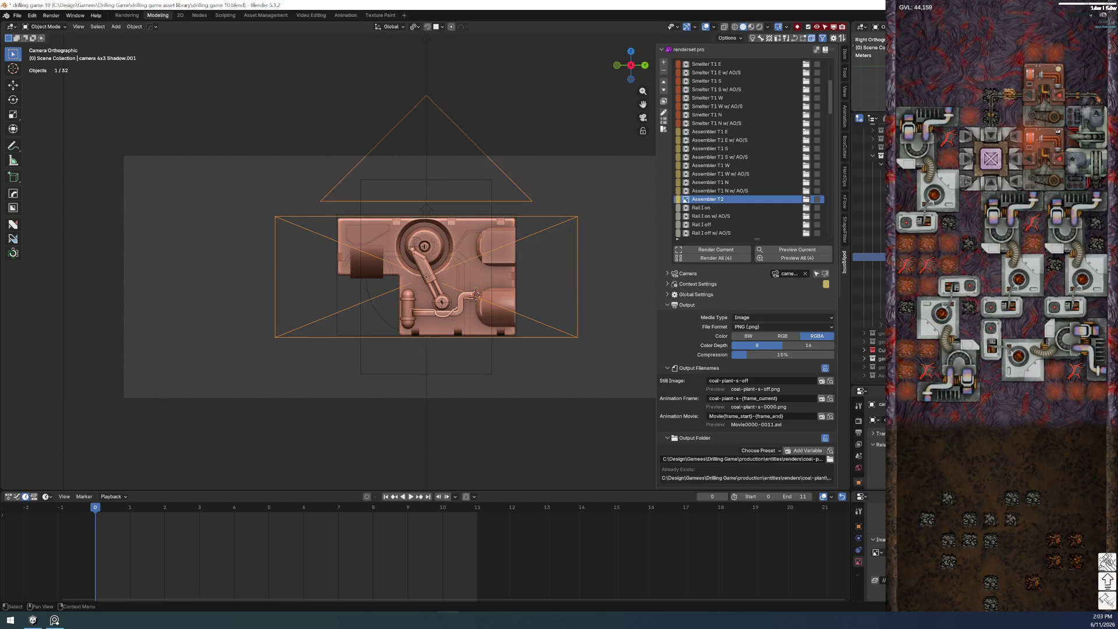
{"action": "left_click", "coordinate": [874, 257]}
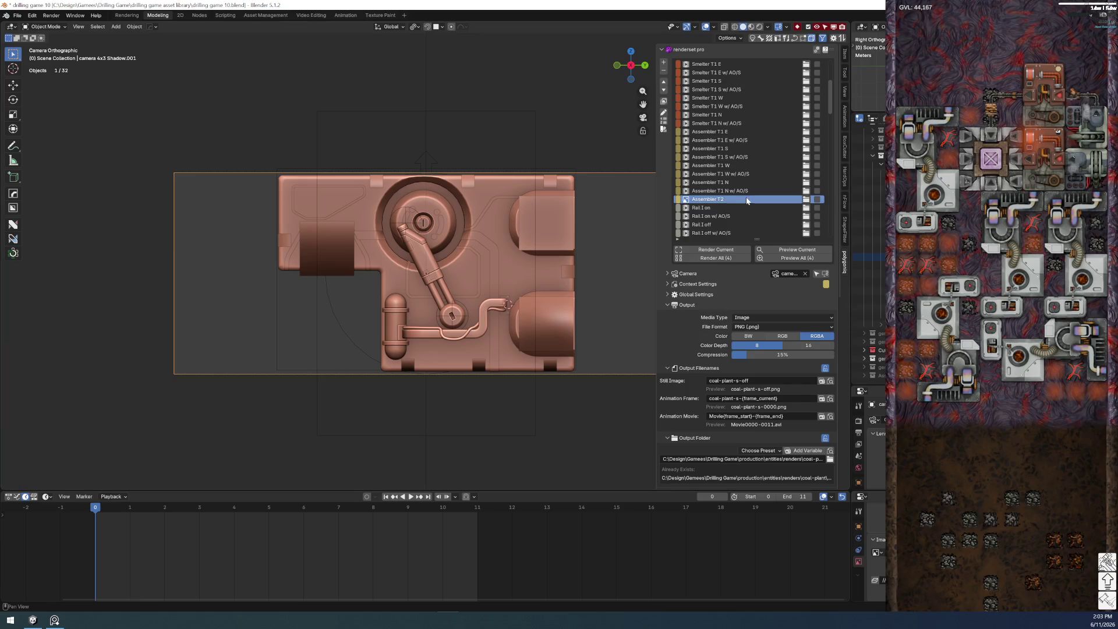
- Set the render job's resolution to 512 × 384 px in Context Settings
{"action": "left_click", "coordinate": [716, 225]}
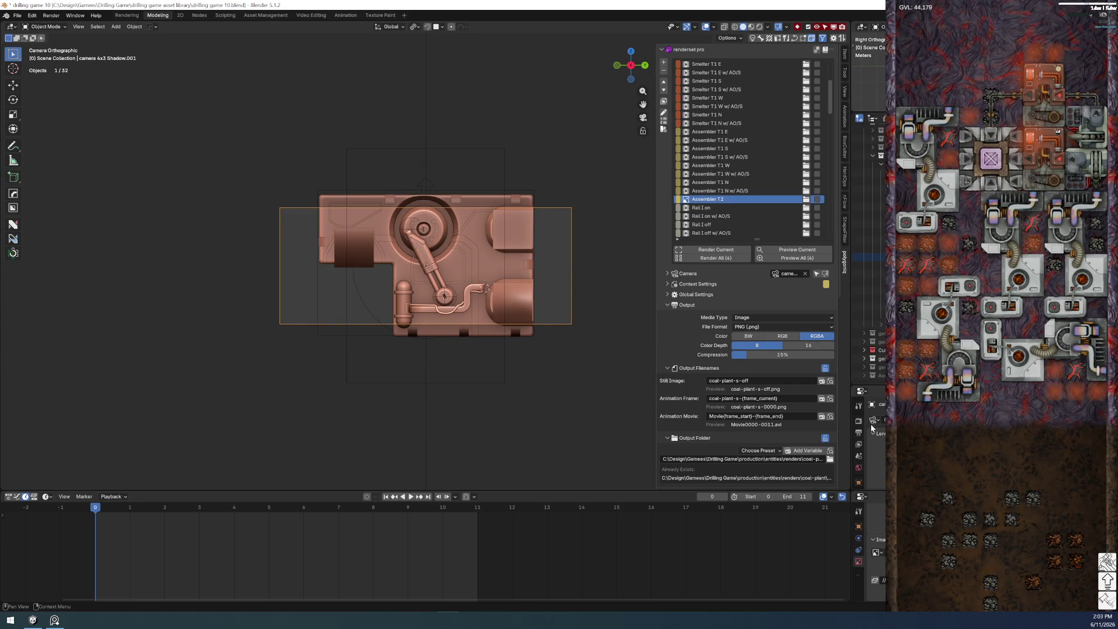
{"action": "left_click", "coordinate": [693, 284]}
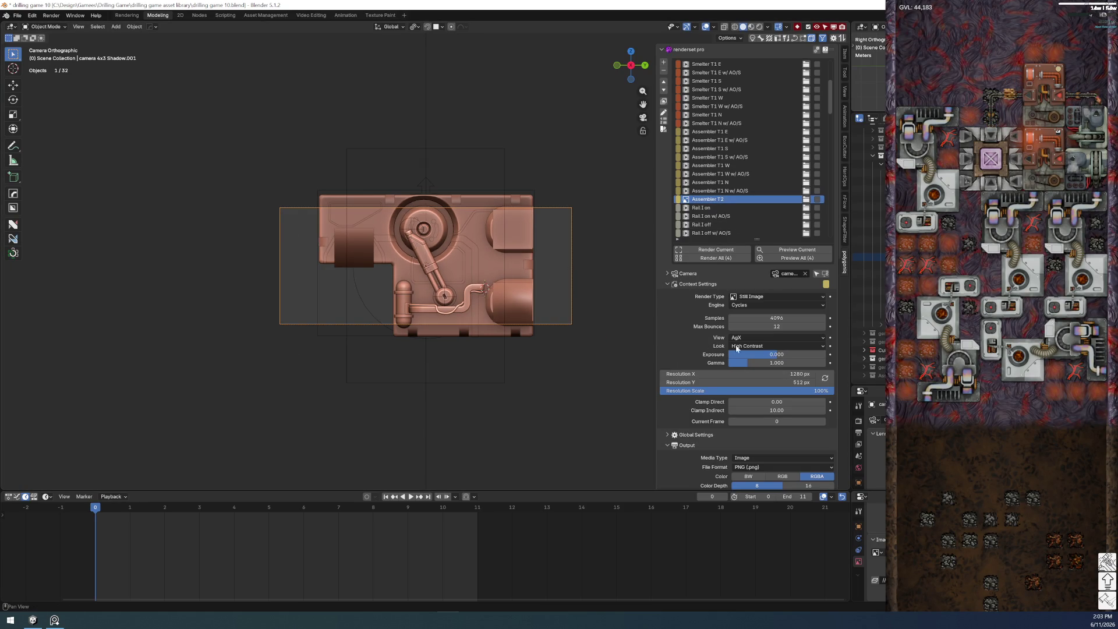
{"action": "left_click", "coordinate": [738, 374]}
{"action": "type", "text": "5*128"}
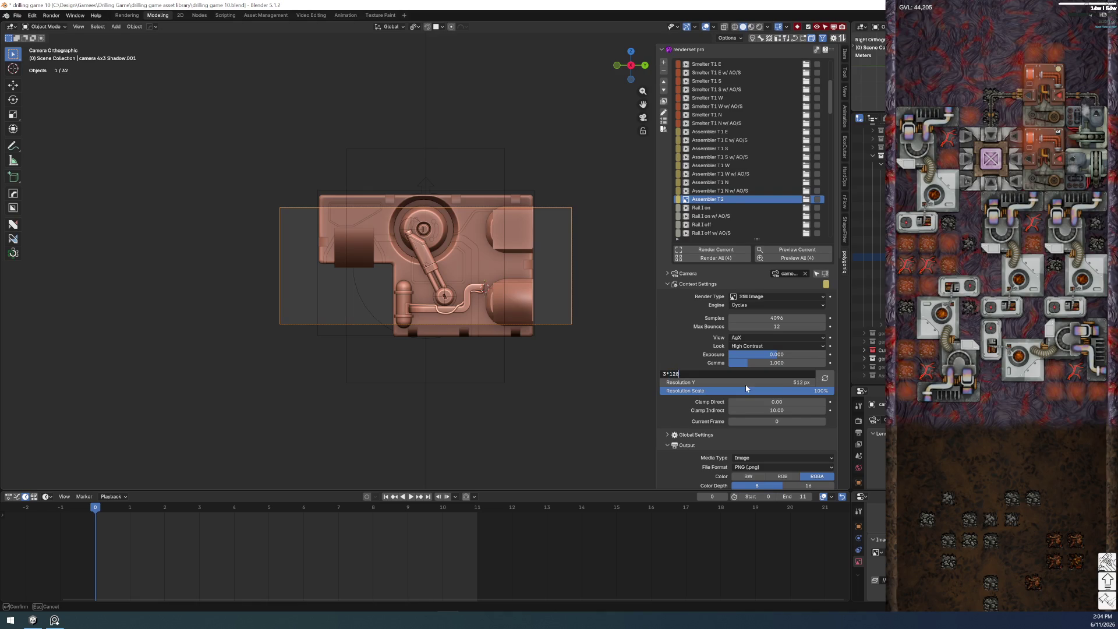
{"action": "key", "text": "Return"}
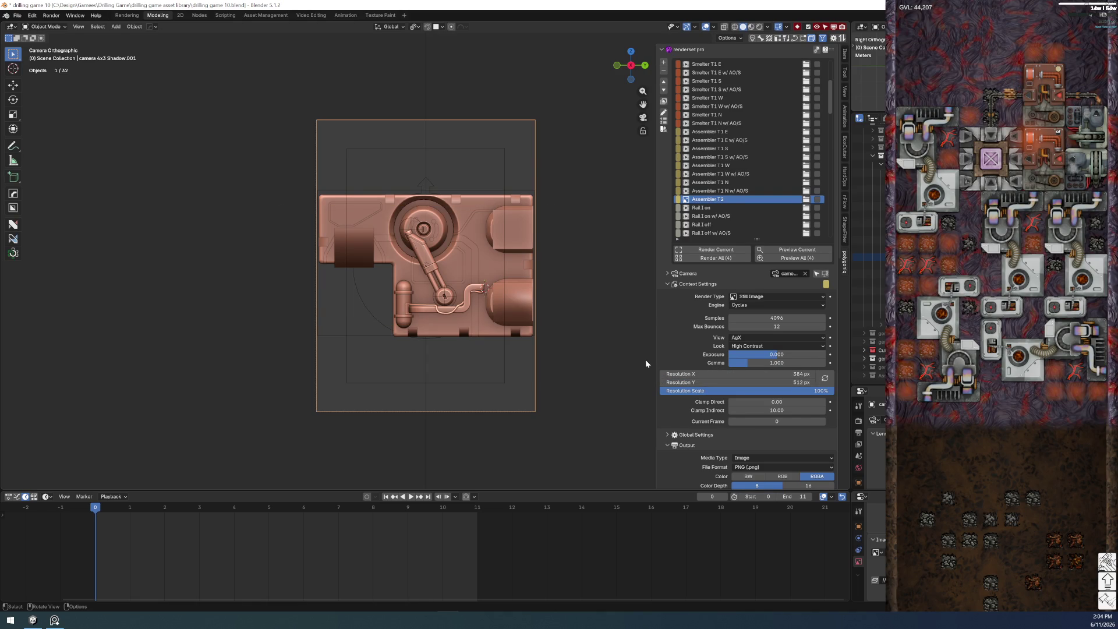
{"action": "type", "text": "512"}
{"action": "left_click", "coordinate": [758, 382]}
{"action": "type", "text": "38"}
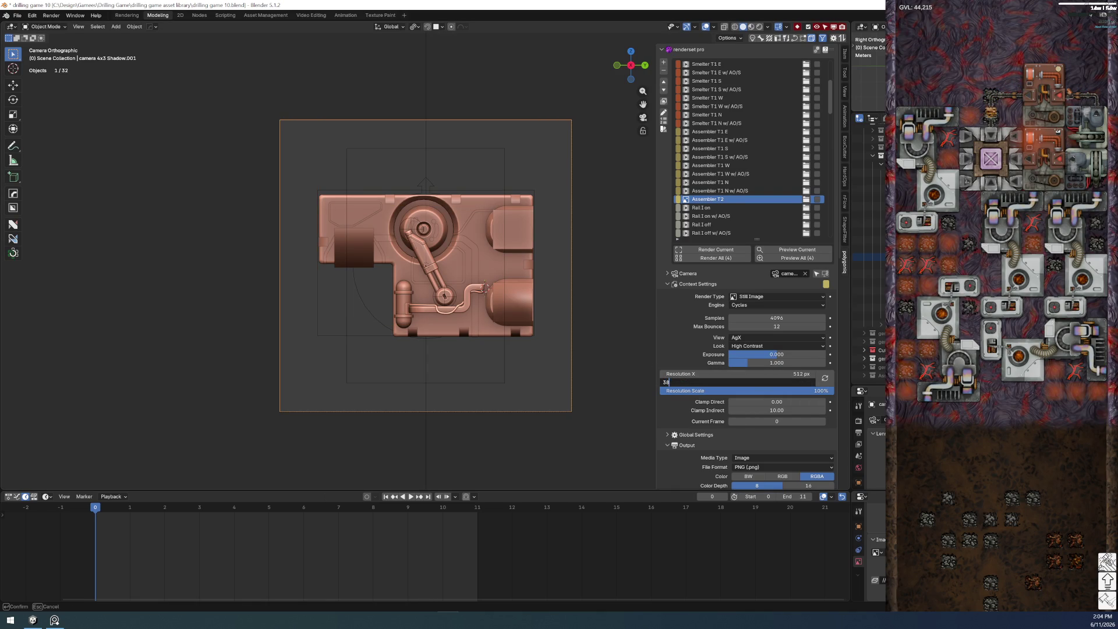
{"action": "type", "text": "4"}
{"action": "key", "text": "Return"}
{"action": "left_click", "coordinate": [757, 382]}
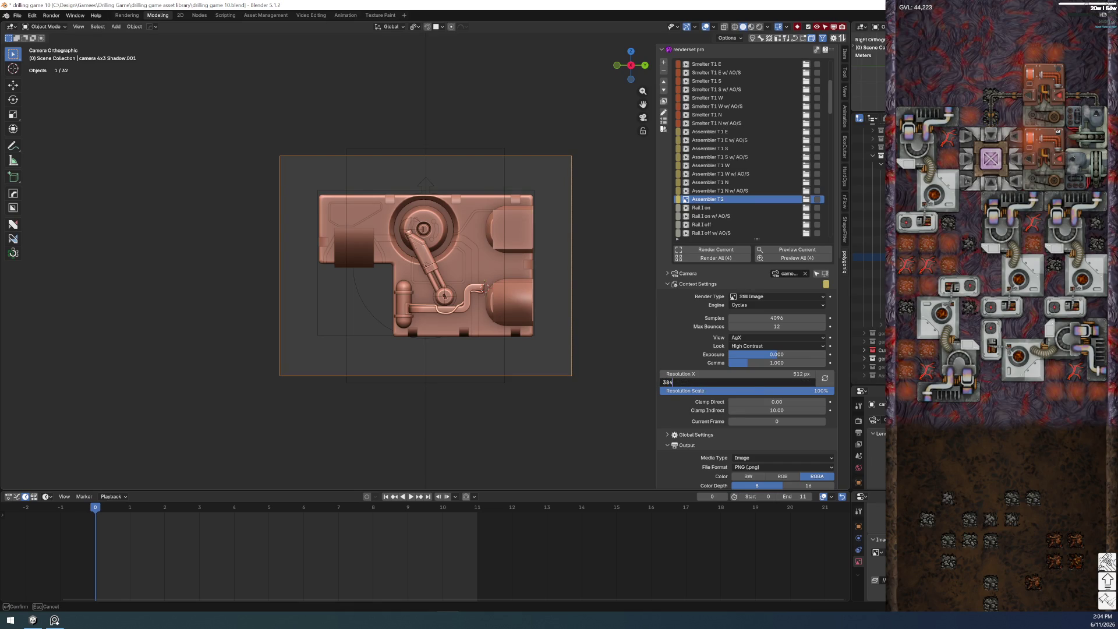
{"action": "type", "text": "4"}
{"action": "key", "text": "Return"}
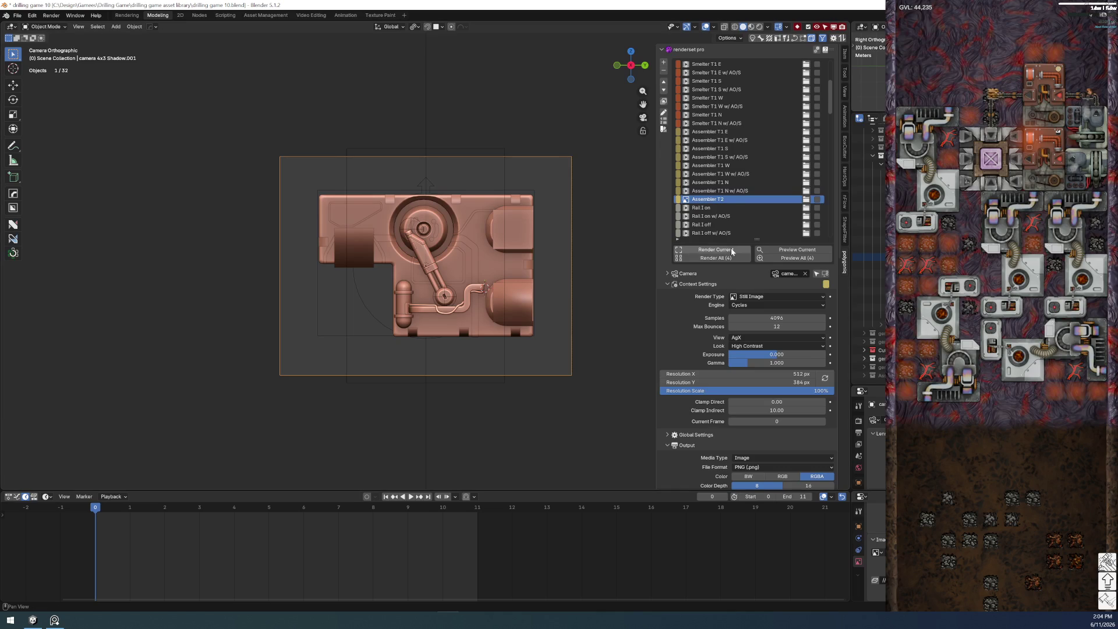
- Rename the Assembler T2 entry to 'Assembler T2 E w/ AO/S' and save the file
{"action": "double_click", "coordinate": [725, 202]}
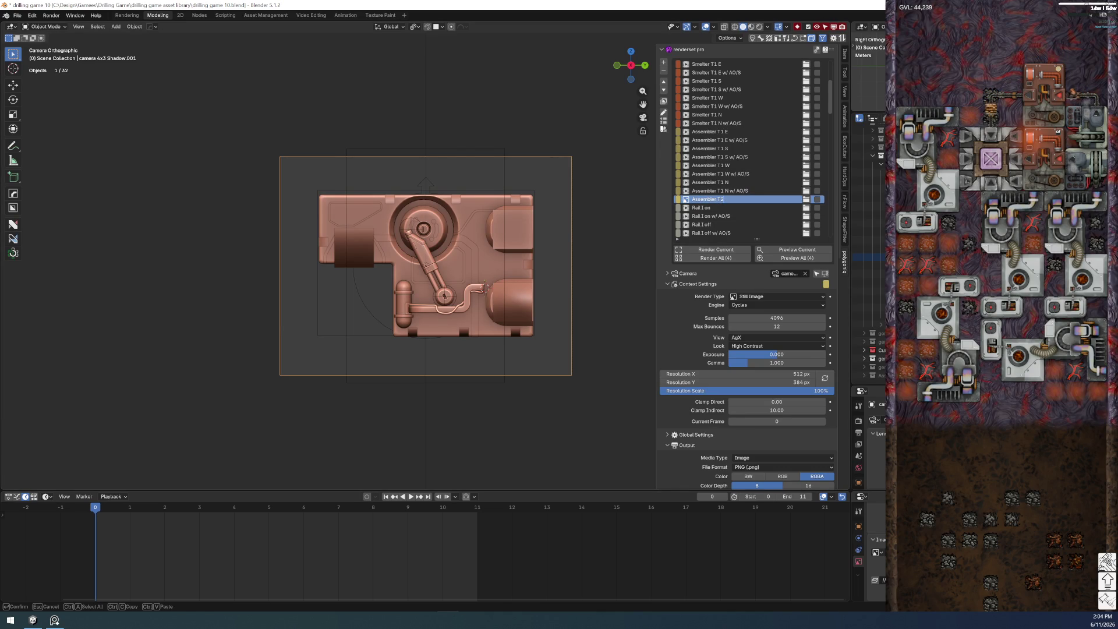
{"action": "type", "text": " E w/ AO/S"}
{"action": "key", "text": "Return"}
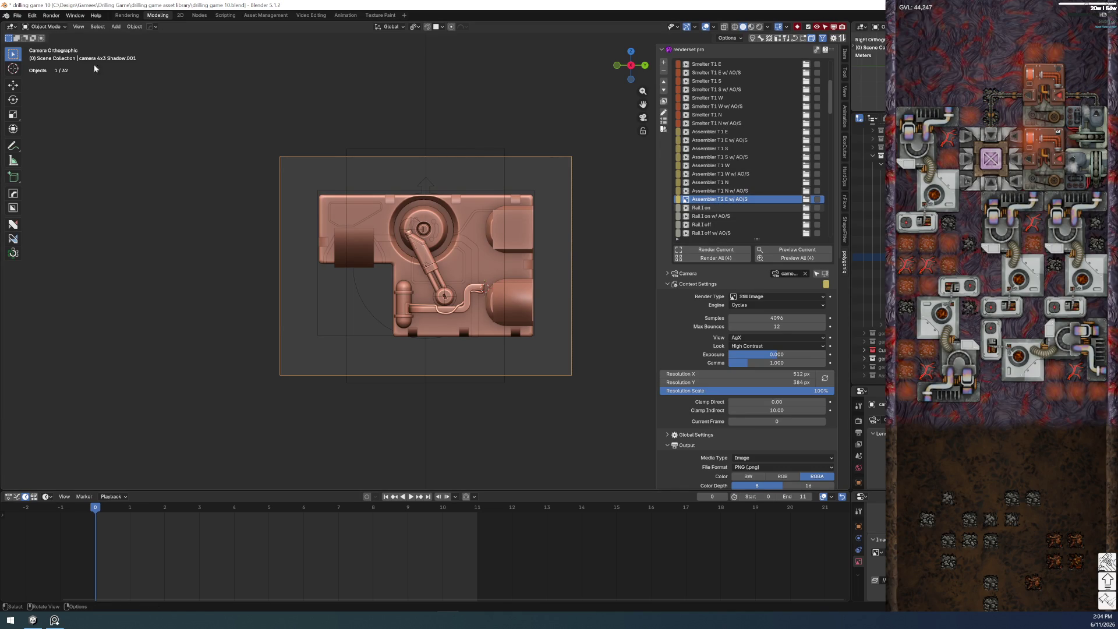
{"action": "left_click", "coordinate": [17, 15]}
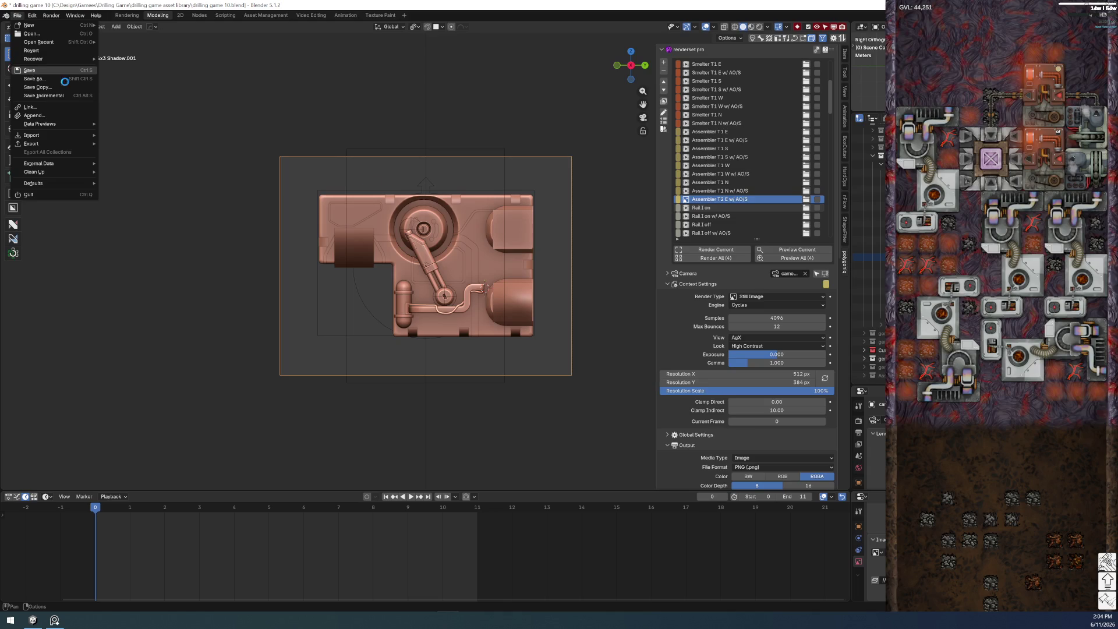
{"action": "left_click", "coordinate": [29, 70]}
{"action": "scroll", "coordinate": [772, 386], "scroll_direction": "down", "scroll_amount": 3}
{"action": "scroll", "coordinate": [772, 384], "scroll_direction": "down", "scroll_amount": 5}
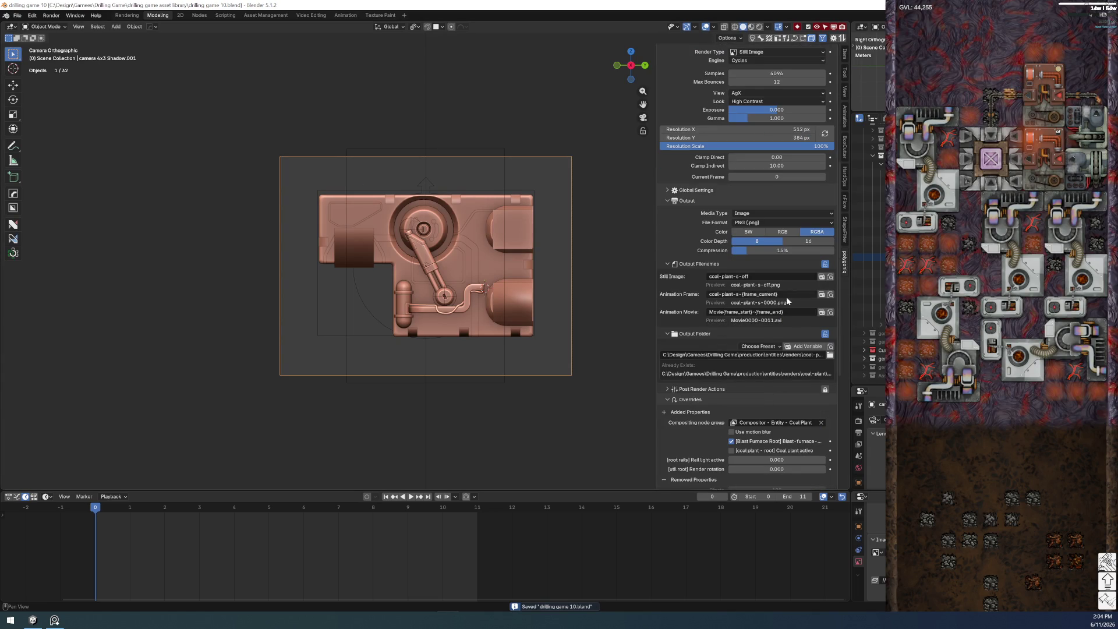
- Set the Animation Frame filename to assembler-t2-e-{frame_current} and browse for the output folder
{"action": "left_click", "coordinate": [736, 294]}
{"action": "key", "text": "BackSpace"}
{"action": "key", "text": "BackSpace"}
{"action": "key", "text": "BackSpace"}
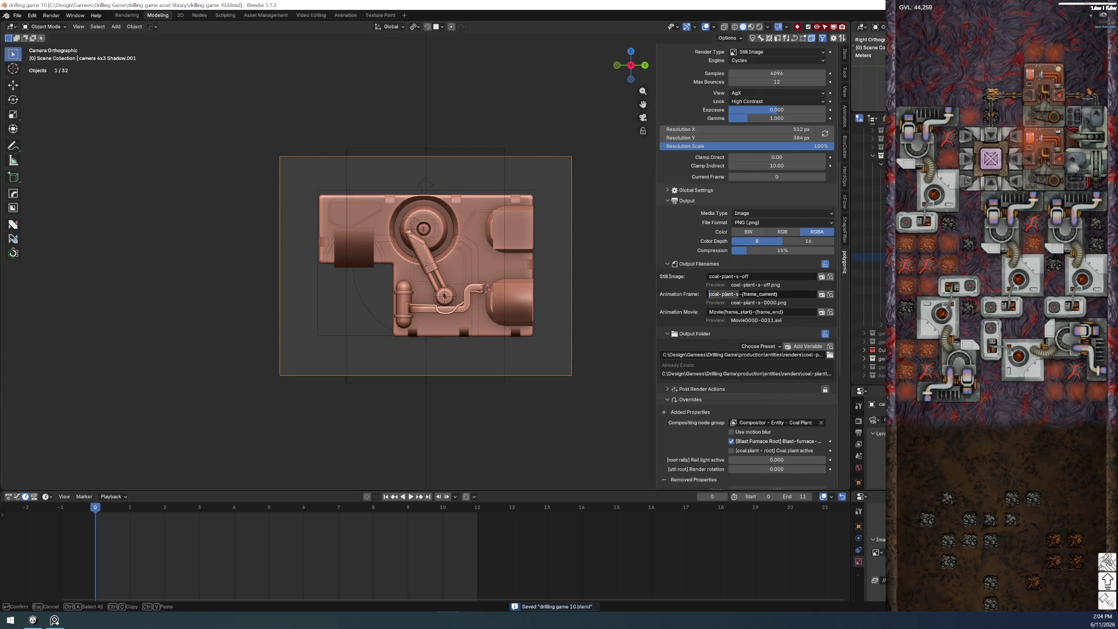
{"action": "type", "text": "assembler-t2-e"}
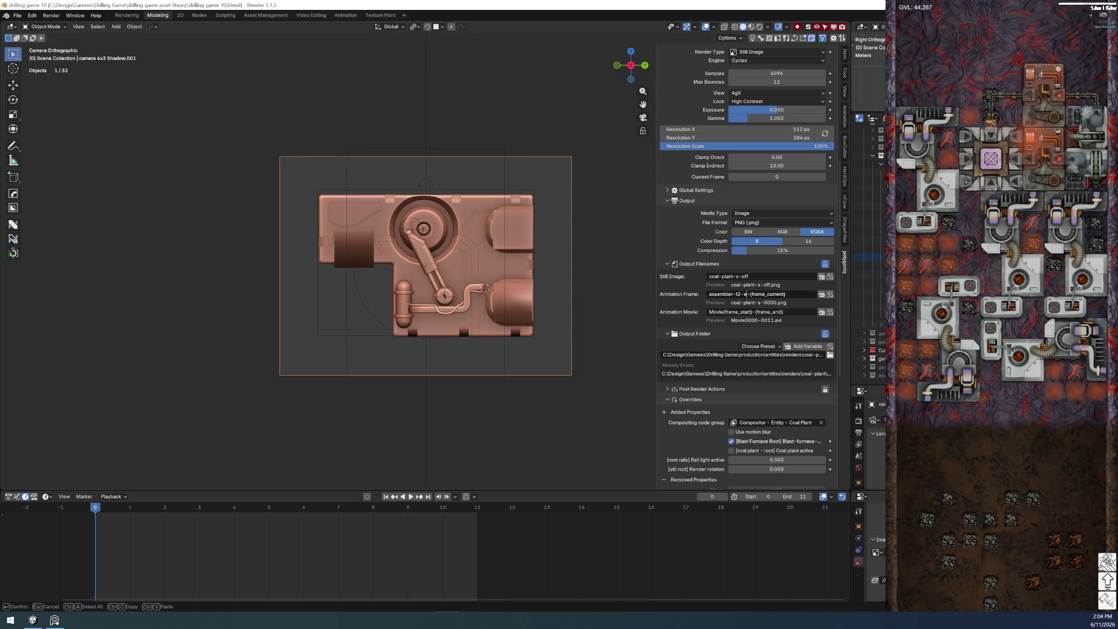
{"action": "key", "text": "Return"}
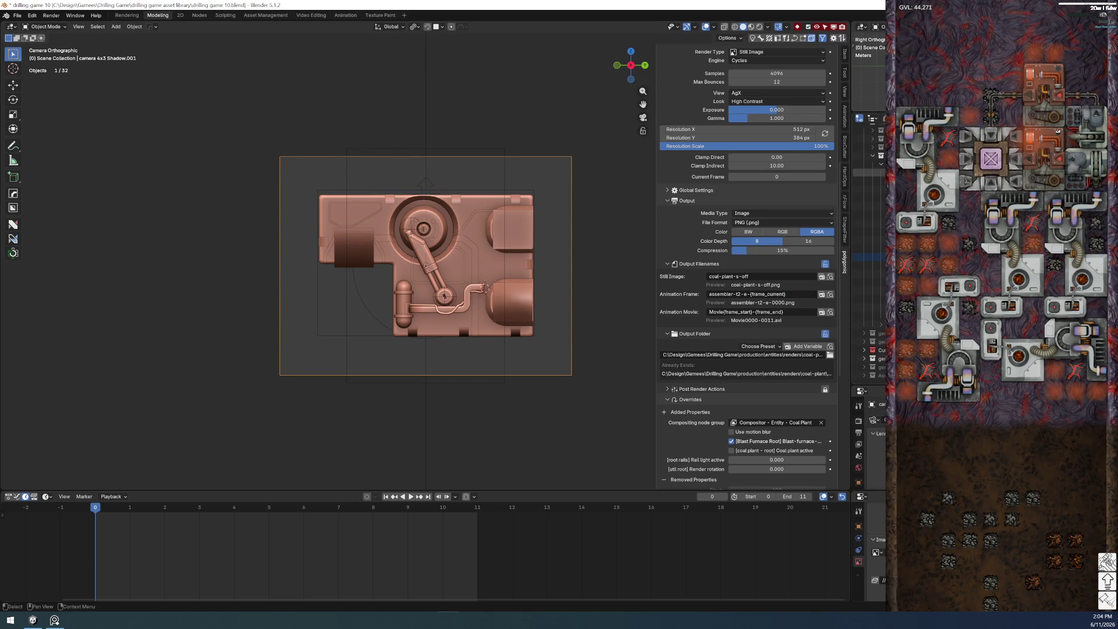
{"action": "left_click", "coordinate": [830, 355]}
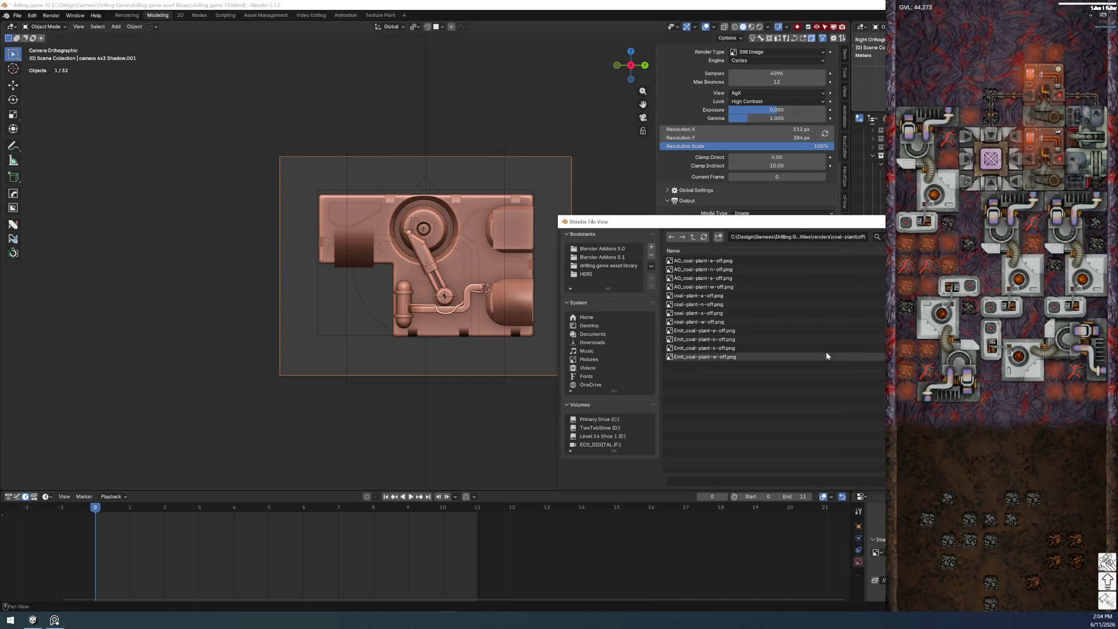
- Go up to the renders folder and create and open a new assembler-t2 folder
{"action": "left_click", "coordinate": [694, 238]}
{"action": "left_click", "coordinate": [694, 240]}
{"action": "left_click", "coordinate": [718, 236]}
{"action": "type", "text": "assembler-t3"}
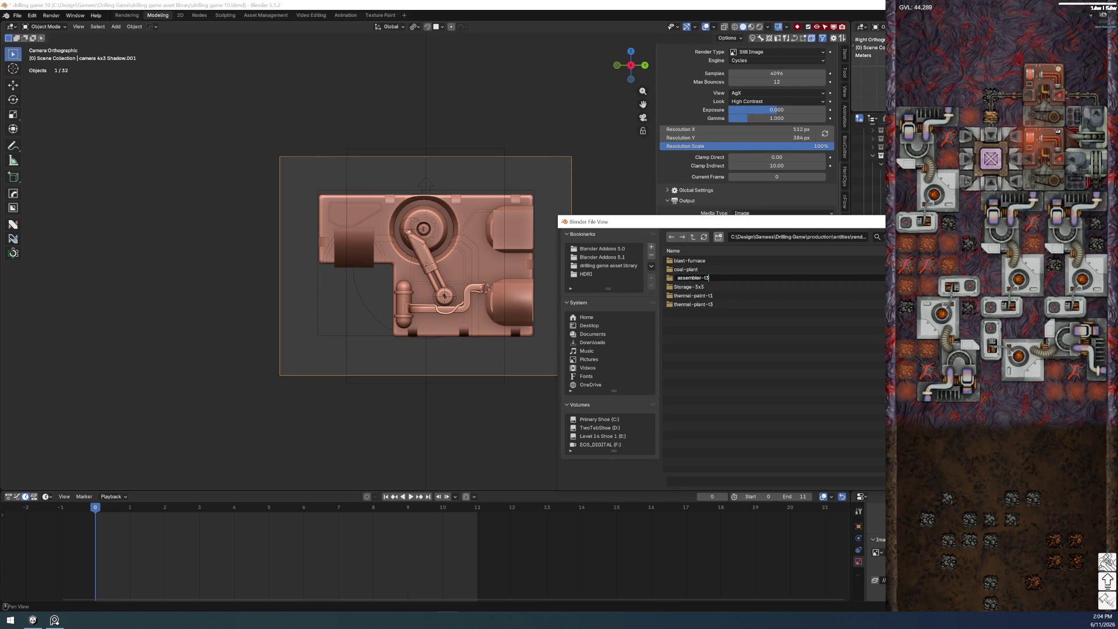
{"action": "key", "text": "Return"}
{"action": "key", "text": "Return"}
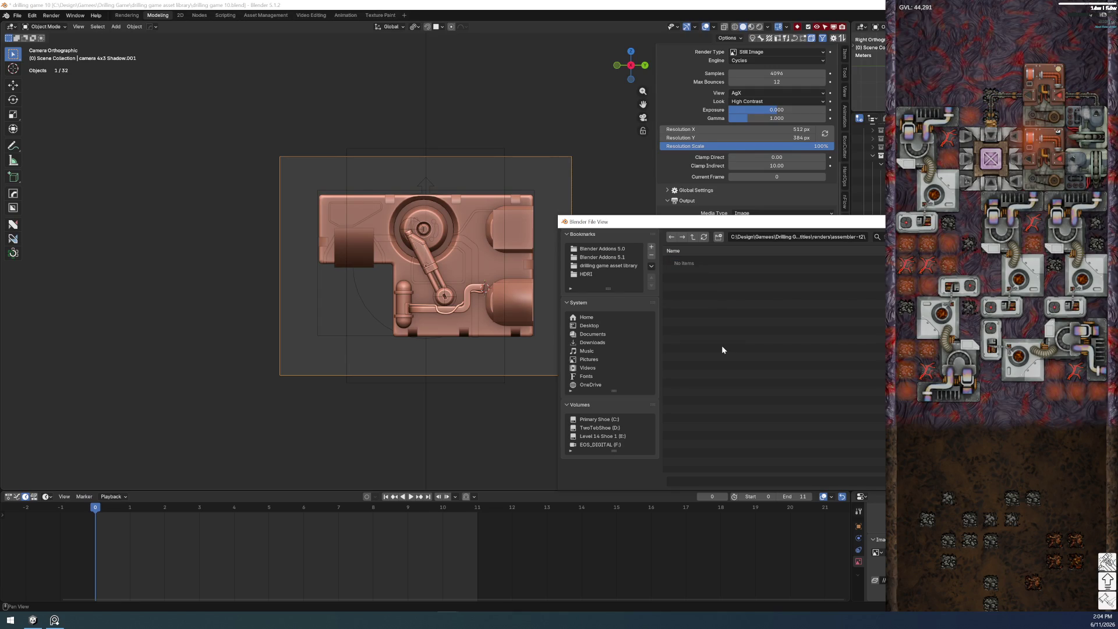
- Create subfolders e, w, n and s inside assembler-t2
{"action": "left_click", "coordinate": [718, 236]}
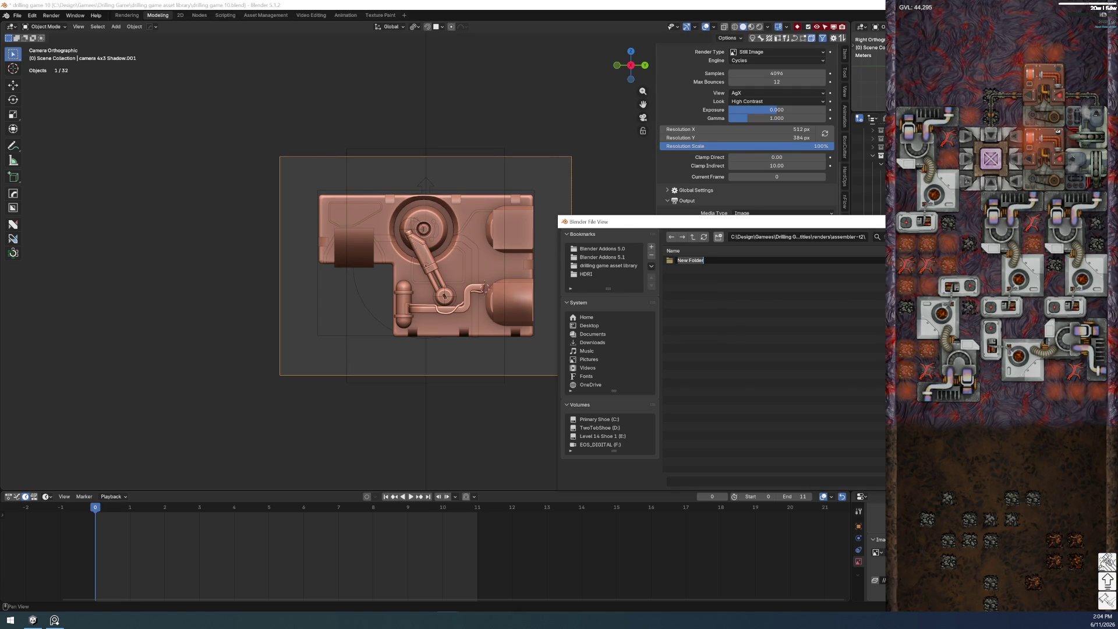
{"action": "type", "text": "e"}
{"action": "left_click", "coordinate": [718, 236]}
{"action": "type", "text": "w"}
{"action": "key", "text": "Return"}
{"action": "left_click", "coordinate": [718, 236]}
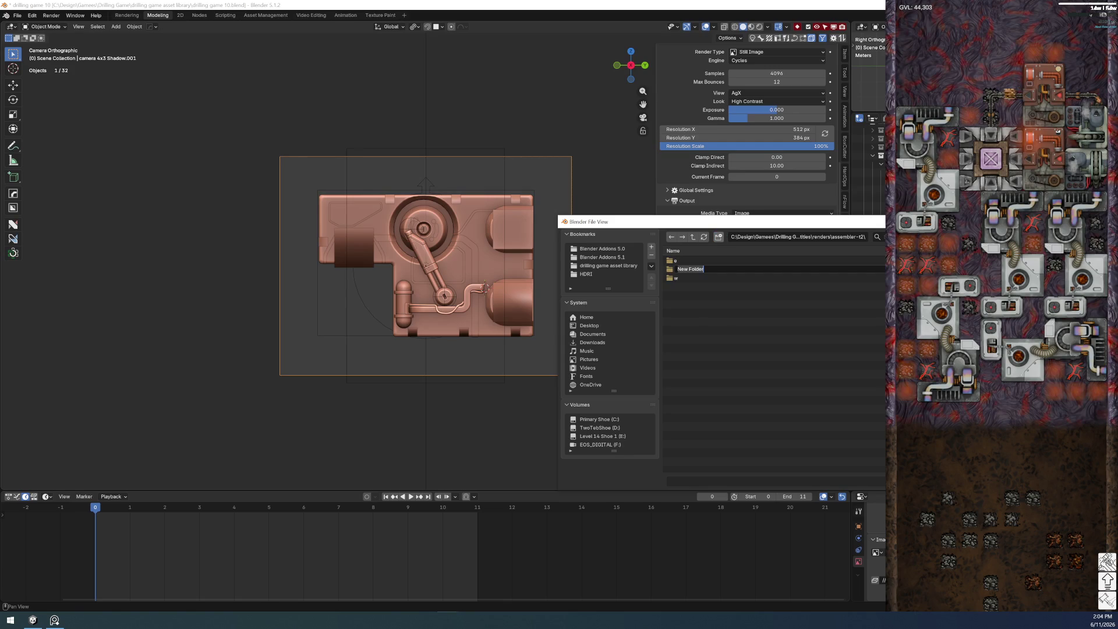
{"action": "type", "text": "n"}
{"action": "key", "text": "Return"}
{"action": "left_click", "coordinate": [718, 237]}
{"action": "type", "text": "s"}
{"action": "key", "text": "Return"}
- Open the e folder and accept it as the render output folder
{"action": "double_click", "coordinate": [706, 260]}
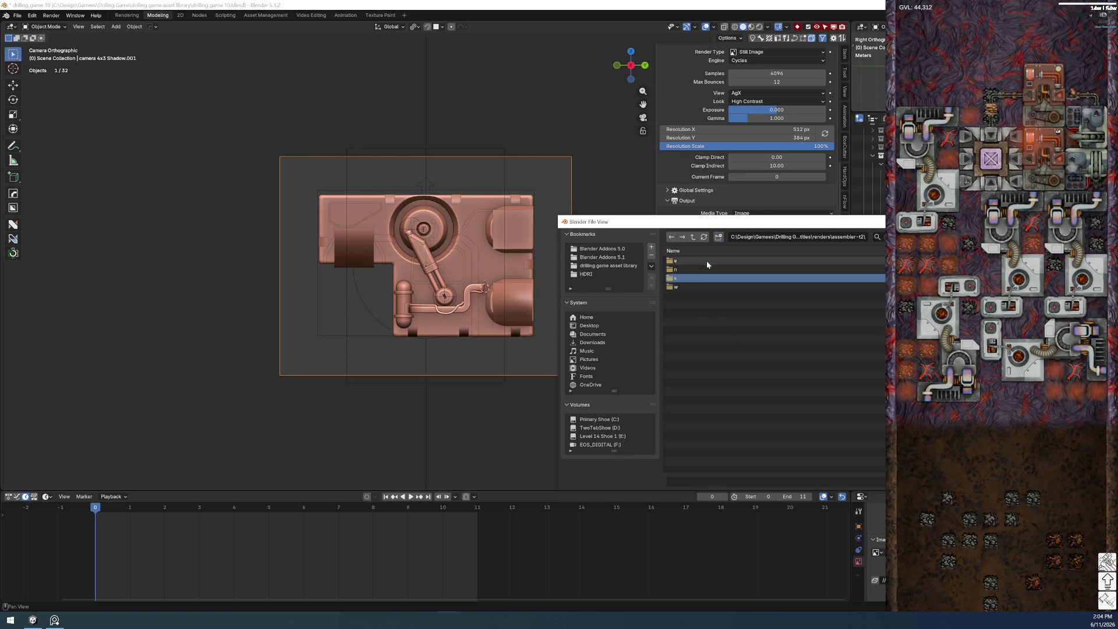
{"action": "key", "text": "Return"}
{"action": "scroll", "coordinate": [744, 360], "scroll_direction": "down", "scroll_amount": 3}
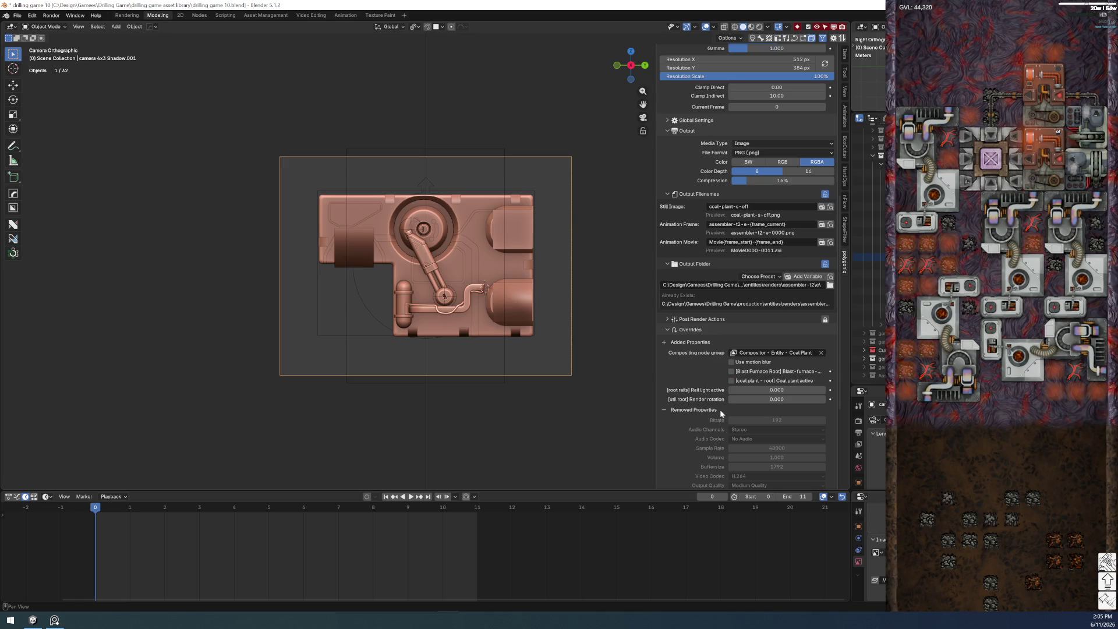
- Save drilling game 10.blend and switch to the Rendering workspace
{"action": "middle_click_drag", "start_coordinate": [709, 412], "coordinate": [704, 360]}
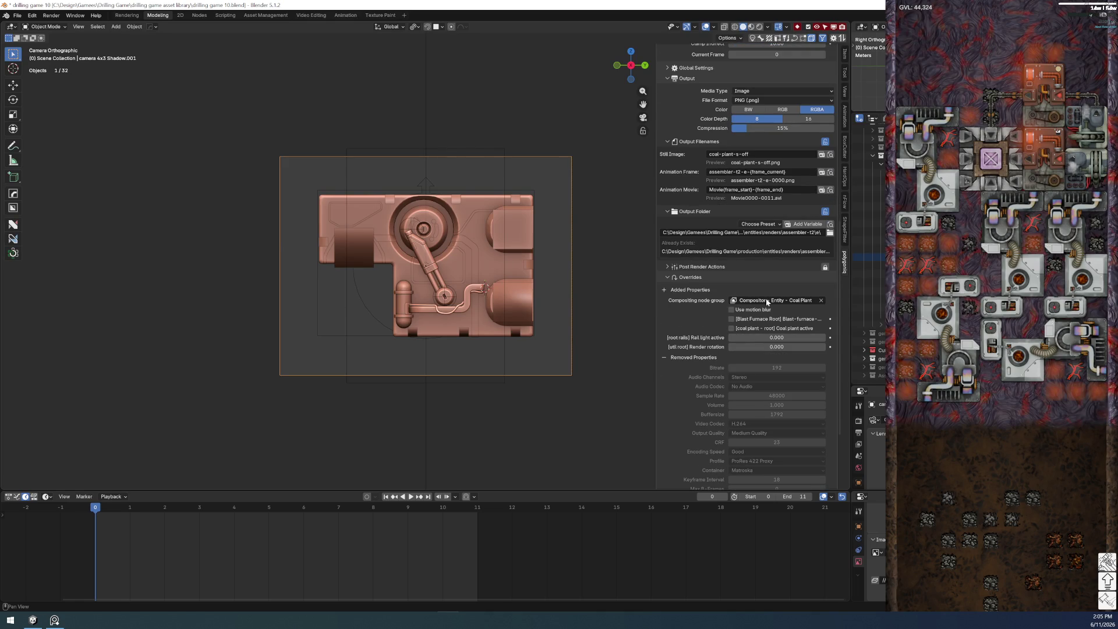
{"action": "left_click", "coordinate": [18, 15]}
{"action": "left_click", "coordinate": [45, 71]}
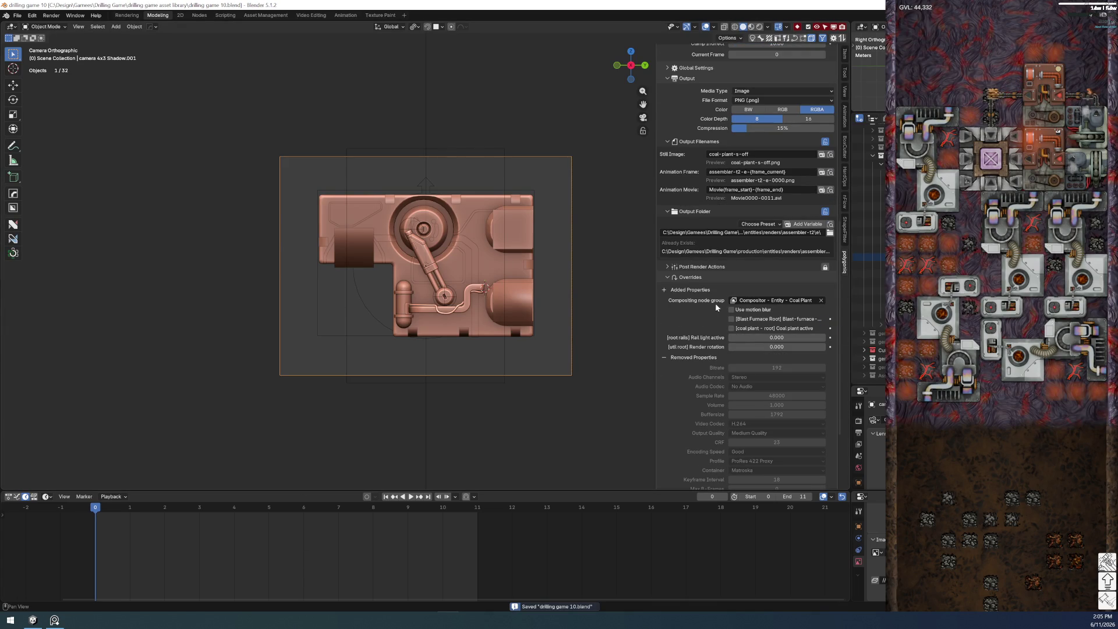
{"action": "left_click", "coordinate": [127, 15]}
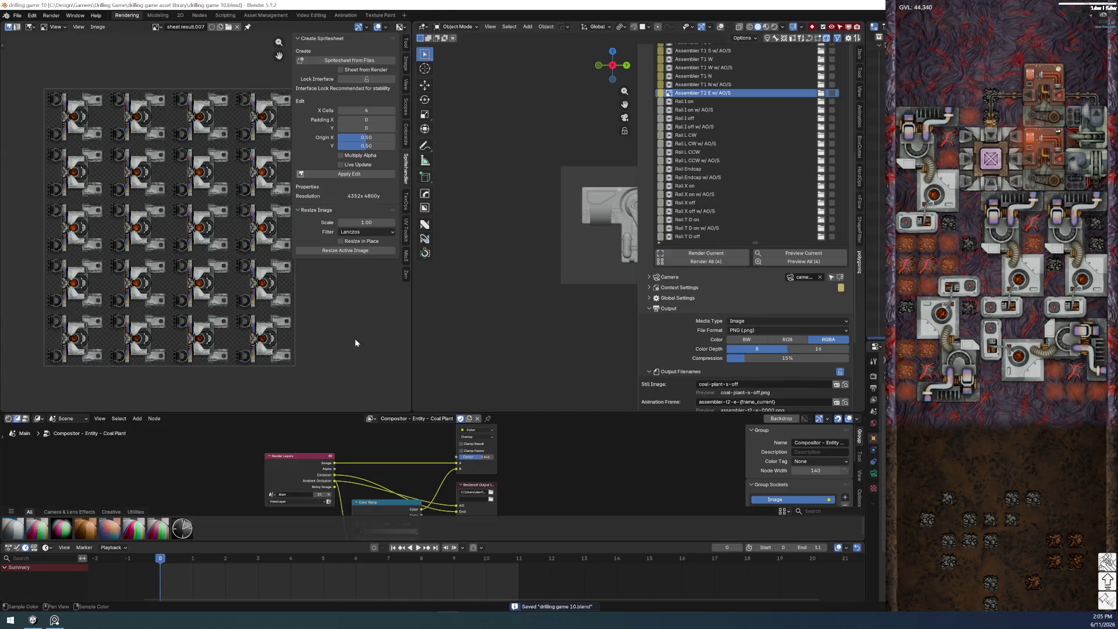
- Duplicate the Assembler T1 compositor node group as 'Compositor - Entity - Assembler T2' with Fake User enabled
{"action": "left_click", "coordinate": [370, 419]}
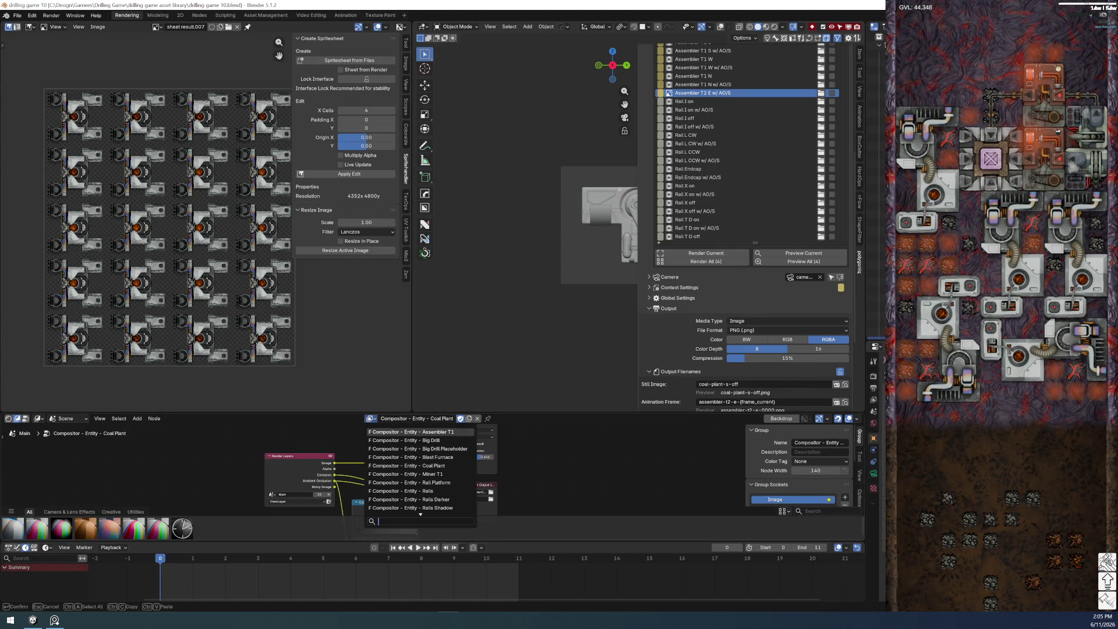
{"action": "left_click", "coordinate": [458, 432]}
{"action": "left_click", "coordinate": [474, 419]}
{"action": "left_click", "coordinate": [452, 418]}
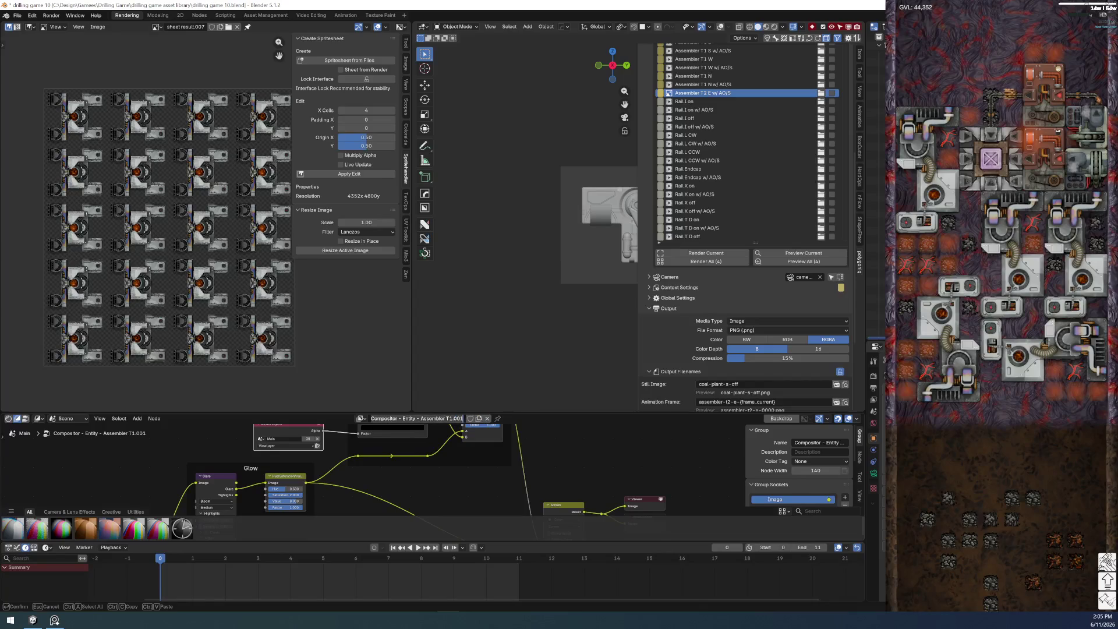
{"action": "key", "text": "Delete"}
{"action": "key", "text": "Delete"}
{"action": "key", "text": "Delete"}
{"action": "type", "text": "2"}
{"action": "key", "text": "Return"}
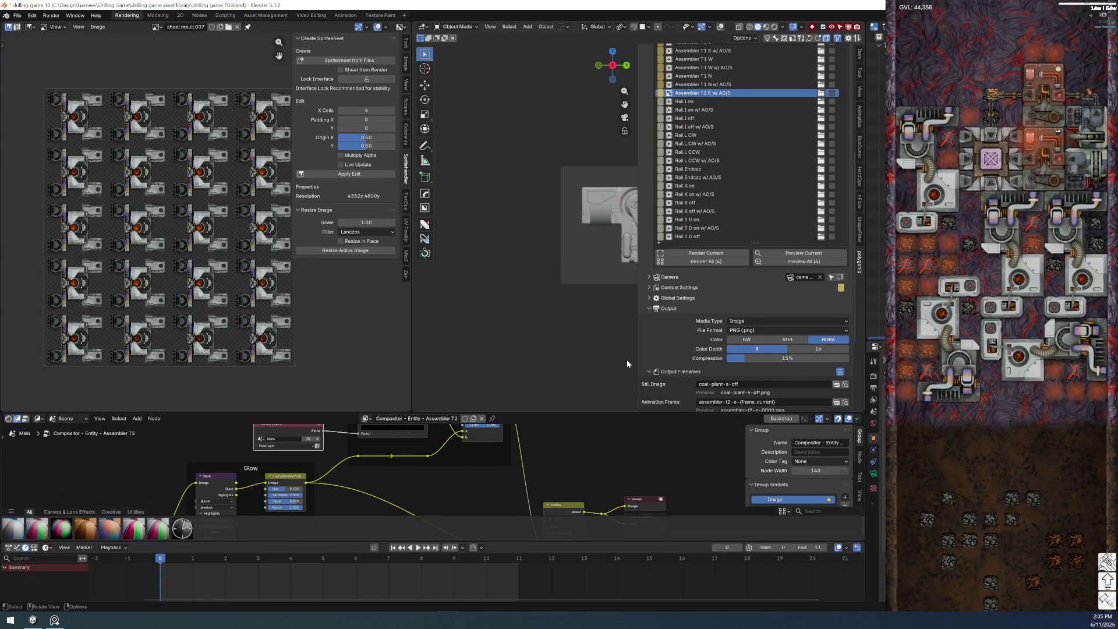
{"action": "left_click", "coordinate": [464, 419]}
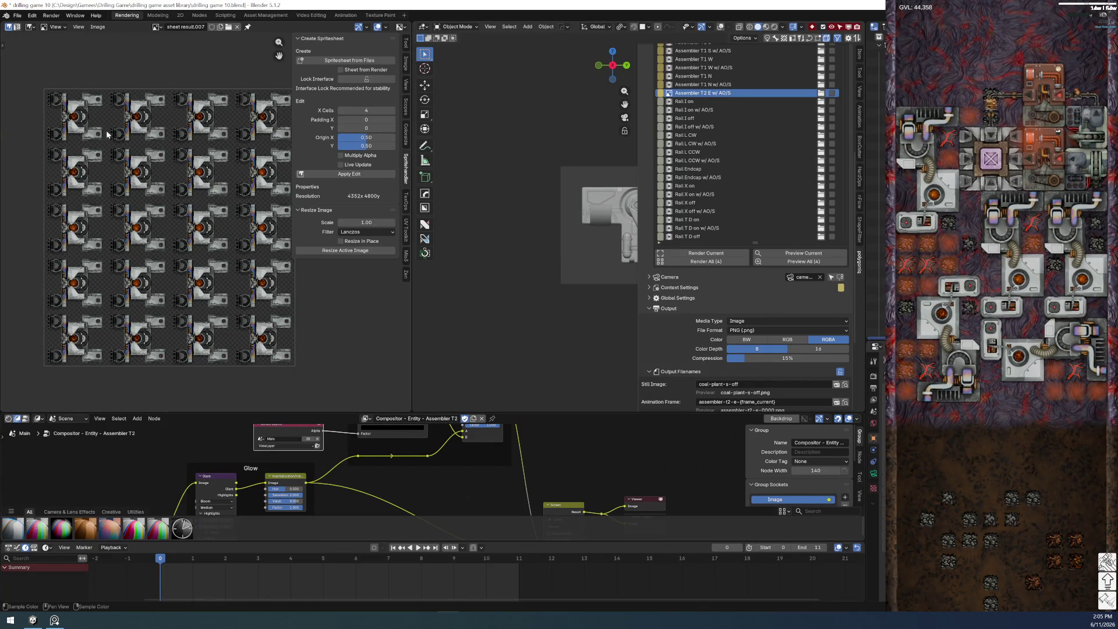
- Save the file and return to the Modeling workspace
{"action": "left_click", "coordinate": [17, 15]}
{"action": "left_click", "coordinate": [32, 70]}
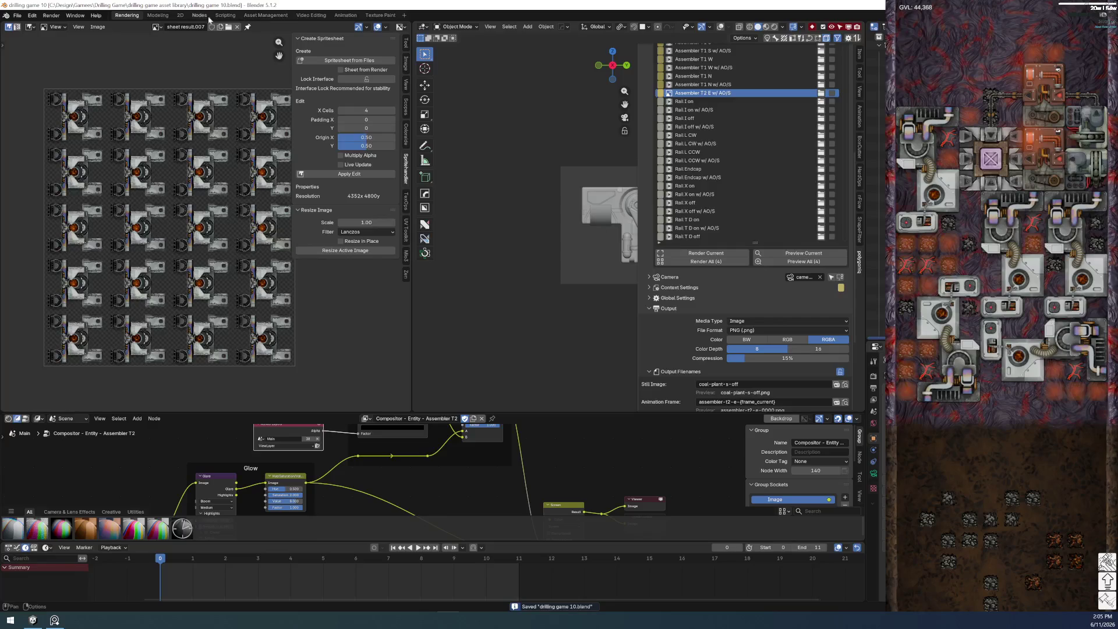
{"action": "left_click", "coordinate": [157, 15]}
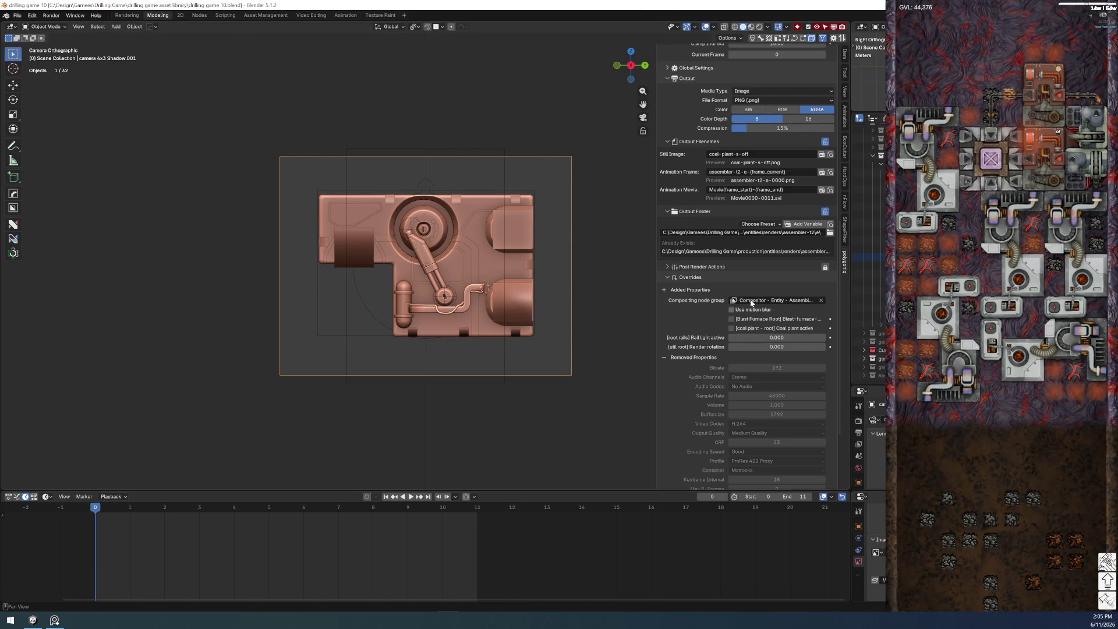
- Enlarge the 3D viewport over the timeline and set the Compositor - Entity - Assembler compositing override
{"action": "left_click_drag", "start_coordinate": [516, 491], "coordinate": [515, 574]}
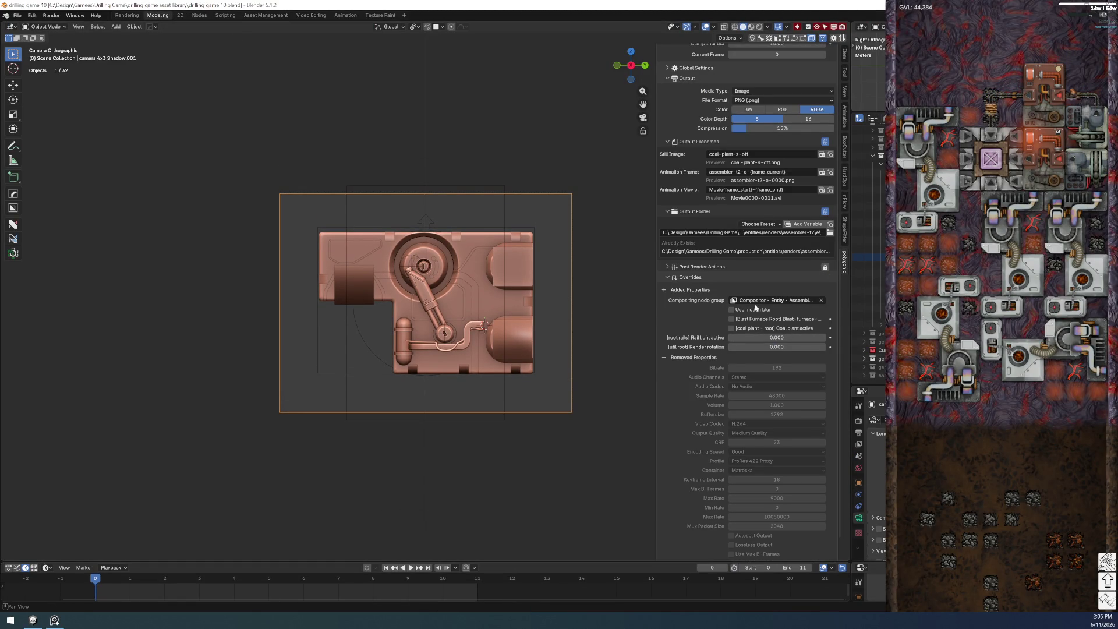
{"action": "left_click", "coordinate": [794, 316]}
{"action": "left_click", "coordinate": [783, 334]}
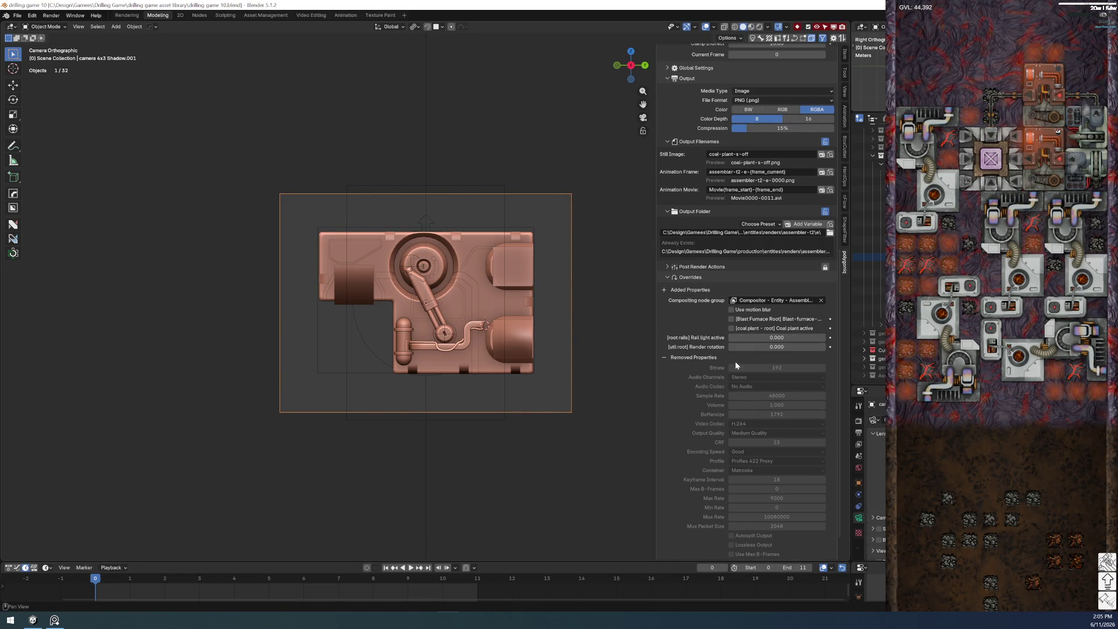
- Scroll the Render properties back up to review the renderset list
{"action": "scroll", "coordinate": [738, 362], "scroll_direction": "up", "scroll_amount": 4}
{"action": "scroll", "coordinate": [757, 357], "scroll_direction": "up", "scroll_amount": 3}
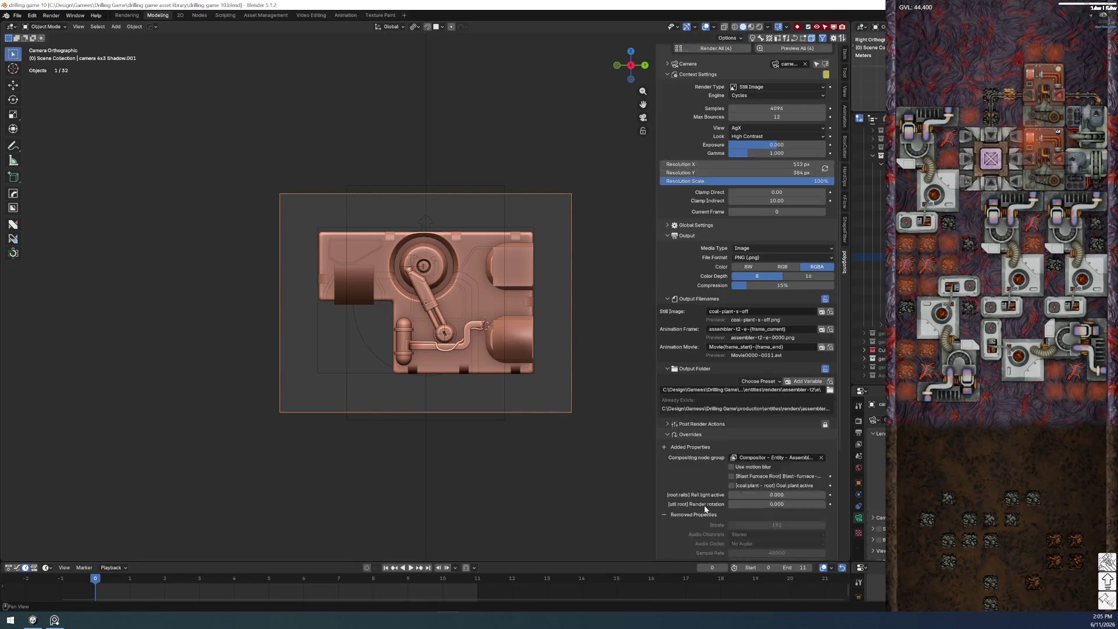
{"action": "scroll", "coordinate": [704, 505], "scroll_direction": "up", "scroll_amount": 3}
{"action": "scroll", "coordinate": [704, 509], "scroll_direction": "up", "scroll_amount": 1}
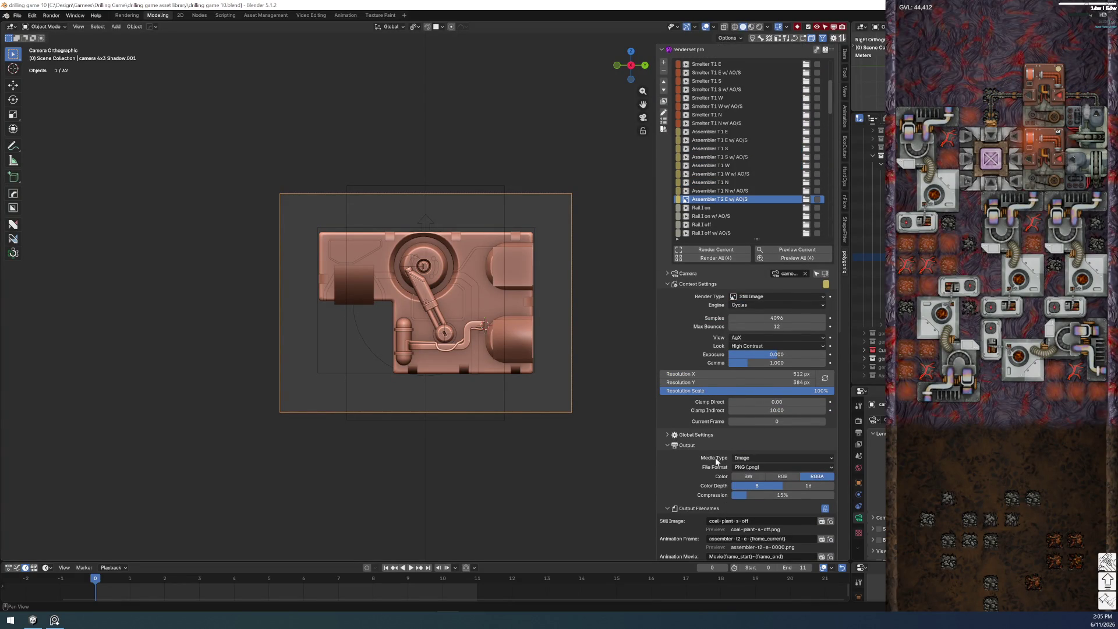
{"action": "scroll", "coordinate": [701, 464], "scroll_direction": "down", "scroll_amount": 1}
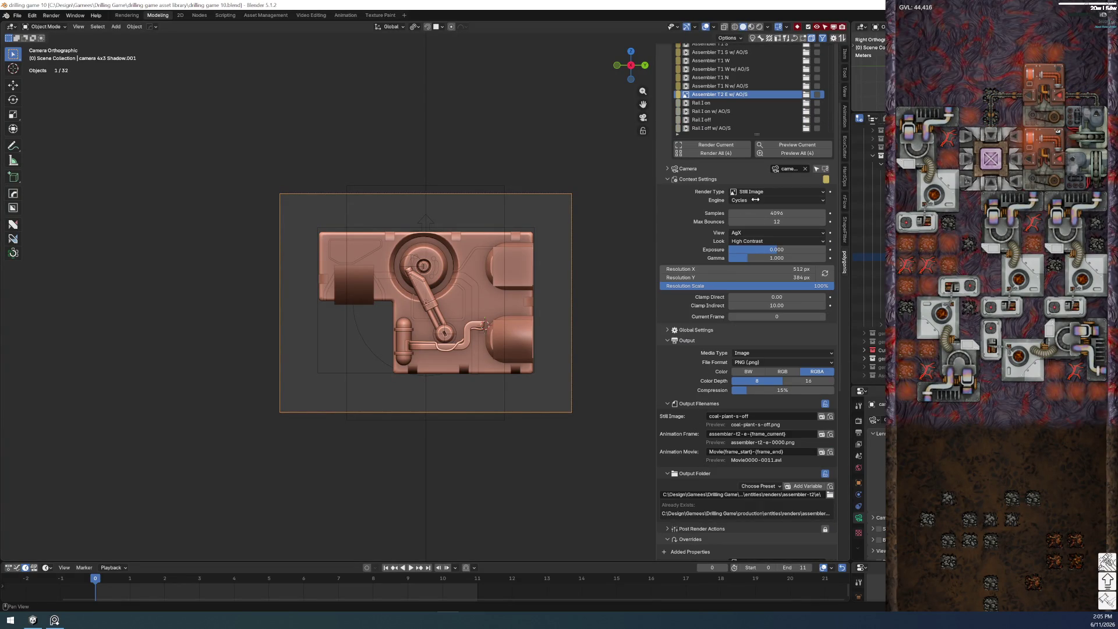
{"action": "scroll", "coordinate": [751, 103], "scroll_direction": "up", "scroll_amount": 6}
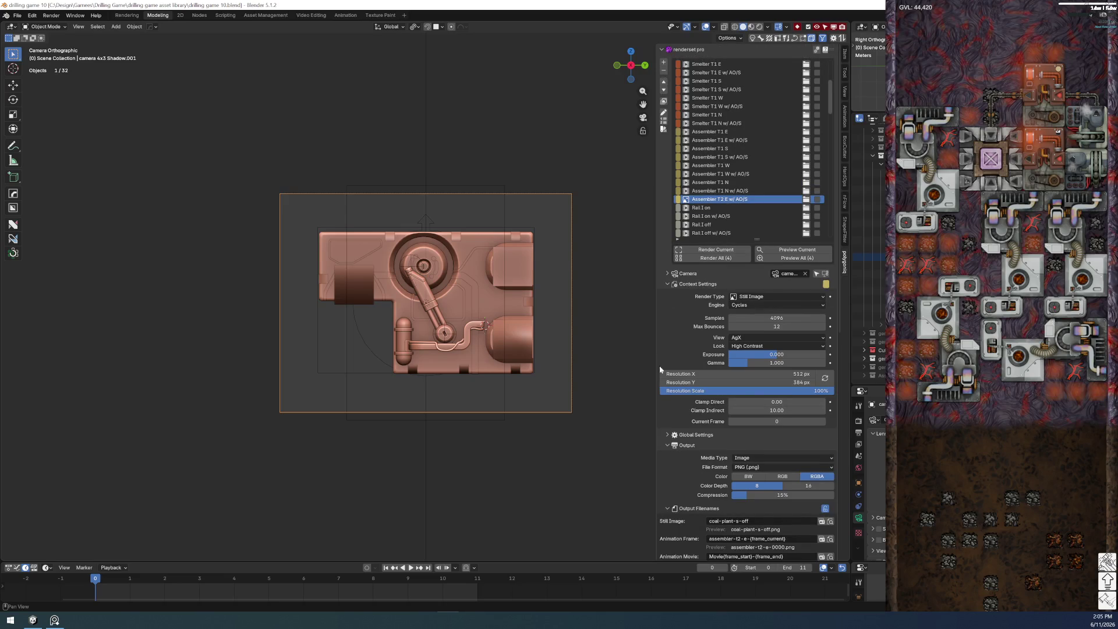
- Duplicate the preset and rename the copy to 'Assembler T2 W w/ AO/S'
{"action": "left_click", "coordinate": [664, 62]}
{"action": "double_click", "coordinate": [732, 210]}
{"action": "key", "text": "BackSpace"}
{"action": "type", "text": "W w/ AO/S"}
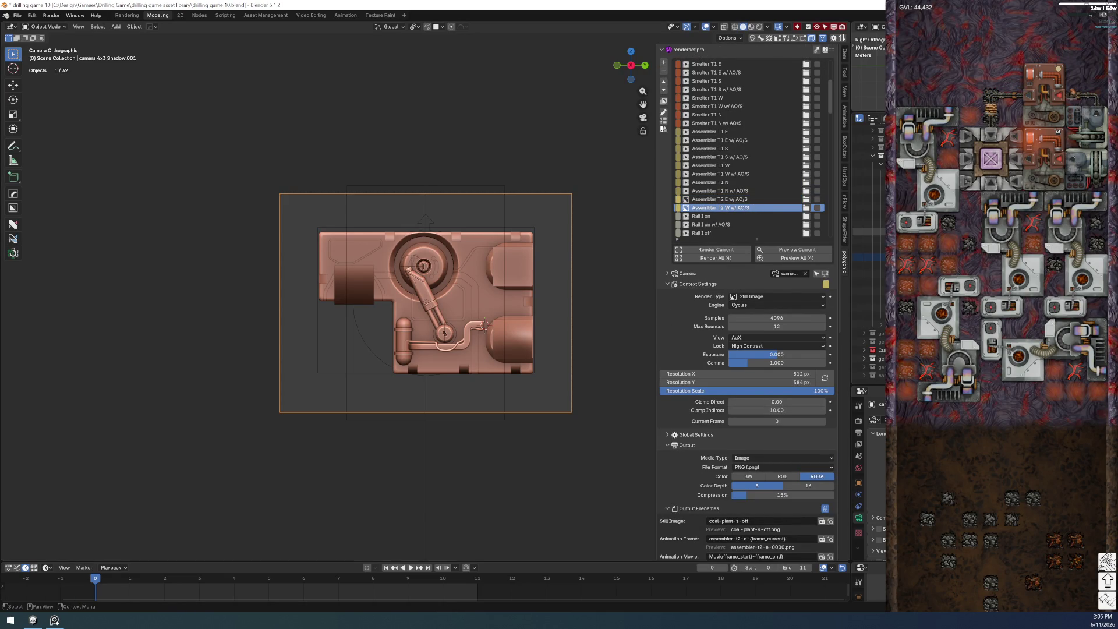
{"action": "key", "text": "Return"}
- Set the Render rotation to pi (3.142), turning the model 180°
{"action": "scroll", "coordinate": [781, 457], "scroll_direction": "down", "scroll_amount": 8}
{"action": "scroll", "coordinate": [782, 456], "scroll_direction": "down", "scroll_amount": 4}
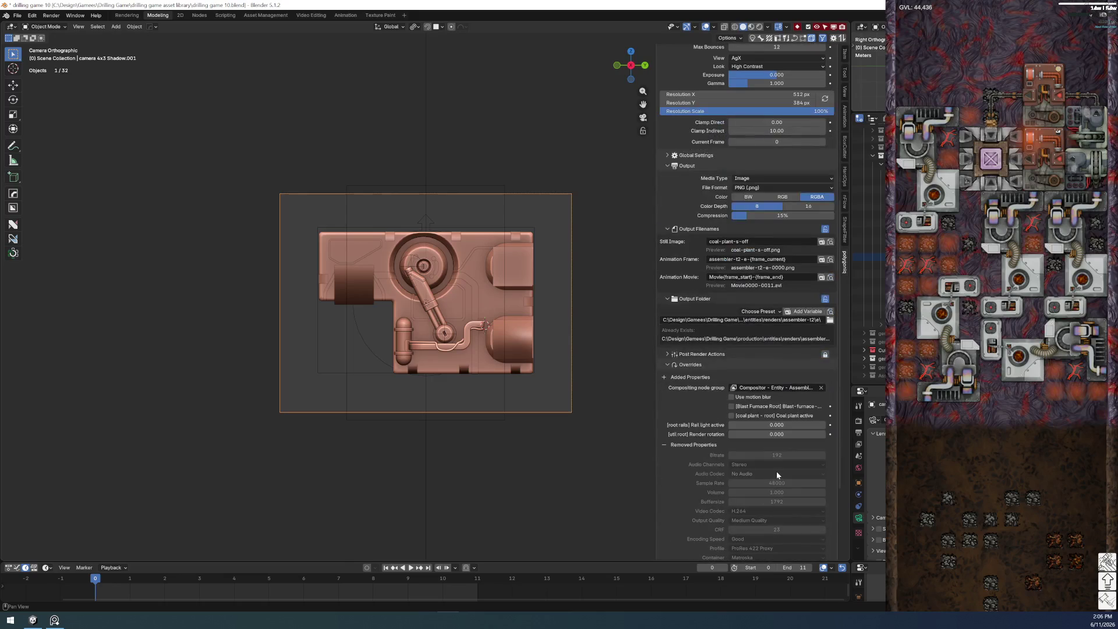
{"action": "left_click", "coordinate": [764, 434]}
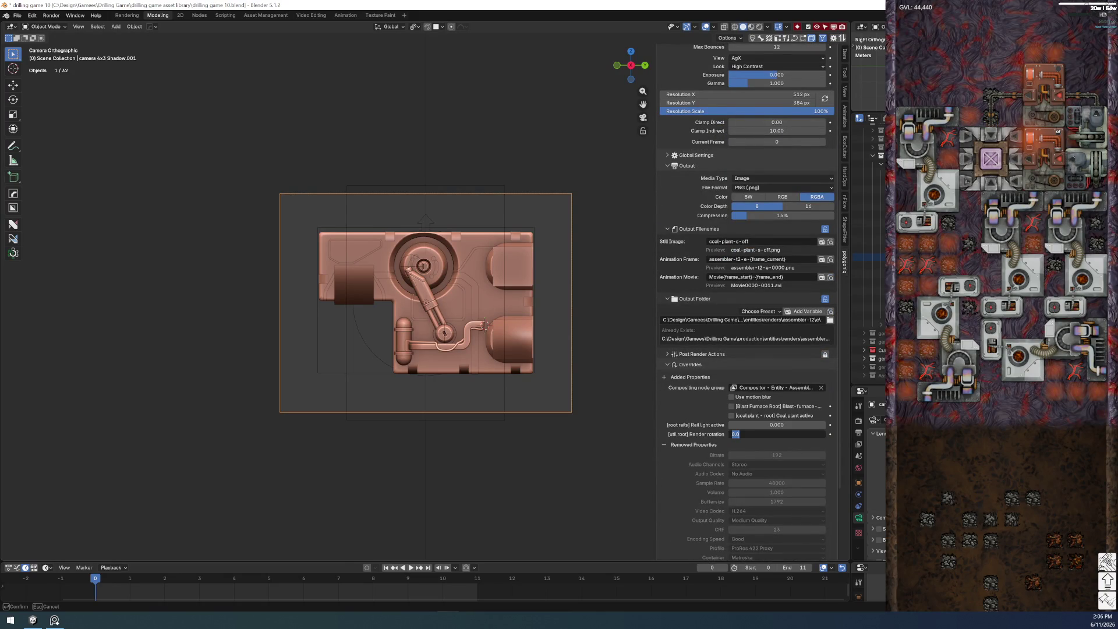
{"action": "type", "text": "pi"}
{"action": "key", "text": "Return"}
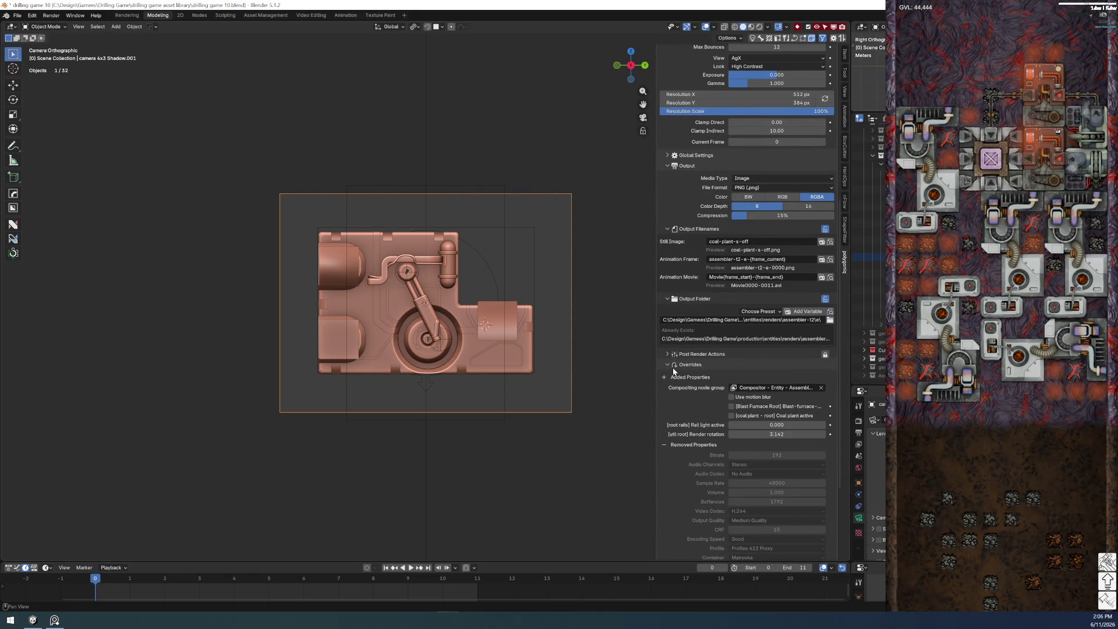
- Change the Animation Frame name to assembler-t2-w-{frame_current}
{"action": "scroll", "coordinate": [738, 431], "scroll_direction": "up", "scroll_amount": 3}
{"action": "scroll", "coordinate": [739, 431], "scroll_direction": "up", "scroll_amount": 5}
{"action": "scroll", "coordinate": [738, 434], "scroll_direction": "down", "scroll_amount": 2}
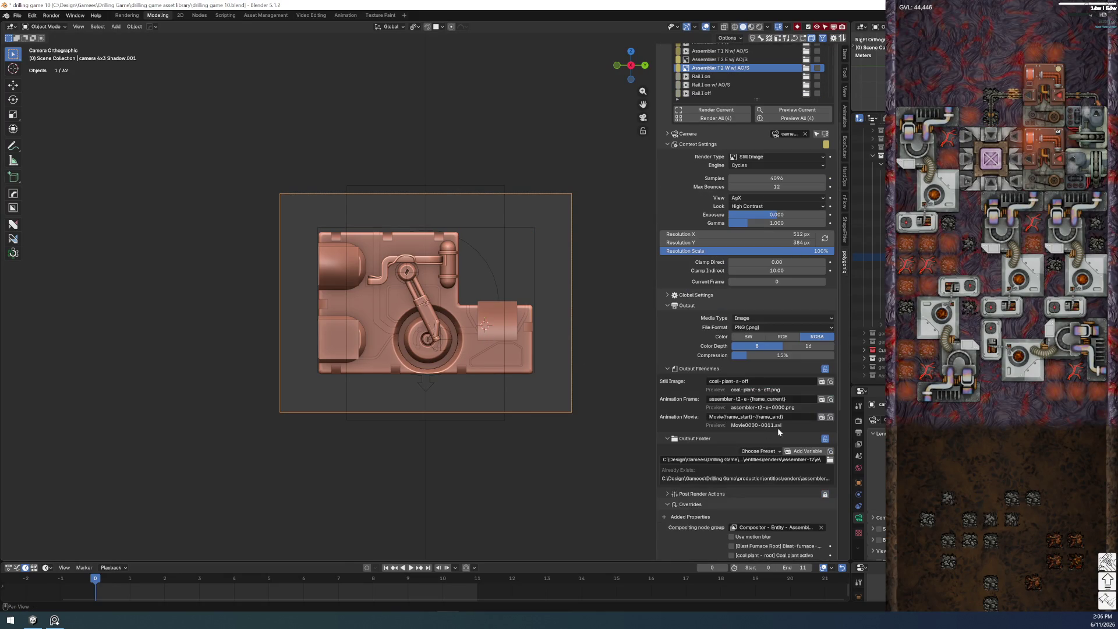
{"action": "double_click", "coordinate": [744, 399]}
{"action": "type", "text": "w"}
{"action": "key", "text": "Return"}
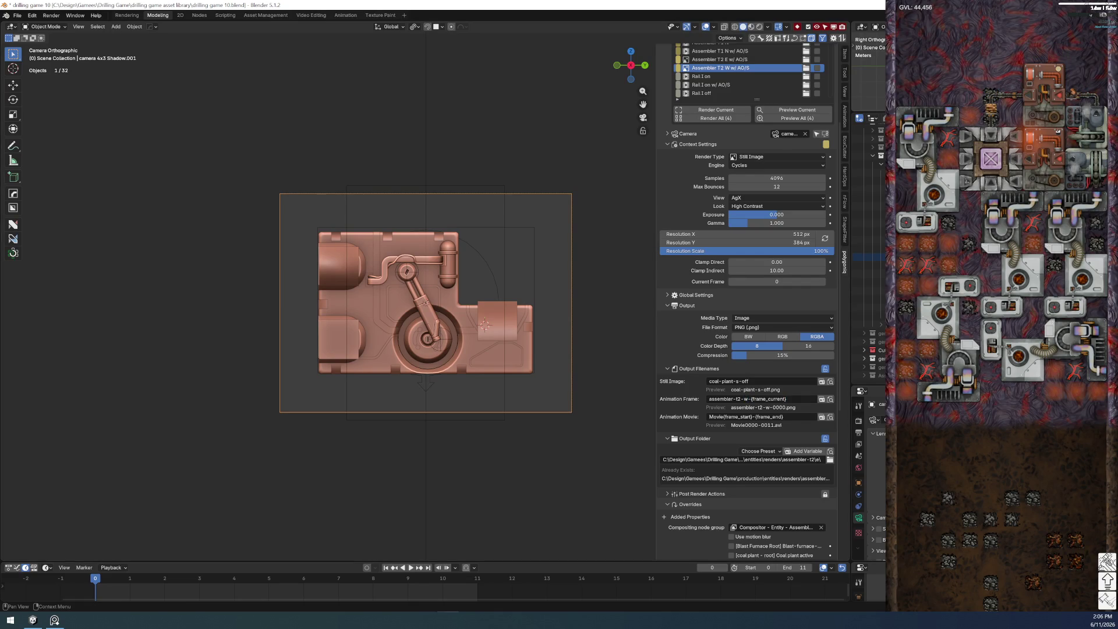
- Browse the output folder, cancel without changes, and open the Render Type choices
{"action": "left_click", "coordinate": [830, 460]}
{"action": "left_click", "coordinate": [692, 239]}
{"action": "key", "text": "Escape"}
{"action": "scroll", "coordinate": [710, 349], "scroll_direction": "up", "scroll_amount": 2}
{"action": "left_click", "coordinate": [751, 297]}
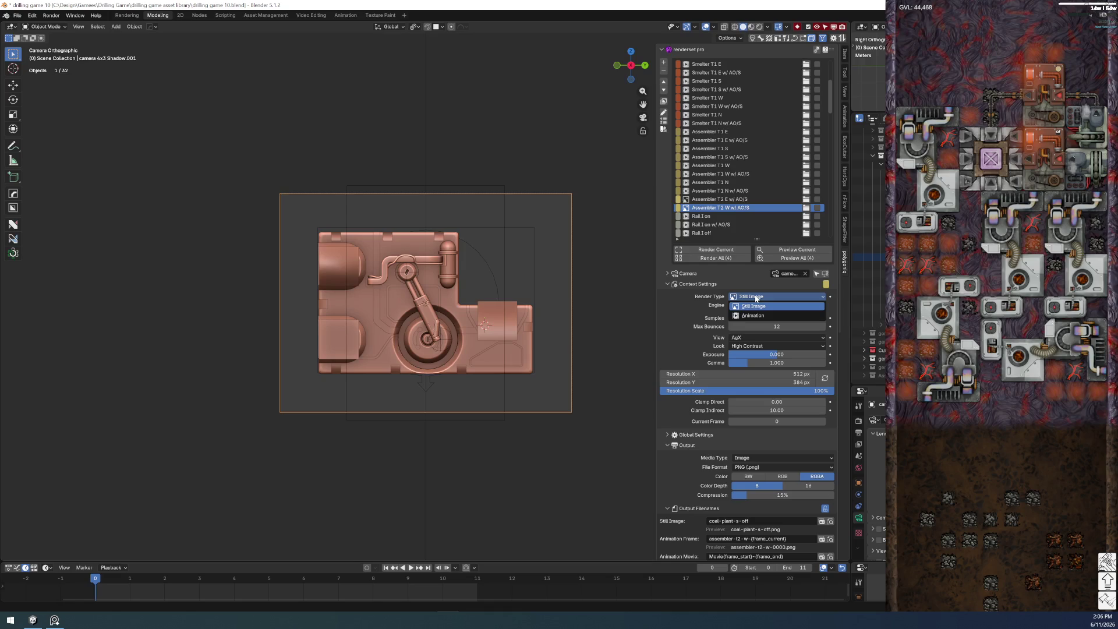
- Set the Assembler T2 W preset's render type to Animation, keeping start frame 0
{"action": "left_click", "coordinate": [757, 316]}
{"action": "scroll", "coordinate": [678, 372], "scroll_direction": "down", "scroll_amount": 4}
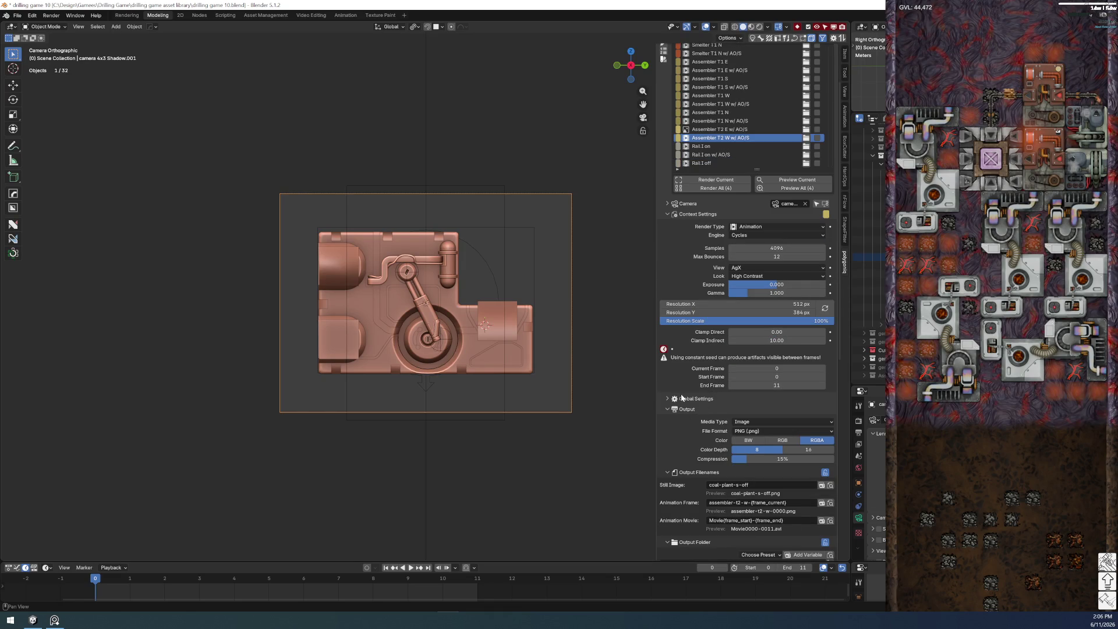
{"action": "left_click", "coordinate": [751, 379]}
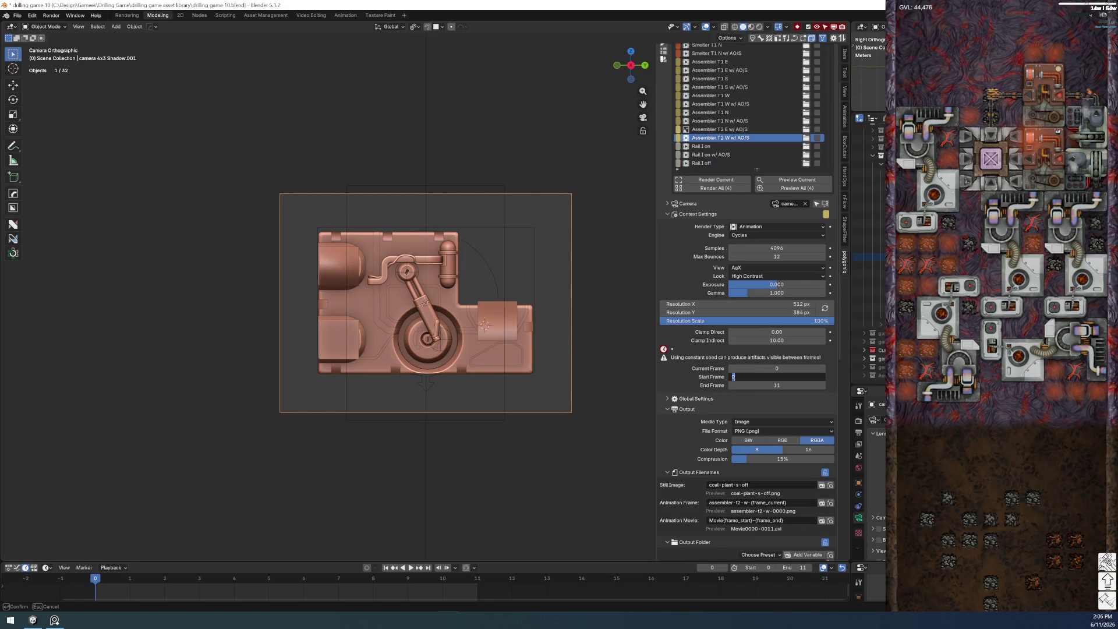
{"action": "key", "text": "Return"}
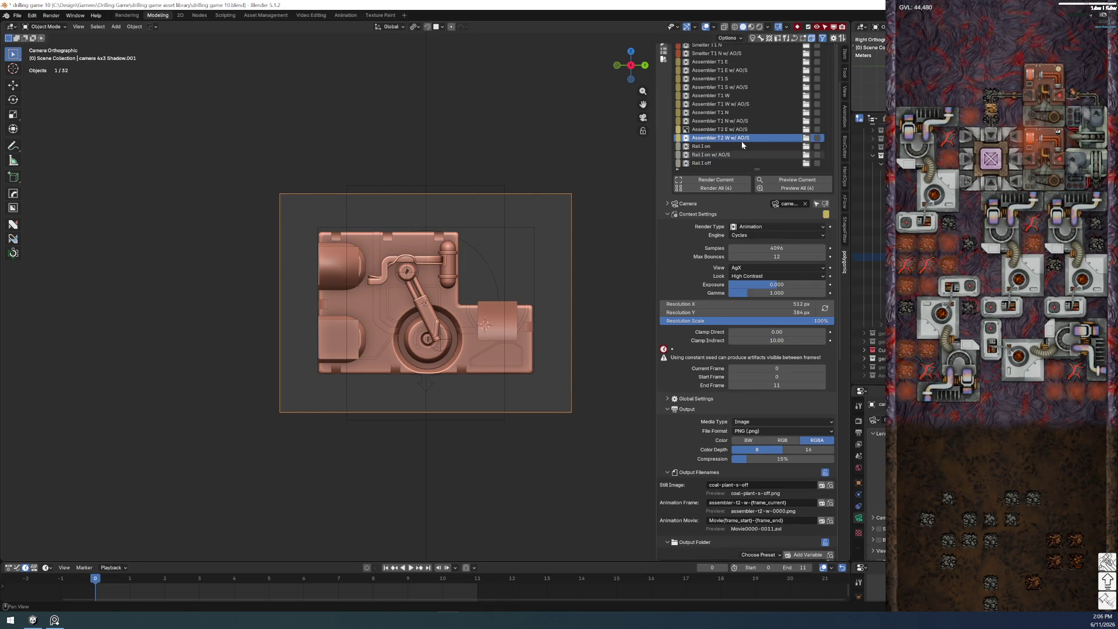
- Select Assembler T2 E w/ AO/S and set its render type to Animation
{"action": "left_click", "coordinate": [723, 129]}
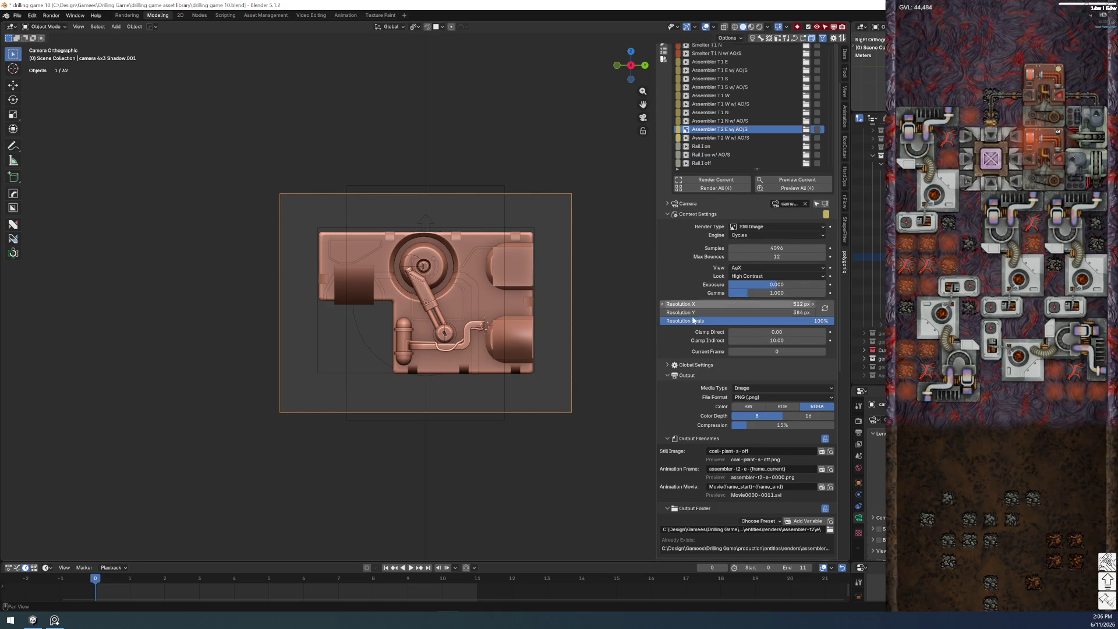
{"action": "left_click", "coordinate": [751, 227]}
{"action": "left_click", "coordinate": [751, 244]}
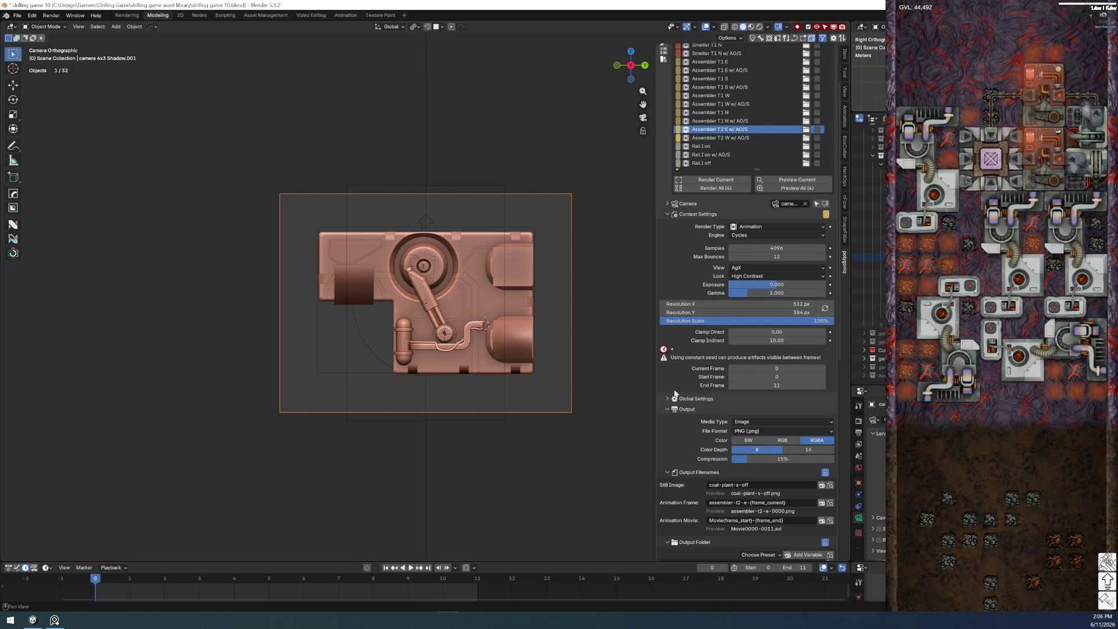
- Save the file and reselect Assembler T2 E w/ AO/S as the active render context
{"action": "key", "text": "Up"}
{"action": "key", "text": "Down"}
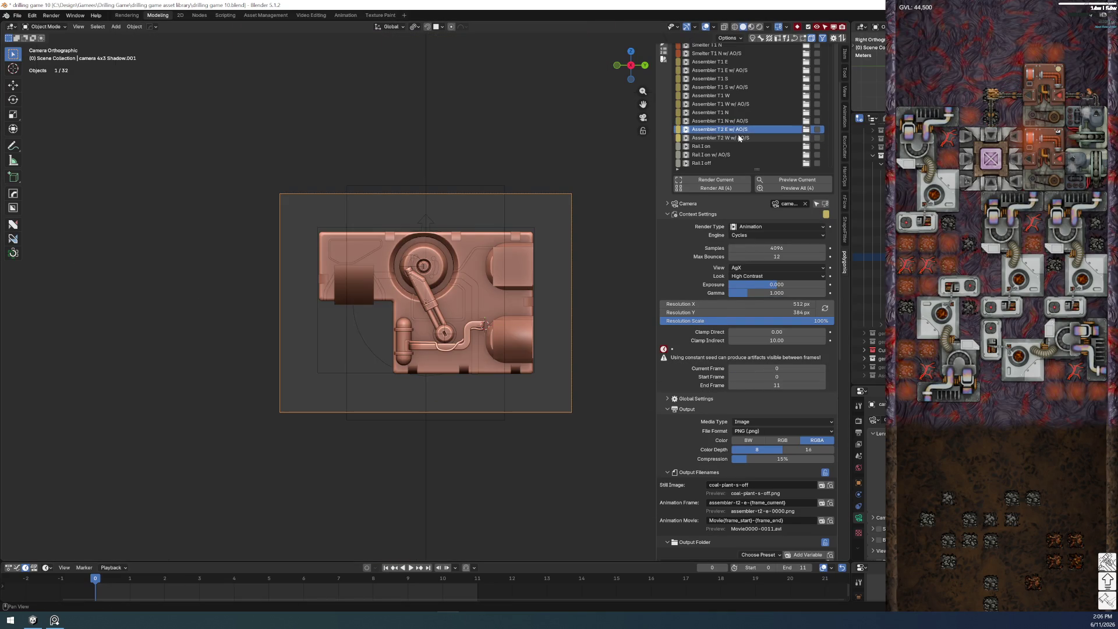
{"action": "key", "text": "Down"}
{"action": "left_click", "coordinate": [18, 16]}
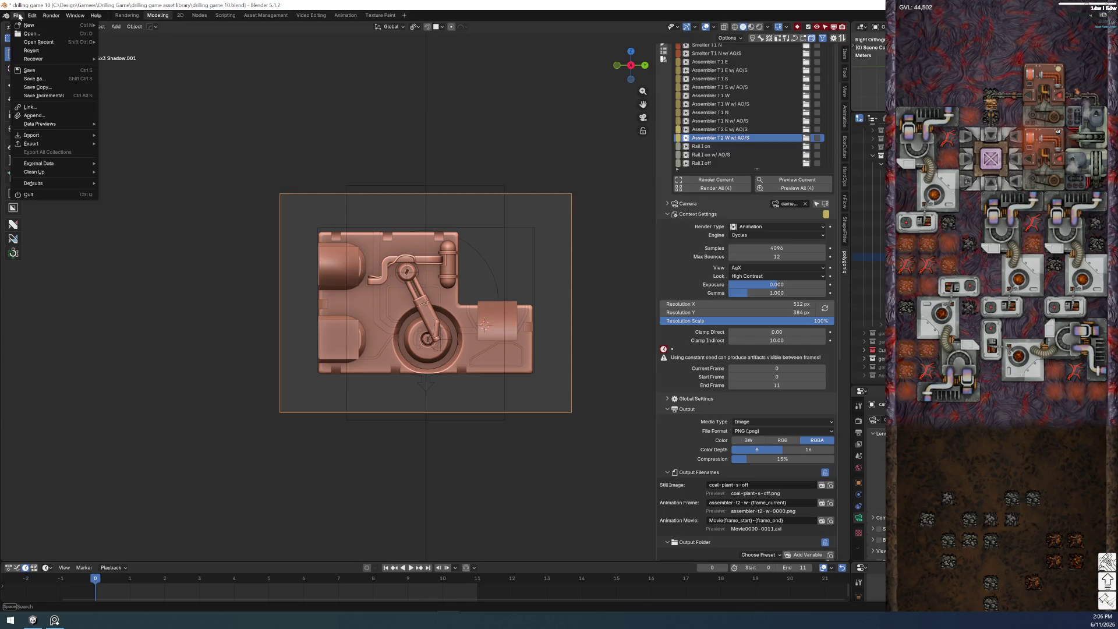
{"action": "left_click", "coordinate": [29, 70]}
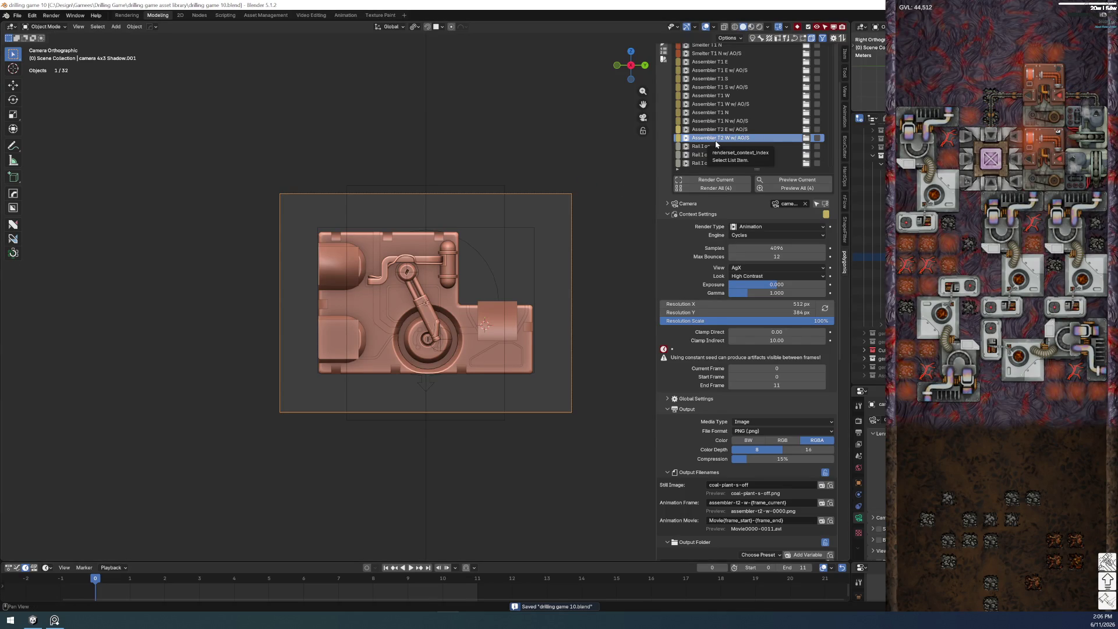
{"action": "key", "text": "Up"}
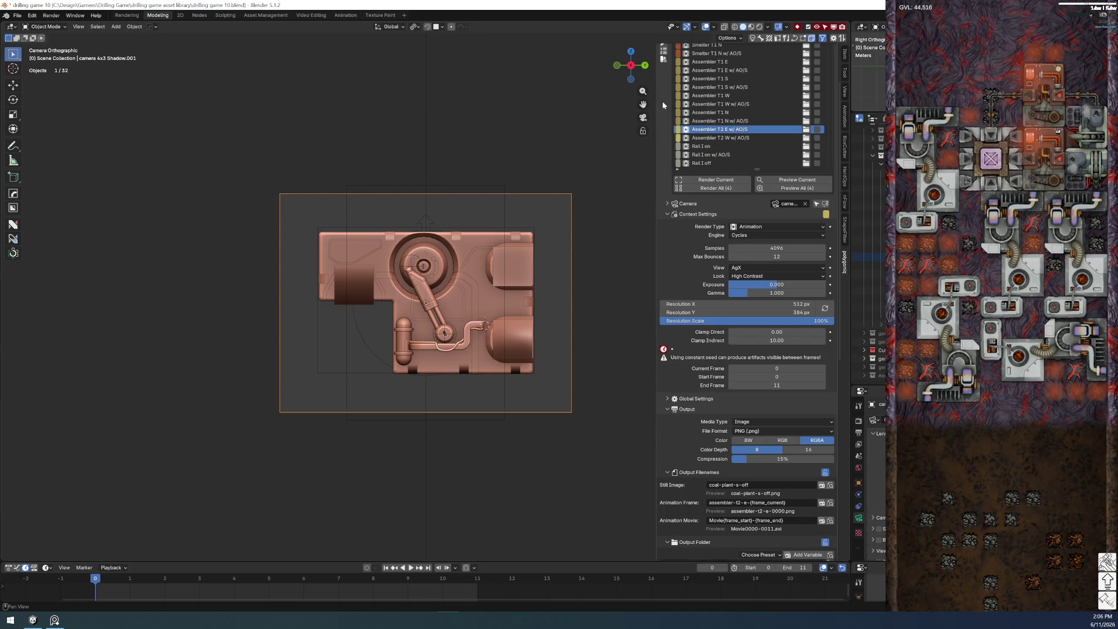
{"action": "scroll", "coordinate": [663, 85], "scroll_direction": "up", "scroll_amount": 3}
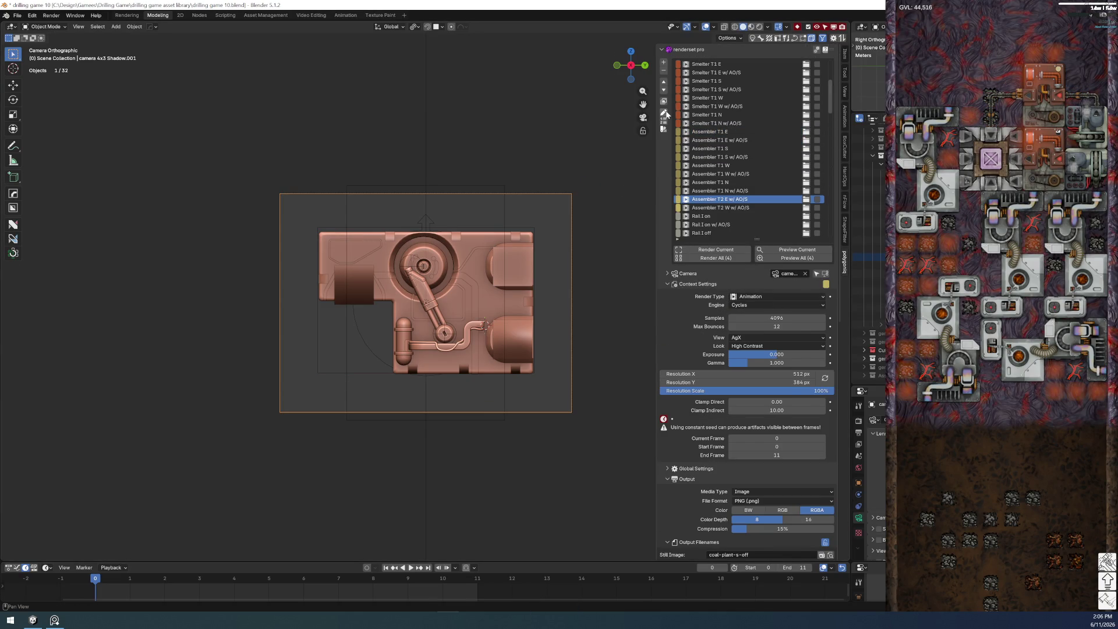
- Duplicate the Assembler T2 E w/ AO/S render context
{"action": "left_click", "coordinate": [664, 63]}
{"action": "left_click", "coordinate": [726, 214]}
{"action": "left_click", "coordinate": [726, 209]}
{"action": "double_click", "coordinate": [726, 208]}
{"action": "key", "text": "Escape"}
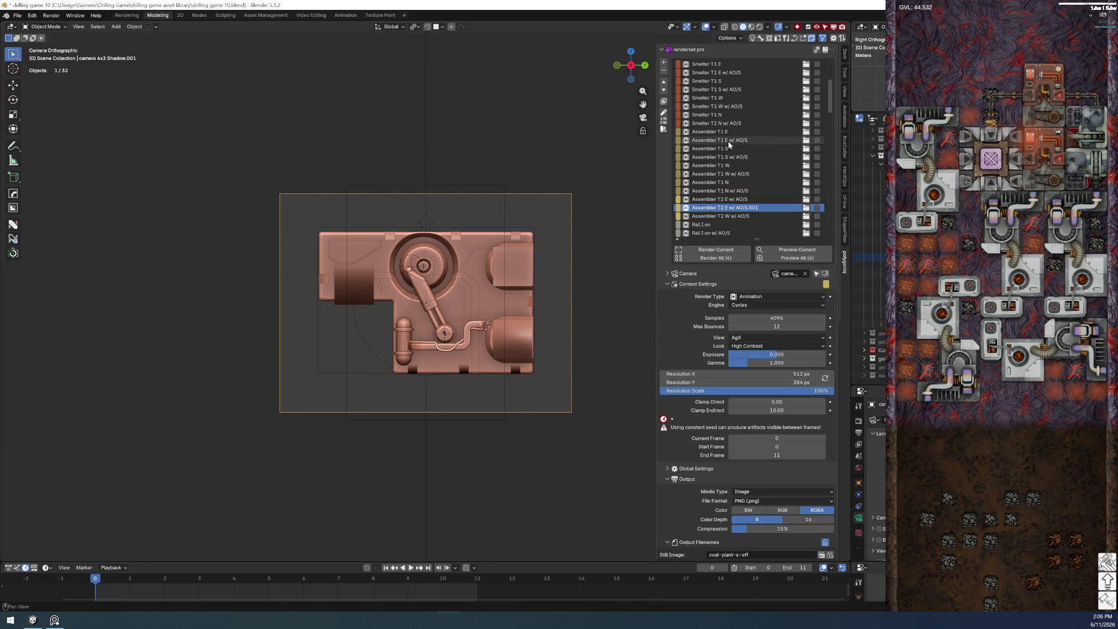
{"action": "scroll", "coordinate": [746, 195], "scroll_direction": "down", "scroll_amount": 8}
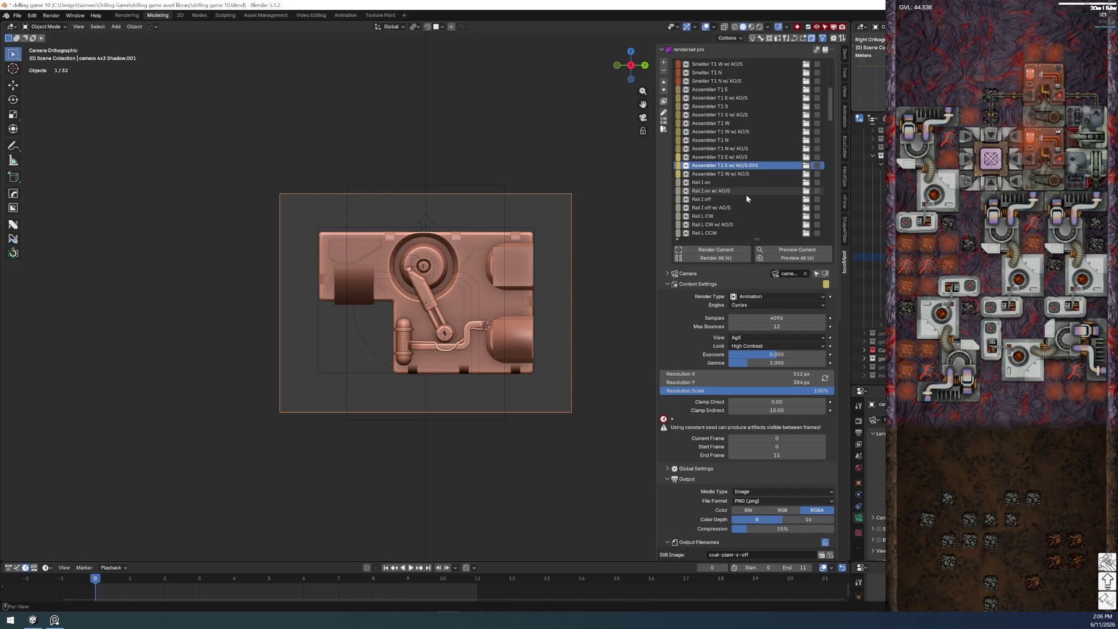
{"action": "scroll", "coordinate": [740, 216], "scroll_direction": "down", "scroll_amount": 5}
{"action": "scroll", "coordinate": [740, 216], "scroll_direction": "down", "scroll_amount": 5}
{"action": "scroll", "coordinate": [740, 216], "scroll_direction": "down", "scroll_amount": 5}
{"action": "scroll", "coordinate": [740, 218], "scroll_direction": "down", "scroll_amount": 5}
{"action": "scroll", "coordinate": [740, 217], "scroll_direction": "down", "scroll_amount": 4}
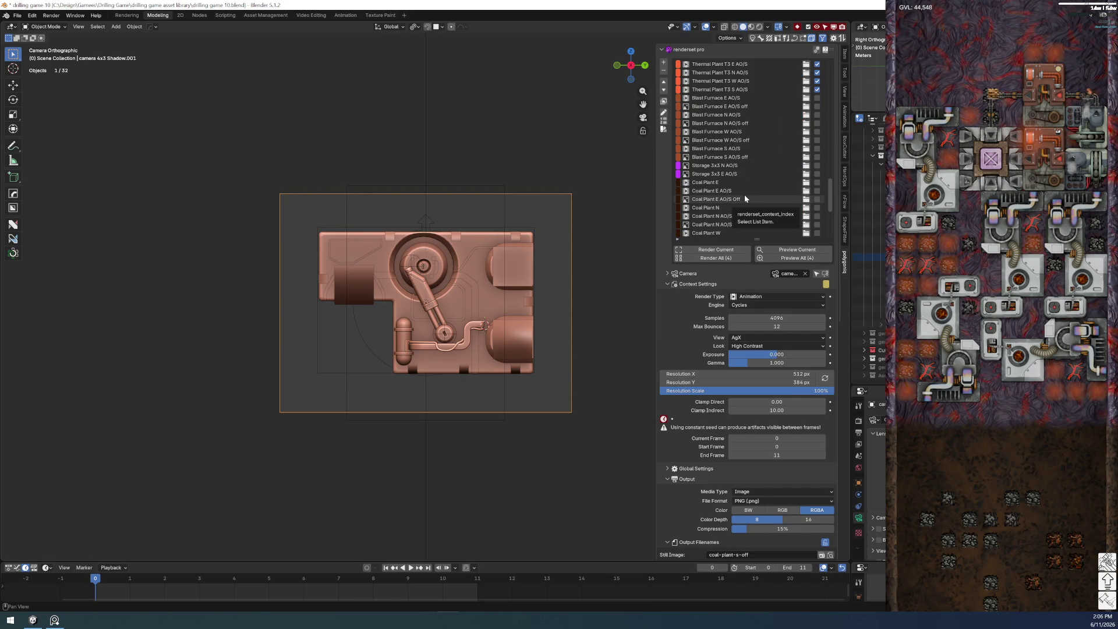
{"action": "scroll", "coordinate": [741, 213], "scroll_direction": "down", "scroll_amount": 1}
{"action": "scroll", "coordinate": [740, 213], "scroll_direction": "up", "scroll_amount": 5}
{"action": "scroll", "coordinate": [740, 214], "scroll_direction": "up", "scroll_amount": 5}
{"action": "scroll", "coordinate": [740, 213], "scroll_direction": "up", "scroll_amount": 5}
{"action": "scroll", "coordinate": [740, 215], "scroll_direction": "up", "scroll_amount": 5}
{"action": "scroll", "coordinate": [740, 216], "scroll_direction": "up", "scroll_amount": 6}
{"action": "scroll", "coordinate": [740, 214], "scroll_direction": "up", "scroll_amount": 3}
- Rename the duplicate to 'Assembler T2 N w/ AO/S'
{"action": "left_click", "coordinate": [728, 175]}
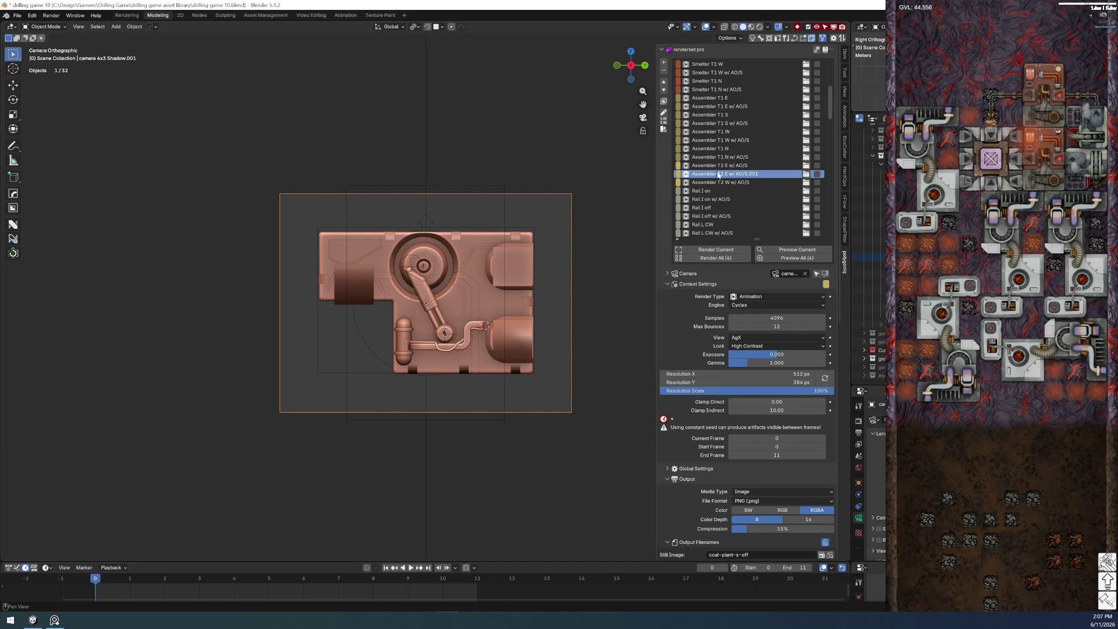
{"action": "double_click", "coordinate": [727, 177]}
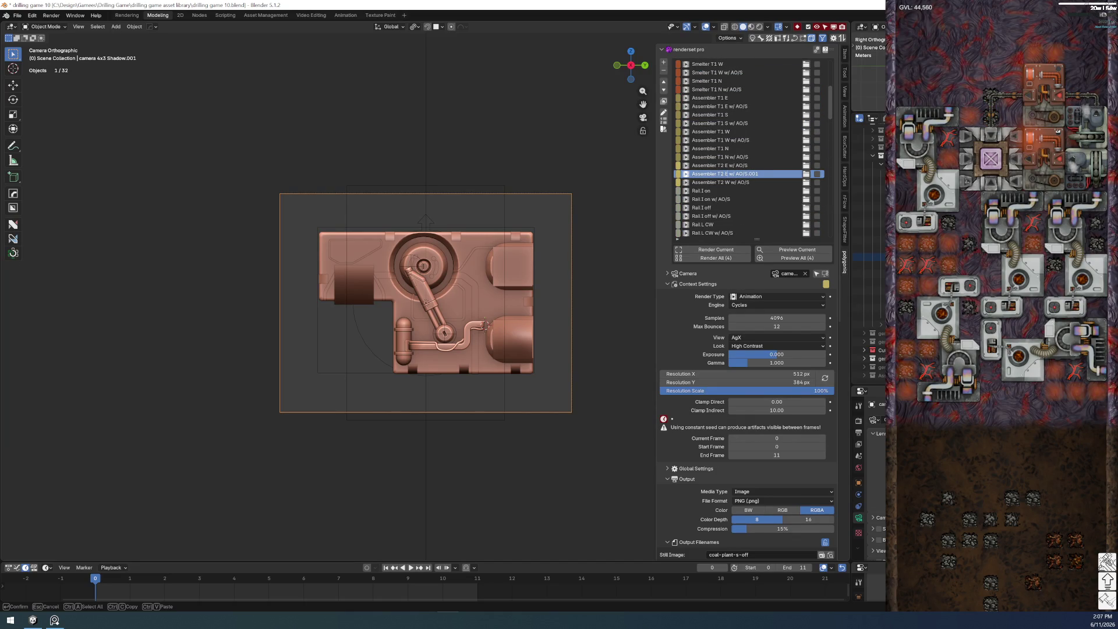
{"action": "type", "text": "N"}
{"action": "key", "text": "BackSpace"}
{"action": "key", "text": "BackSpace"}
{"action": "key", "text": "BackSpace"}
{"action": "key", "text": "Return"}
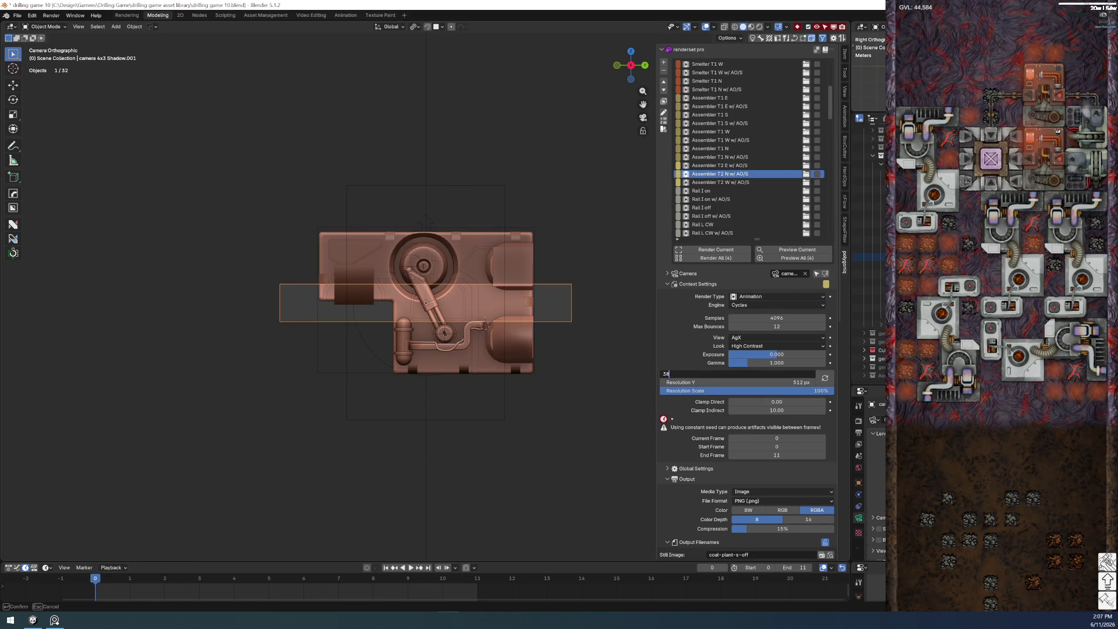
- Swap resolution width and height for a portrait 384 × 512 frame
{"action": "left_click", "coordinate": [825, 378]}
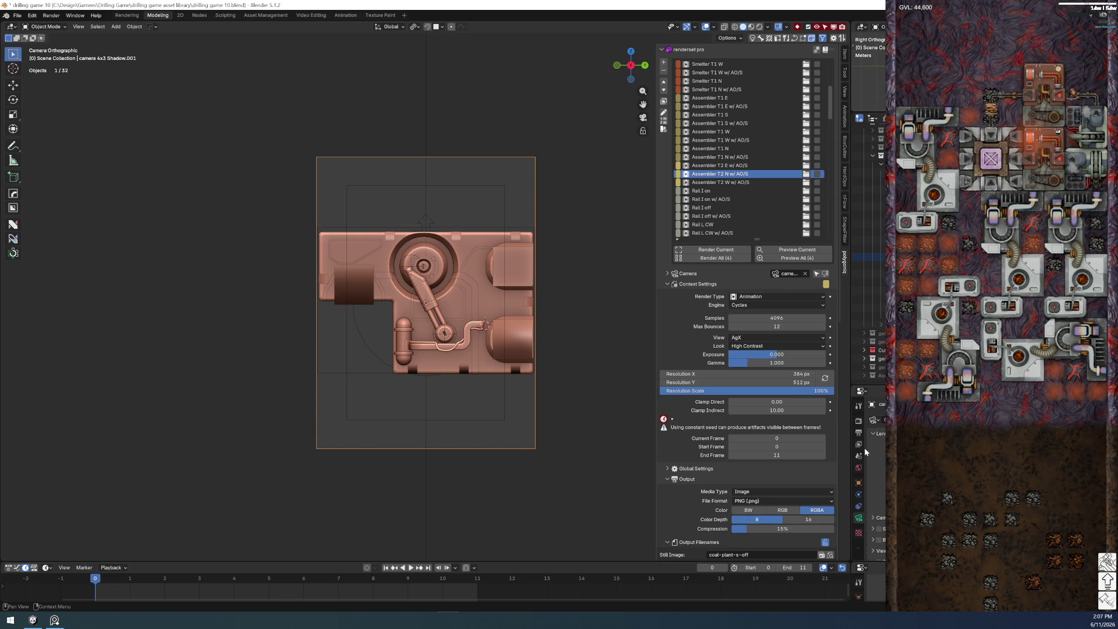
{"action": "scroll", "coordinate": [758, 484], "scroll_direction": "down", "scroll_amount": 4}
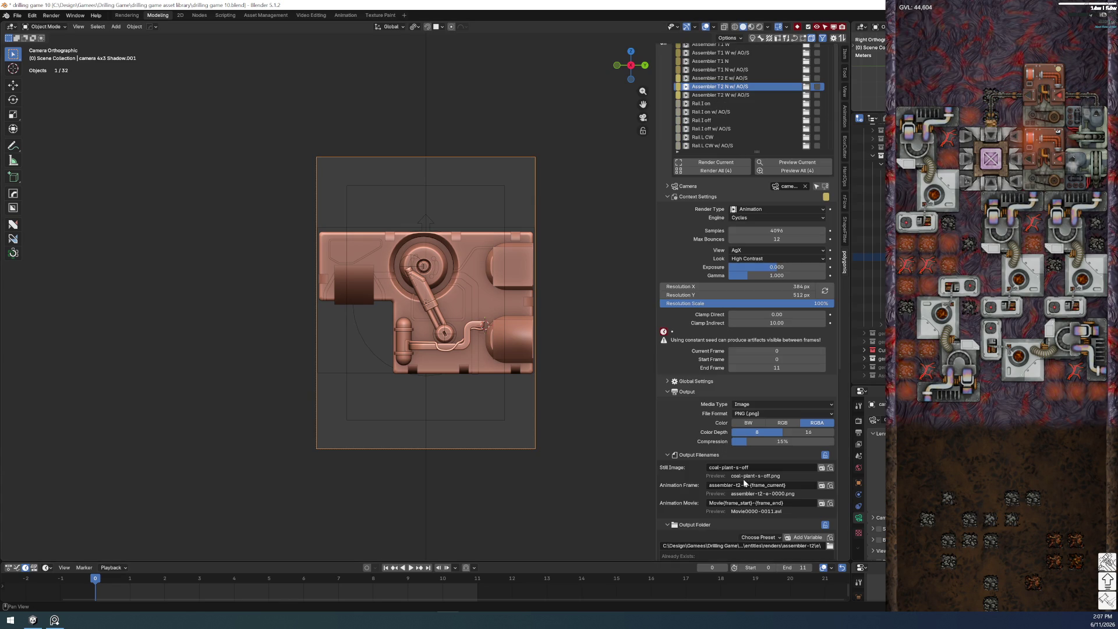
{"action": "scroll", "coordinate": [758, 484], "scroll_direction": "down", "scroll_amount": 4}
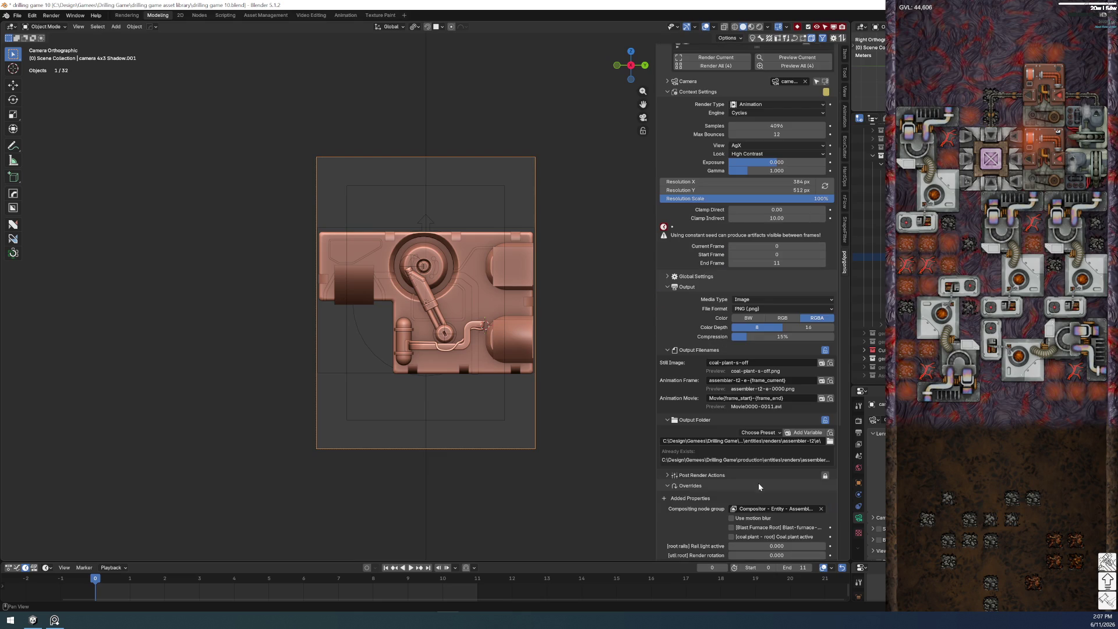
- Change the Animation Frame name to assembler-t2-n and the output folder to n\
{"action": "left_click", "coordinate": [744, 380]}
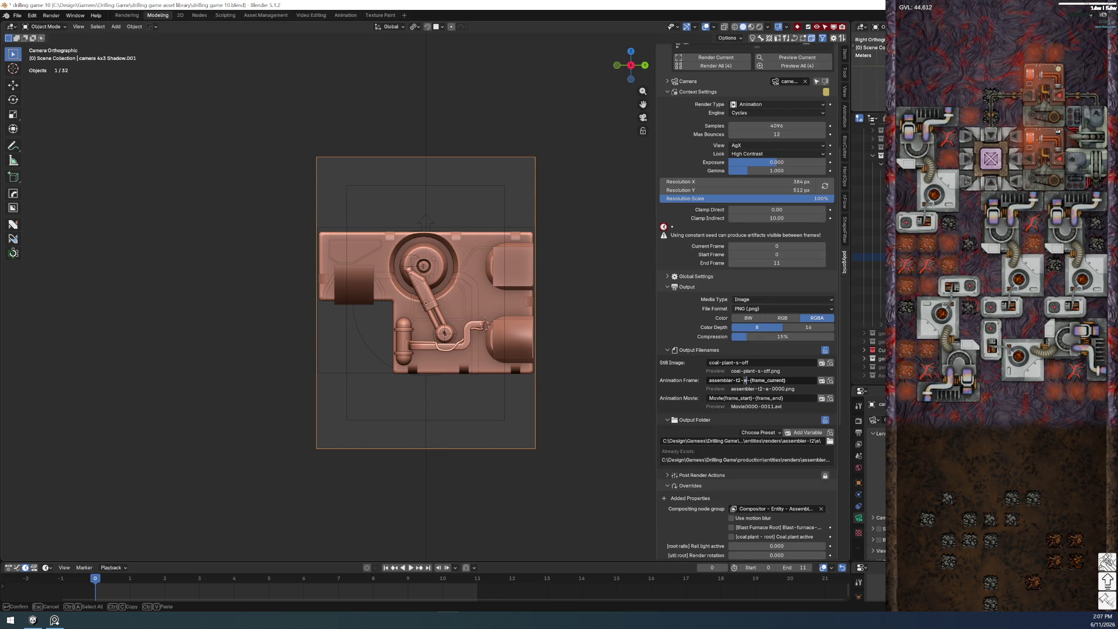
{"action": "key", "text": "BackSpace"}
{"action": "type", "text": "n"}
{"action": "key", "text": "Return"}
{"action": "left_click", "coordinate": [816, 442]}
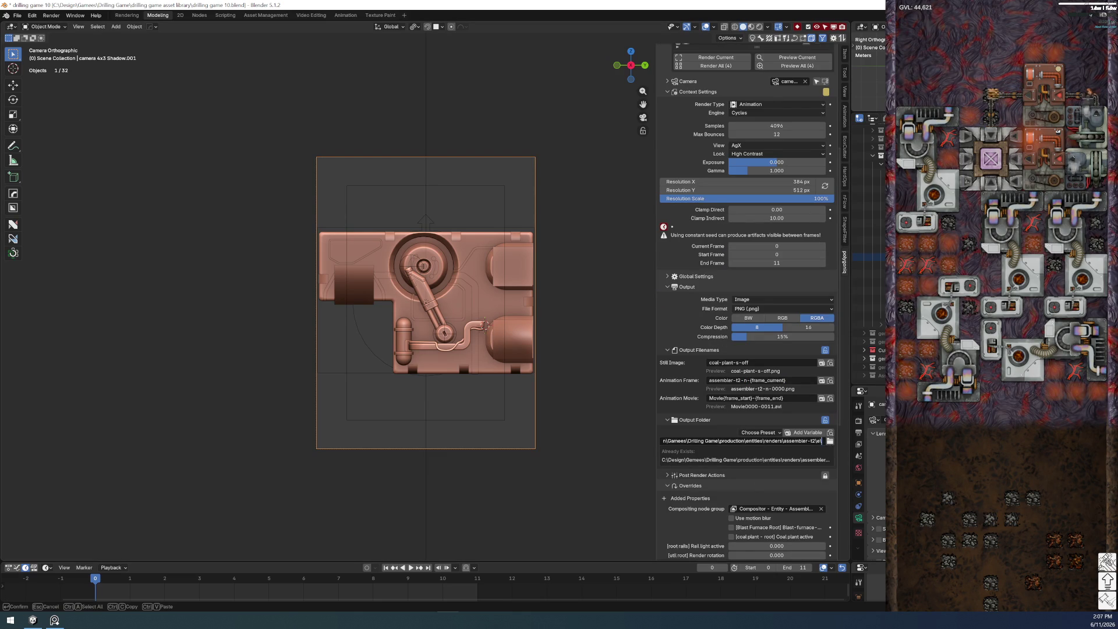
{"action": "type", "text": "n\\"}
{"action": "key", "text": "Return"}
- Set Render rotation to pi/2 (1.571) and save the file
{"action": "left_click", "coordinate": [777, 555]}
{"action": "type", "text": "pi/2"}
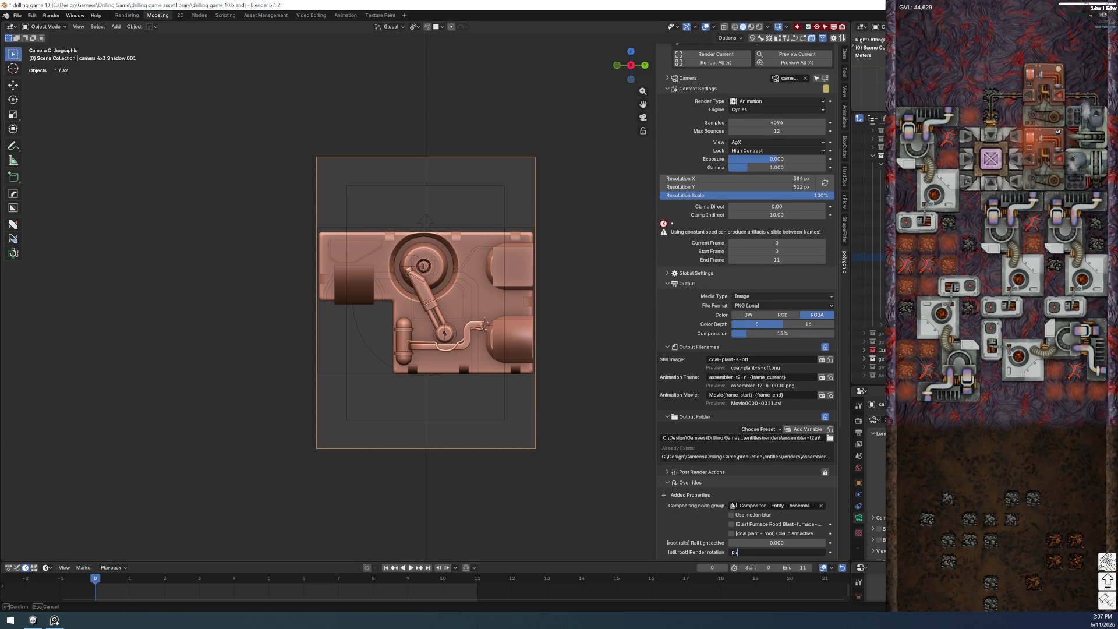
{"action": "key", "text": "Return"}
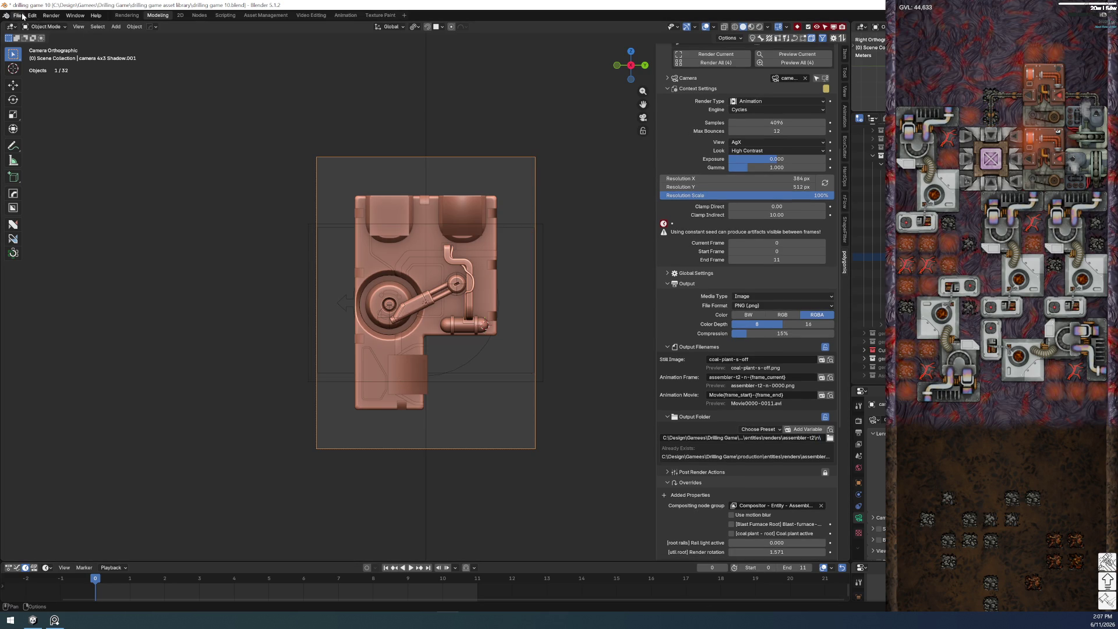
{"action": "left_click", "coordinate": [18, 15]}
{"action": "left_click", "coordinate": [35, 69]}
{"action": "key", "text": "ctrl+s"}
{"action": "scroll", "coordinate": [729, 404], "scroll_direction": "up", "scroll_amount": 8}
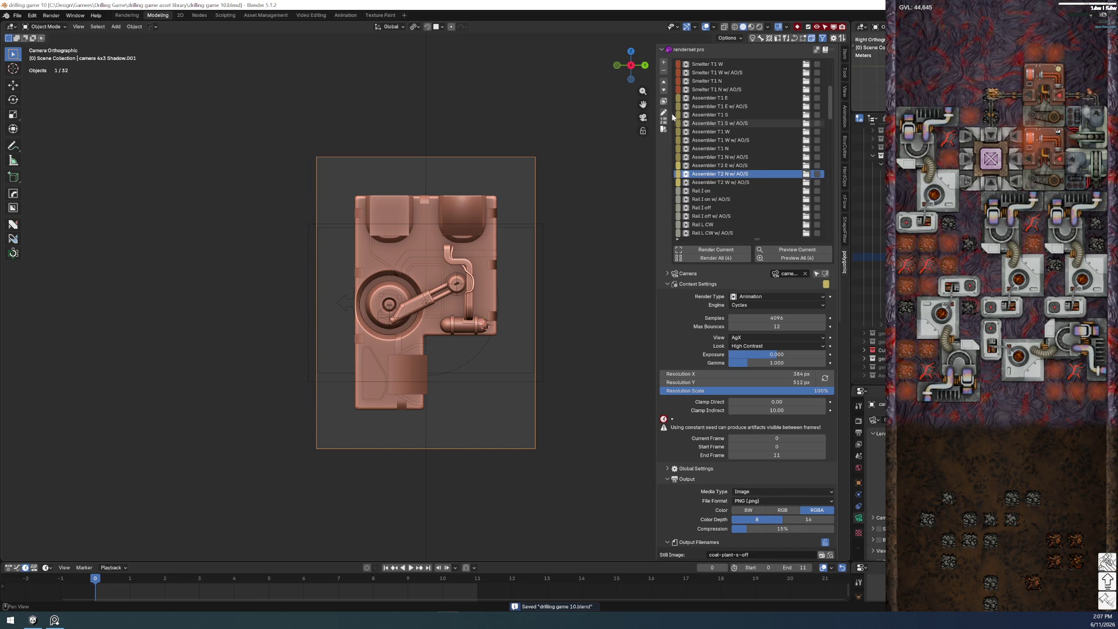
- Duplicate the Assembler T2 N w/ AO/S context below W and name it Assembler T2 S w/ AO/S
{"action": "left_click", "coordinate": [663, 62]}
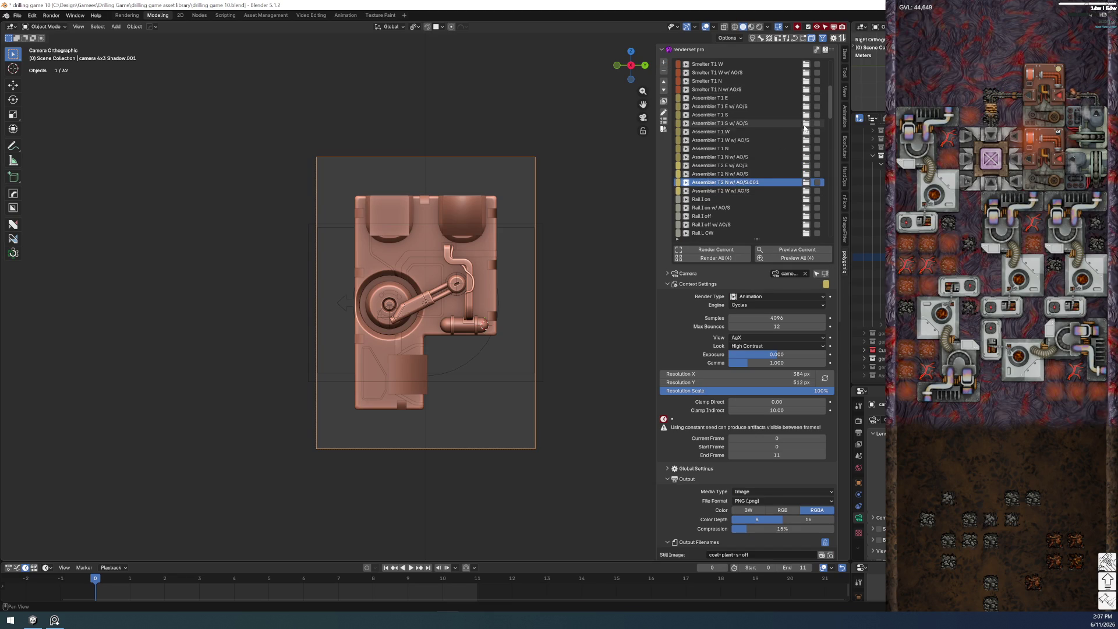
{"action": "left_click", "coordinate": [664, 90]}
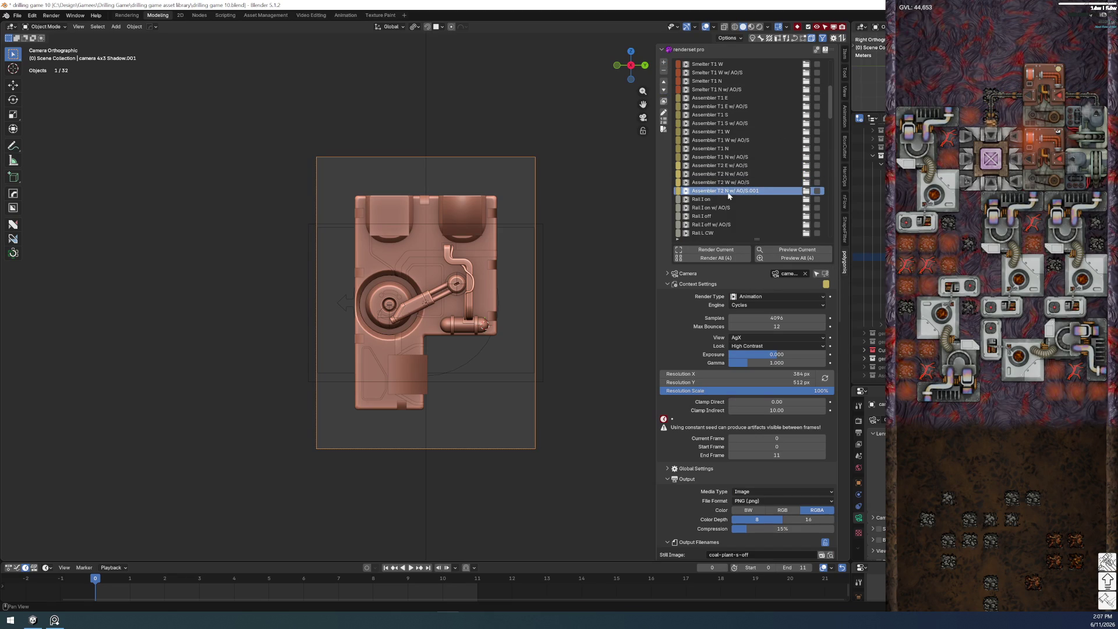
{"action": "double_click", "coordinate": [737, 191]}
{"action": "type", "text": "S"}
{"action": "key", "text": "BackSpace"}
{"action": "key", "text": "BackSpace"}
{"action": "key", "text": "BackSpace"}
{"action": "key", "text": "Return"}
- Set the filename to assembler-t2-s, the output folder to s, and render rotation to 4.712 (3*pi/2)
{"action": "scroll", "coordinate": [704, 421], "scroll_direction": "down", "scroll_amount": 3}
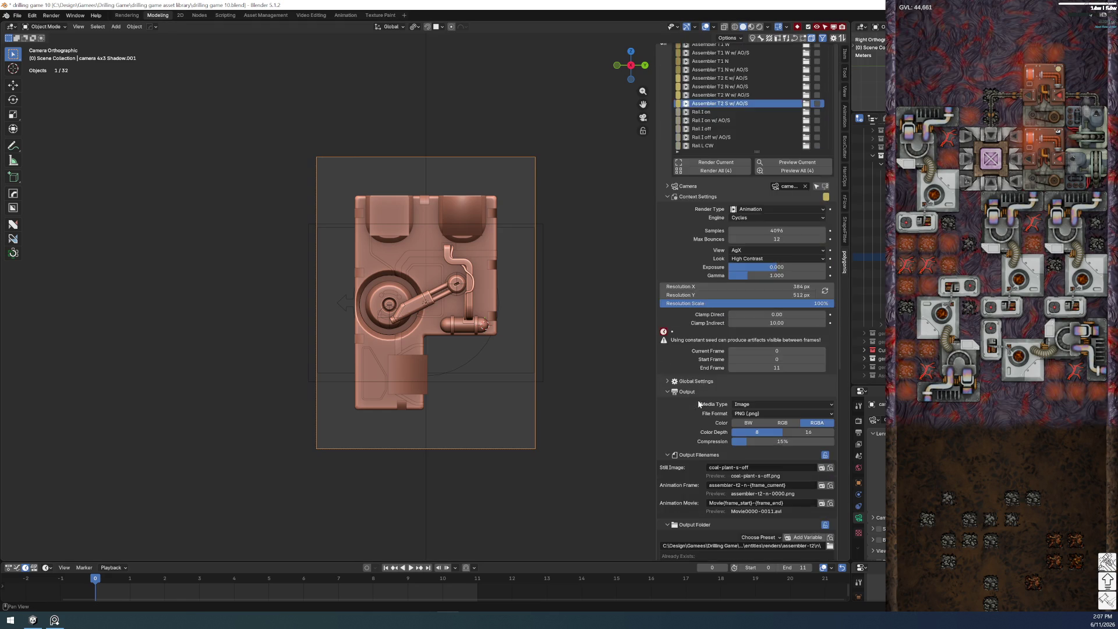
{"action": "scroll", "coordinate": [703, 420], "scroll_direction": "down", "scroll_amount": 3}
{"action": "scroll", "coordinate": [779, 501], "scroll_direction": "down", "scroll_amount": 4}
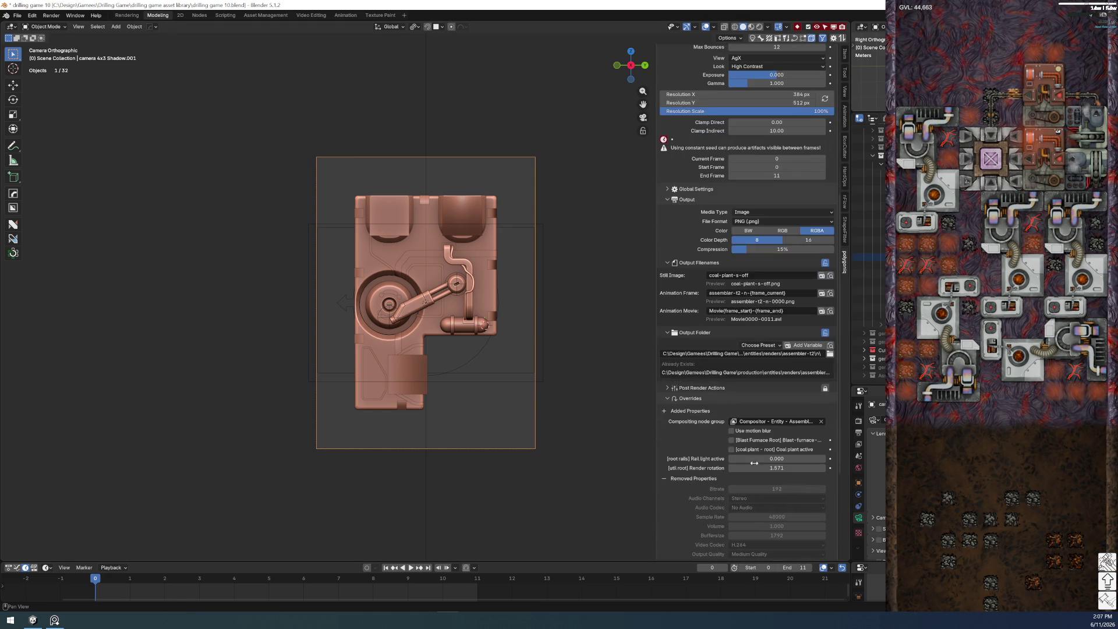
{"action": "left_click", "coordinate": [804, 293]}
{"action": "key", "text": "ctrl+v"}
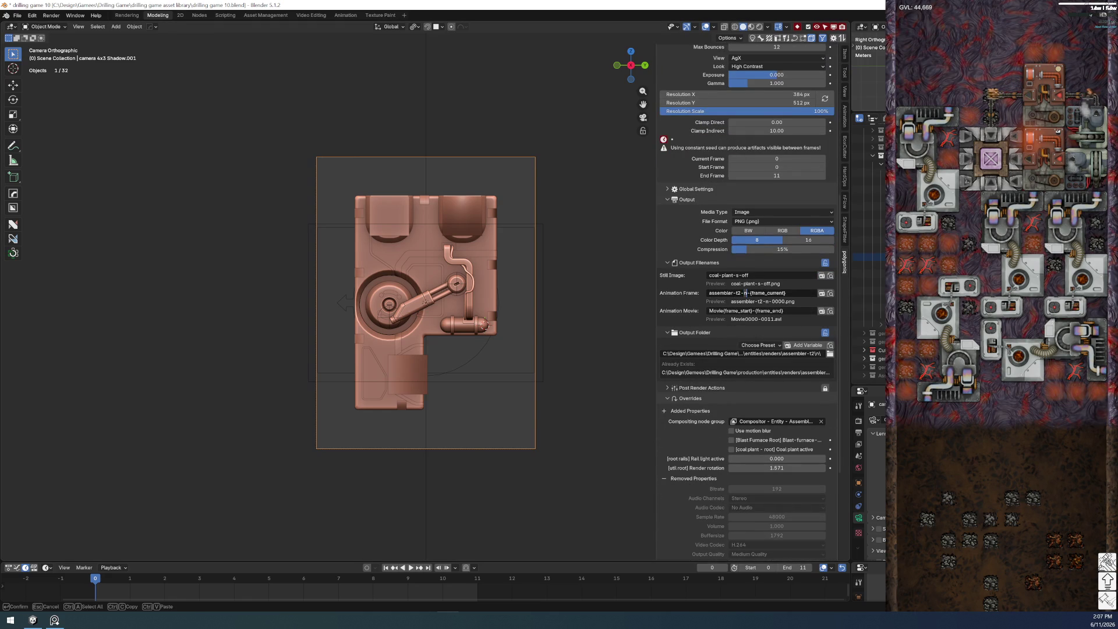
{"action": "left_click", "coordinate": [746, 354]}
{"action": "key", "text": "BackSpace"}
{"action": "key", "text": "BackSpace"}
{"action": "type", "text": "s\\"}
{"action": "key", "text": "Return"}
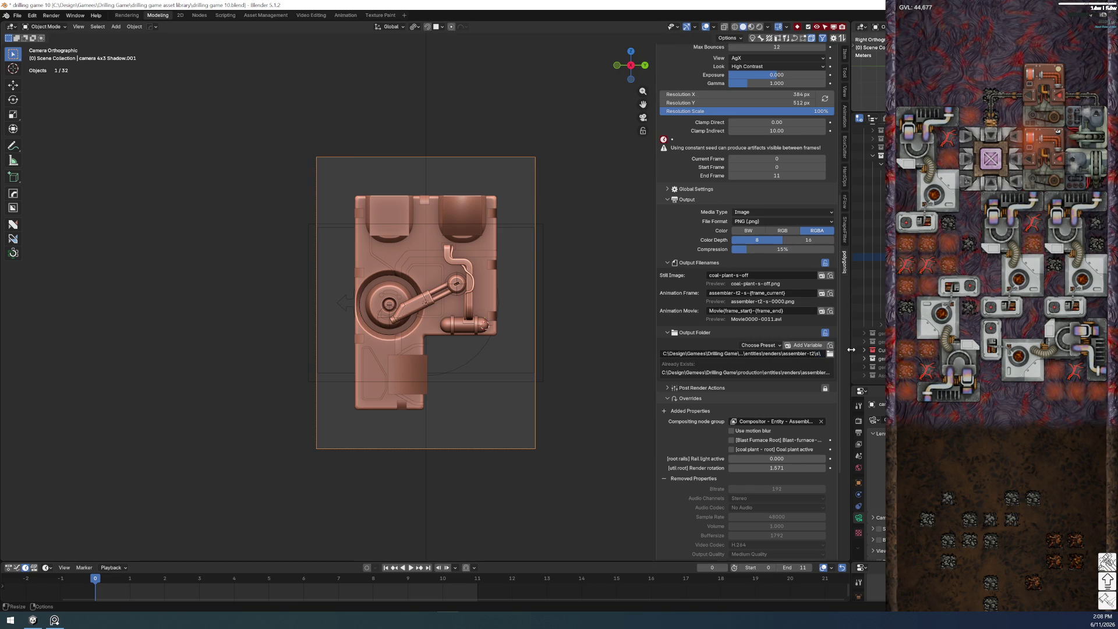
{"action": "left_click", "coordinate": [757, 468]}
{"action": "type", "text": "3*pi/2"}
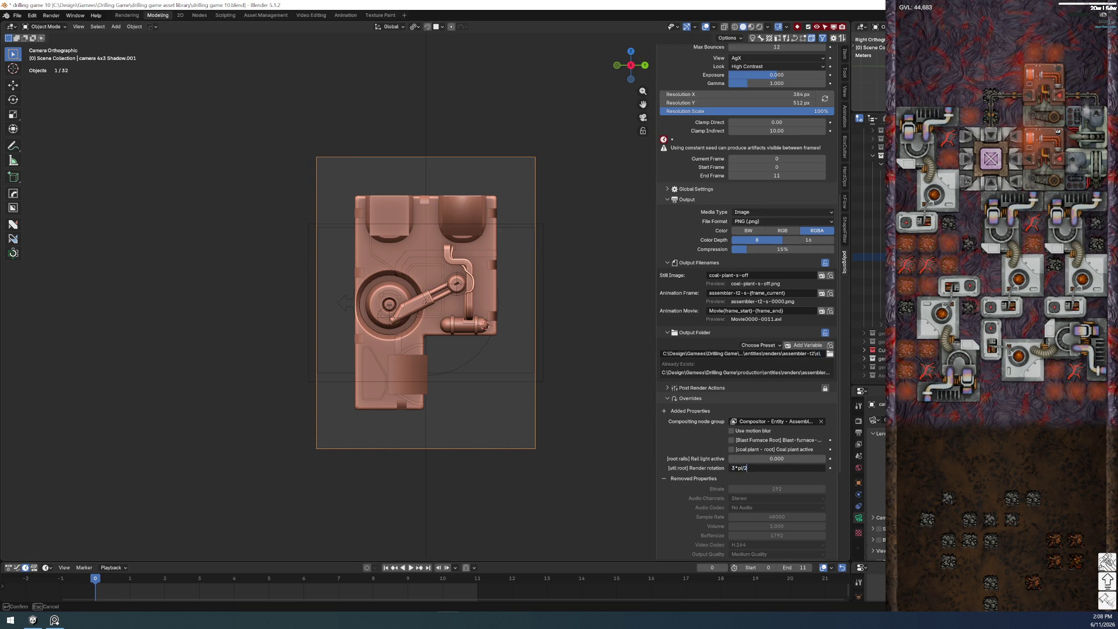
{"action": "key", "text": "Return"}
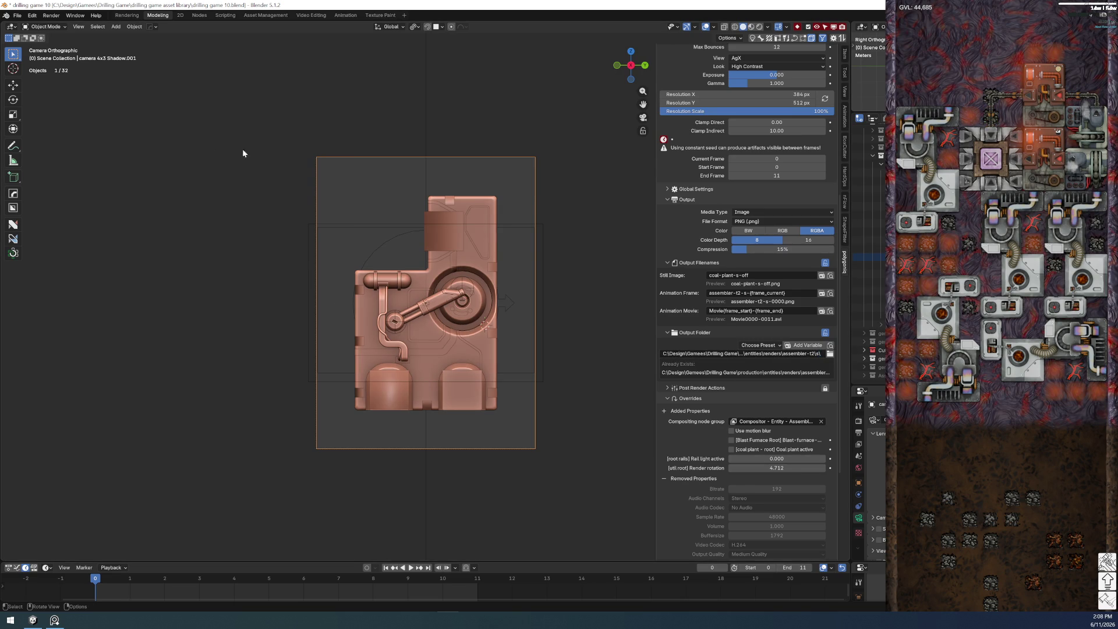
- Save the blend file and collapse the Output Filenames and Output settings
{"action": "left_click", "coordinate": [16, 16]}
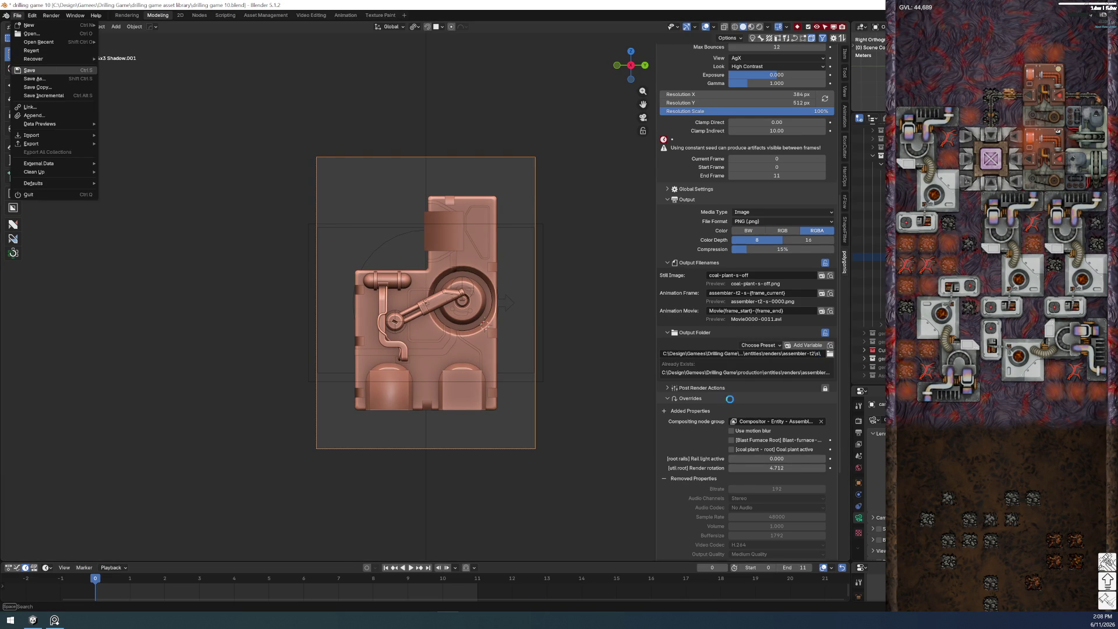
{"action": "left_click", "coordinate": [29, 70]}
{"action": "scroll", "coordinate": [714, 497], "scroll_direction": "down", "scroll_amount": 4}
{"action": "scroll", "coordinate": [714, 498], "scroll_direction": "up", "scroll_amount": 8}
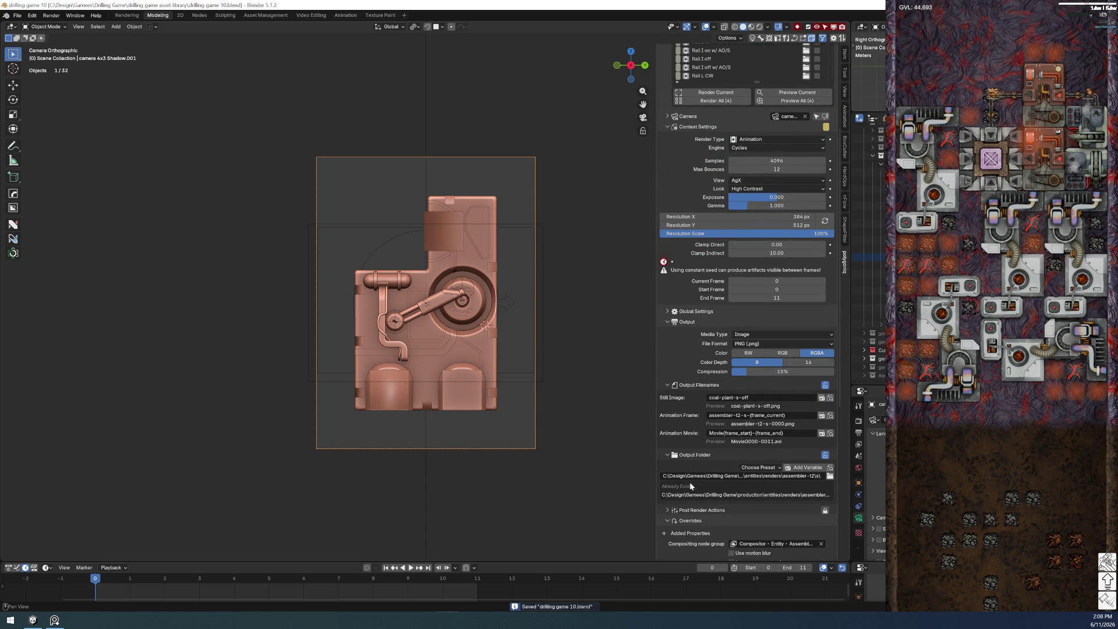
{"action": "scroll", "coordinate": [670, 523], "scroll_direction": "up", "scroll_amount": 5}
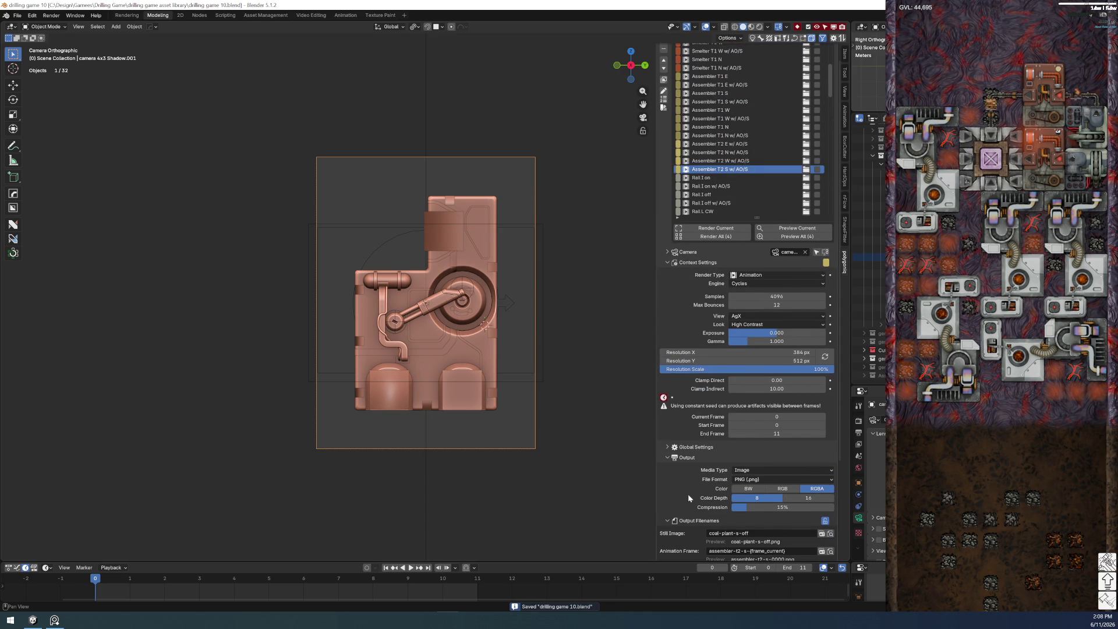
{"action": "left_click", "coordinate": [668, 521]}
{"action": "left_click", "coordinate": [668, 457]}
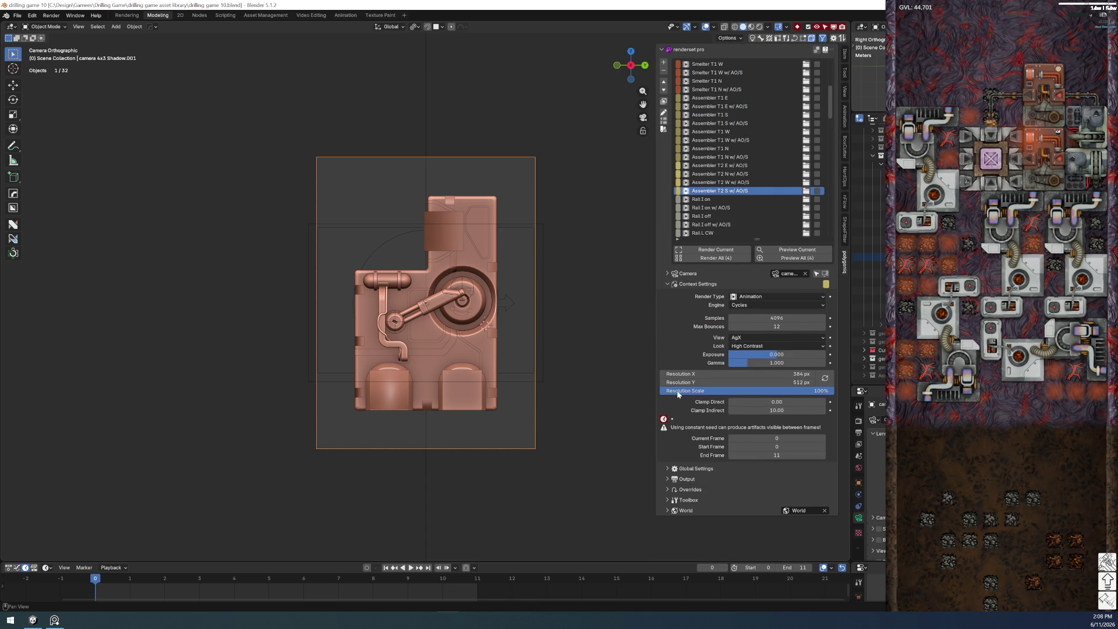
- Collapse Context Settings, zoom into the assembler camera view, and select the camera object for renaming
{"action": "left_click", "coordinate": [668, 284]}
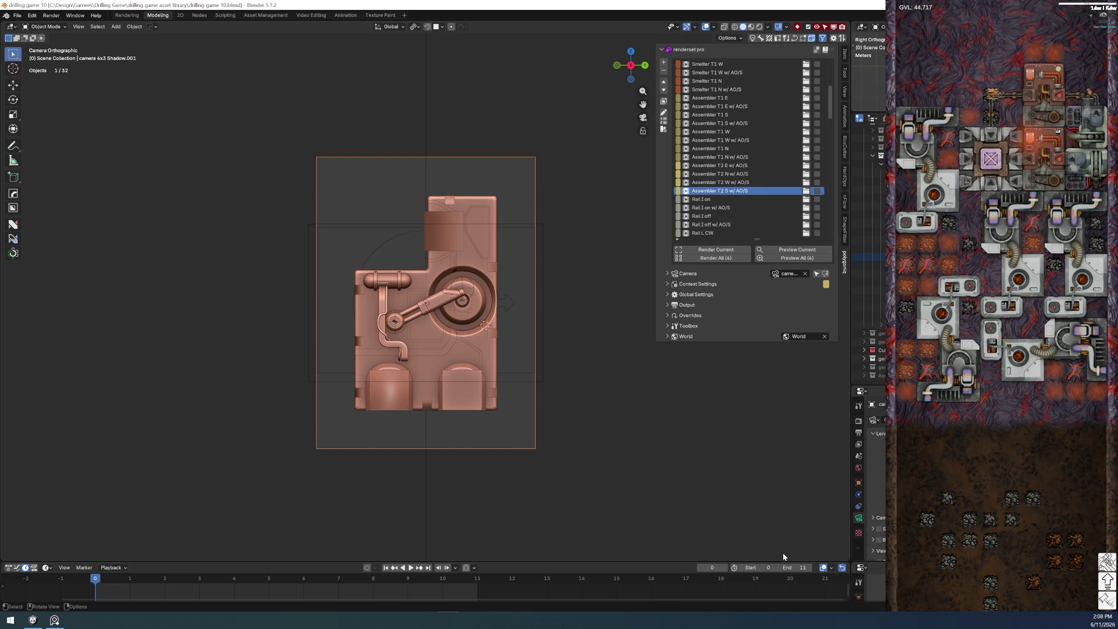
{"action": "scroll", "coordinate": [784, 556], "scroll_direction": "up", "scroll_amount": 1}
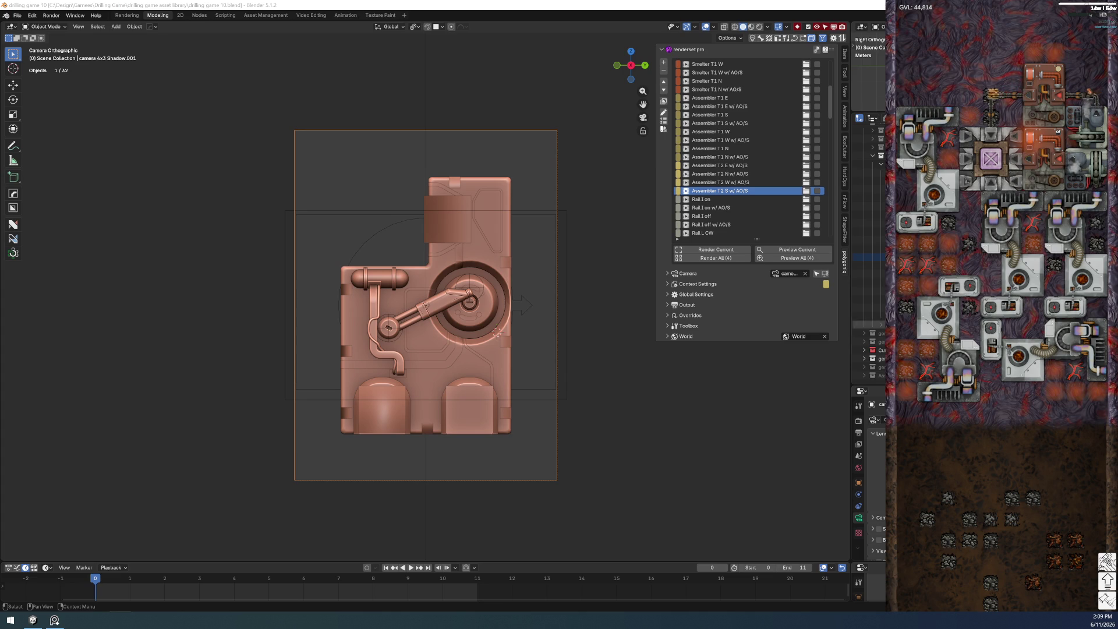
{"action": "left_click", "coordinate": [868, 256]}
{"action": "double_click", "coordinate": [869, 256]}
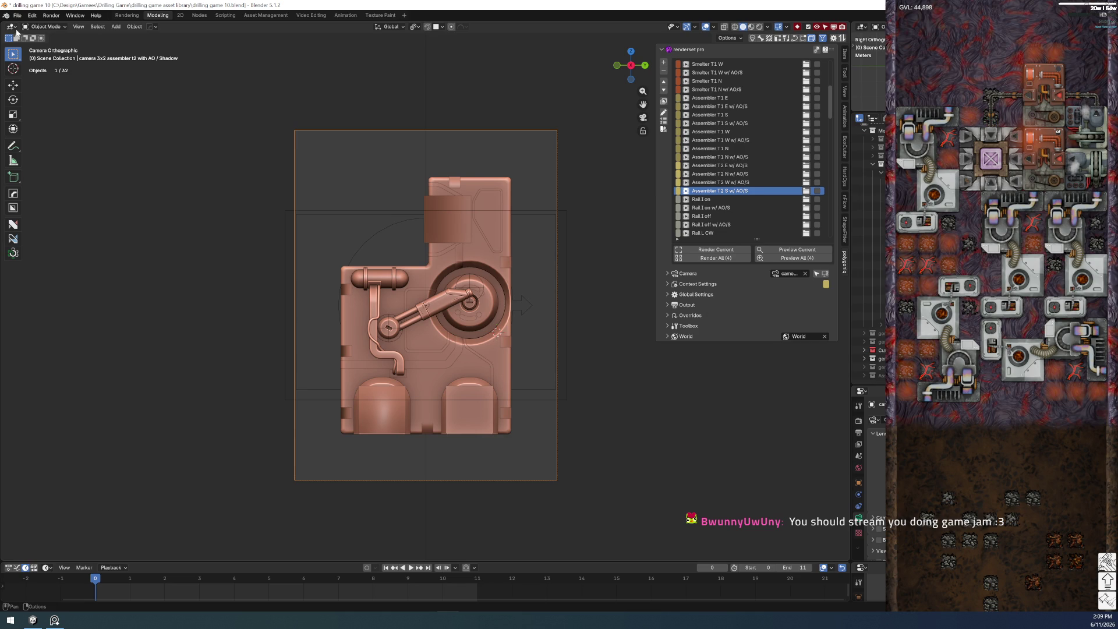
- Open the File menu to save the renamed camera setup
{"action": "left_click", "coordinate": [22, 20]}
- Save drilling game 10.blend, glance at the Obsidian to-do note, and return to Blender
{"action": "left_click", "coordinate": [35, 74]}
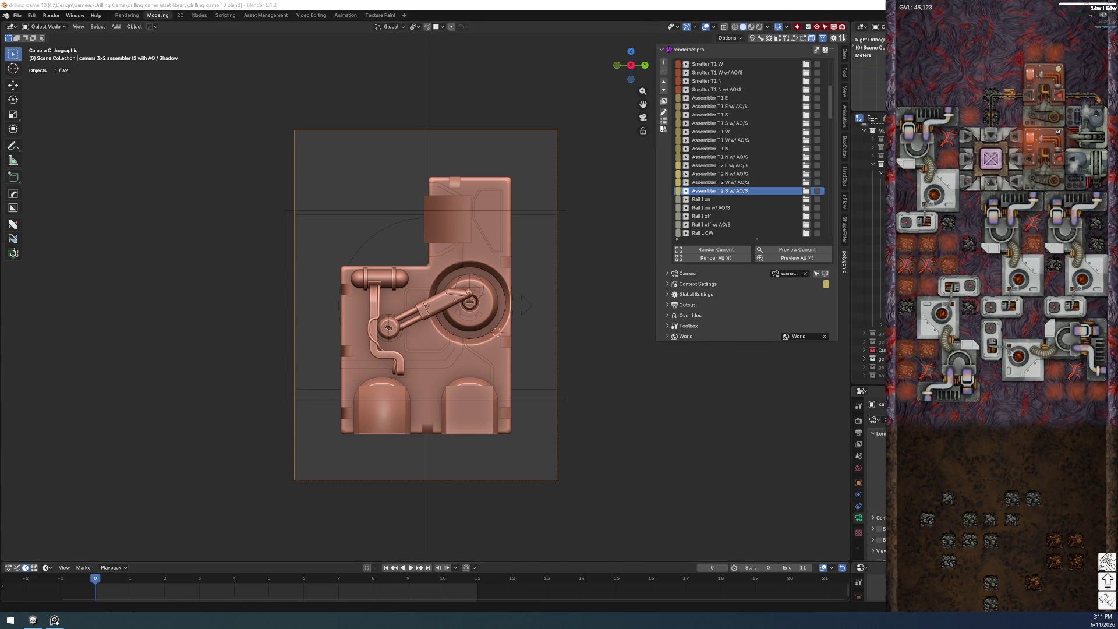
{"action": "key", "text": "alt+Tab"}
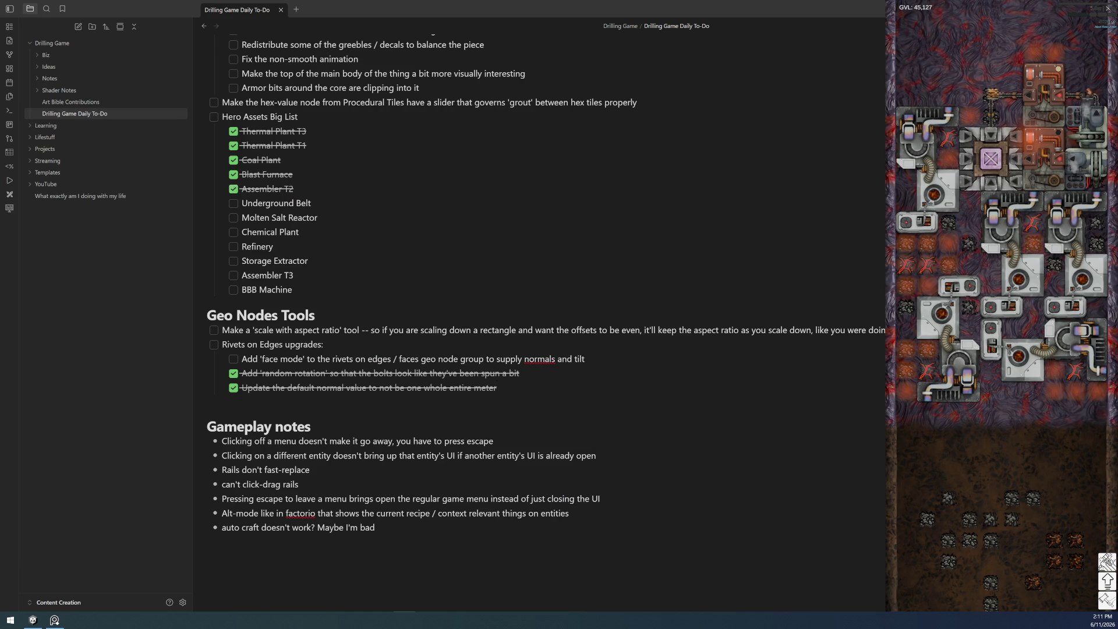
{"action": "key", "text": "alt+Tab"}
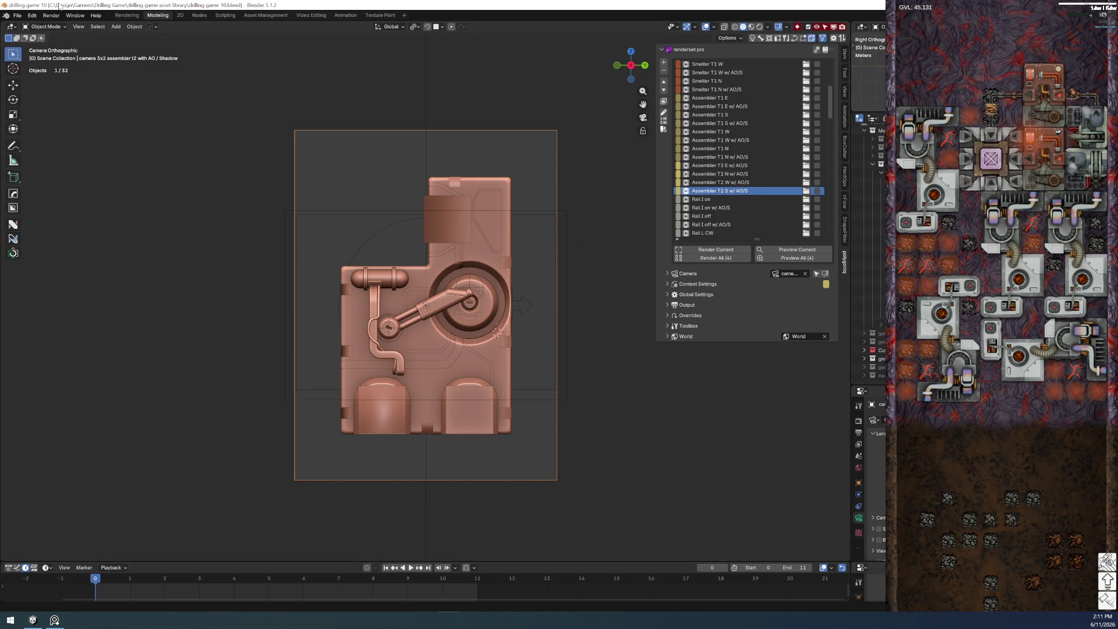
{"action": "left_click", "coordinate": [18, 15]}
- Save with Ctrl+S, then make the Rail T L off render setup active from the list
{"action": "key", "text": "ctrl+s"}
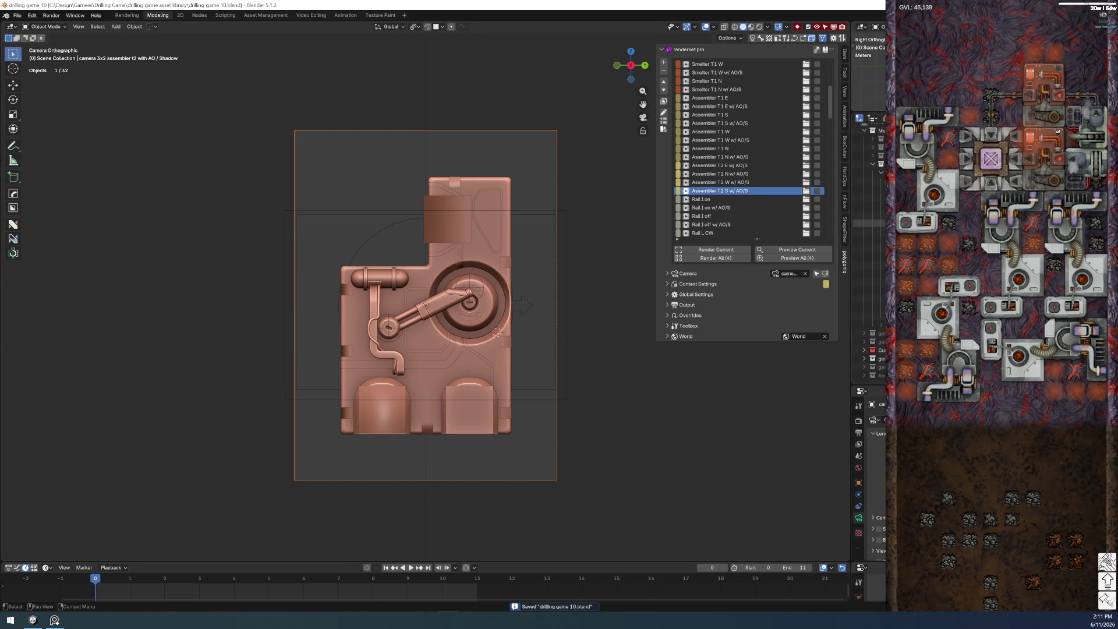
{"action": "scroll", "coordinate": [722, 204], "scroll_direction": "down", "scroll_amount": 10}
{"action": "scroll", "coordinate": [723, 204], "scroll_direction": "down", "scroll_amount": 5}
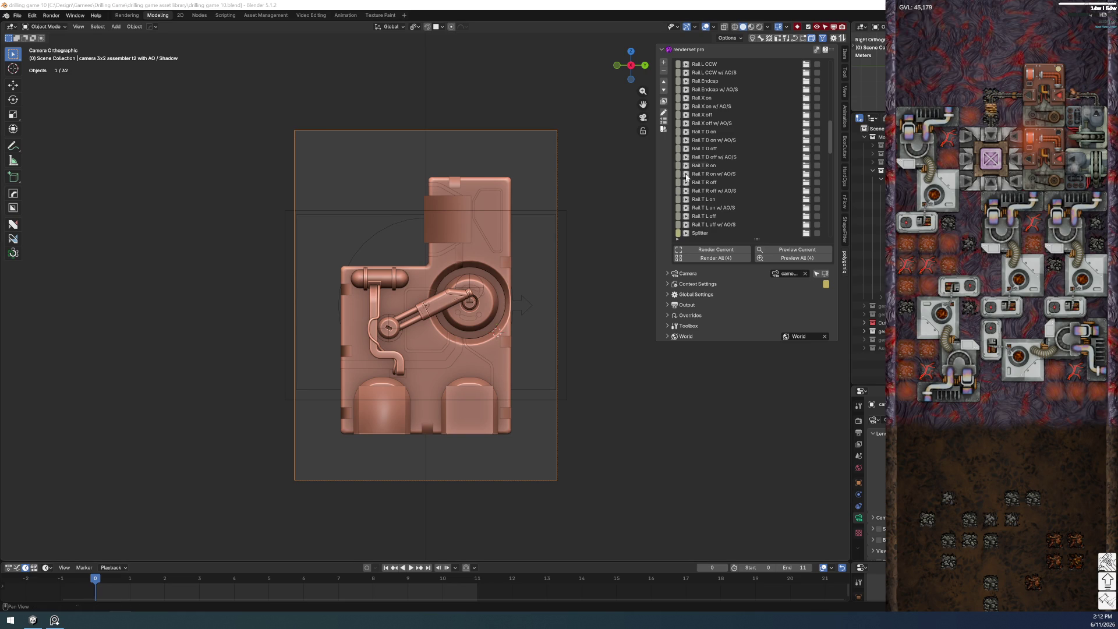
{"action": "scroll", "coordinate": [738, 152], "scroll_direction": "down", "scroll_amount": 3}
{"action": "scroll", "coordinate": [738, 153], "scroll_direction": "down", "scroll_amount": 3}
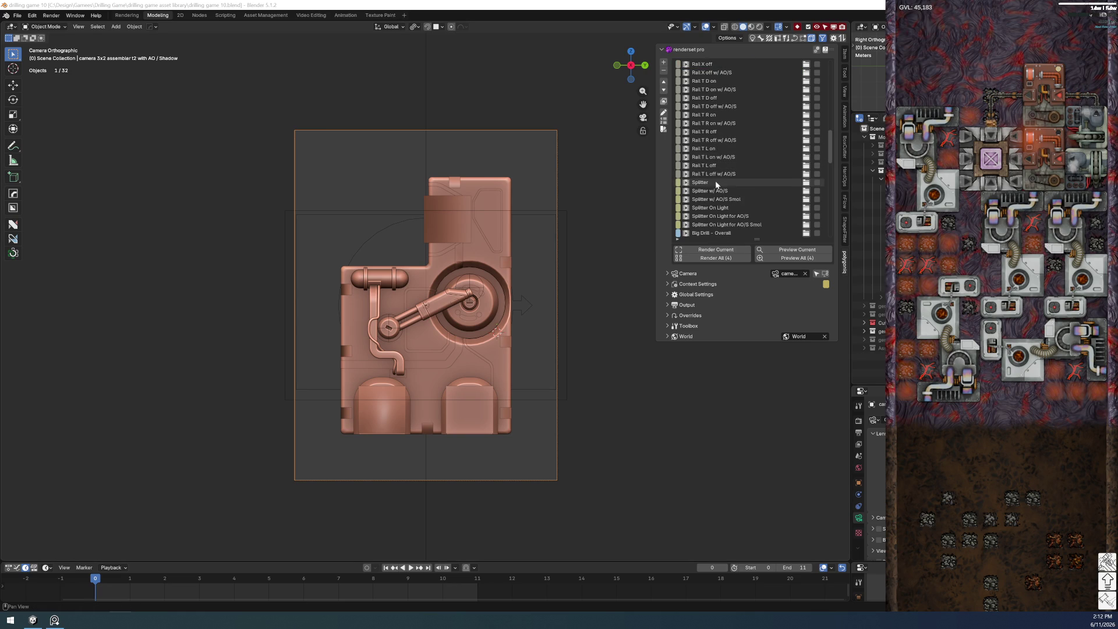
{"action": "scroll", "coordinate": [743, 217], "scroll_direction": "up", "scroll_amount": 18}
{"action": "left_click", "coordinate": [711, 106]}
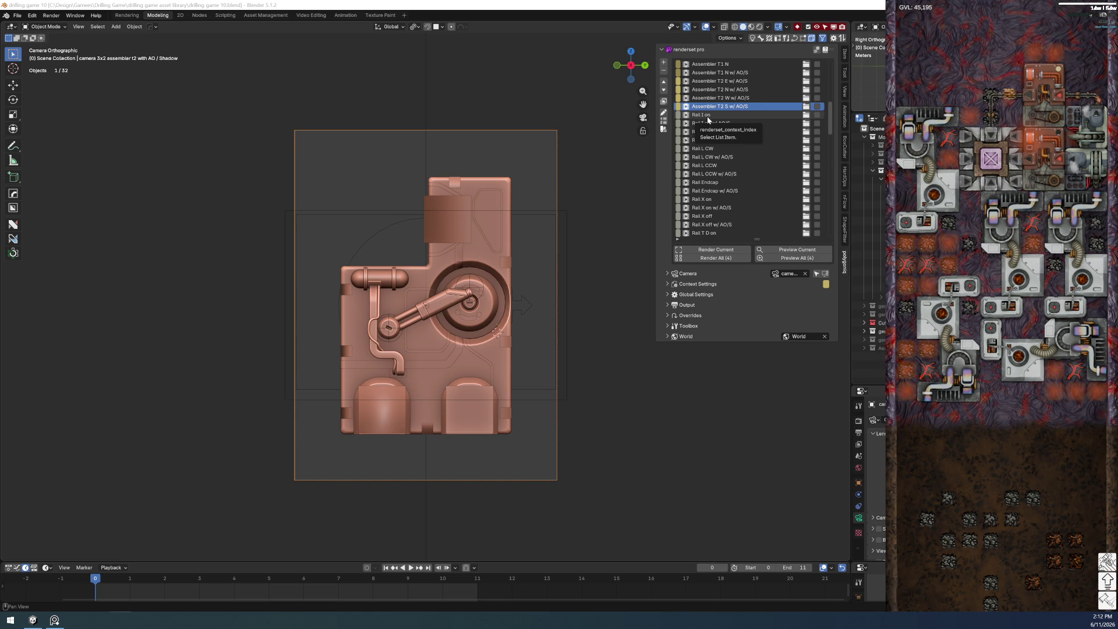
{"action": "scroll", "coordinate": [725, 214], "scroll_direction": "down", "scroll_amount": 5}
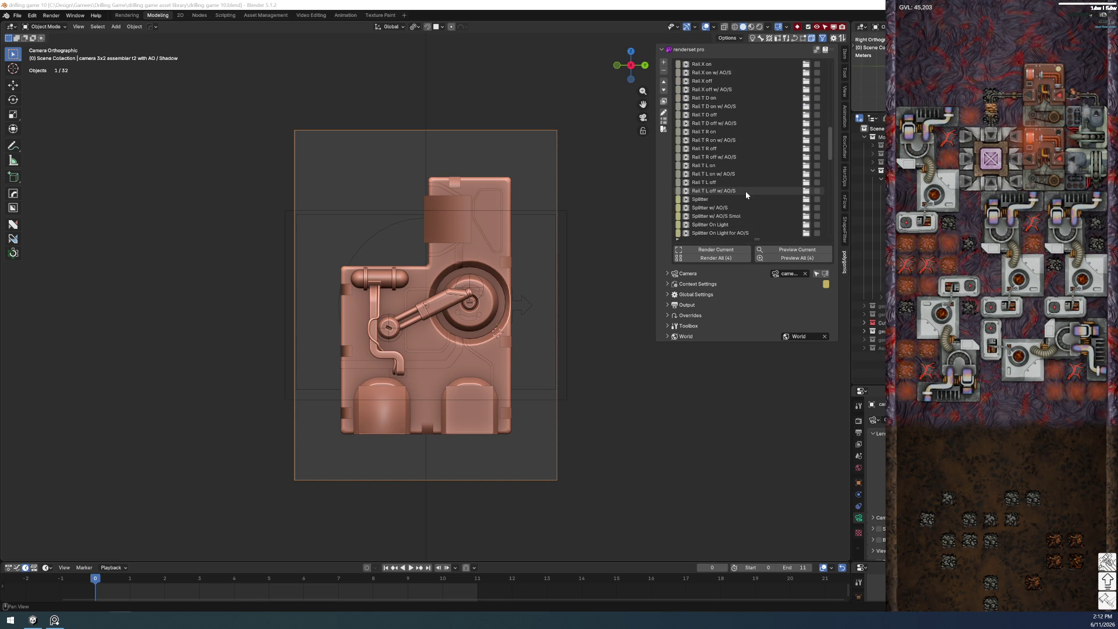
{"action": "left_click", "coordinate": [741, 184]}
{"action": "scroll", "coordinate": [406, 331], "scroll_direction": "down", "scroll_amount": 5}
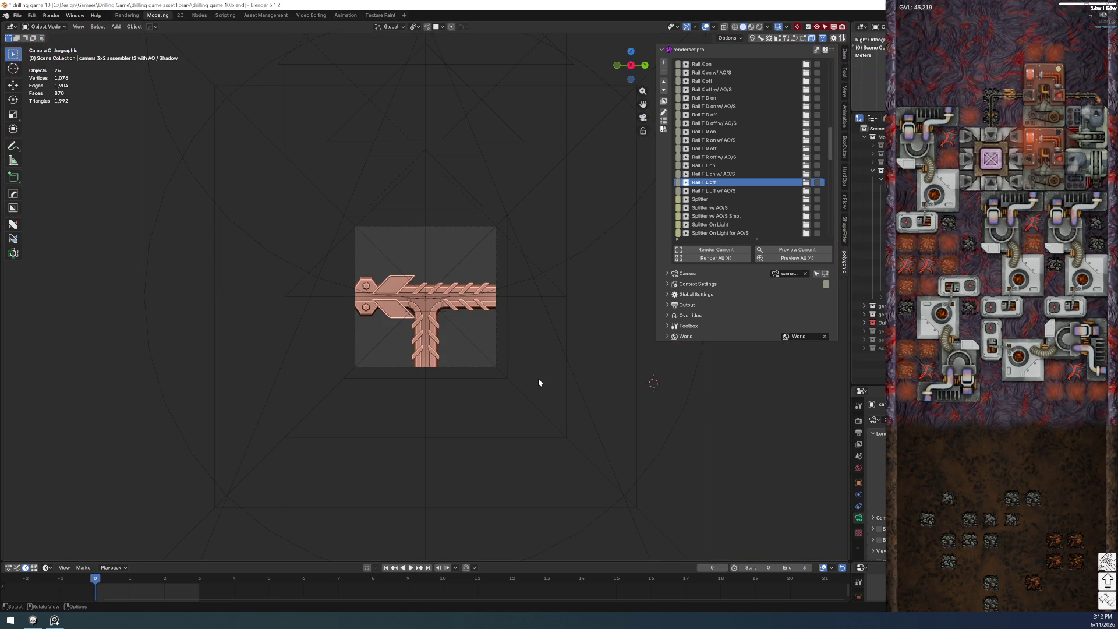
- View the T-rail piece in perspective with extra cameras hidden, then select the Entity collection
{"action": "scroll", "coordinate": [546, 378], "scroll_direction": "up", "scroll_amount": 3}
{"action": "scroll", "coordinate": [543, 381], "scroll_direction": "up", "scroll_amount": 4}
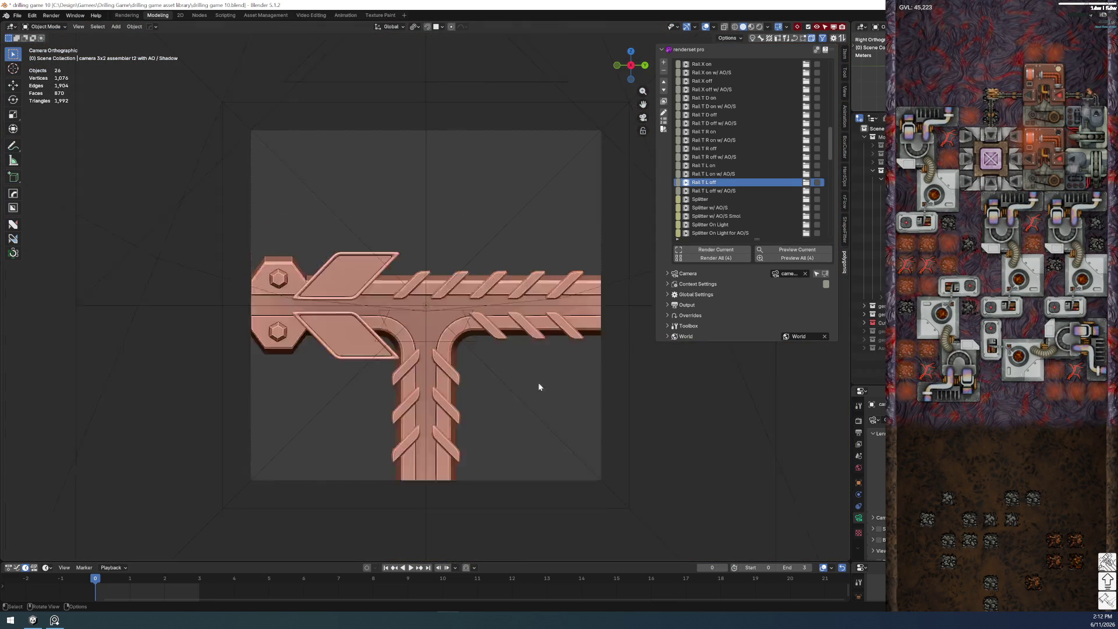
{"action": "scroll", "coordinate": [541, 327], "scroll_direction": "down", "scroll_amount": 7}
{"action": "mouse_move", "coordinate": [509, 328]}
{"action": "middle_mouse_down"}
{"action": "mouse_move", "coordinate": [462, 299]}
{"action": "mouse_move", "coordinate": [439, 302]}
{"action": "middle_mouse_up"}
{"action": "scroll", "coordinate": [439, 301], "scroll_direction": "up", "scroll_amount": 2}
{"action": "scroll", "coordinate": [440, 296], "scroll_direction": "up", "scroll_amount": 2}
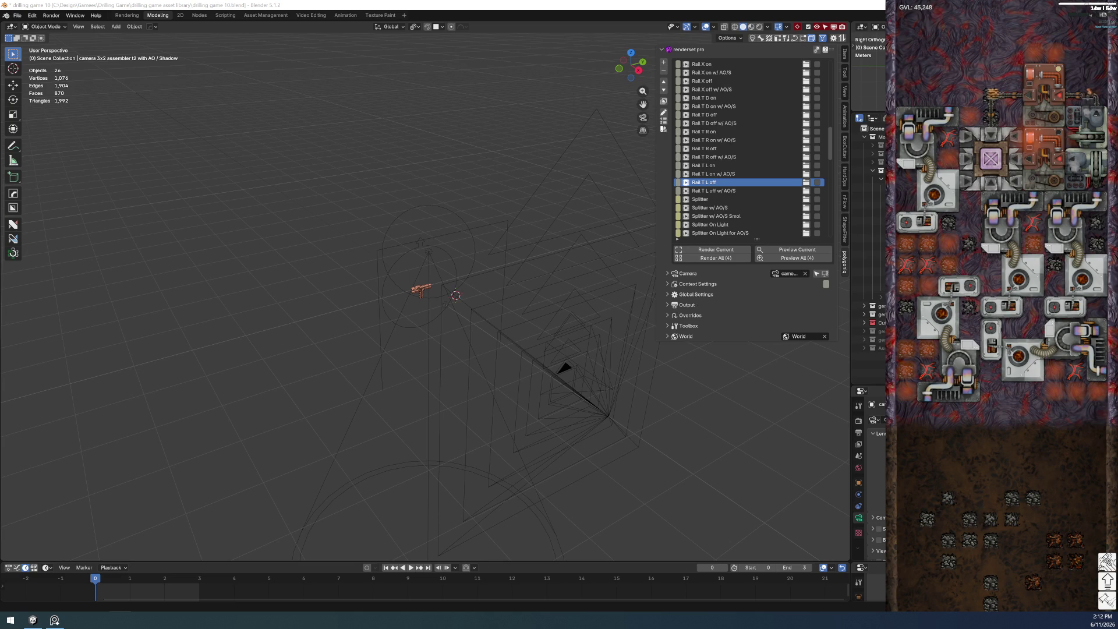
{"action": "key", "text": "KP_Divide"}
{"action": "mouse_move", "coordinate": [488, 318]}
{"action": "middle_mouse_down"}
{"action": "mouse_move", "coordinate": [427, 318]}
{"action": "mouse_move", "coordinate": [458, 291]}
{"action": "middle_mouse_up"}
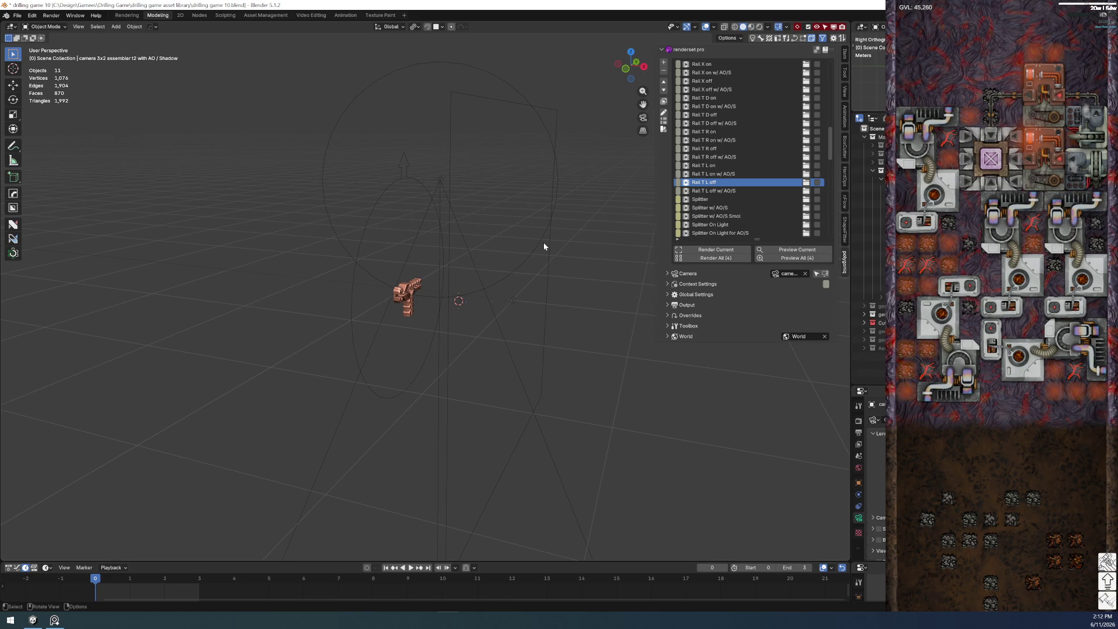
{"action": "scroll", "coordinate": [870, 291], "scroll_direction": "up", "scroll_amount": 2}
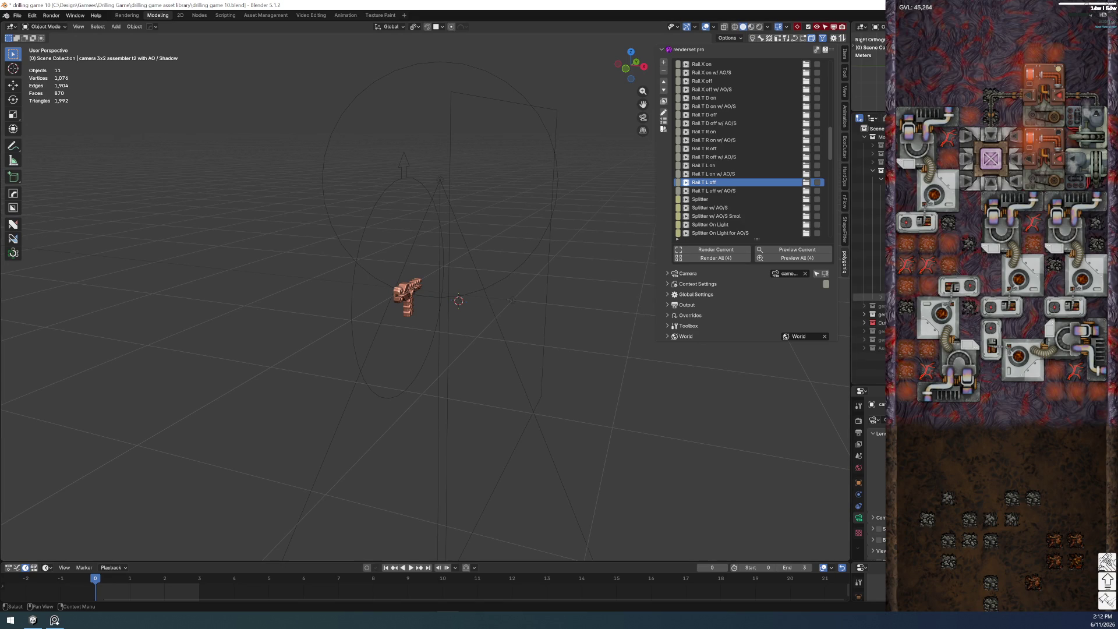
{"action": "scroll", "coordinate": [871, 326], "scroll_direction": "down", "scroll_amount": 2}
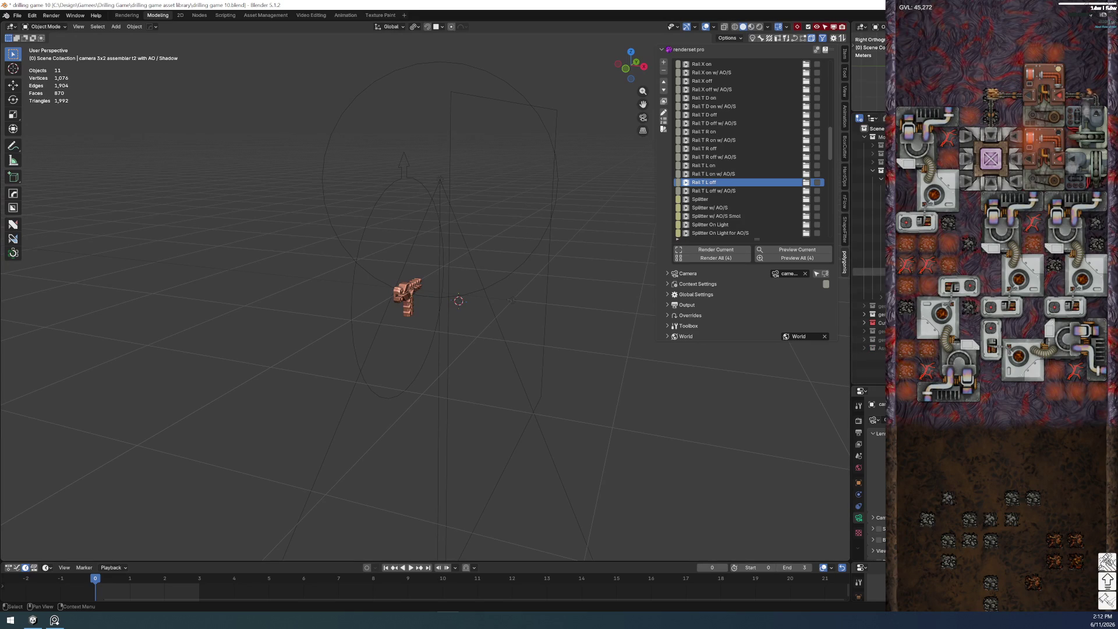
{"action": "left_click", "coordinate": [868, 178]}
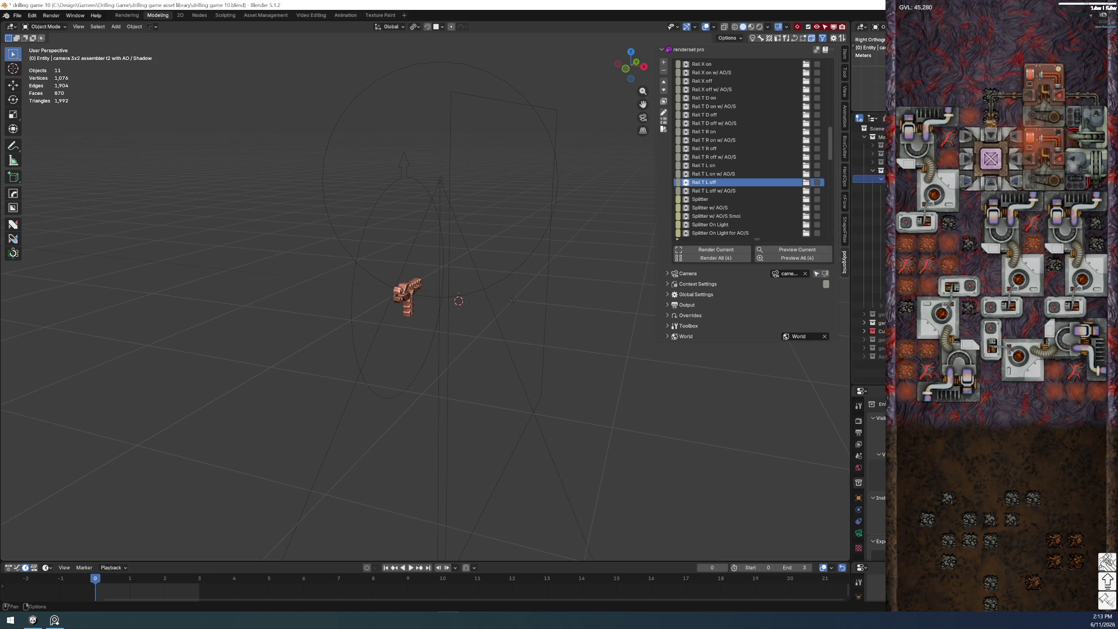
- Rename the Entity 14 collection in the Outliner to Underground
{"action": "scroll", "coordinate": [870, 292], "scroll_direction": "up", "scroll_amount": 1}
{"action": "double_click", "coordinate": [869, 297]}
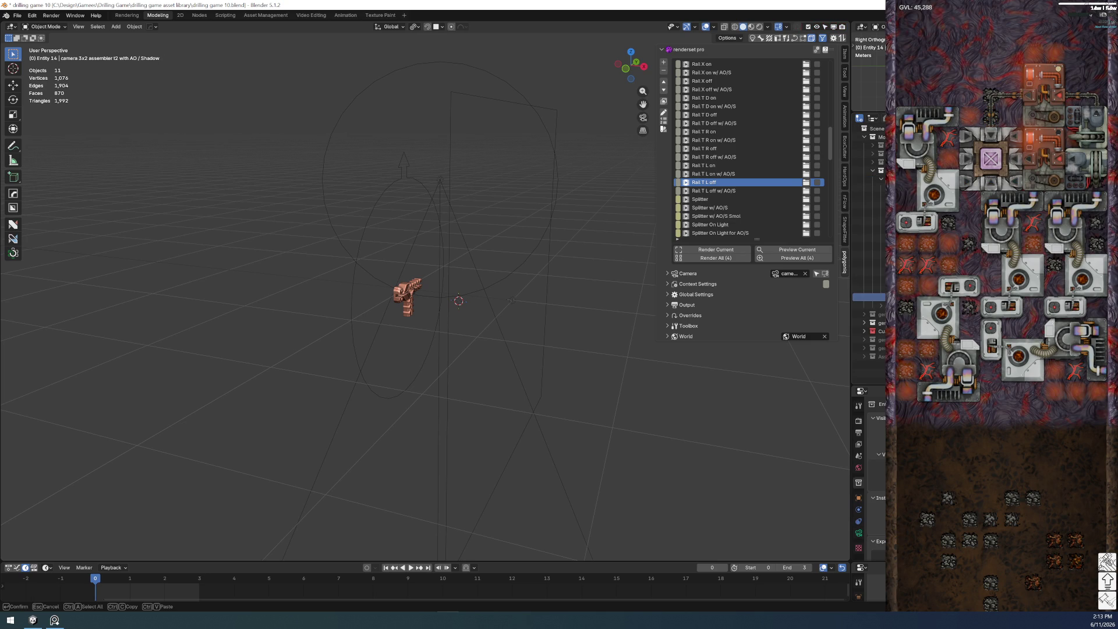
{"action": "key", "text": "Return"}
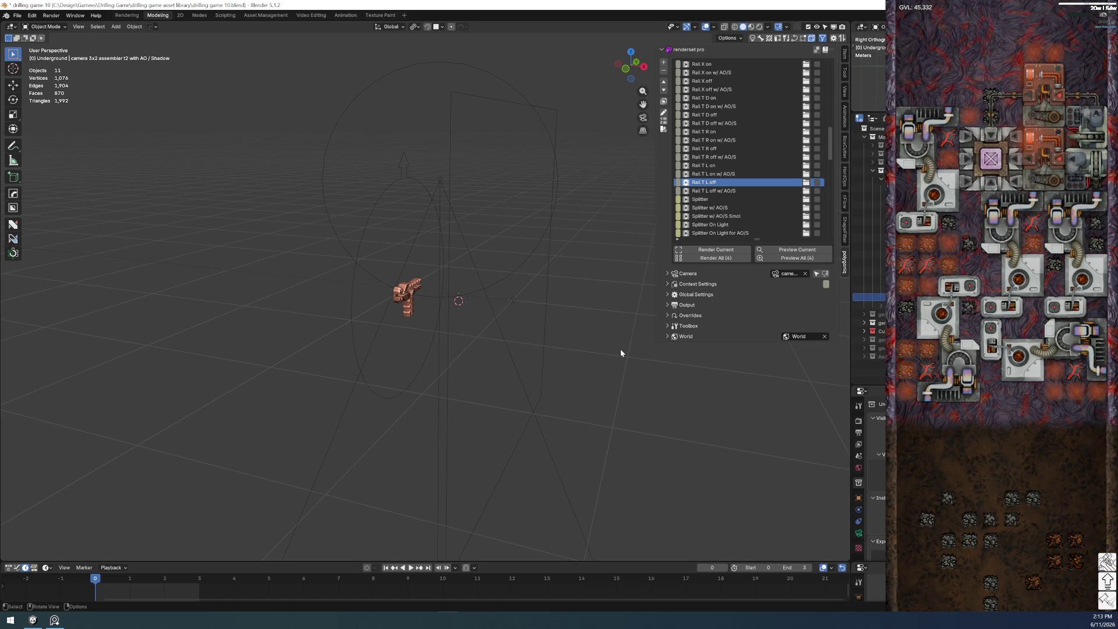
- Select the copper rail ridges and T - L out rounded parts and hide them, leaving an empty view
{"action": "key", "text": "n"}
{"action": "middle_click_drag", "start_coordinate": [537, 318], "coordinate": [408, 357]}
{"action": "scroll", "coordinate": [458, 331], "scroll_direction": "up", "scroll_amount": 3}
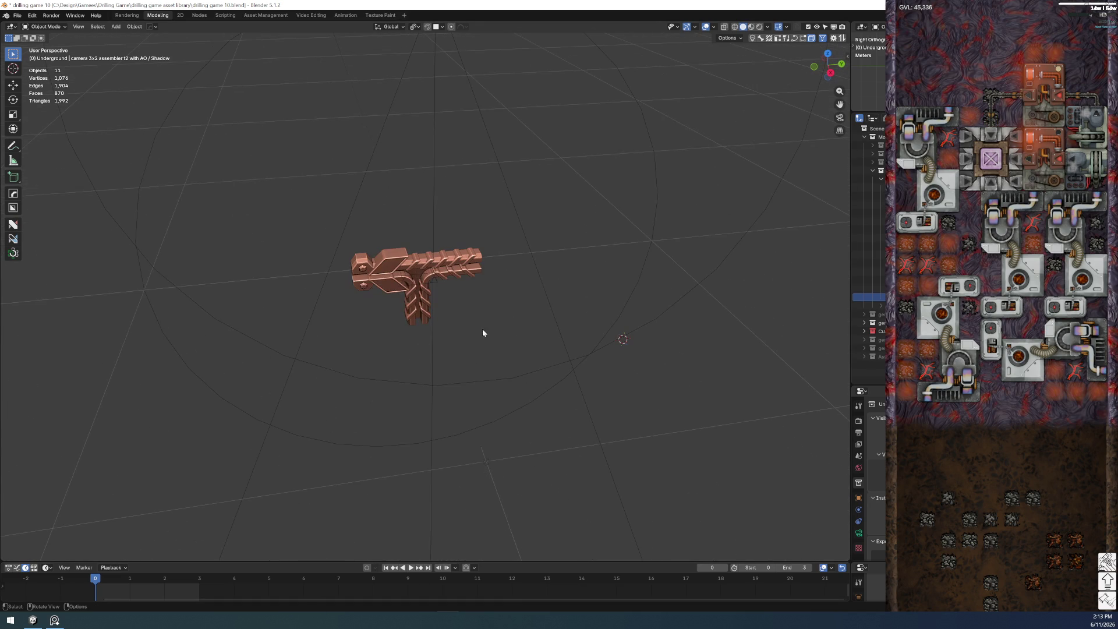
{"action": "key", "text": "n"}
{"action": "left_click", "coordinate": [449, 259]}
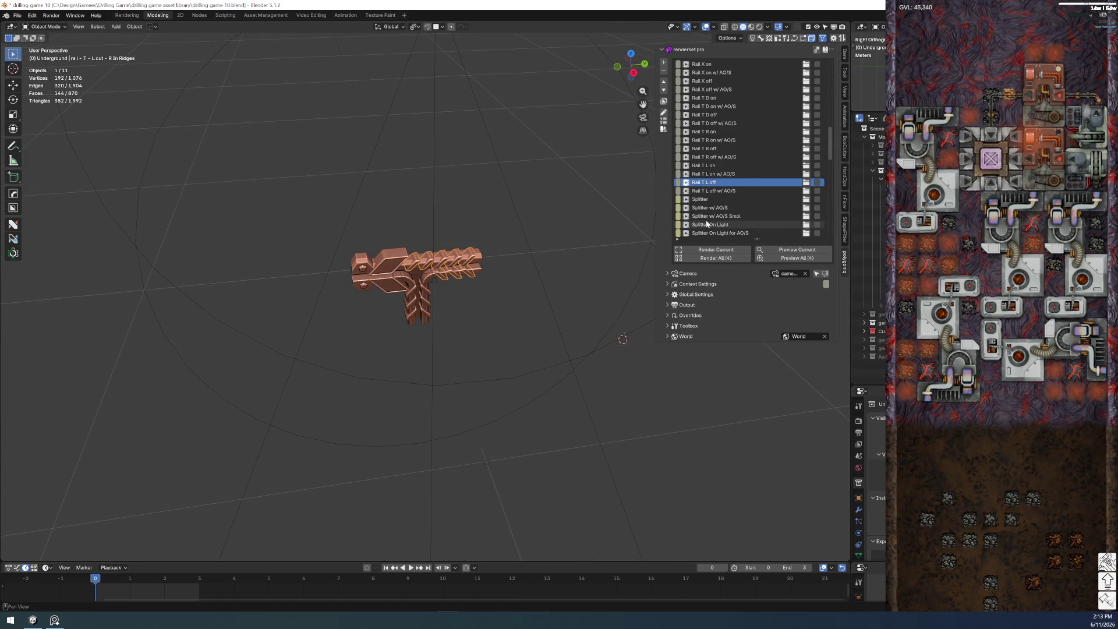
{"action": "left_click", "coordinate": [845, 52]}
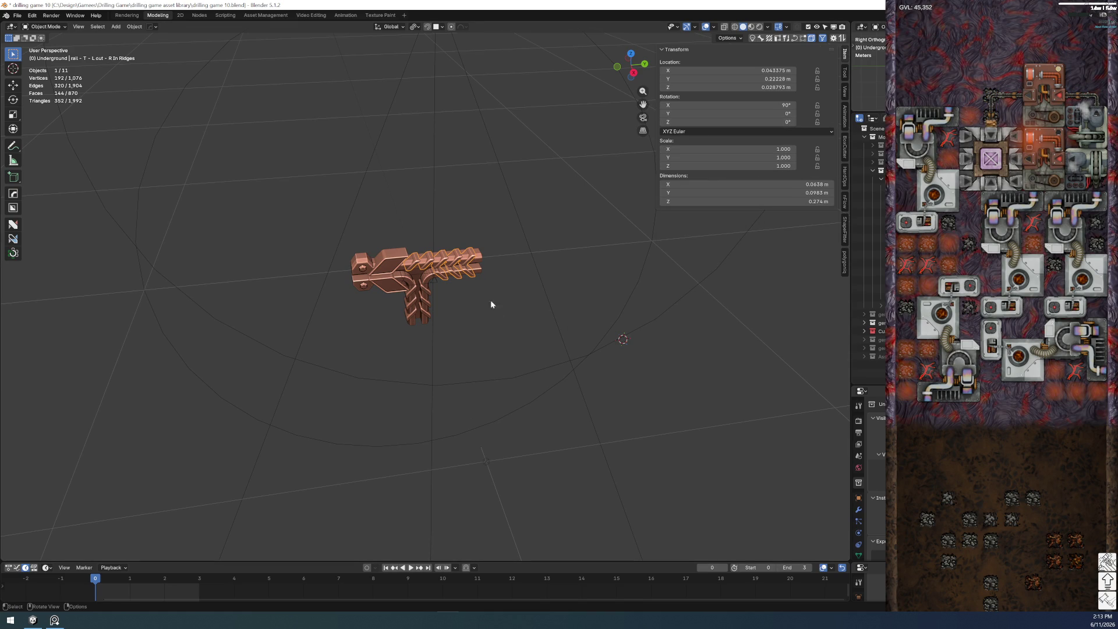
{"action": "mouse_move", "coordinate": [325, 224]}
{"action": "left_mouse_down"}
{"action": "mouse_move", "coordinate": [426, 314]}
{"action": "mouse_move", "coordinate": [286, 138]}
{"action": "left_mouse_up"}
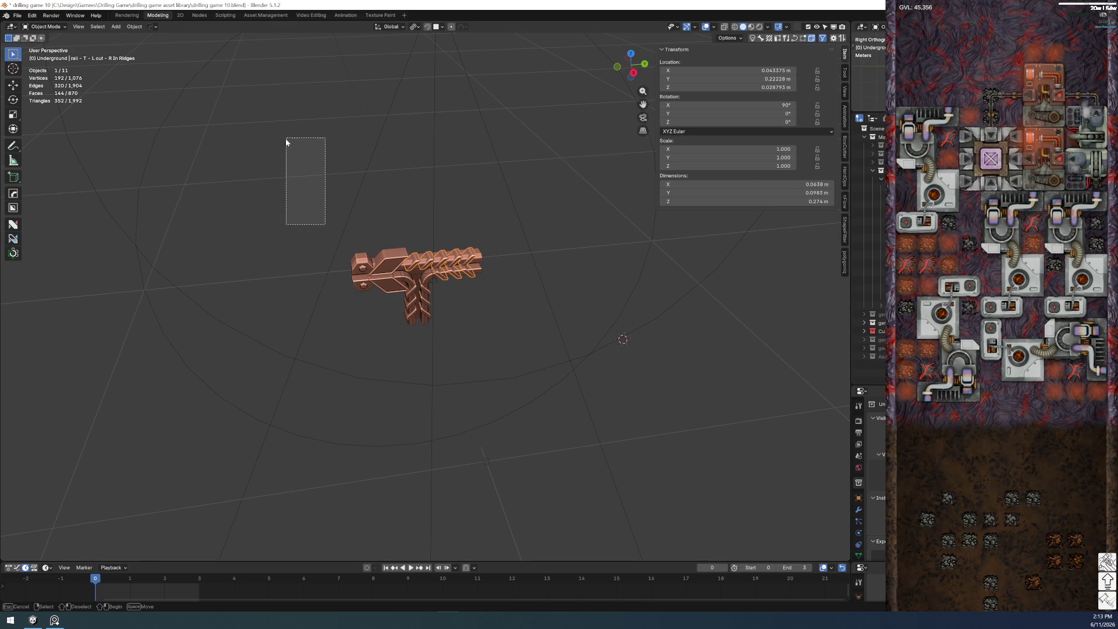
{"action": "left_click", "coordinate": [354, 254]}
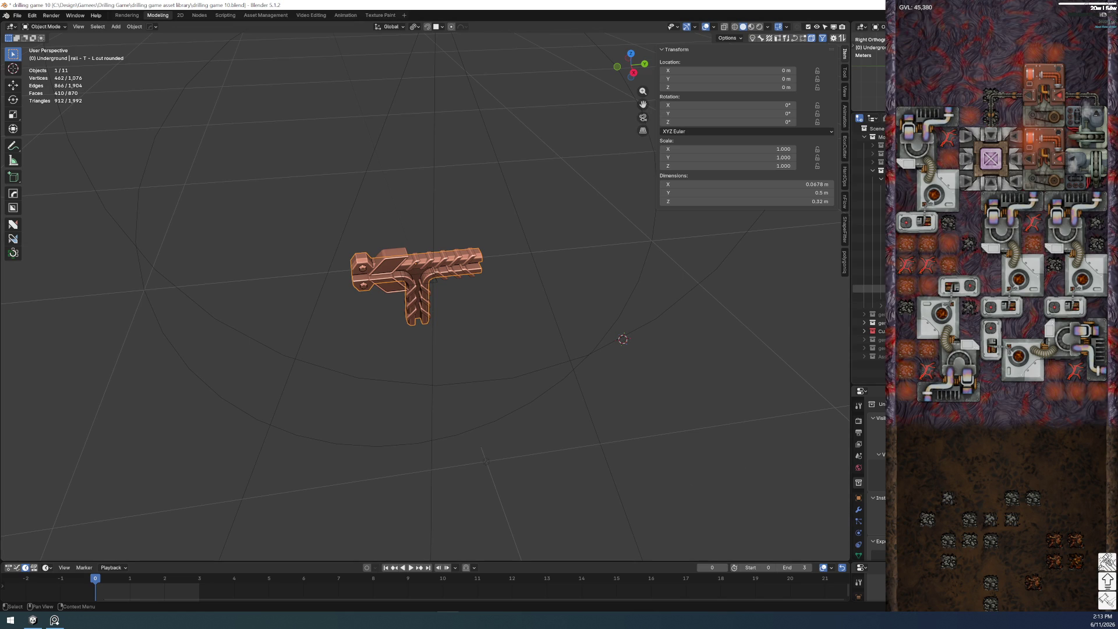
{"action": "key", "text": "h"}
{"action": "left_click", "coordinate": [868, 297]}
{"action": "middle_click_drag", "start_coordinate": [421, 351], "coordinate": [505, 291]}
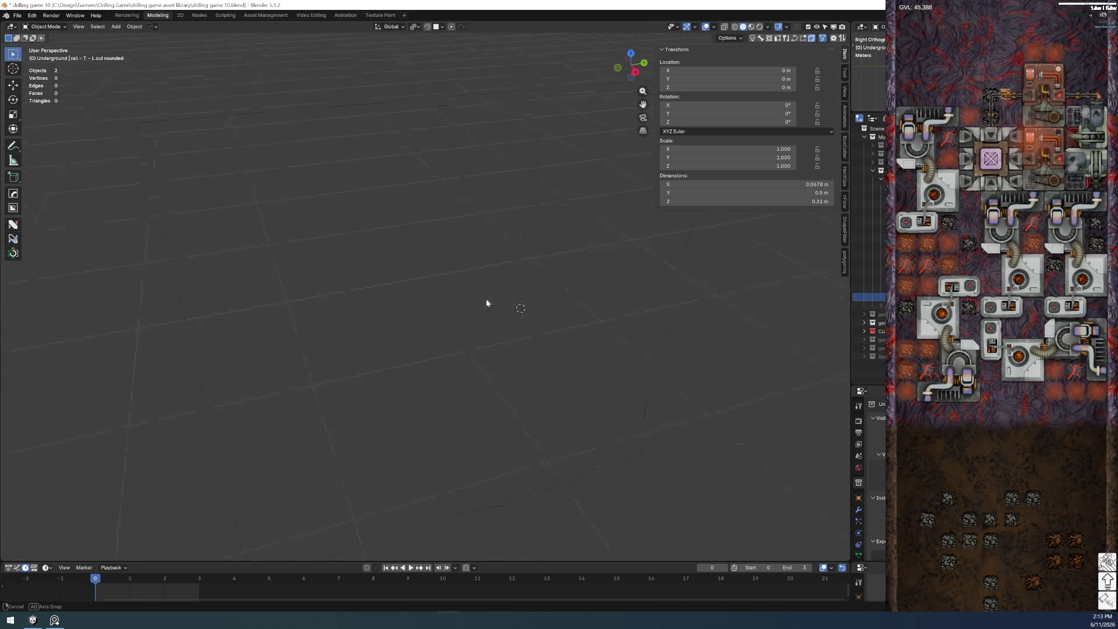
- Save the blend file and rename the Underground collection to Underground Rail
{"action": "left_click", "coordinate": [17, 15]}
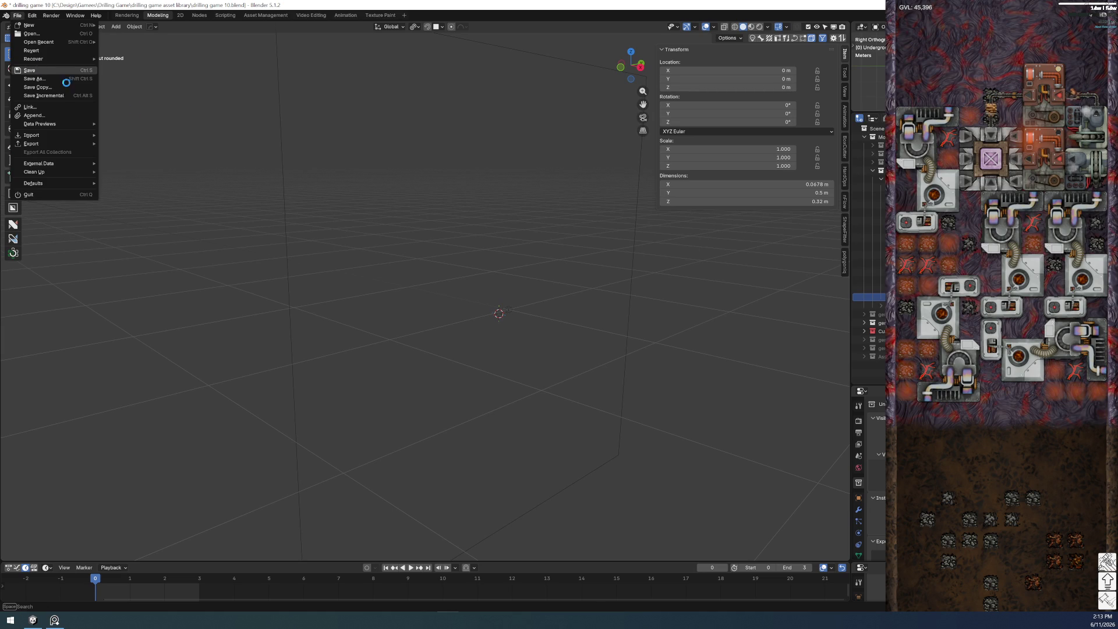
{"action": "left_click", "coordinate": [41, 70]}
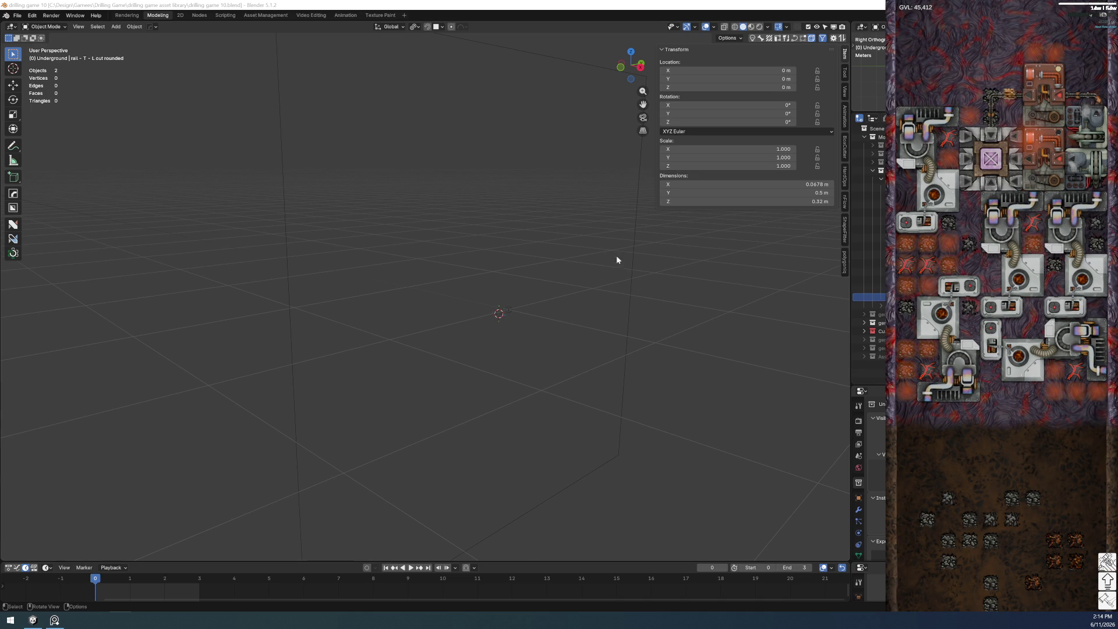
{"action": "mouse_move", "coordinate": [571, 289]}
{"action": "middle_mouse_down"}
{"action": "mouse_move", "coordinate": [600, 303]}
{"action": "mouse_move", "coordinate": [431, 347]}
{"action": "mouse_move", "coordinate": [412, 334]}
{"action": "mouse_move", "coordinate": [424, 342]}
{"action": "middle_mouse_up"}
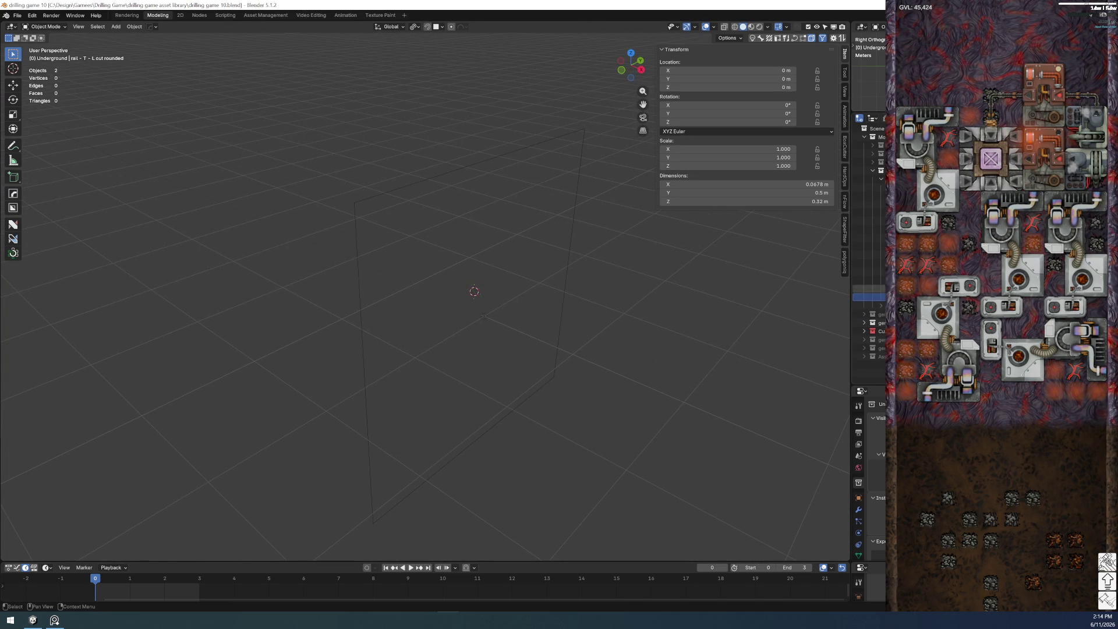
{"action": "key", "text": "ctrl+f"}
{"action": "key", "text": "Return"}
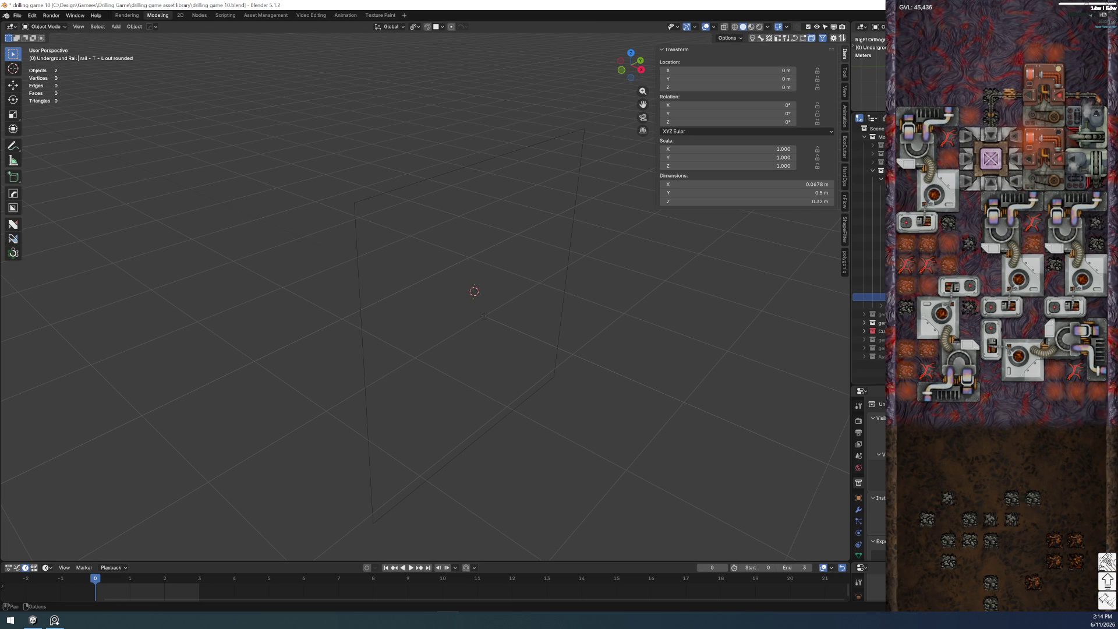
{"action": "scroll", "coordinate": [869, 233], "scroll_direction": "up", "scroll_amount": 2}
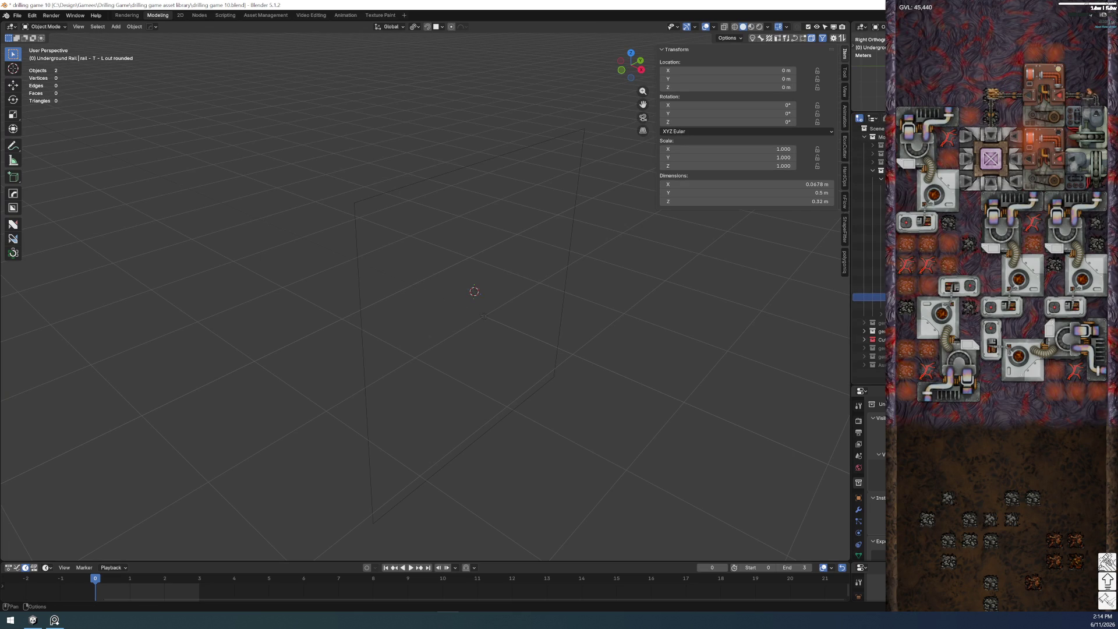
- Rename Underground Rail 1 and 2 to Underground Rail Hideme and Underground Rail Model
{"action": "double_click", "coordinate": [869, 306]}
{"action": "key", "text": "BackSpace"}
{"action": "type", "text": "Hideme"}
{"action": "key", "text": "Return"}
{"action": "double_click", "coordinate": [869, 314]}
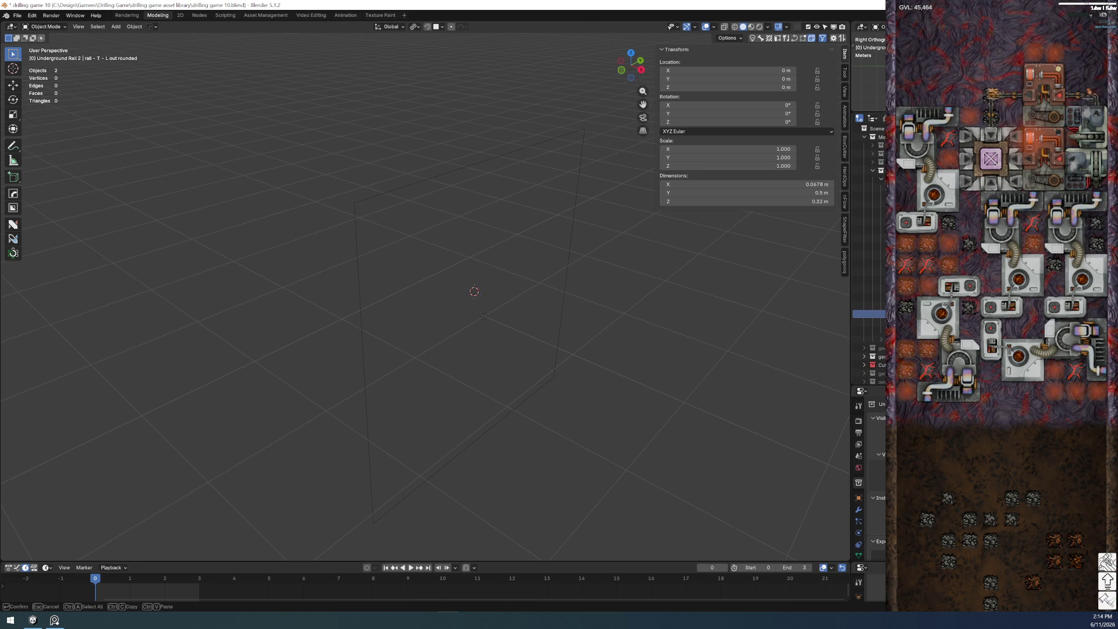
{"action": "key", "text": "Return"}
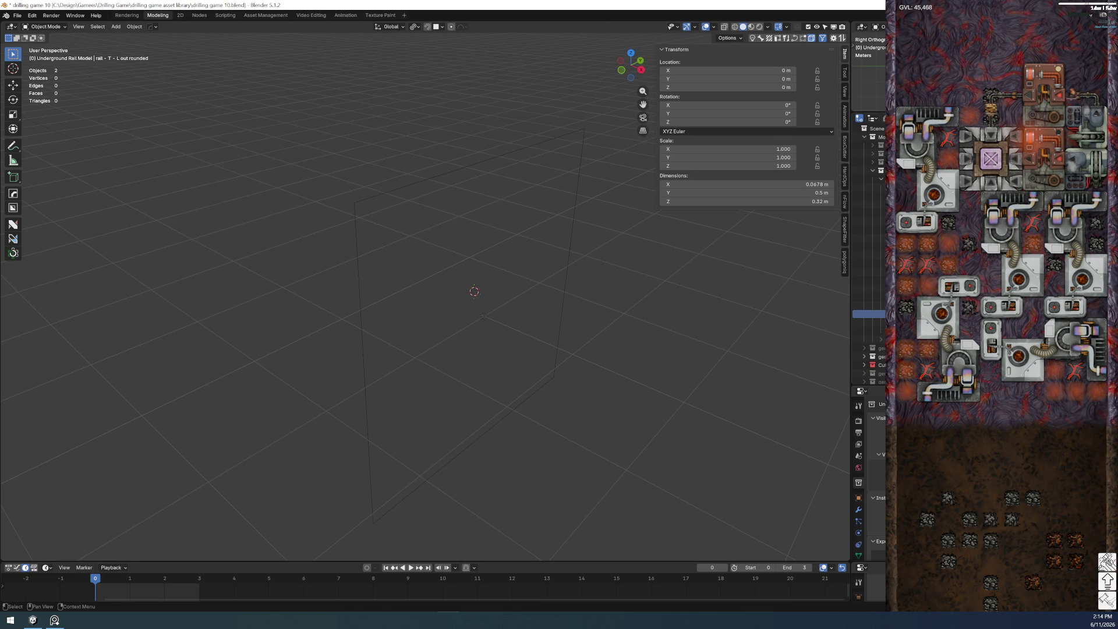
- Rename Underground Rail 3 and 4 to Underground Rail Lighting and Underground Rail Camera
{"action": "key", "text": "Down"}
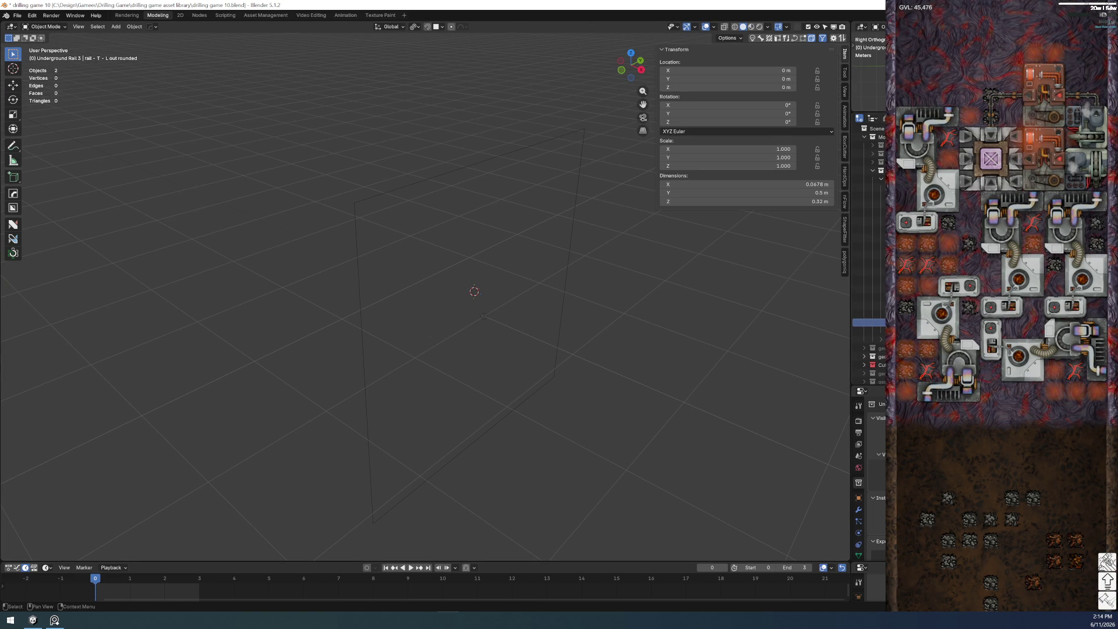
{"action": "key", "text": "F2"}
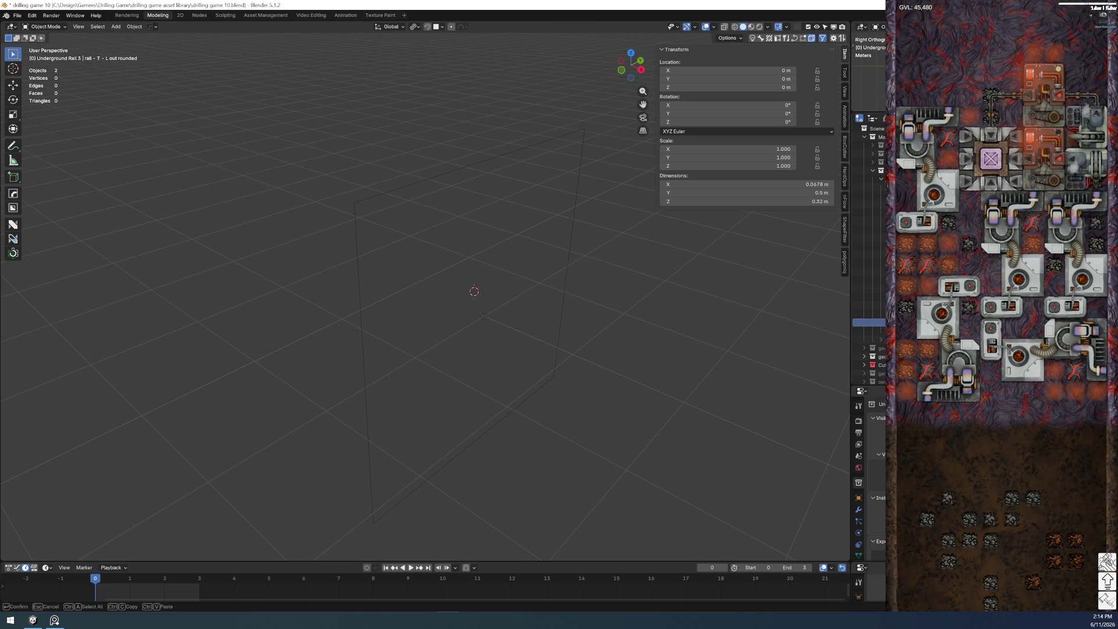
{"action": "type", "text": "Underground Rail Lighting"}
{"action": "key", "text": "Return"}
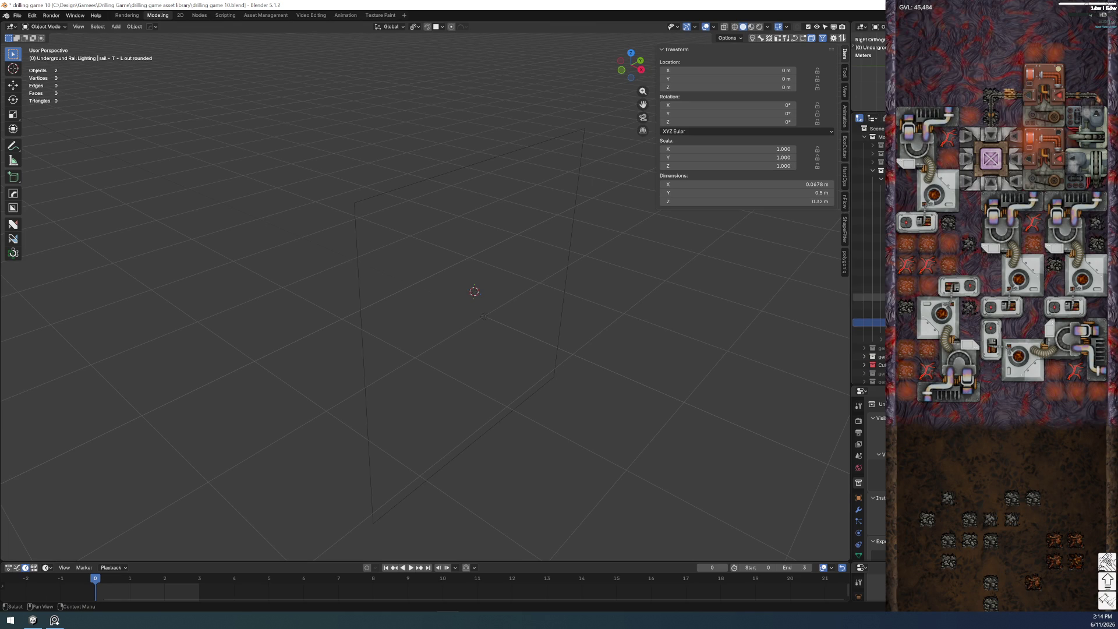
{"action": "key", "text": "Down"}
{"action": "key", "text": "F2"}
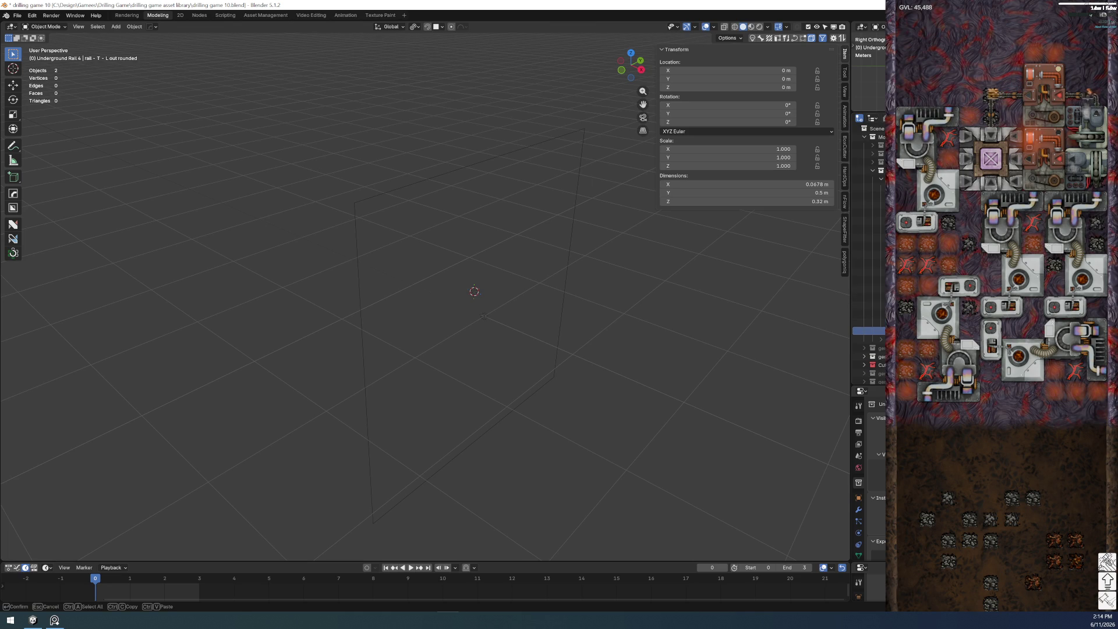
{"action": "type", "text": "Underground Rail Camera"}
{"action": "key", "text": "Return"}
{"action": "scroll", "coordinate": [870, 349], "scroll_direction": "down", "scroll_amount": 2}
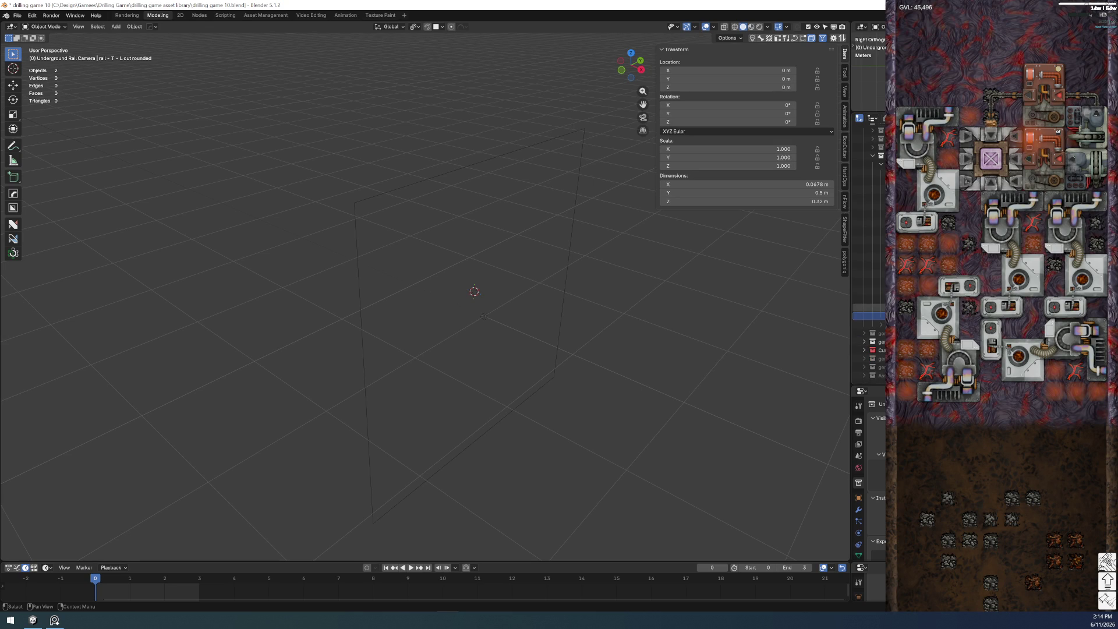
{"action": "key", "text": "alt+Tab"}
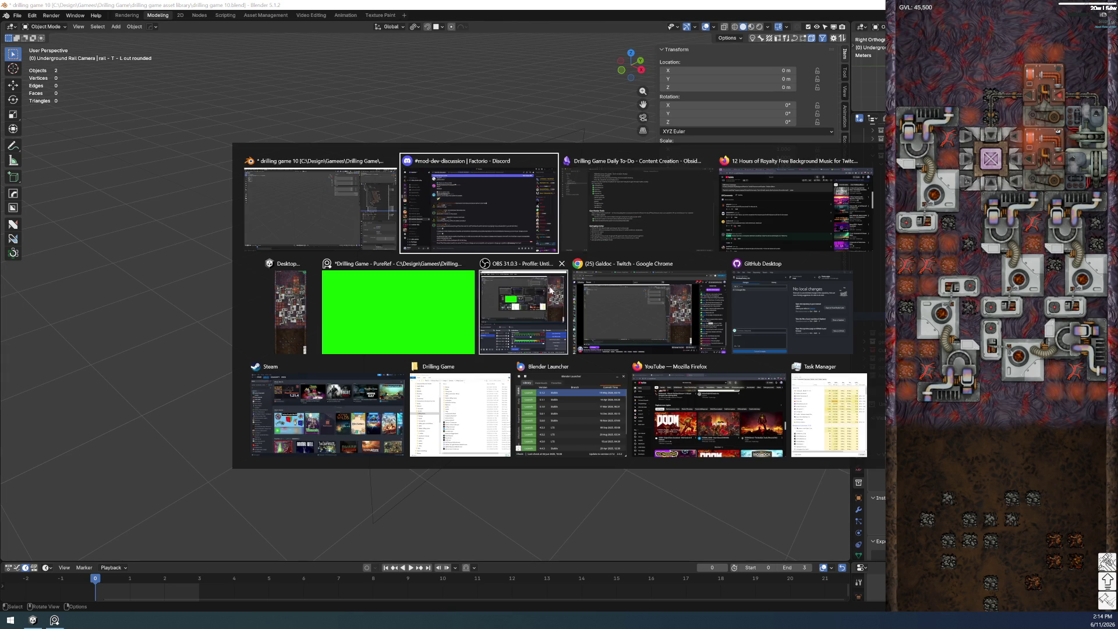
- Switch to PureRef and navigate the board to the Rail Transport section
{"action": "key", "text": "Escape"}
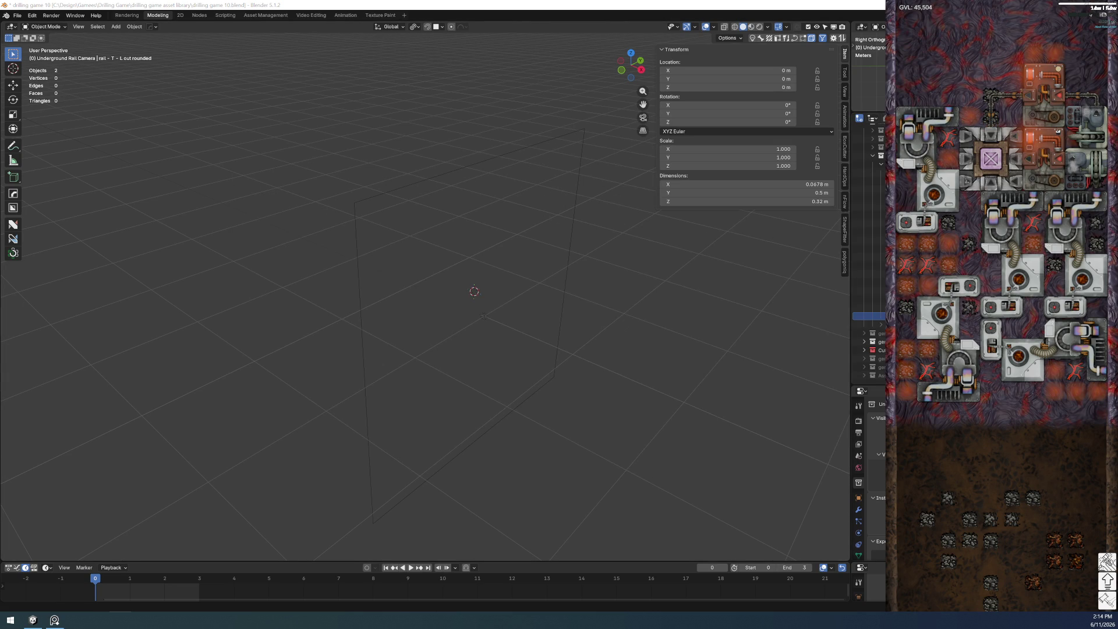
{"action": "key", "text": "alt+Tab"}
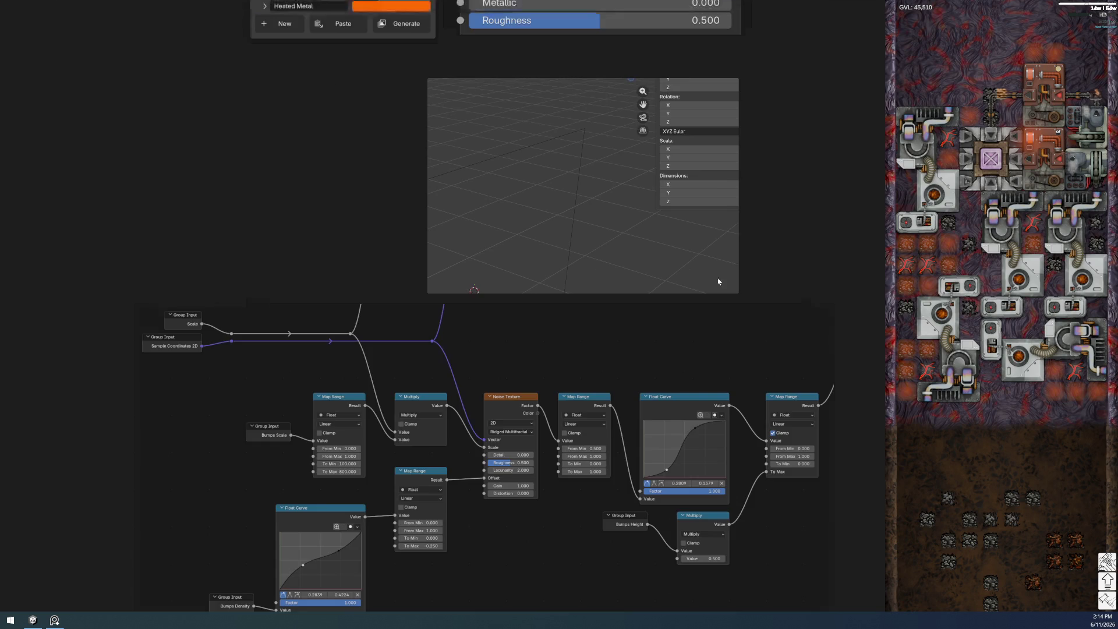
{"action": "scroll", "coordinate": [719, 282], "scroll_direction": "down", "scroll_amount": 10}
{"action": "scroll", "coordinate": [612, 384], "scroll_direction": "up", "scroll_amount": 3}
{"action": "middle_click_drag", "start_coordinate": [612, 385], "coordinate": [376, 372]}
{"action": "scroll", "coordinate": [447, 317], "scroll_direction": "down", "scroll_amount": 5}
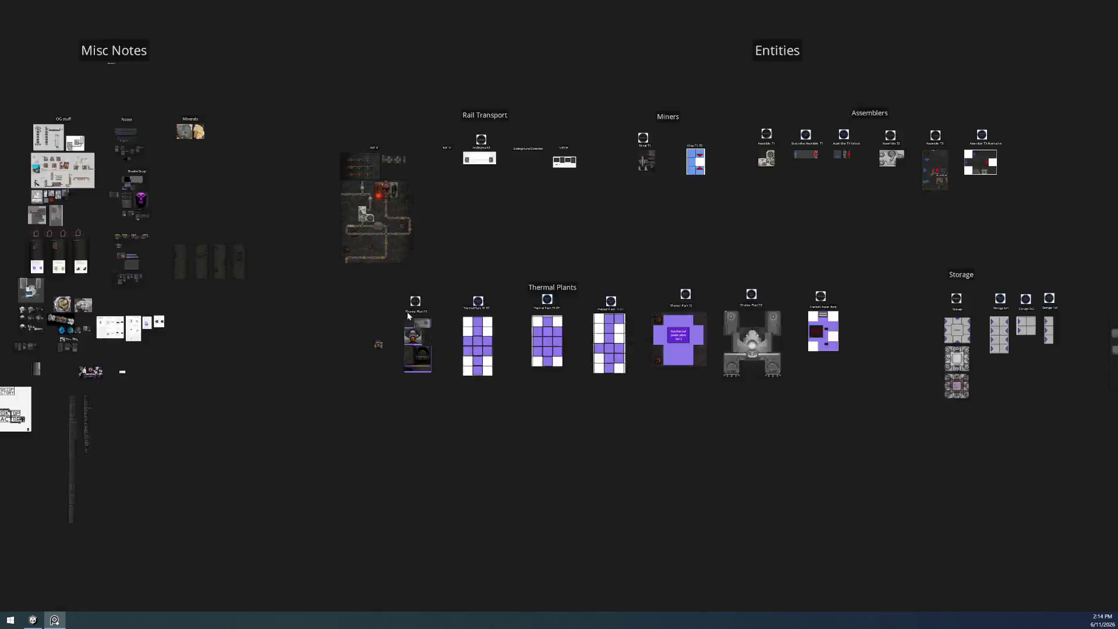
{"action": "scroll", "coordinate": [411, 168], "scroll_direction": "up", "scroll_amount": 8}
{"action": "scroll", "coordinate": [411, 167], "scroll_direction": "up", "scroll_amount": 3}
{"action": "middle_click_drag", "start_coordinate": [543, 297], "coordinate": [669, 352]}
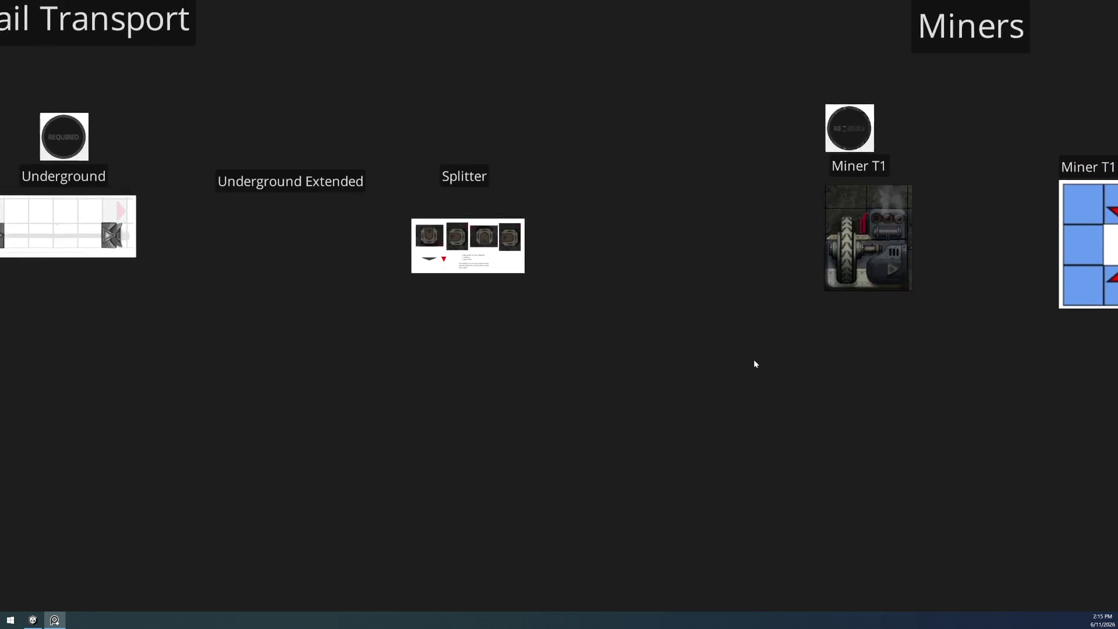
{"action": "scroll", "coordinate": [669, 352], "scroll_direction": "down", "scroll_amount": 2}
{"action": "mouse_move", "coordinate": [507, 329]}
{"action": "middle_mouse_down"}
{"action": "mouse_move", "coordinate": [866, 378]}
{"action": "mouse_move", "coordinate": [620, 365]}
{"action": "middle_mouse_up"}
{"action": "scroll", "coordinate": [684, 344], "scroll_direction": "up", "scroll_amount": 5}
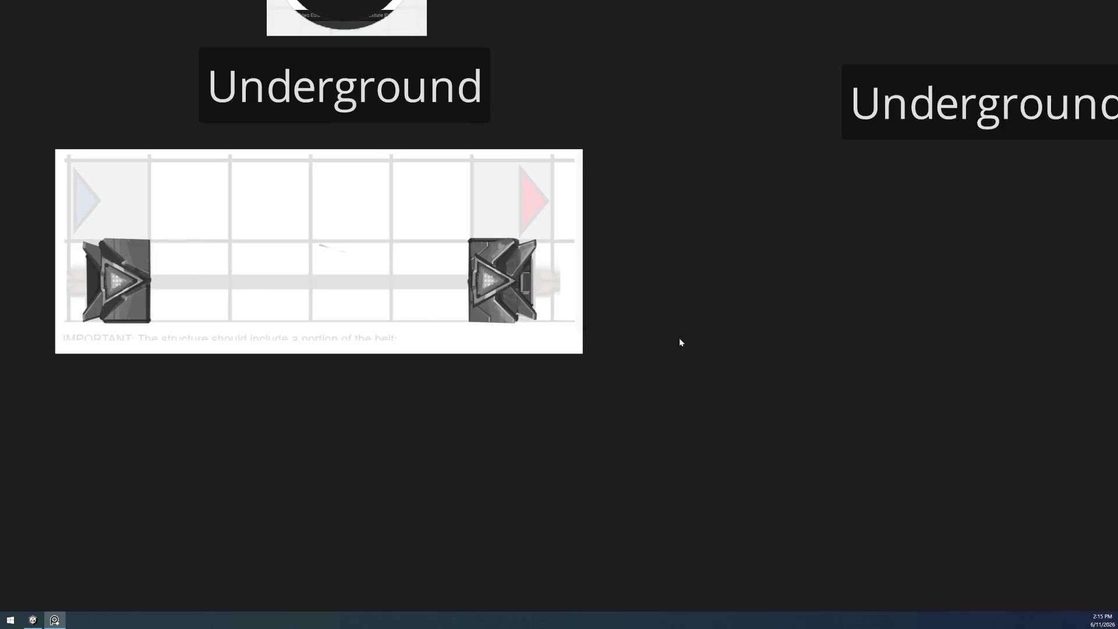
{"action": "scroll", "coordinate": [457, 313], "scroll_direction": "up", "scroll_amount": 4}
{"action": "scroll", "coordinate": [456, 312], "scroll_direction": "down", "scroll_amount": 3}
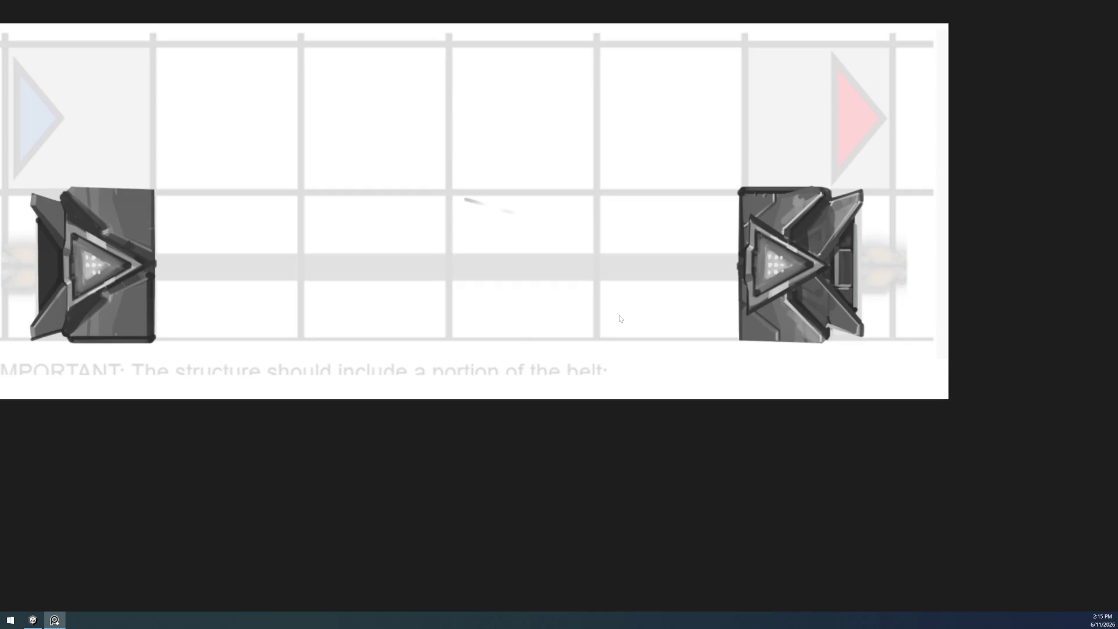
- Centre the Underground belt image and snip its right-hand block
{"action": "mouse_move", "coordinate": [635, 343]}
{"action": "middle_mouse_down"}
{"action": "mouse_move", "coordinate": [662, 393]}
{"action": "mouse_move", "coordinate": [705, 413]}
{"action": "middle_mouse_up"}
{"action": "scroll", "coordinate": [410, 432], "scroll_direction": "down", "scroll_amount": 1}
{"action": "scroll", "coordinate": [409, 433], "scroll_direction": "up", "scroll_amount": 3}
{"action": "scroll", "coordinate": [409, 432], "scroll_direction": "down", "scroll_amount": 1}
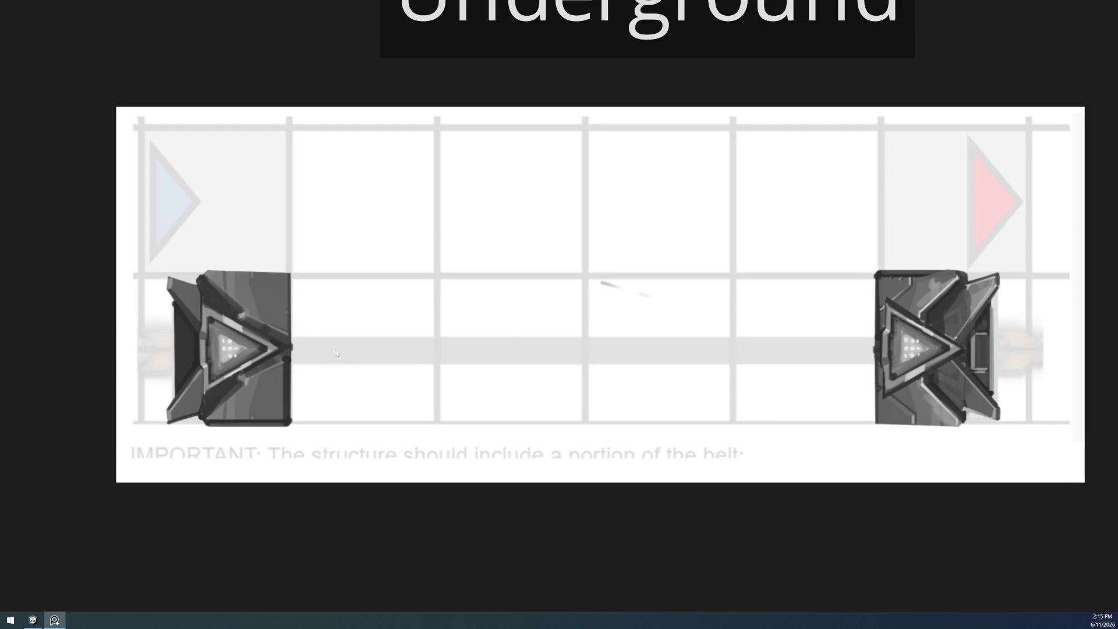
{"action": "middle_click_drag", "start_coordinate": [335, 349], "coordinate": [324, 365]}
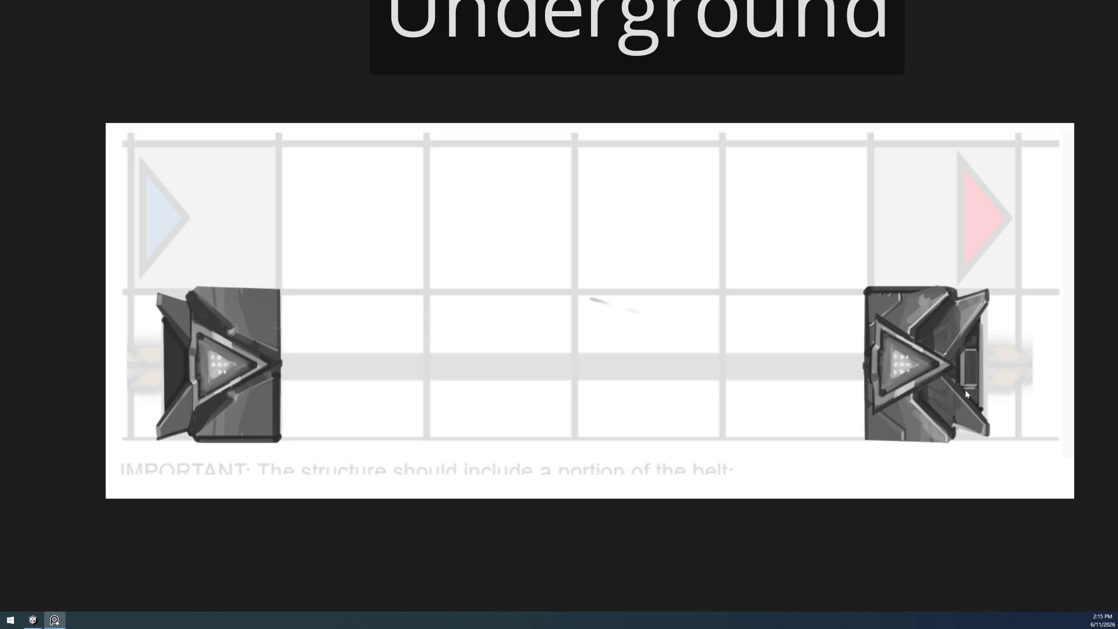
{"action": "key", "text": "super+shift+s"}
{"action": "left_click_drag", "start_coordinate": [856, 281], "coordinate": [993, 443]}
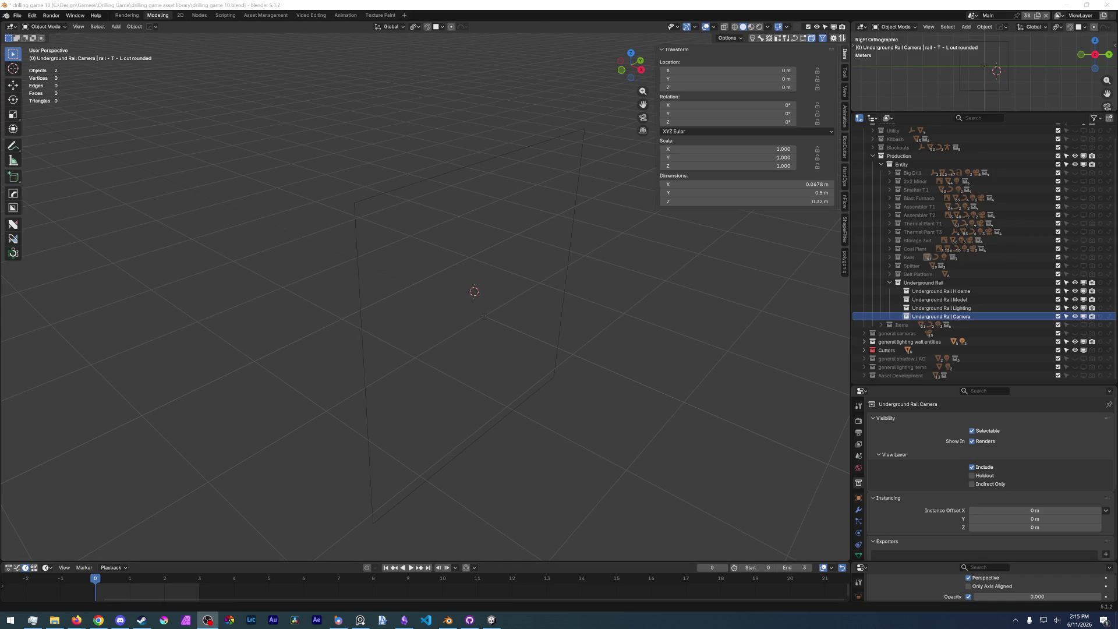
- Shrink the PureRef window to a small frame centred on the rail block
{"action": "key", "text": "alt+Tab"}
{"action": "key", "text": "ctrl+f"}
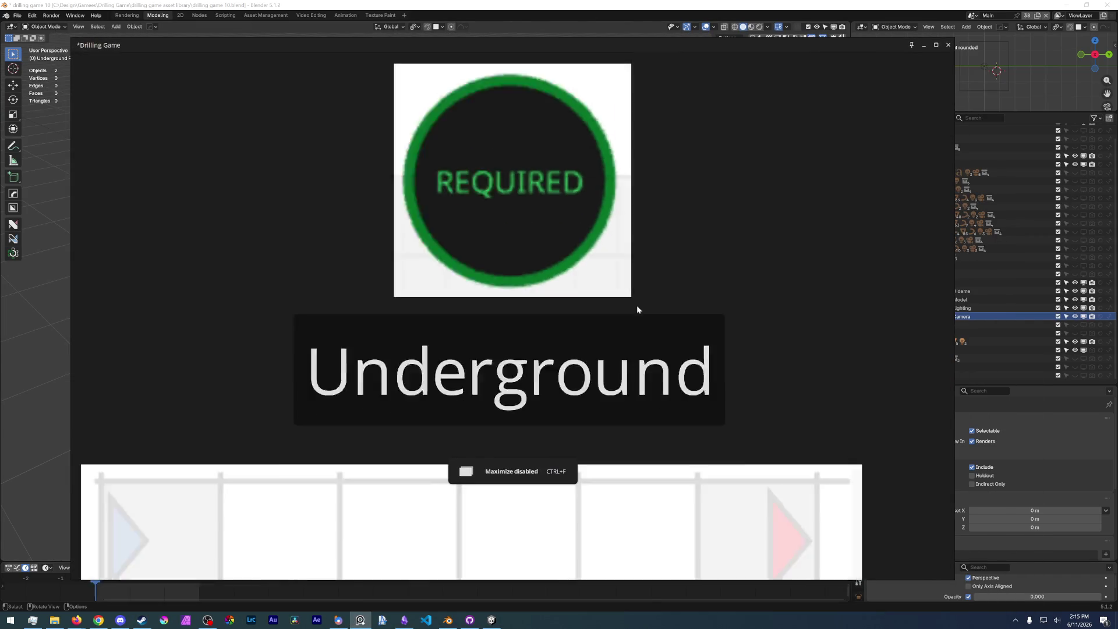
{"action": "scroll", "coordinate": [655, 388], "scroll_direction": "down", "scroll_amount": 1}
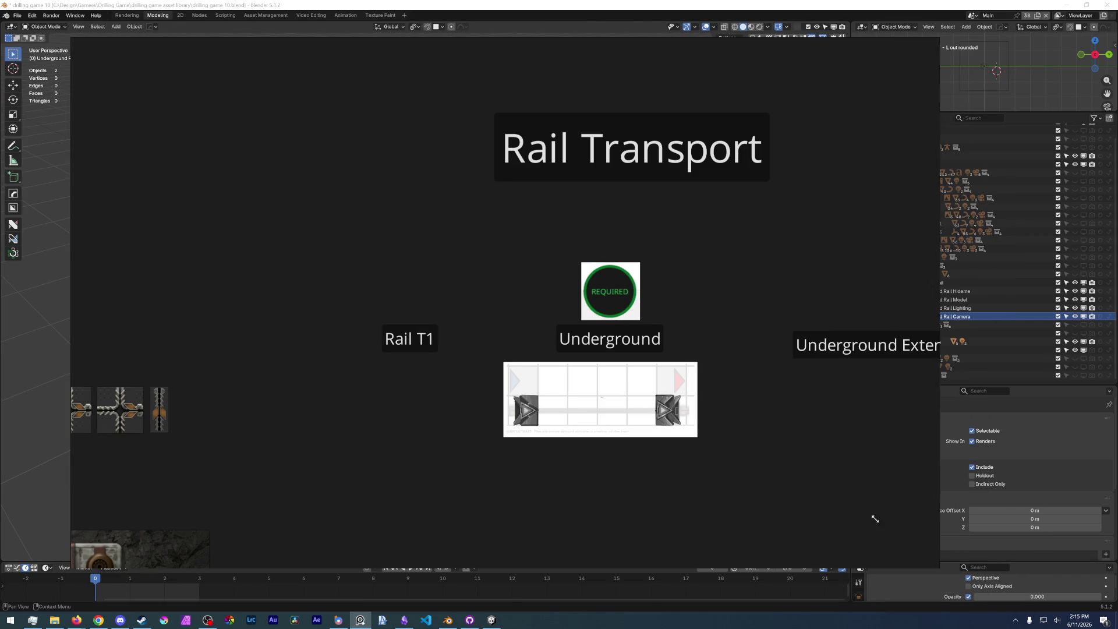
{"action": "left_click_drag", "start_coordinate": [929, 560], "coordinate": [350, 313]}
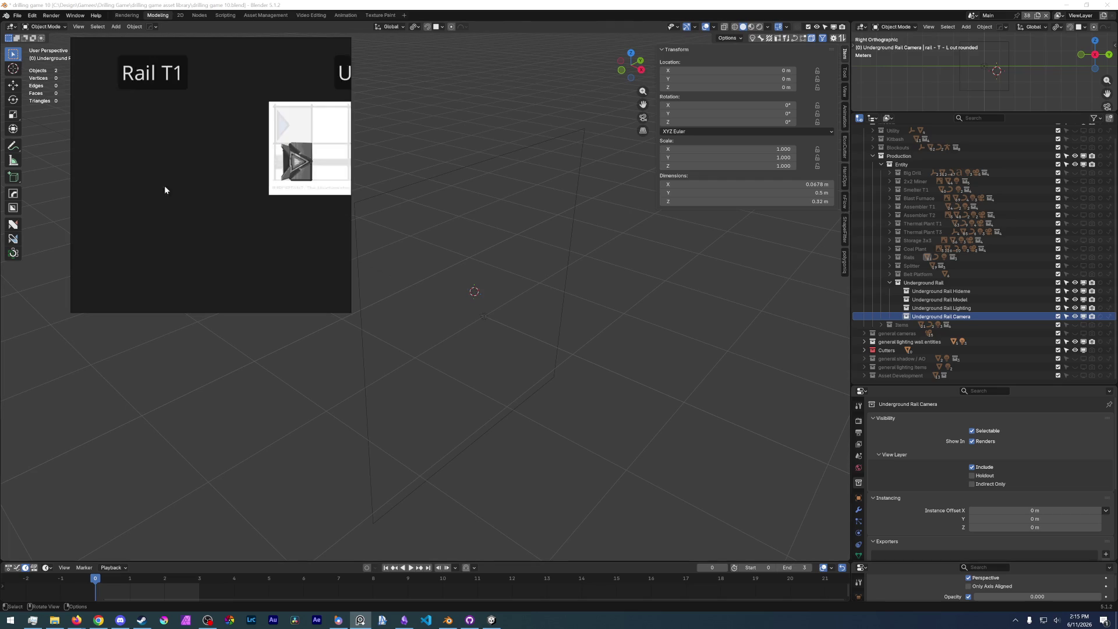
{"action": "scroll", "coordinate": [157, 202], "scroll_direction": "up", "scroll_amount": 3}
{"action": "scroll", "coordinate": [152, 207], "scroll_direction": "up", "scroll_amount": 3}
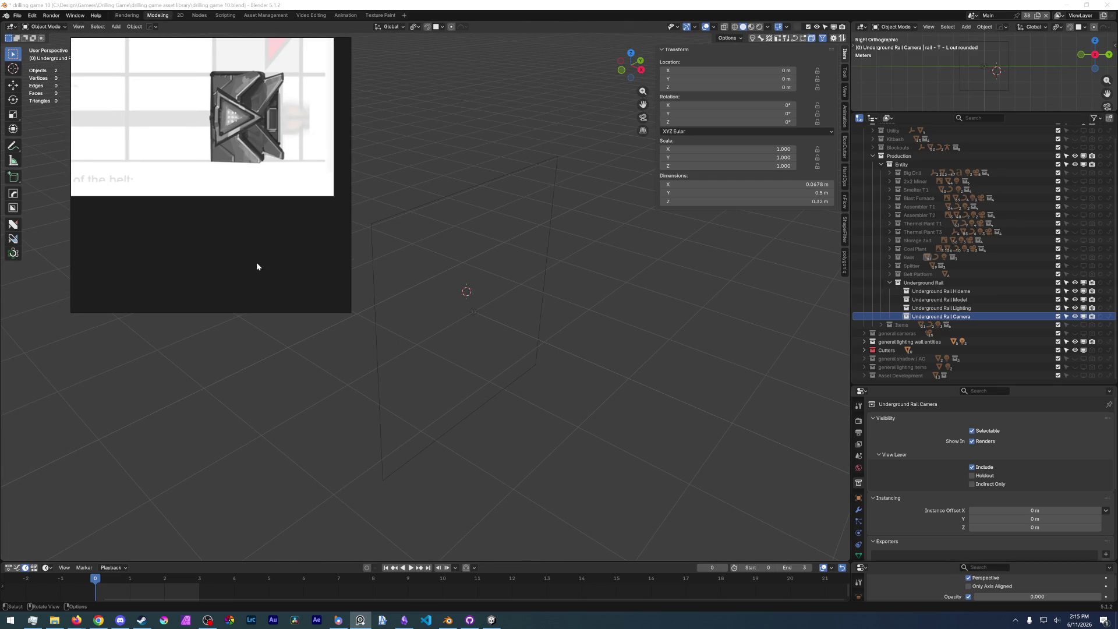
{"action": "middle_click_drag", "start_coordinate": [272, 274], "coordinate": [161, 268]}
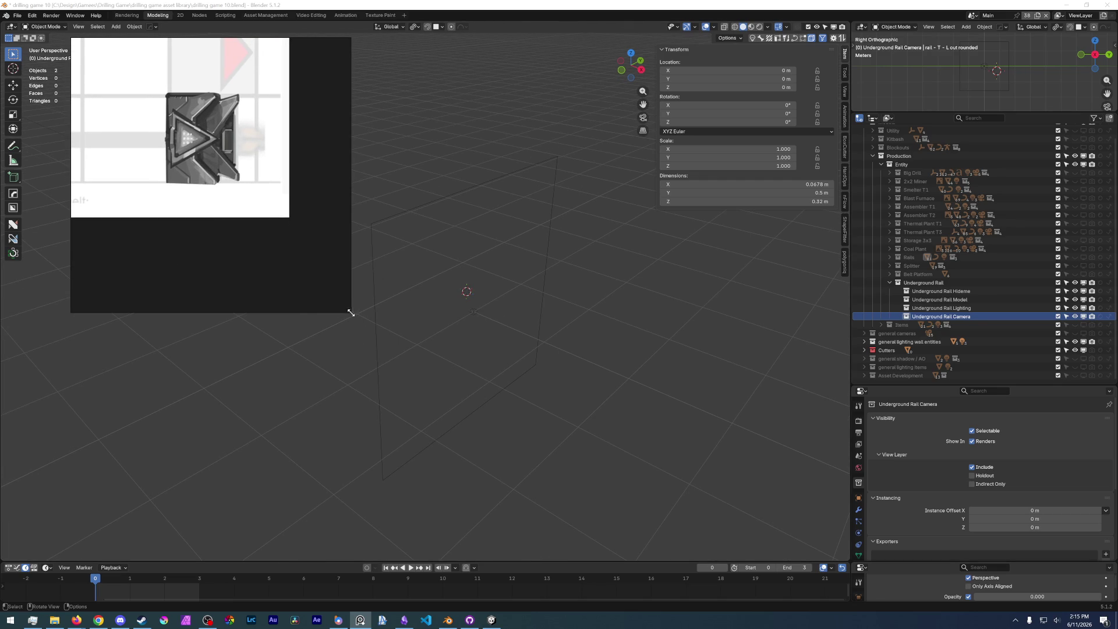
{"action": "left_click_drag", "start_coordinate": [351, 313], "coordinate": [227, 158]}
{"action": "middle_click_drag", "start_coordinate": [198, 131], "coordinate": [141, 93]}
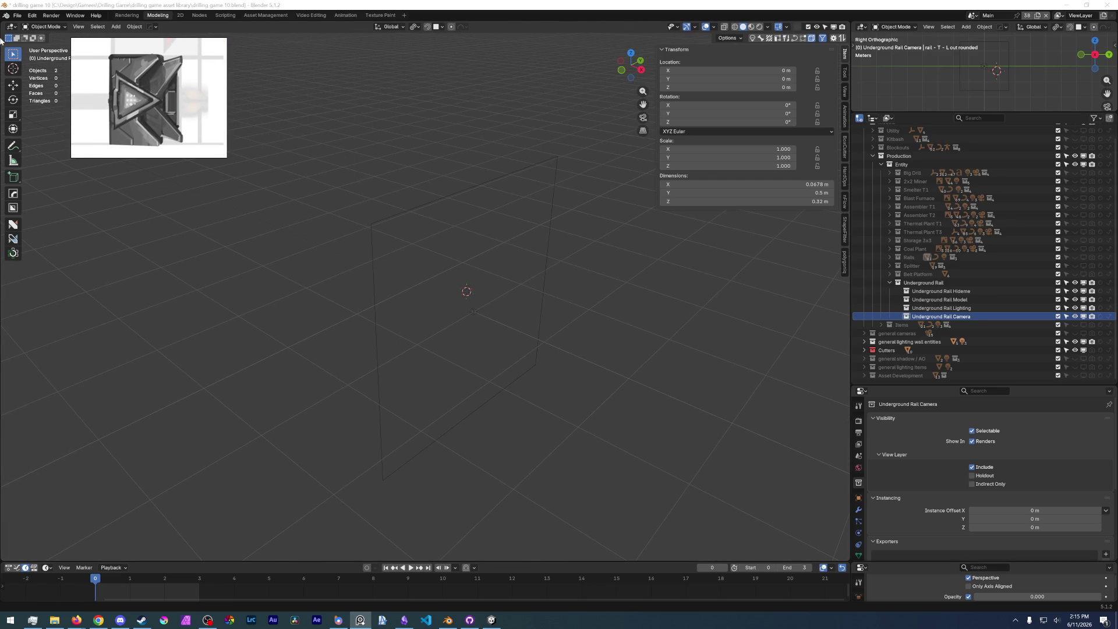
- Save the blend file and pin the reference window always on top at the lower right
{"action": "left_click", "coordinate": [17, 15]}
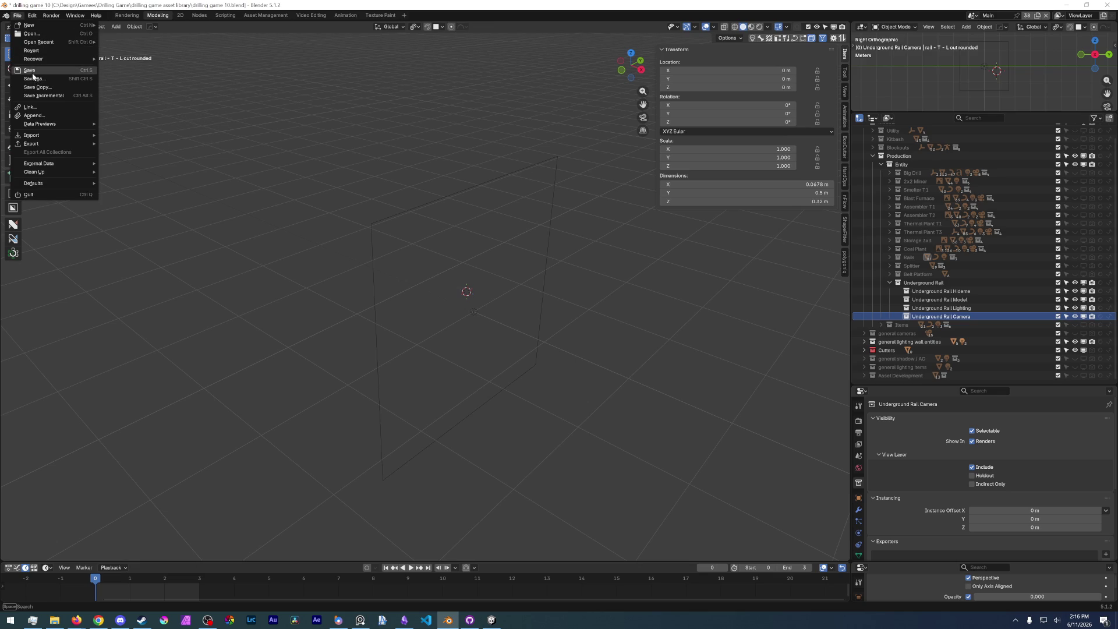
{"action": "left_click", "coordinate": [30, 71]}
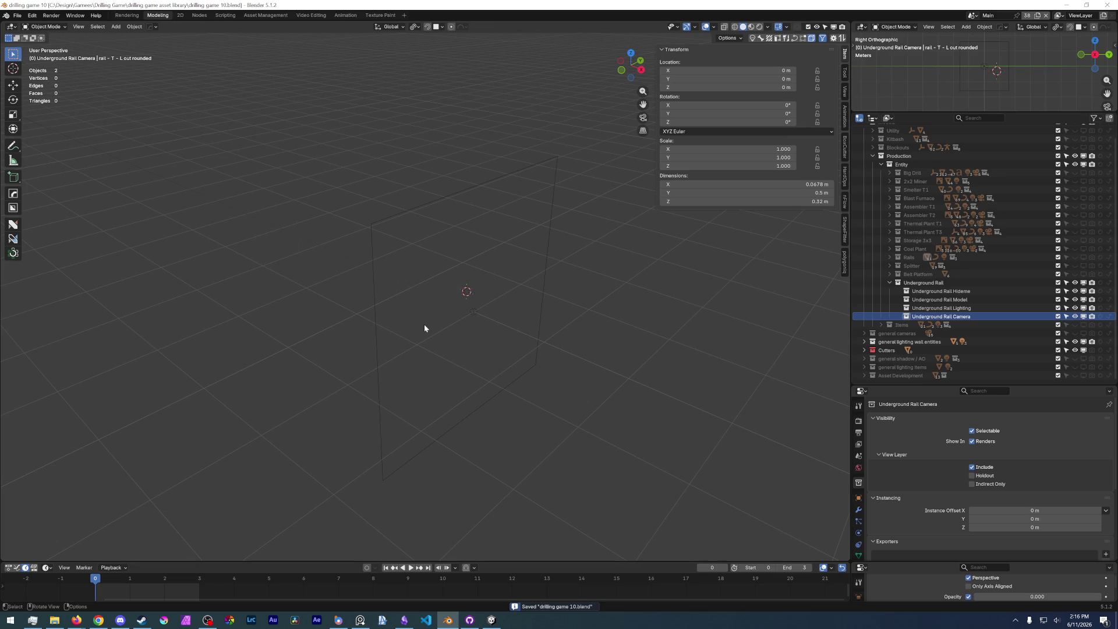
{"action": "key", "text": "alt+Tab"}
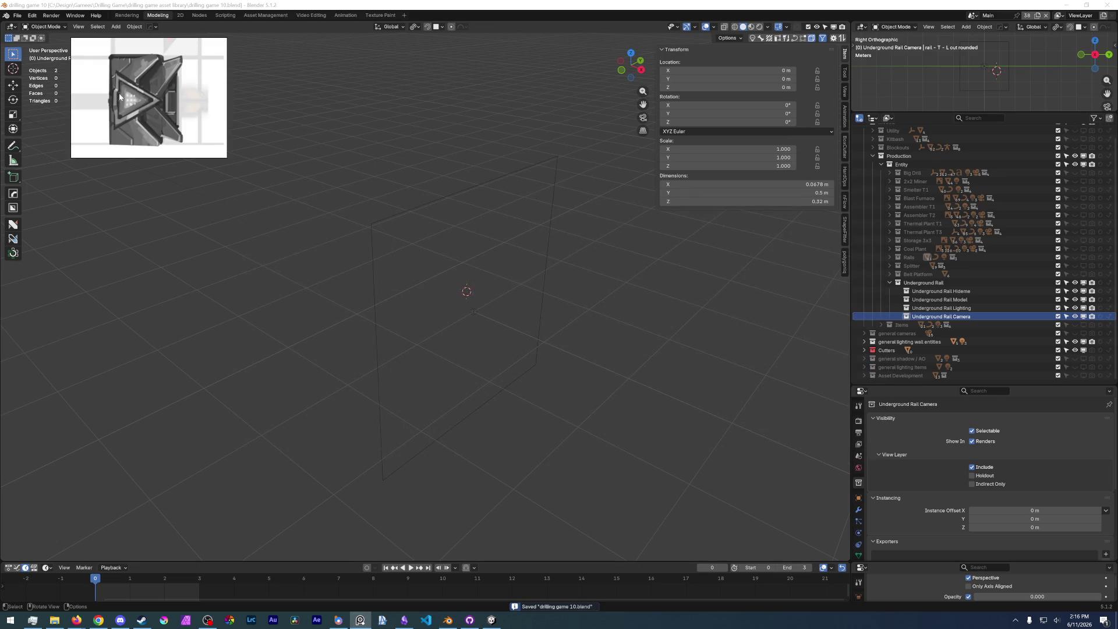
{"action": "key", "text": "ctrl+shift+a"}
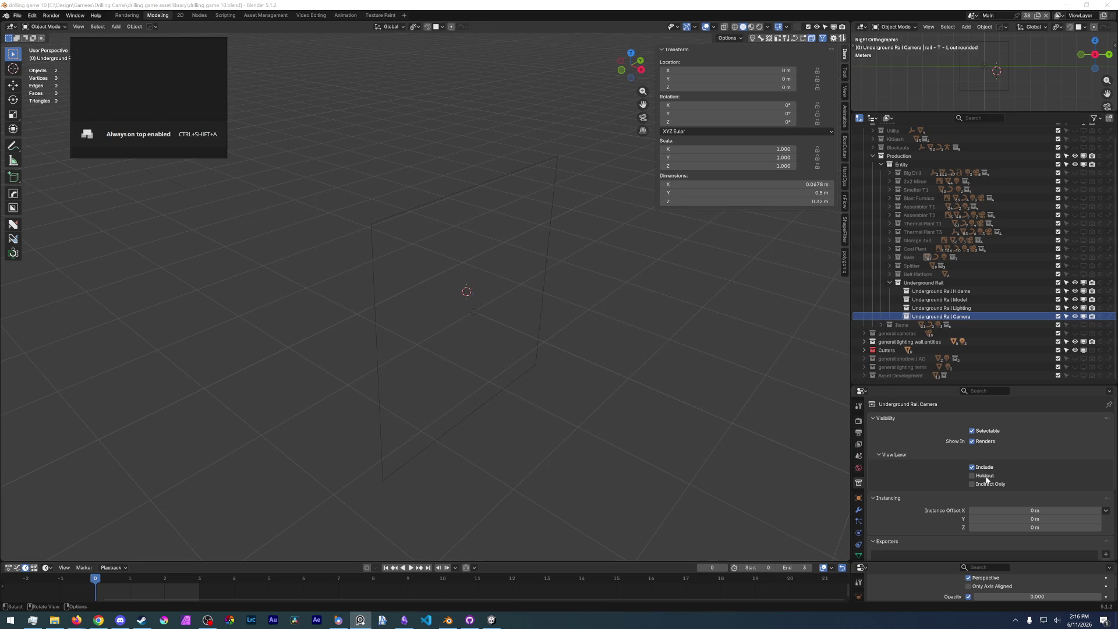
{"action": "left_click_drag", "start_coordinate": [155, 81], "coordinate": [1017, 506]}
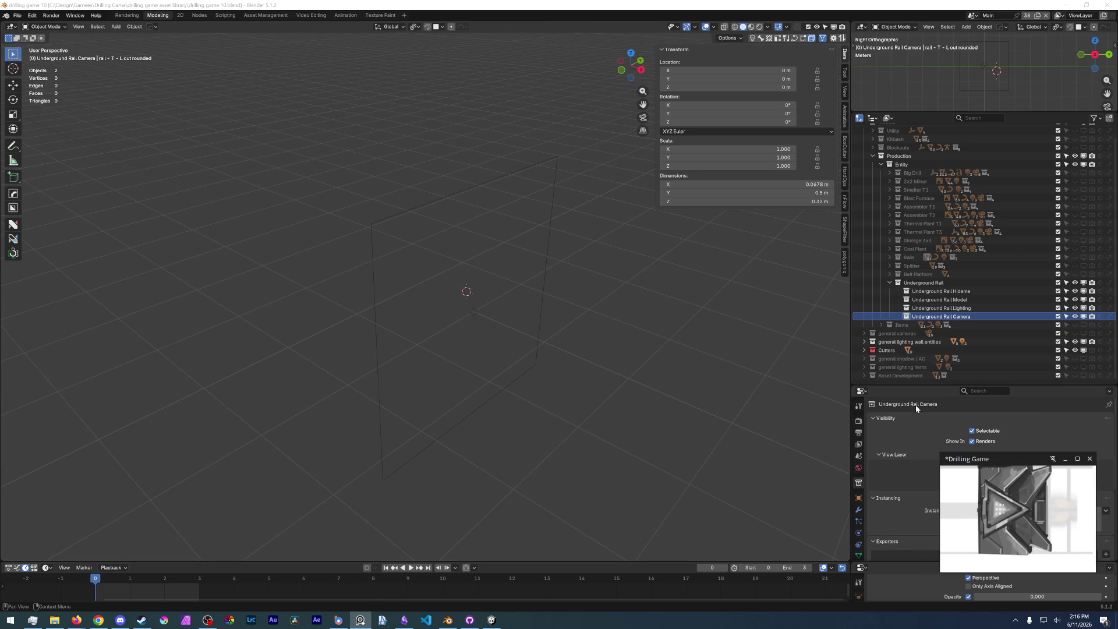
{"action": "left_click", "coordinate": [966, 298]}
- Reset the 3D cursor to the world origin and add a cube mesh there
{"action": "middle_click_drag", "start_coordinate": [640, 332], "coordinate": [676, 352]}
{"action": "scroll", "coordinate": [932, 326], "scroll_direction": "up", "scroll_amount": 2}
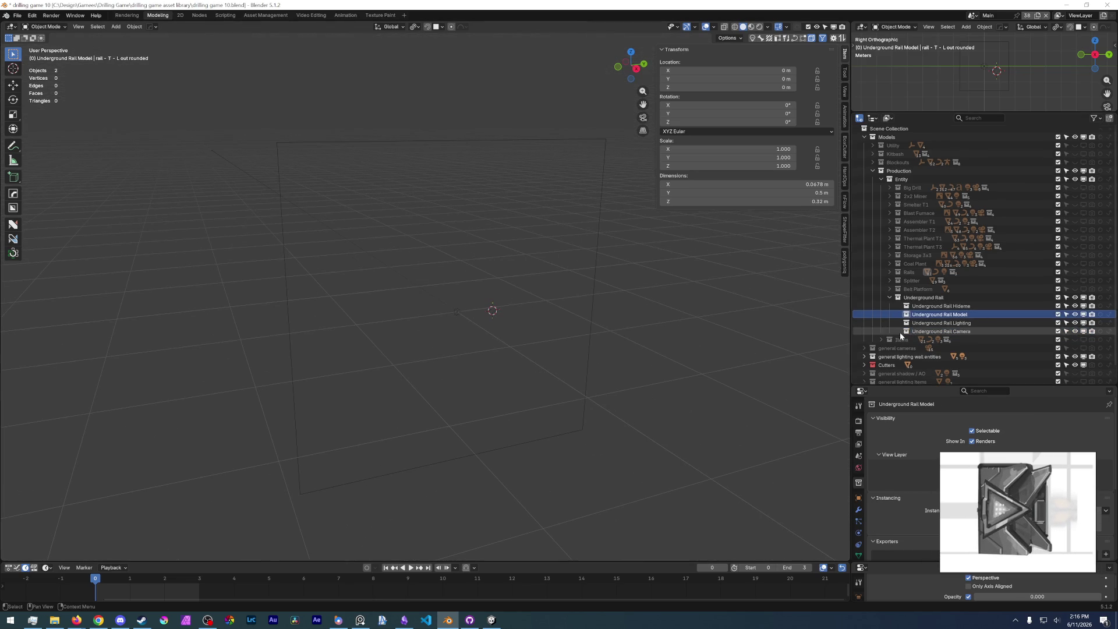
{"action": "key", "text": "shift+a"}
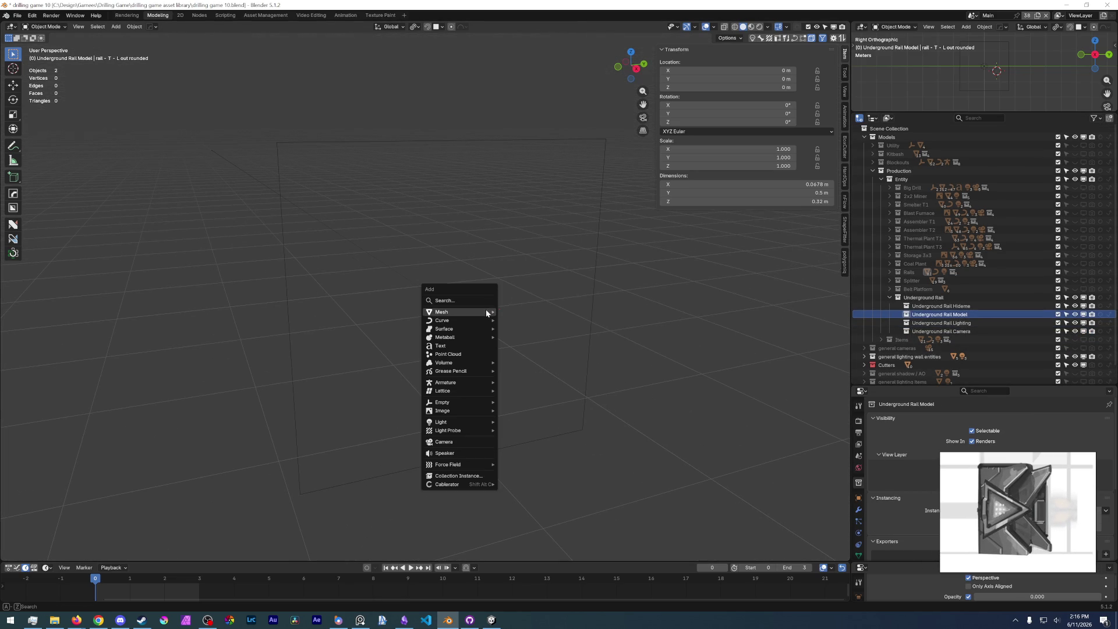
{"action": "key", "text": "Escape"}
{"action": "key", "text": "shift+s"}
{"action": "left_click", "coordinate": [435, 299]}
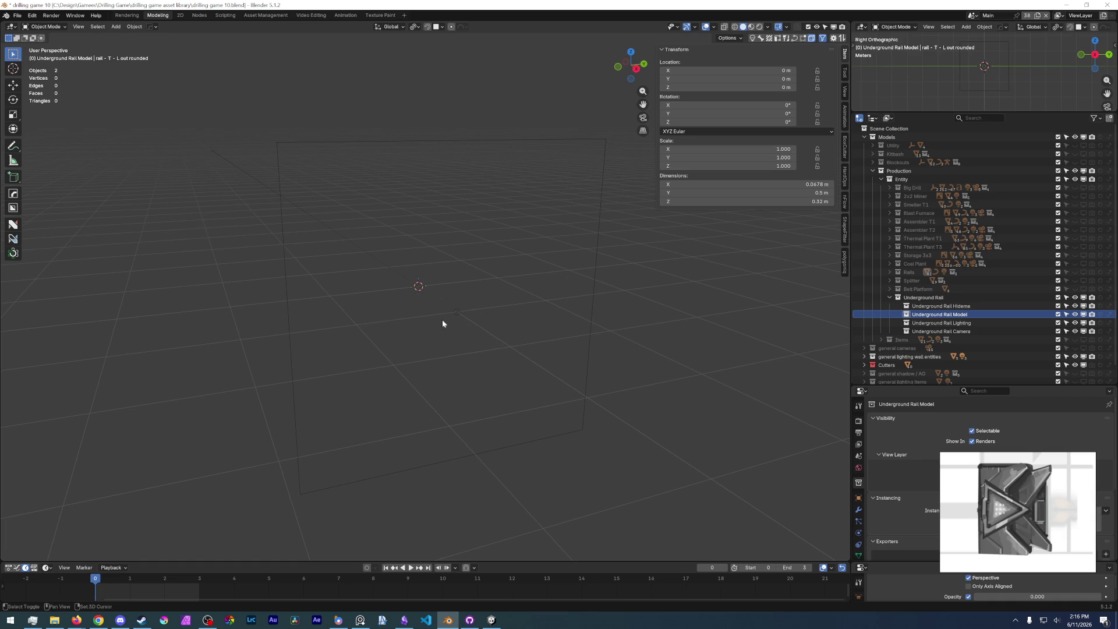
{"action": "key", "text": "shift+a"}
{"action": "mouse_move", "coordinate": [443, 331]}
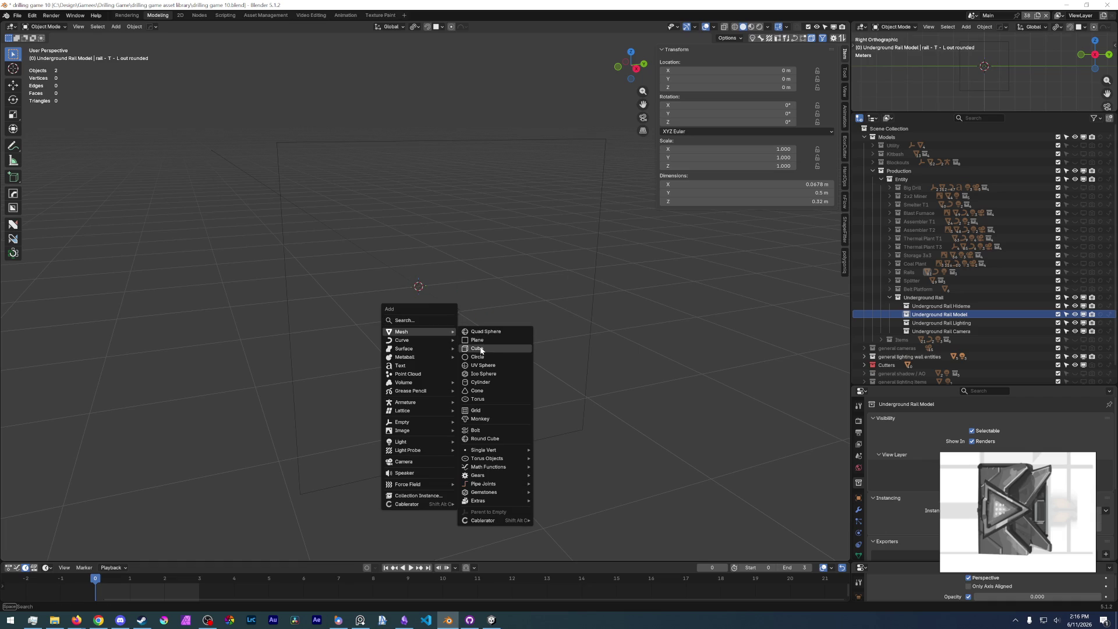
{"action": "left_click", "coordinate": [479, 348]}
- Scale the cube to 0.5 and apply its scale
{"action": "middle_click_drag", "start_coordinate": [481, 347], "coordinate": [605, 397]}
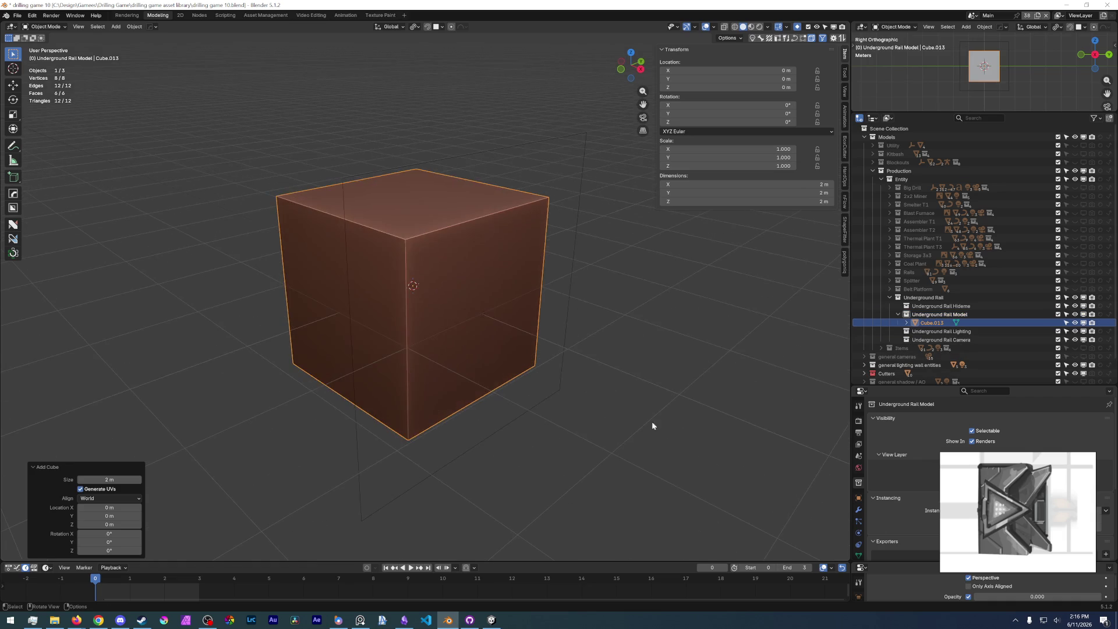
{"action": "scroll", "coordinate": [589, 382], "scroll_direction": "up", "scroll_amount": 1}
{"action": "type", "text": "s"}
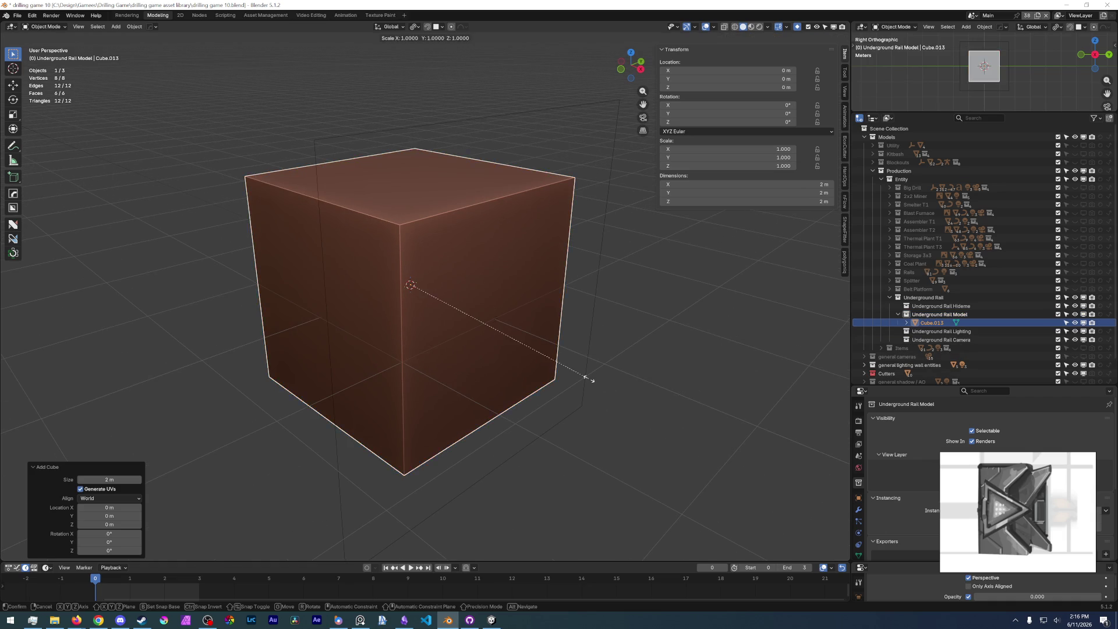
{"action": "type", "text": ".5"}
{"action": "key", "text": "Return"}
{"action": "middle_click_drag", "start_coordinate": [586, 376], "coordinate": [456, 293]}
{"action": "scroll", "coordinate": [457, 293], "scroll_direction": "up", "scroll_amount": 4}
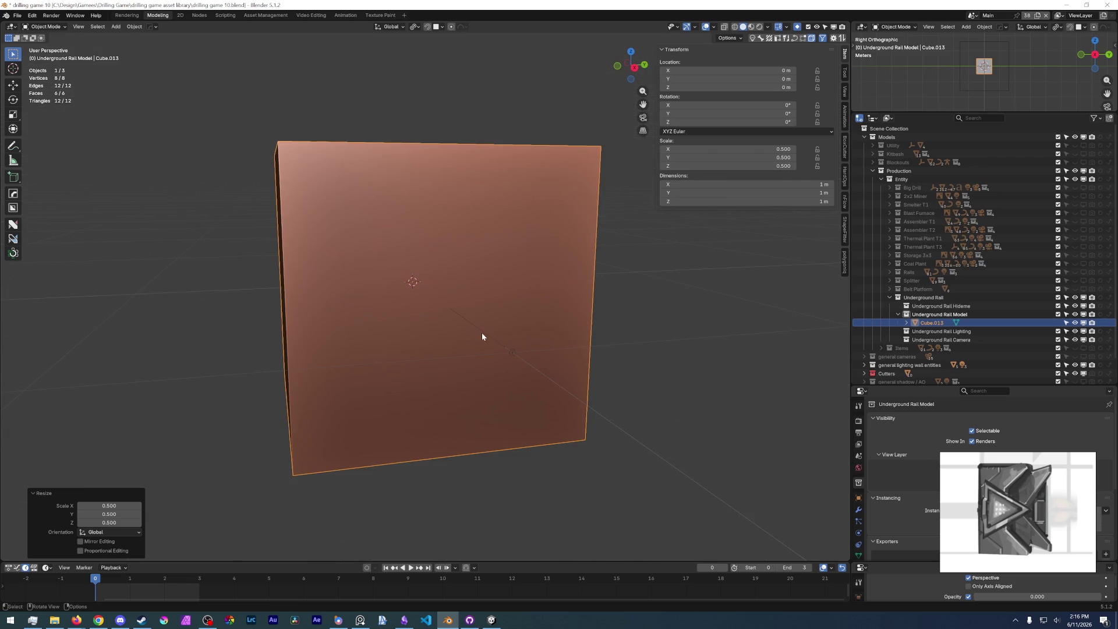
{"action": "middle_click_drag", "start_coordinate": [493, 390], "coordinate": [529, 399]}
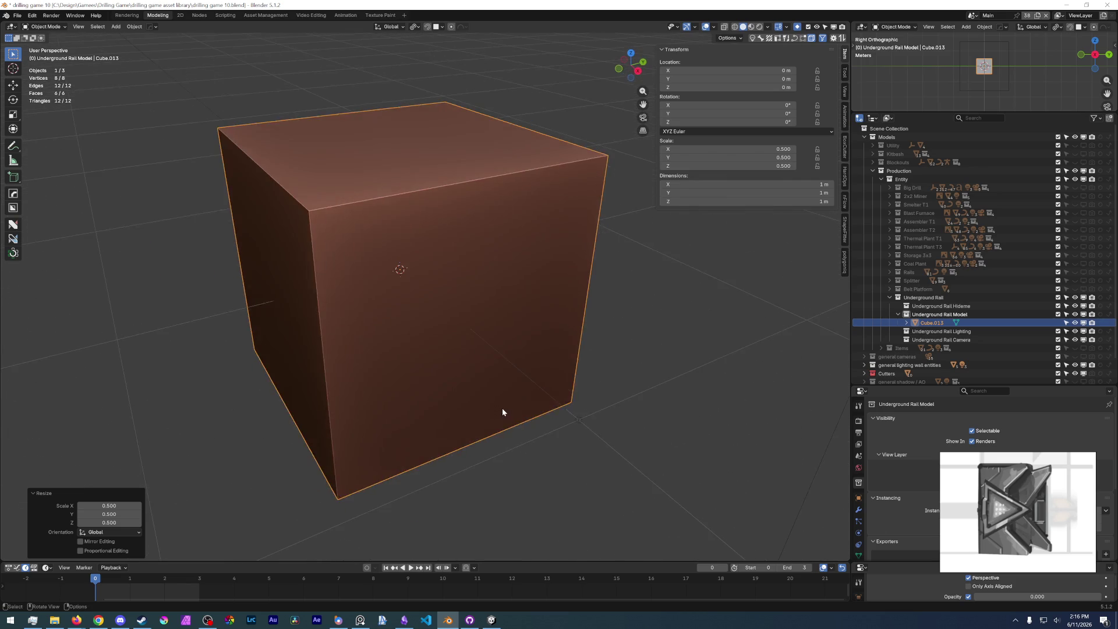
{"action": "right_click", "coordinate": [529, 398]}
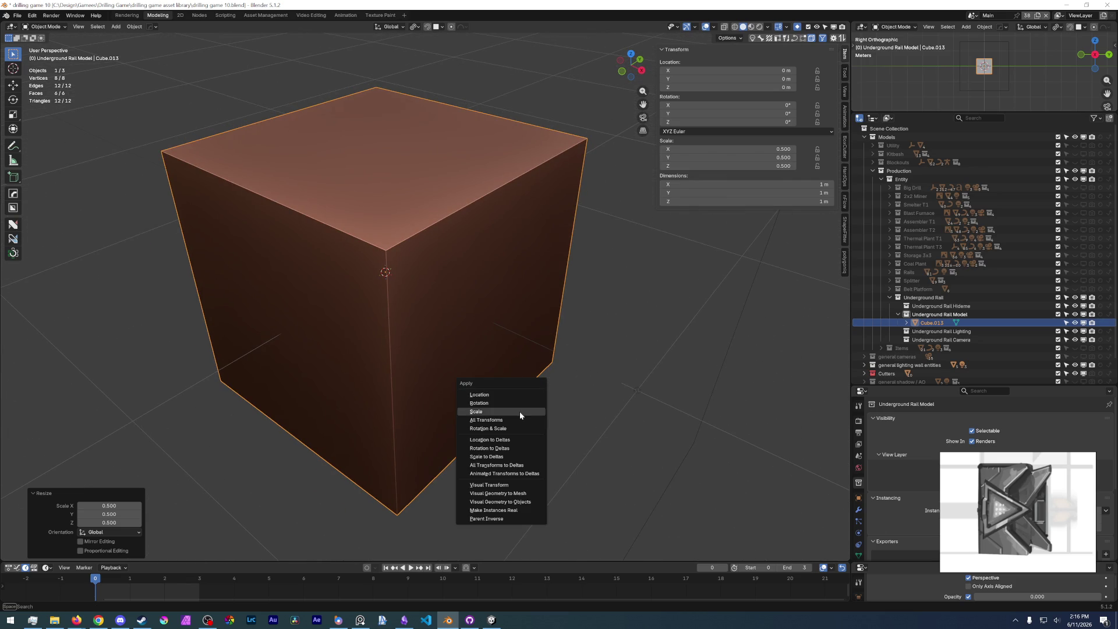
{"action": "left_click", "coordinate": [520, 411]}
- In edit mode, move the cube's faces along X to flatten it into a thin slab
{"action": "key", "text": "Tab"}
{"action": "left_click", "coordinate": [505, 385]}
{"action": "key", "text": "g"}
{"action": "key", "text": "x"}
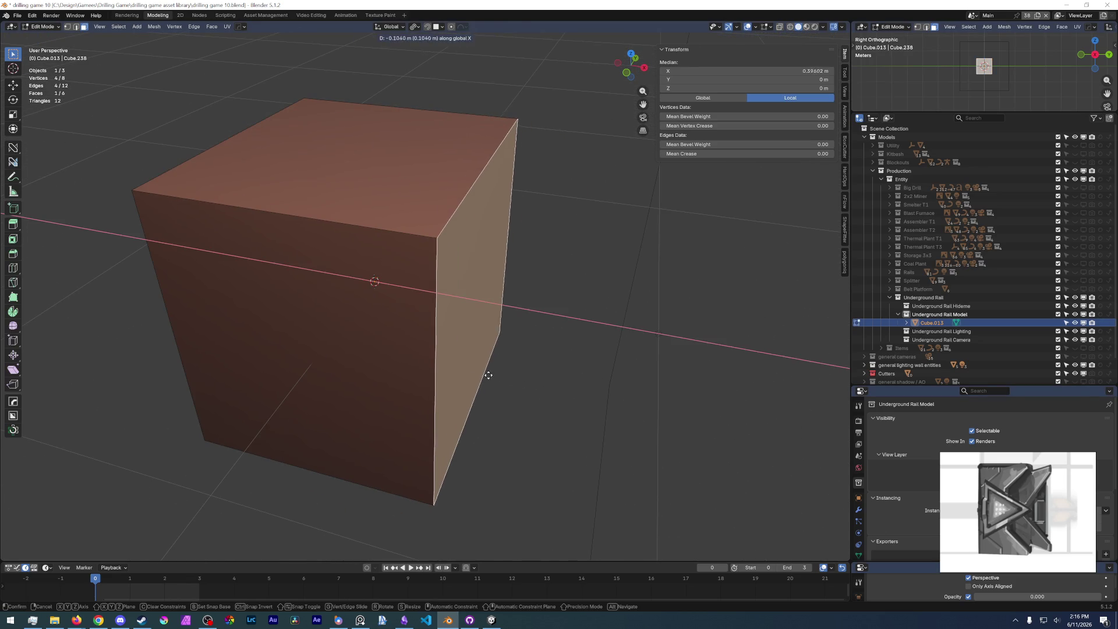
{"action": "left_click", "coordinate": [445, 385]}
{"action": "middle_click_drag", "start_coordinate": [444, 385], "coordinate": [374, 362]}
{"action": "left_click", "coordinate": [430, 373]}
{"action": "key", "text": "shift+h"}
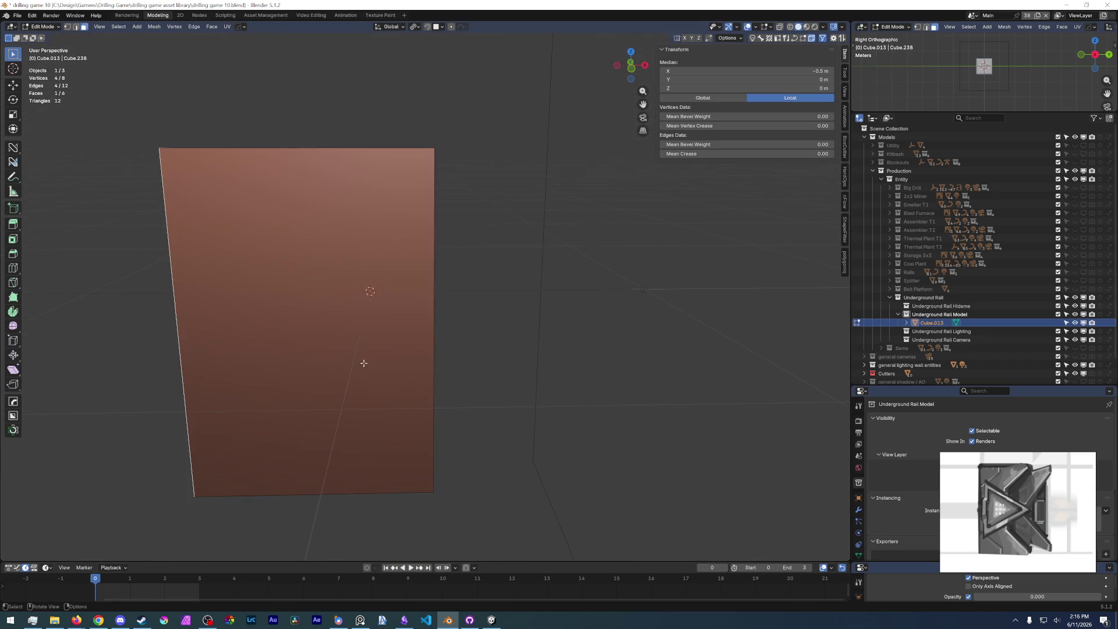
{"action": "key", "text": "g"}
{"action": "key", "text": "y"}
{"action": "key", "text": "x"}
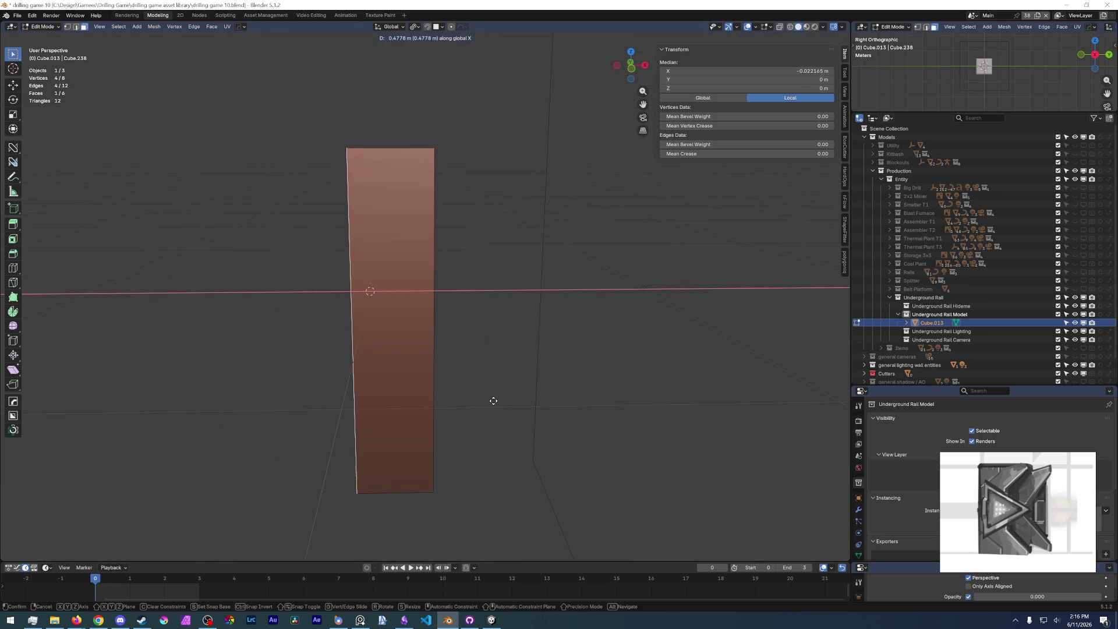
{"action": "left_click", "coordinate": [500, 400]}
{"action": "mouse_move", "coordinate": [431, 374]}
{"action": "middle_mouse_down"}
{"action": "mouse_move", "coordinate": [651, 373]}
{"action": "mouse_move", "coordinate": [462, 285]}
{"action": "middle_mouse_up"}
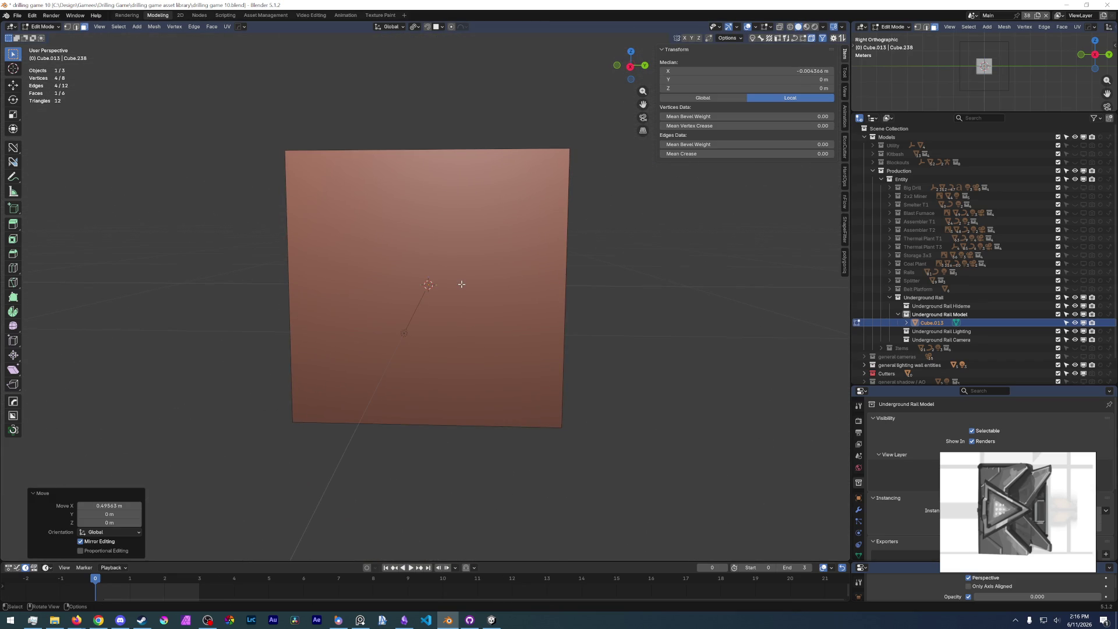
{"action": "middle_click_drag", "start_coordinate": [532, 324], "coordinate": [446, 348]}
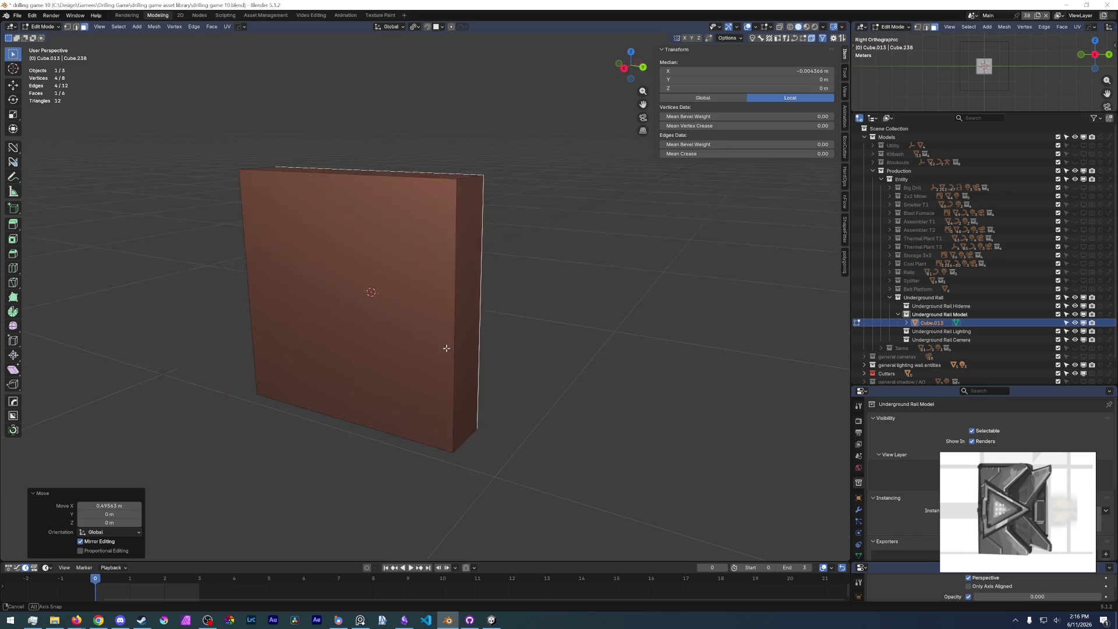
- Rename Cube.013 to Underground Out
{"action": "double_click", "coordinate": [931, 324]}
{"action": "type", "text": "Underground O"}
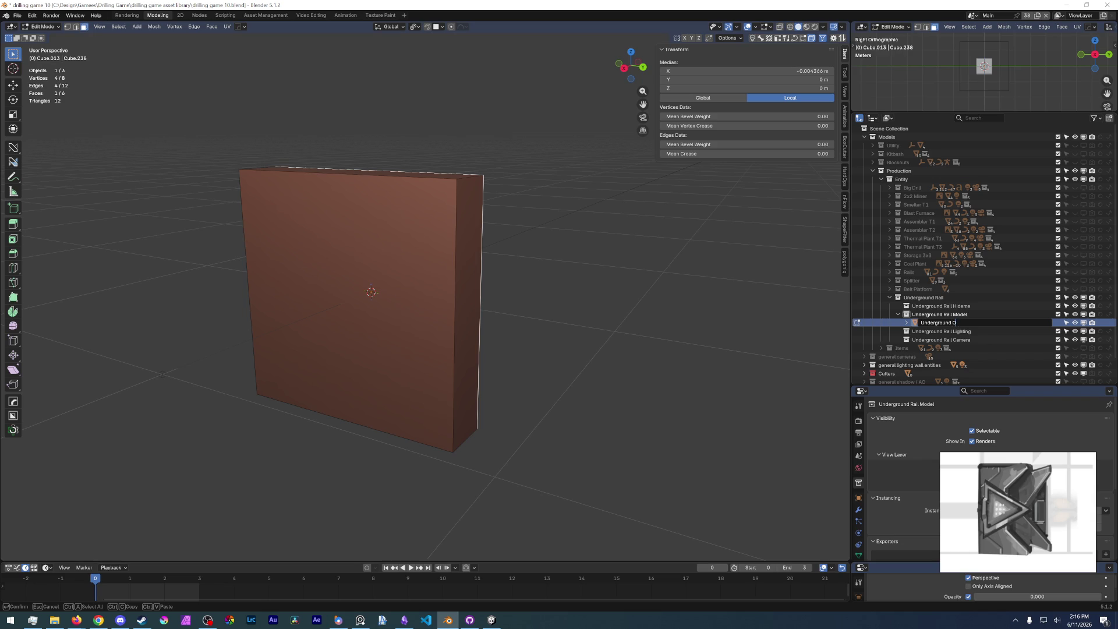
{"action": "type", "text": "ut"}
{"action": "key", "text": "Return"}
- Rename the Underground Rail Model collection to Underground Rail Out Model
{"action": "left_click", "coordinate": [980, 313]}
{"action": "double_click", "coordinate": [958, 315]}
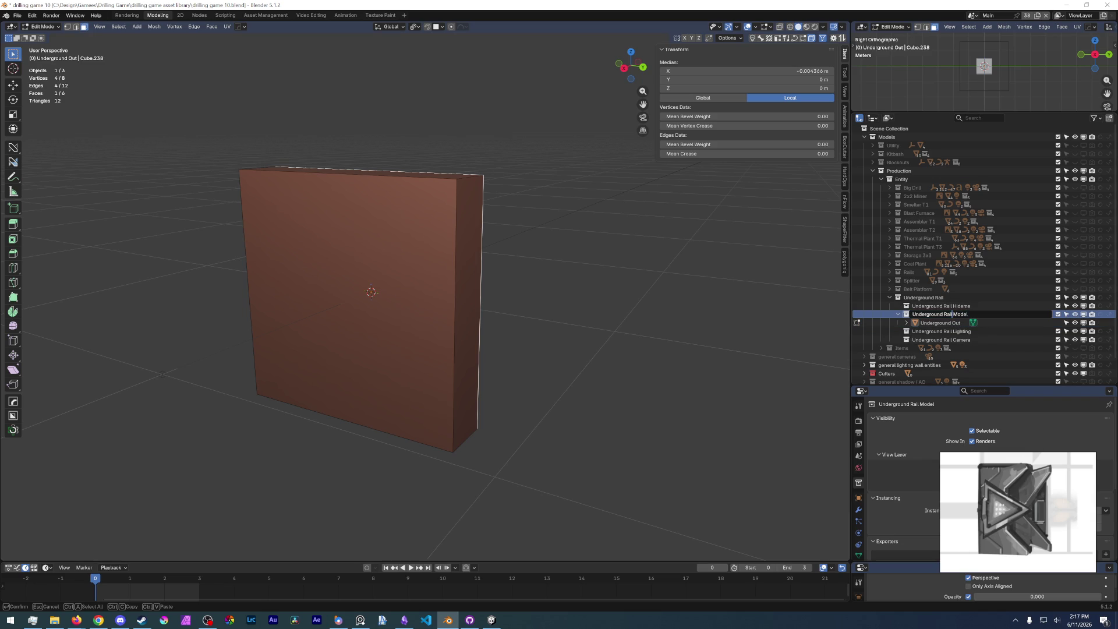
{"action": "type", "text": "Ou"}
{"action": "key", "text": "Return"}
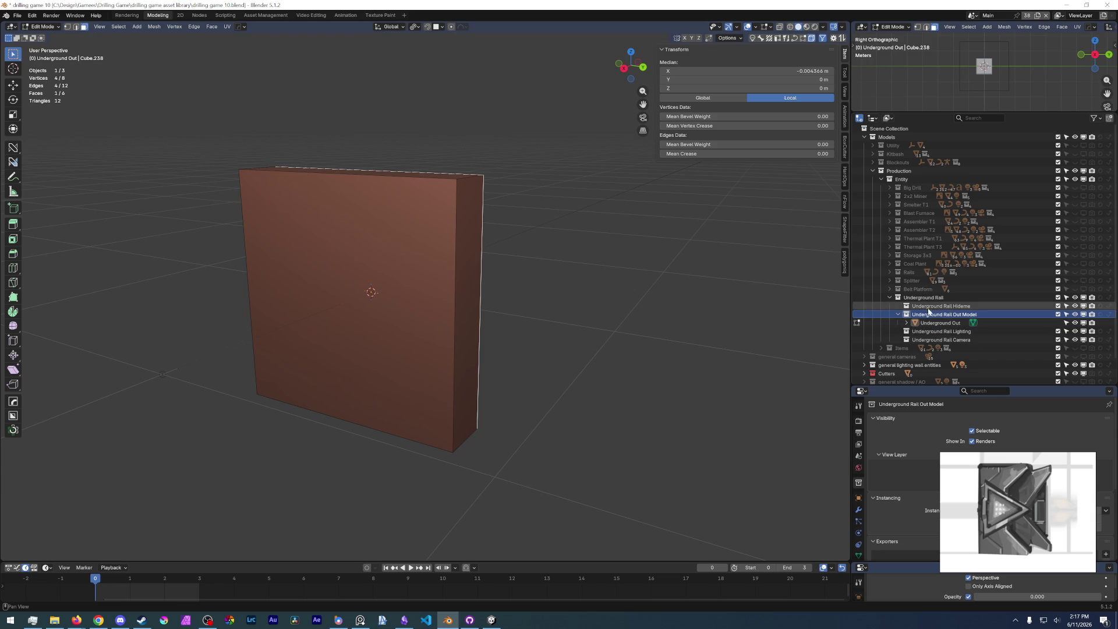
{"action": "double_click", "coordinate": [909, 315]}
{"action": "key", "text": "Return"}
- Add an Underground Rail In Model collection under Underground Rail beside the Out Model
{"action": "left_click", "coordinate": [1109, 118]}
{"action": "key", "text": "BackSpace"}
{"action": "key", "text": "BackSpace"}
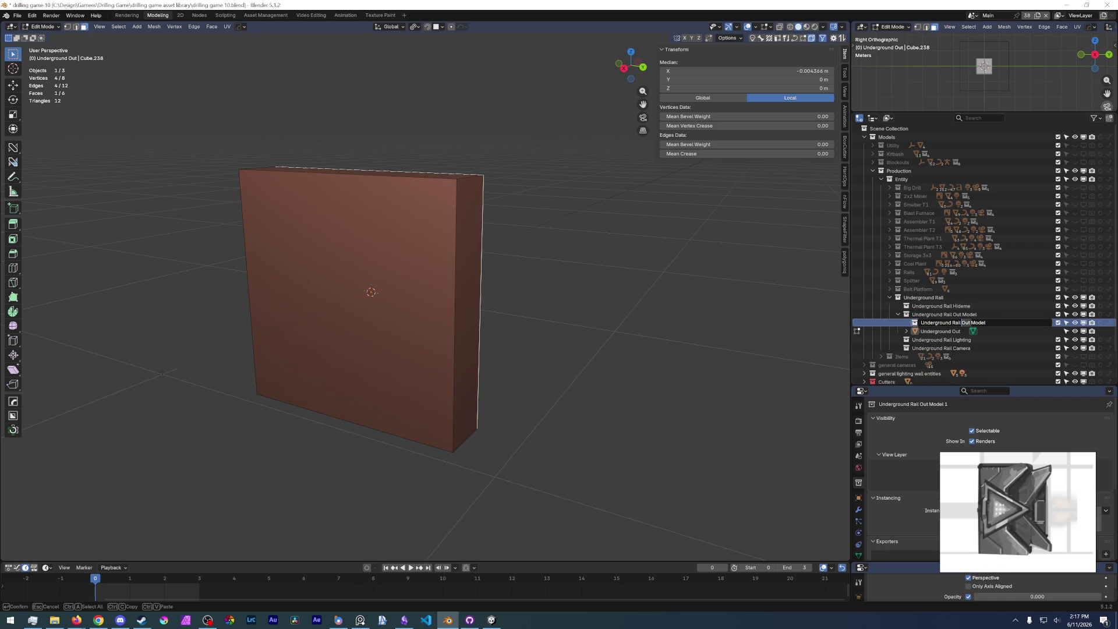
{"action": "type", "text": "In"}
{"action": "key", "text": "Return"}
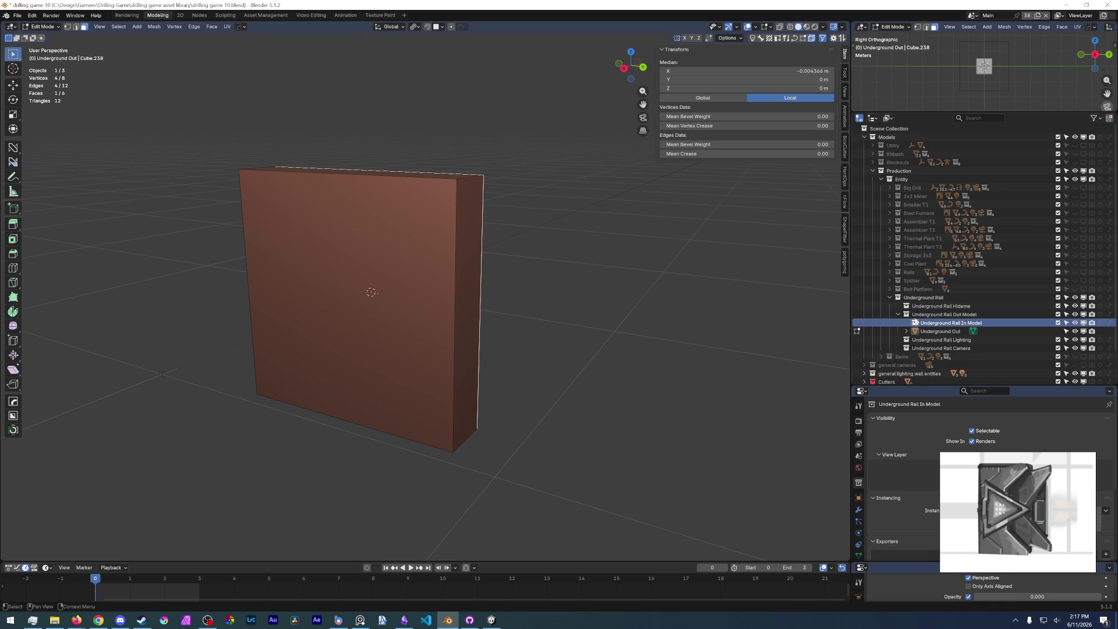
{"action": "left_click_drag", "start_coordinate": [916, 324], "coordinate": [917, 298]}
{"action": "left_click_drag", "start_coordinate": [909, 348], "coordinate": [908, 315]}
- Select the Underground Out slab and save the blend file
{"action": "left_click", "coordinate": [929, 332]}
{"action": "mouse_move", "coordinate": [532, 369]}
{"action": "middle_mouse_down"}
{"action": "mouse_move", "coordinate": [559, 372]}
{"action": "mouse_move", "coordinate": [534, 387]}
{"action": "mouse_move", "coordinate": [516, 366]}
{"action": "mouse_move", "coordinate": [532, 380]}
{"action": "middle_mouse_up"}
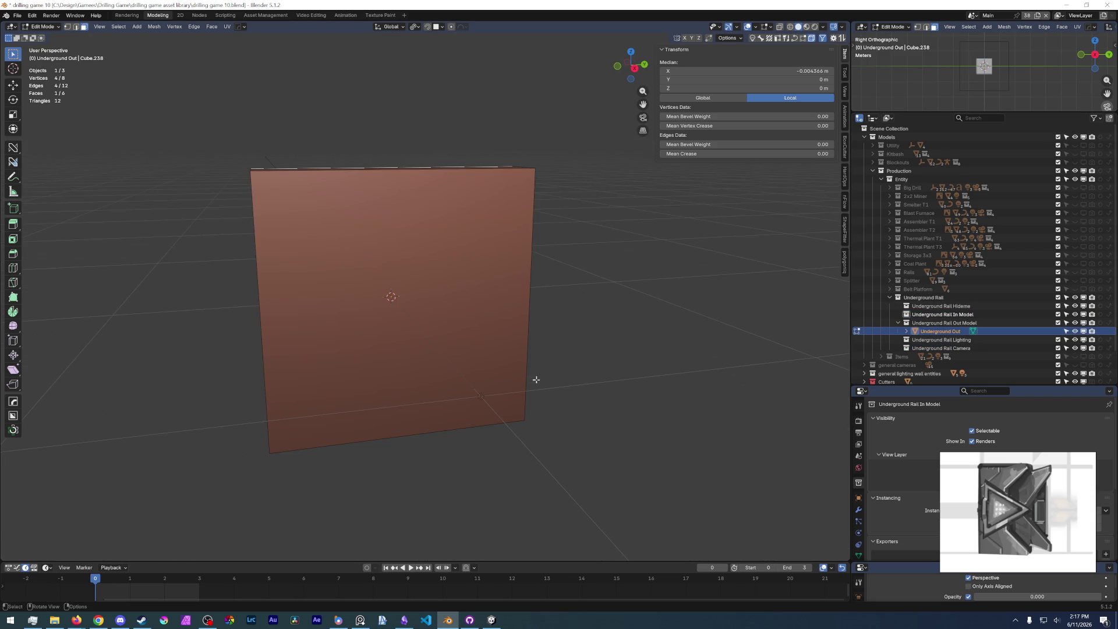
{"action": "left_click", "coordinate": [17, 15]}
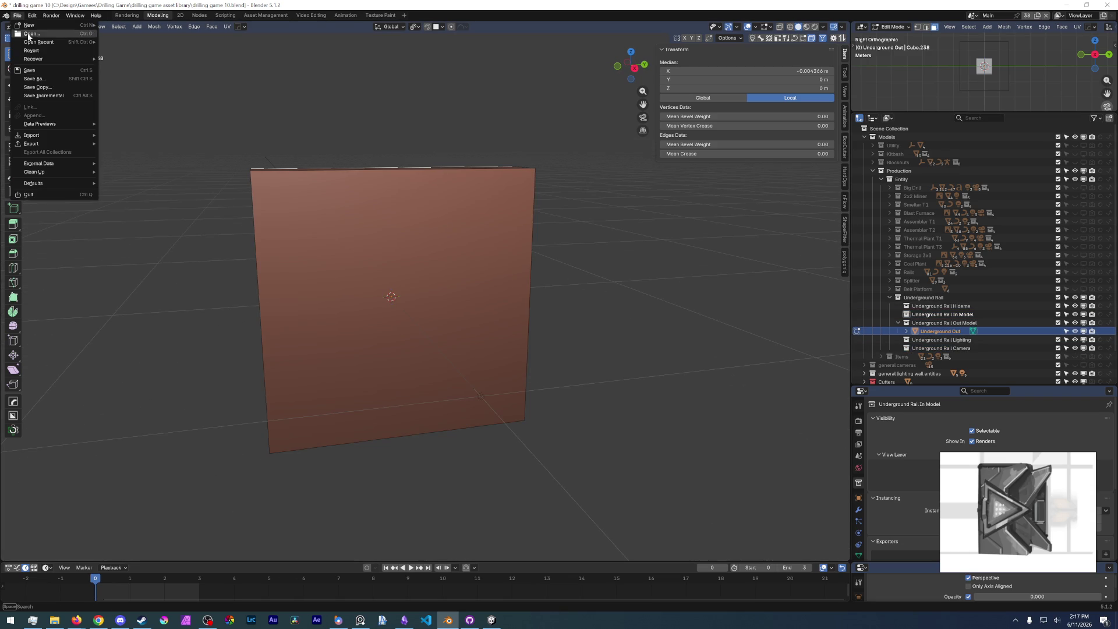
{"action": "left_click", "coordinate": [29, 70]}
{"action": "mouse_move", "coordinate": [440, 328]}
{"action": "middle_mouse_down"}
{"action": "mouse_move", "coordinate": [499, 330]}
{"action": "mouse_move", "coordinate": [493, 250]}
{"action": "middle_mouse_up"}
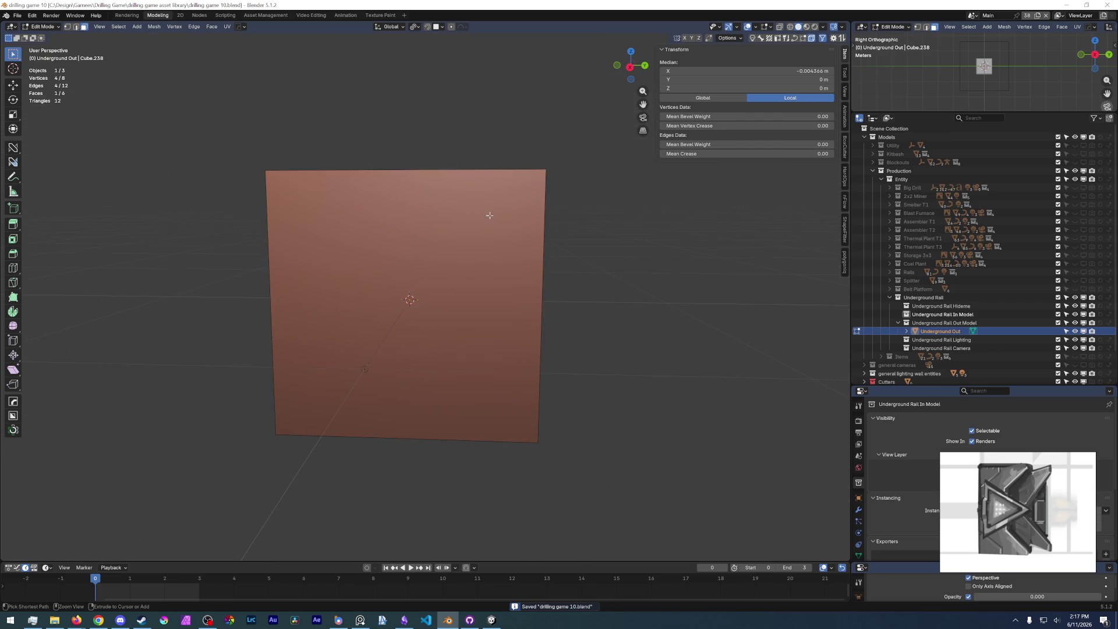
{"action": "middle_click_drag", "start_coordinate": [447, 191], "coordinate": [464, 229]}
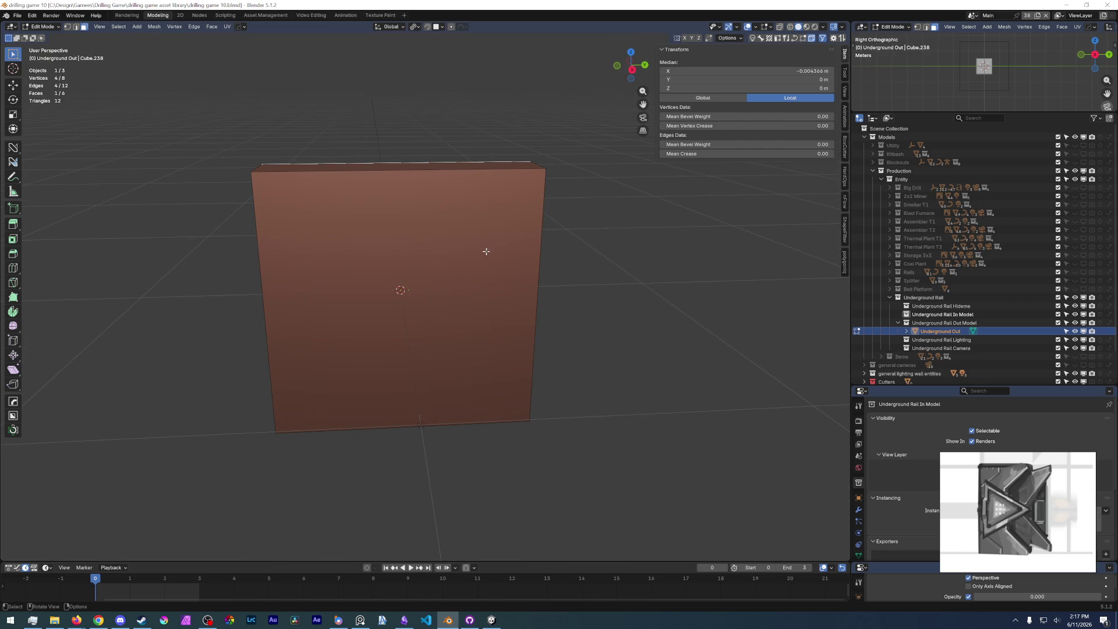
{"action": "double_click", "coordinate": [957, 332]}
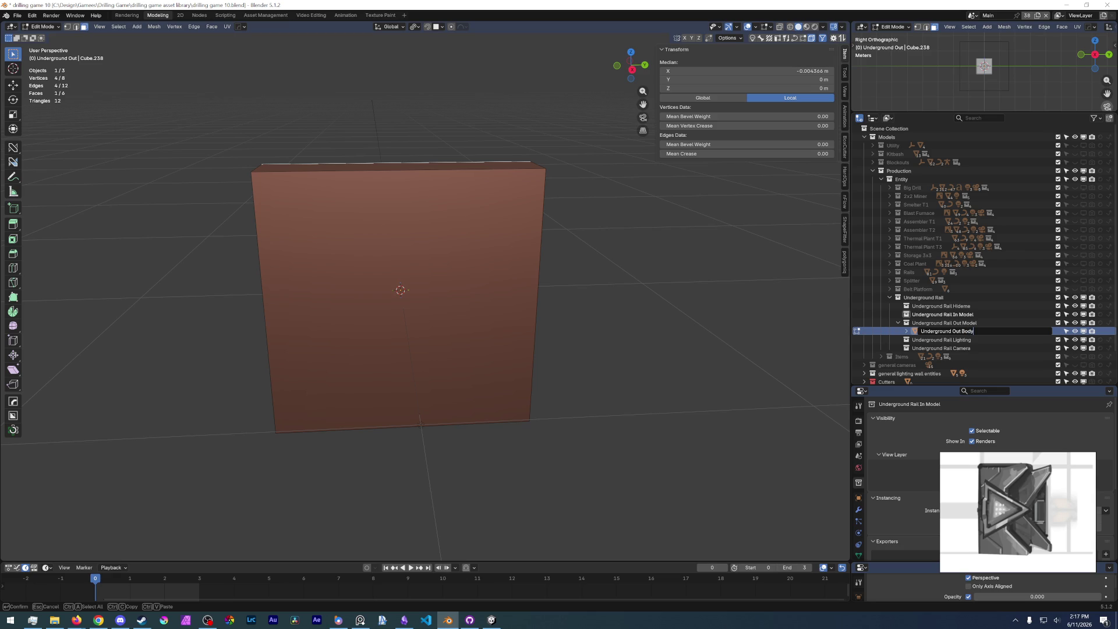
- Name the object Underground Out Body and narrow the box by moving a face along Y
{"action": "key", "text": "Return"}
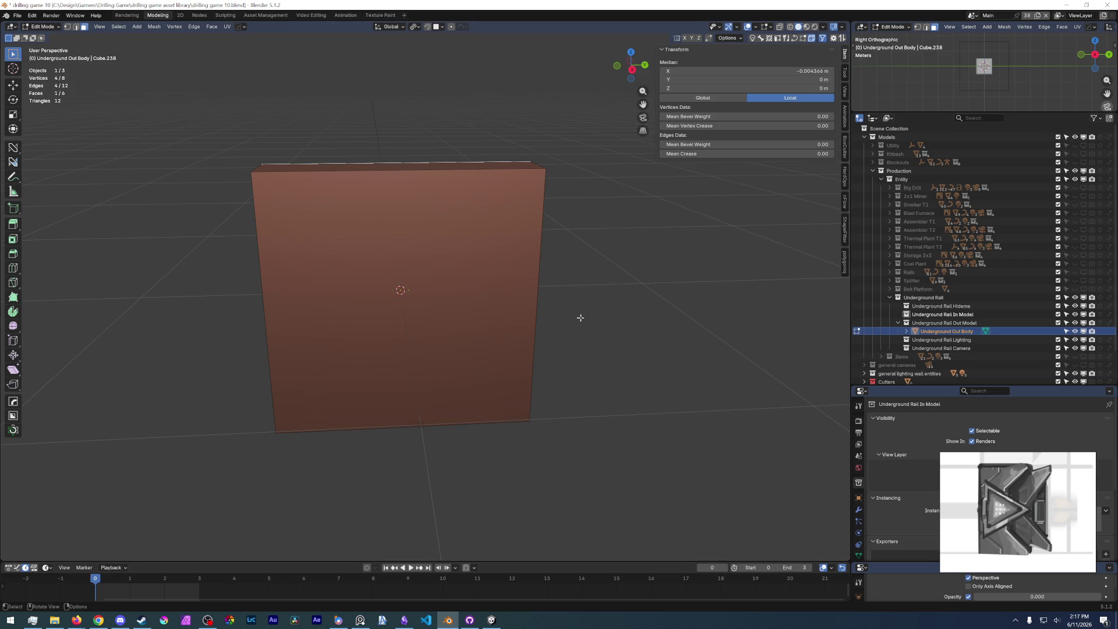
{"action": "middle_click_drag", "start_coordinate": [580, 317], "coordinate": [585, 245]}
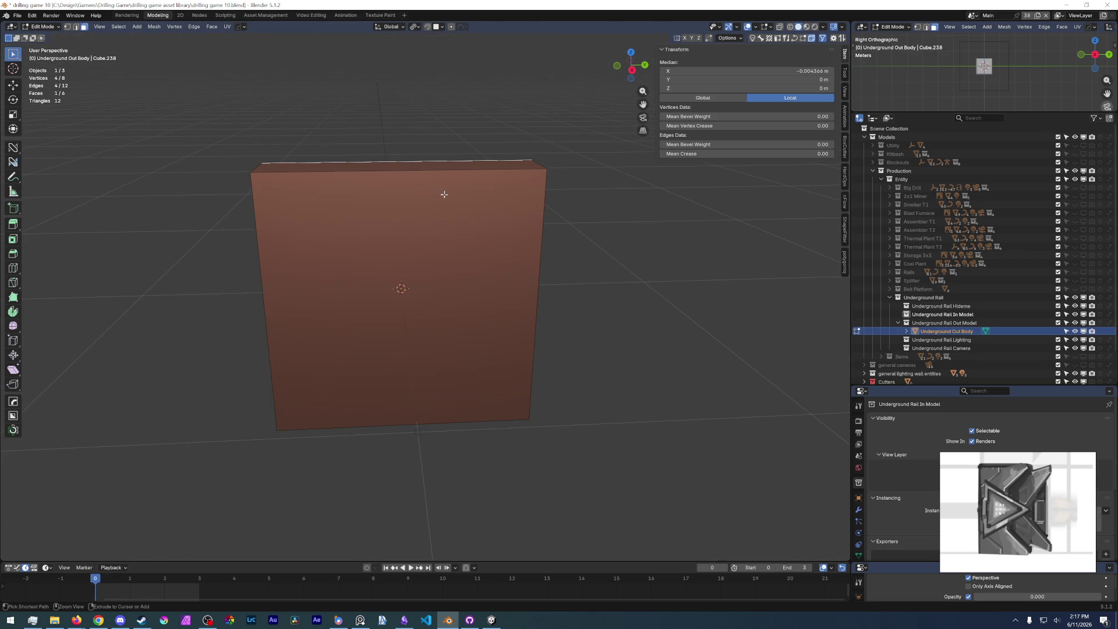
{"action": "key", "text": "KP_3"}
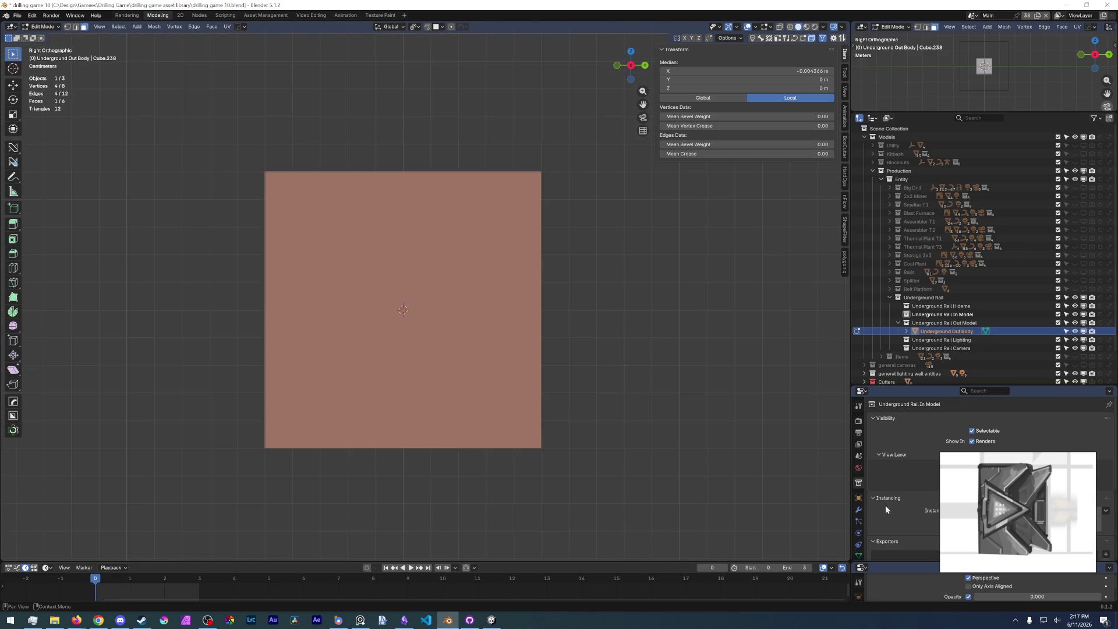
{"action": "mouse_move", "coordinate": [978, 488]}
{"action": "mouse_move", "coordinate": [1025, 465]}
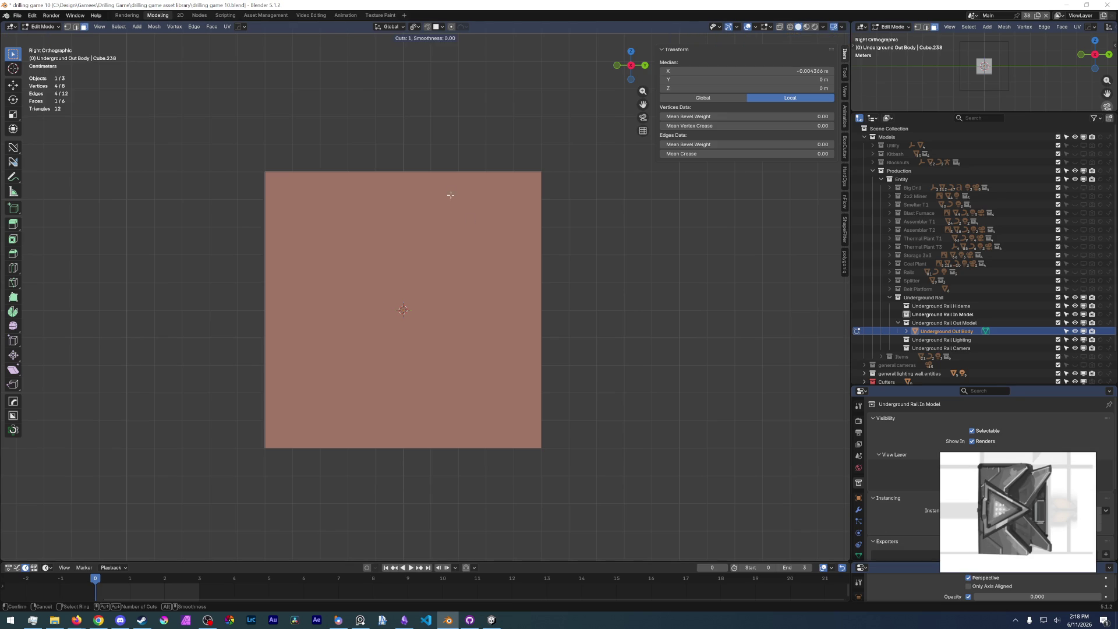
{"action": "middle_click_drag", "start_coordinate": [502, 182], "coordinate": [581, 317]}
{"action": "key", "text": "g"}
{"action": "key", "text": "y"}
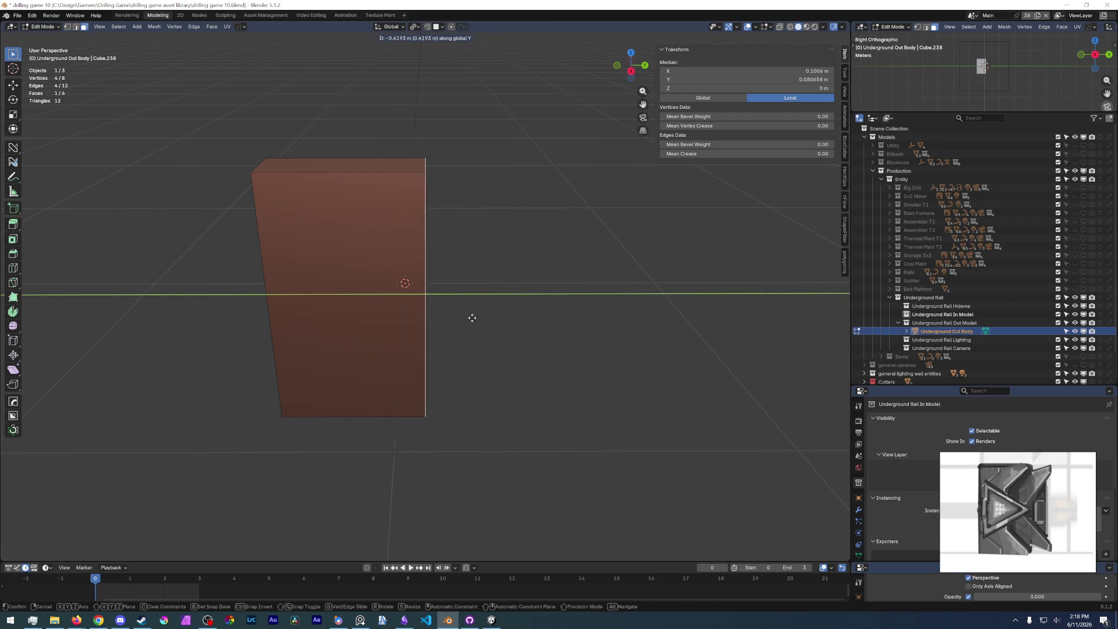
{"action": "left_click", "coordinate": [469, 318]}
{"action": "key", "text": "KP_3"}
{"action": "key", "text": "g"}
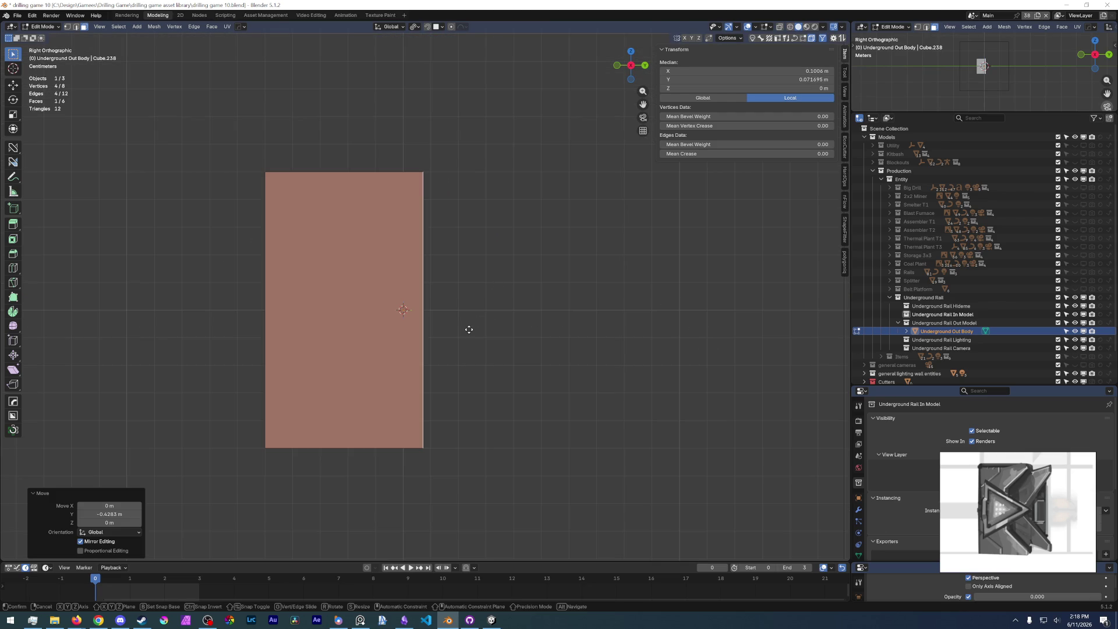
{"action": "key", "text": "y"}
{"action": "left_click", "coordinate": [459, 334]}
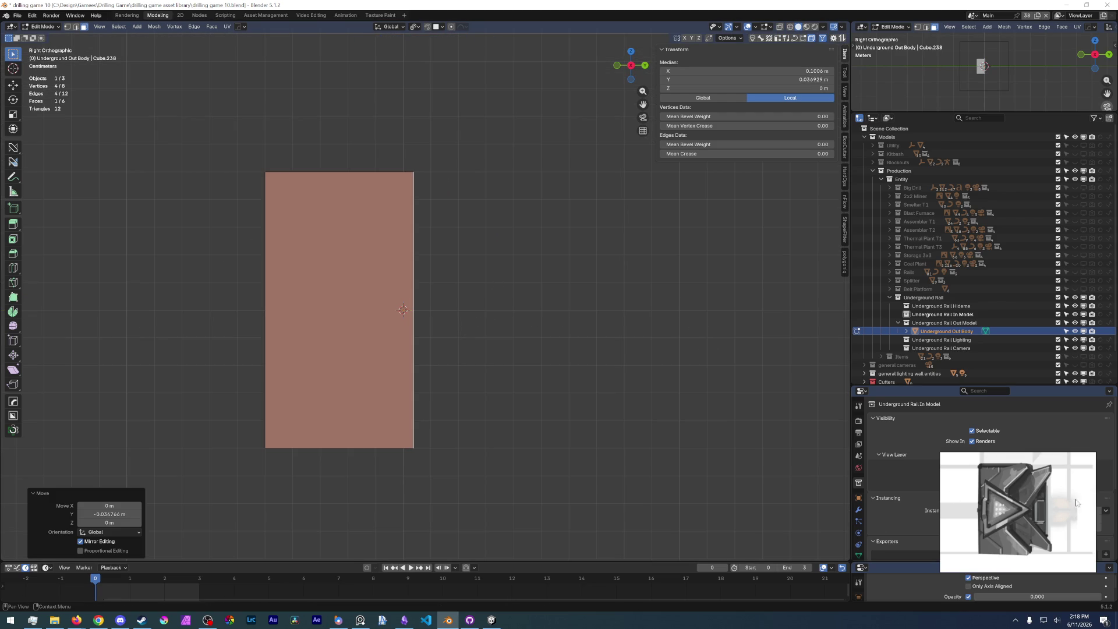
- Add two evenly spaced loop cuts and scale them vertically apart around the median point
{"action": "mouse_move", "coordinate": [1029, 466]}
{"action": "key", "text": "ctrl+r"}
{"action": "scroll", "coordinate": [405, 260], "scroll_direction": "up", "scroll_amount": 1}
{"action": "left_click", "coordinate": [406, 261]}
{"action": "right_click", "coordinate": [406, 261]}
{"action": "key", "text": "s"}
{"action": "key", "text": "z"}
{"action": "right_click", "coordinate": [483, 239]}
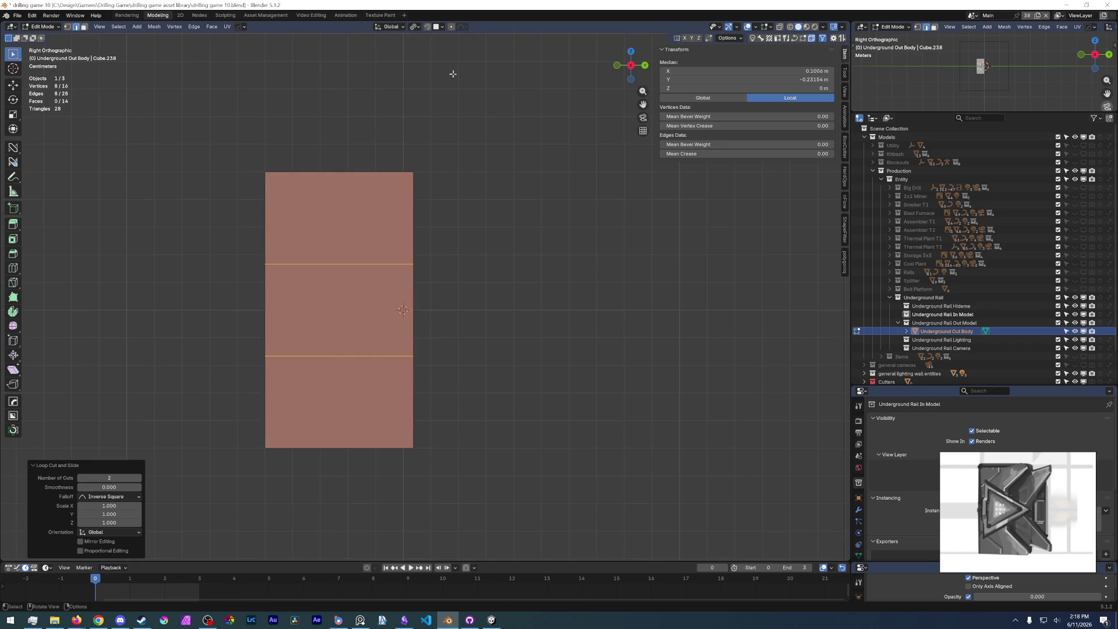
{"action": "left_click", "coordinate": [414, 31]}
{"action": "left_click", "coordinate": [434, 75]}
{"action": "key", "text": "s"}
{"action": "key", "text": "z"}
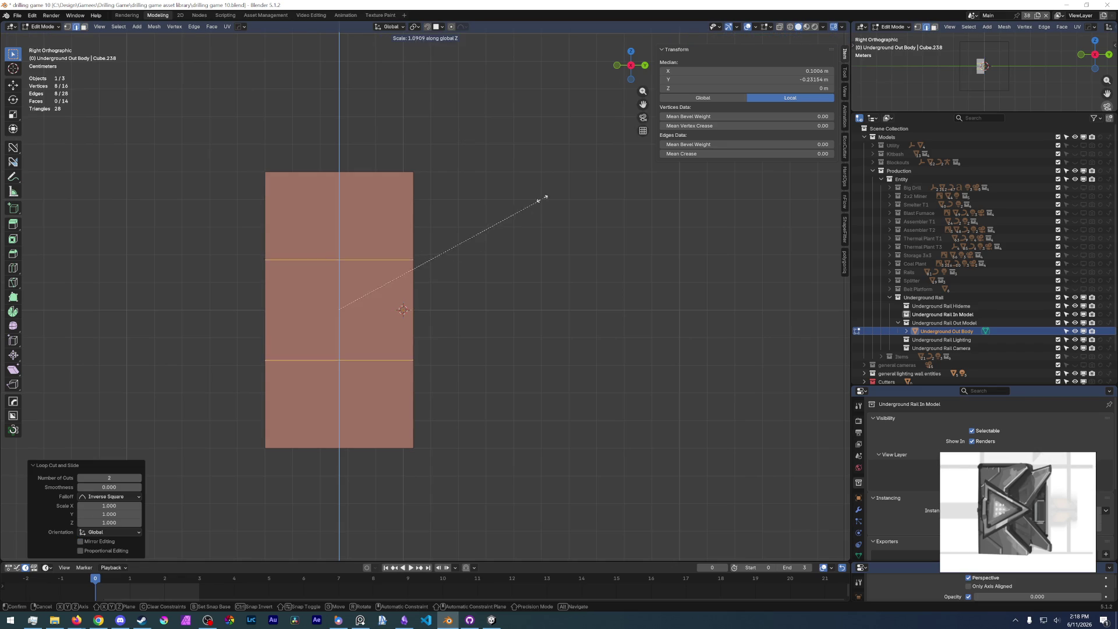
{"action": "left_click", "coordinate": [653, 153]}
- Add two more loop cuts and push the middle side face inward along Y, forming the C shape
{"action": "key", "text": "ctrl+e"}
{"action": "key", "text": "Escape"}
{"action": "key", "text": "ctrl+r"}
{"action": "scroll", "coordinate": [406, 309], "scroll_direction": "up", "scroll_amount": 1}
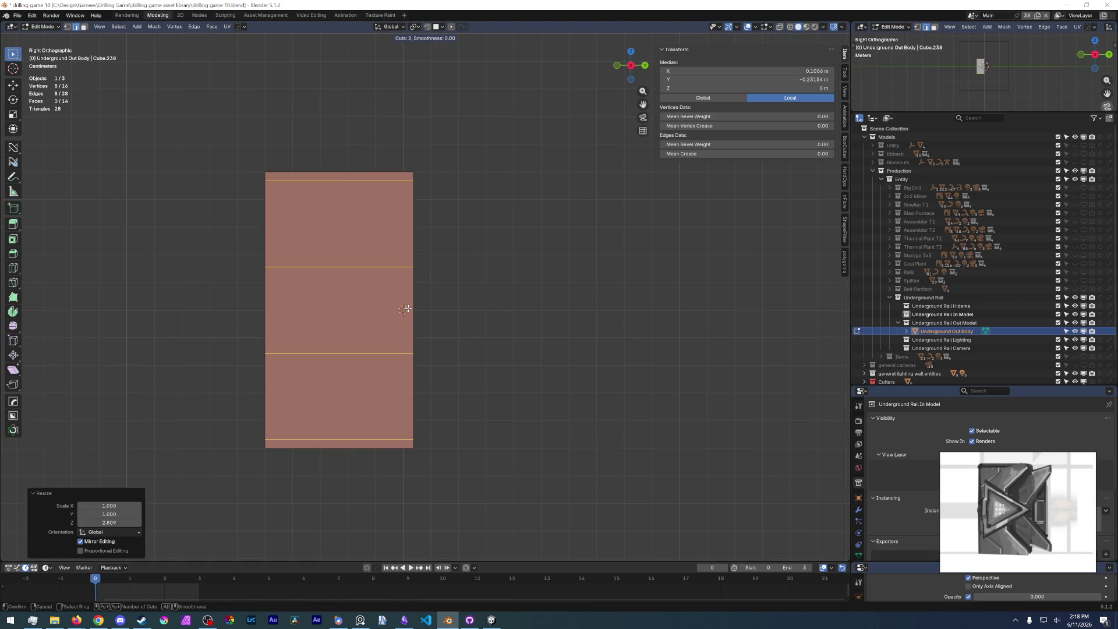
{"action": "left_click", "coordinate": [406, 309]}
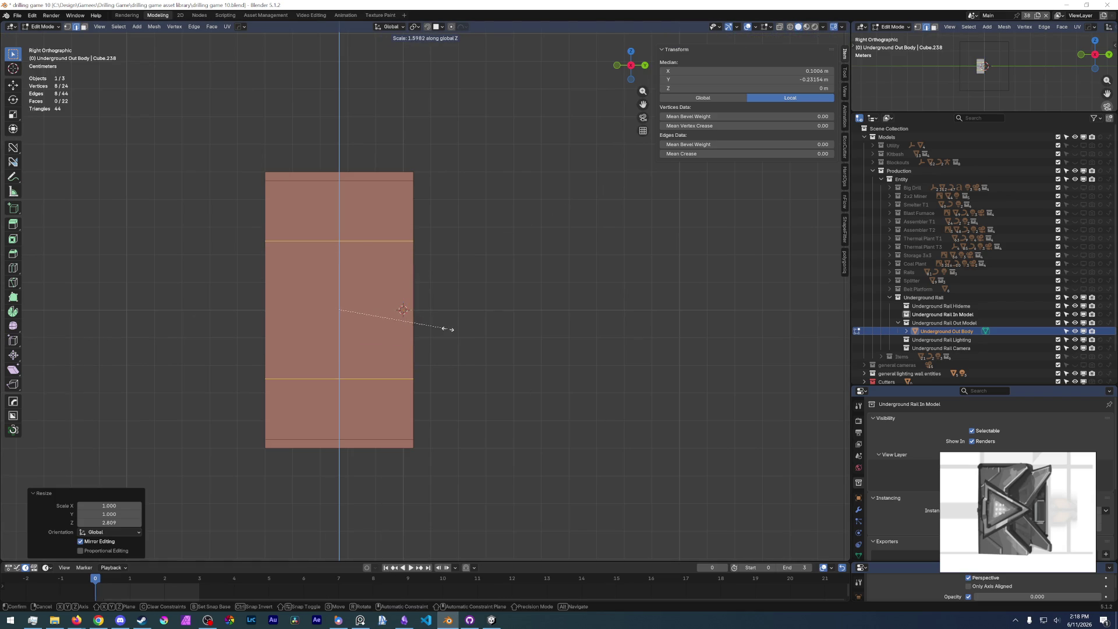
{"action": "left_click", "coordinate": [423, 316]}
{"action": "left_click", "coordinate": [423, 316]}
{"action": "middle_click_drag", "start_coordinate": [422, 316], "coordinate": [392, 309]}
{"action": "left_click", "coordinate": [437, 312]}
{"action": "middle_click_drag", "start_coordinate": [495, 309], "coordinate": [549, 290]}
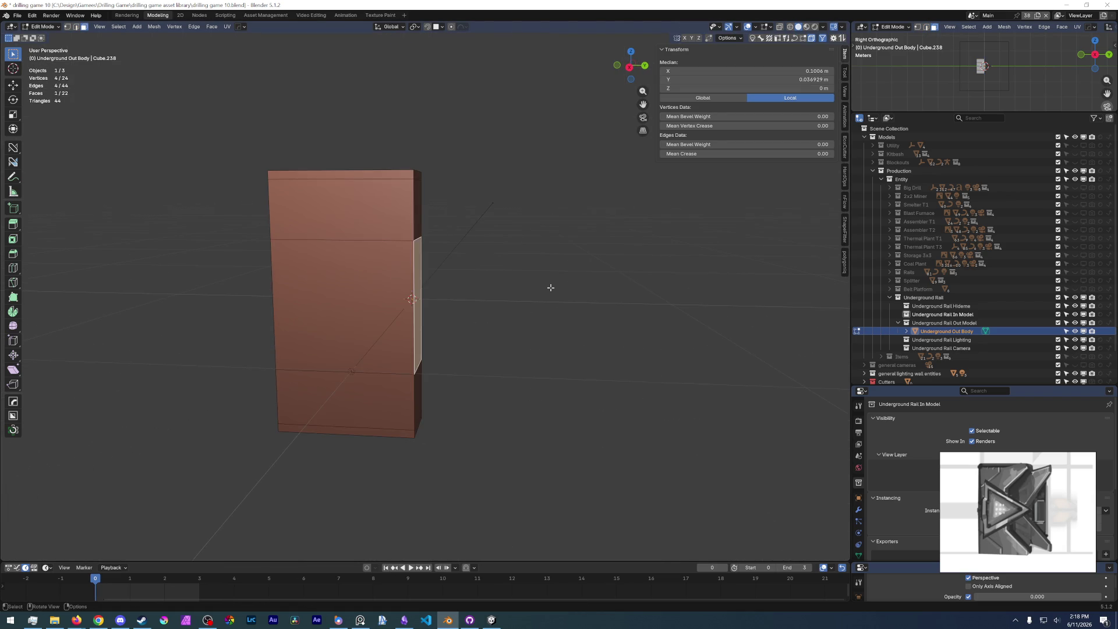
{"action": "key", "text": "KP_3"}
{"action": "key", "text": "g"}
{"action": "key", "text": "y"}
{"action": "key", "text": "y"}
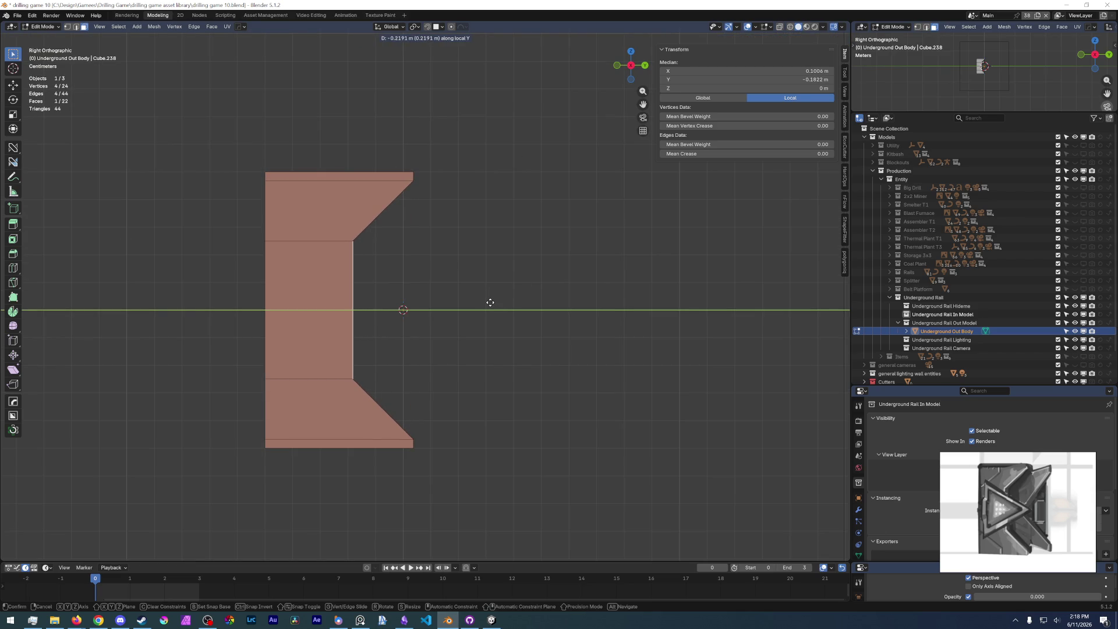
{"action": "left_click", "coordinate": [490, 302]}
{"action": "left_click", "coordinate": [490, 340]}
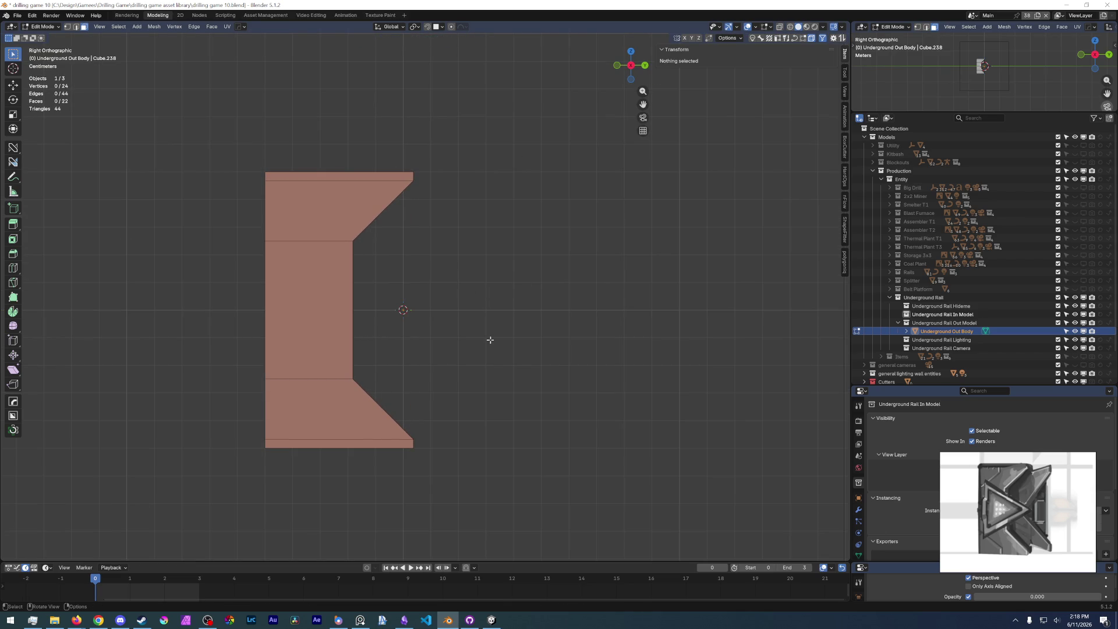
{"action": "middle_click_drag", "start_coordinate": [510, 309], "coordinate": [519, 316]}
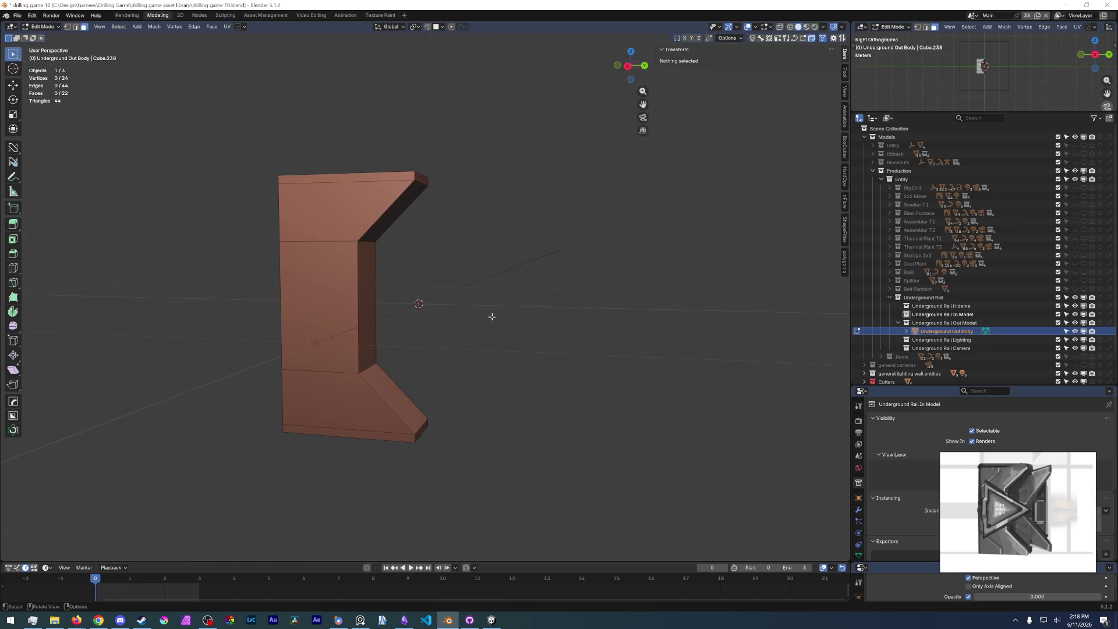
- Save the blend file and bevel the bottom-left outer edge
{"action": "left_click", "coordinate": [17, 15]}
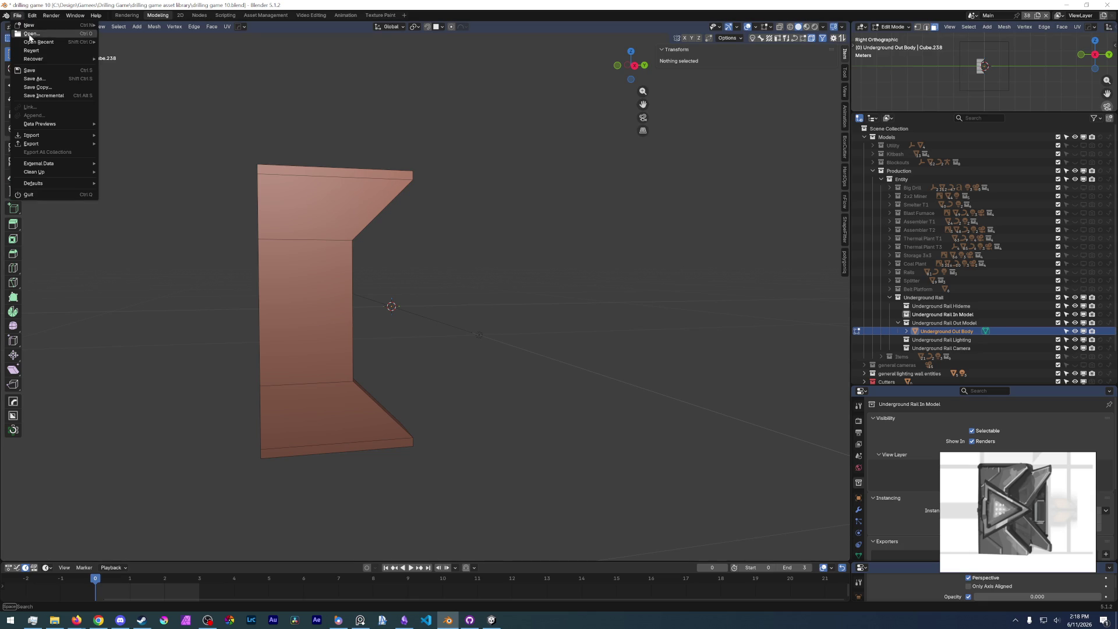
{"action": "key", "text": "ctrl+s"}
{"action": "middle_click_drag", "start_coordinate": [302, 262], "coordinate": [338, 262]}
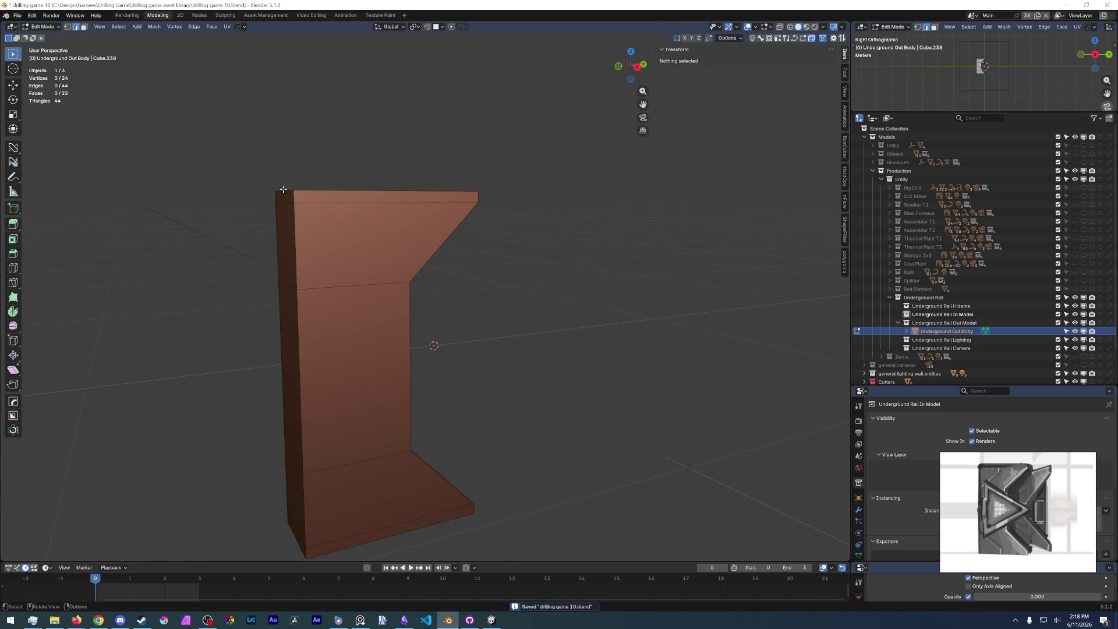
{"action": "left_click", "coordinate": [283, 189]}
{"action": "scroll", "coordinate": [290, 344], "scroll_direction": "down", "scroll_amount": 5, "text": "shift"}
{"action": "left_click", "coordinate": [319, 353]}
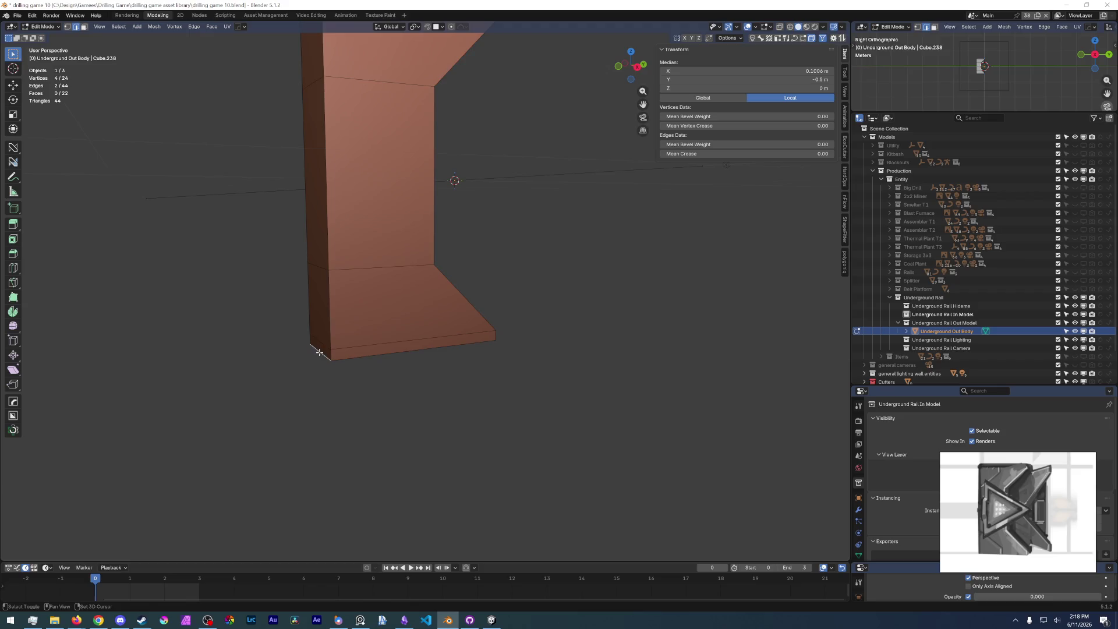
{"action": "key", "text": "ctrl+b"}
{"action": "left_click", "coordinate": [536, 195]}
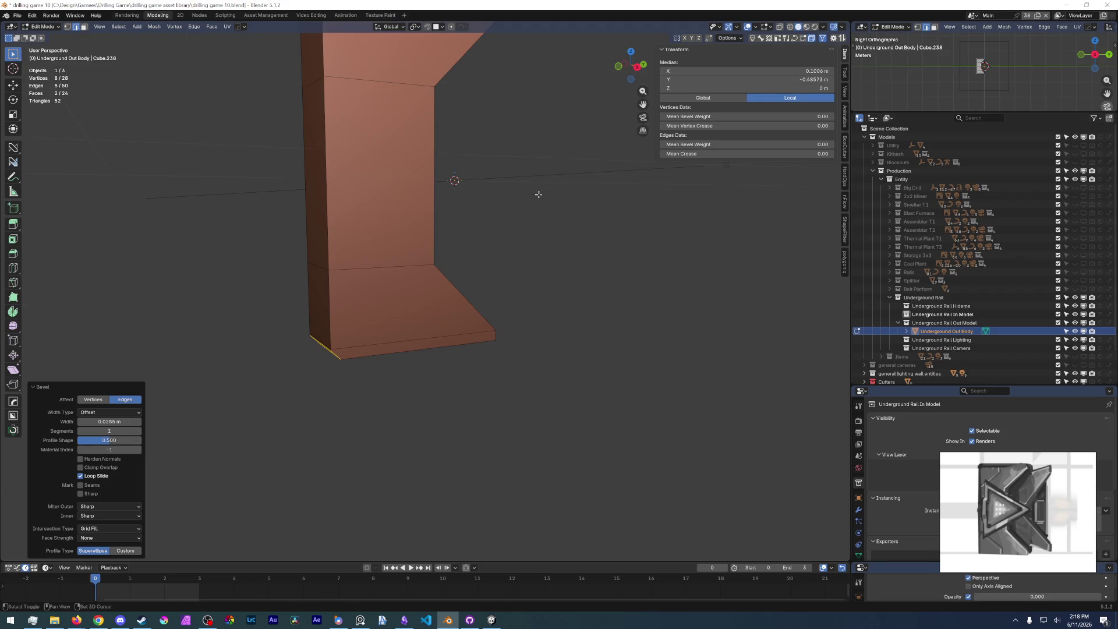
- Select the two bevel corner vertices and try sliding them onto the upper edge, then undo
{"action": "middle_click_drag", "start_coordinate": [537, 193], "coordinate": [442, 228]}
{"action": "scroll", "coordinate": [442, 227], "scroll_direction": "up", "scroll_amount": 5}
{"action": "scroll", "coordinate": [390, 324], "scroll_direction": "down", "scroll_amount": 5}
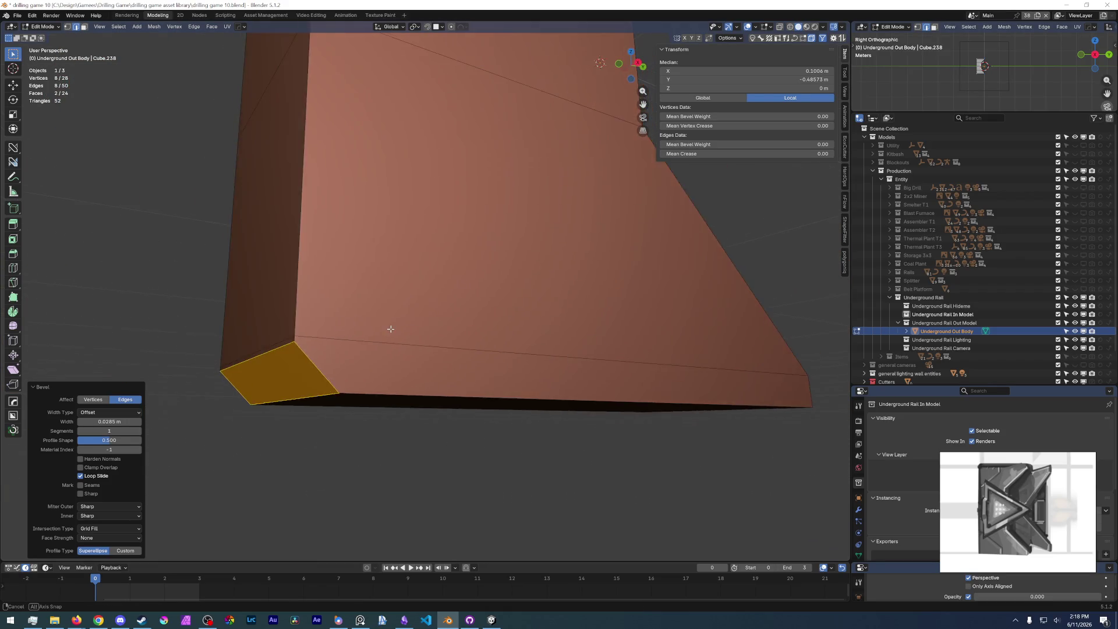
{"action": "middle_click_drag", "start_coordinate": [386, 330], "coordinate": [342, 402]}
{"action": "key", "text": "1"}
{"action": "left_click", "coordinate": [321, 360]}
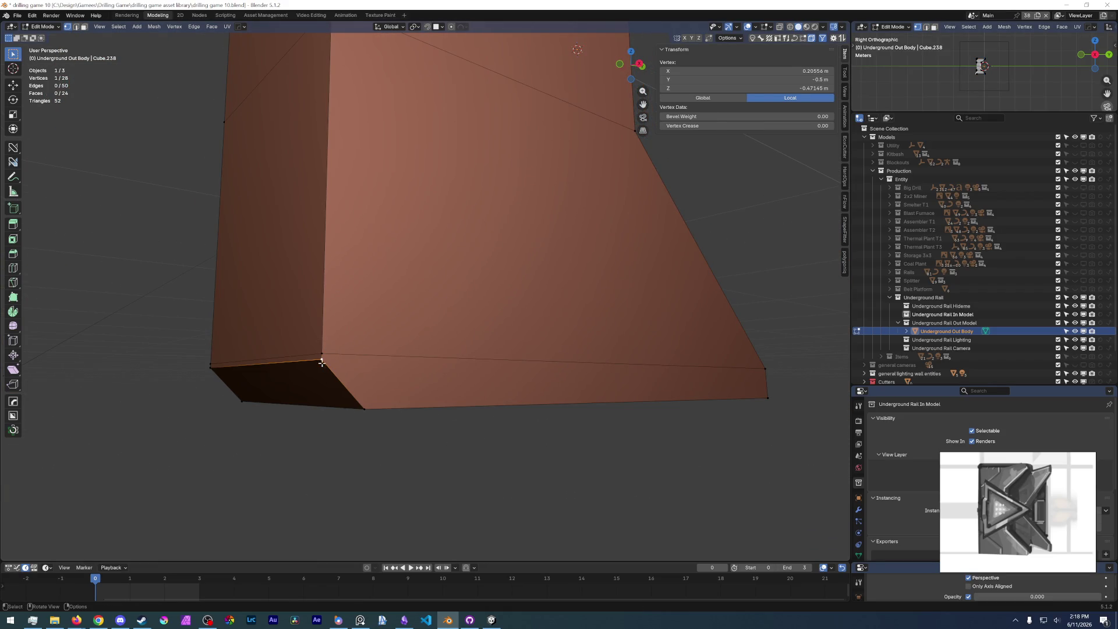
{"action": "left_click", "coordinate": [280, 363], "text": "alt"}
{"action": "key", "text": "g"}
{"action": "key", "text": "g"}
{"action": "left_click", "coordinate": [258, 253]}
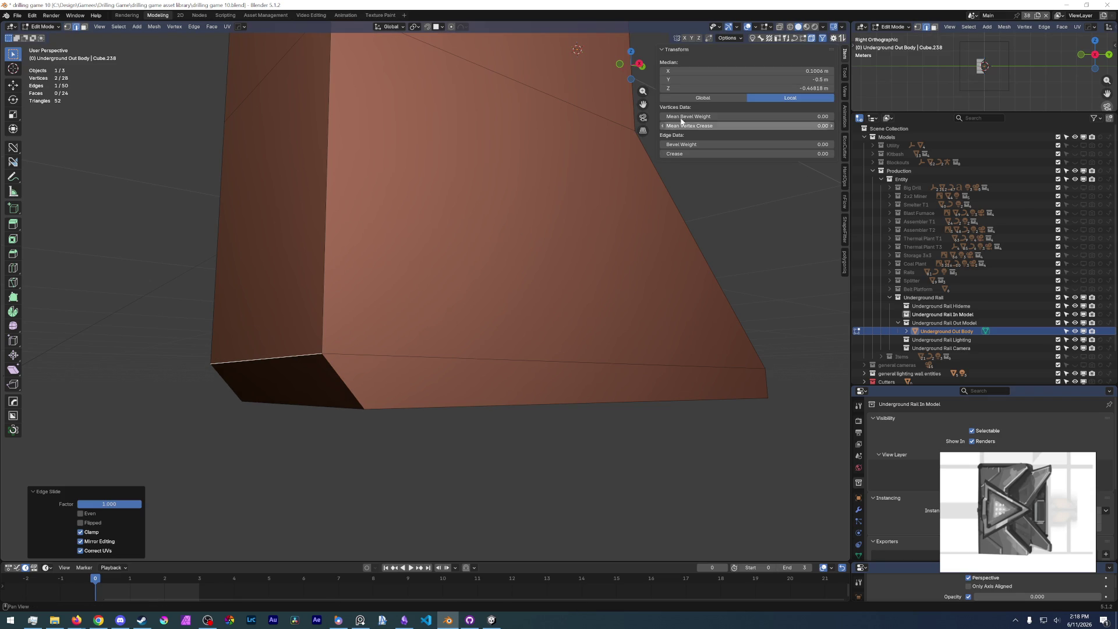
{"action": "key", "text": "ctrl+z"}
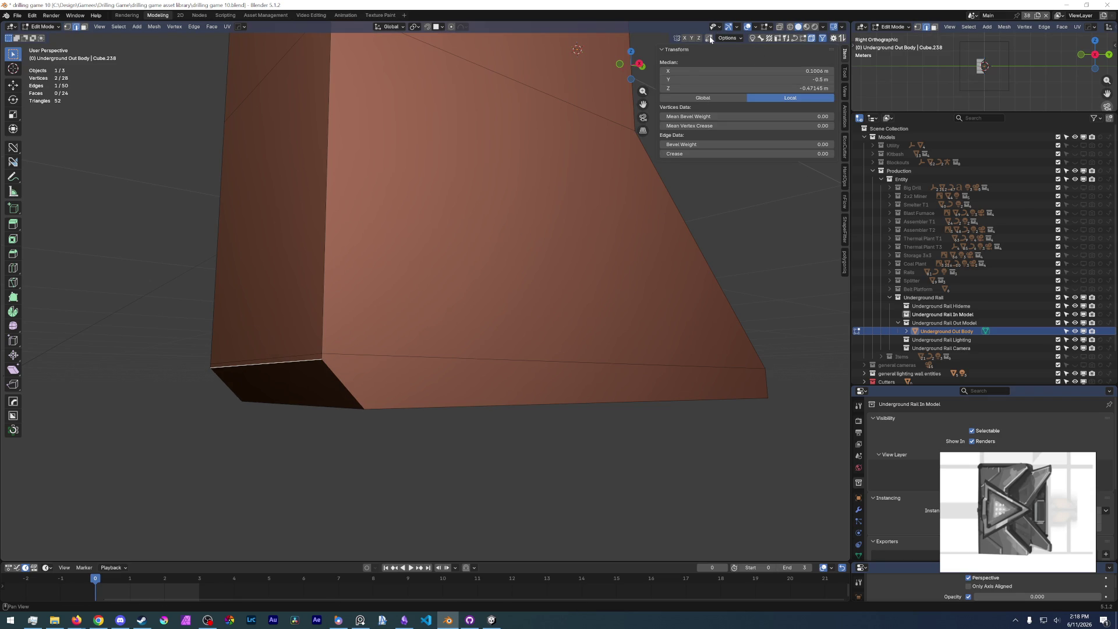
- Slide the bevel vertices again to merge them and dissolve the leftover edge
{"action": "scroll", "coordinate": [492, 325], "scroll_direction": "down", "scroll_amount": 4}
{"action": "middle_click_drag", "start_coordinate": [491, 324], "coordinate": [487, 344]}
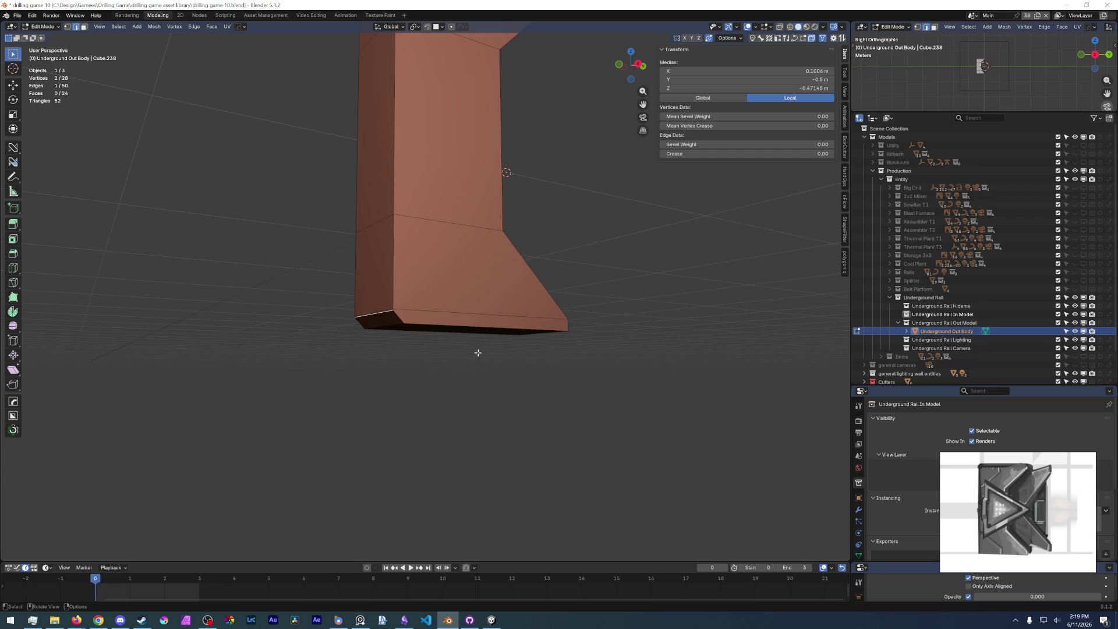
{"action": "scroll", "coordinate": [441, 373], "scroll_direction": "up", "scroll_amount": 2}
{"action": "scroll", "coordinate": [441, 376], "scroll_direction": "up", "scroll_amount": 3}
{"action": "key", "text": "g"}
{"action": "key", "text": "g"}
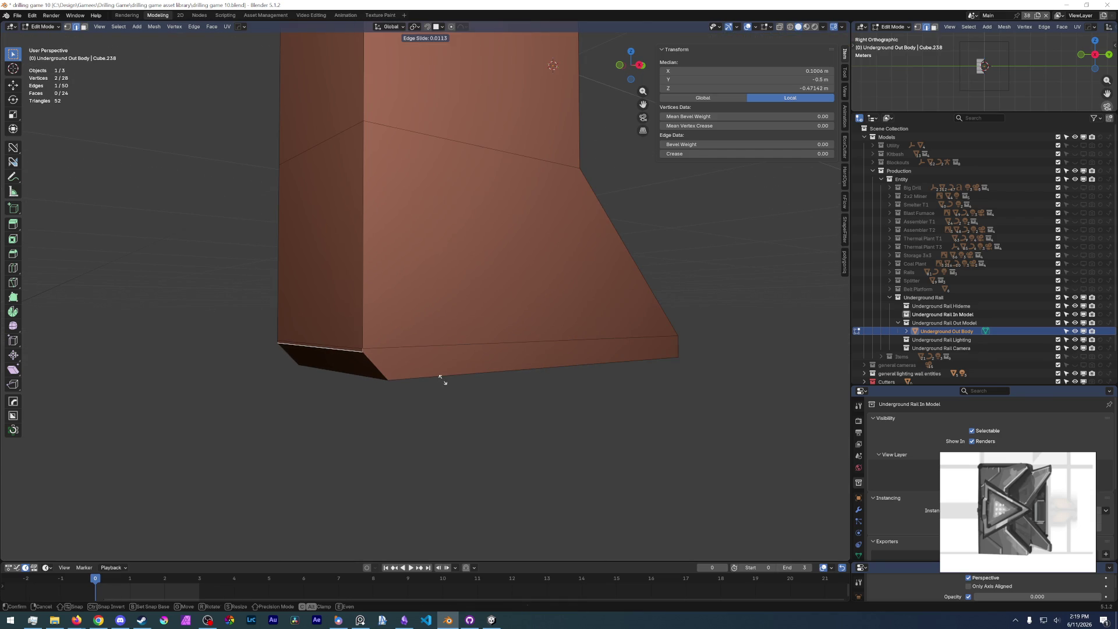
{"action": "left_click", "coordinate": [454, 300]}
{"action": "middle_click_drag", "start_coordinate": [449, 225], "coordinate": [375, 209]}
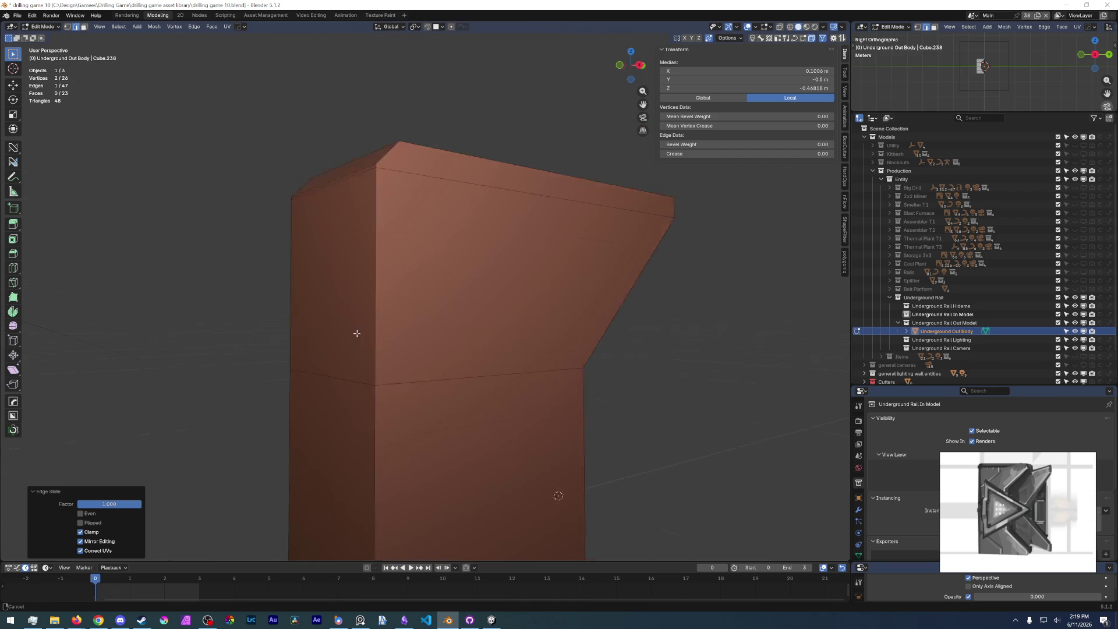
{"action": "key", "text": "ctrl+x"}
{"action": "left_click", "coordinate": [347, 330]}
- Dissolve the thin top-front strip and the front face into a single face
{"action": "mouse_move", "coordinate": [444, 464]}
{"action": "middle_mouse_down"}
{"action": "mouse_move", "coordinate": [363, 282]}
{"action": "mouse_move", "coordinate": [344, 332]}
{"action": "middle_mouse_up"}
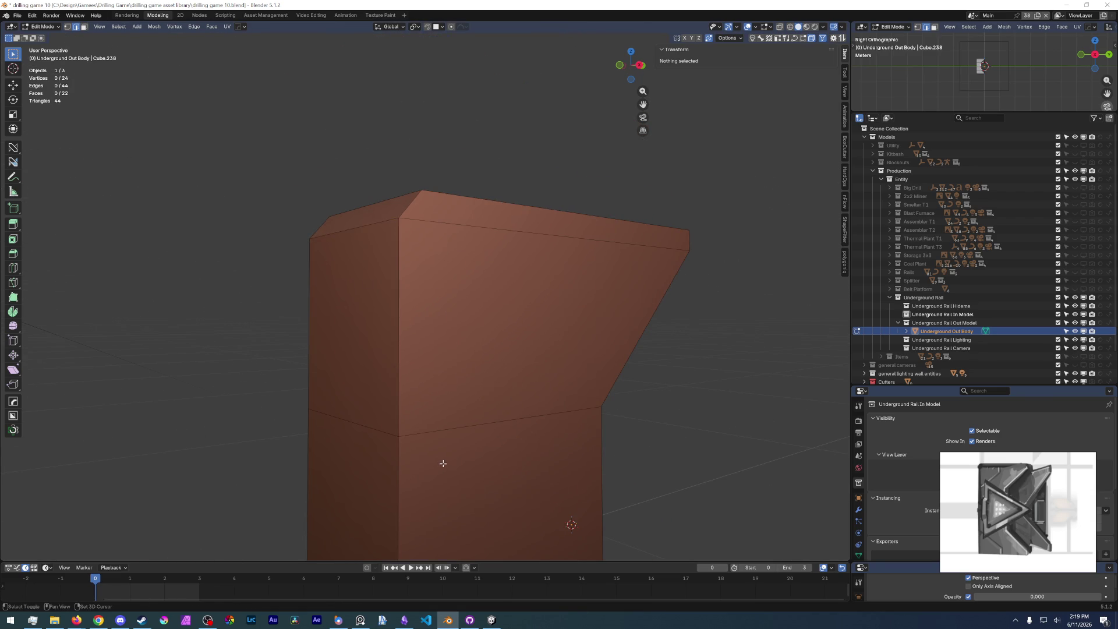
{"action": "scroll", "coordinate": [363, 282], "scroll_direction": "down", "scroll_amount": 4}
{"action": "scroll", "coordinate": [344, 332], "scroll_direction": "up", "scroll_amount": 3}
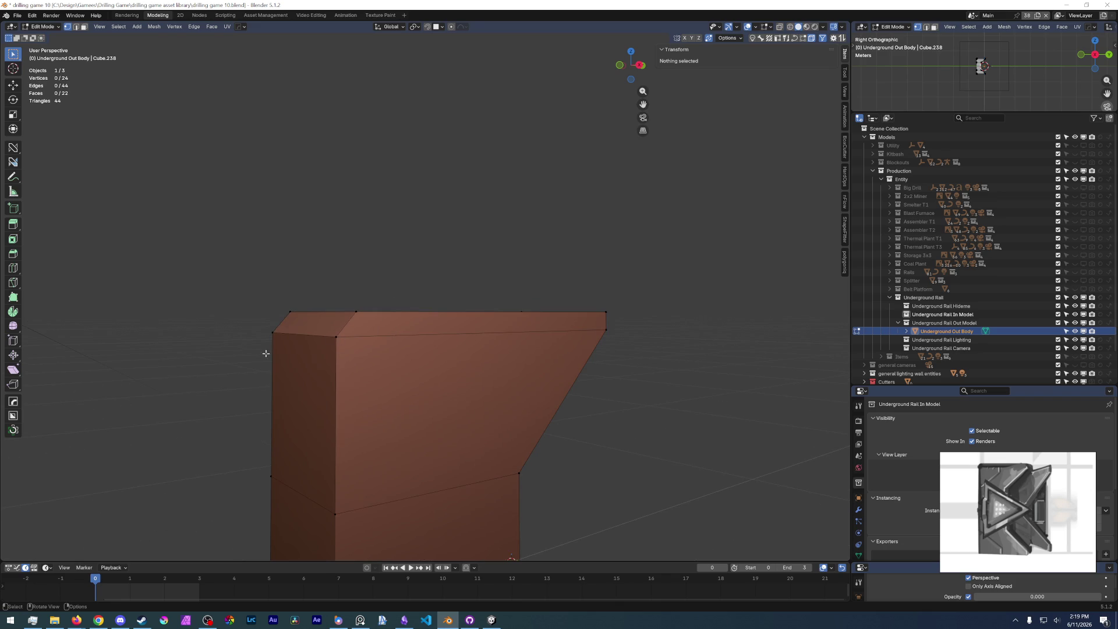
{"action": "left_click", "coordinate": [333, 330]}
{"action": "scroll", "coordinate": [337, 375], "scroll_direction": "down", "scroll_amount": 5}
{"action": "middle_click_drag", "start_coordinate": [338, 374], "coordinate": [379, 399]}
{"action": "scroll", "coordinate": [452, 370], "scroll_direction": "up", "scroll_amount": 4}
{"action": "key", "text": "3"}
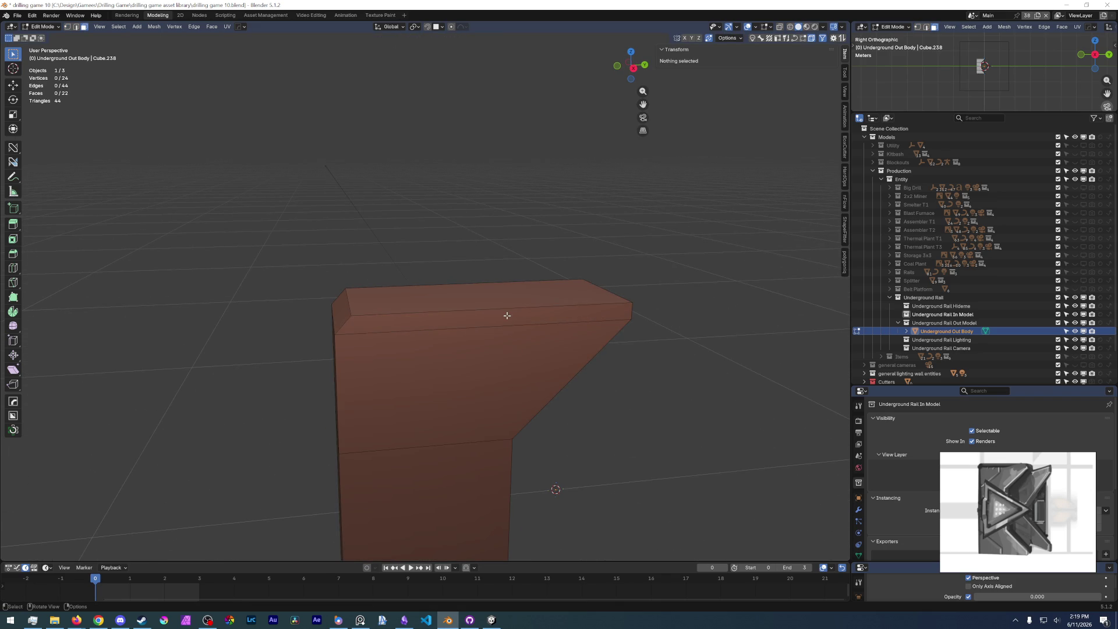
{"action": "left_click", "coordinate": [508, 322], "text": "shift"}
{"action": "left_click", "coordinate": [477, 357], "text": "shift"}
{"action": "key", "text": "ctrl+x"}
- Dissolve the bottom face together with the front strip
{"action": "left_click", "coordinate": [626, 469]}
{"action": "mouse_move", "coordinate": [625, 469]}
{"action": "middle_mouse_down"}
{"action": "mouse_move", "coordinate": [612, 310]}
{"action": "mouse_move", "coordinate": [484, 380]}
{"action": "middle_mouse_up"}
{"action": "left_click", "coordinate": [494, 397], "text": "shift"}
{"action": "left_click", "coordinate": [494, 404], "text": "shift"}
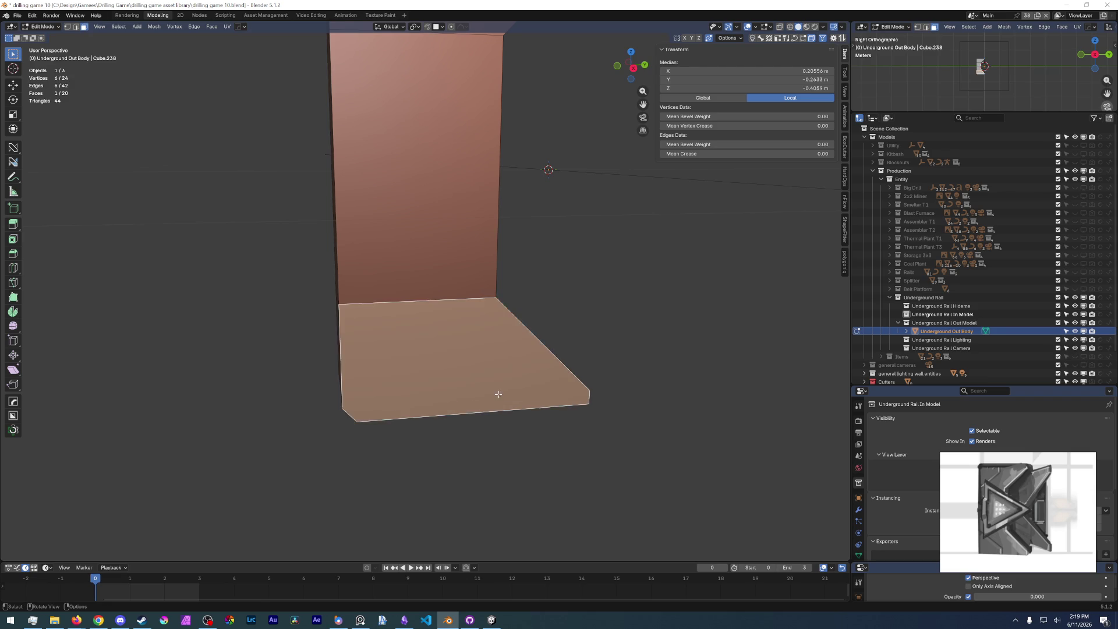
{"action": "key", "text": "ctrl+x"}
{"action": "left_click", "coordinate": [606, 295]}
{"action": "middle_click_drag", "start_coordinate": [607, 295], "coordinate": [522, 395]}
{"action": "mouse_move", "coordinate": [514, 337]}
{"action": "middle_mouse_down"}
{"action": "mouse_move", "coordinate": [594, 327]}
{"action": "mouse_move", "coordinate": [602, 345]}
{"action": "mouse_move", "coordinate": [350, 166]}
{"action": "mouse_move", "coordinate": [382, 282]}
{"action": "mouse_move", "coordinate": [445, 290]}
{"action": "mouse_move", "coordinate": [405, 268]}
{"action": "mouse_move", "coordinate": [335, 273]}
{"action": "middle_mouse_up"}
{"action": "middle_click_drag", "start_coordinate": [574, 279], "coordinate": [566, 224]}
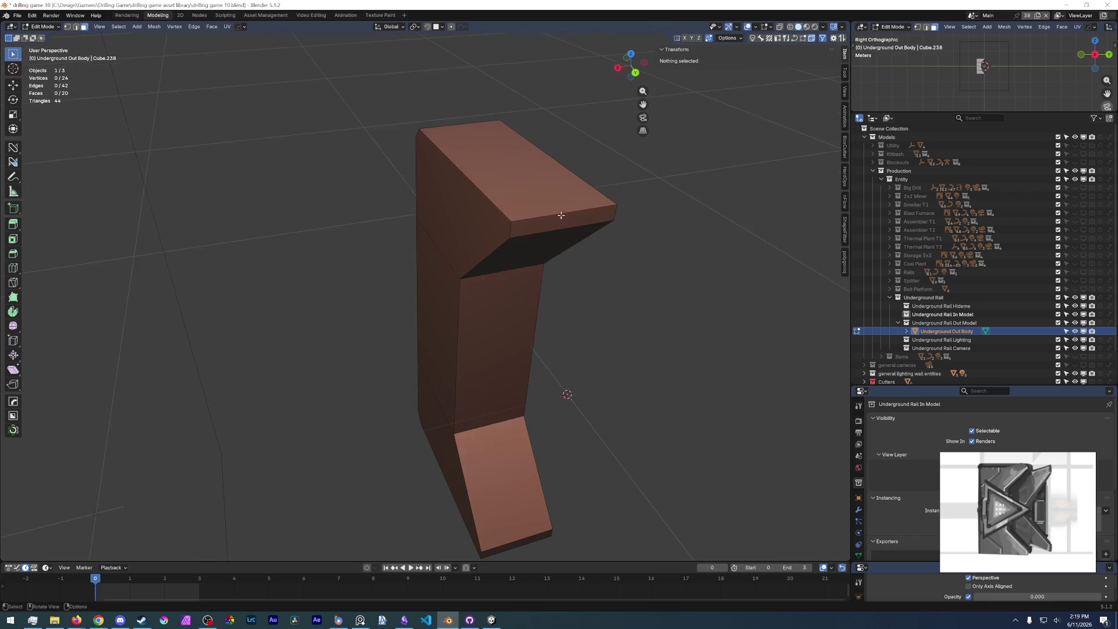
- Bevel the top-front edge, then dissolve the extra top bevel edge
{"action": "key", "text": "2"}
{"action": "left_click", "coordinate": [548, 216]}
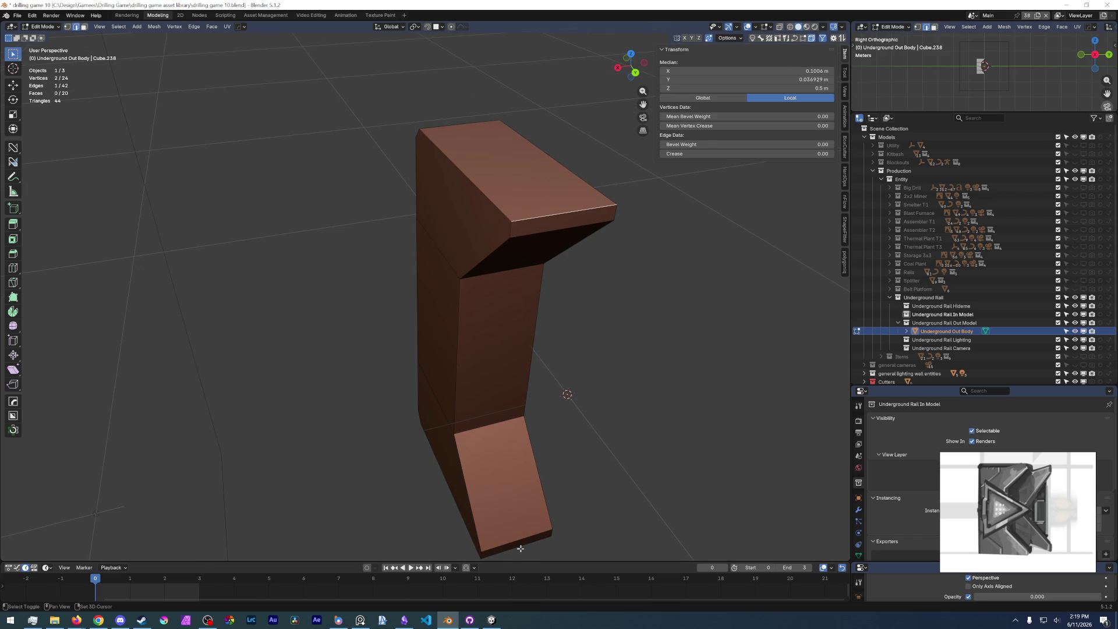
{"action": "middle_click_drag", "start_coordinate": [520, 548], "coordinate": [641, 349]}
{"action": "key", "text": "ctrl+b"}
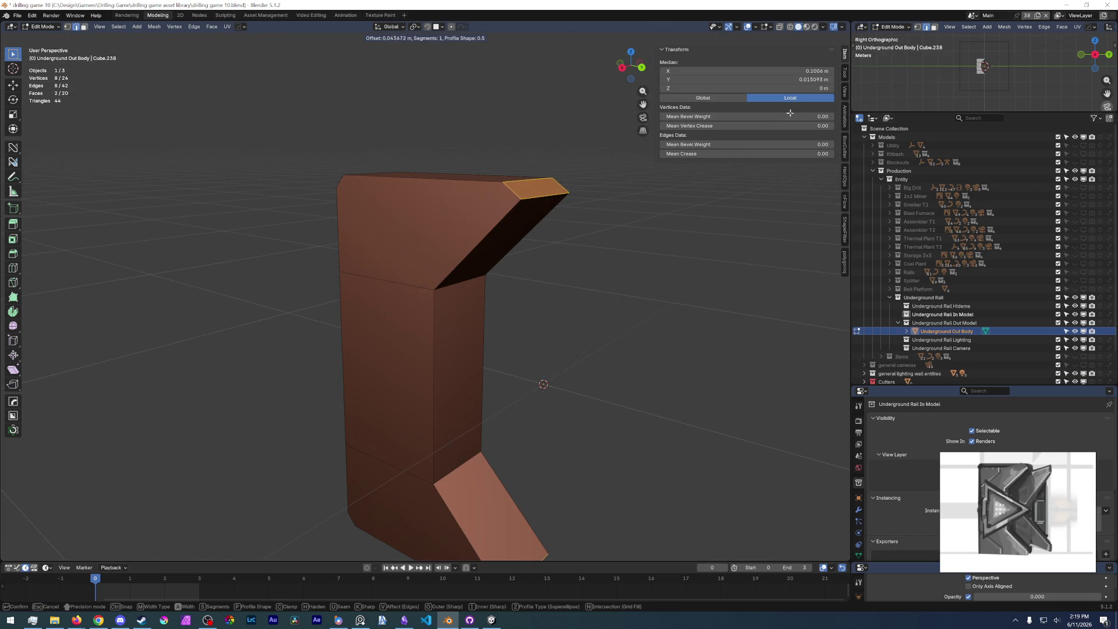
{"action": "left_click", "coordinate": [725, 143]}
{"action": "scroll", "coordinate": [571, 236], "scroll_direction": "up", "scroll_amount": 3}
{"action": "left_click", "coordinate": [641, 285]}
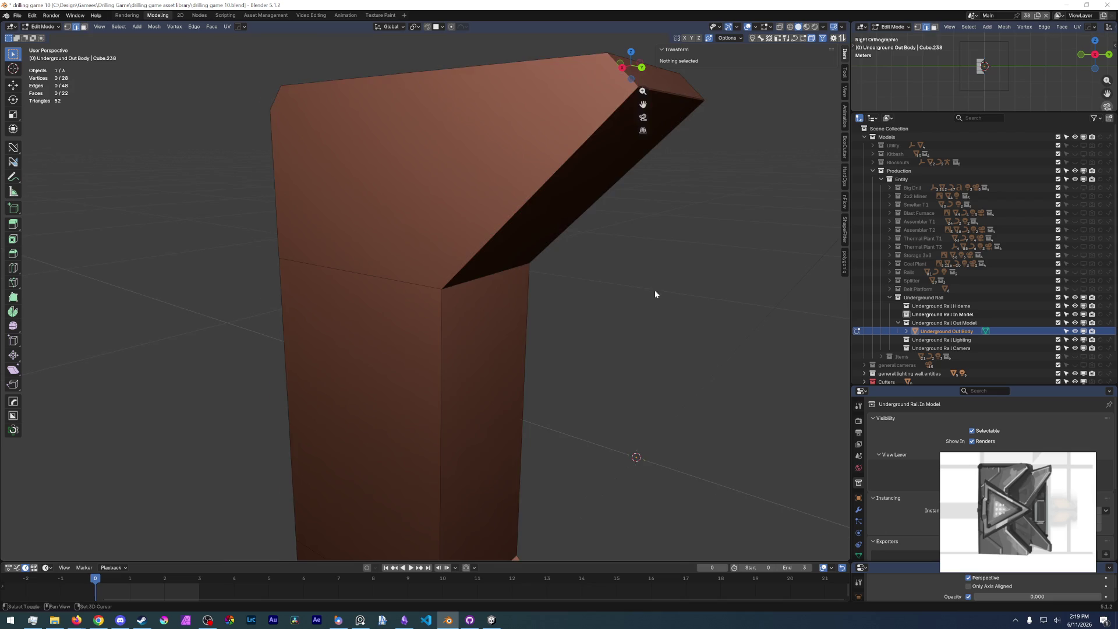
{"action": "middle_click_drag", "start_coordinate": [641, 285], "coordinate": [501, 158]}
{"action": "left_click", "coordinate": [499, 138]}
{"action": "key", "text": "ctrl+x"}
- Dissolve the stray bottom bevel edge and clear the selection
{"action": "mouse_move", "coordinate": [552, 463]}
{"action": "middle_mouse_down"}
{"action": "mouse_move", "coordinate": [515, 284]}
{"action": "mouse_move", "coordinate": [427, 425]}
{"action": "middle_mouse_up"}
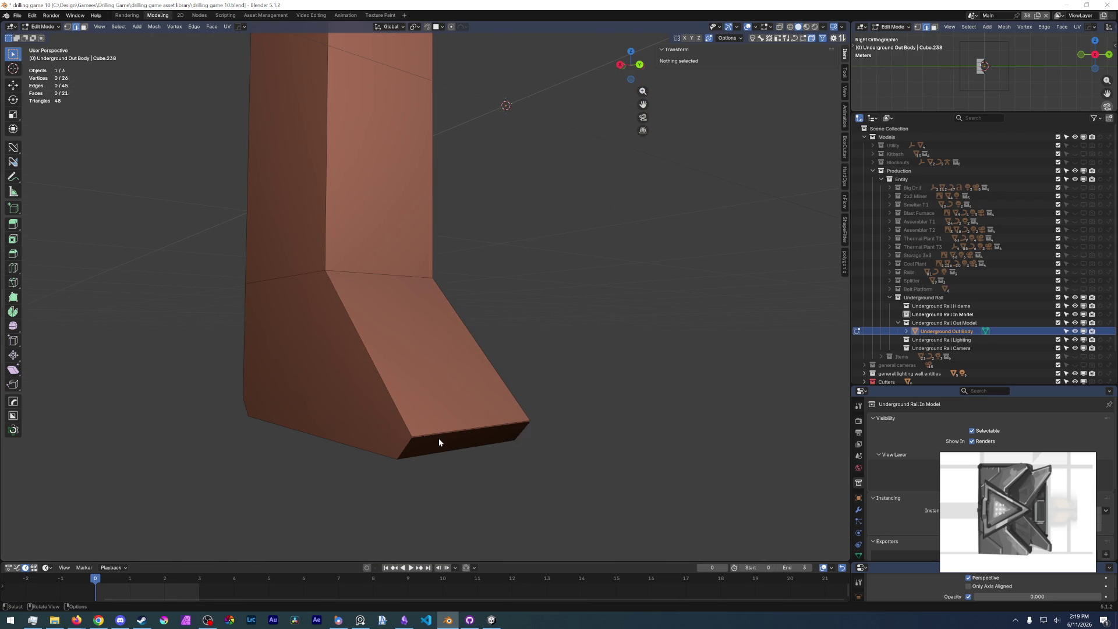
{"action": "left_click", "coordinate": [439, 442]}
{"action": "key", "text": "ctrl+x"}
{"action": "left_click", "coordinate": [532, 104]}
{"action": "middle_click_drag", "start_coordinate": [532, 104], "coordinate": [514, 355]}
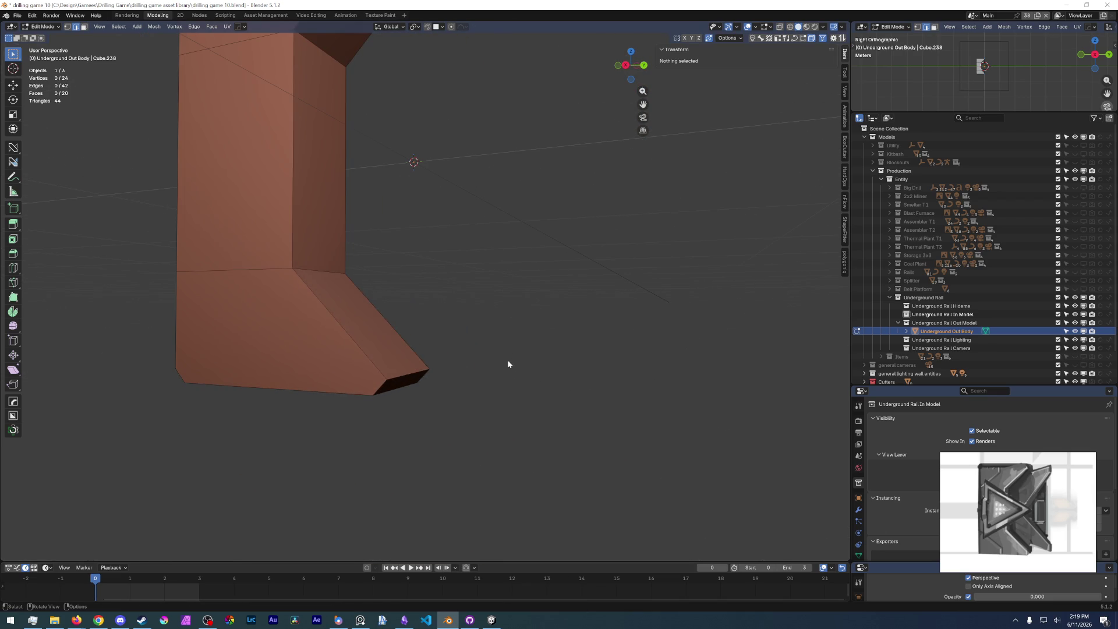
{"action": "middle_click_drag", "start_coordinate": [449, 313], "coordinate": [431, 320]}
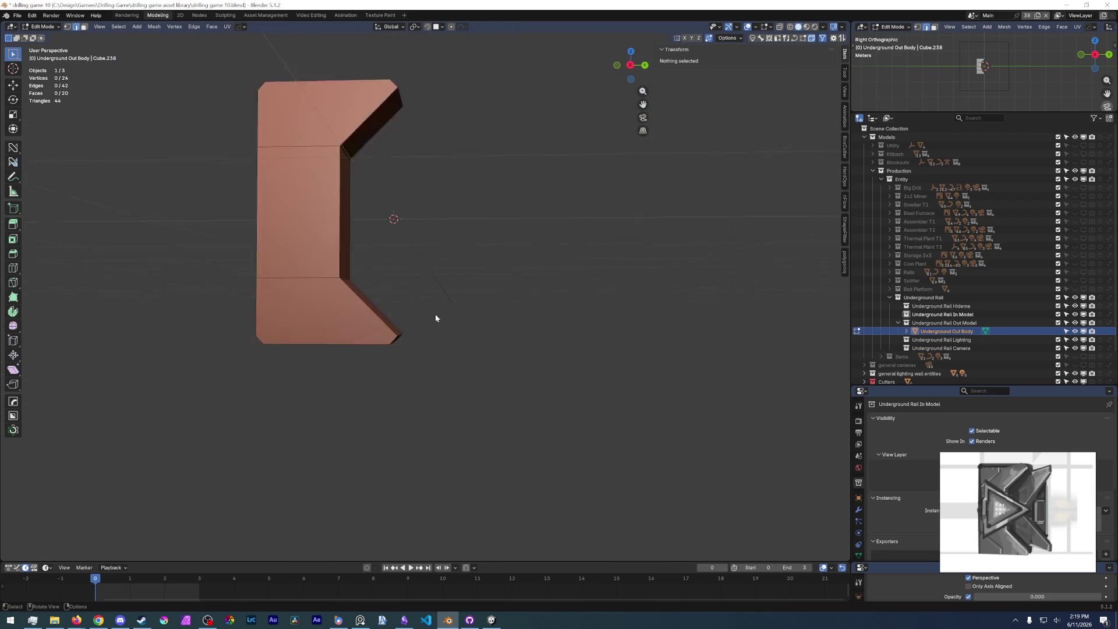
{"action": "middle_click_drag", "start_coordinate": [402, 233], "coordinate": [452, 322]}
{"action": "scroll", "coordinate": [417, 256], "scroll_direction": "up", "scroll_amount": 5}
{"action": "middle_click_drag", "start_coordinate": [417, 255], "coordinate": [375, 236]}
- Bevel the outer corner and long edges along the top and lower wall
{"action": "left_click", "coordinate": [243, 208]}
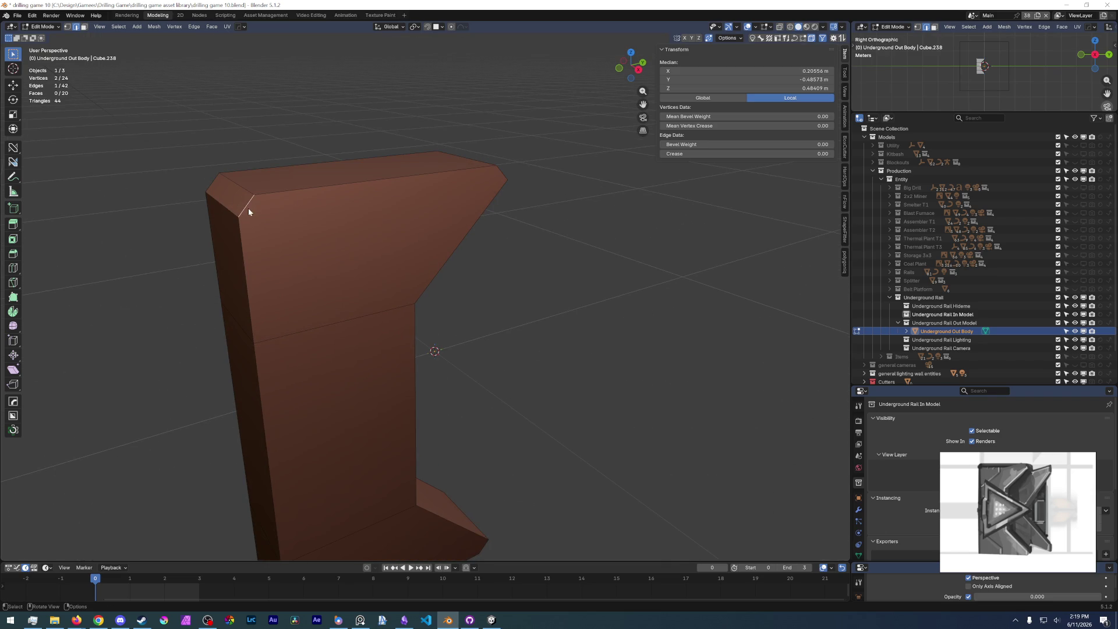
{"action": "left_click", "coordinate": [280, 189], "text": "shift"}
{"action": "scroll", "coordinate": [408, 372], "scroll_direction": "down", "scroll_amount": 5, "text": "shift"}
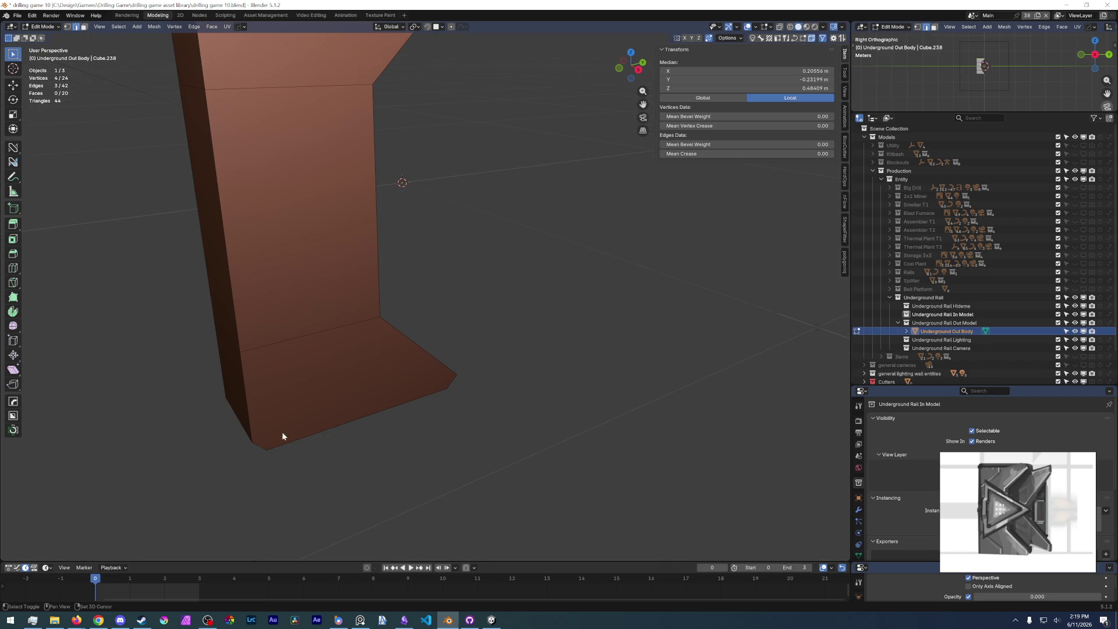
{"action": "left_click", "coordinate": [260, 450], "text": "shift"}
{"action": "left_click", "coordinate": [392, 404], "text": "shift"}
{"action": "left_click", "coordinate": [453, 382], "text": "shift"}
{"action": "scroll", "coordinate": [408, 315], "scroll_direction": "up", "scroll_amount": 5, "text": "shift"}
{"action": "key", "text": "ctrl+b"}
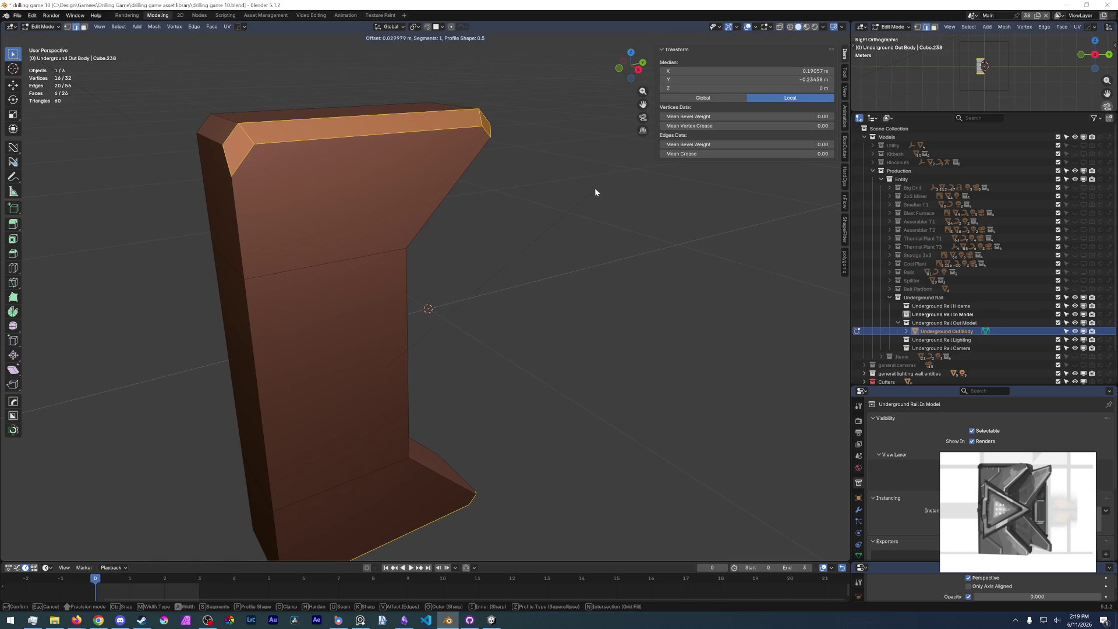
{"action": "left_click", "coordinate": [595, 189]}
{"action": "middle_click_drag", "start_coordinate": [596, 189], "coordinate": [488, 261]}
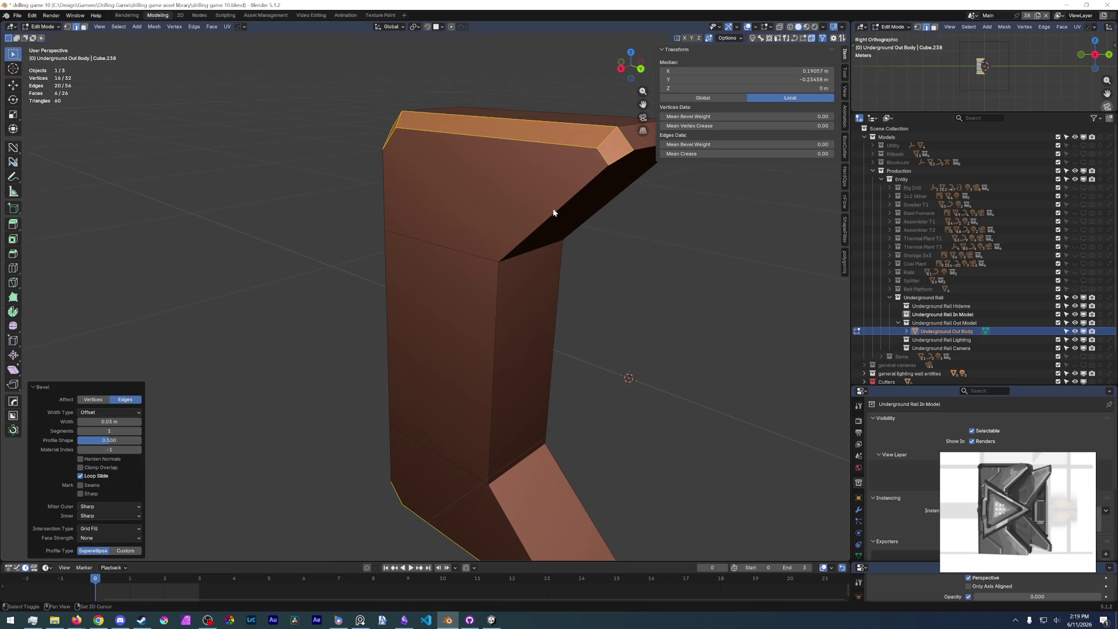
- Bevel the inner vertical and diagonal edges, then undo that bevel
{"action": "left_click", "coordinate": [604, 167]}
{"action": "left_click", "coordinate": [619, 159], "text": "shift"}
{"action": "mouse_move", "coordinate": [570, 201]}
{"action": "middle_mouse_down"}
{"action": "mouse_move", "coordinate": [544, 292]}
{"action": "mouse_move", "coordinate": [502, 142]}
{"action": "middle_mouse_up"}
{"action": "left_click", "coordinate": [502, 297], "text": "shift"}
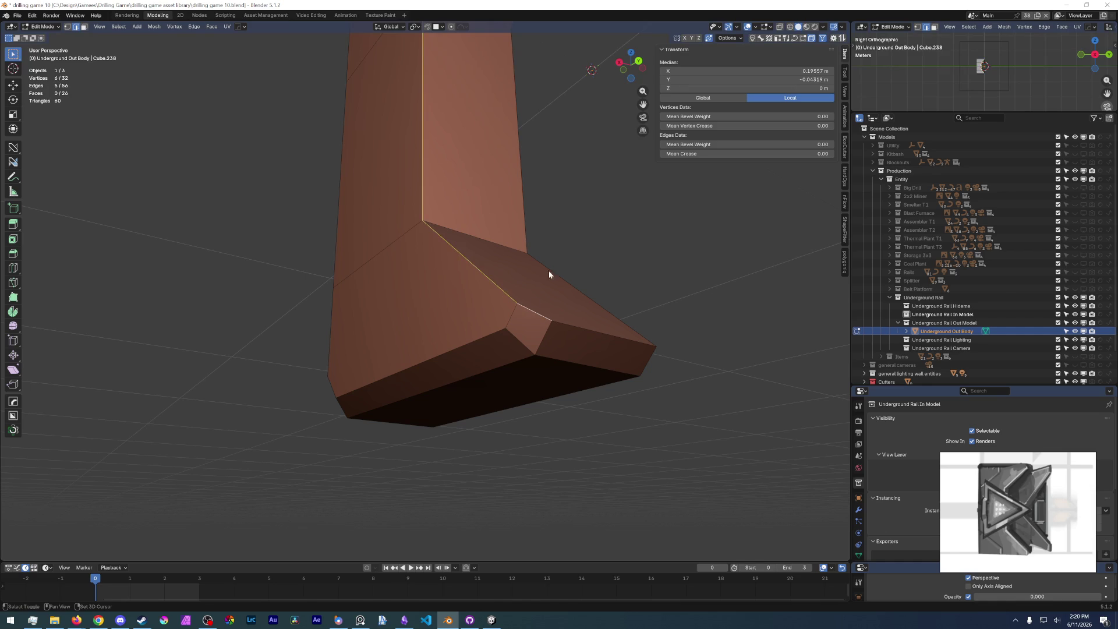
{"action": "key", "text": "ctrl+b"}
{"action": "left_click", "coordinate": [755, 144]}
{"action": "mouse_move", "coordinate": [599, 287]}
{"action": "middle_mouse_down"}
{"action": "mouse_move", "coordinate": [523, 412]}
{"action": "mouse_move", "coordinate": [450, 321]}
{"action": "middle_mouse_up"}
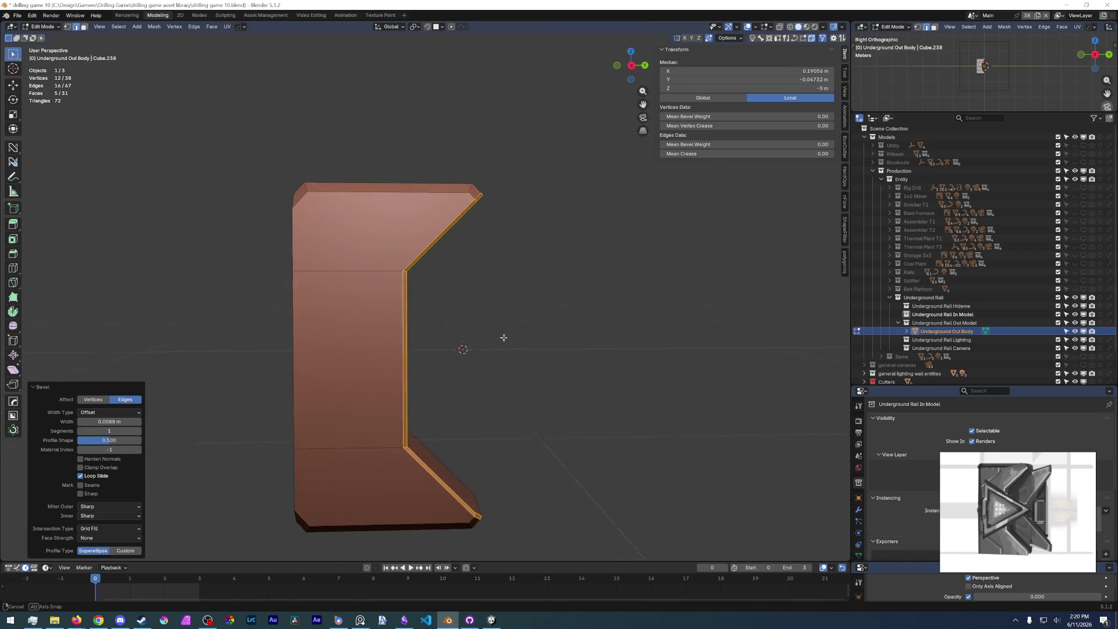
{"action": "left_click", "coordinate": [307, 193]}
{"action": "left_click", "coordinate": [305, 233], "text": "shift"}
{"action": "key", "text": "ctrl+z"}
{"action": "key", "text": "ctrl+z"}
{"action": "key", "text": "ctrl+z"}
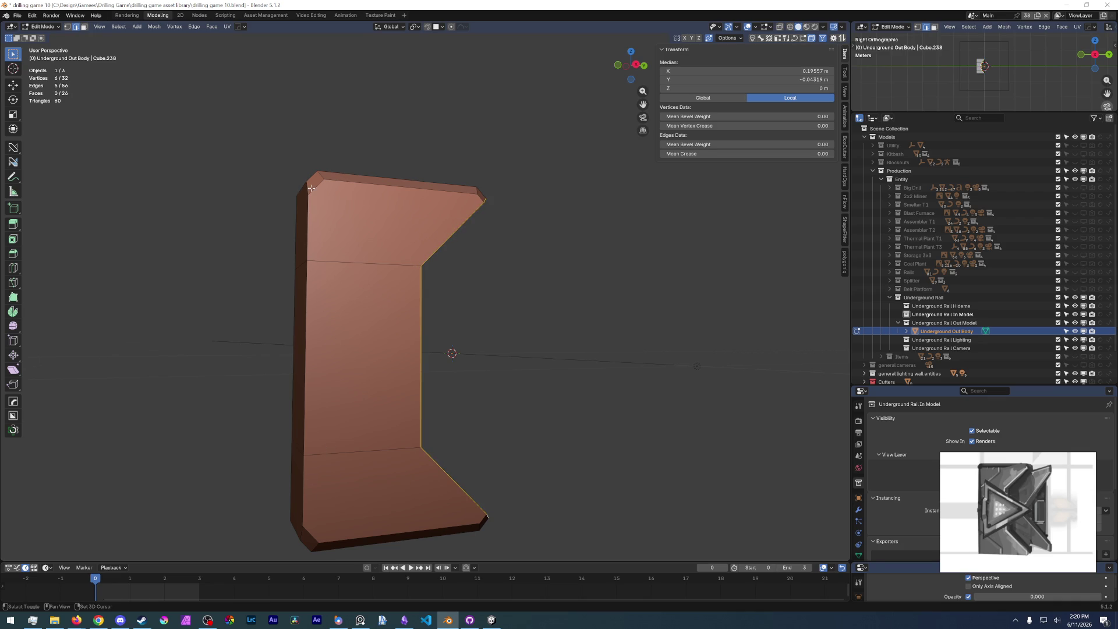
- Add the left vertical edge path and bevel the selection at 0.0151 m width, one segment
{"action": "mouse_move", "coordinate": [324, 532]}
{"action": "middle_mouse_down"}
{"action": "mouse_move", "coordinate": [362, 416]}
{"action": "mouse_move", "coordinate": [407, 376]}
{"action": "middle_mouse_up"}
{"action": "left_click", "coordinate": [369, 407], "text": "ctrl"}
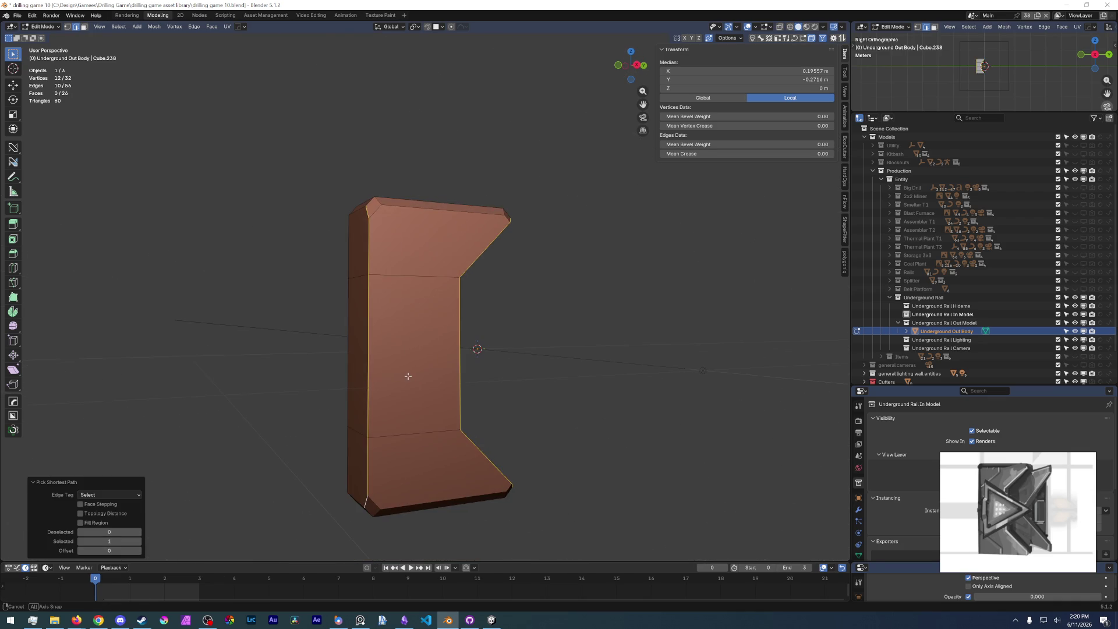
{"action": "scroll", "coordinate": [509, 300], "scroll_direction": "up", "scroll_amount": 4}
{"action": "key", "text": "ctrl+b"}
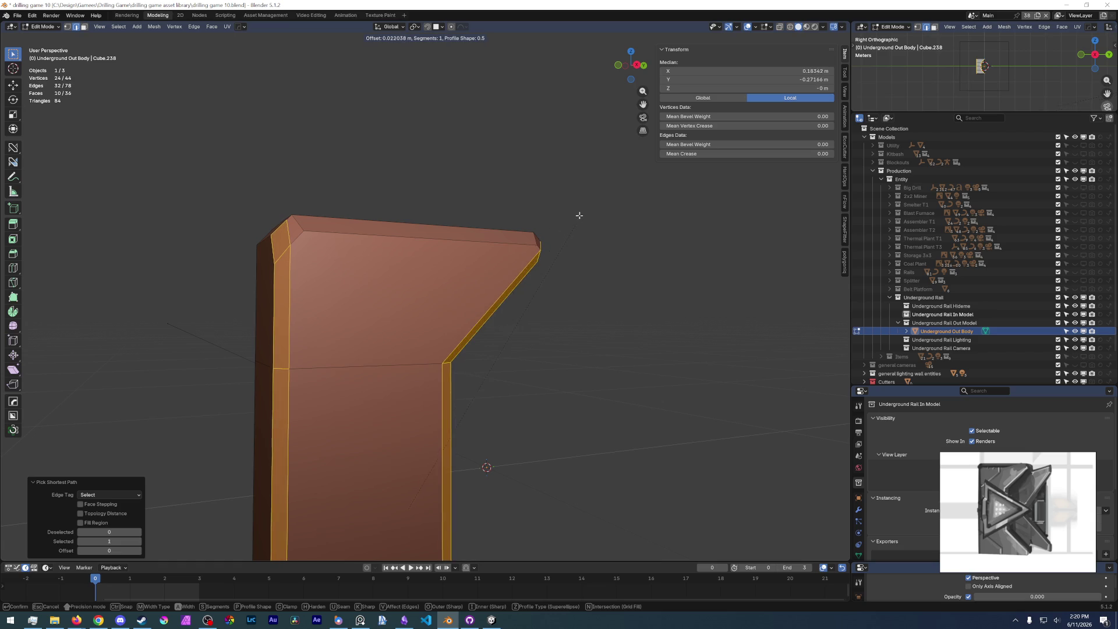
{"action": "left_click", "coordinate": [549, 327]}
{"action": "mouse_move", "coordinate": [549, 327]}
{"action": "middle_mouse_down"}
{"action": "mouse_move", "coordinate": [499, 353]}
{"action": "mouse_move", "coordinate": [563, 398]}
{"action": "middle_mouse_up"}
- Deselect all, switch to right orthographic view, and save drilling game 10.blend
{"action": "left_click", "coordinate": [512, 384]}
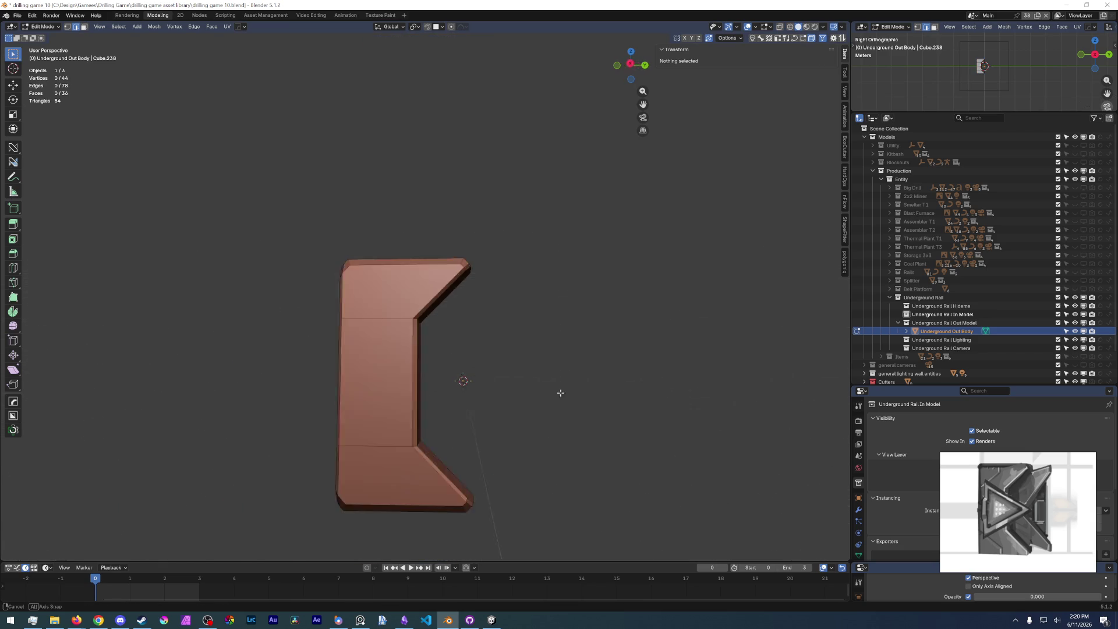
{"action": "key", "text": "KP_3"}
{"action": "scroll", "coordinate": [566, 400], "scroll_direction": "up", "scroll_amount": 3}
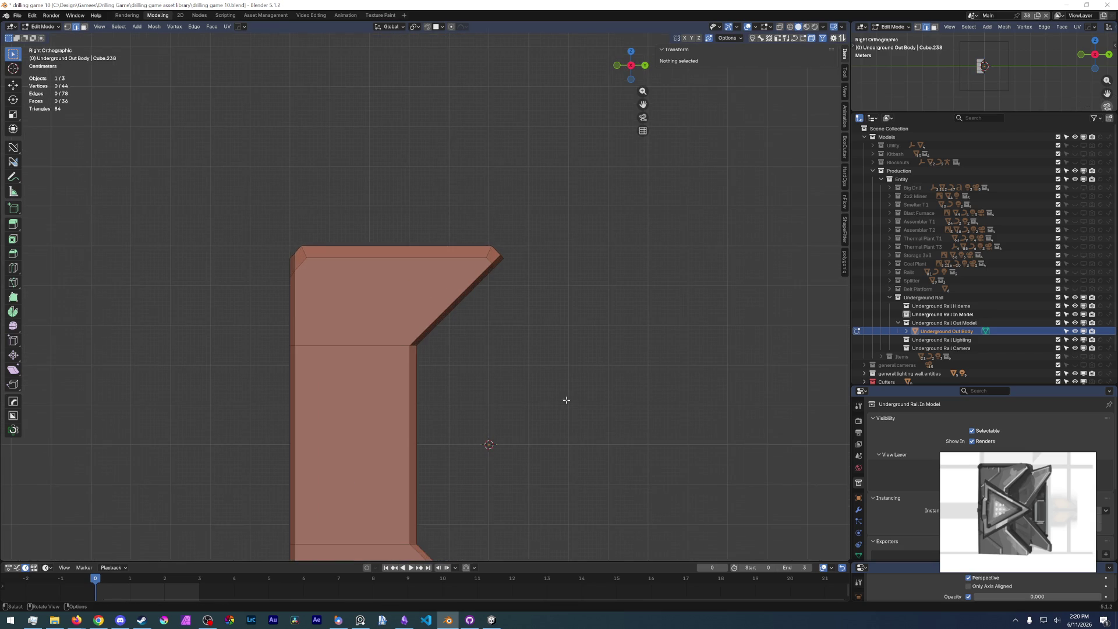
{"action": "middle_click_drag", "start_coordinate": [566, 400], "coordinate": [480, 322], "text": "shift"}
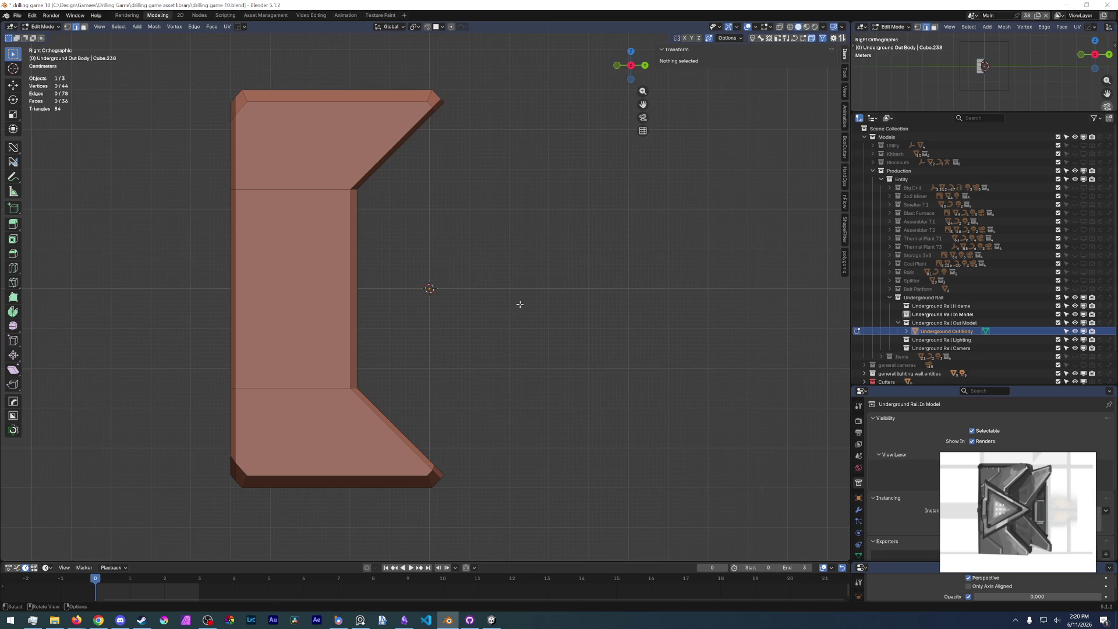
{"action": "left_click", "coordinate": [17, 15]}
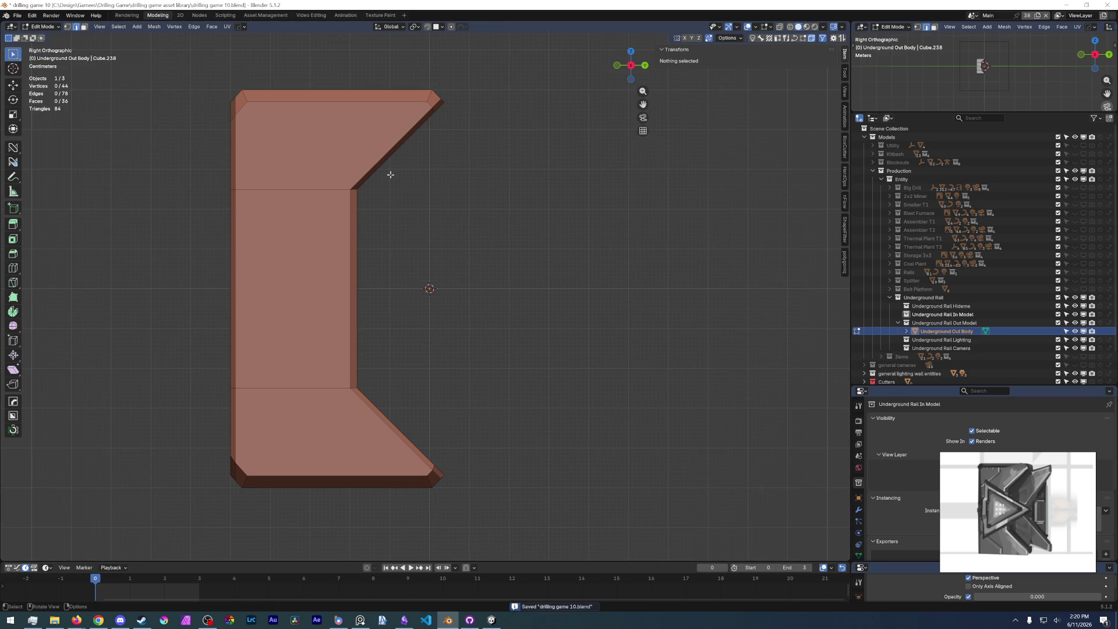
- Select the top face loop, the corner face and the upper diagonal and vertical bevel strips
{"action": "scroll", "coordinate": [374, 237], "scroll_direction": "down", "scroll_amount": 1}
{"action": "left_click", "coordinate": [317, 169]}
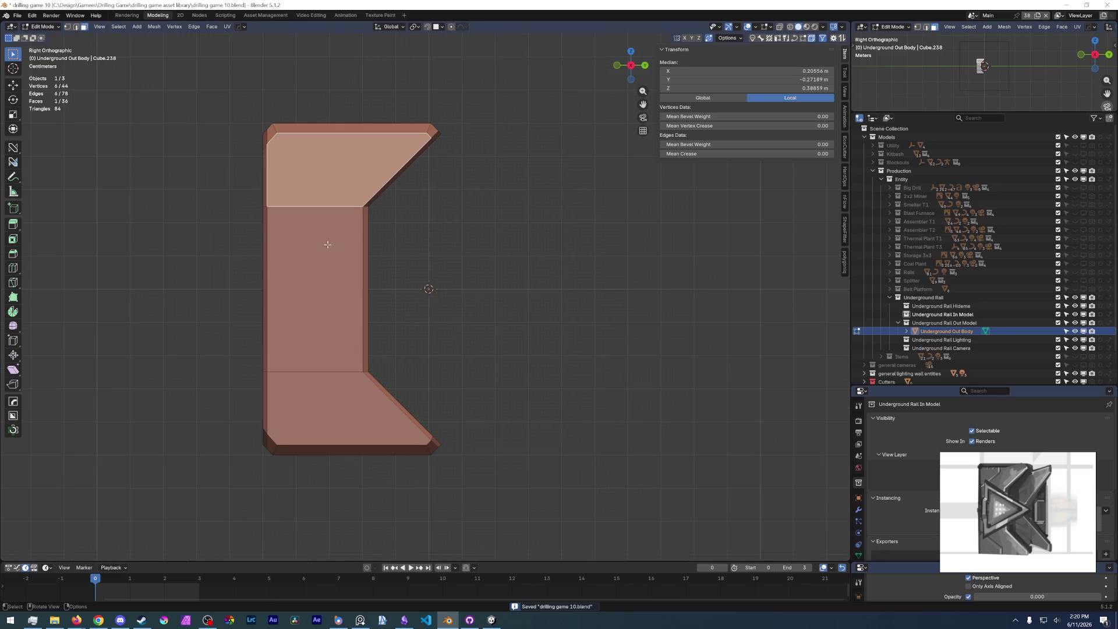
{"action": "left_click", "coordinate": [279, 126], "text": "alt"}
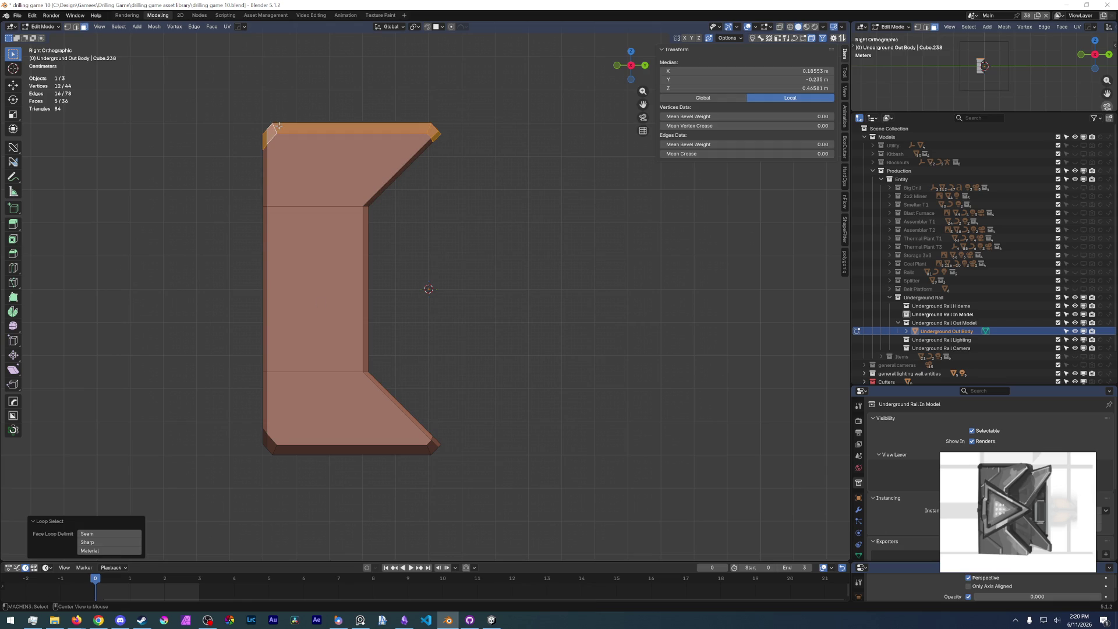
{"action": "middle_click_drag", "start_coordinate": [416, 222], "coordinate": [381, 137]}
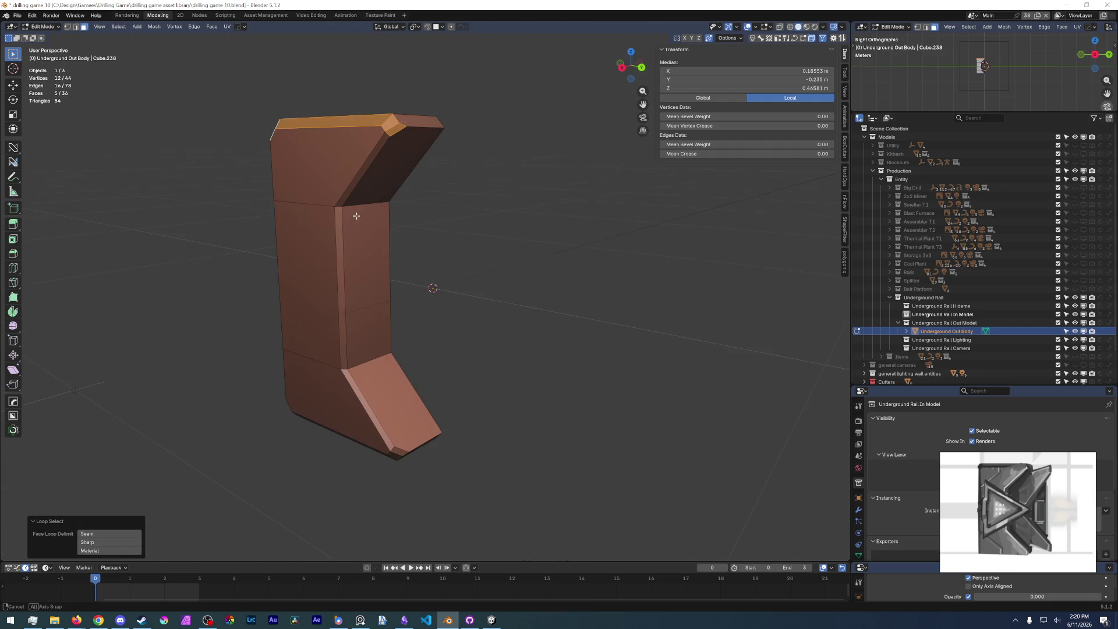
{"action": "left_click", "coordinate": [387, 135], "text": "shift"}
{"action": "left_click", "coordinate": [359, 171], "text": "shift"}
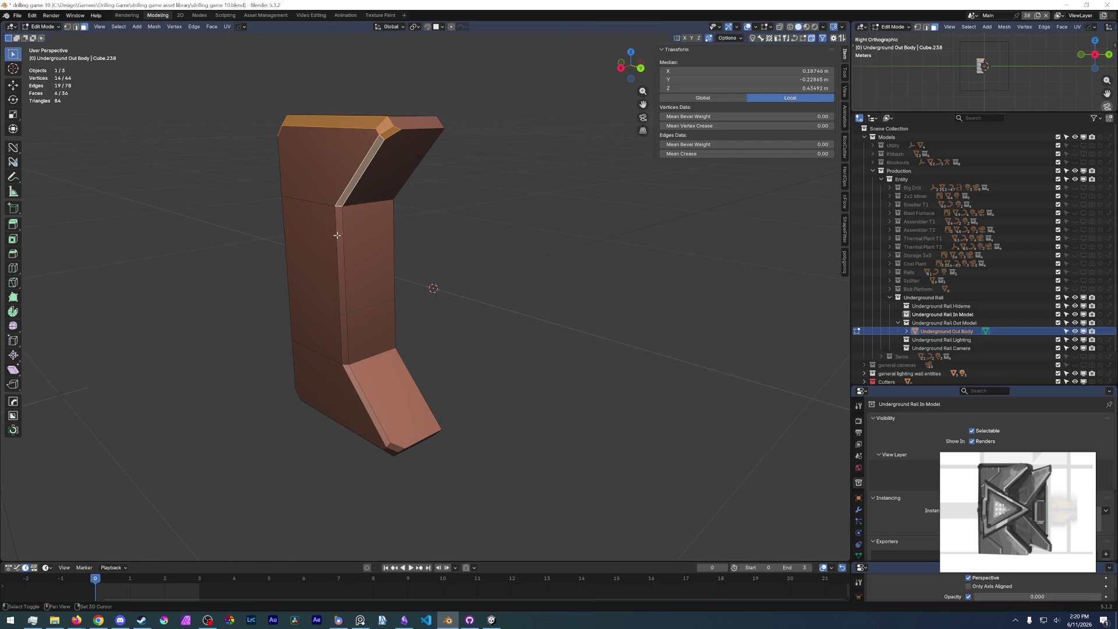
{"action": "left_click", "coordinate": [338, 235], "text": "shift"}
{"action": "left_click", "coordinate": [386, 443], "text": "shift"}
- Add the bottom strip, corner diamond face and remaining vertical bevel strips to the selection
{"action": "mouse_move", "coordinate": [386, 443]}
{"action": "middle_mouse_down"}
{"action": "mouse_move", "coordinate": [405, 401]}
{"action": "mouse_move", "coordinate": [386, 394]}
{"action": "middle_mouse_up"}
{"action": "left_click", "coordinate": [404, 402], "text": "shift"}
{"action": "left_click", "coordinate": [339, 406], "text": "shift"}
{"action": "left_click", "coordinate": [345, 349], "text": "shift"}
{"action": "middle_click_drag", "start_coordinate": [345, 350], "coordinate": [356, 208]}
{"action": "left_click", "coordinate": [358, 213], "text": "shift"}
{"action": "left_click", "coordinate": [368, 290], "text": "shift"}
{"action": "middle_click_drag", "start_coordinate": [368, 290], "coordinate": [381, 217]}
{"action": "right_click", "coordinate": [381, 216]}
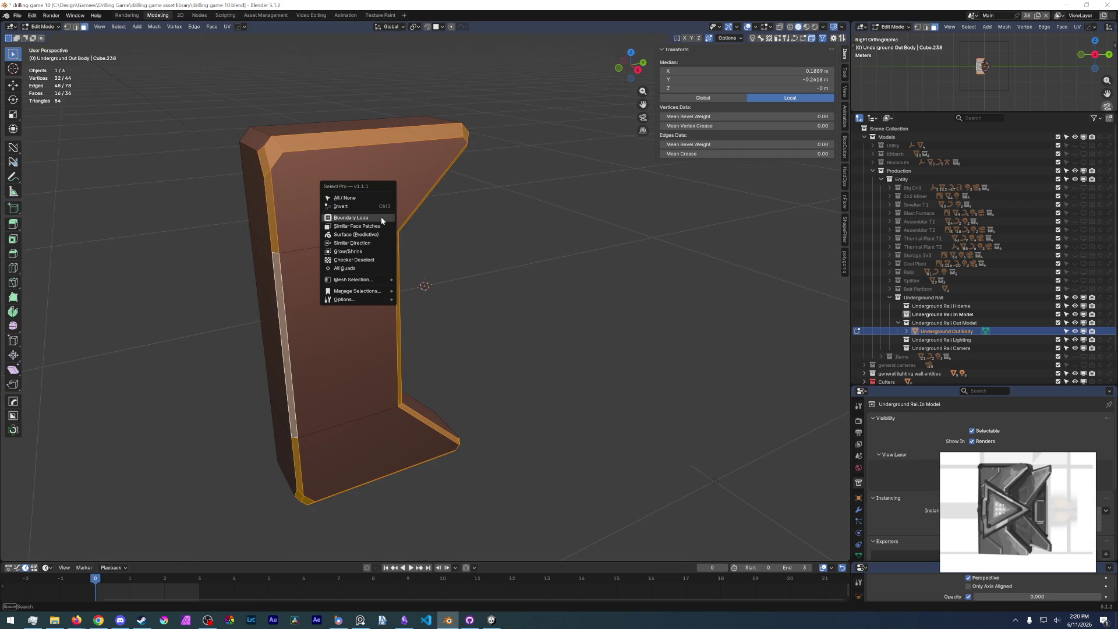
- Bevel the boundary edges of the selected strips, then deselect them
{"action": "left_click", "coordinate": [381, 219]}
{"action": "scroll", "coordinate": [375, 121], "scroll_direction": "up", "scroll_amount": 2}
{"action": "scroll", "coordinate": [385, 124], "scroll_direction": "up", "scroll_amount": 2}
{"action": "key", "text": "ctrl+b"}
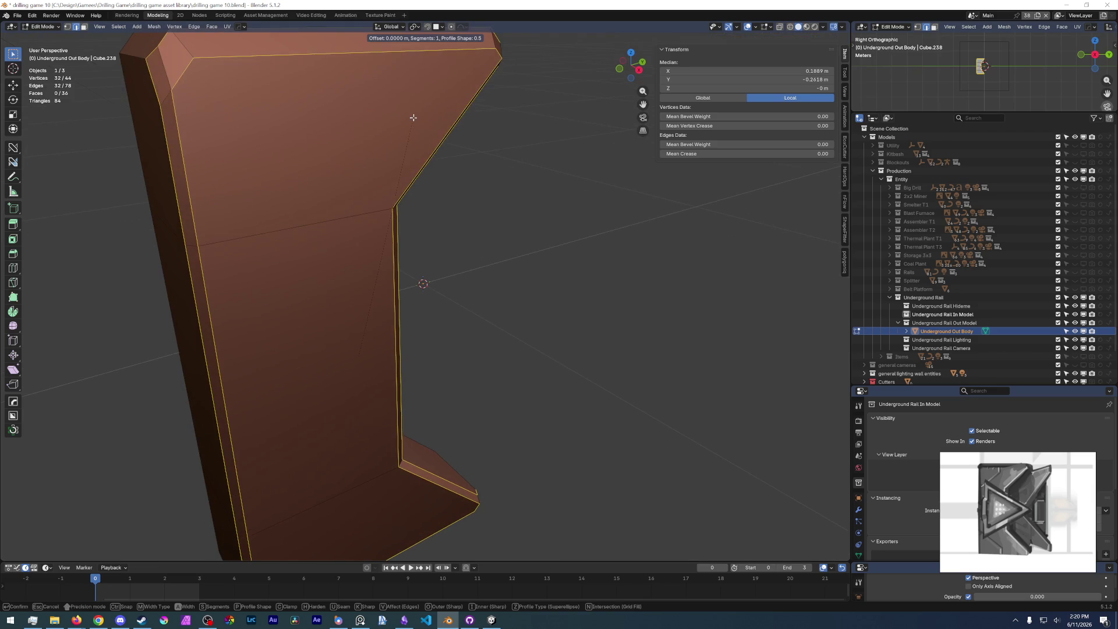
{"action": "scroll", "coordinate": [444, 110], "scroll_direction": "up", "scroll_amount": 1}
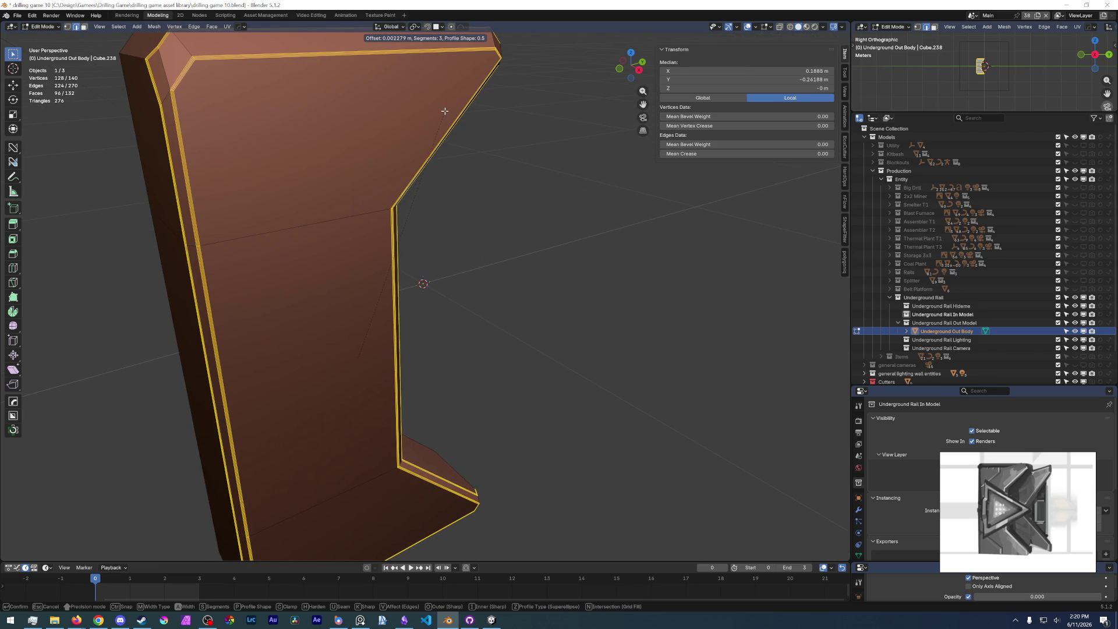
{"action": "scroll", "coordinate": [444, 110], "scroll_direction": "up", "scroll_amount": 1}
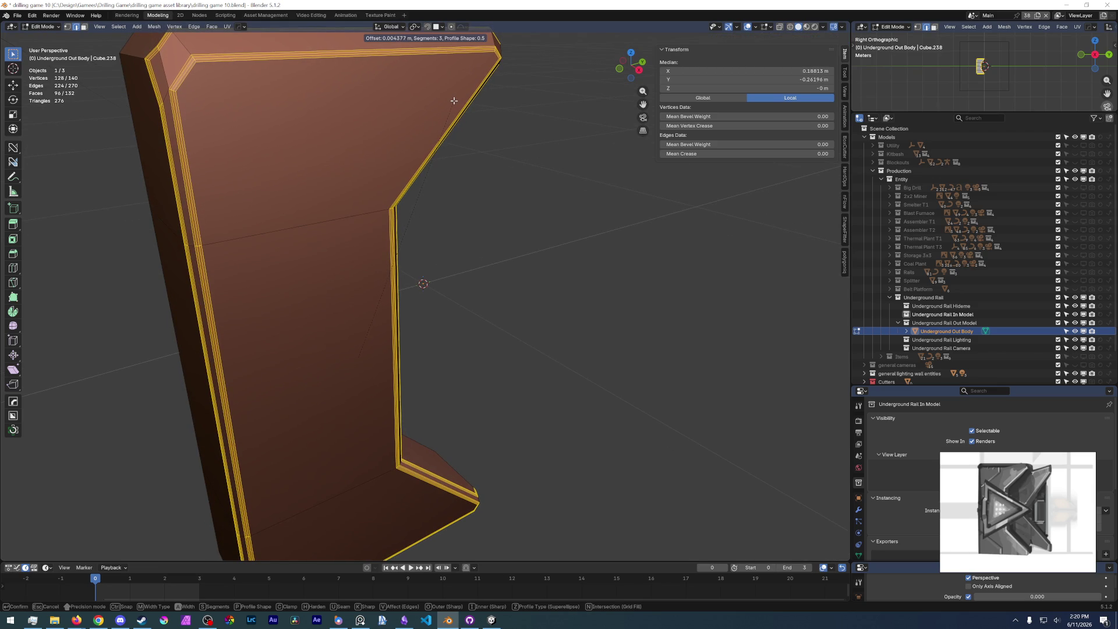
{"action": "scroll", "coordinate": [453, 134], "scroll_direction": "down", "scroll_amount": 3}
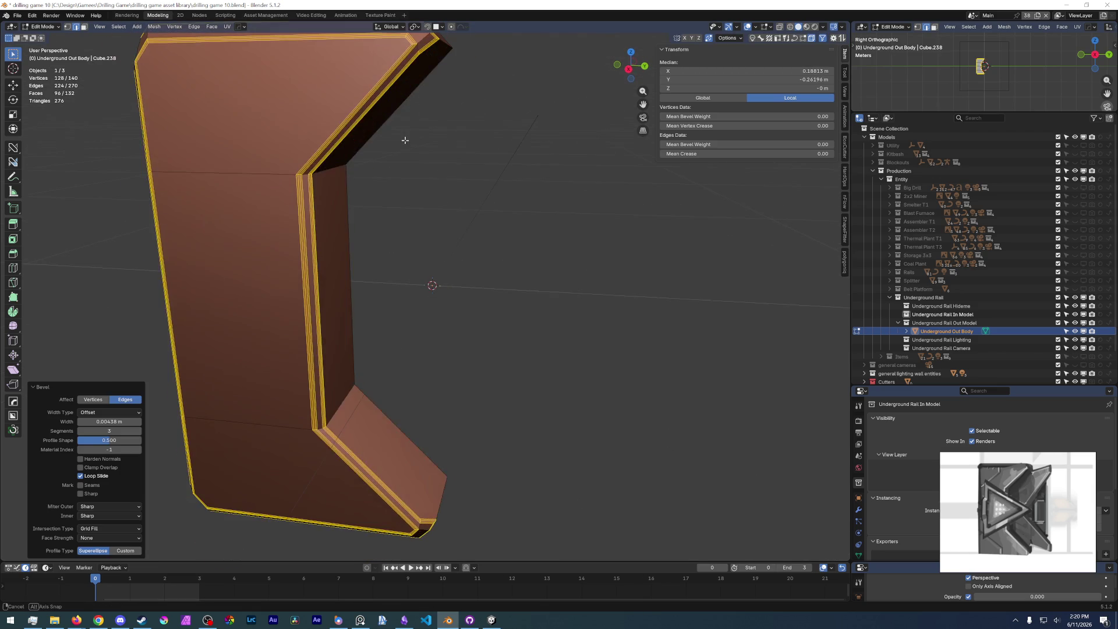
{"action": "scroll", "coordinate": [440, 233], "scroll_direction": "down", "scroll_amount": 4}
{"action": "left_click", "coordinate": [438, 239]}
- Path-select the side faces from the top face to the lower face and dissolve them into one
{"action": "key", "text": "KP_3"}
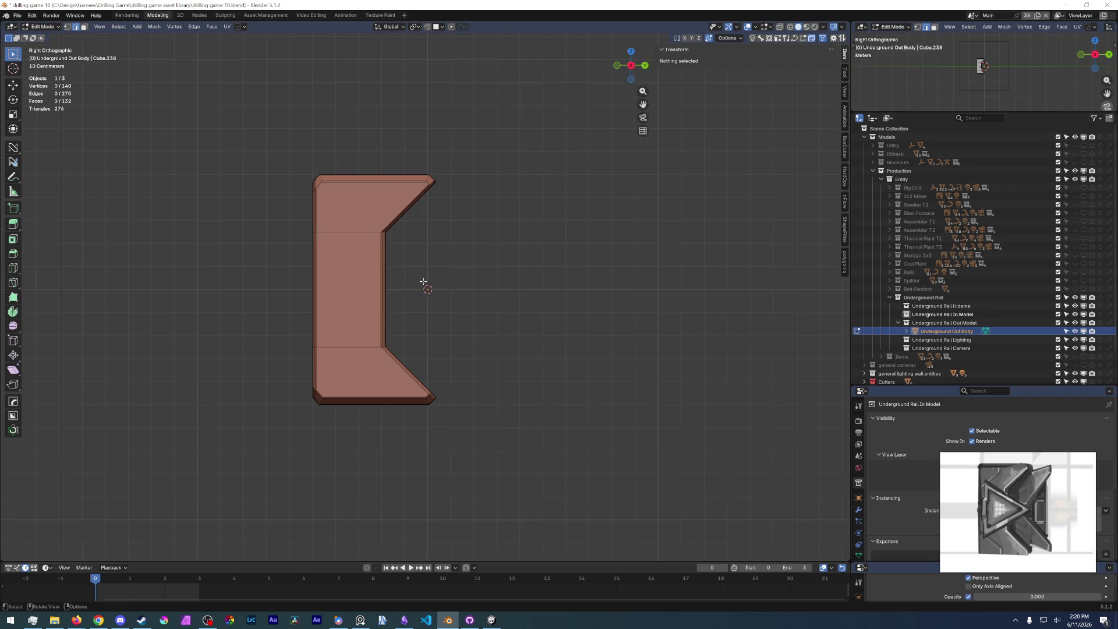
{"action": "mouse_move", "coordinate": [423, 282]}
{"action": "middle_mouse_down"}
{"action": "mouse_move", "coordinate": [557, 217]}
{"action": "mouse_move", "coordinate": [517, 160]}
{"action": "middle_mouse_up"}
{"action": "left_click", "coordinate": [518, 124]}
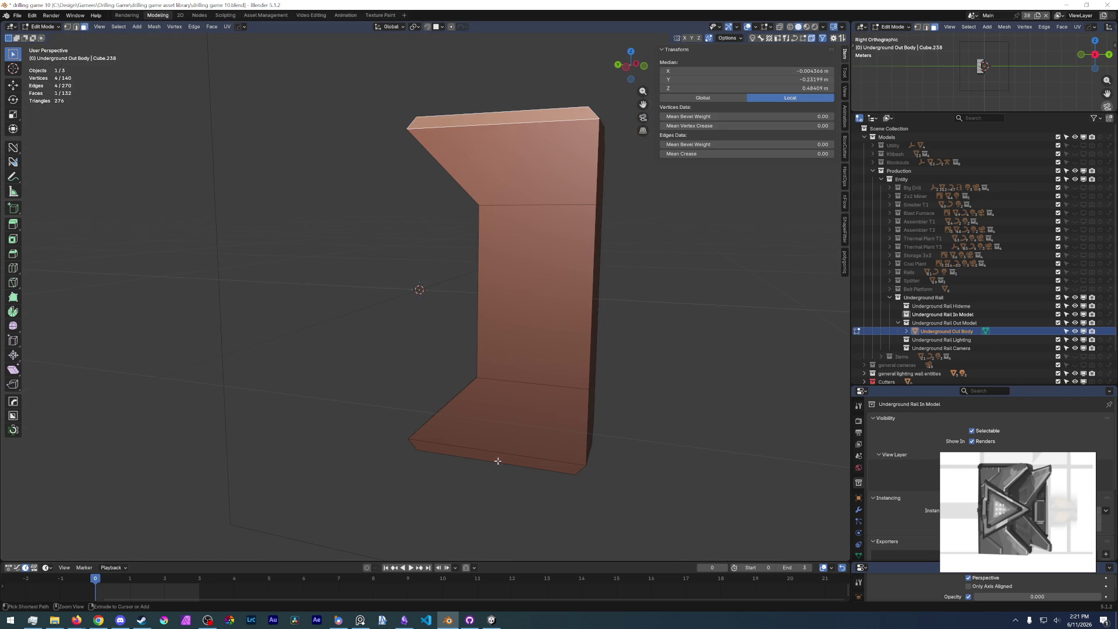
{"action": "left_click", "coordinate": [520, 395], "text": "ctrl"}
{"action": "key", "text": "ctrl+x"}
- Mark the merged face's border edges sharp and return to object mode
{"action": "middle_click_drag", "start_coordinate": [532, 305], "coordinate": [544, 305]}
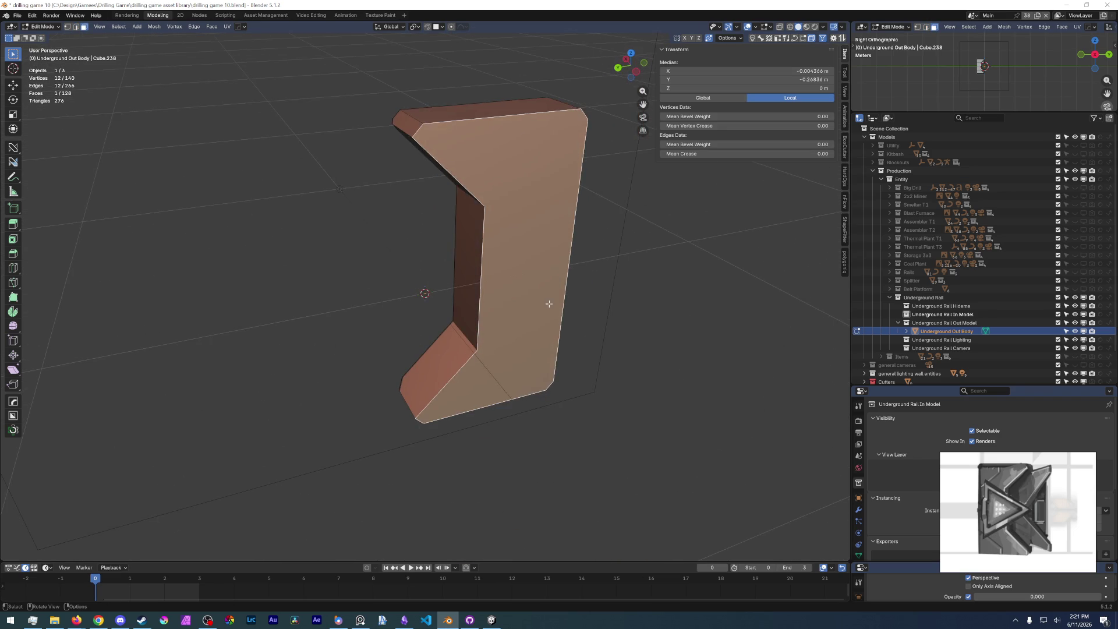
{"action": "key", "text": "2"}
{"action": "right_click", "coordinate": [547, 302]}
{"action": "left_click", "coordinate": [526, 498]}
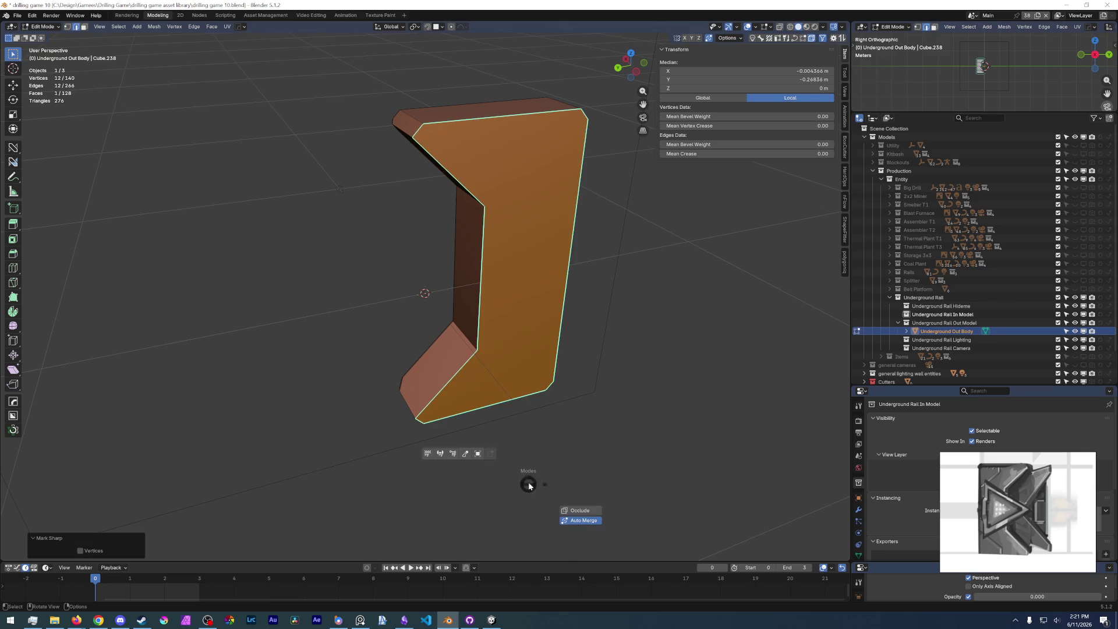
{"action": "key", "text": "Tab"}
{"action": "mouse_move", "coordinate": [539, 425]}
{"action": "middle_mouse_down"}
{"action": "mouse_move", "coordinate": [719, 270]}
{"action": "mouse_move", "coordinate": [380, 366]}
{"action": "middle_mouse_up"}
{"action": "scroll", "coordinate": [379, 366], "scroll_direction": "up", "scroll_amount": 3}
{"action": "right_click", "coordinate": [357, 347]}
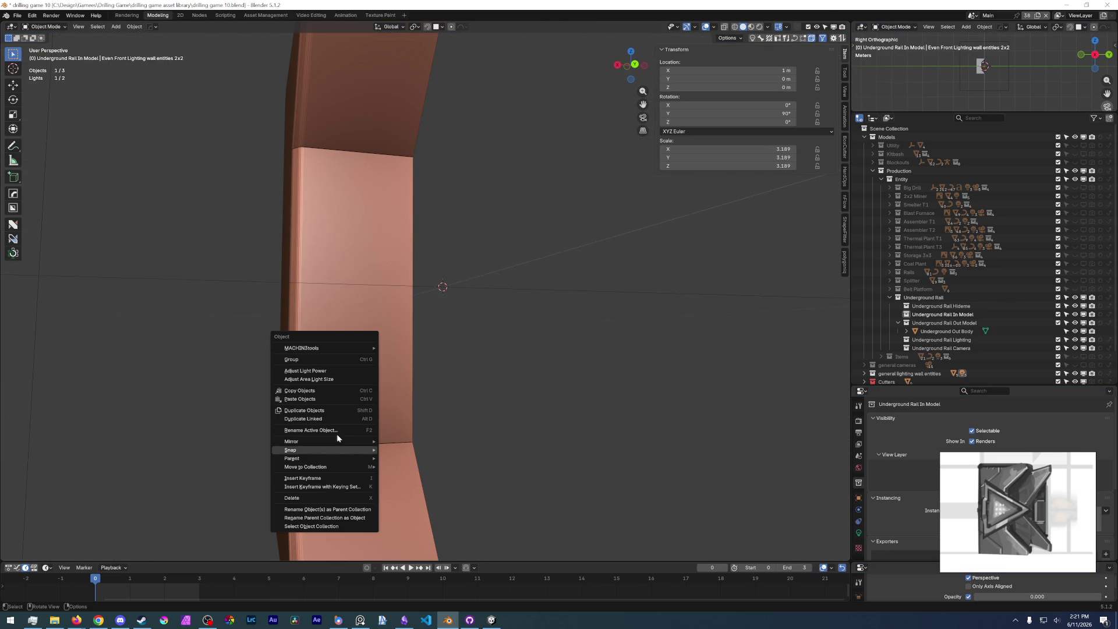
- Shade the Underground Out Body smooth
{"action": "left_click", "coordinate": [328, 303]}
{"action": "right_click", "coordinate": [327, 303]}
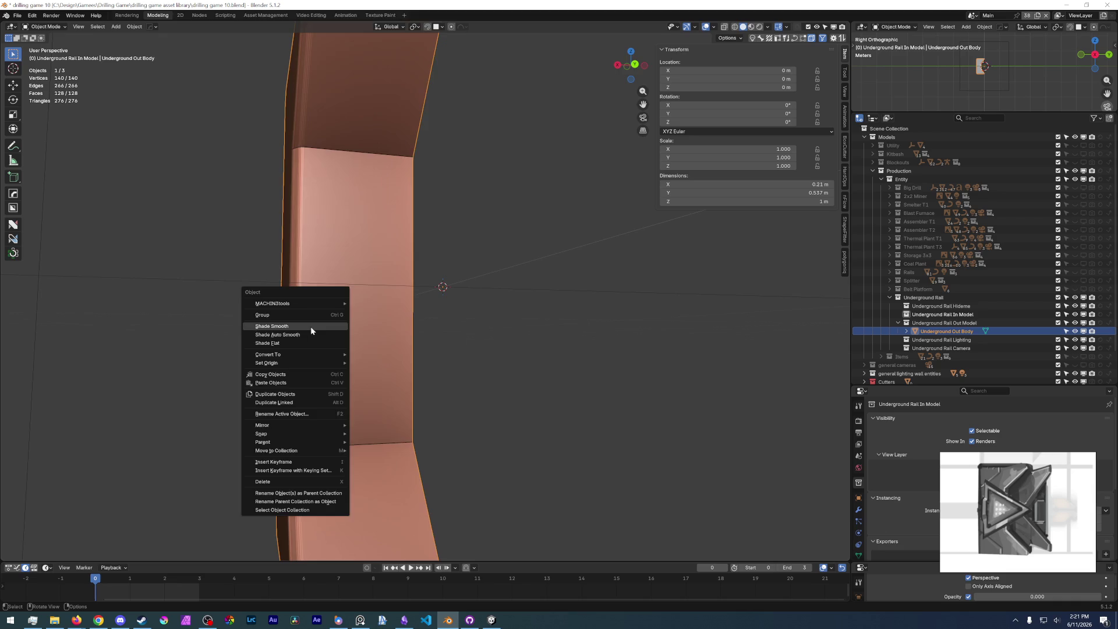
{"action": "left_click", "coordinate": [311, 327]}
{"action": "middle_click_drag", "start_coordinate": [341, 333], "coordinate": [392, 335]}
{"action": "scroll", "coordinate": [393, 335], "scroll_direction": "down", "scroll_amount": 3}
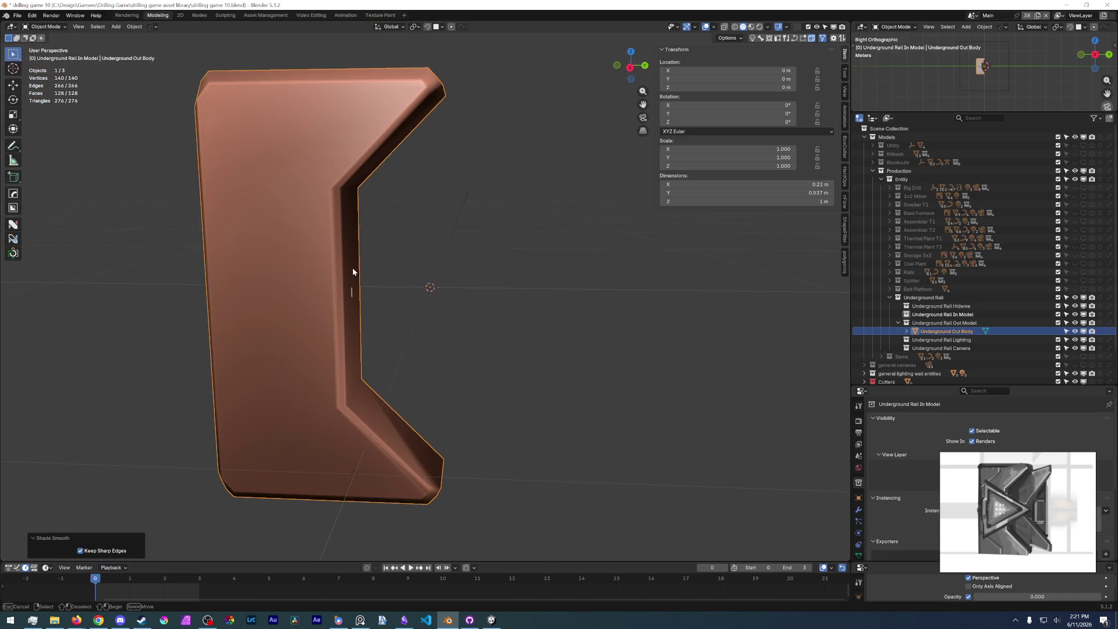
- In edit mode, select the edge paths along the upper and lower bends
{"action": "key", "text": "Tab"}
{"action": "scroll", "coordinate": [313, 208], "scroll_direction": "up", "scroll_amount": 3}
{"action": "scroll", "coordinate": [242, 134], "scroll_direction": "up", "scroll_amount": 3}
{"action": "mouse_move", "coordinate": [242, 135]}
{"action": "middle_mouse_down"}
{"action": "mouse_move", "coordinate": [342, 351]}
{"action": "mouse_move", "coordinate": [274, 247]}
{"action": "middle_mouse_up"}
{"action": "left_click", "coordinate": [277, 202]}
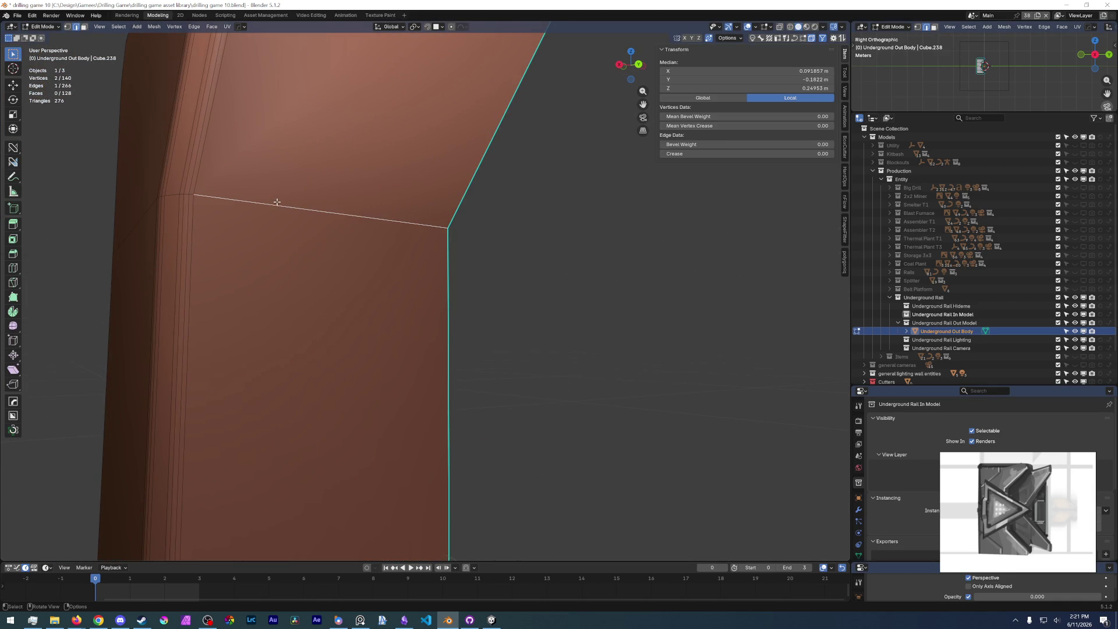
{"action": "middle_click_drag", "start_coordinate": [275, 199], "coordinate": [256, 236]}
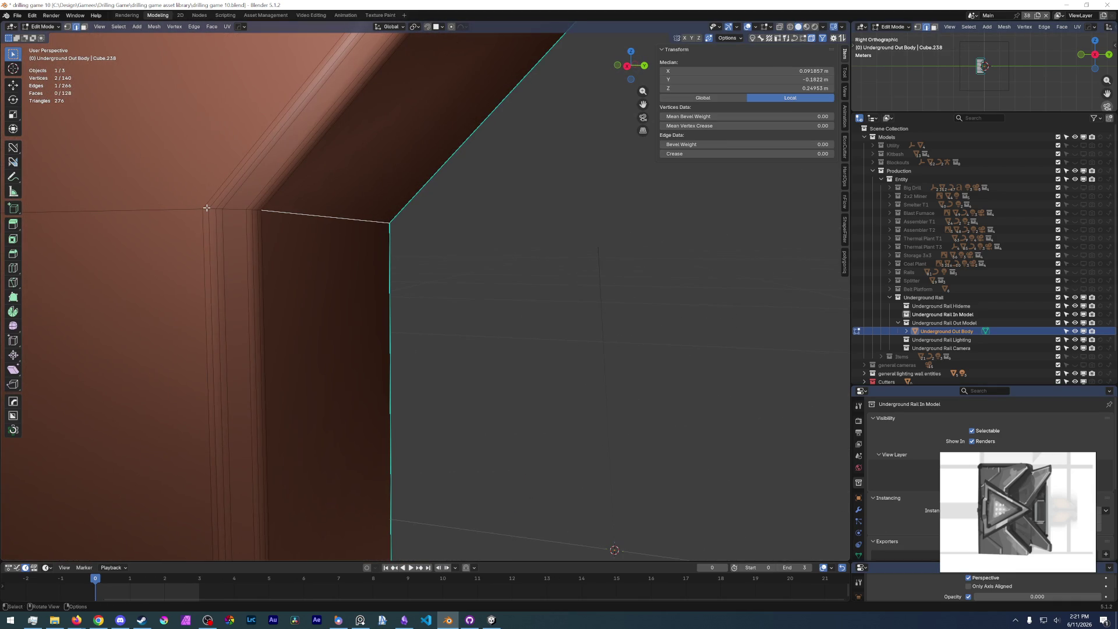
{"action": "left_click", "coordinate": [205, 208], "text": "ctrl"}
{"action": "key", "text": "ctrl+e"}
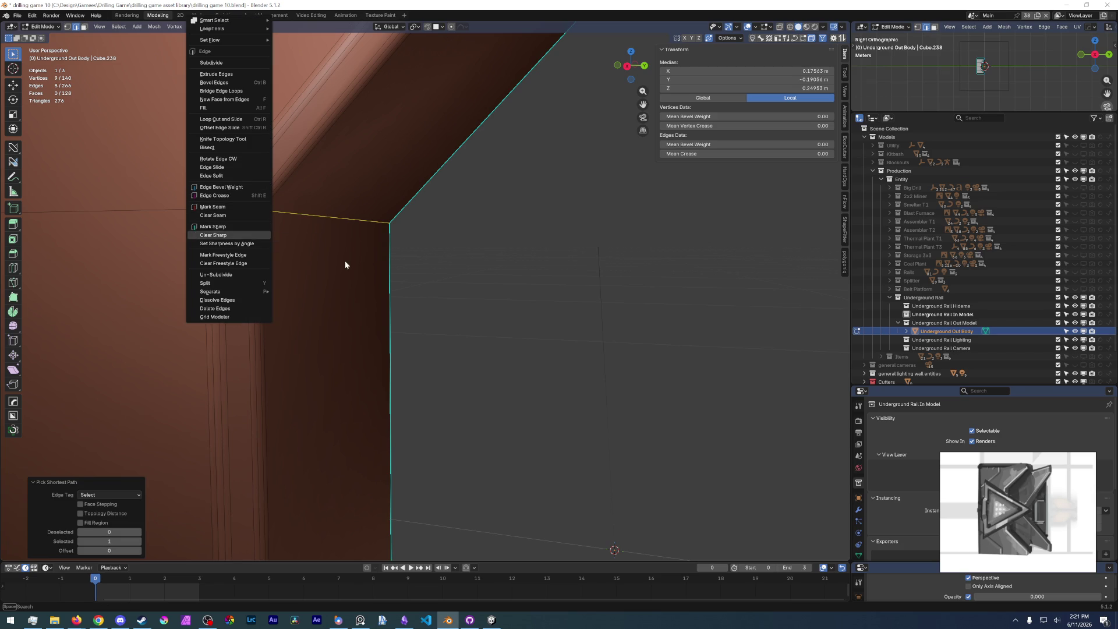
{"action": "middle_click_drag", "start_coordinate": [453, 368], "coordinate": [357, 237]}
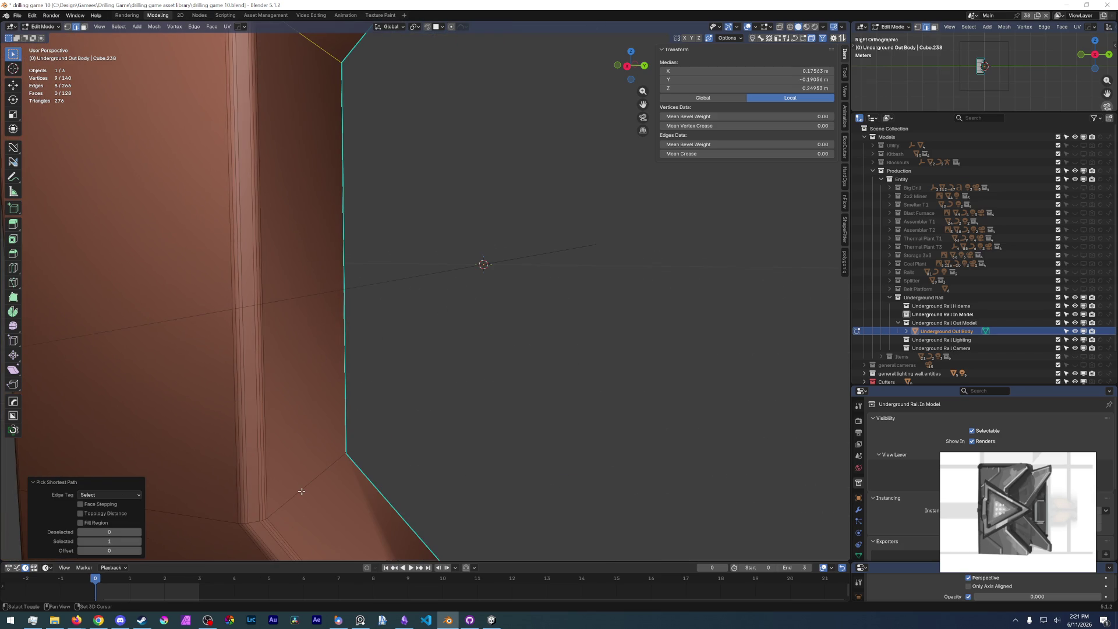
{"action": "left_click", "coordinate": [294, 498], "text": "shift"}
{"action": "middle_click_drag", "start_coordinate": [263, 492], "coordinate": [297, 370]}
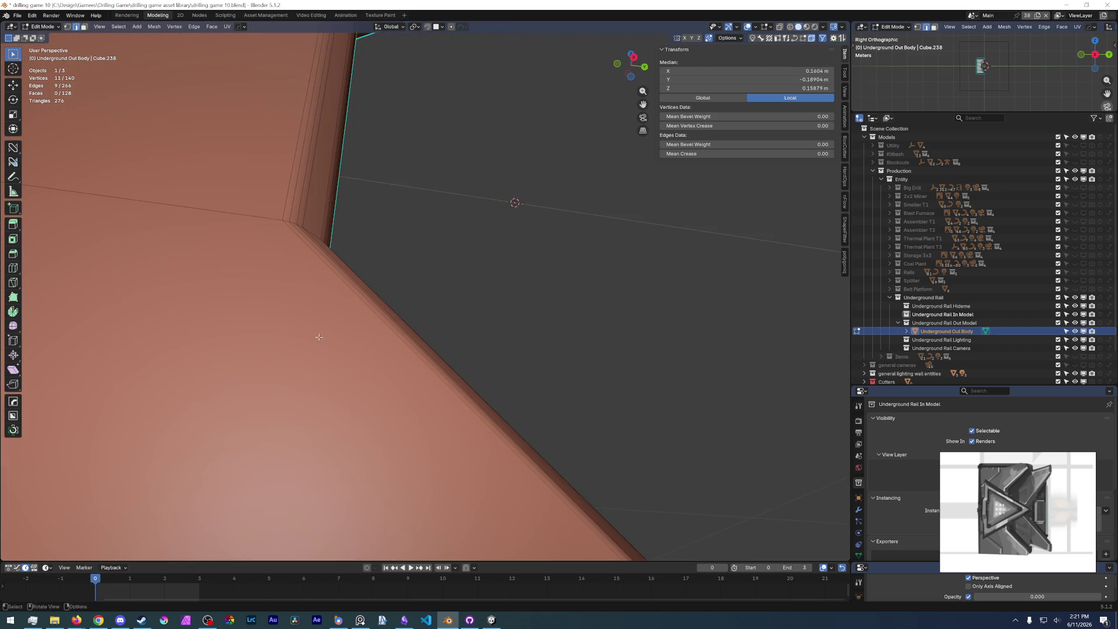
{"action": "left_click", "coordinate": [194, 452], "text": "ctrl"}
{"action": "mouse_move", "coordinate": [377, 424]}
{"action": "middle_mouse_down"}
{"action": "mouse_move", "coordinate": [346, 389]}
{"action": "mouse_move", "coordinate": [388, 313]}
{"action": "middle_mouse_up"}
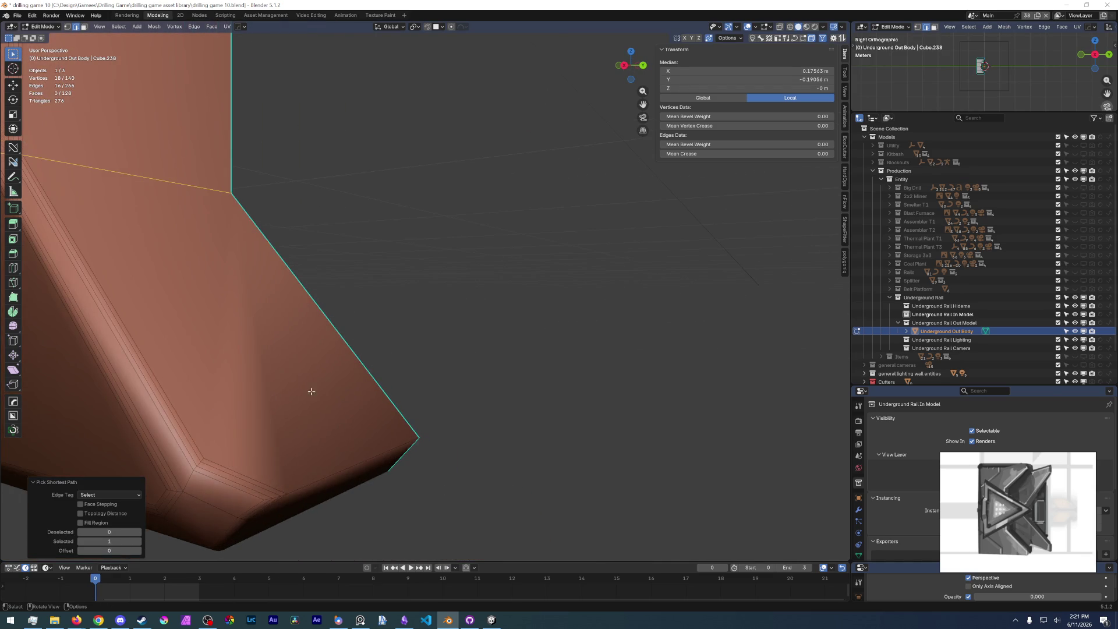
- Bevel the bend edges at 0.0066 m width with 3 segments, then deselect in side view
{"action": "key", "text": "ctrl+b"}
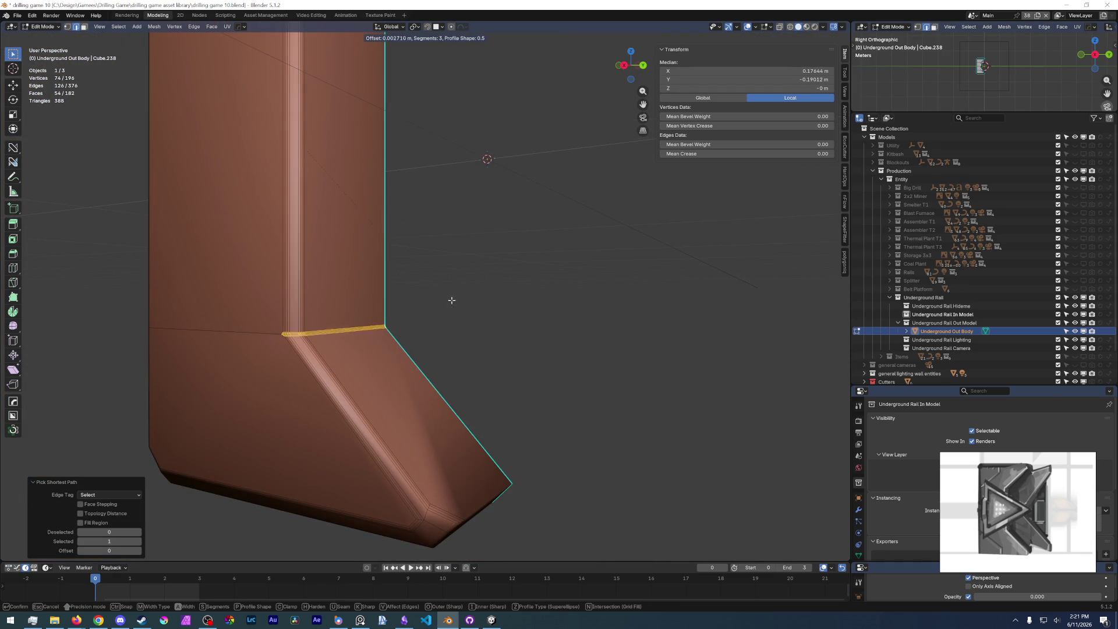
{"action": "left_click", "coordinate": [488, 295]}
{"action": "scroll", "coordinate": [433, 301], "scroll_direction": "down", "scroll_amount": 5}
{"action": "scroll", "coordinate": [437, 304], "scroll_direction": "up", "scroll_amount": 5}
{"action": "mouse_move", "coordinate": [437, 325]}
{"action": "middle_mouse_down"}
{"action": "mouse_move", "coordinate": [381, 319]}
{"action": "mouse_move", "coordinate": [388, 384]}
{"action": "middle_mouse_up"}
{"action": "scroll", "coordinate": [400, 375], "scroll_direction": "down", "scroll_amount": 3}
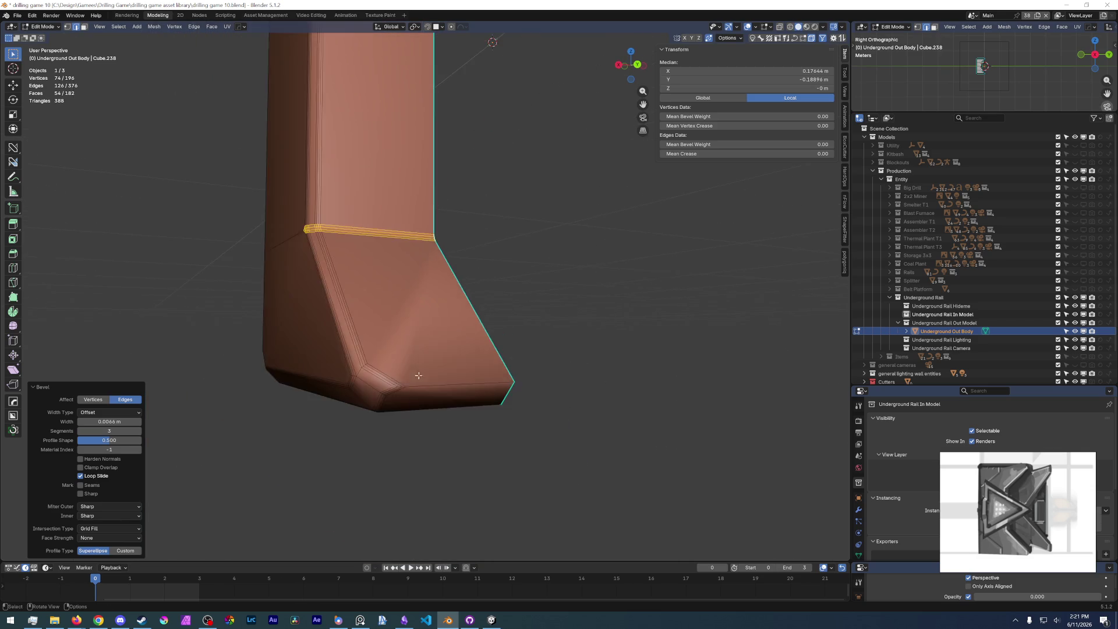
{"action": "scroll", "coordinate": [487, 371], "scroll_direction": "up", "scroll_amount": 5}
{"action": "middle_click_drag", "start_coordinate": [487, 372], "coordinate": [415, 389]}
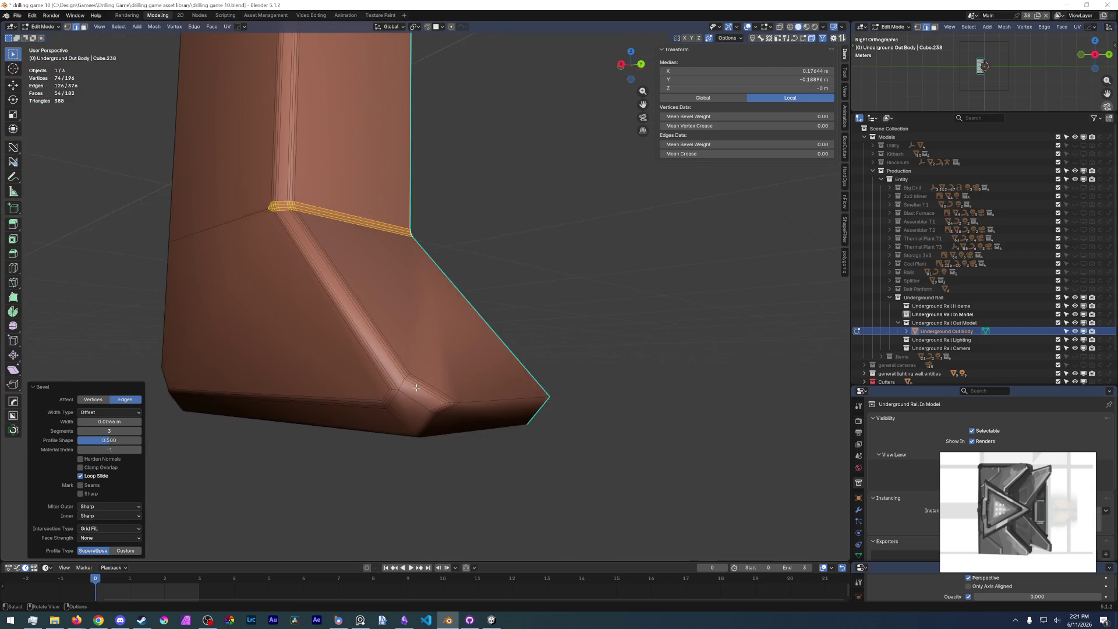
{"action": "scroll", "coordinate": [415, 388], "scroll_direction": "up", "scroll_amount": 3}
{"action": "scroll", "coordinate": [415, 389], "scroll_direction": "down", "scroll_amount": 3}
{"action": "mouse_move", "coordinate": [390, 327]}
{"action": "middle_mouse_down"}
{"action": "mouse_move", "coordinate": [397, 360]}
{"action": "mouse_move", "coordinate": [379, 388]}
{"action": "middle_mouse_up"}
{"action": "scroll", "coordinate": [379, 382], "scroll_direction": "down", "scroll_amount": 1}
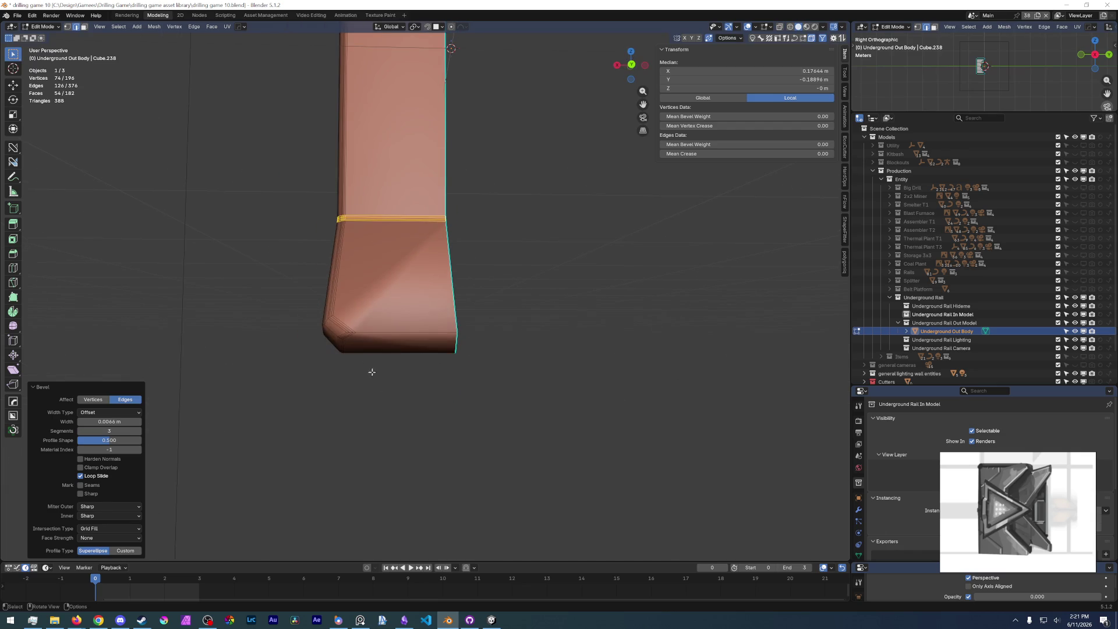
{"action": "key", "text": "KP_3"}
{"action": "left_click", "coordinate": [524, 366]}
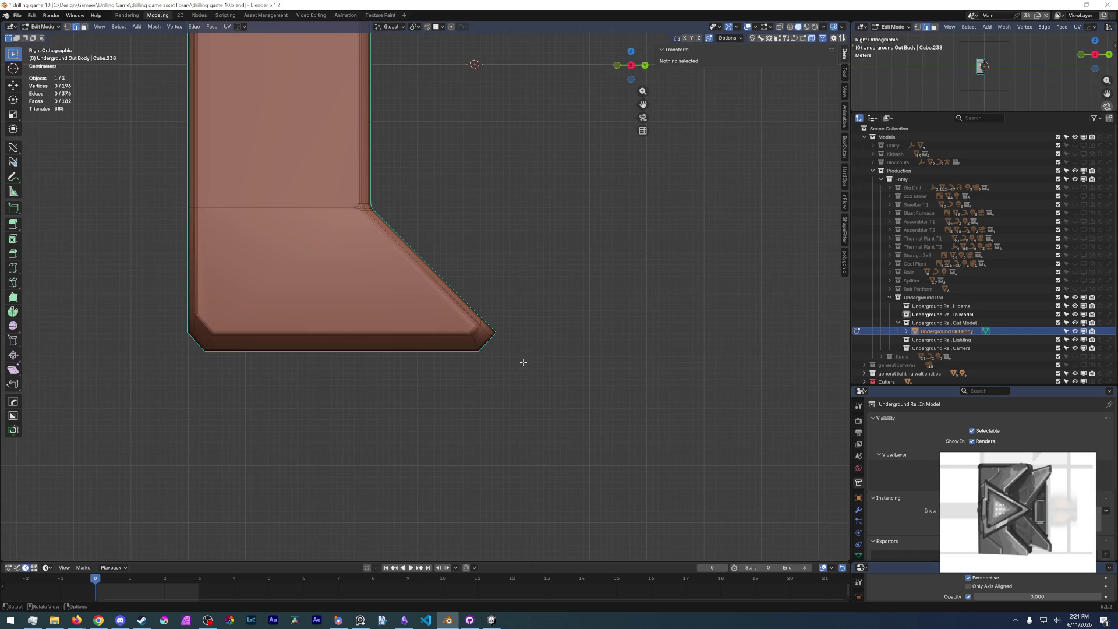
- Frame the body and re-enter edit mode, bringing its upper corner into view
{"action": "key", "text": "Home"}
{"action": "key", "text": "Tab"}
{"action": "left_click", "coordinate": [480, 257]}
{"action": "scroll", "coordinate": [434, 250], "scroll_direction": "up", "scroll_amount": 4}
{"action": "key", "text": "Tab"}
{"action": "left_click", "coordinate": [401, 313]}
{"action": "middle_click_drag", "start_coordinate": [348, 261], "coordinate": [377, 185], "text": "shift"}
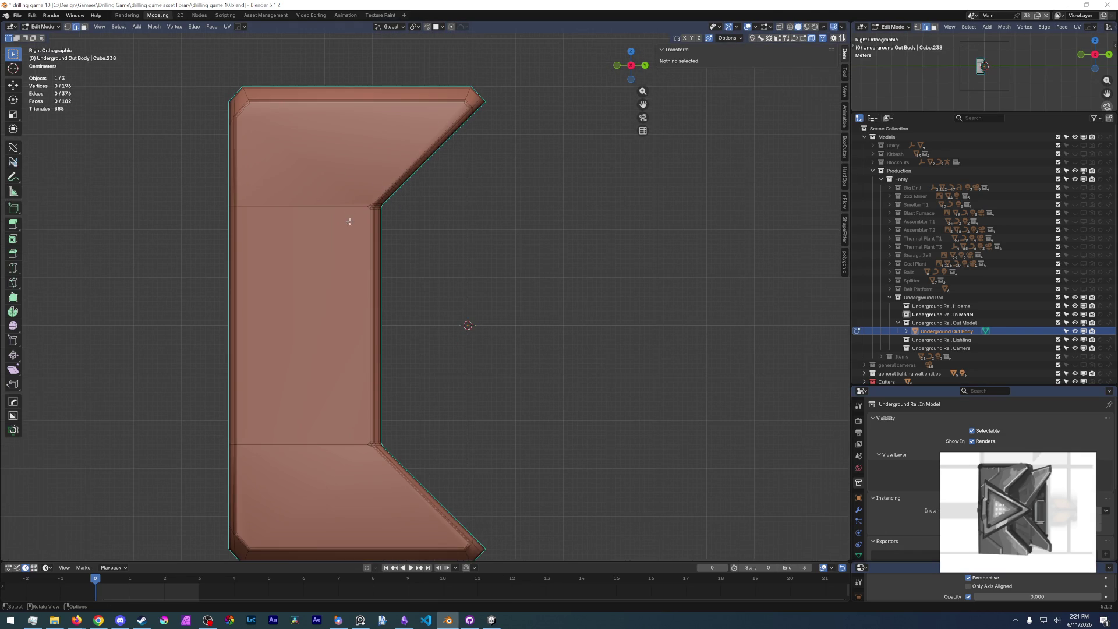
{"action": "scroll", "coordinate": [349, 222], "scroll_direction": "up", "scroll_amount": 8}
{"action": "middle_click_drag", "start_coordinate": [342, 237], "coordinate": [508, 420], "text": "shift"}
{"action": "scroll", "coordinate": [548, 318], "scroll_direction": "down", "scroll_amount": 5}
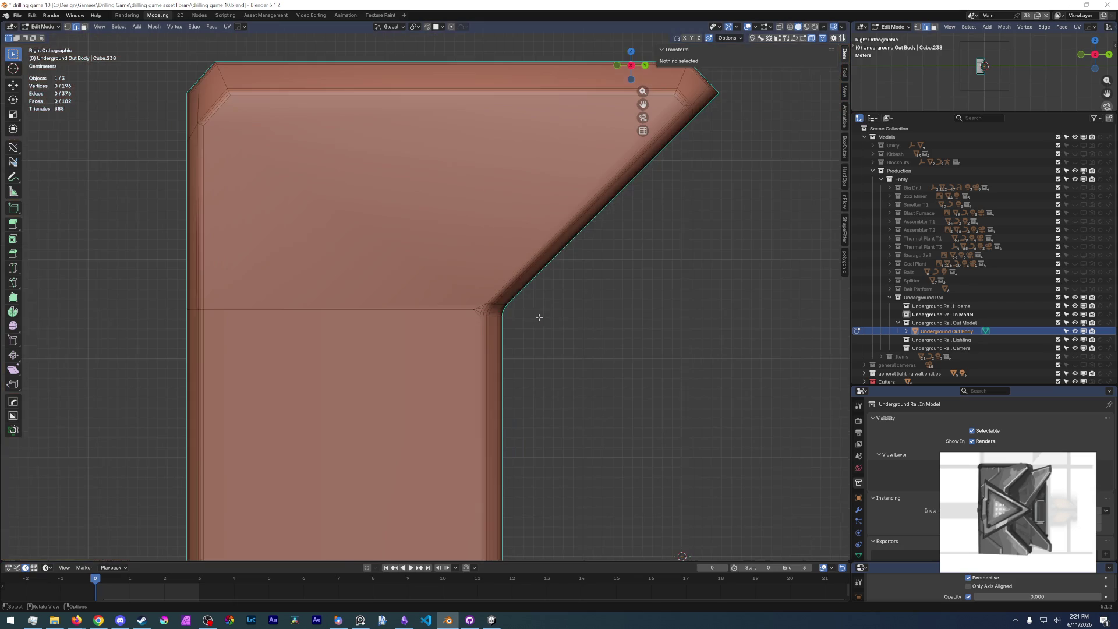
{"action": "scroll", "coordinate": [448, 287], "scroll_direction": "up", "scroll_amount": 3}
- Dissolve the large upper and lower face regions into one face and inset it
{"action": "left_click", "coordinate": [488, 279]}
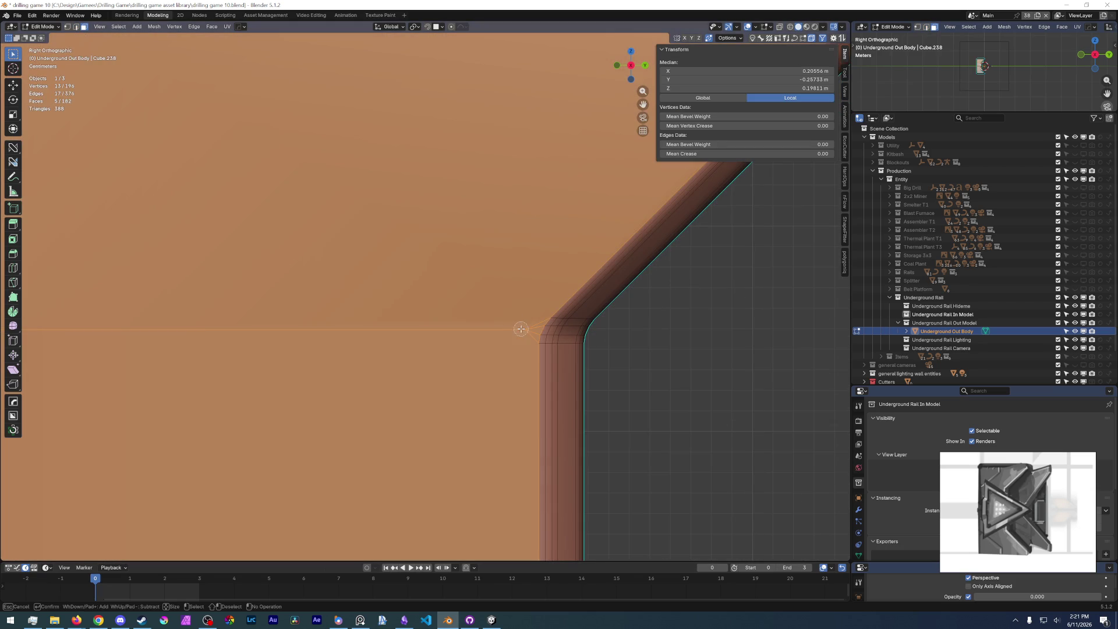
{"action": "middle_click_drag", "start_coordinate": [503, 382], "coordinate": [429, 401], "text": "shift"}
{"action": "scroll", "coordinate": [437, 356], "scroll_direction": "down", "scroll_amount": 3}
{"action": "middle_click_drag", "start_coordinate": [436, 356], "coordinate": [420, 267], "text": "shift"}
{"action": "scroll", "coordinate": [434, 176], "scroll_direction": "up", "scroll_amount": 2}
{"action": "key", "text": "c"}
{"action": "left_click", "coordinate": [433, 175]}
{"action": "key", "text": "Escape"}
{"action": "key", "text": "ctrl+x"}
{"action": "scroll", "coordinate": [592, 228], "scroll_direction": "down", "scroll_amount": 5}
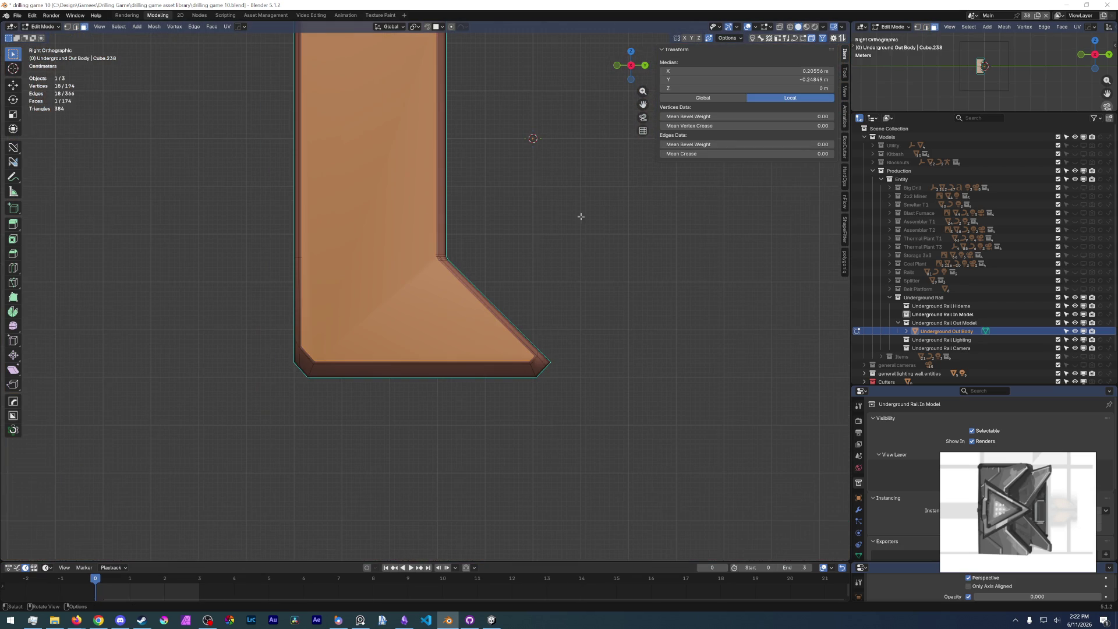
{"action": "key", "text": "i"}
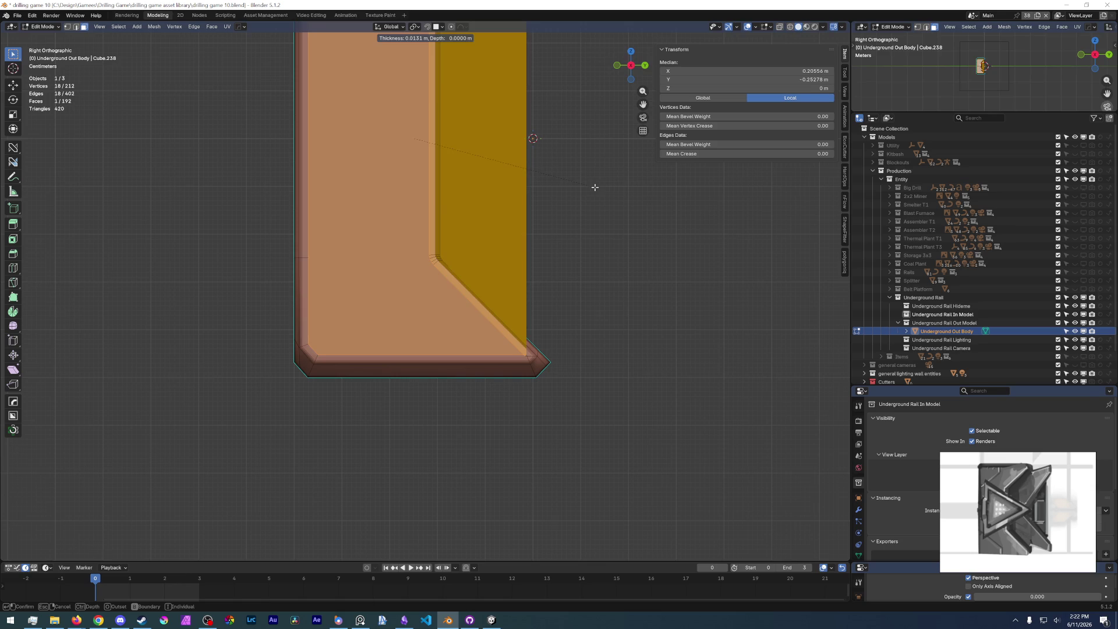
{"action": "left_click", "coordinate": [631, 188]}
- Deselect the face and return to object mode, viewing the body in perspective
{"action": "key", "text": "alt+a"}
{"action": "key", "text": "Tab"}
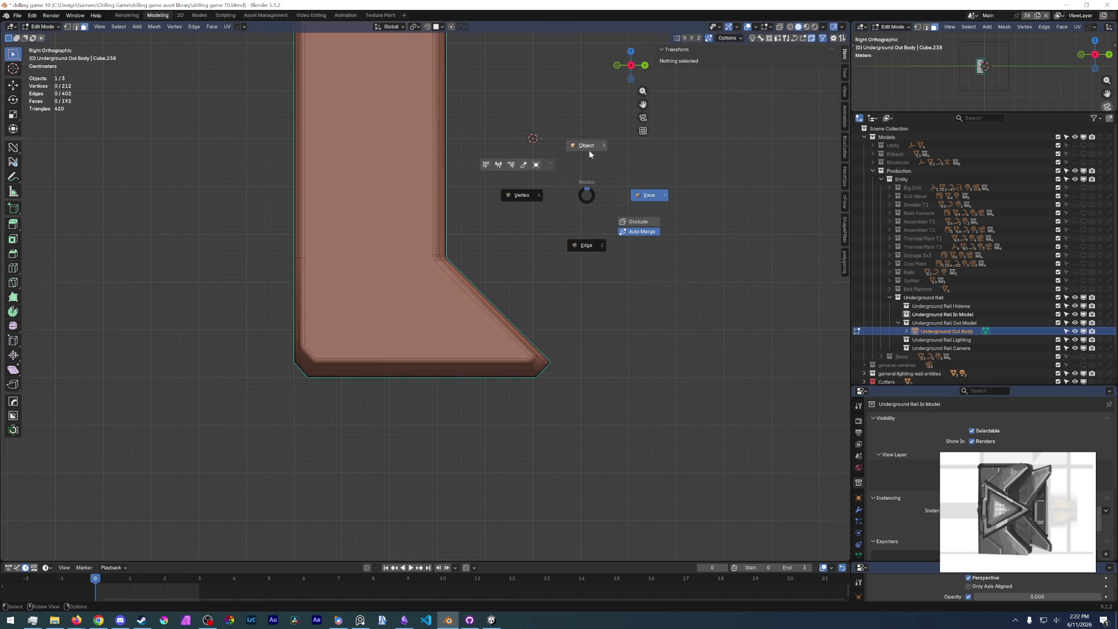
{"action": "key", "text": "Tab"}
{"action": "scroll", "coordinate": [516, 250], "scroll_direction": "down", "scroll_amount": 2}
{"action": "scroll", "coordinate": [485, 306], "scroll_direction": "down", "scroll_amount": 3}
{"action": "scroll", "coordinate": [466, 341], "scroll_direction": "up", "scroll_amount": 5}
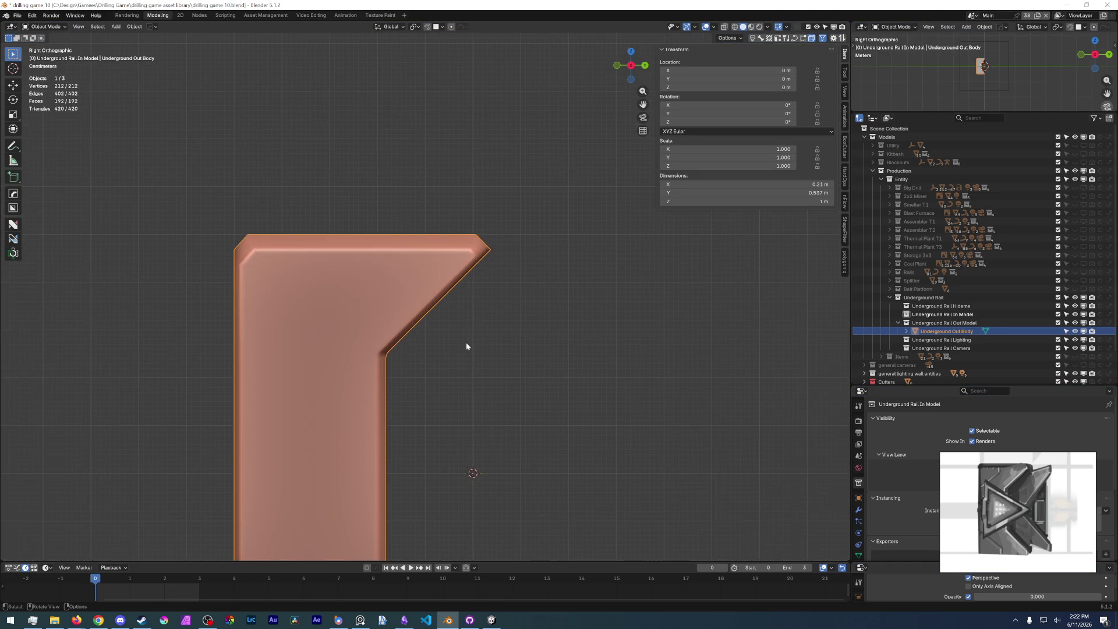
{"action": "mouse_move", "coordinate": [468, 311]}
{"action": "middle_mouse_down"}
{"action": "mouse_move", "coordinate": [355, 315]}
{"action": "mouse_move", "coordinate": [391, 320]}
{"action": "mouse_move", "coordinate": [372, 231]}
{"action": "middle_mouse_up"}
- Back in edit mode, mark the body's top edges sharp
{"action": "key", "text": "Tab"}
{"action": "left_click", "coordinate": [379, 176]}
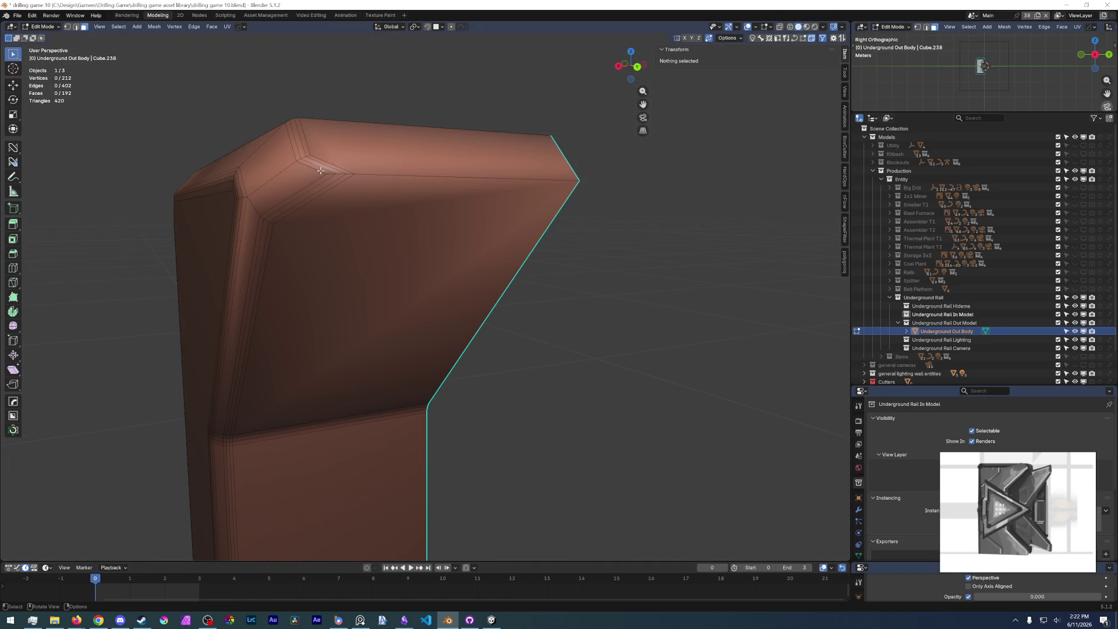
{"action": "left_click", "coordinate": [333, 174]}
{"action": "key", "text": "3"}
{"action": "key", "text": "ctrl+z"}
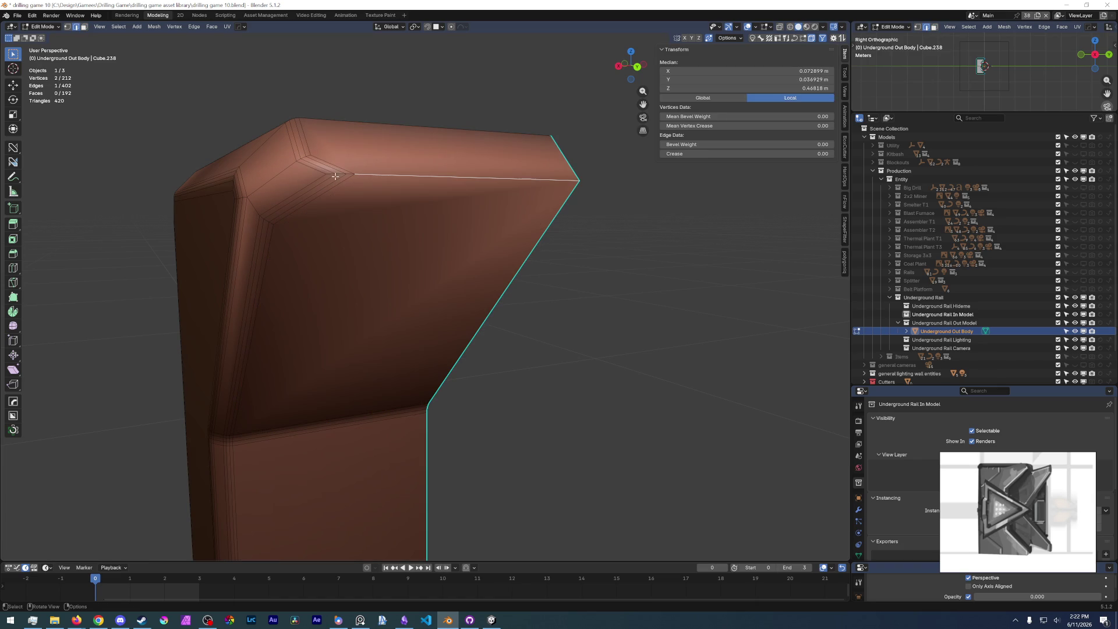
{"action": "left_click", "coordinate": [331, 172], "text": "ctrl"}
{"action": "right_click", "coordinate": [368, 179]}
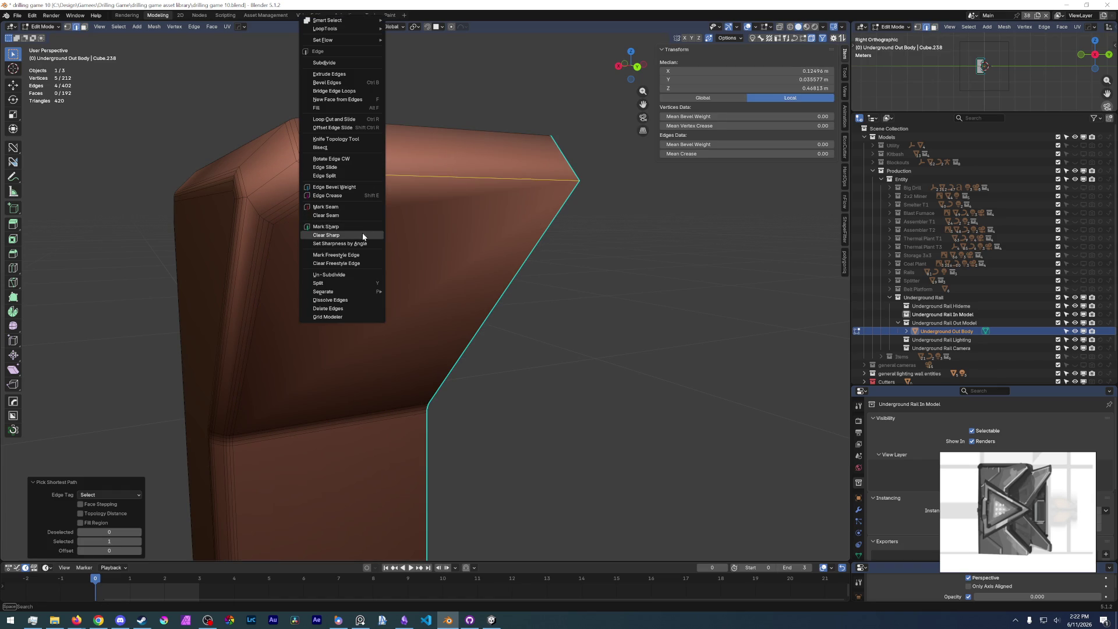
{"action": "left_click", "coordinate": [361, 230]}
- Select a few more edges near the angled corner and open the edge operations menu
{"action": "mouse_move", "coordinate": [355, 265]}
{"action": "middle_mouse_down"}
{"action": "mouse_move", "coordinate": [392, 274]}
{"action": "mouse_move", "coordinate": [394, 255]}
{"action": "middle_mouse_up"}
{"action": "left_click", "coordinate": [373, 258]}
{"action": "left_click", "coordinate": [365, 258], "text": "ctrl"}
{"action": "left_click", "coordinate": [406, 247]}
{"action": "scroll", "coordinate": [383, 271], "scroll_direction": "up", "scroll_amount": 3}
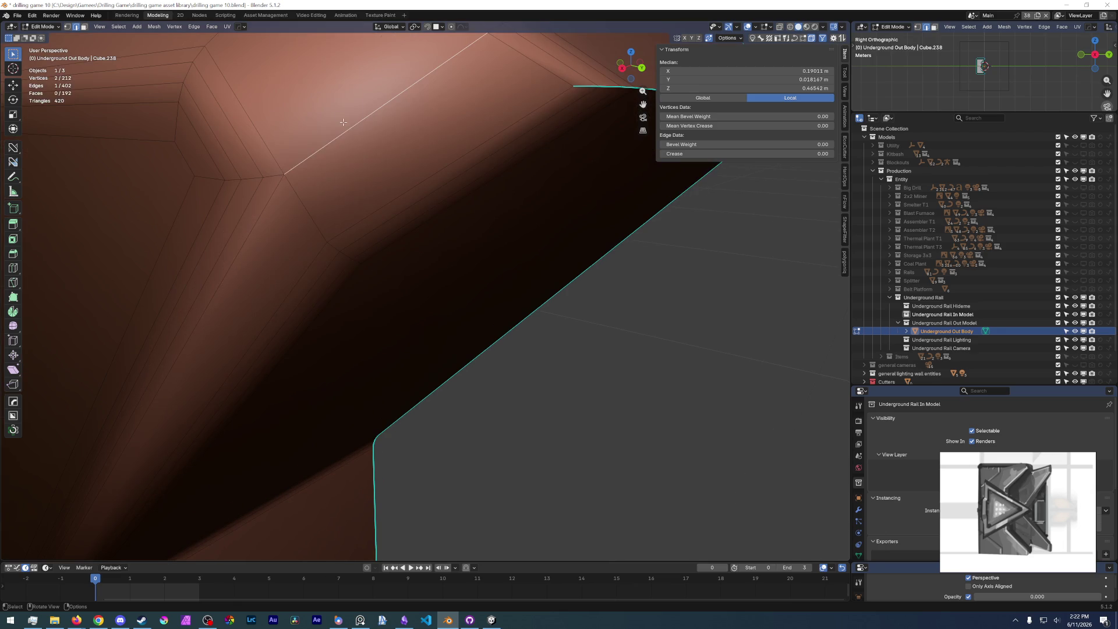
{"action": "key", "text": "ctrl+e"}
{"action": "scroll", "coordinate": [492, 305], "scroll_direction": "down", "scroll_amount": 5}
- Clear the selection in right side view, return to object mode, and frame the body
{"action": "middle_click_drag", "start_coordinate": [492, 304], "coordinate": [507, 344]}
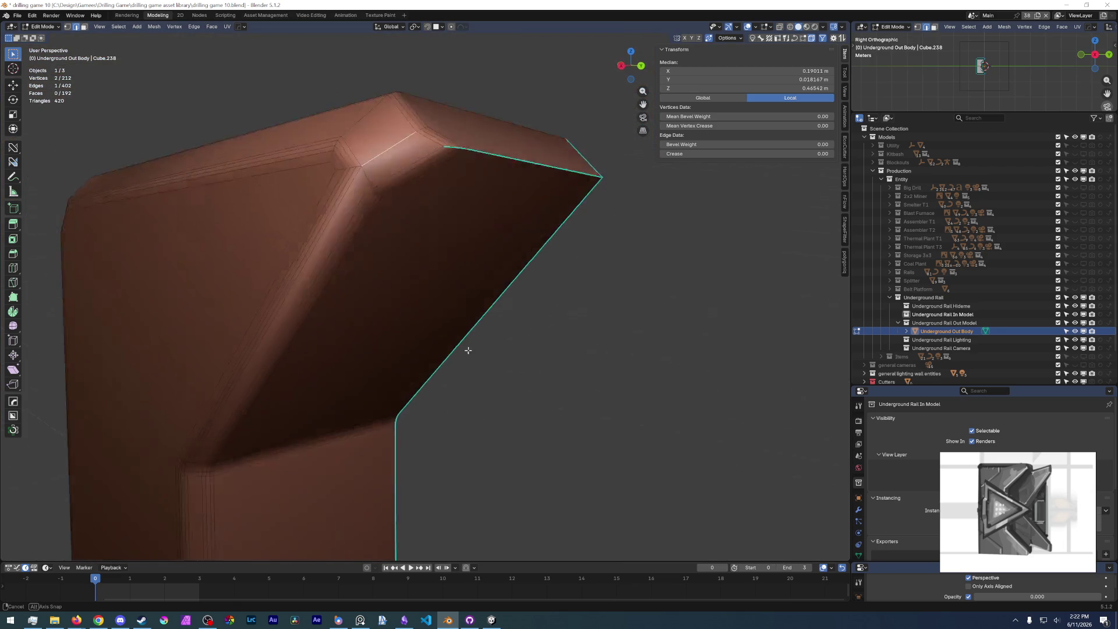
{"action": "key", "text": "KP_3"}
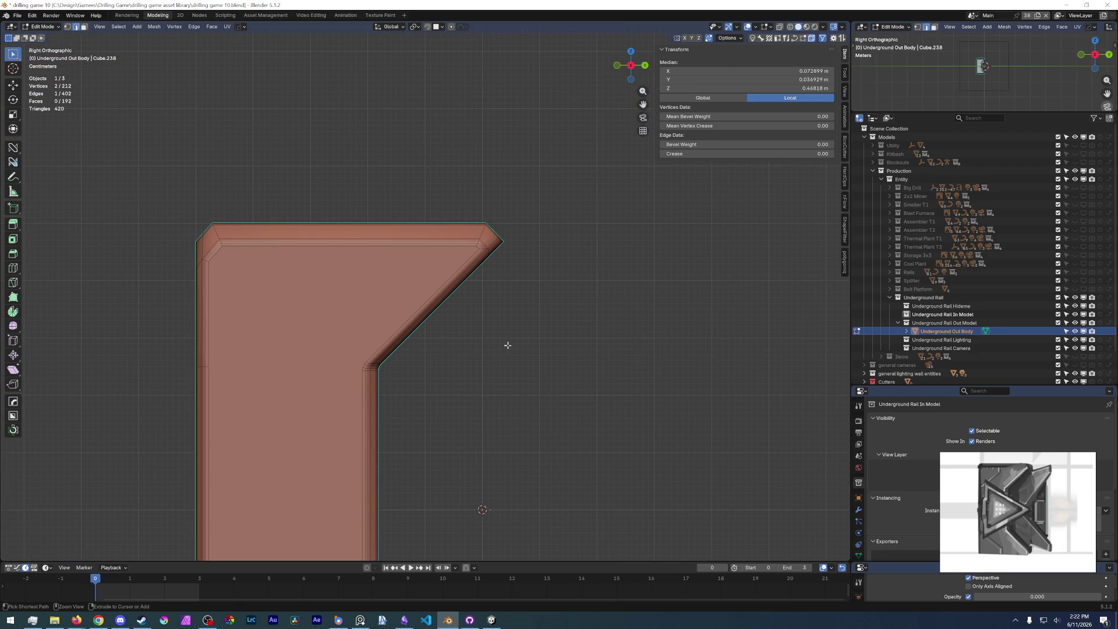
{"action": "left_click", "coordinate": [508, 345]}
{"action": "middle_click_drag", "start_coordinate": [508, 345], "coordinate": [522, 343]}
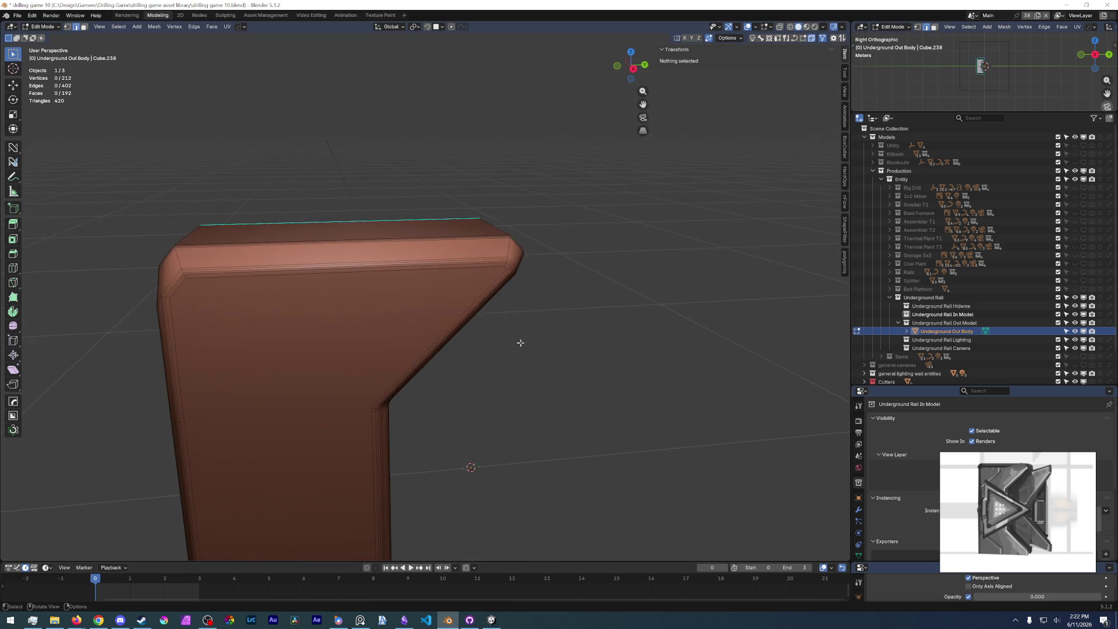
{"action": "key", "text": "KP_3"}
{"action": "scroll", "coordinate": [472, 326], "scroll_direction": "down", "scroll_amount": 3}
{"action": "scroll", "coordinate": [442, 326], "scroll_direction": "up", "scroll_amount": 4}
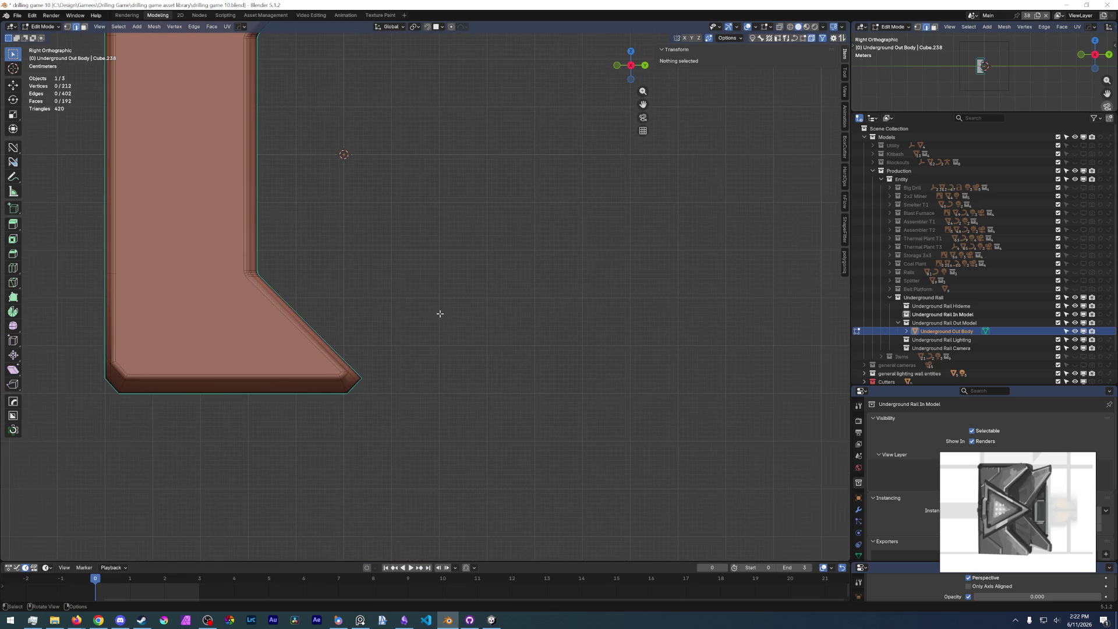
{"action": "key", "text": "Tab"}
{"action": "left_click", "coordinate": [448, 199]}
{"action": "key", "text": "KP_Decimal"}
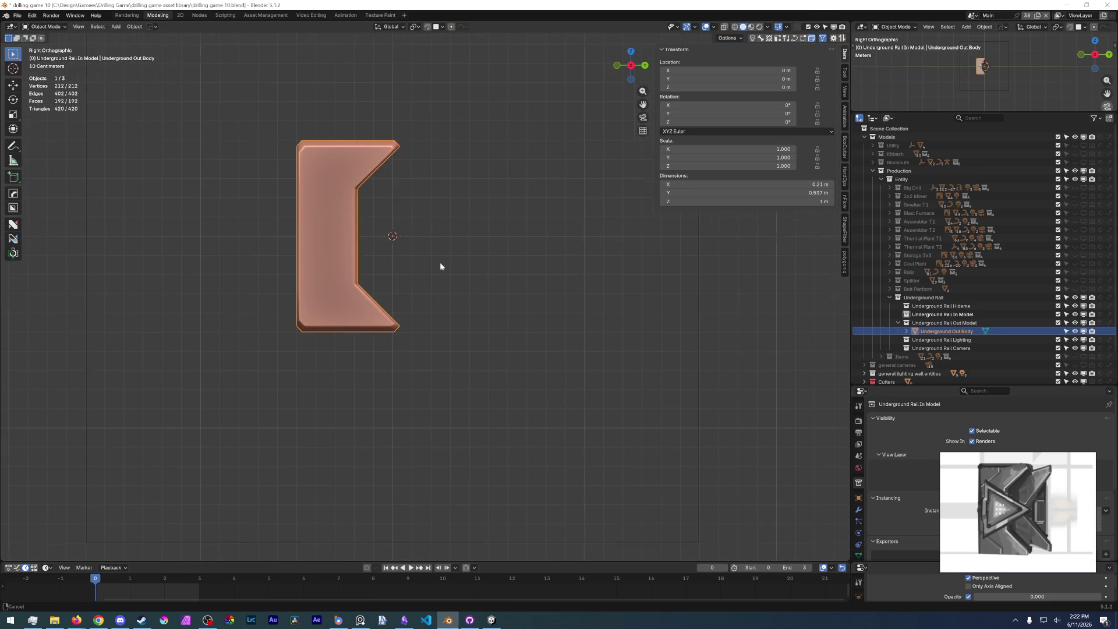
- Save the blend file
{"action": "scroll", "coordinate": [411, 213], "scroll_direction": "up", "scroll_amount": 2}
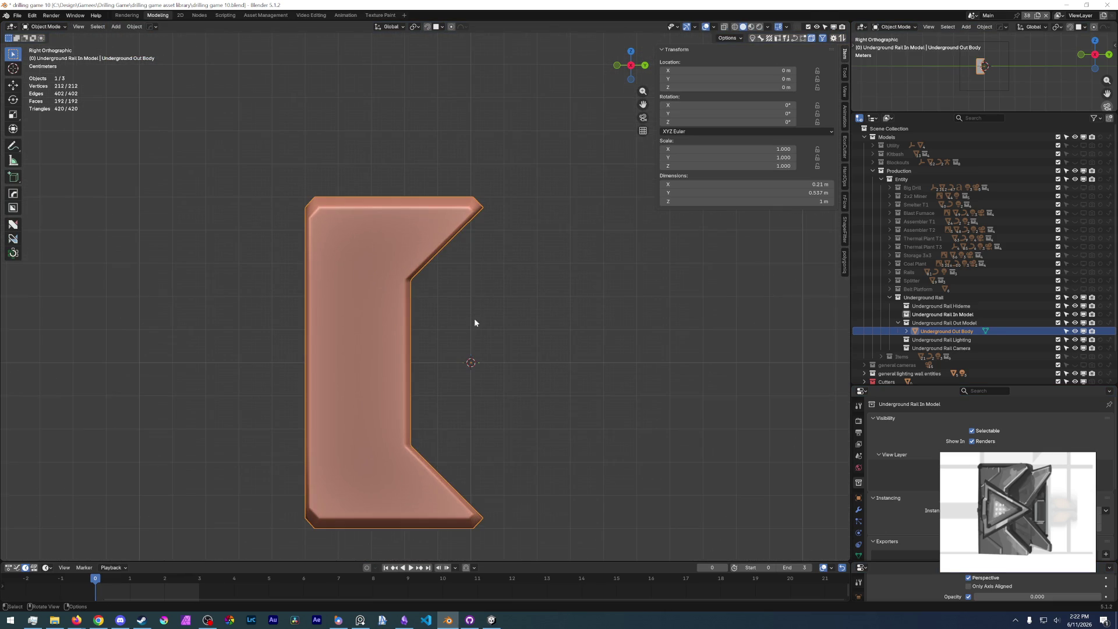
{"action": "left_click", "coordinate": [25, 26]}
{"action": "key", "text": "ctrl+s"}
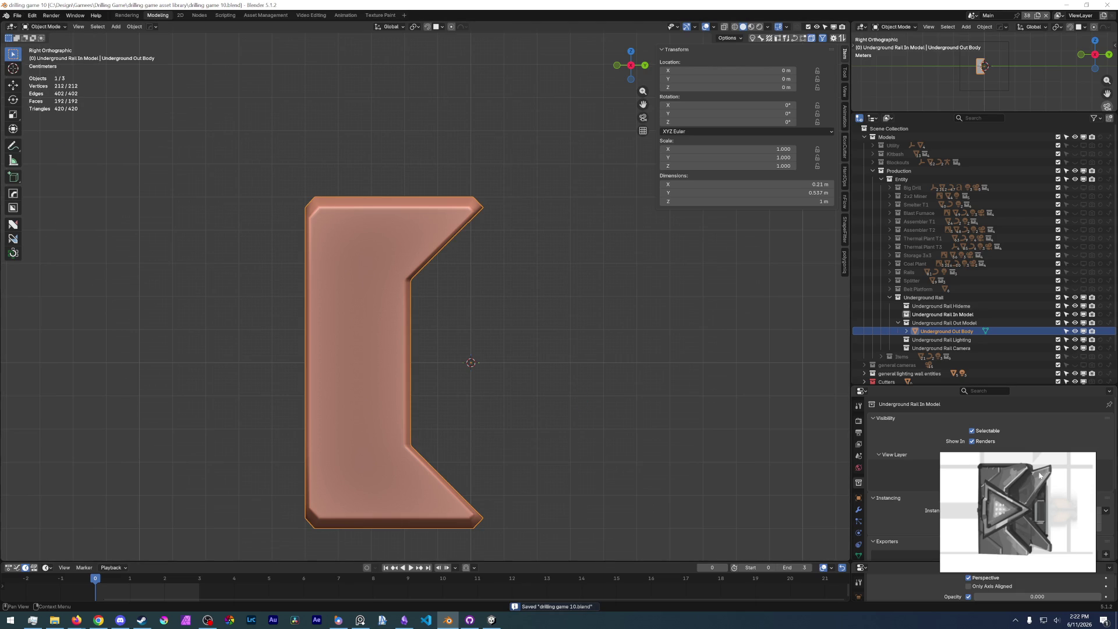
{"action": "mouse_move", "coordinate": [1038, 502]}
- Add a new cube, shrink it to half size and squash it along Z
{"action": "middle_click_drag", "start_coordinate": [495, 364], "coordinate": [473, 334], "text": "shift"}
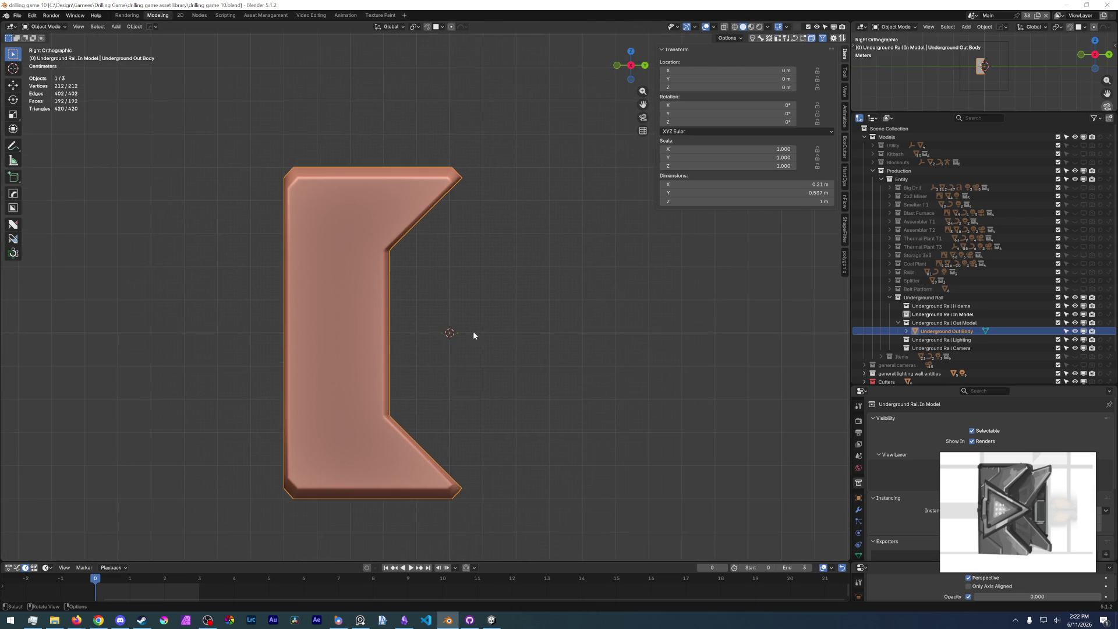
{"action": "key", "text": "shift+a"}
{"action": "mouse_move", "coordinate": [430, 348]}
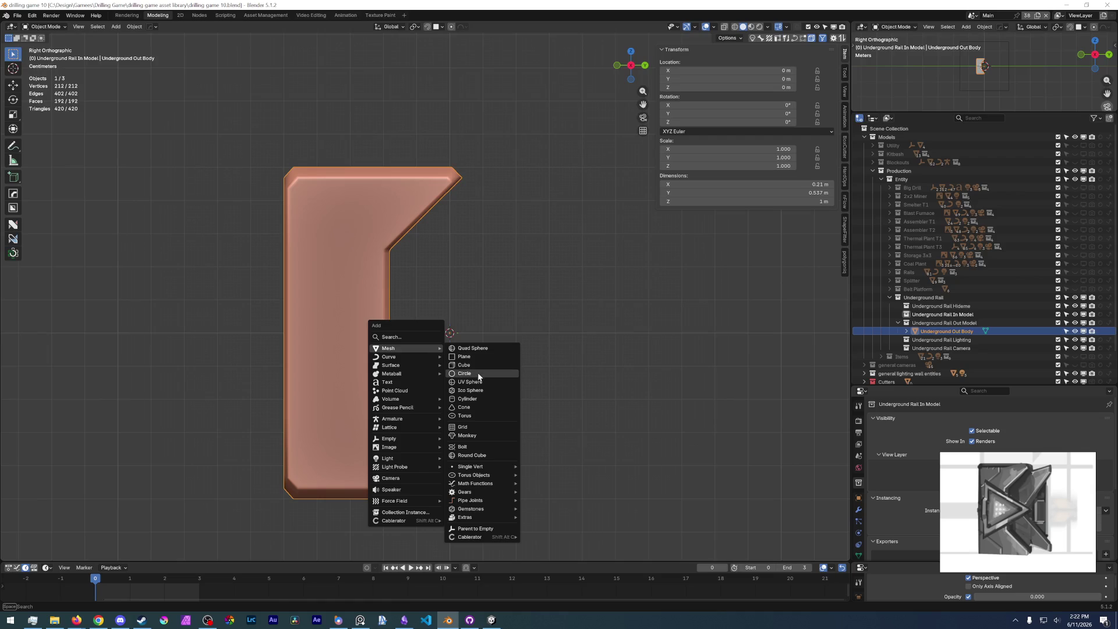
{"action": "left_click", "coordinate": [483, 366]}
{"action": "key", "text": "Tab"}
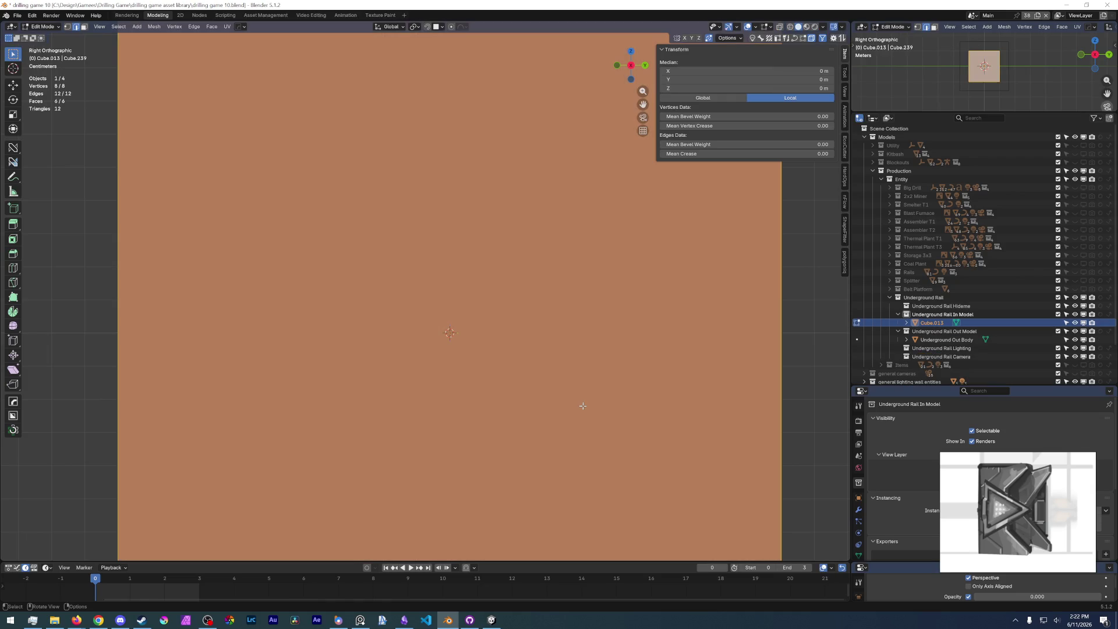
{"action": "type", "text": "s.5"}
{"action": "key", "text": "Return"}
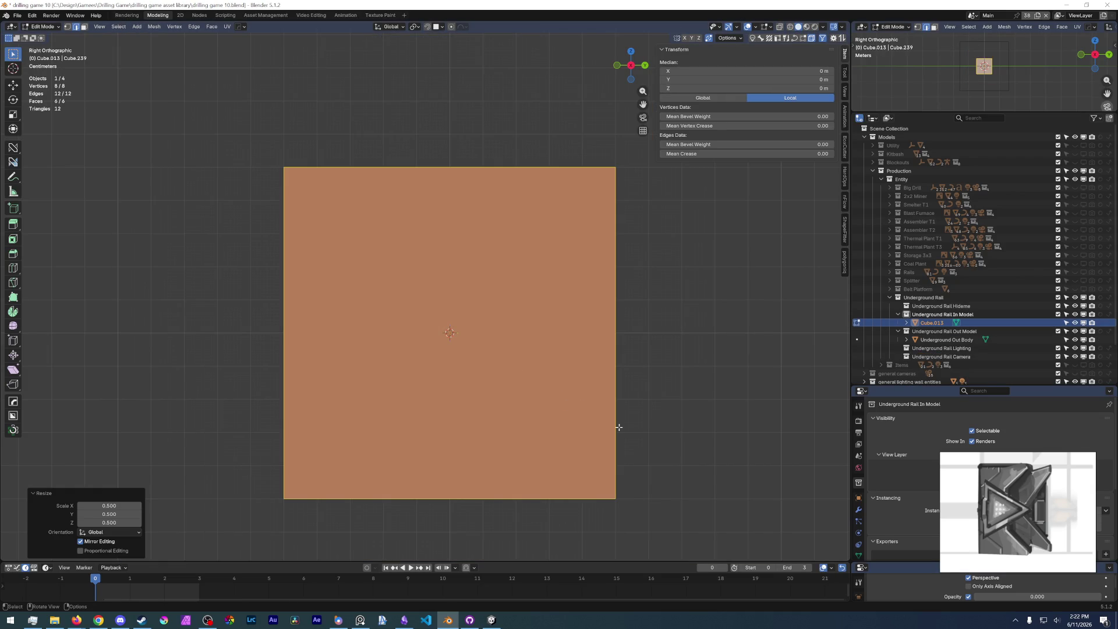
{"action": "key", "text": "s"}
{"action": "key", "text": "z"}
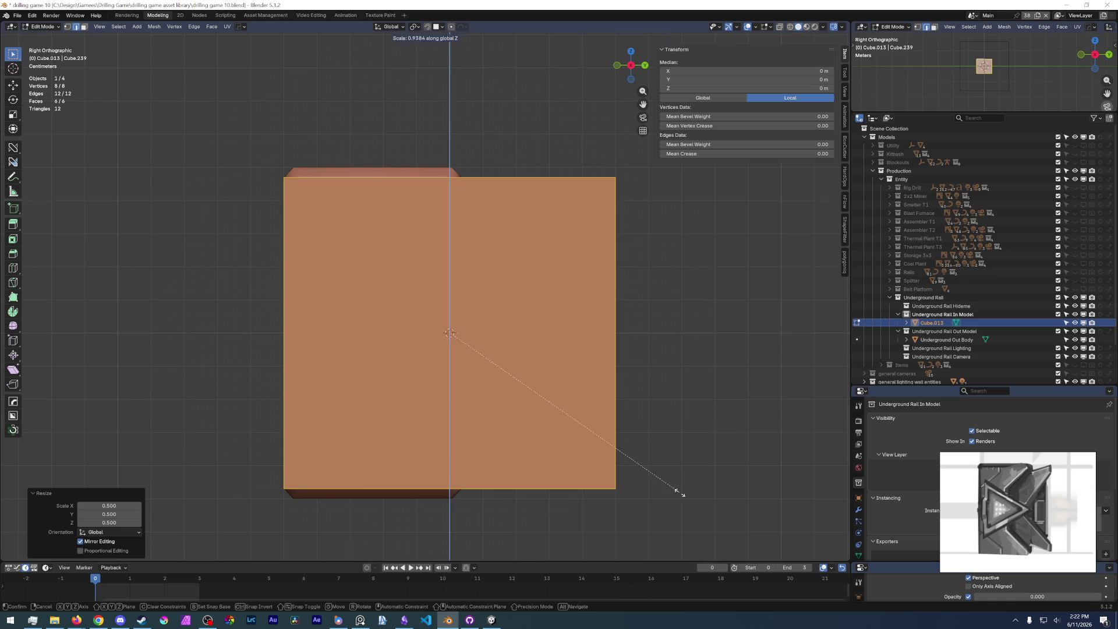
{"action": "left_click", "coordinate": [679, 492]}
- Slide the cube's left face inward along Y and its narrow face inward along X
{"action": "mouse_move", "coordinate": [343, 370]}
{"action": "middle_mouse_down"}
{"action": "mouse_move", "coordinate": [343, 346]}
{"action": "mouse_move", "coordinate": [373, 380]}
{"action": "middle_mouse_up"}
{"action": "left_click", "coordinate": [343, 346]}
{"action": "key", "text": "g"}
{"action": "key", "text": "z"}
{"action": "key", "text": "y"}
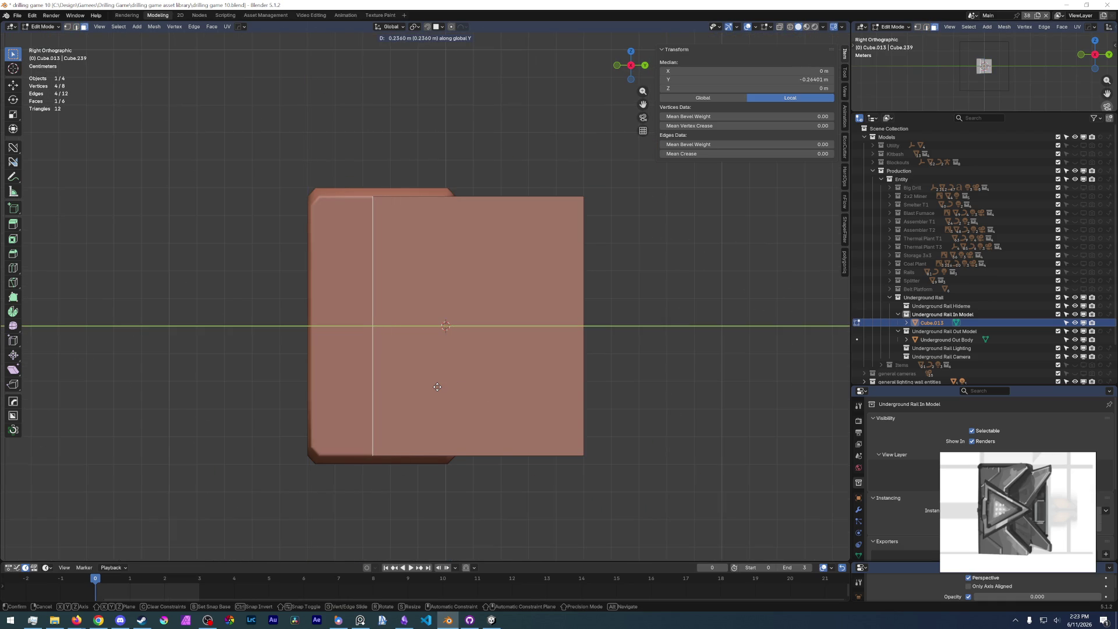
{"action": "left_click", "coordinate": [437, 387]}
{"action": "middle_click_drag", "start_coordinate": [437, 387], "coordinate": [468, 333]}
{"action": "left_click", "coordinate": [495, 205]}
{"action": "mouse_move", "coordinate": [495, 205]}
{"action": "middle_mouse_down"}
{"action": "mouse_move", "coordinate": [524, 300]}
{"action": "mouse_move", "coordinate": [402, 295]}
{"action": "mouse_move", "coordinate": [488, 267]}
{"action": "middle_mouse_up"}
{"action": "left_click", "coordinate": [482, 292]}
{"action": "left_click", "coordinate": [256, 262]}
{"action": "key", "text": "g"}
{"action": "key", "text": "x"}
{"action": "left_click", "coordinate": [390, 264]}
- Push the large side face in along X to thin the plate until it meets the body's inner edge
{"action": "left_click", "coordinate": [488, 268]}
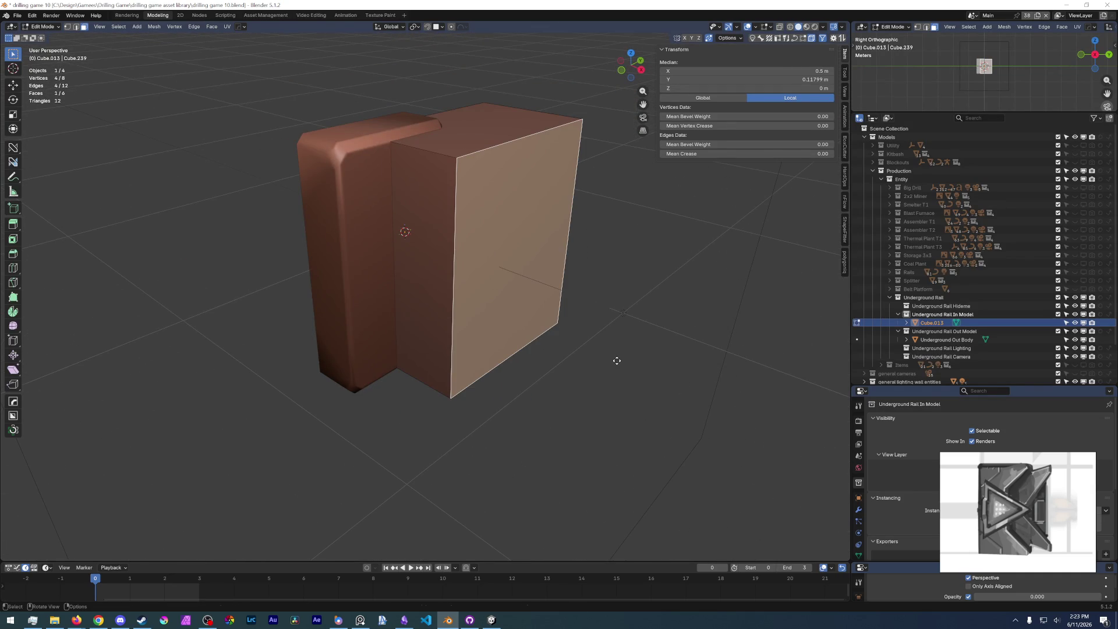
{"action": "key", "text": "g"}
{"action": "key", "text": "y"}
{"action": "key", "text": "x"}
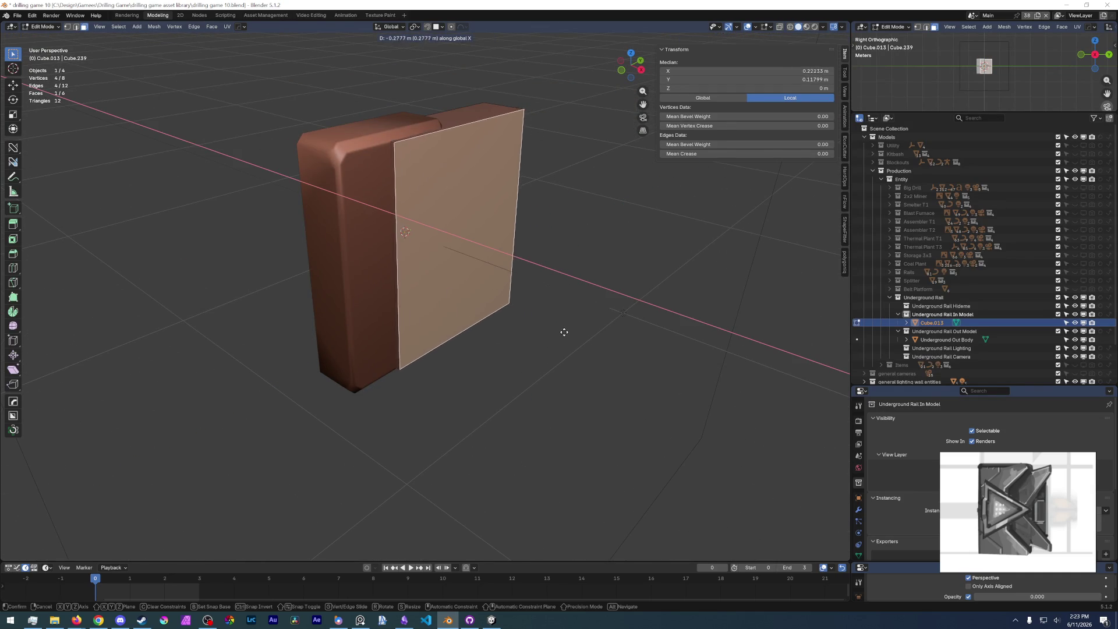
{"action": "left_click", "coordinate": [549, 332]}
{"action": "middle_click_drag", "start_coordinate": [549, 332], "coordinate": [408, 326]}
{"action": "scroll", "coordinate": [408, 326], "scroll_direction": "up", "scroll_amount": 5}
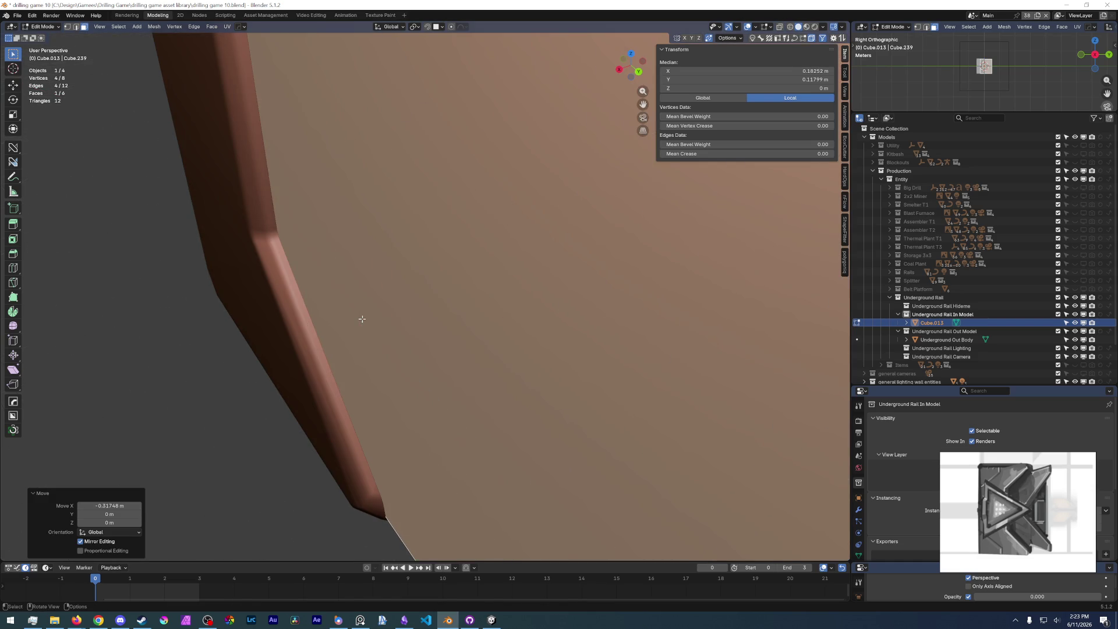
{"action": "key", "text": "g"}
{"action": "key", "text": "x"}
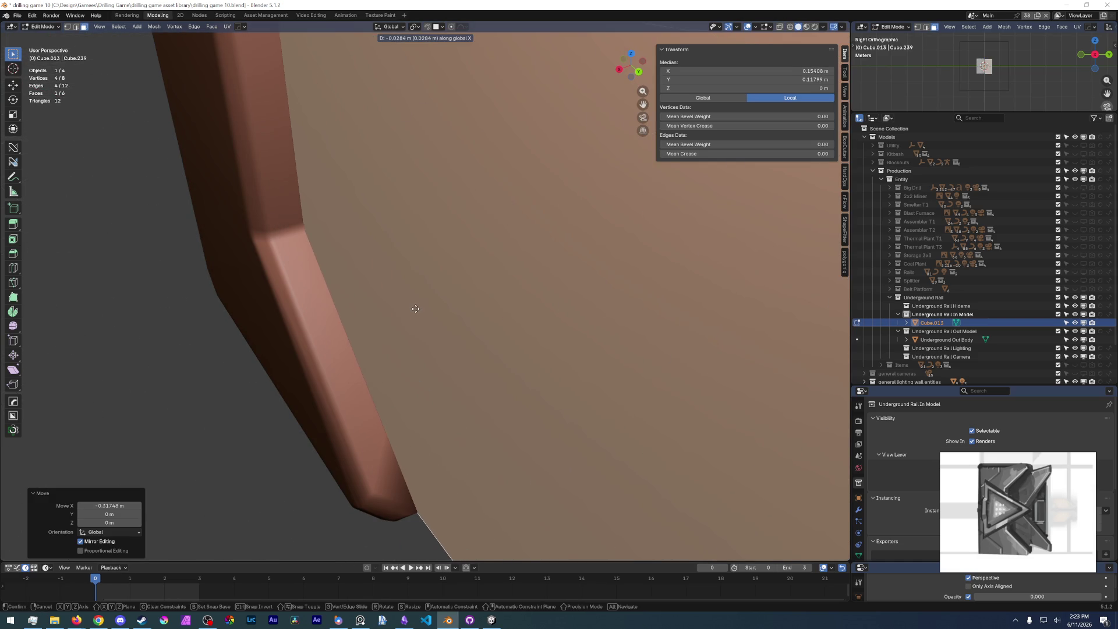
{"action": "left_click", "coordinate": [379, 307]}
{"action": "mouse_move", "coordinate": [378, 307]}
{"action": "middle_mouse_down"}
{"action": "mouse_move", "coordinate": [447, 251]}
{"action": "mouse_move", "coordinate": [487, 320]}
{"action": "middle_mouse_up"}
{"action": "scroll", "coordinate": [487, 320], "scroll_direction": "down", "scroll_amount": 3}
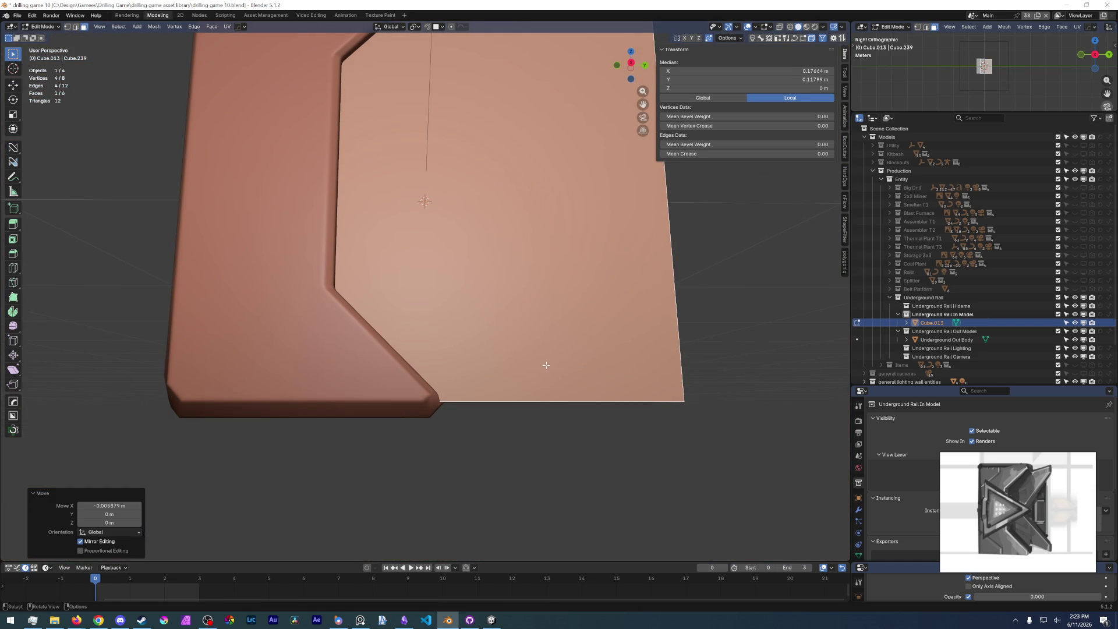
{"action": "mouse_move", "coordinate": [532, 434]}
{"action": "middle_mouse_down"}
{"action": "mouse_move", "coordinate": [357, 289]}
{"action": "mouse_move", "coordinate": [436, 302]}
{"action": "mouse_move", "coordinate": [431, 328]}
{"action": "mouse_move", "coordinate": [538, 389]}
{"action": "middle_mouse_up"}
- Shrink the plate's end face vertically to 0.869 to taper it
{"action": "left_click", "coordinate": [431, 328]}
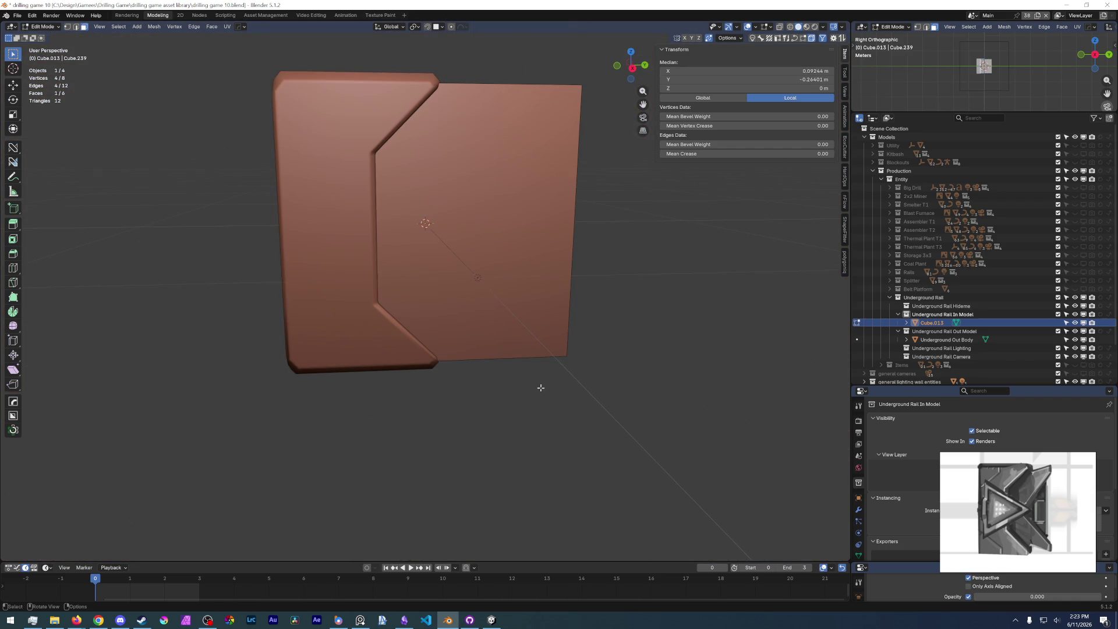
{"action": "key", "text": "z"}
{"action": "left_click", "coordinate": [579, 404]}
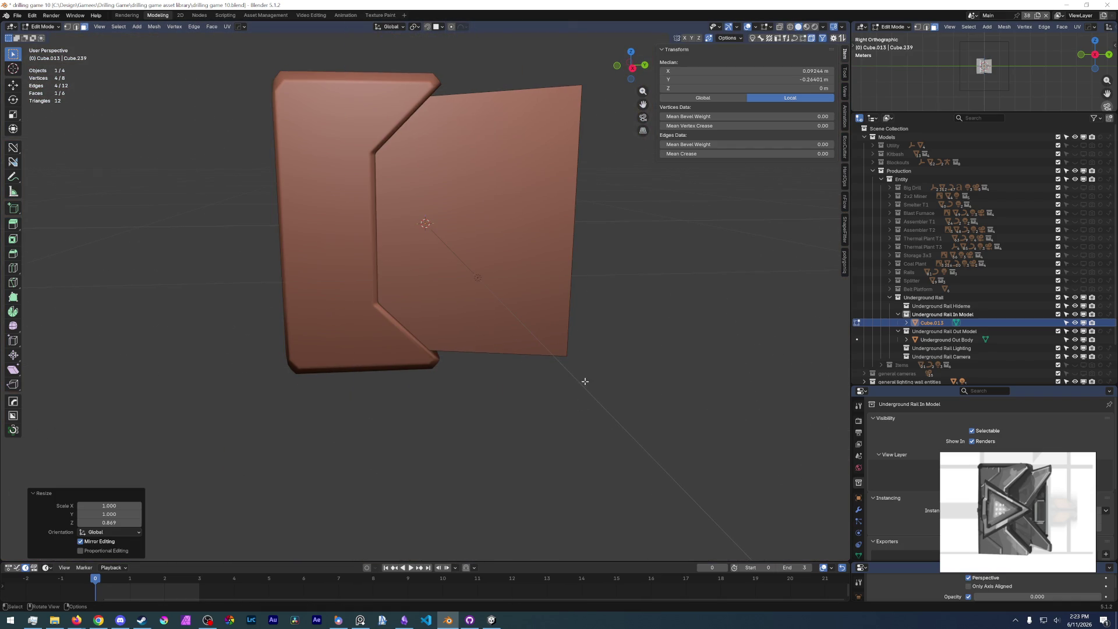
{"action": "middle_click_drag", "start_coordinate": [584, 392], "coordinate": [520, 382]}
- In the right side view, move the outer end face about -0.239 m along Y toward the body
{"action": "left_click", "coordinate": [534, 298]}
{"action": "key", "text": "KP_3"}
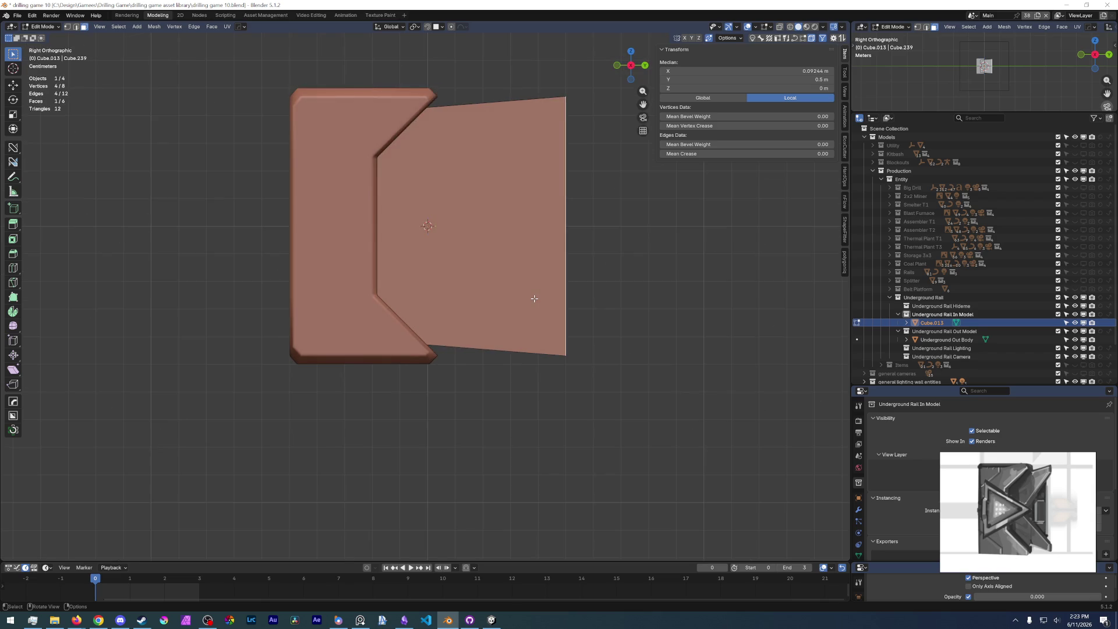
{"action": "middle_click_drag", "start_coordinate": [516, 290], "coordinate": [461, 360], "text": "shift"}
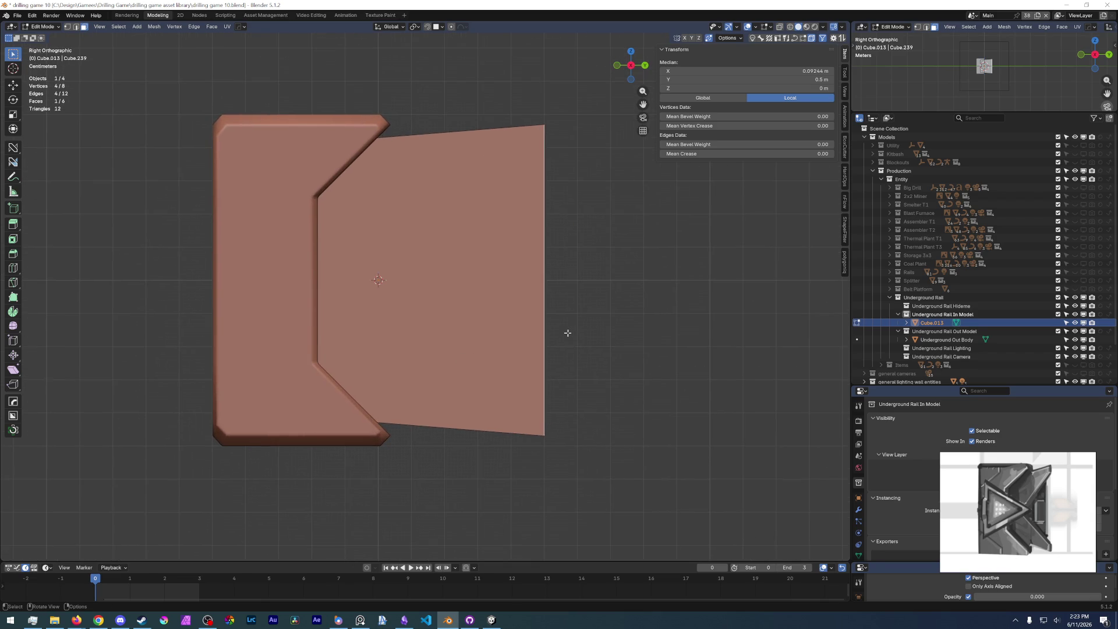
{"action": "scroll", "coordinate": [568, 333], "scroll_direction": "down", "scroll_amount": 2}
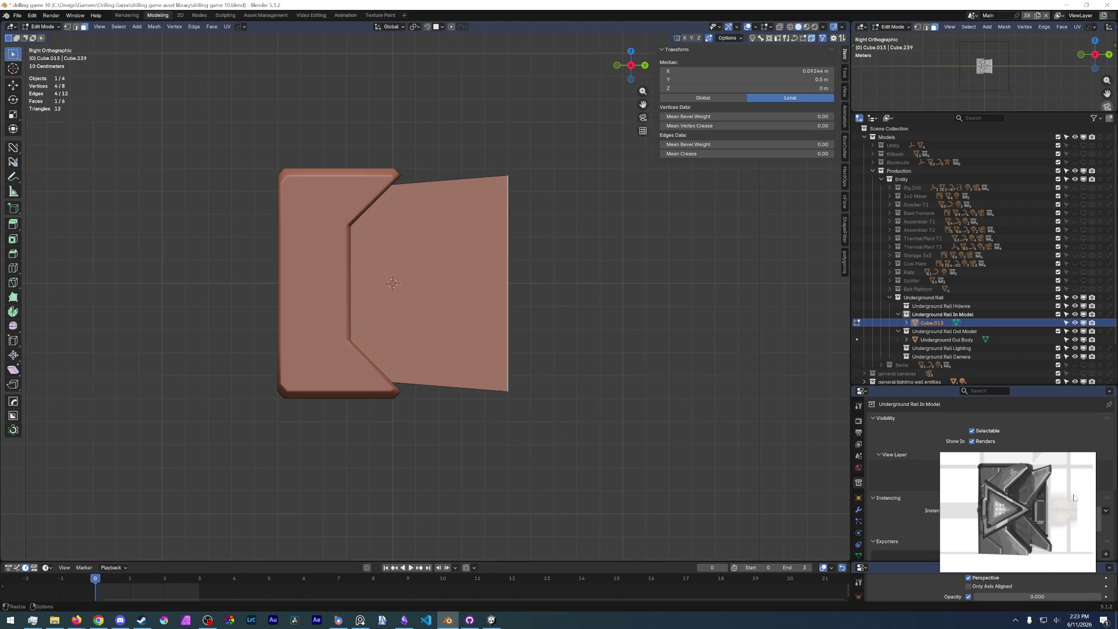
{"action": "scroll", "coordinate": [631, 379], "scroll_direction": "up", "scroll_amount": 2}
{"action": "scroll", "coordinate": [626, 392], "scroll_direction": "up", "scroll_amount": 1}
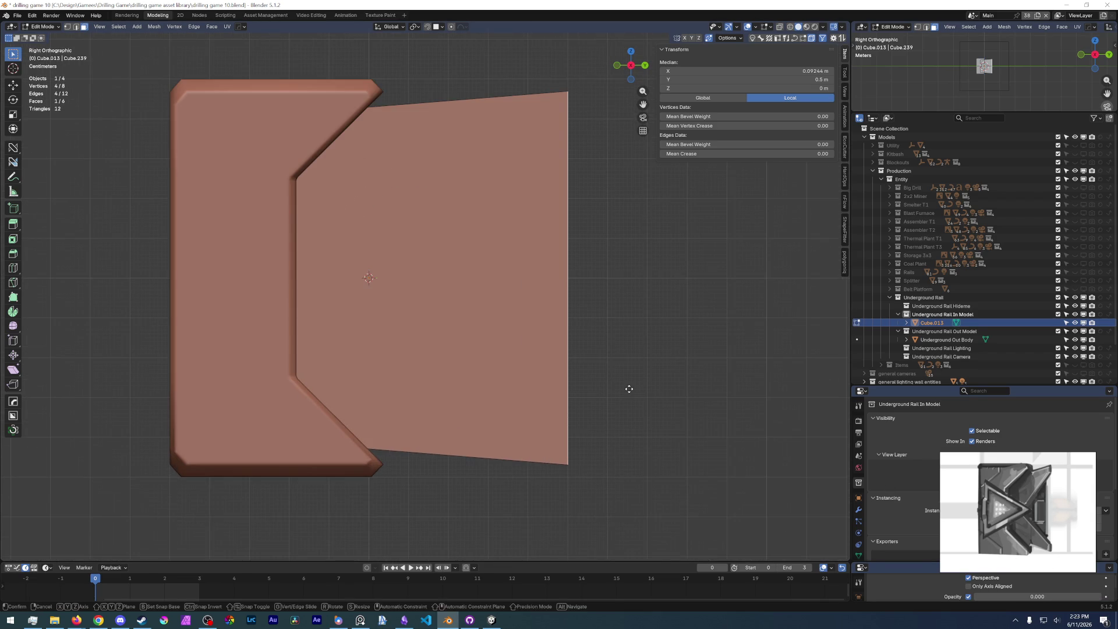
{"action": "key", "text": "g"}
{"action": "key", "text": "y"}
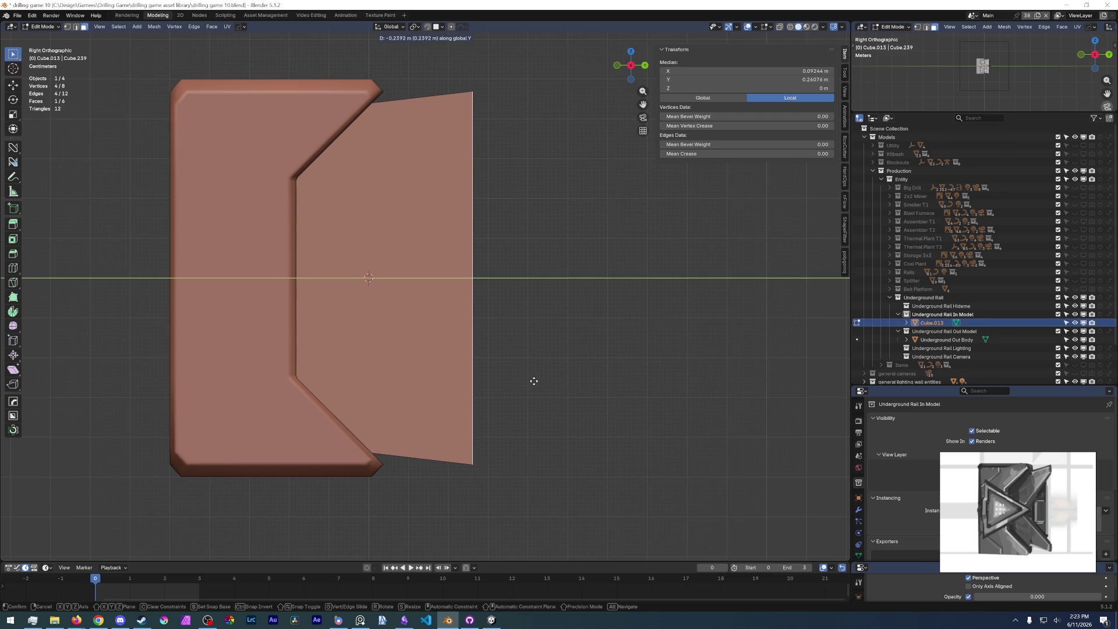
{"action": "left_click", "coordinate": [531, 379]}
{"action": "scroll", "coordinate": [531, 379], "scroll_direction": "down", "scroll_amount": 5}
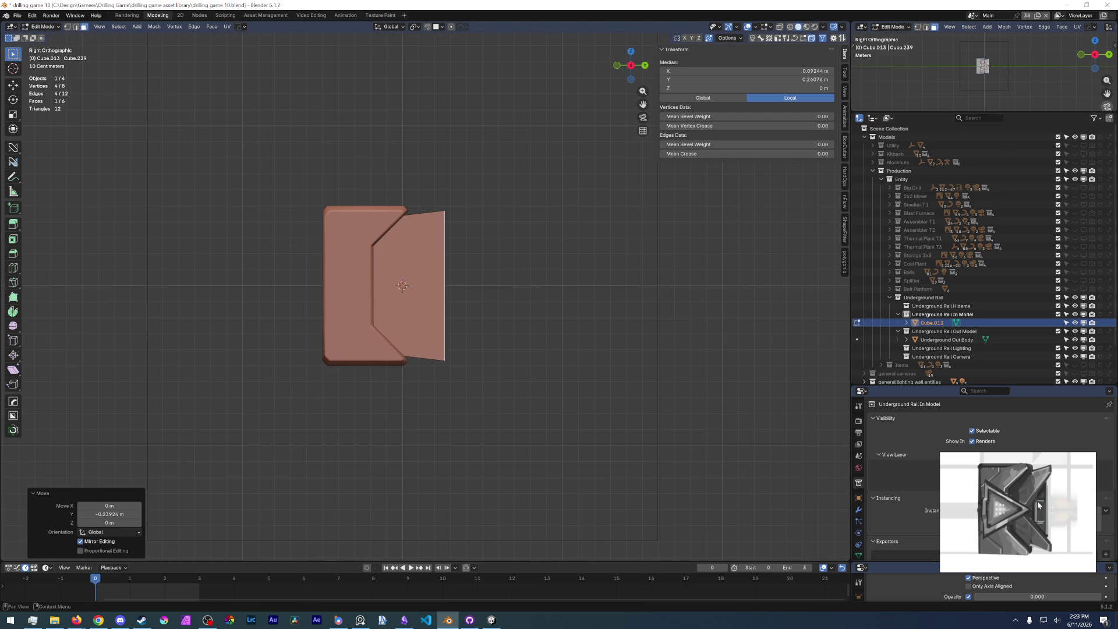
{"action": "scroll", "coordinate": [563, 400], "scroll_direction": "up", "scroll_amount": 3}
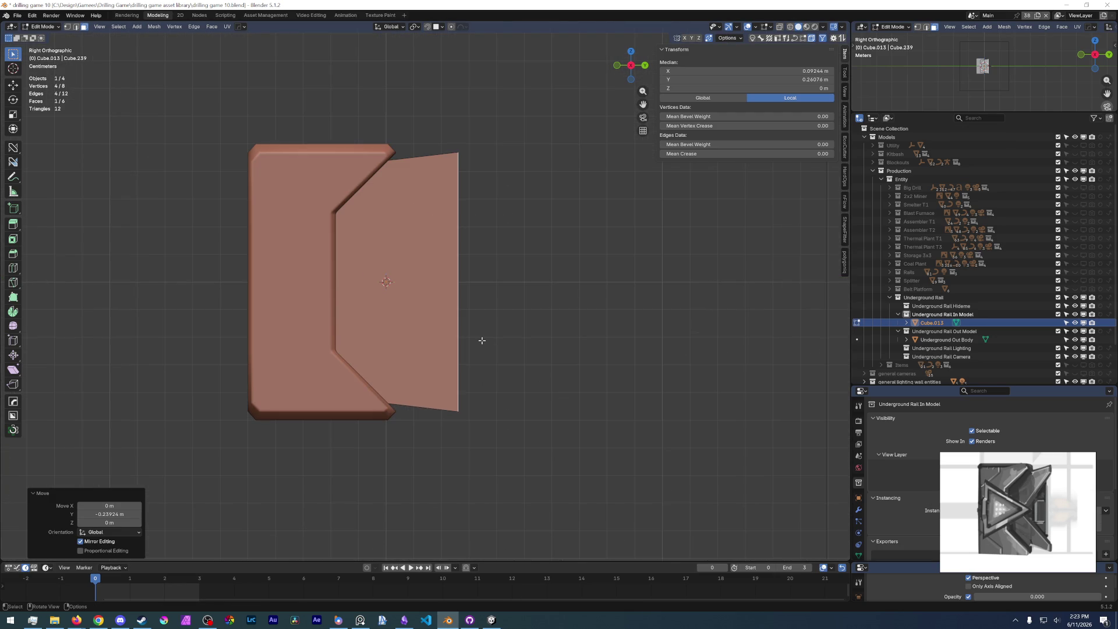
{"action": "scroll", "coordinate": [443, 309], "scroll_direction": "up", "scroll_amount": 1}
- Add a centred loop cut, bevel it into a middle band, and push the band inward along Y
{"action": "key", "text": "ctrl+r"}
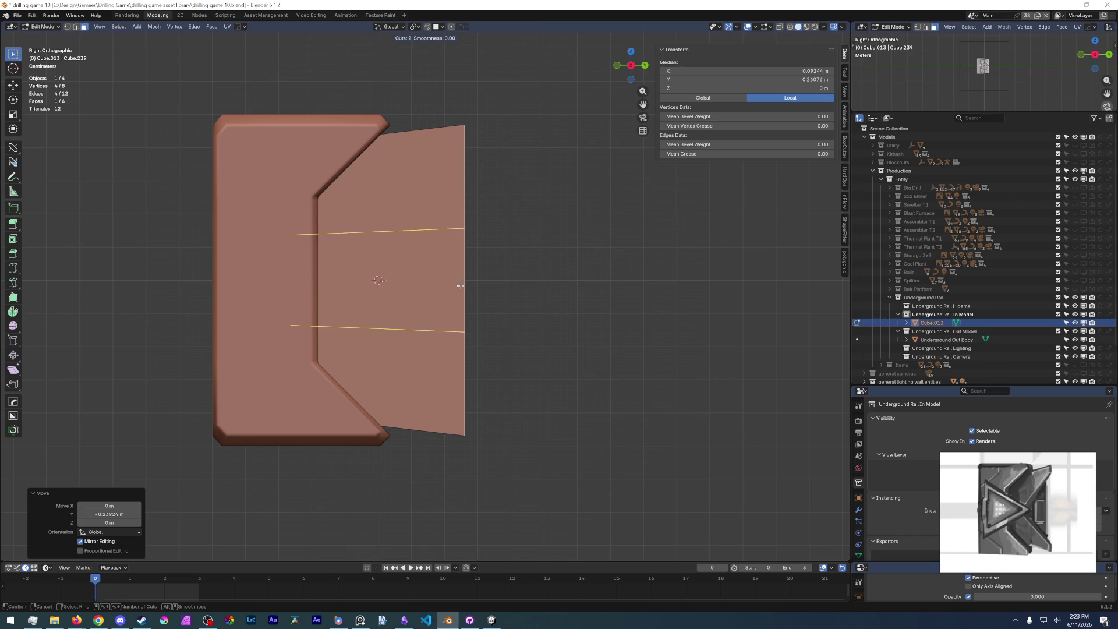
{"action": "left_click", "coordinate": [460, 285]}
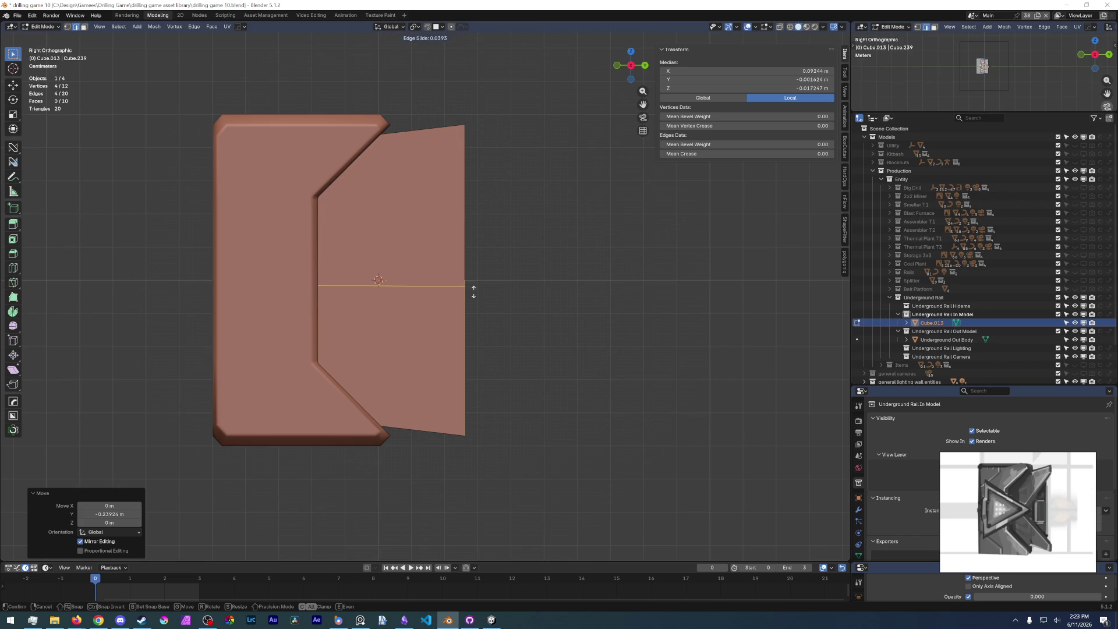
{"action": "right_click", "coordinate": [474, 291]}
{"action": "right_click", "coordinate": [478, 290]}
{"action": "key", "text": "Escape"}
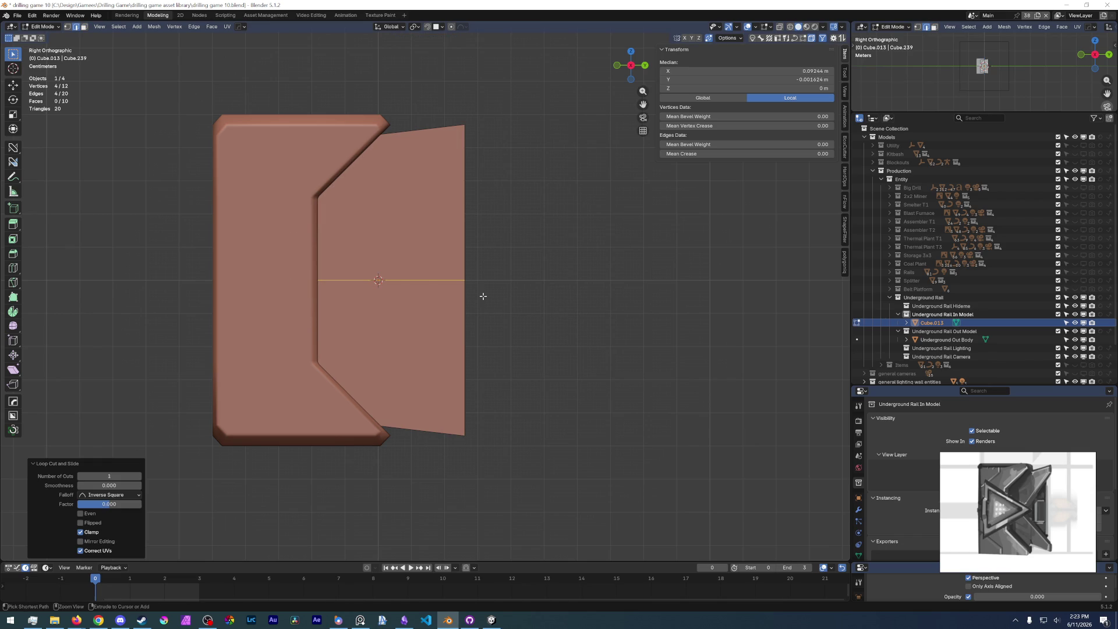
{"action": "key", "text": "ctrl+b"}
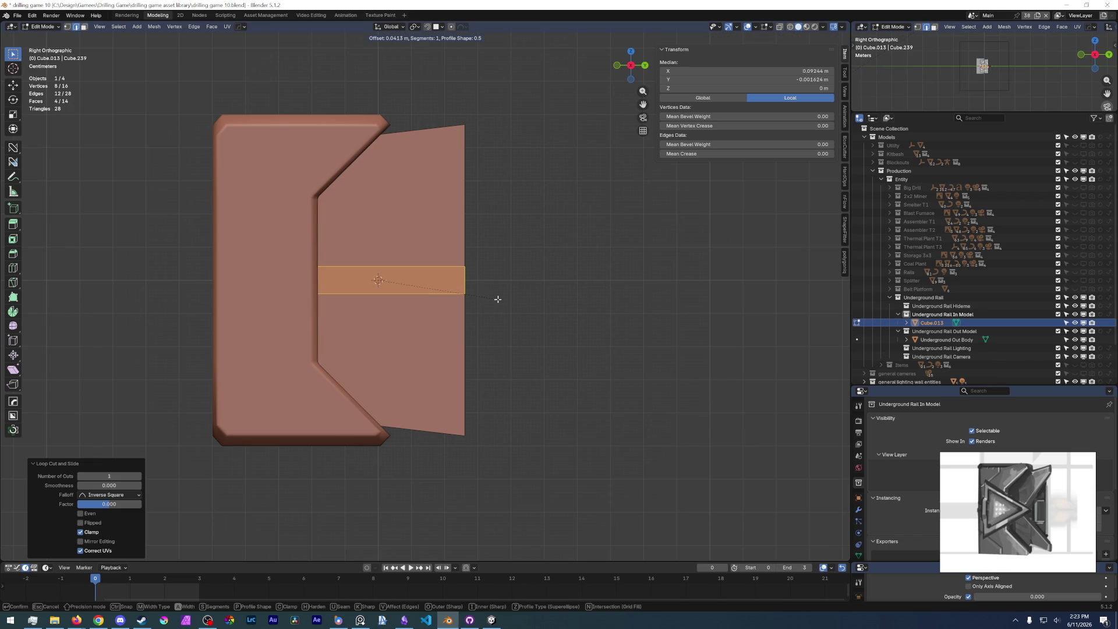
{"action": "left_click", "coordinate": [492, 299]}
{"action": "mouse_move", "coordinate": [493, 299]}
{"action": "middle_mouse_down"}
{"action": "mouse_move", "coordinate": [458, 292]}
{"action": "mouse_move", "coordinate": [472, 264]}
{"action": "mouse_move", "coordinate": [533, 274]}
{"action": "middle_mouse_up"}
{"action": "left_click", "coordinate": [464, 286]}
{"action": "key", "text": "g"}
{"action": "key", "text": "y"}
{"action": "left_click", "coordinate": [469, 260]}
{"action": "middle_click_drag", "start_coordinate": [469, 260], "coordinate": [466, 392]}
{"action": "mouse_move", "coordinate": [488, 331]}
{"action": "middle_mouse_down"}
{"action": "mouse_move", "coordinate": [450, 135]}
{"action": "mouse_move", "coordinate": [513, 218]}
{"action": "middle_mouse_up"}
- Bevel the plate's tip edges and flatten them to zero along Y
{"action": "key", "text": "ctrl+z"}
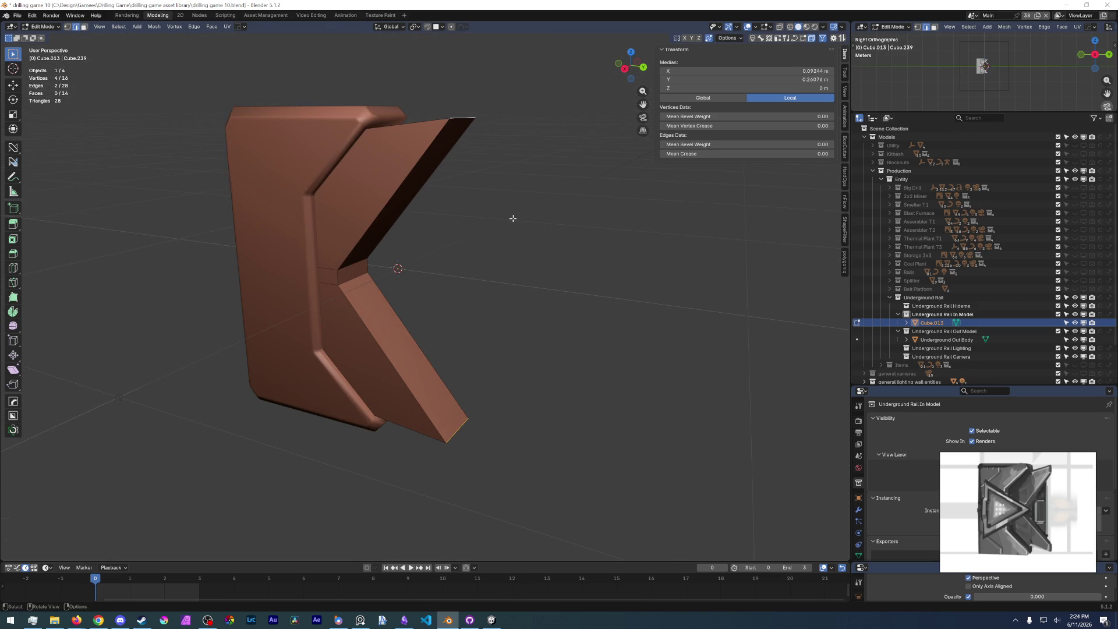
{"action": "key", "text": "ctrl+b"}
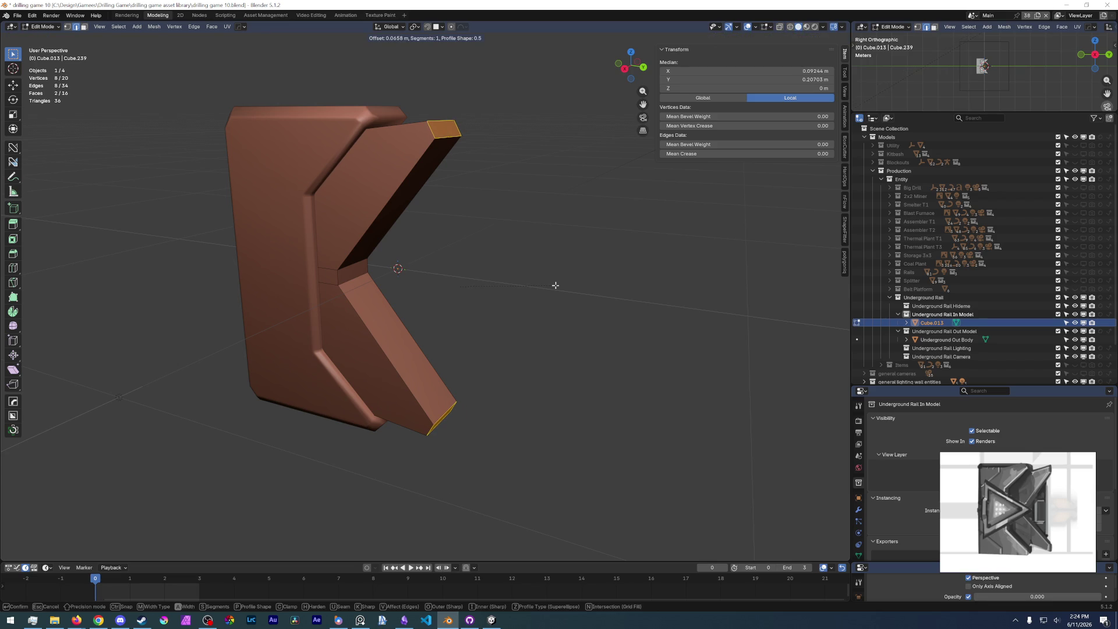
{"action": "left_click", "coordinate": [555, 286]}
{"action": "key", "text": "s"}
{"action": "key", "text": "y"}
{"action": "key", "text": "0"}
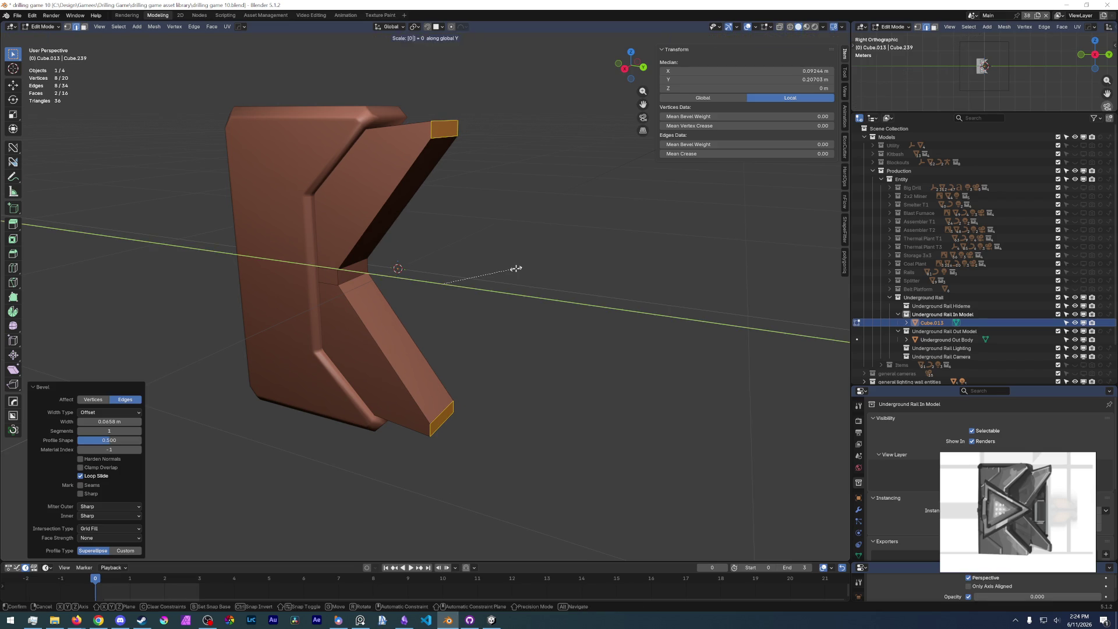
{"action": "key", "text": "Return"}
- Stretch the middle face loop vertically to 2.265 along Z
{"action": "key", "text": "KP_3"}
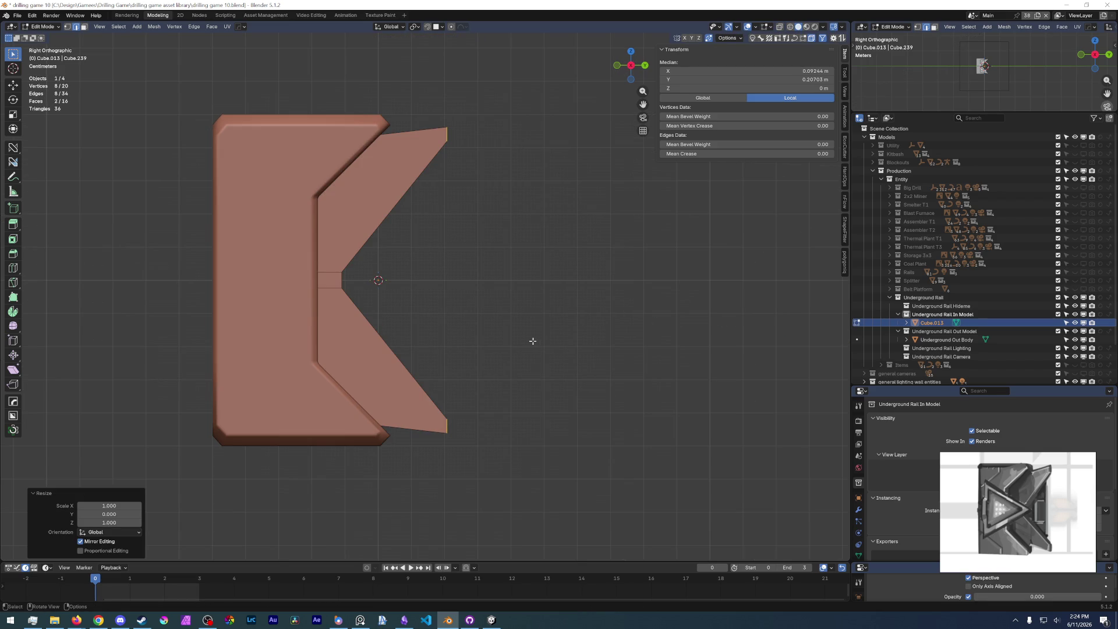
{"action": "middle_click_drag", "start_coordinate": [413, 266], "coordinate": [443, 273]}
{"action": "left_click", "coordinate": [384, 286], "text": "alt"}
{"action": "key", "text": "s"}
{"action": "key", "text": "z"}
{"action": "left_click", "coordinate": [555, 342]}
{"action": "middle_click_drag", "start_coordinate": [555, 342], "coordinate": [475, 323]}
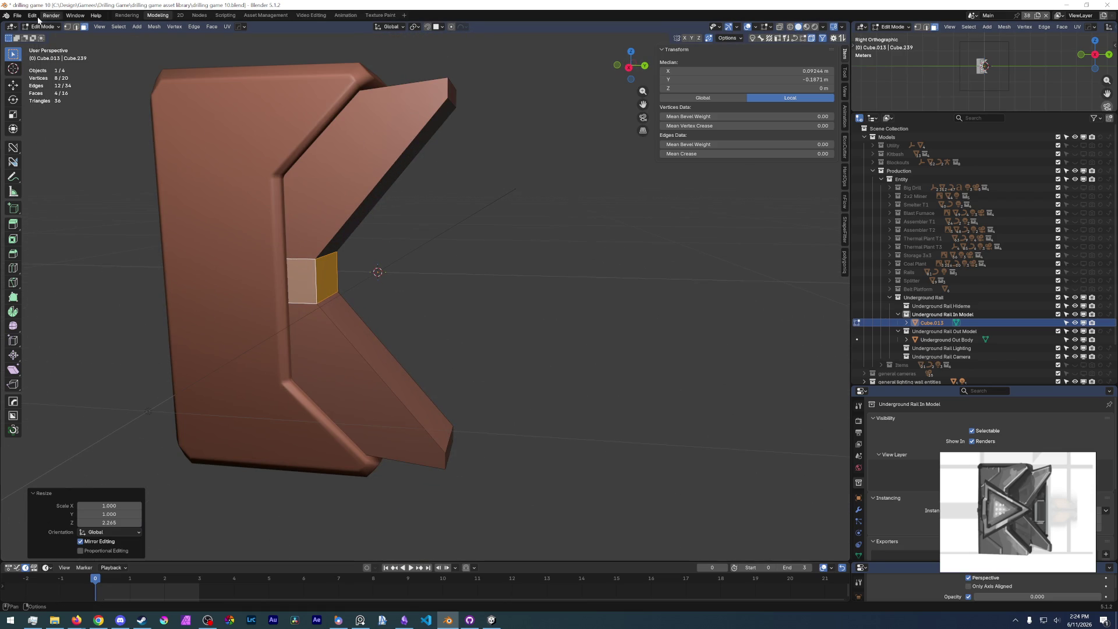
- Save the blend file
{"action": "left_click", "coordinate": [17, 15]}
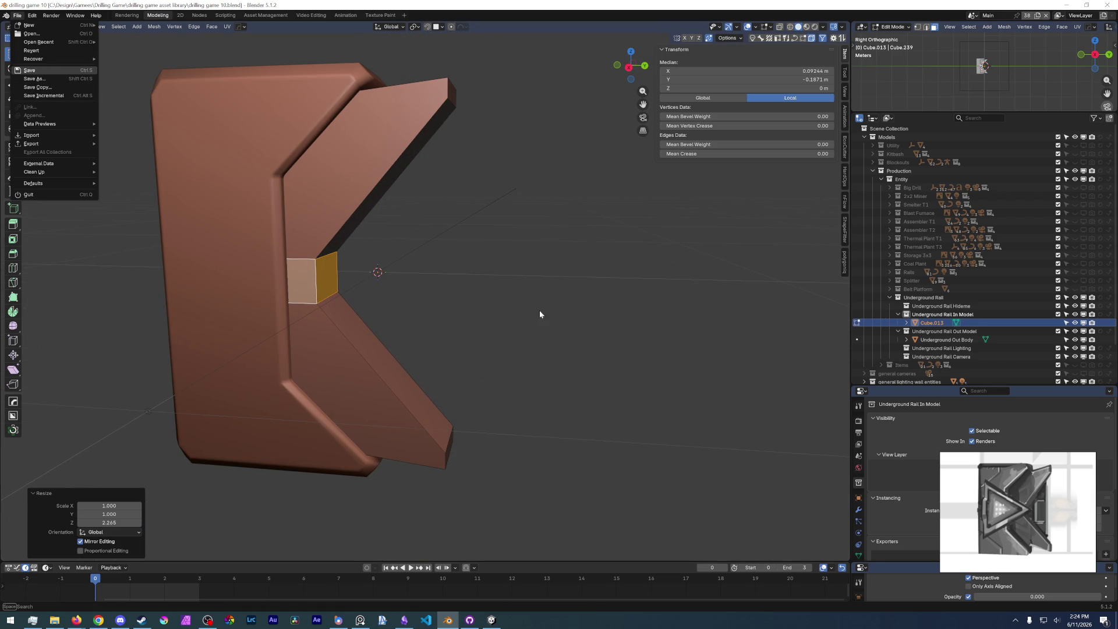
{"action": "key", "text": "ctrl+s"}
{"action": "middle_click_drag", "start_coordinate": [529, 310], "coordinate": [522, 335]}
- Chamfer the upper wing's top edge with a one-segment bevel of about 0.042 m
{"action": "left_click", "coordinate": [425, 262]}
{"action": "middle_click_drag", "start_coordinate": [425, 262], "coordinate": [374, 258]}
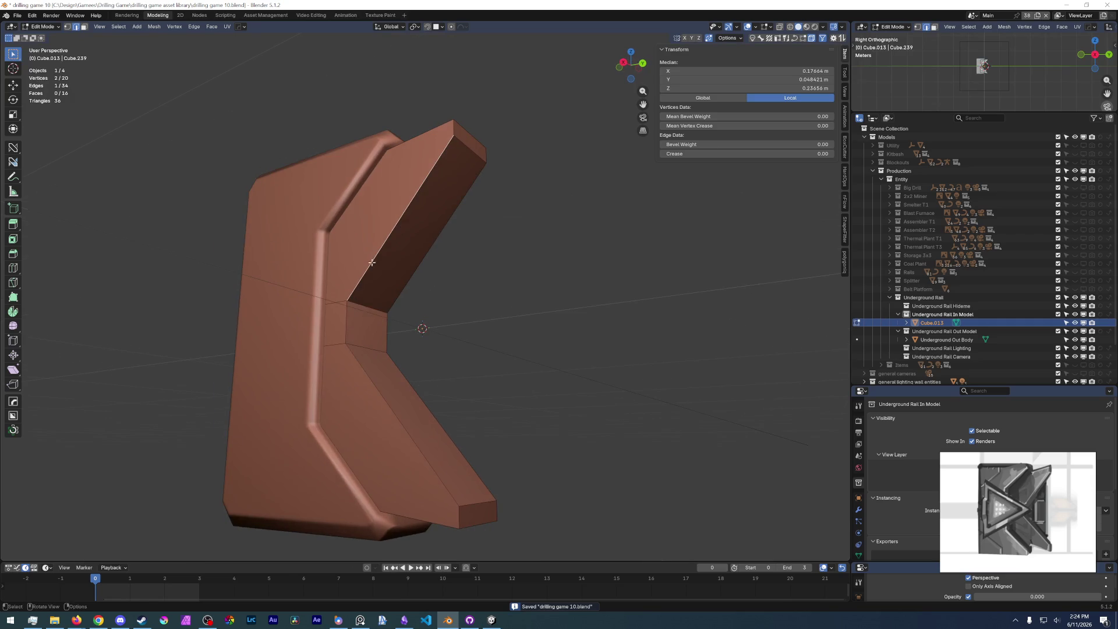
{"action": "left_click", "coordinate": [406, 383], "text": "ctrl"}
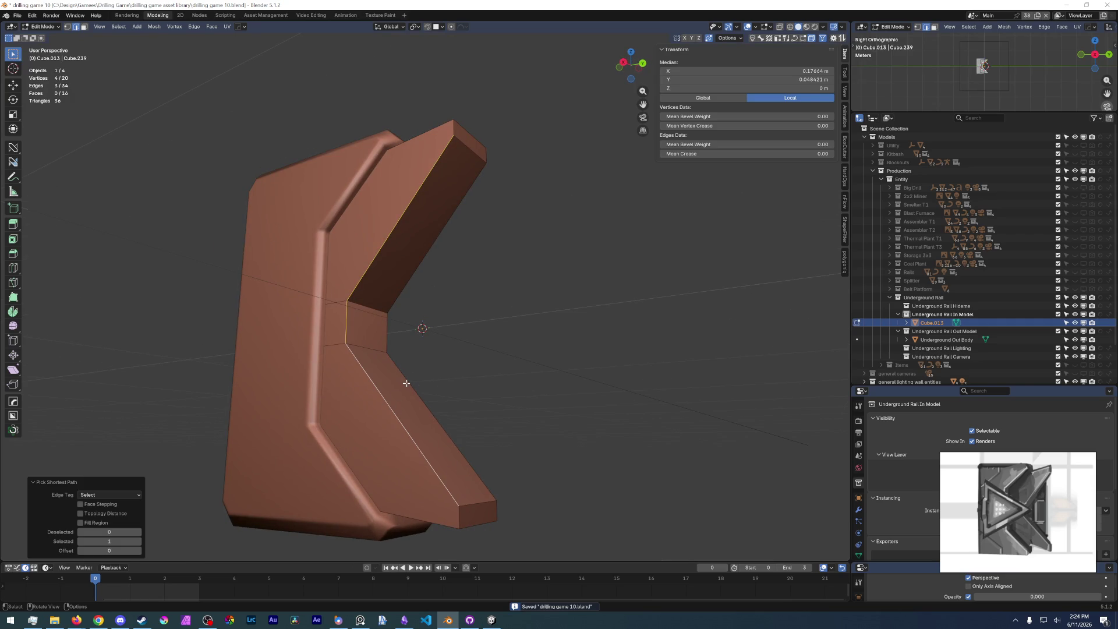
{"action": "left_click", "coordinate": [454, 513], "text": "shift"}
{"action": "middle_click_drag", "start_coordinate": [469, 301], "coordinate": [456, 391]}
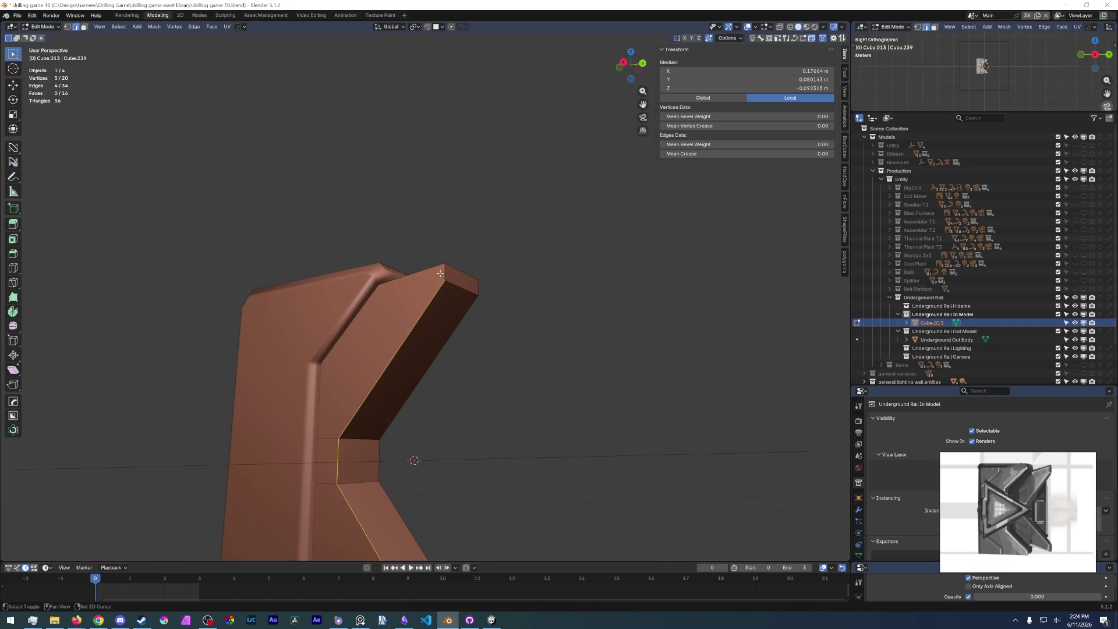
{"action": "mouse_move", "coordinate": [448, 305]}
{"action": "middle_mouse_down"}
{"action": "mouse_move", "coordinate": [482, 339]}
{"action": "mouse_move", "coordinate": [475, 270]}
{"action": "middle_mouse_up"}
{"action": "left_click", "coordinate": [416, 150]}
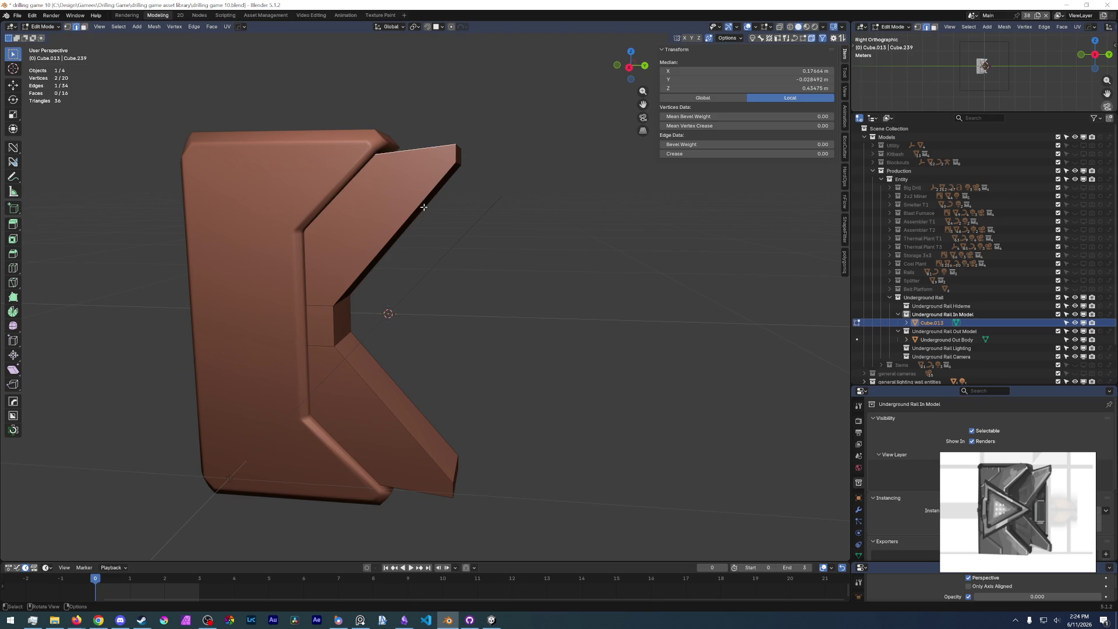
{"action": "middle_click_drag", "start_coordinate": [460, 349], "coordinate": [464, 368]}
{"action": "key", "text": "ctrl+b"}
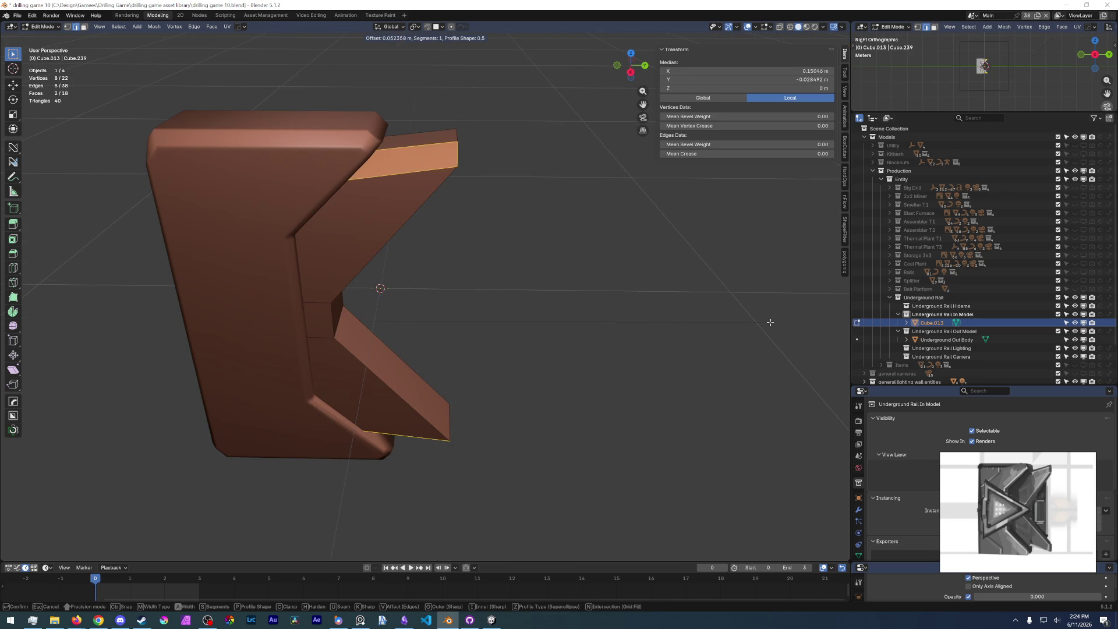
{"action": "left_click", "coordinate": [733, 328]}
{"action": "scroll", "coordinate": [426, 175], "scroll_direction": "up", "scroll_amount": 3}
{"action": "left_click", "coordinate": [504, 159]}
{"action": "middle_click_drag", "start_coordinate": [504, 159], "coordinate": [482, 165]}
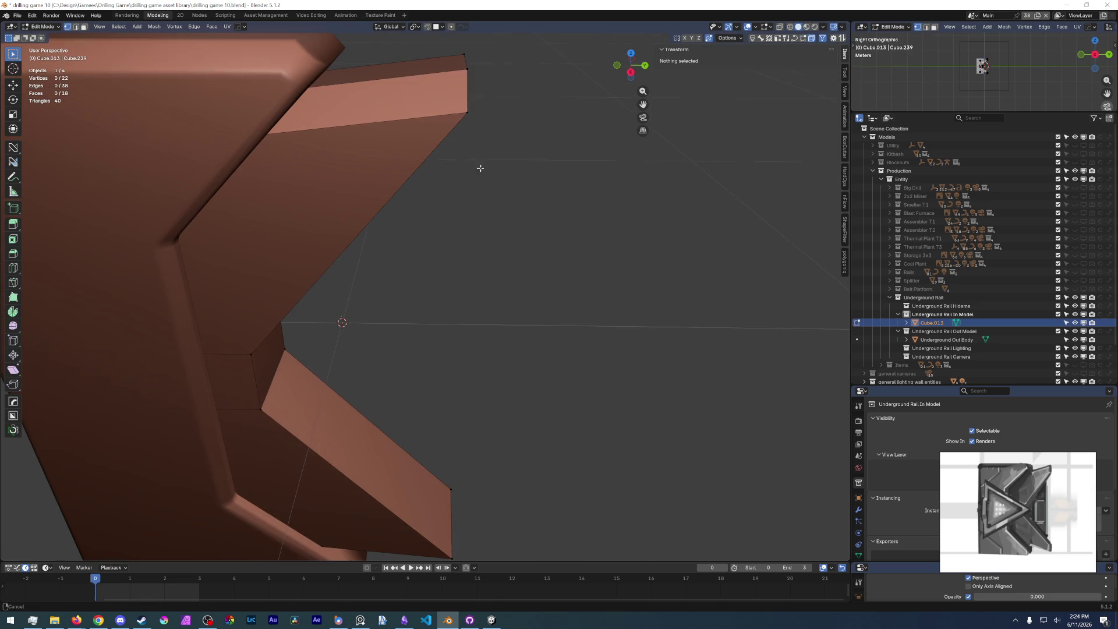
{"action": "key", "text": "z"}
{"action": "left_click", "coordinate": [448, 180]}
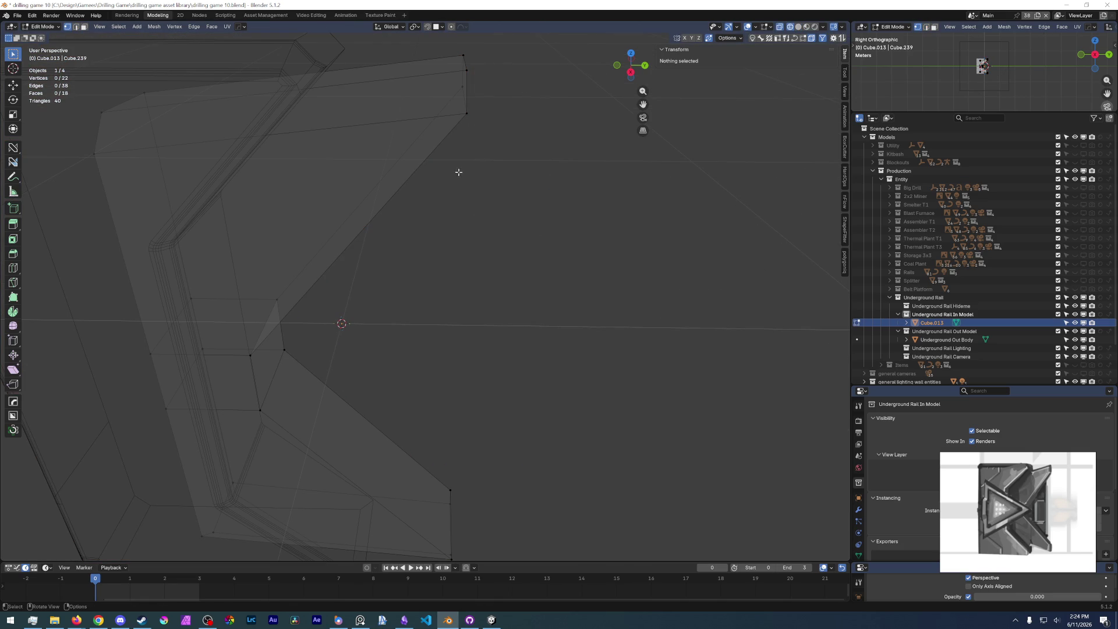
{"action": "left_click", "coordinate": [466, 115]}
{"action": "key", "text": "m"}
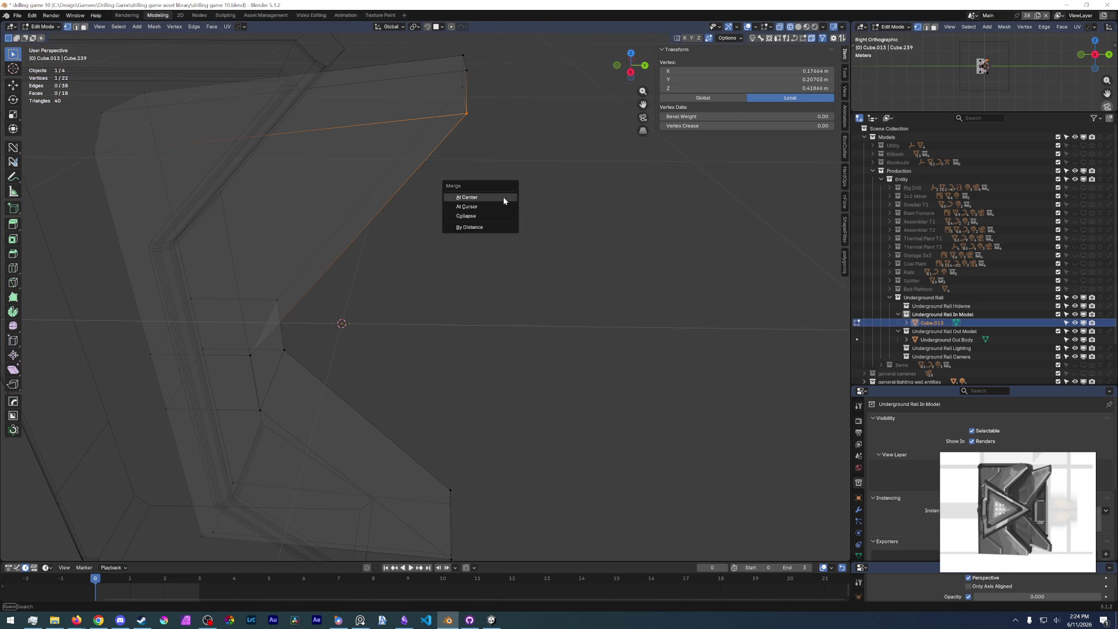
{"action": "left_click", "coordinate": [490, 200]}
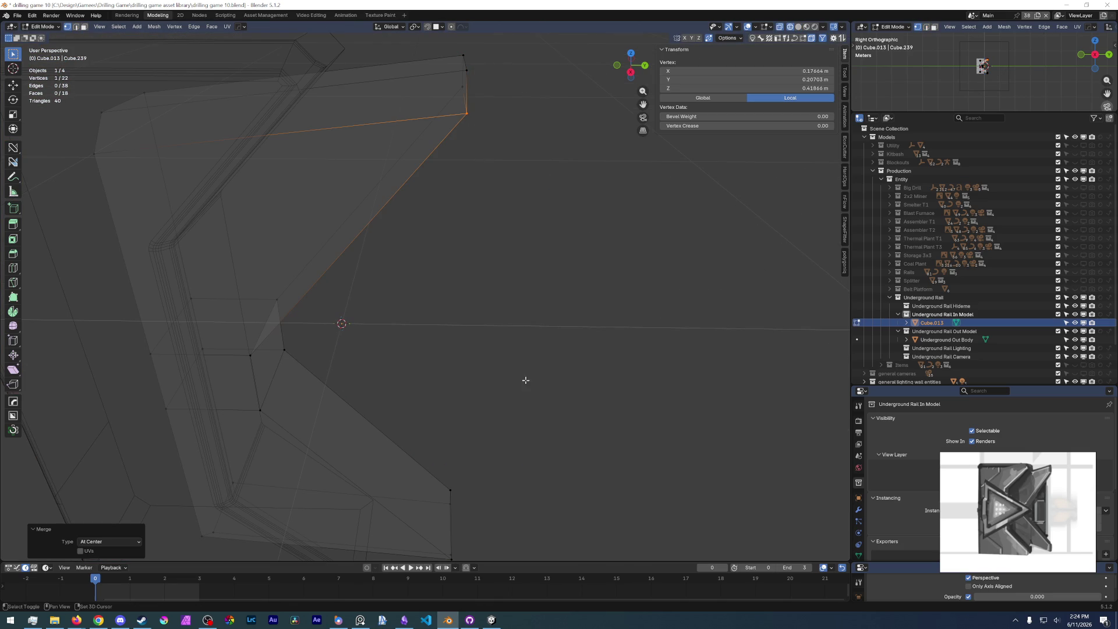
{"action": "middle_click_drag", "start_coordinate": [517, 421], "coordinate": [477, 175]}
{"action": "left_click", "coordinate": [443, 378]}
{"action": "mouse_move", "coordinate": [443, 378]}
{"action": "middle_mouse_down"}
{"action": "mouse_move", "coordinate": [417, 375]}
{"action": "mouse_move", "coordinate": [516, 307]}
{"action": "middle_mouse_up"}
{"action": "key", "text": "c"}
{"action": "left_click_drag", "start_coordinate": [466, 410], "coordinate": [492, 418]}
{"action": "right_click", "coordinate": [492, 418]}
{"action": "key", "text": "m"}
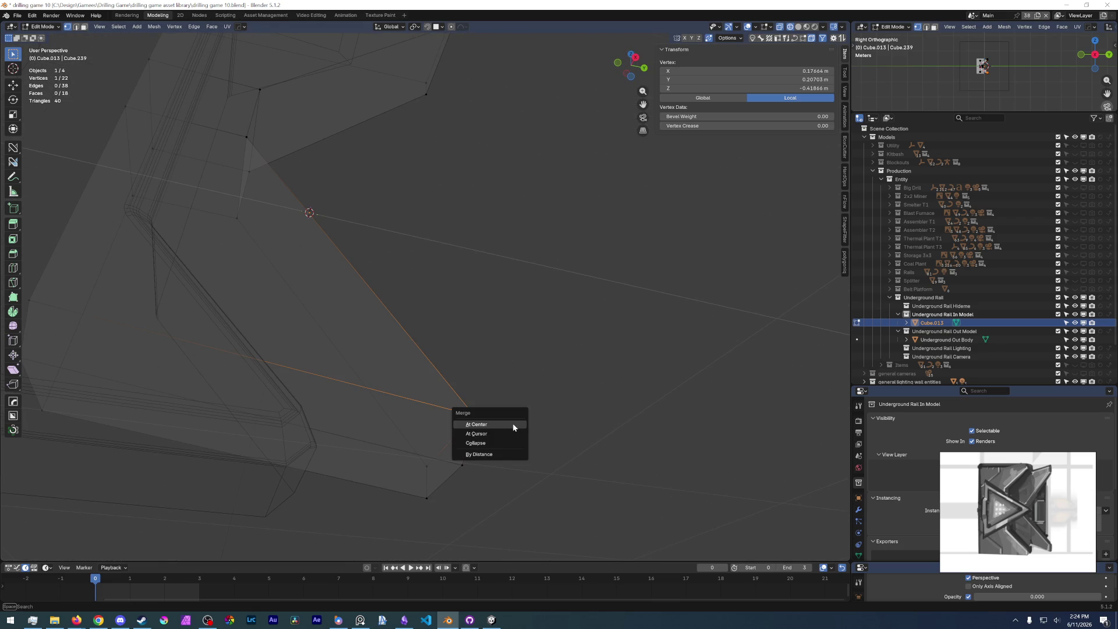
{"action": "left_click", "coordinate": [513, 423]}
{"action": "key", "text": "Tab"}
{"action": "left_click", "coordinate": [498, 246]}
{"action": "mouse_move", "coordinate": [498, 246]}
{"action": "middle_mouse_down"}
{"action": "mouse_move", "coordinate": [463, 302]}
{"action": "mouse_move", "coordinate": [516, 331]}
{"action": "middle_mouse_up"}
{"action": "left_click", "coordinate": [527, 295]}
{"action": "key", "text": "Tab"}
{"action": "left_click", "coordinate": [556, 382]}
{"action": "key", "text": "alt+a"}
{"action": "key", "text": "1"}
{"action": "left_click", "coordinate": [586, 387]}
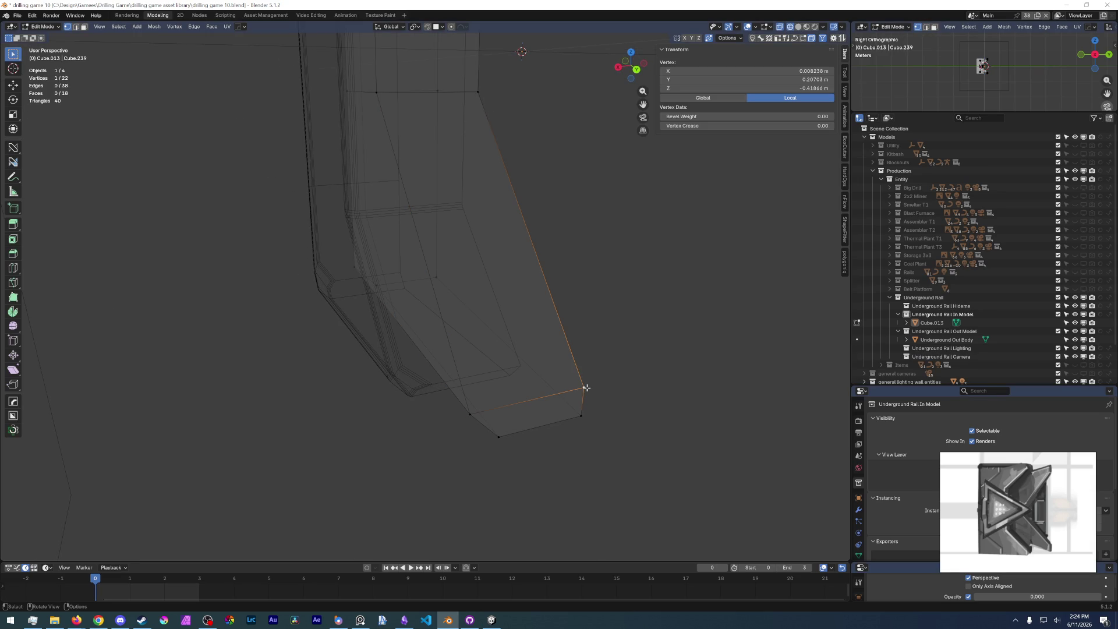
{"action": "key", "text": "m"}
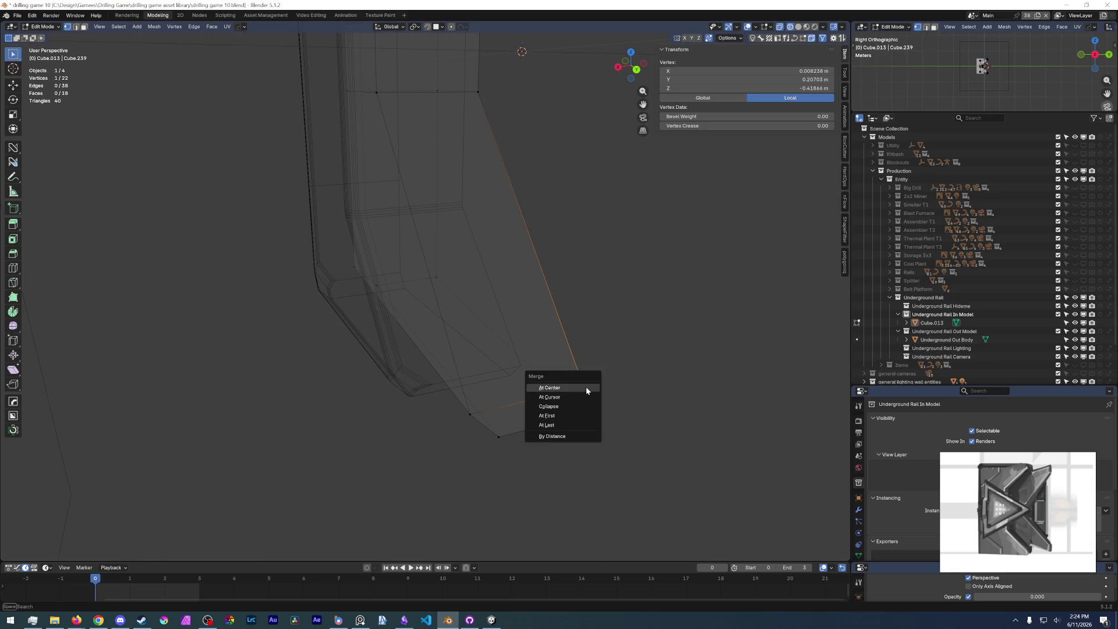
{"action": "left_click", "coordinate": [586, 386]}
{"action": "mouse_move", "coordinate": [551, 192]}
{"action": "middle_mouse_down"}
{"action": "mouse_move", "coordinate": [551, 367]}
{"action": "mouse_move", "coordinate": [496, 462]}
{"action": "middle_mouse_up"}
{"action": "key", "text": "alt+a"}
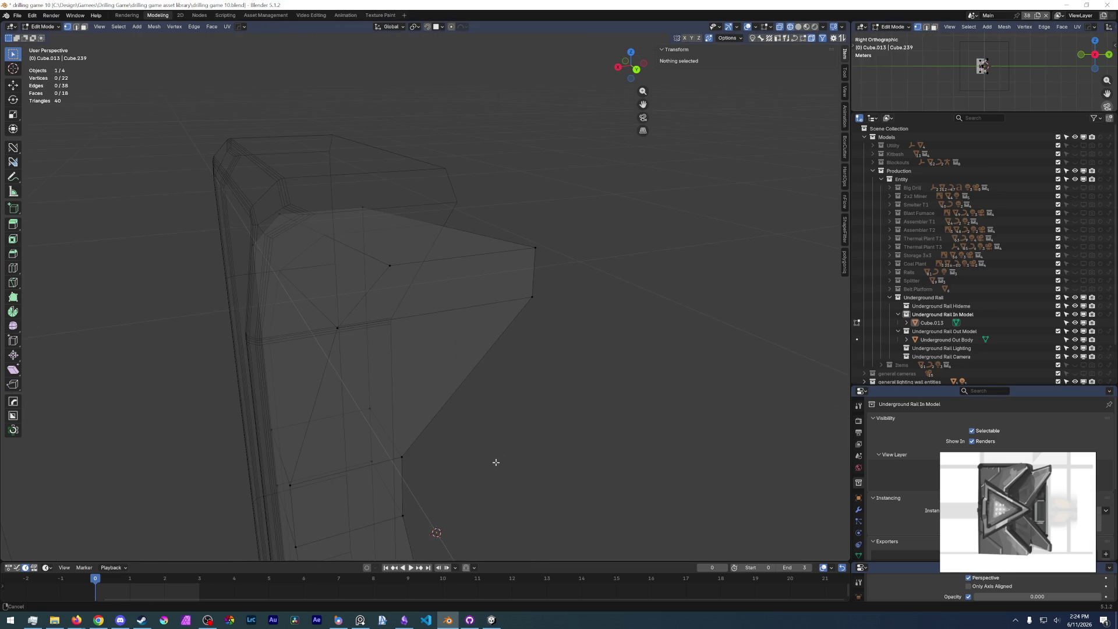
{"action": "left_click", "coordinate": [532, 297]}
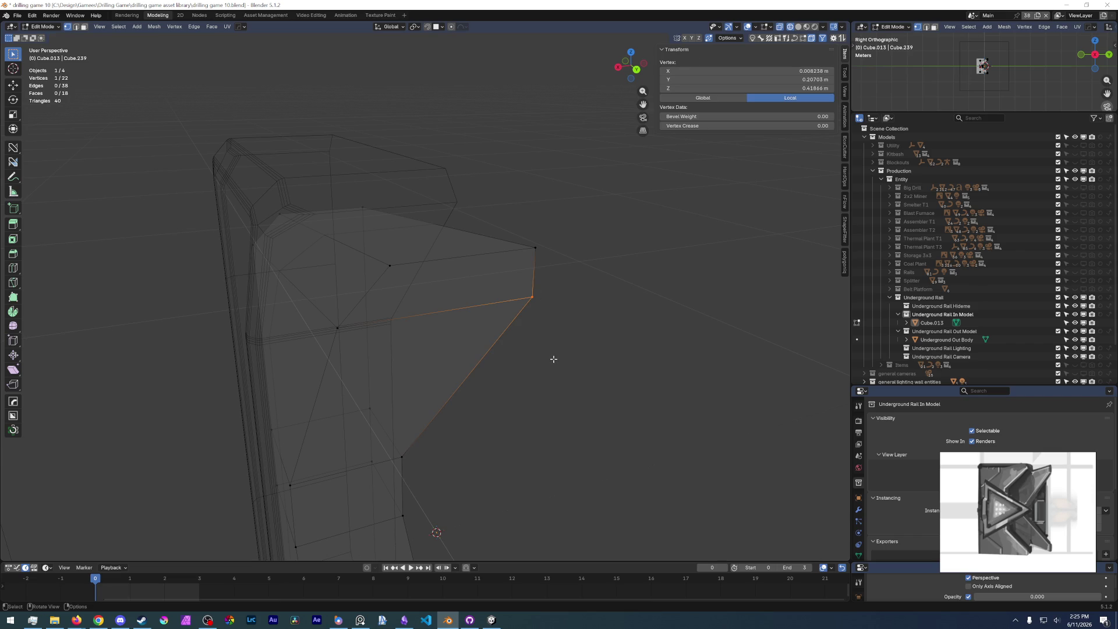
{"action": "key", "text": "m"}
{"action": "left_click", "coordinate": [553, 359]}
{"action": "mouse_move", "coordinate": [534, 439]}
{"action": "middle_mouse_down"}
{"action": "mouse_move", "coordinate": [528, 319]}
{"action": "mouse_move", "coordinate": [499, 321]}
{"action": "mouse_move", "coordinate": [494, 342]}
{"action": "middle_mouse_up"}
{"action": "key", "text": "ctrl+Tab"}
{"action": "left_click", "coordinate": [531, 253]}
{"action": "key", "text": "shift+z"}
{"action": "mouse_move", "coordinate": [487, 270]}
{"action": "middle_mouse_down"}
{"action": "mouse_move", "coordinate": [373, 183]}
{"action": "mouse_move", "coordinate": [384, 176]}
{"action": "mouse_move", "coordinate": [426, 235]}
{"action": "mouse_move", "coordinate": [408, 268]}
{"action": "middle_mouse_up"}
{"action": "key", "text": "ctrl+Tab"}
{"action": "left_click", "coordinate": [447, 177]}
{"action": "left_click", "coordinate": [344, 353], "text": "ctrl"}
{"action": "middle_click_drag", "start_coordinate": [344, 353], "coordinate": [386, 265]}
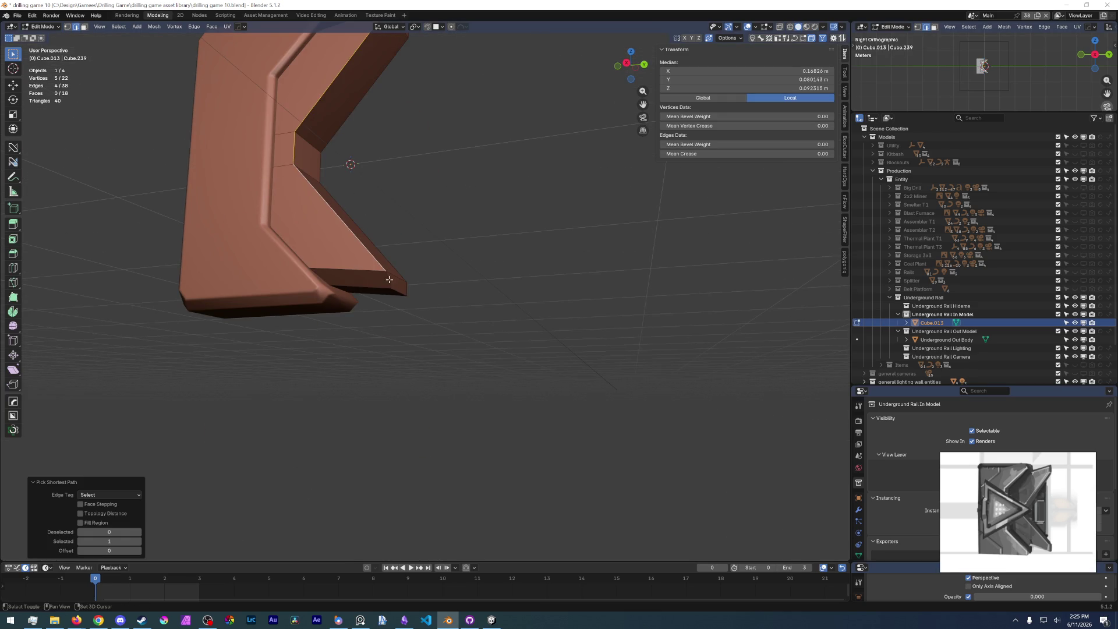
- Bevel the selected chevron edges with a 0.0145 m one-segment bevel
{"action": "scroll", "coordinate": [393, 242], "scroll_direction": "up", "scroll_amount": 3}
{"action": "key", "text": "ctrl+b"}
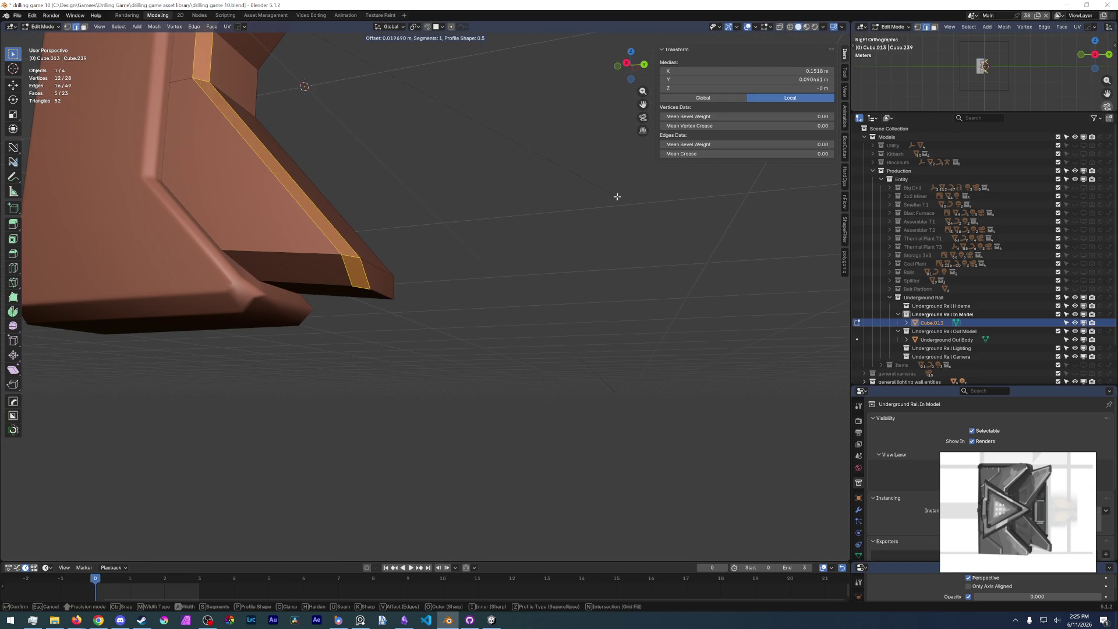
{"action": "left_click", "coordinate": [592, 200]}
{"action": "scroll", "coordinate": [374, 249], "scroll_direction": "up", "scroll_amount": 2}
{"action": "key", "text": "KP_3"}
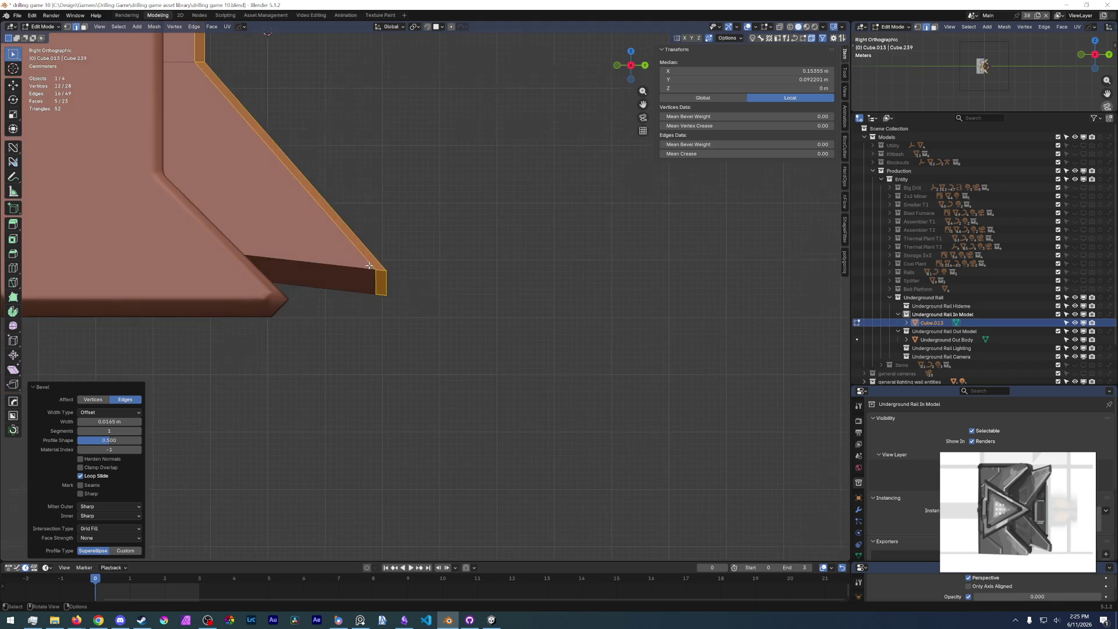
{"action": "middle_click_drag", "start_coordinate": [369, 266], "coordinate": [428, 415], "text": "ctrl"}
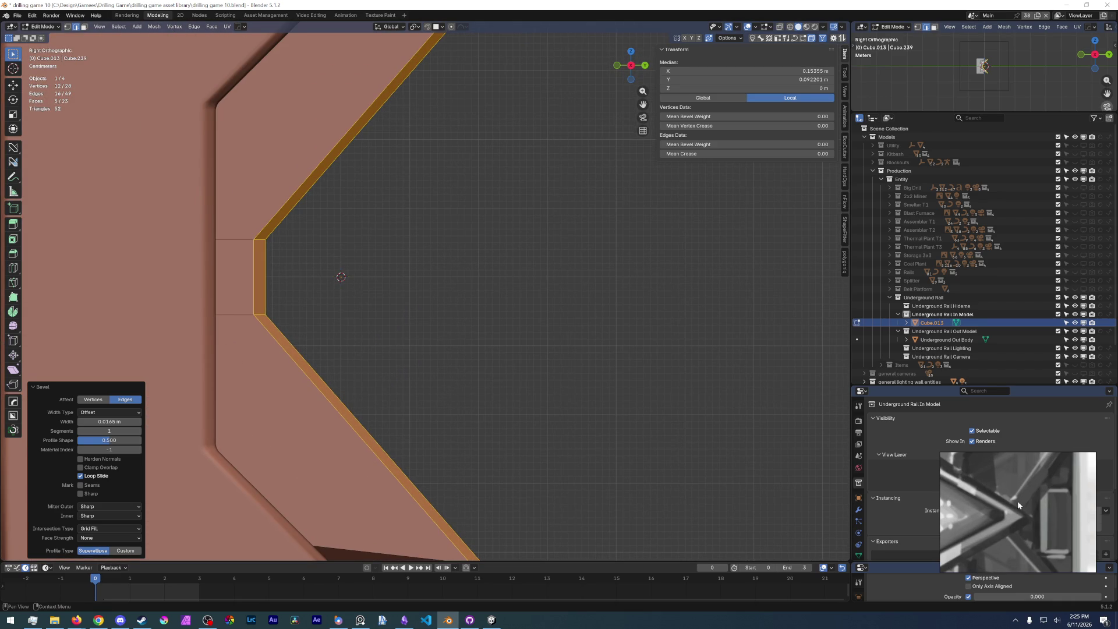
{"action": "scroll", "coordinate": [329, 258], "scroll_direction": "down", "scroll_amount": 3}
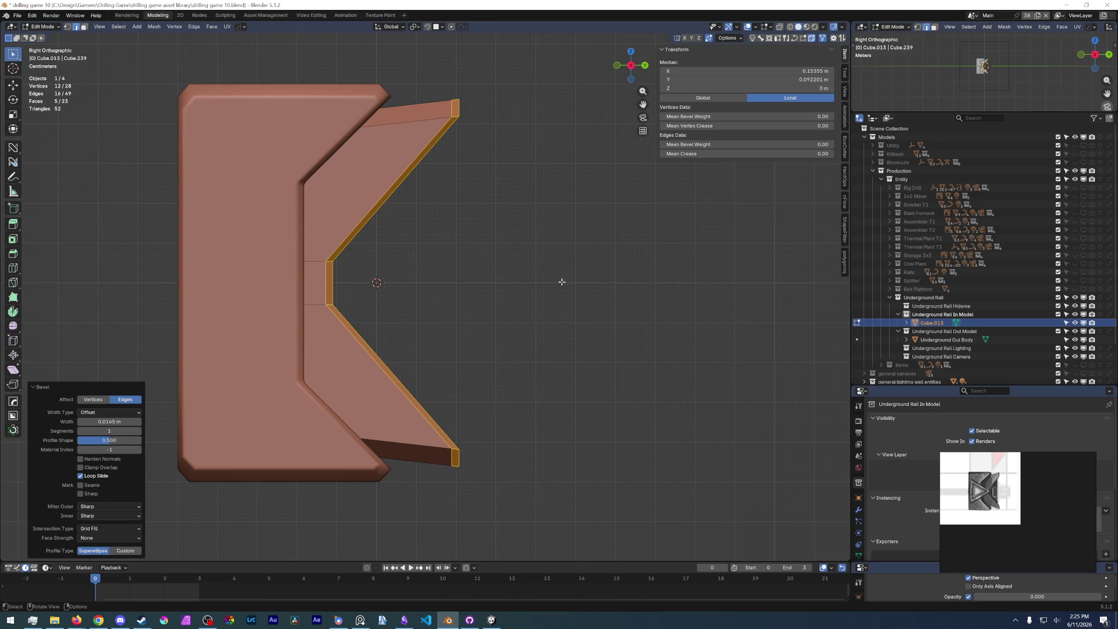
- Move the reference image aside, deselect the edges, and save drilling game 10.blend
{"action": "left_click", "coordinate": [971, 506]}
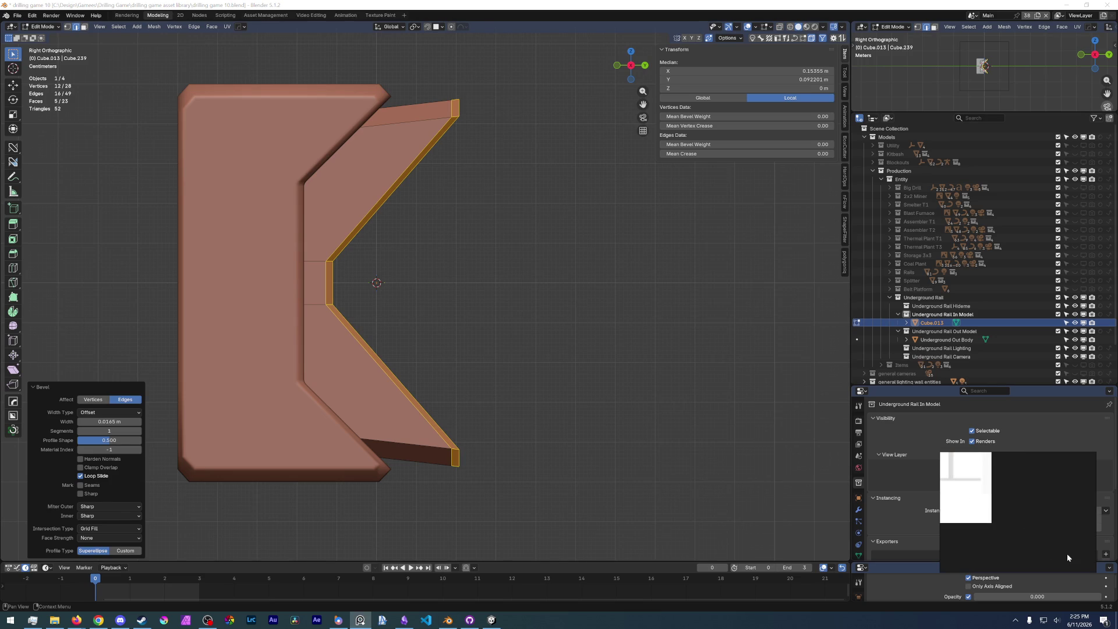
{"action": "scroll", "coordinate": [1006, 504], "scroll_direction": "down", "scroll_amount": 3}
{"action": "left_click_drag", "start_coordinate": [1022, 519], "coordinate": [1037, 539]}
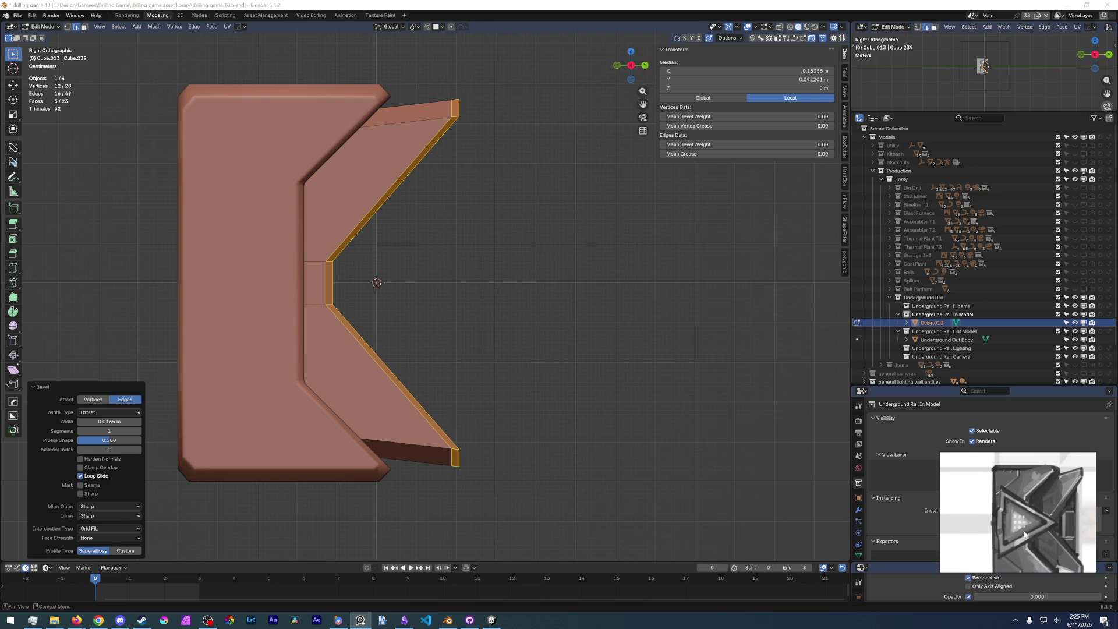
{"action": "left_click", "coordinate": [471, 337]}
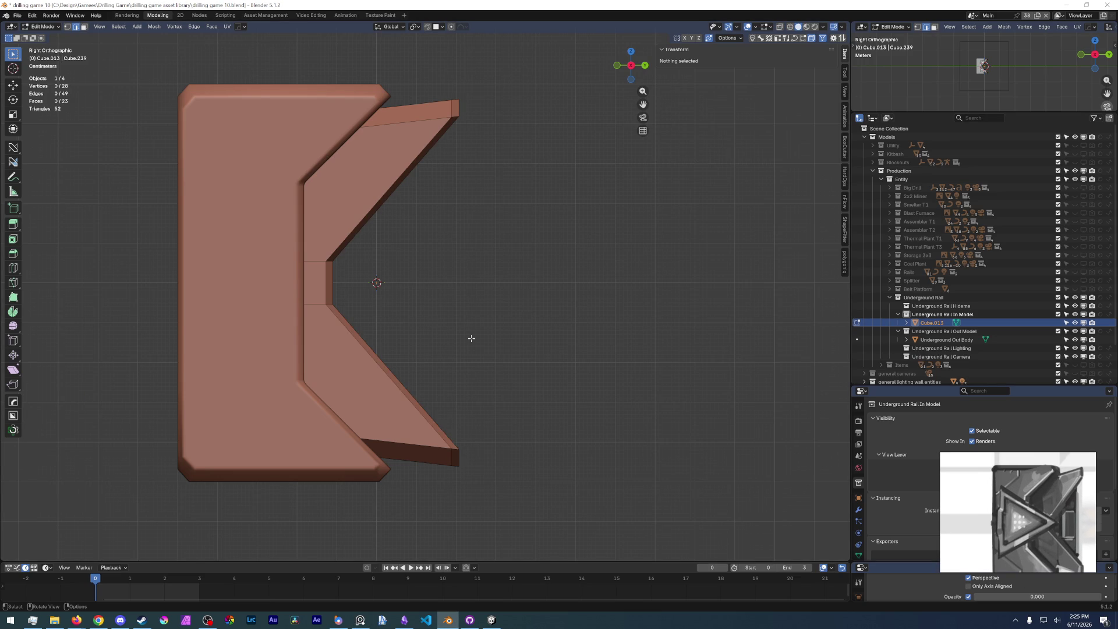
{"action": "left_click", "coordinate": [17, 16]}
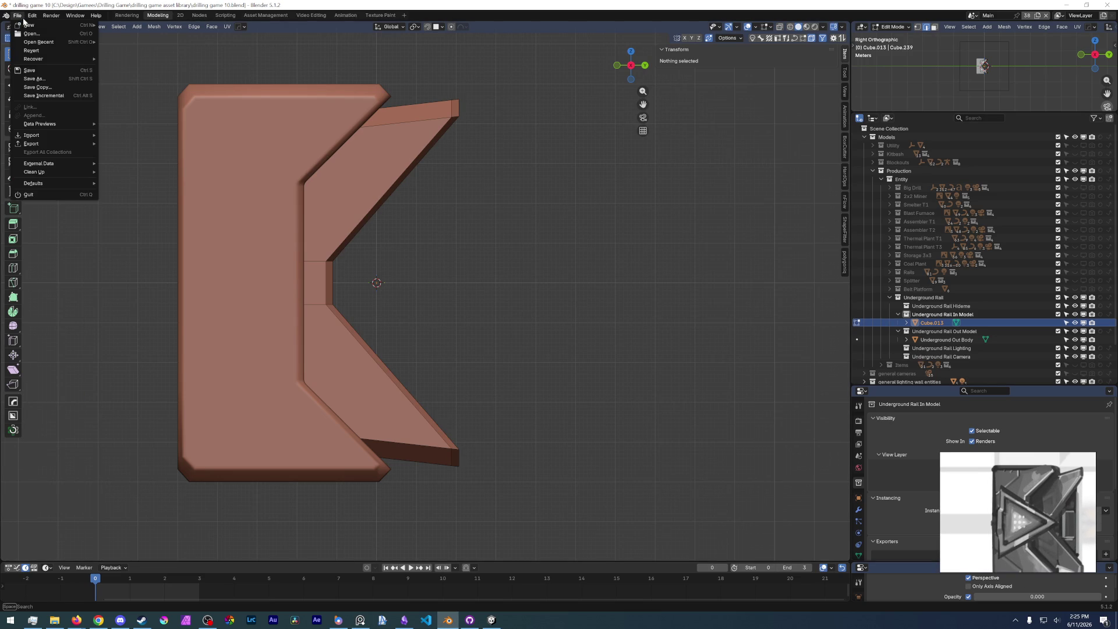
{"action": "left_click", "coordinate": [34, 71]}
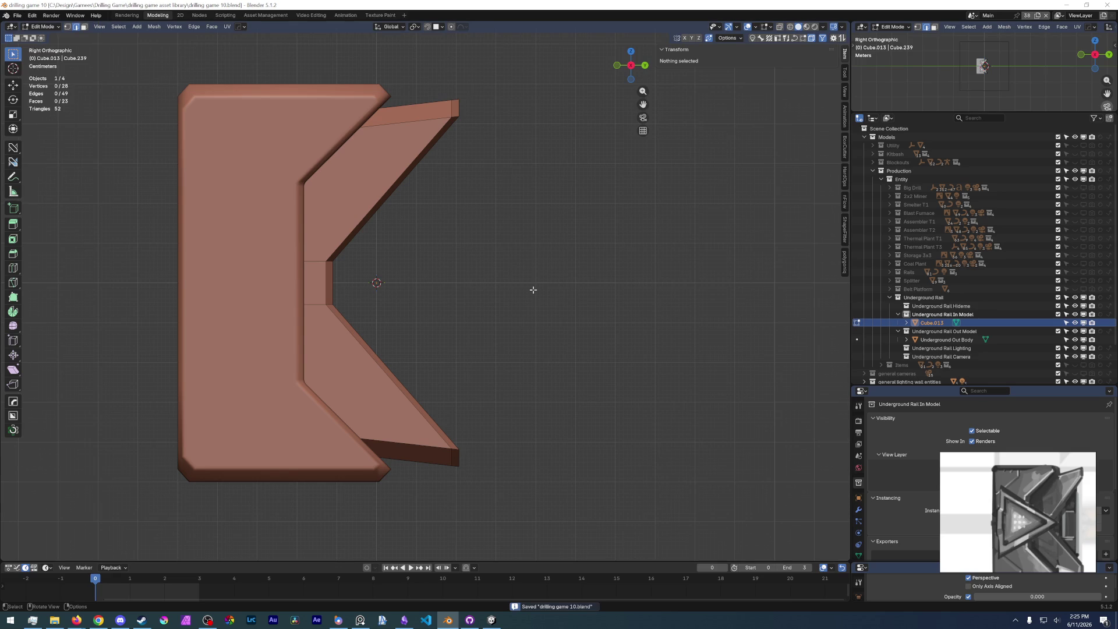
{"action": "left_click", "coordinate": [322, 205]}
- Switch the viewport to wireframe shading
{"action": "key", "text": "z"}
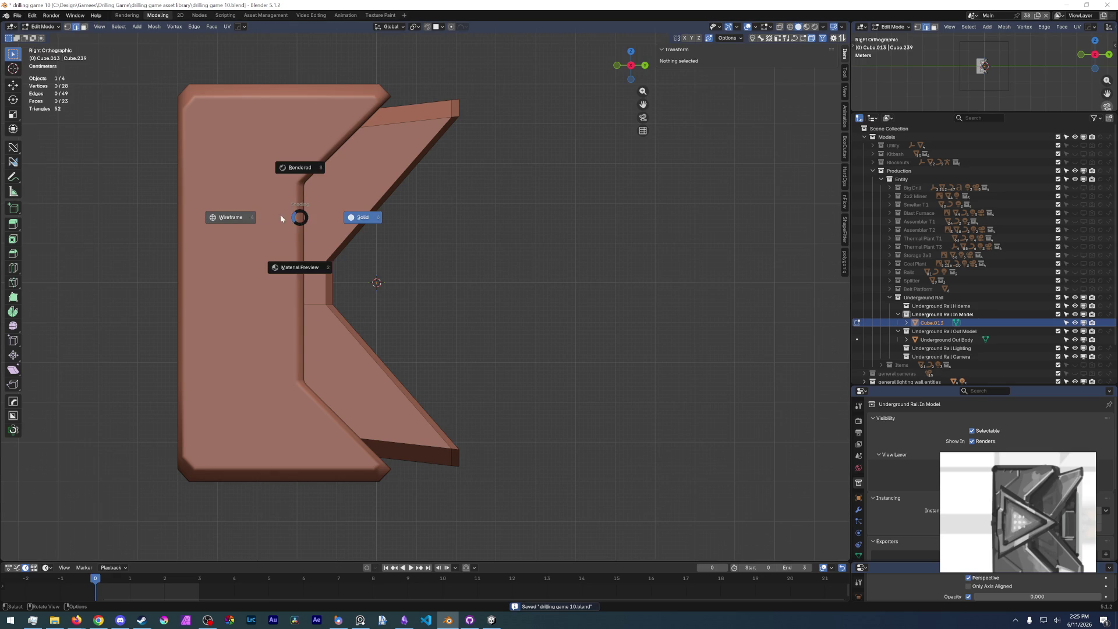
{"action": "left_click", "coordinate": [274, 217]}
{"action": "mouse_move", "coordinate": [274, 217]}
{"action": "middle_mouse_down"}
{"action": "mouse_move", "coordinate": [291, 259]}
{"action": "mouse_move", "coordinate": [298, 243]}
{"action": "mouse_move", "coordinate": [285, 239]}
{"action": "middle_mouse_up"}
{"action": "key", "text": "z"}
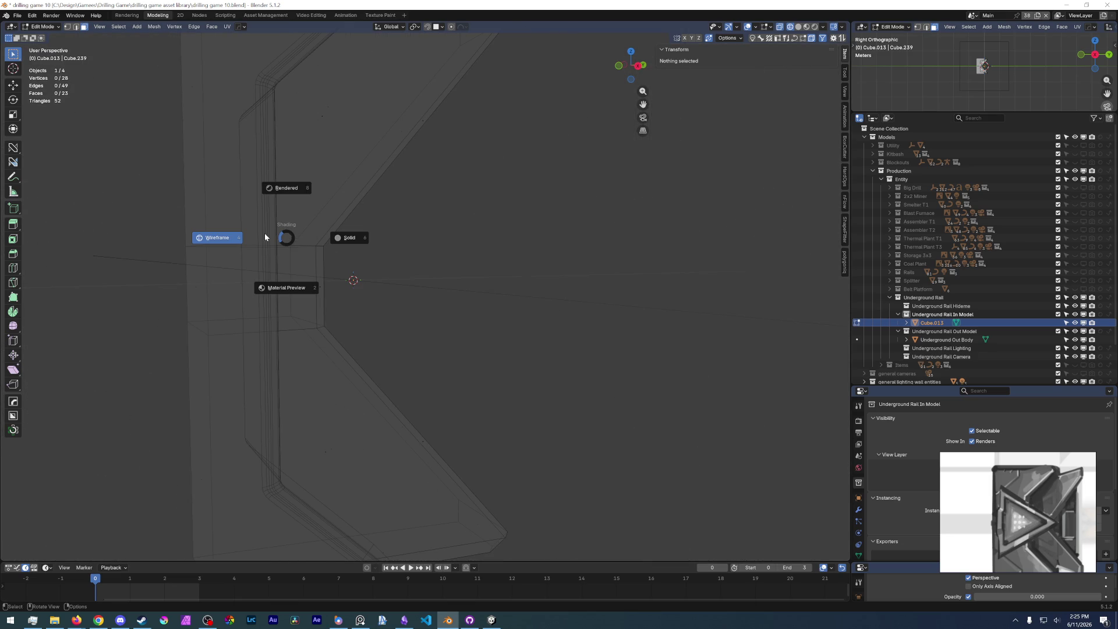
{"action": "middle_click_drag", "start_coordinate": [384, 310], "coordinate": [385, 316]}
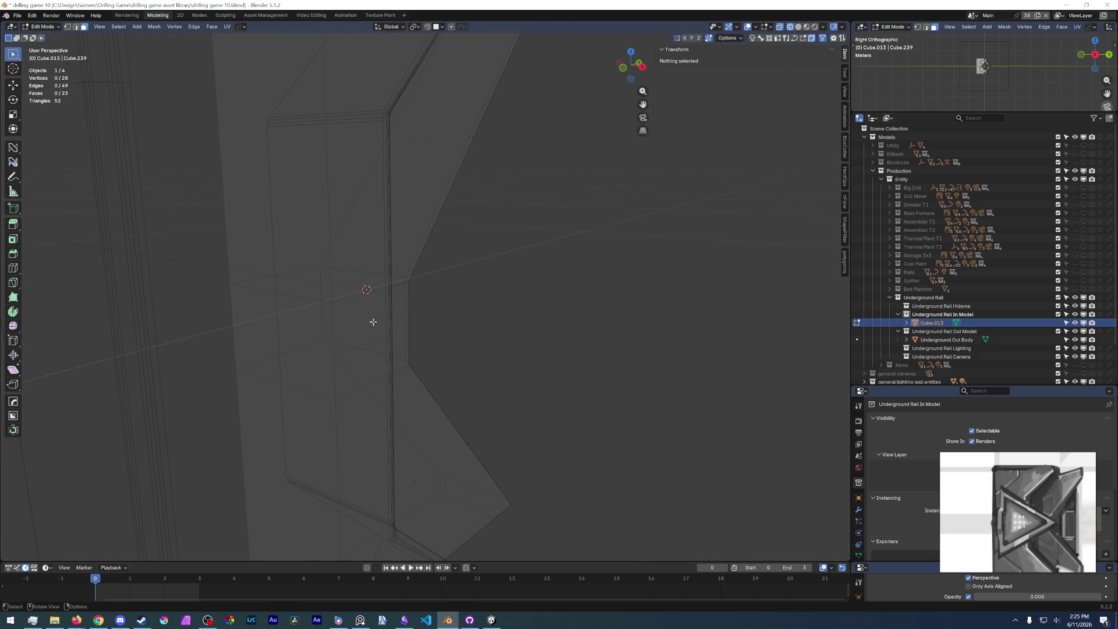
- Select the plate's tall back face together with the lower face below it
{"action": "key", "text": "c"}
{"action": "left_click", "coordinate": [283, 337]}
{"action": "right_click", "coordinate": [276, 139]}
{"action": "middle_click_drag", "start_coordinate": [276, 139], "coordinate": [309, 229]}
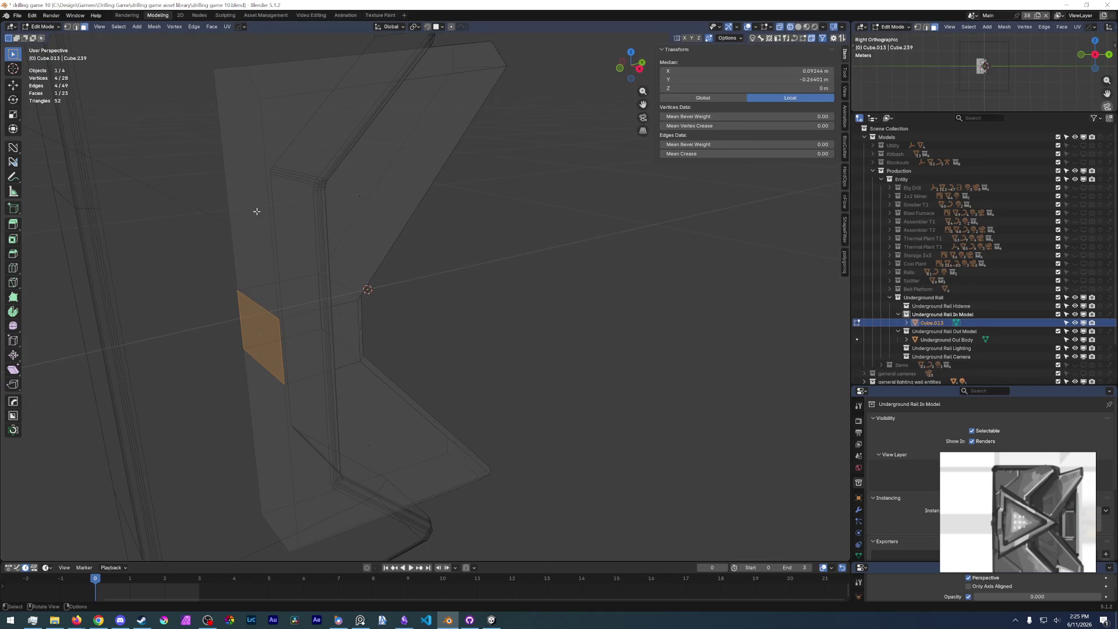
{"action": "key", "text": "c"}
{"action": "left_click", "coordinate": [249, 176]}
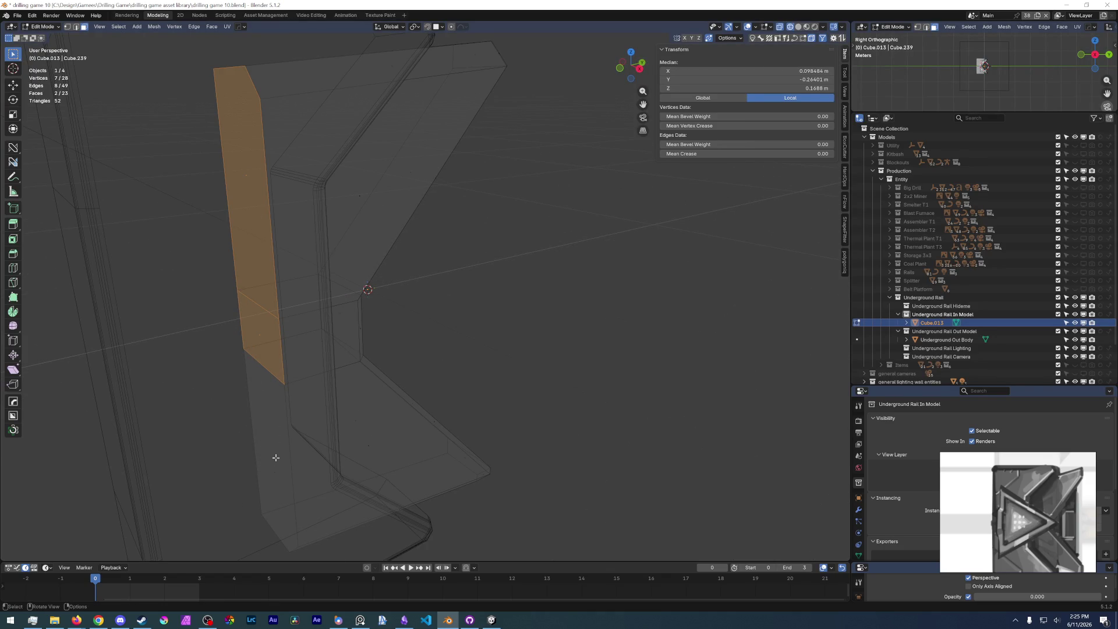
{"action": "right_click", "coordinate": [275, 457]}
{"action": "left_click", "coordinate": [274, 457]}
{"action": "key", "text": "ctrl+z"}
{"action": "key", "text": "ctrl+c"}
{"action": "key", "text": "Escape"}
{"action": "left_click", "coordinate": [274, 466], "text": "shift"}
{"action": "middle_click_drag", "start_coordinate": [270, 449], "coordinate": [388, 385]}
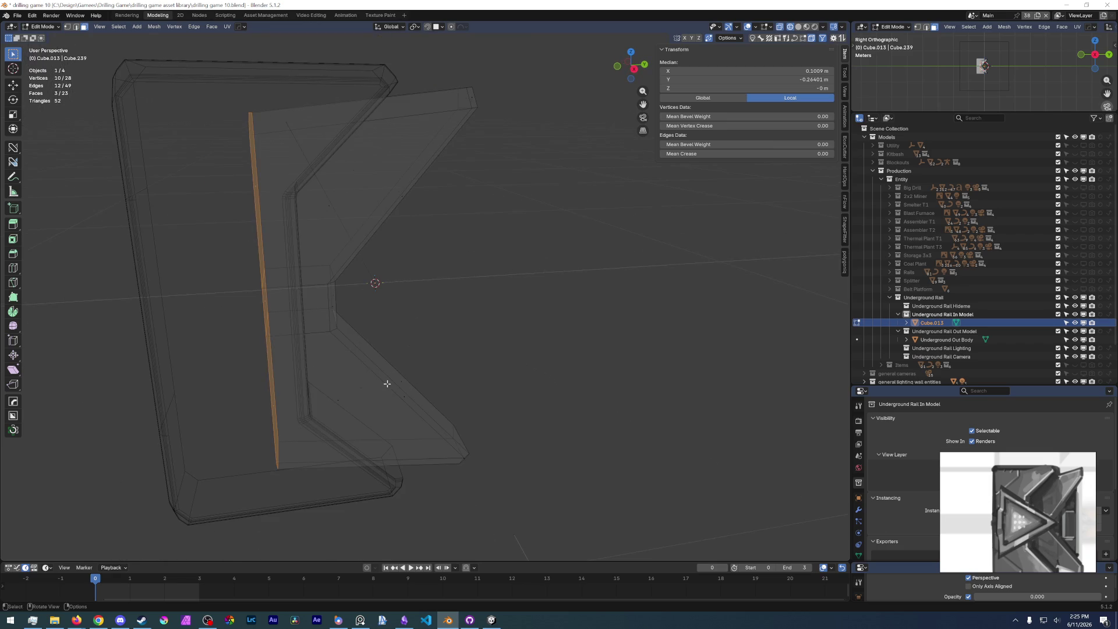
- In the right side view, scale the selected back edge to 0.946 along Z
{"action": "key", "text": "KP_3"}
{"action": "key", "text": "s"}
{"action": "key", "text": "z"}
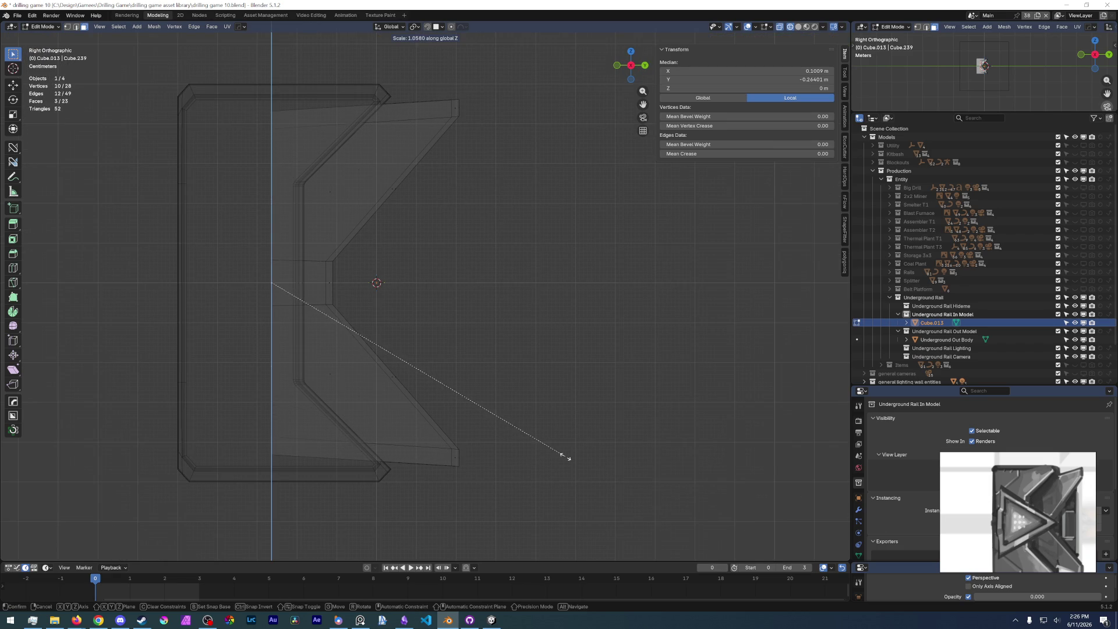
{"action": "left_click", "coordinate": [528, 448]}
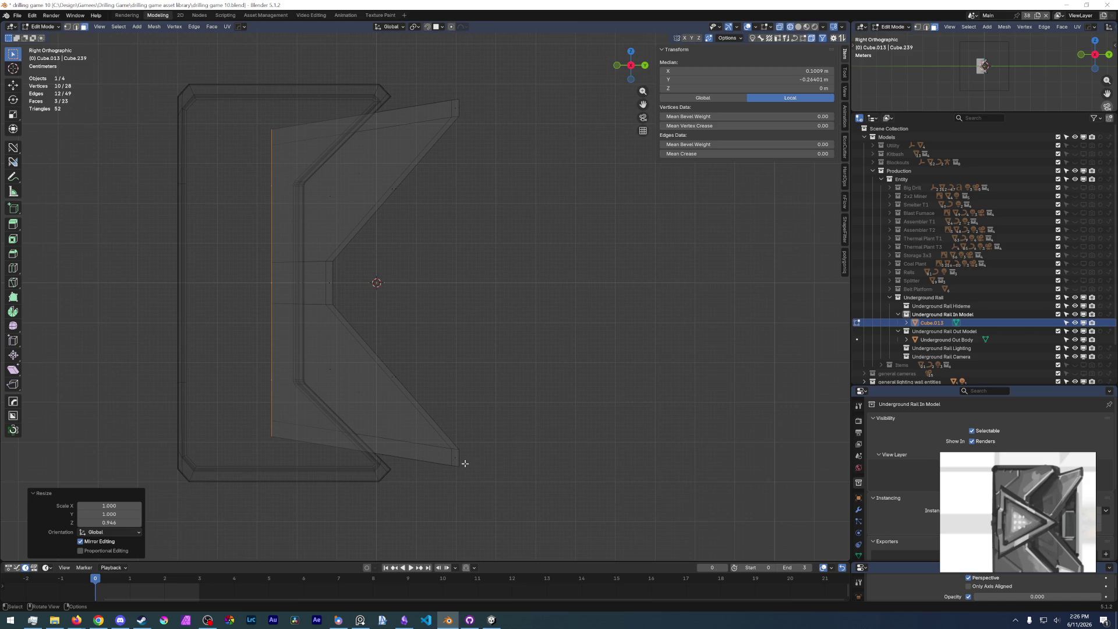
{"action": "mouse_move", "coordinate": [468, 461]}
{"action": "middle_mouse_down", "text": "shift"}
{"action": "mouse_move", "coordinate": [449, 366]}
{"action": "mouse_move", "coordinate": [442, 373]}
{"action": "middle_mouse_up", "text": "shift"}
{"action": "left_click", "coordinate": [462, 375]}
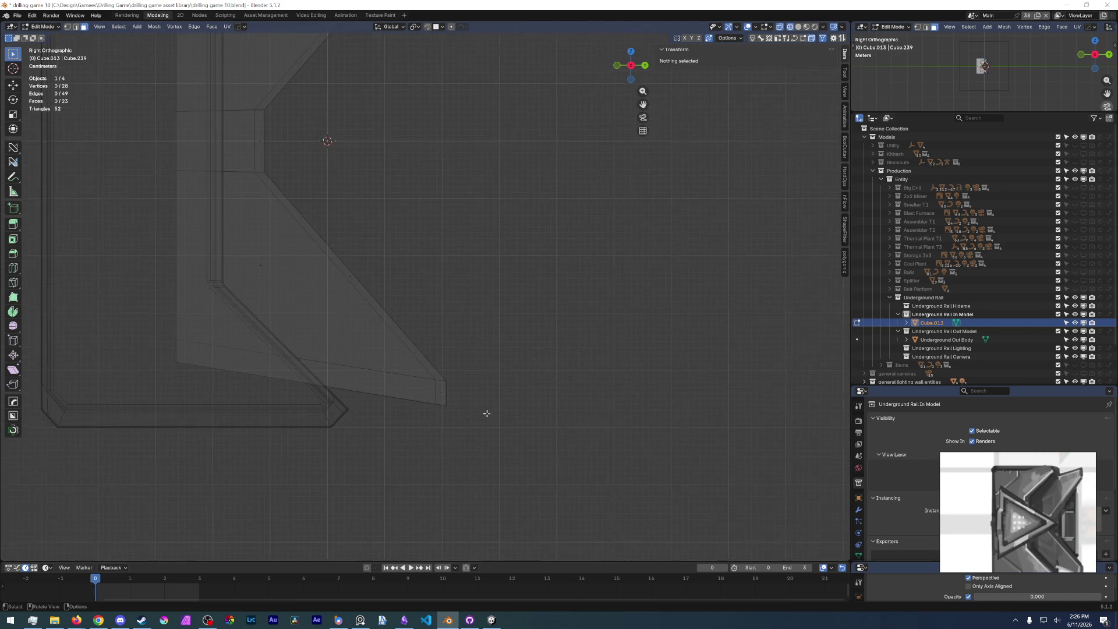
{"action": "left_click", "coordinate": [398, 371]}
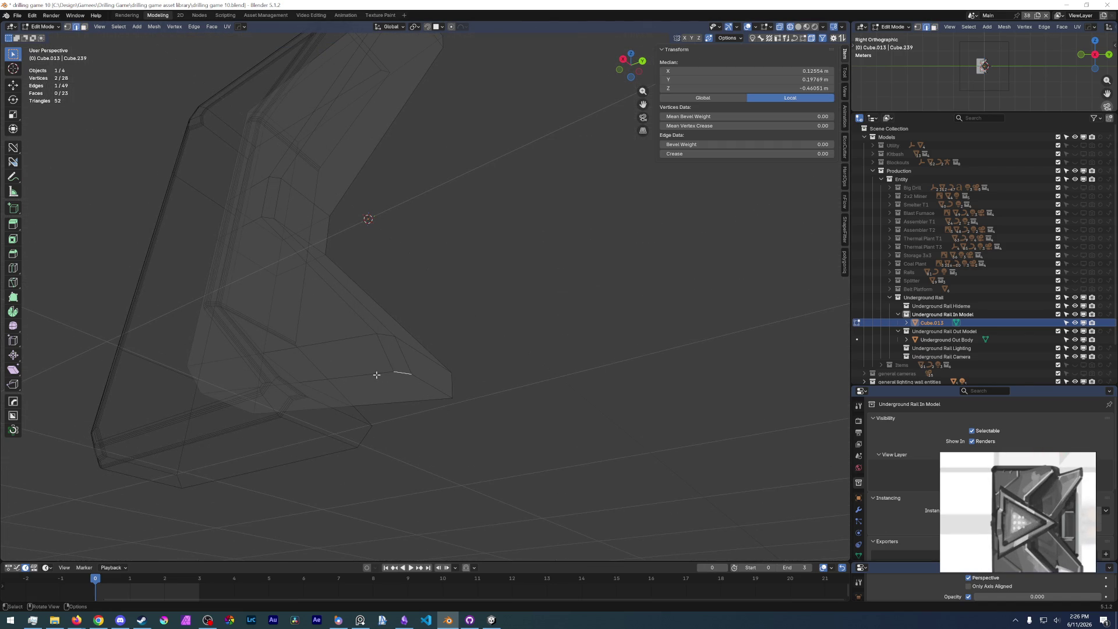
- Select the edge paths and a loop running around the angled plate's outer rim
{"action": "scroll", "coordinate": [429, 385], "scroll_direction": "up", "scroll_amount": 2}
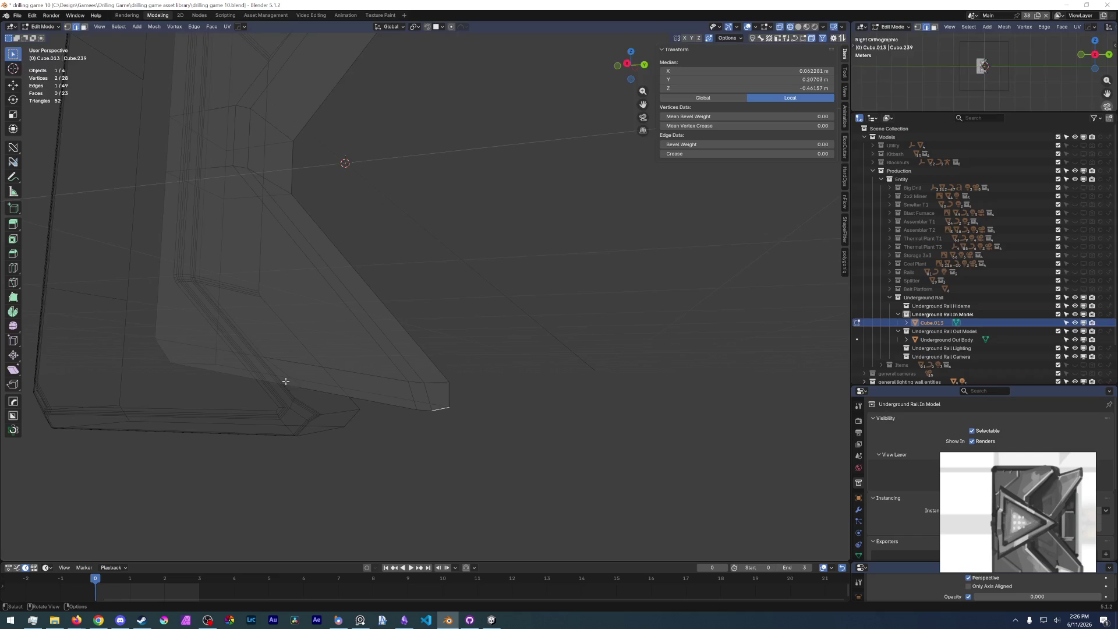
{"action": "left_click", "coordinate": [371, 402], "text": "ctrl"}
{"action": "mouse_move", "coordinate": [342, 240]}
{"action": "middle_mouse_down"}
{"action": "mouse_move", "coordinate": [369, 237]}
{"action": "mouse_move", "coordinate": [373, 334]}
{"action": "middle_mouse_up"}
{"action": "key", "text": "z"}
{"action": "left_click", "coordinate": [496, 232]}
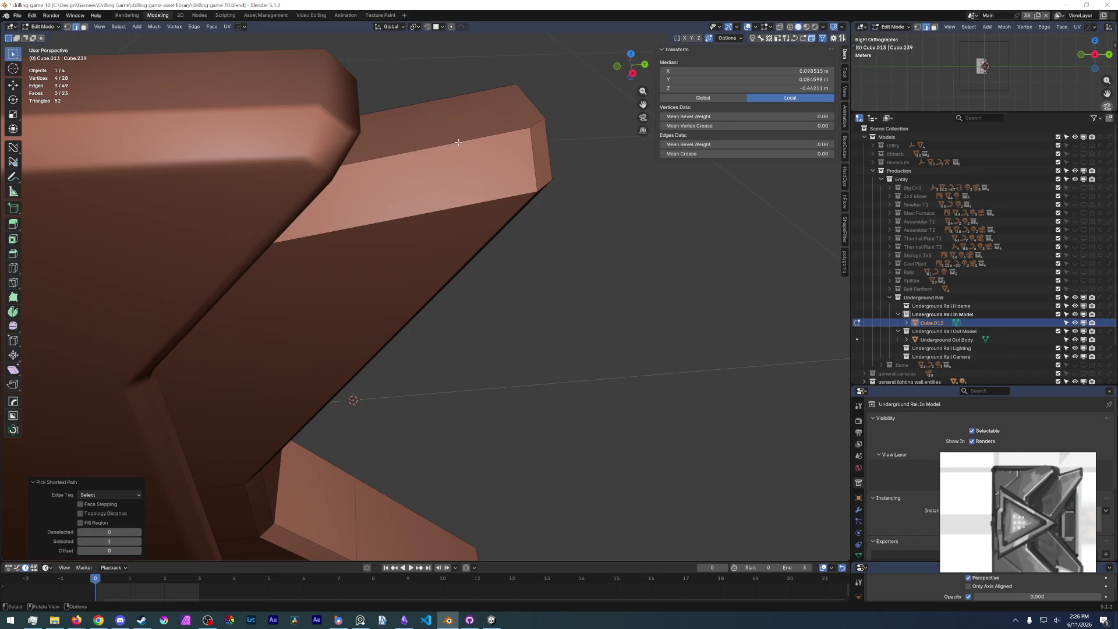
{"action": "scroll", "coordinate": [410, 143], "scroll_direction": "up", "scroll_amount": 3}
{"action": "left_click", "coordinate": [277, 167], "text": "ctrl"}
{"action": "mouse_move", "coordinate": [276, 166]}
{"action": "middle_mouse_down"}
{"action": "mouse_move", "coordinate": [422, 384]}
{"action": "mouse_move", "coordinate": [398, 416]}
{"action": "middle_mouse_up"}
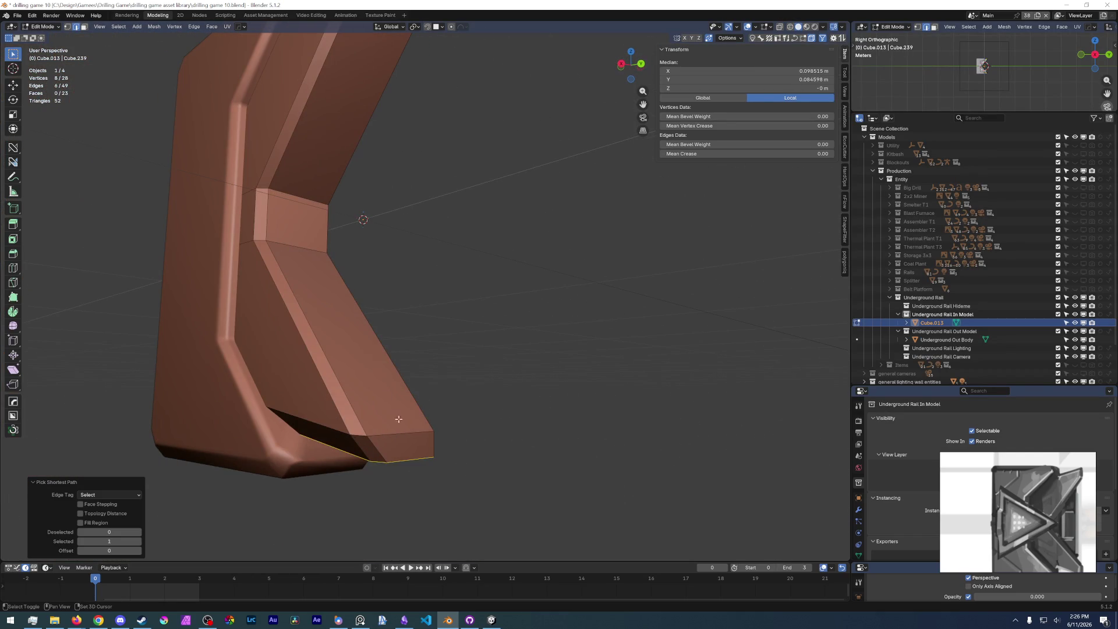
{"action": "left_click", "coordinate": [399, 436], "text": "ctrl"}
{"action": "left_click", "coordinate": [330, 427], "text": "ctrl"}
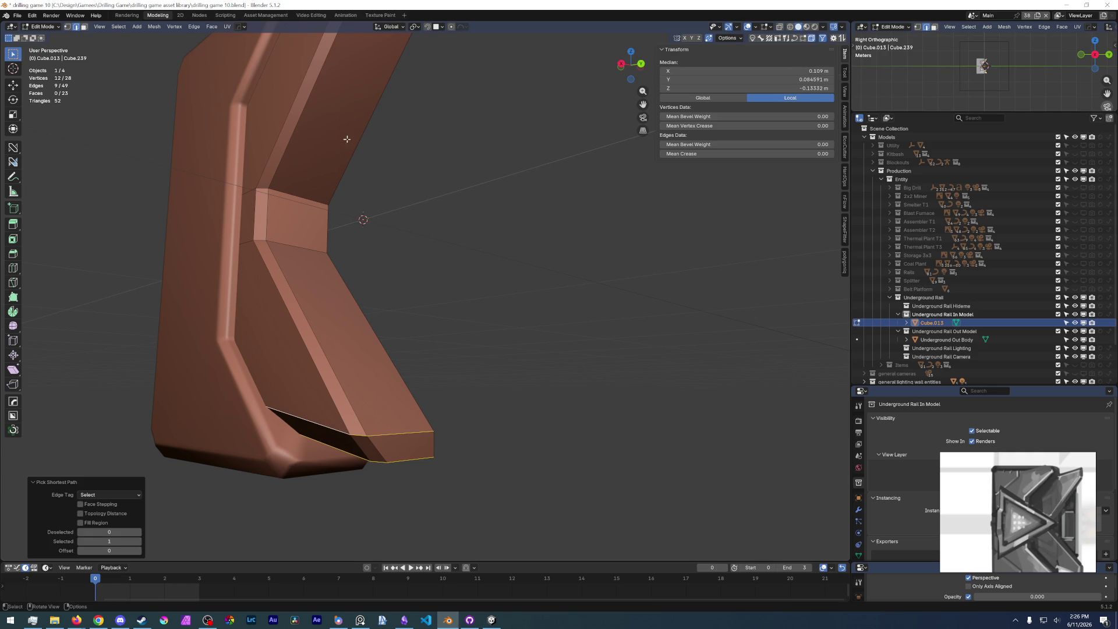
{"action": "middle_click_drag", "start_coordinate": [346, 139], "coordinate": [397, 347]}
{"action": "left_click", "coordinate": [431, 253], "text": "ctrl"}
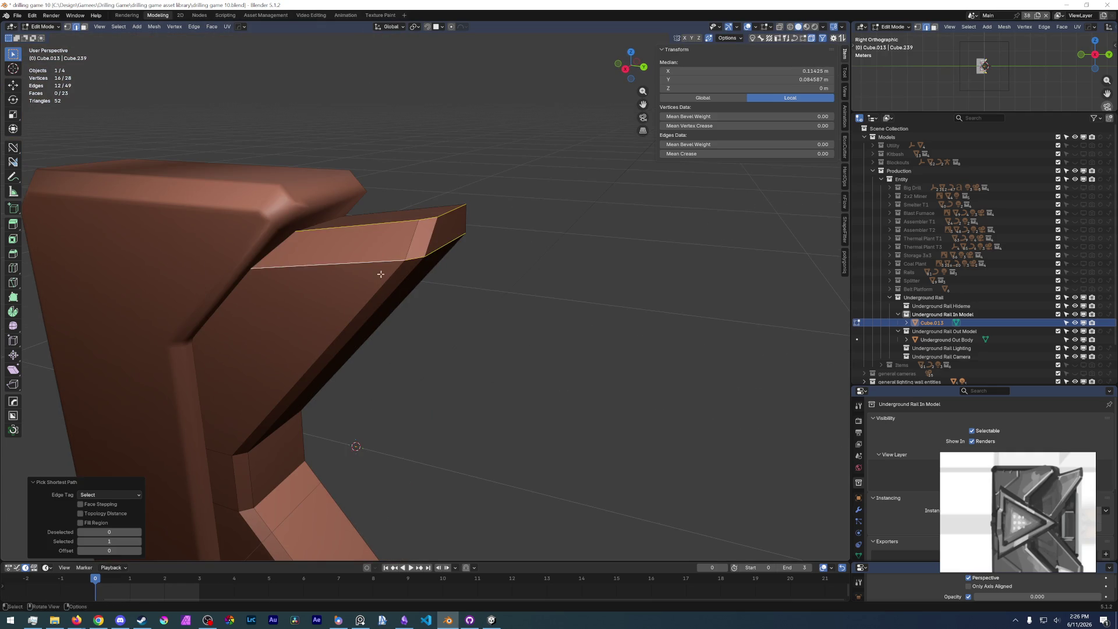
{"action": "middle_click_drag", "start_coordinate": [372, 396], "coordinate": [360, 273], "text": "shift"}
{"action": "middle_click_drag", "start_coordinate": [378, 446], "coordinate": [368, 351], "text": "shift"}
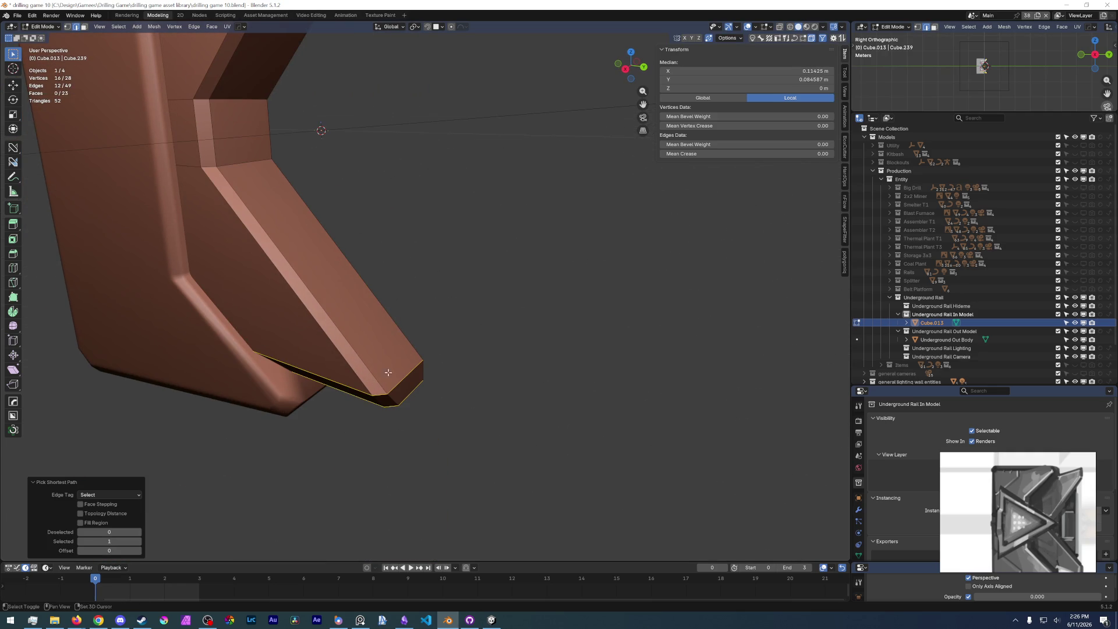
{"action": "left_click", "coordinate": [374, 379], "text": "alt+shift"}
- In wireframe view, add the remaining rim edge loops and deselect a stray vertex
{"action": "key", "text": "z"}
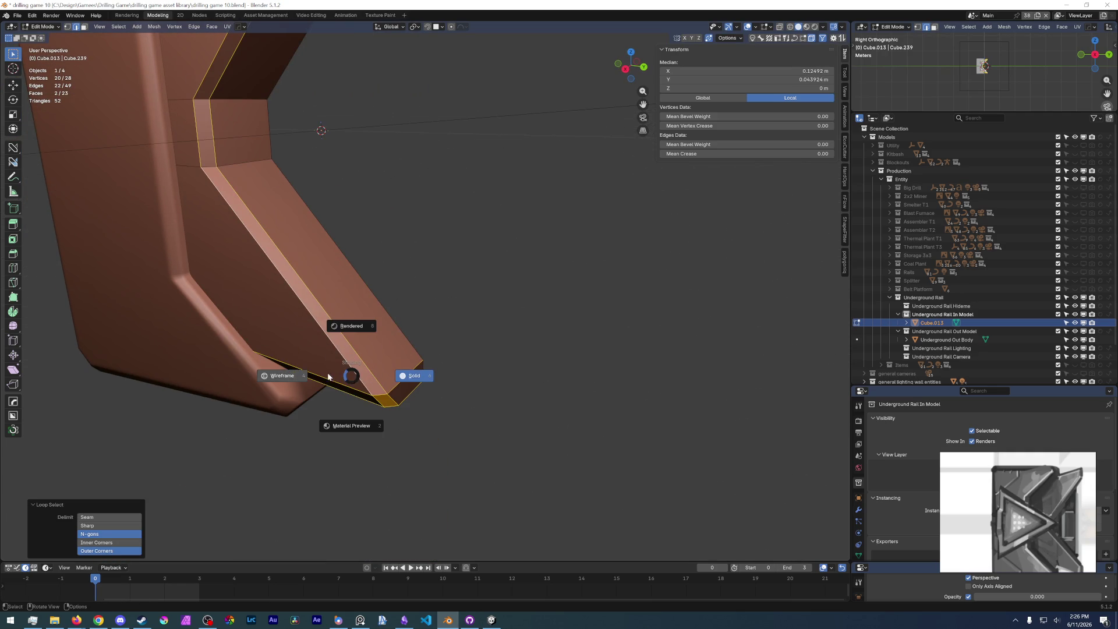
{"action": "left_click", "coordinate": [315, 355]}
{"action": "middle_click_drag", "start_coordinate": [315, 354], "coordinate": [257, 340], "text": "shift"}
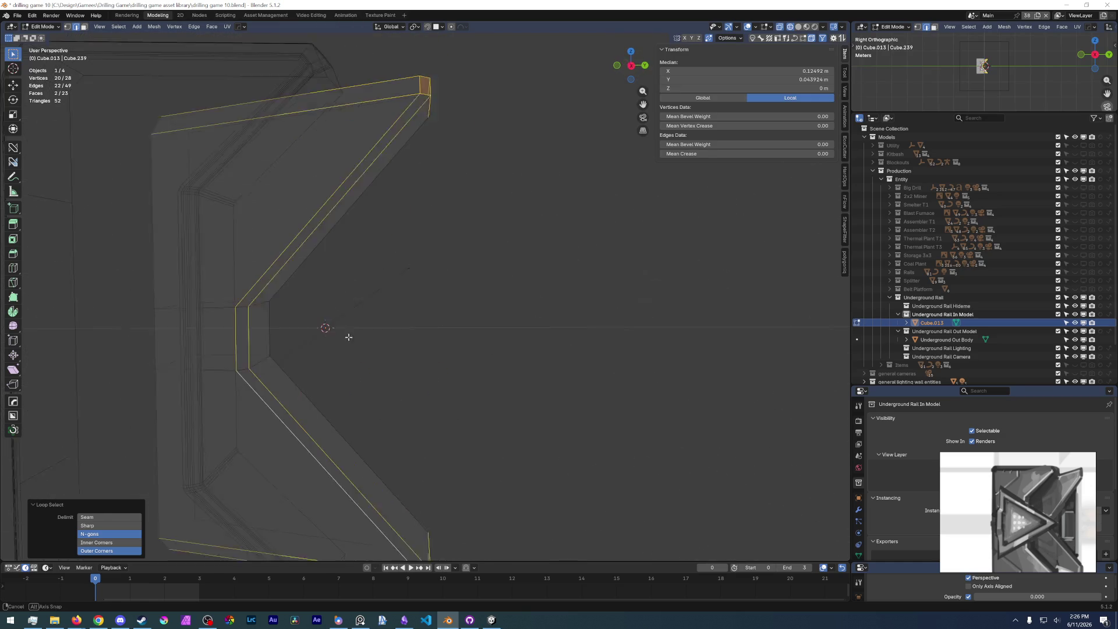
{"action": "scroll", "coordinate": [256, 340], "scroll_direction": "up", "scroll_amount": 3}
{"action": "left_click", "coordinate": [149, 304], "text": "alt+shift"}
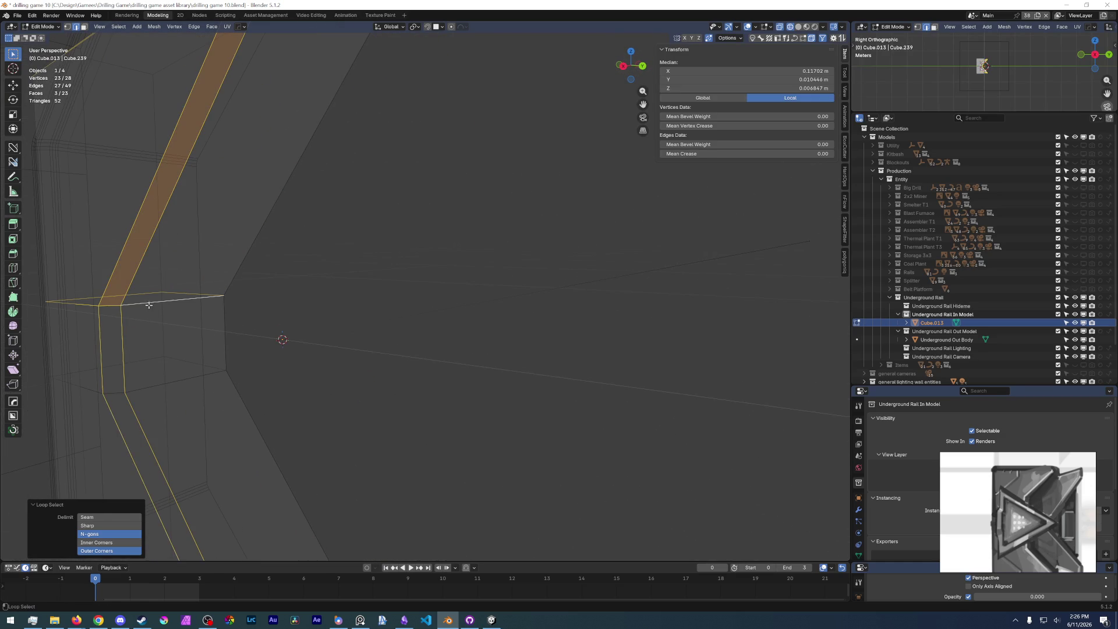
{"action": "left_click", "coordinate": [91, 389], "text": "alt+shift"}
{"action": "key", "text": "c"}
{"action": "left_click", "coordinate": [162, 355], "text": "shift"}
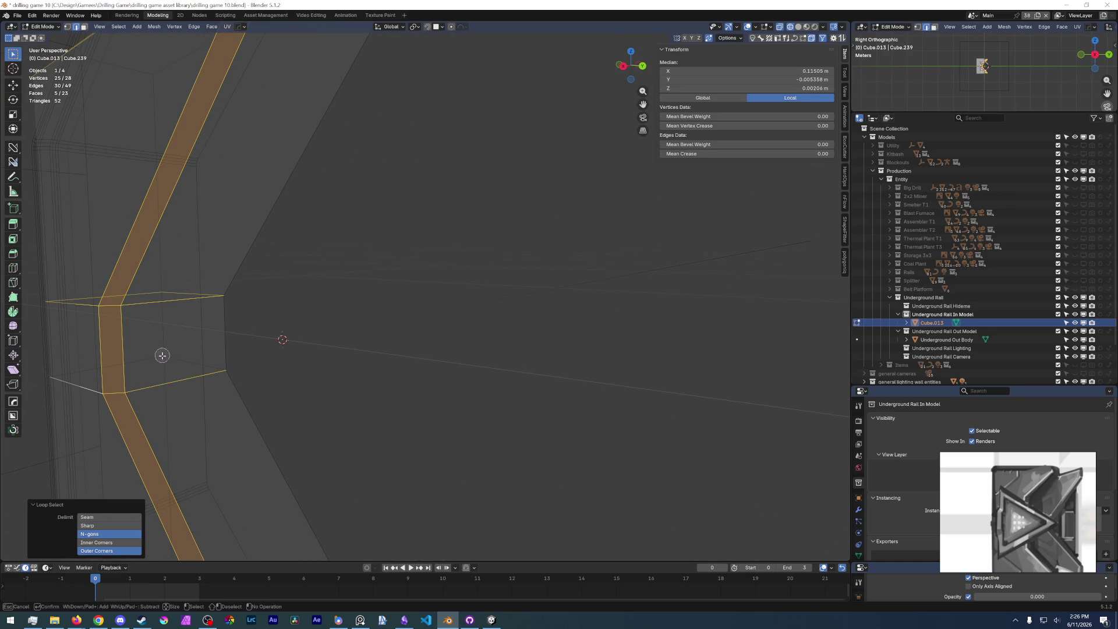
{"action": "key", "text": "Escape"}
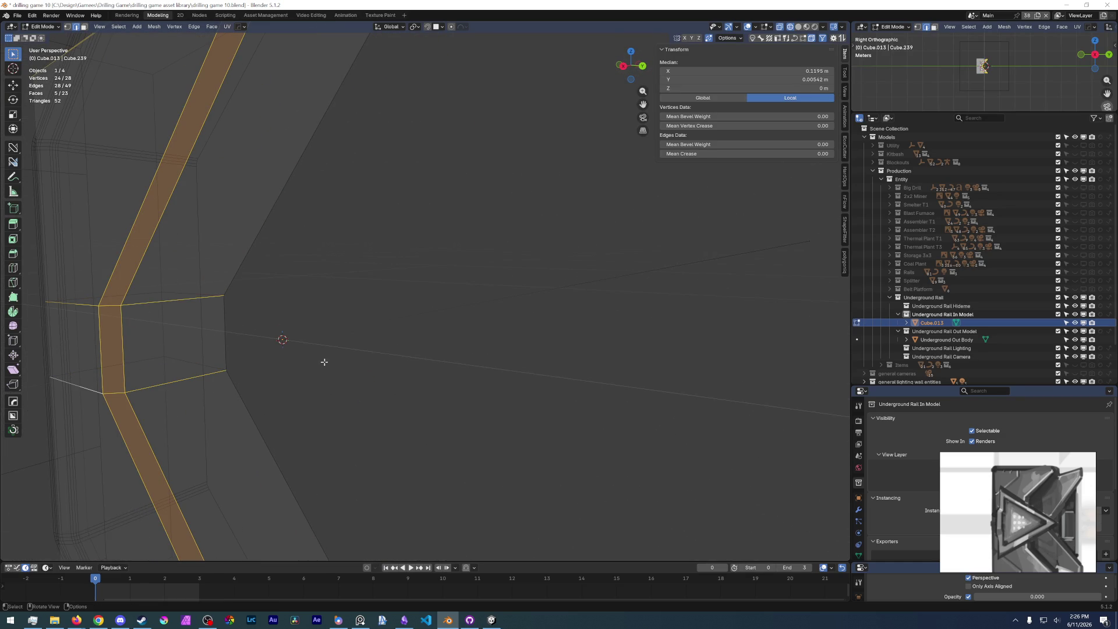
- Bevel the selected rim edges by about 0.0047 m with one segment, back in Object Mode
{"action": "scroll", "coordinate": [303, 355], "scroll_direction": "down", "scroll_amount": 4}
{"action": "mouse_move", "coordinate": [361, 314]}
{"action": "middle_mouse_down"}
{"action": "mouse_move", "coordinate": [422, 356]}
{"action": "mouse_move", "coordinate": [399, 324]}
{"action": "middle_mouse_up"}
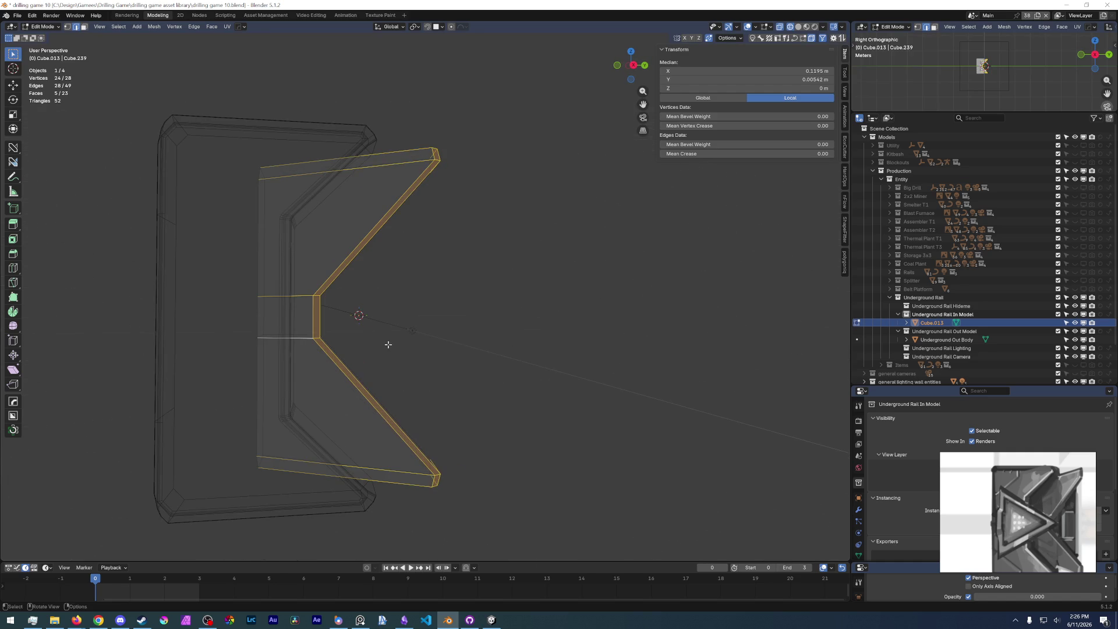
{"action": "key", "text": "z"}
{"action": "left_click", "coordinate": [457, 327]}
{"action": "key", "text": "ctrl+b"}
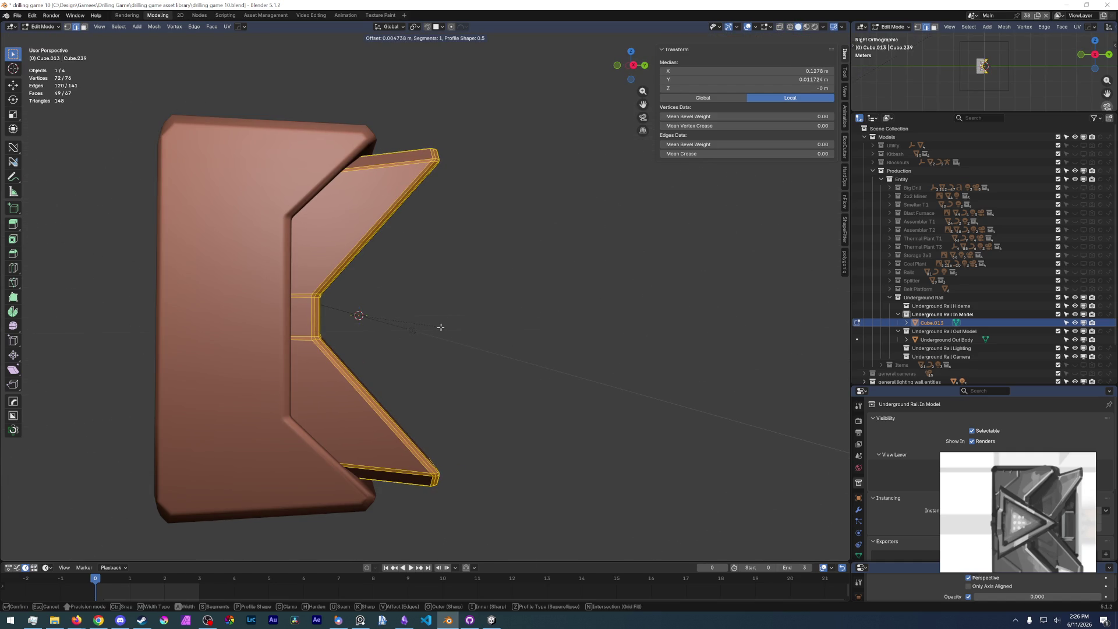
{"action": "left_click", "coordinate": [441, 327]}
{"action": "key", "text": "Tab"}
{"action": "mouse_move", "coordinate": [438, 310]}
{"action": "middle_mouse_down"}
{"action": "mouse_move", "coordinate": [393, 342]}
{"action": "mouse_move", "coordinate": [325, 345]}
{"action": "middle_mouse_up"}
- Apply smooth shading to the Cube.013 body
{"action": "right_click", "coordinate": [325, 345]}
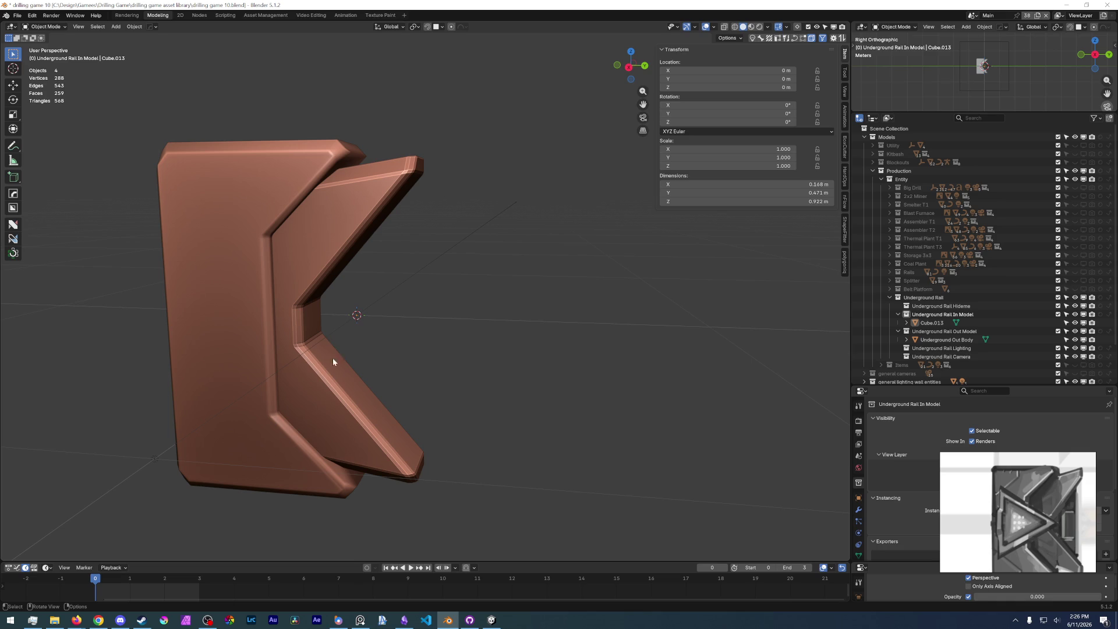
{"action": "left_click", "coordinate": [316, 375]}
{"action": "right_click", "coordinate": [316, 375]}
{"action": "left_click", "coordinate": [316, 375]}
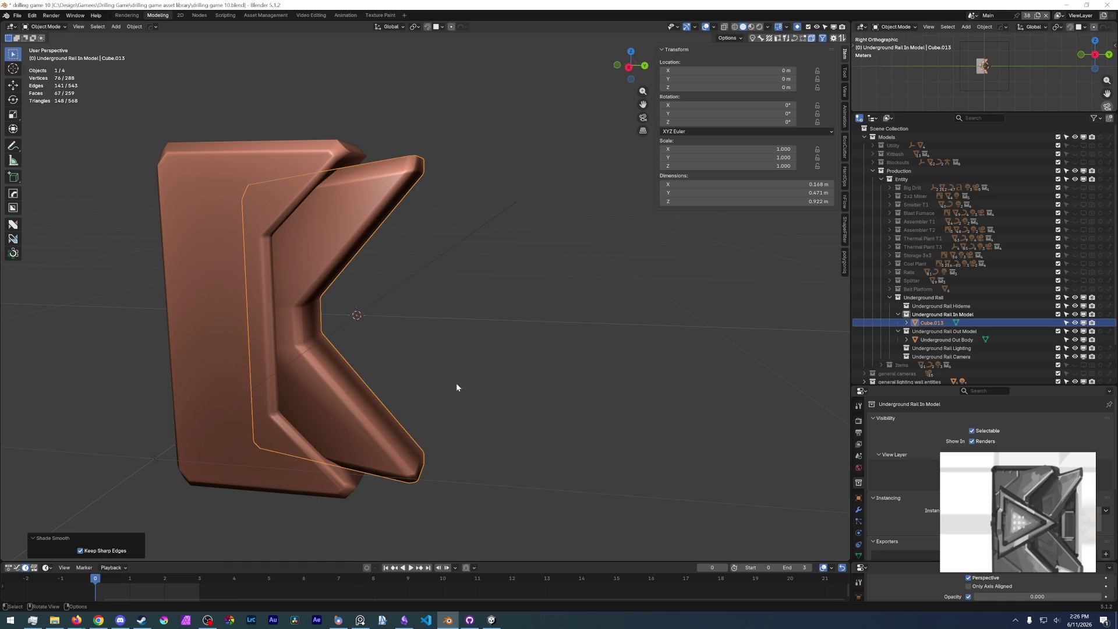
- In Edit Mode, select the upper and lower angled faces of the inner plate
{"action": "key", "text": "Tab"}
{"action": "mouse_move", "coordinate": [385, 333]}
{"action": "middle_mouse_down"}
{"action": "mouse_move", "coordinate": [224, 304]}
{"action": "mouse_move", "coordinate": [382, 337]}
{"action": "mouse_move", "coordinate": [521, 249]}
{"action": "middle_mouse_up"}
{"action": "left_click", "coordinate": [382, 337]}
{"action": "scroll", "coordinate": [382, 338], "scroll_direction": "down", "scroll_amount": 6}
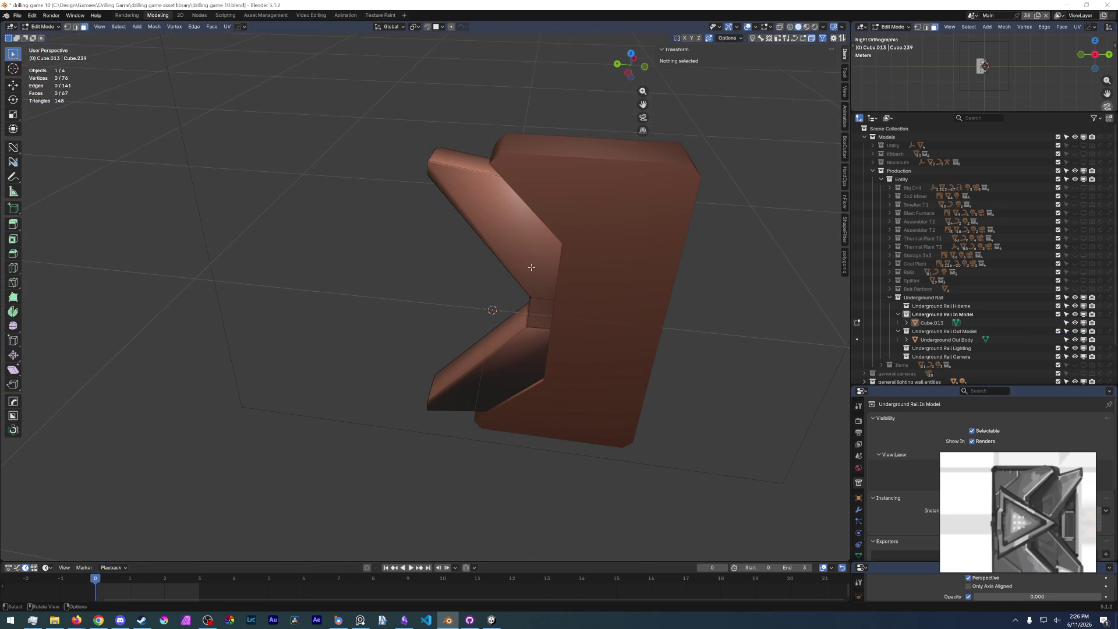
{"action": "key", "text": "c"}
{"action": "left_click", "coordinate": [546, 295]}
{"action": "left_click_drag", "start_coordinate": [545, 310], "coordinate": [495, 367]}
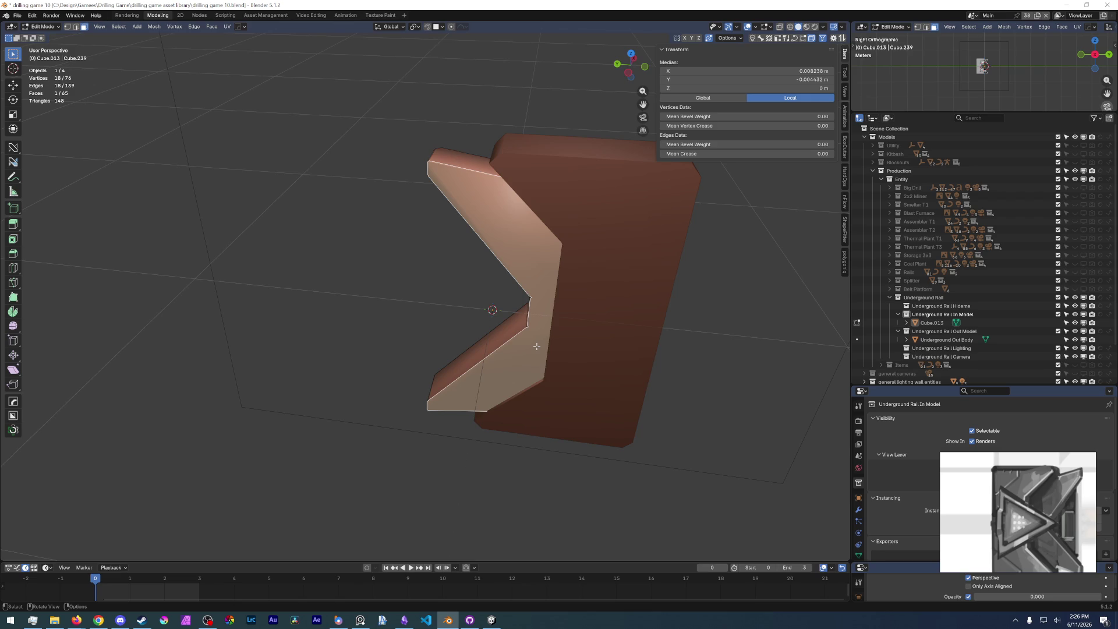
{"action": "key", "text": "KP_Decimal"}
{"action": "key", "text": "Escape"}
{"action": "middle_click_drag", "start_coordinate": [544, 304], "coordinate": [710, 280]}
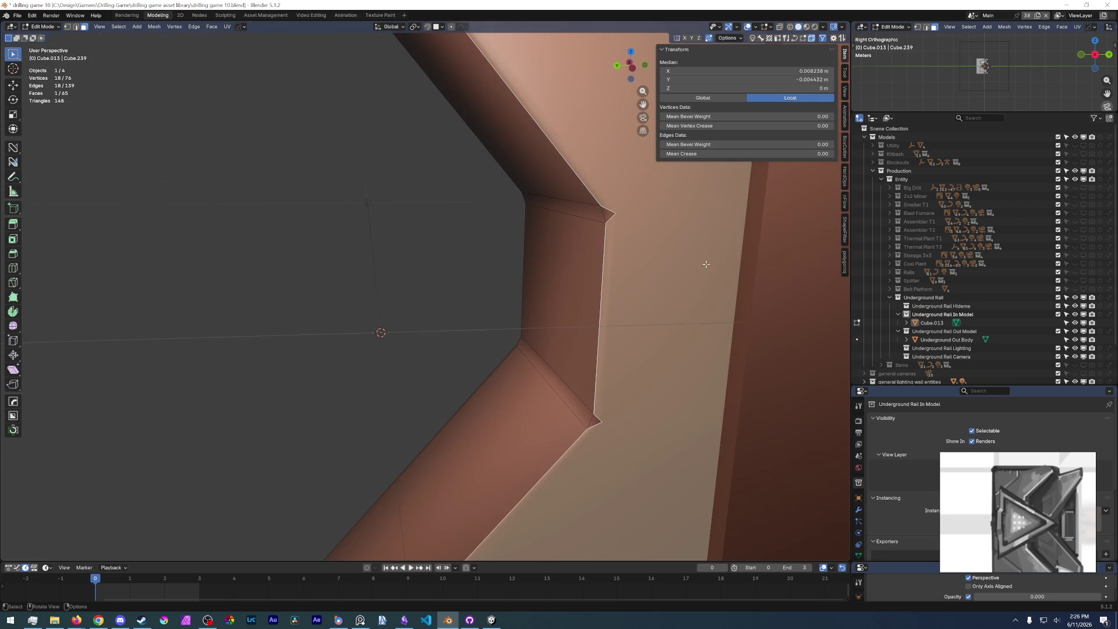
- Add the small corner face and dissolve the three angled faces into one
{"action": "key", "text": "c"}
{"action": "left_click", "coordinate": [617, 217]}
{"action": "left_click", "coordinate": [600, 420]}
{"action": "key", "text": "Escape"}
{"action": "mouse_move", "coordinate": [597, 426]}
{"action": "middle_mouse_down"}
{"action": "mouse_move", "coordinate": [461, 200]}
{"action": "mouse_move", "coordinate": [529, 107]}
{"action": "mouse_move", "coordinate": [542, 108]}
{"action": "mouse_move", "coordinate": [464, 429]}
{"action": "middle_mouse_up"}
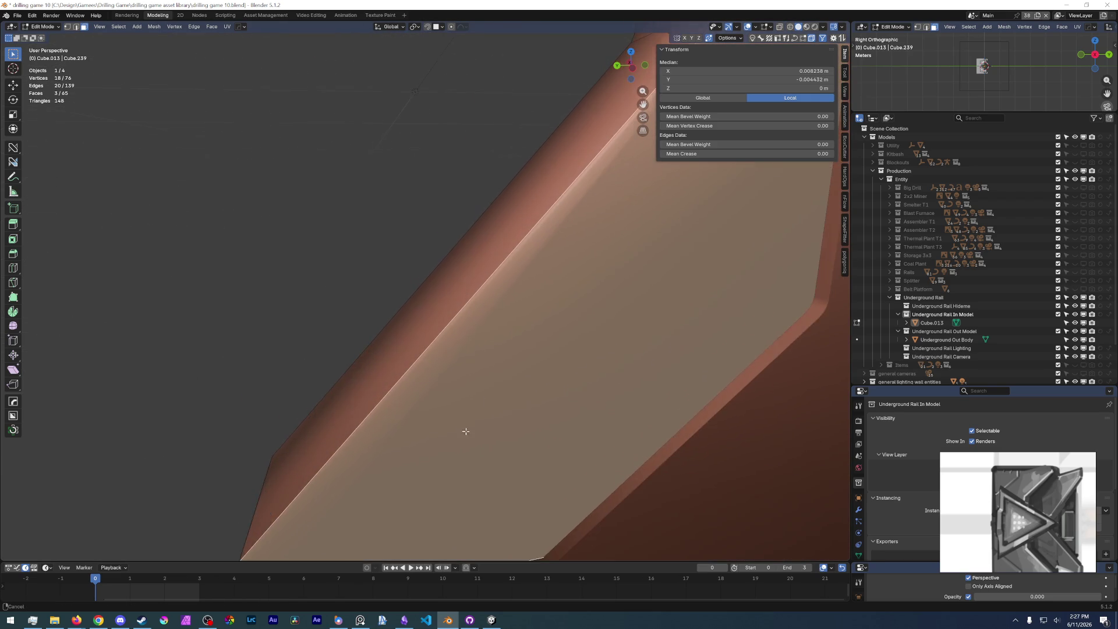
{"action": "scroll", "coordinate": [472, 361], "scroll_direction": "down", "scroll_amount": 3}
{"action": "key", "text": "ctrl+x"}
- Mark the merged plate's edges sharp and return to Object Mode
{"action": "middle_click_drag", "start_coordinate": [480, 167], "coordinate": [408, 314]}
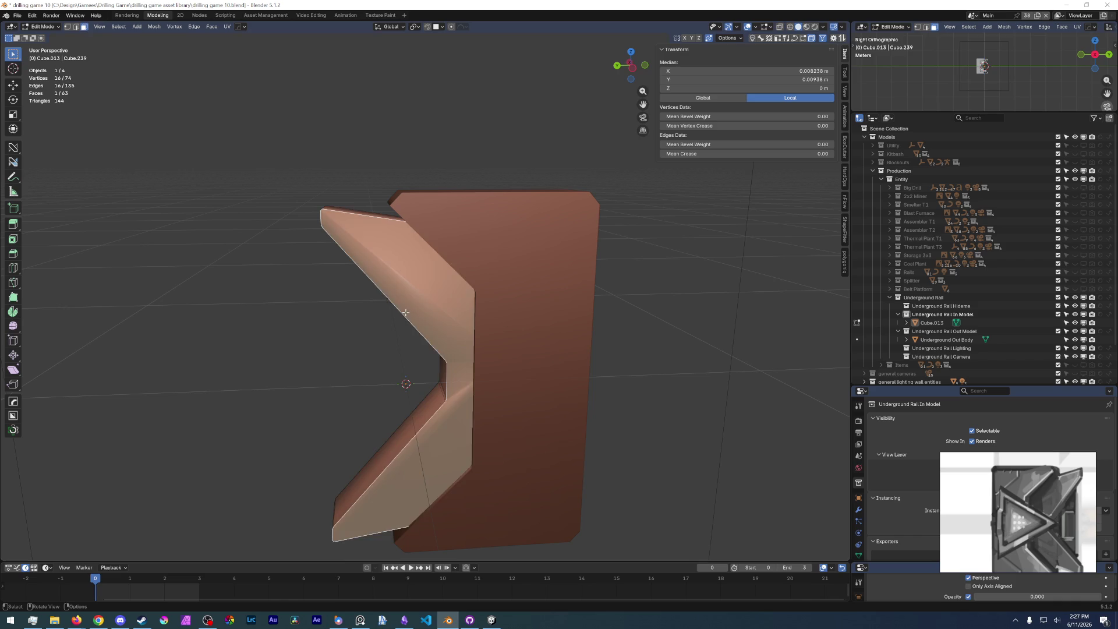
{"action": "key", "text": "2"}
{"action": "right_click", "coordinate": [405, 312]}
{"action": "left_click", "coordinate": [396, 507]}
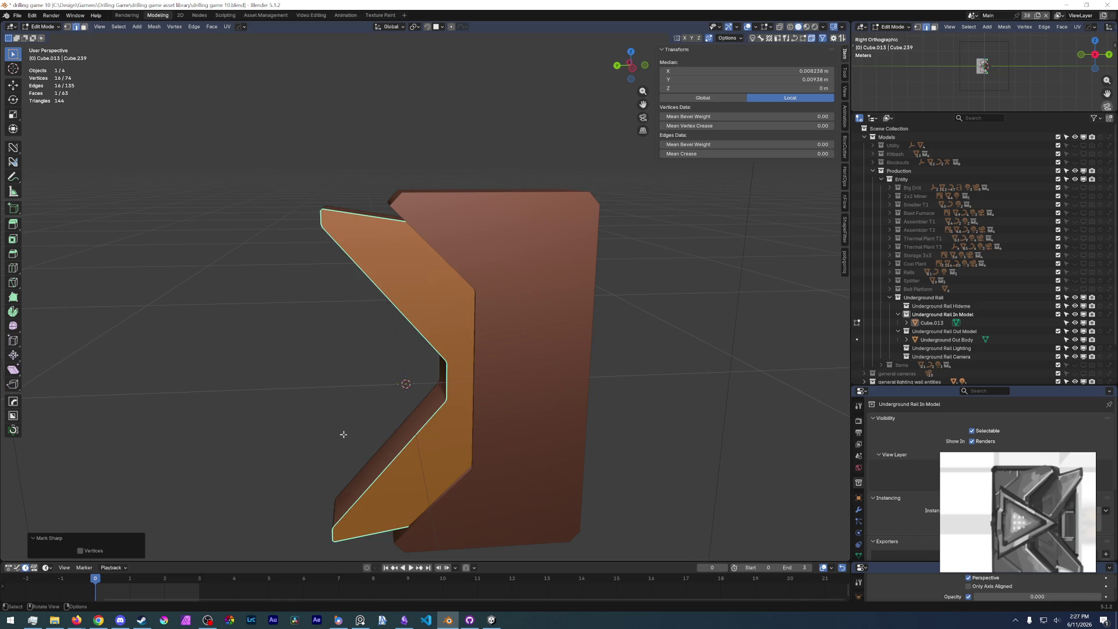
{"action": "mouse_move", "coordinate": [327, 347]}
{"action": "middle_mouse_down"}
{"action": "mouse_move", "coordinate": [505, 345]}
{"action": "mouse_move", "coordinate": [481, 302]}
{"action": "middle_mouse_up"}
{"action": "key", "text": "Tab"}
{"action": "left_click", "coordinate": [507, 327]}
{"action": "scroll", "coordinate": [515, 390], "scroll_direction": "down", "scroll_amount": 3}
{"action": "scroll", "coordinate": [529, 399], "scroll_direction": "up", "scroll_amount": 2}
{"action": "mouse_move", "coordinate": [529, 402]}
{"action": "middle_mouse_down"}
{"action": "mouse_move", "coordinate": [389, 389]}
{"action": "mouse_move", "coordinate": [452, 306]}
{"action": "middle_mouse_up"}
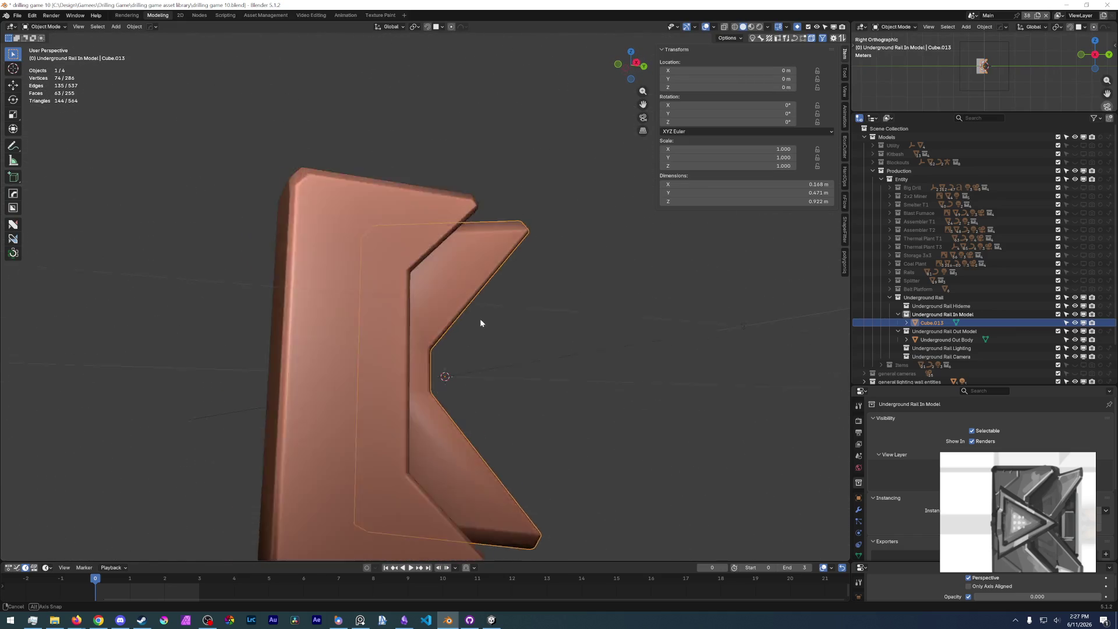
{"action": "middle_click_drag", "start_coordinate": [451, 307], "coordinate": [424, 430]}
- Isolate the back plate in local view and clear its selection
{"action": "key", "text": "Tab"}
{"action": "left_click", "coordinate": [426, 378]}
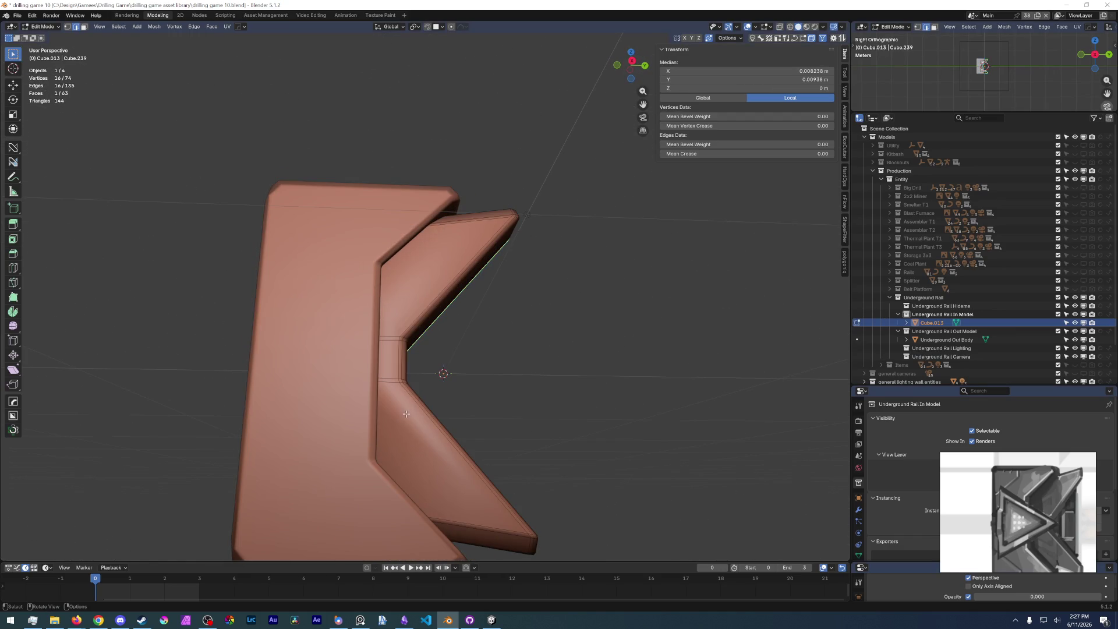
{"action": "scroll", "coordinate": [422, 422], "scroll_direction": "up", "scroll_amount": 1}
{"action": "key", "text": "KP_Divide"}
{"action": "middle_click_drag", "start_coordinate": [430, 424], "coordinate": [545, 345]}
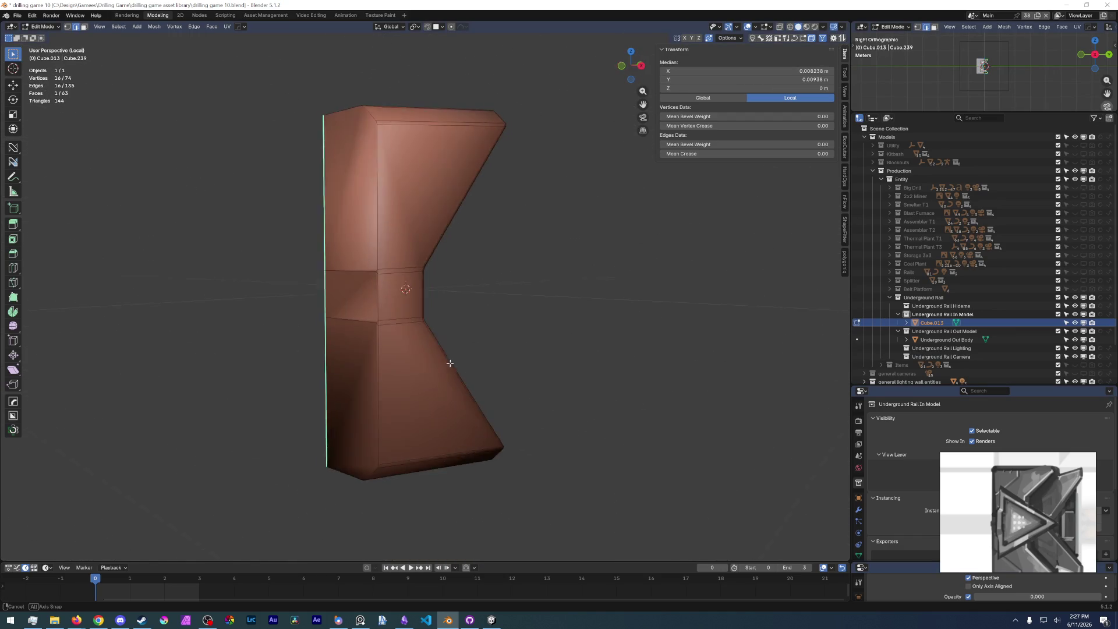
{"action": "key", "text": "alt+a"}
{"action": "middle_click_drag", "start_coordinate": [332, 225], "coordinate": [387, 249]}
{"action": "scroll", "coordinate": [407, 287], "scroll_direction": "up", "scroll_amount": 3}
{"action": "scroll", "coordinate": [404, 205], "scroll_direction": "up", "scroll_amount": 1}
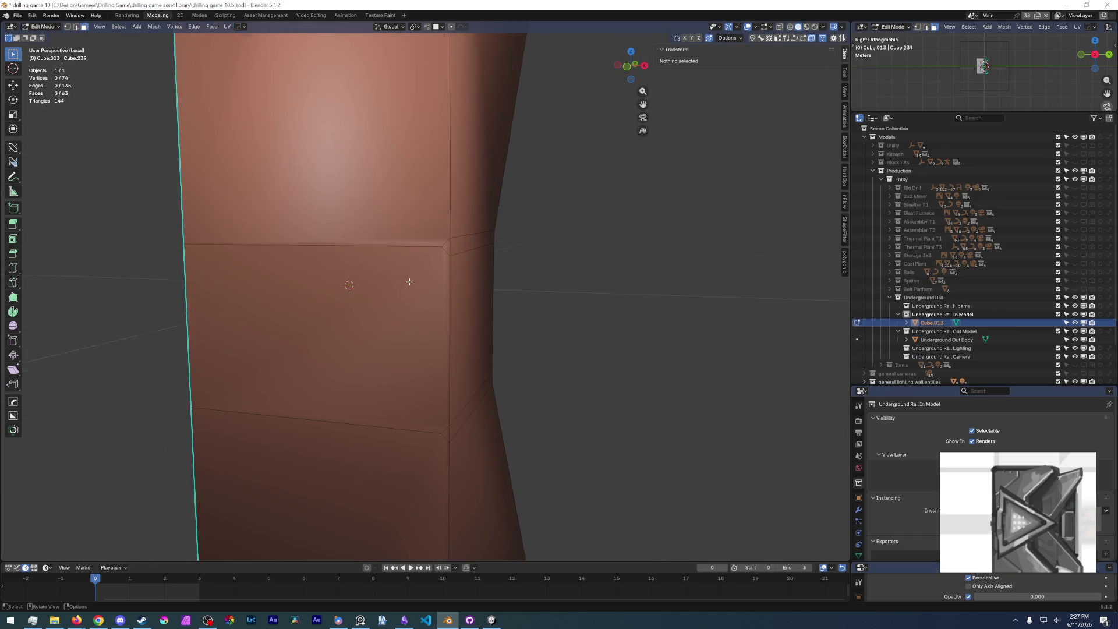
- Select the back plate's upper and lower faces and mark their edges sharp
{"action": "left_click", "coordinate": [429, 251], "text": "alt"}
{"action": "key", "text": "c"}
{"action": "left_click", "coordinate": [440, 244]}
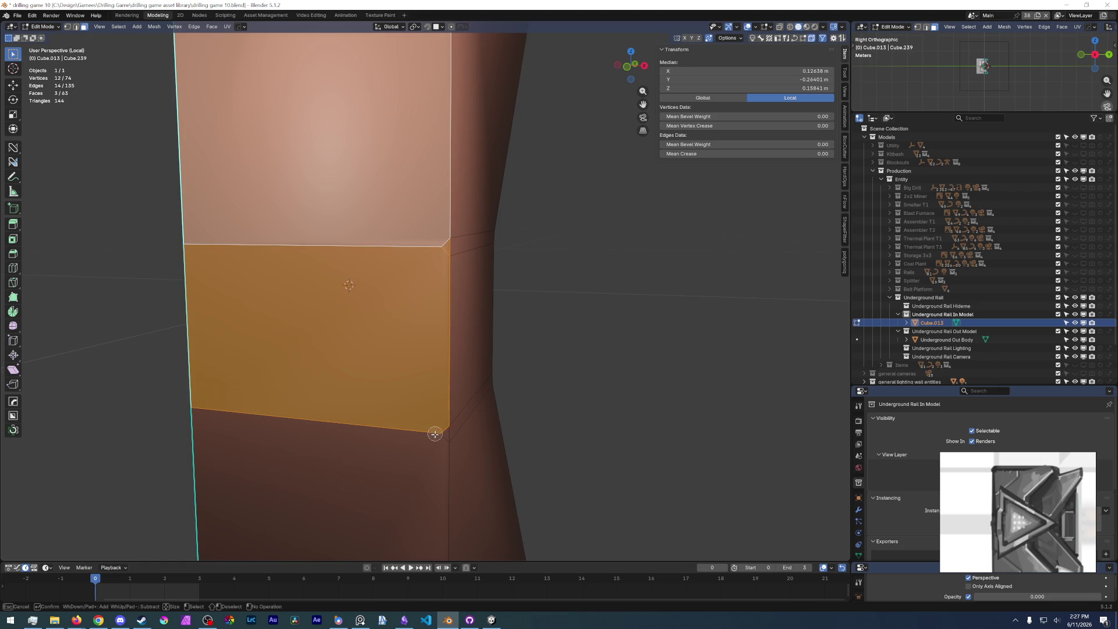
{"action": "left_click_drag", "start_coordinate": [434, 434], "coordinate": [417, 436]}
{"action": "scroll", "coordinate": [417, 437], "scroll_direction": "down", "scroll_amount": 4}
{"action": "mouse_move", "coordinate": [388, 402]}
{"action": "middle_mouse_down"}
{"action": "mouse_move", "coordinate": [378, 290]}
{"action": "mouse_move", "coordinate": [400, 263]}
{"action": "mouse_move", "coordinate": [378, 259]}
{"action": "middle_mouse_up"}
{"action": "right_click", "coordinate": [400, 263]}
{"action": "left_click", "coordinate": [394, 264]}
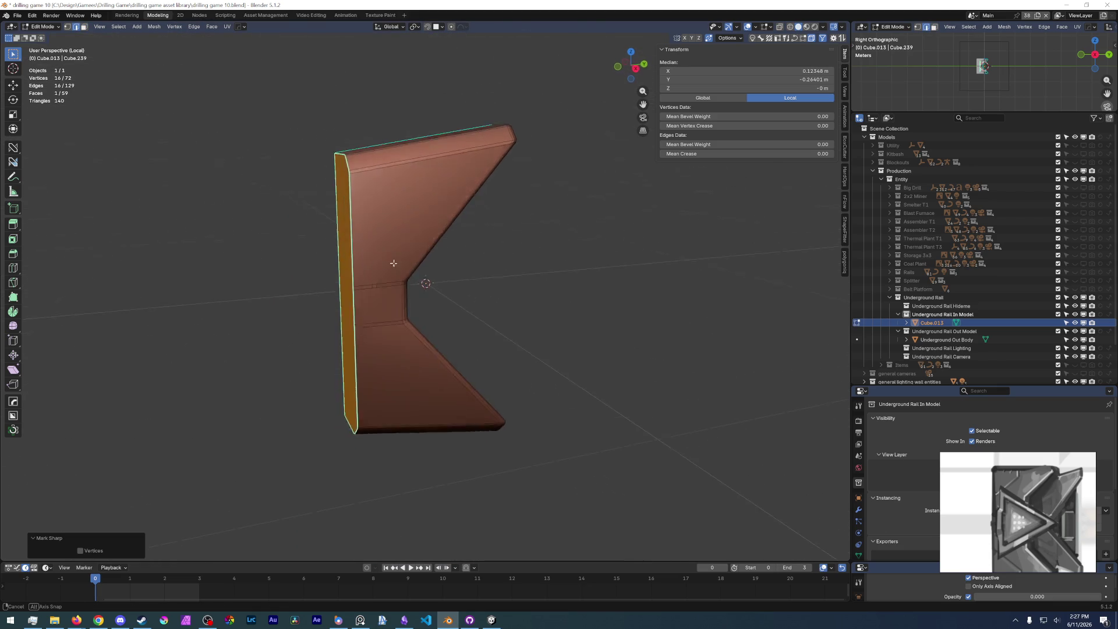
- Select the back plate's large inner face together with its thin strip faces
{"action": "key", "text": "Tab"}
{"action": "left_click", "coordinate": [372, 207]}
{"action": "key", "text": "z"}
{"action": "left_click", "coordinate": [515, 315]}
{"action": "middle_click_drag", "start_coordinate": [487, 314], "coordinate": [375, 239]}
{"action": "key", "text": "Tab"}
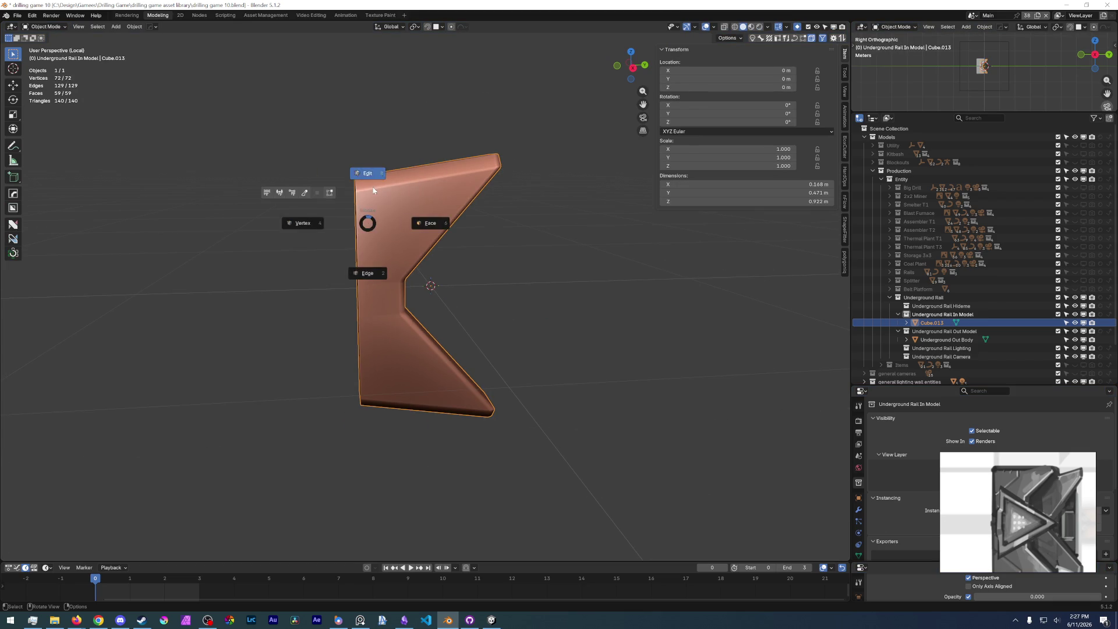
{"action": "left_click", "coordinate": [394, 276]}
{"action": "scroll", "coordinate": [317, 288], "scroll_direction": "up", "scroll_amount": 6}
{"action": "scroll", "coordinate": [309, 282], "scroll_direction": "up", "scroll_amount": 2}
{"action": "key", "text": "c"}
{"action": "left_click", "coordinate": [209, 237]}
{"action": "scroll", "coordinate": [209, 440], "scroll_direction": "down", "scroll_amount": 5}
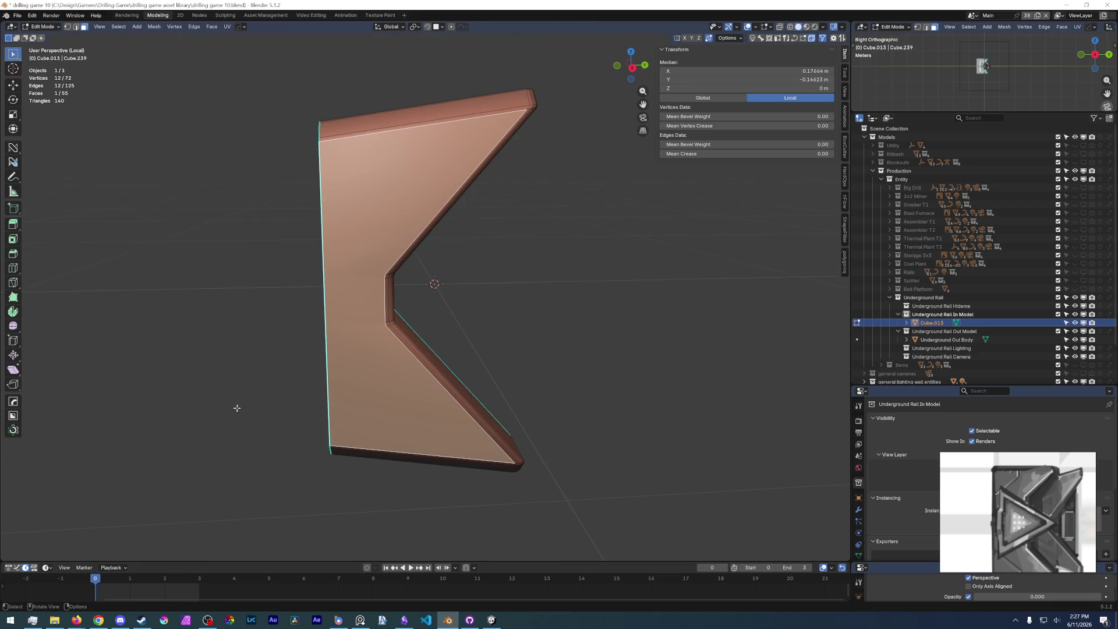
- Dissolve them into one face and inset it by 0.001756 m
{"action": "key", "text": "ctrl+x"}
{"action": "key", "text": "i"}
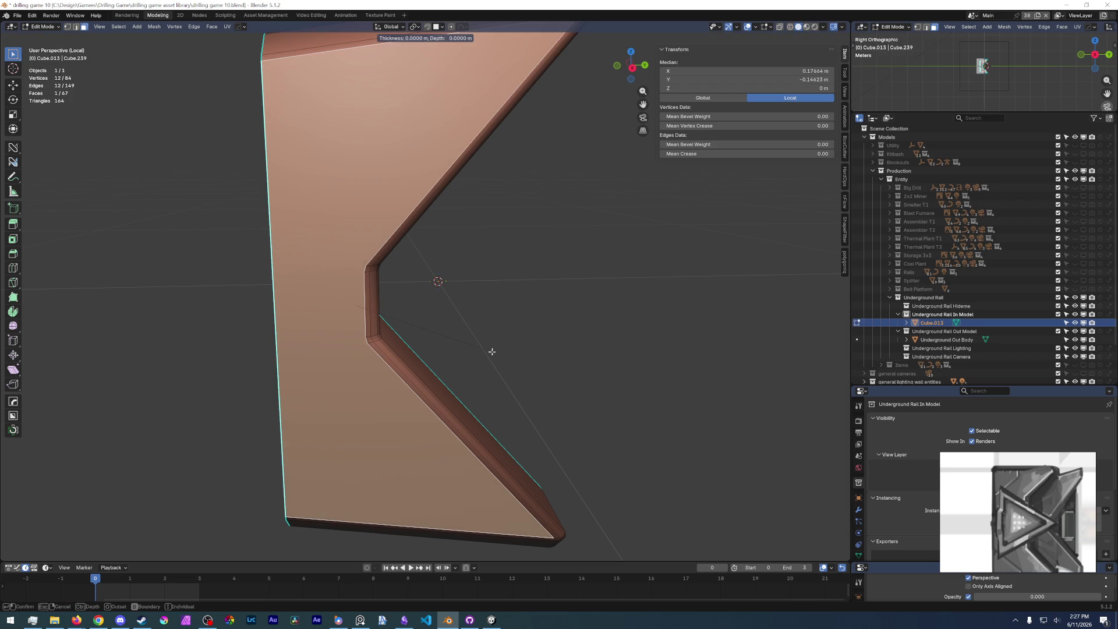
{"action": "left_click", "coordinate": [479, 354]}
{"action": "key", "text": "ctrl+Tab"}
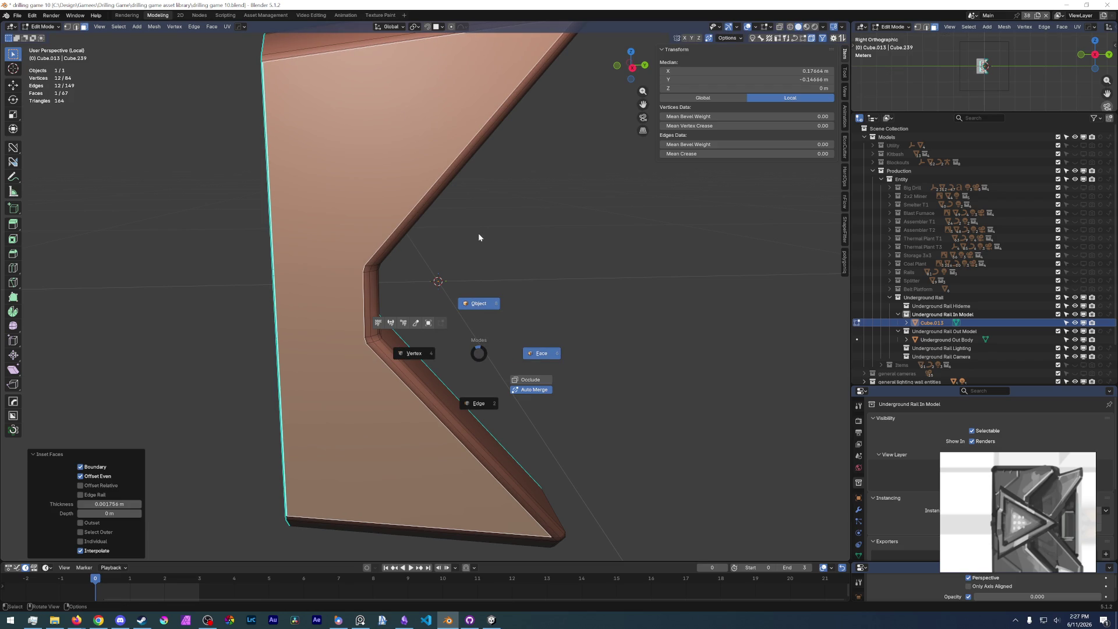
{"action": "left_click", "coordinate": [475, 237]}
{"action": "left_click", "coordinate": [517, 326]}
{"action": "middle_click_drag", "start_coordinate": [518, 326], "coordinate": [485, 266]}
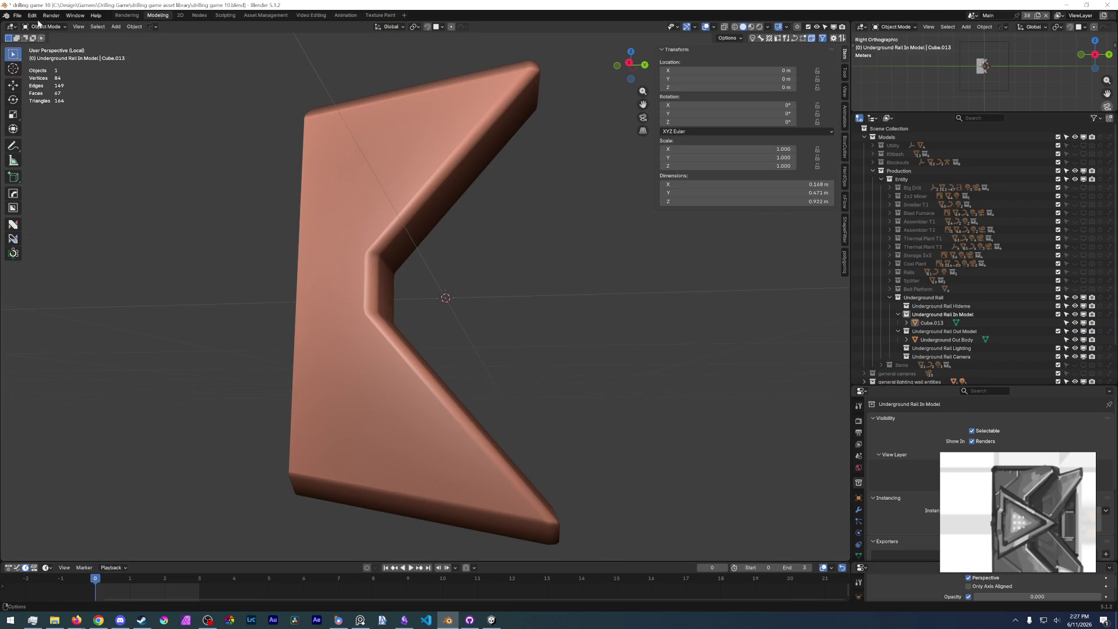
{"action": "left_click", "coordinate": [17, 16]}
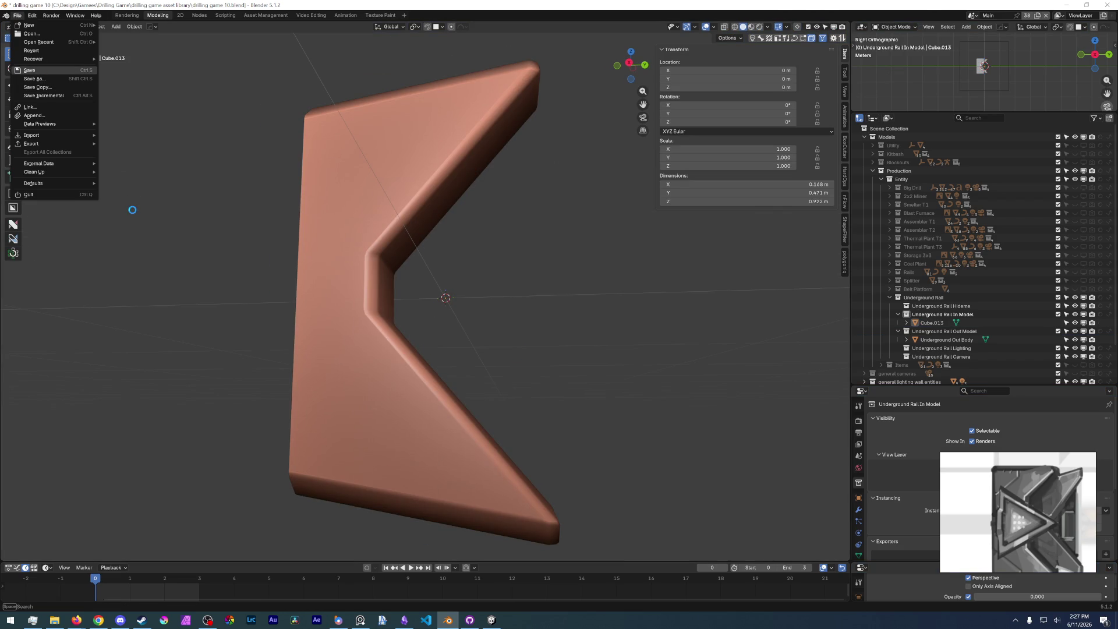
- Save the file with Ctrl+S
{"action": "key", "text": "ctrl+s"}
{"action": "scroll", "coordinate": [132, 208], "scroll_direction": "up", "scroll_amount": 3}
{"action": "mouse_move", "coordinate": [173, 237]}
{"action": "middle_mouse_down"}
{"action": "mouse_move", "coordinate": [380, 380]}
{"action": "mouse_move", "coordinate": [416, 344]}
{"action": "middle_mouse_up"}
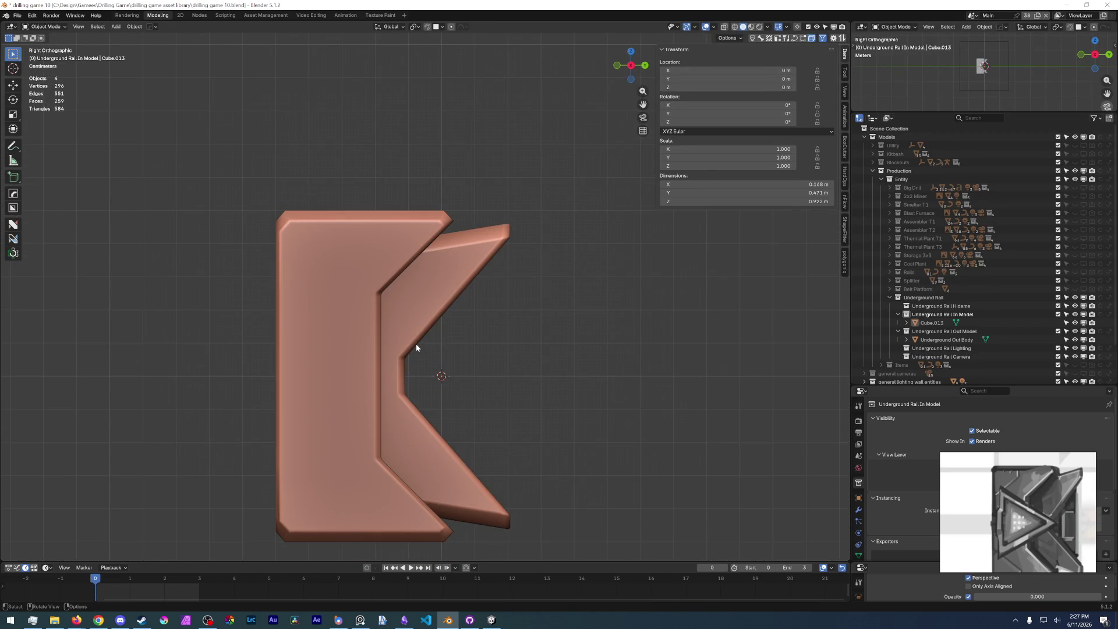
{"action": "scroll", "coordinate": [458, 350], "scroll_direction": "up", "scroll_amount": 2}
{"action": "scroll", "coordinate": [471, 337], "scroll_direction": "down", "scroll_amount": 4}
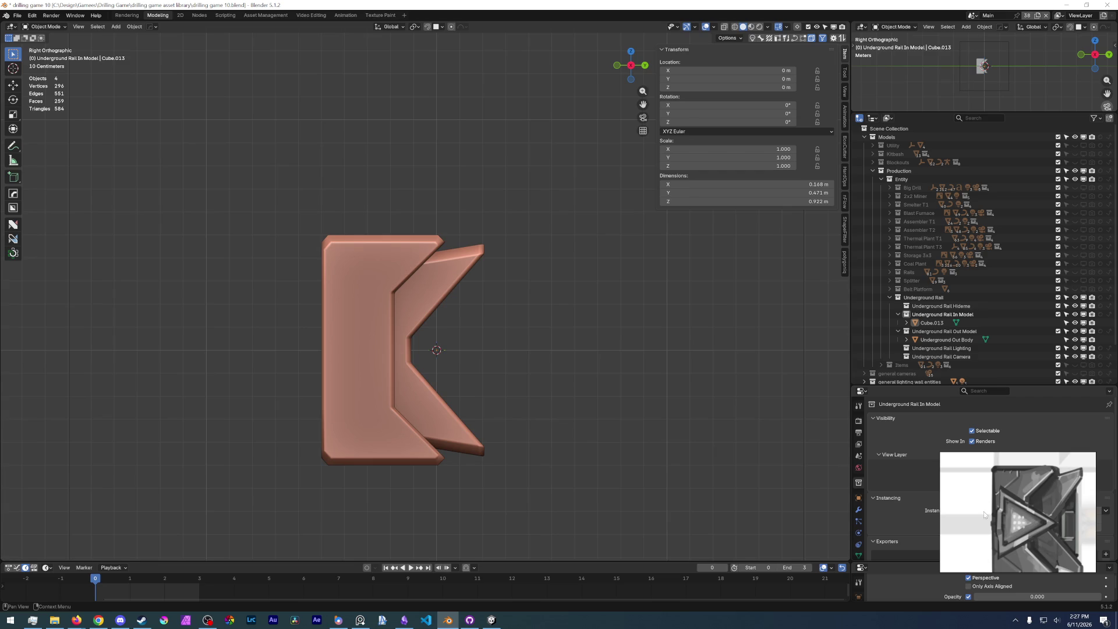
{"action": "middle_click_drag", "start_coordinate": [473, 383], "coordinate": [434, 305], "text": "shift"}
- Add a cube, scale it down and move it along Y behind the angled plate
{"action": "key", "text": "shift+a"}
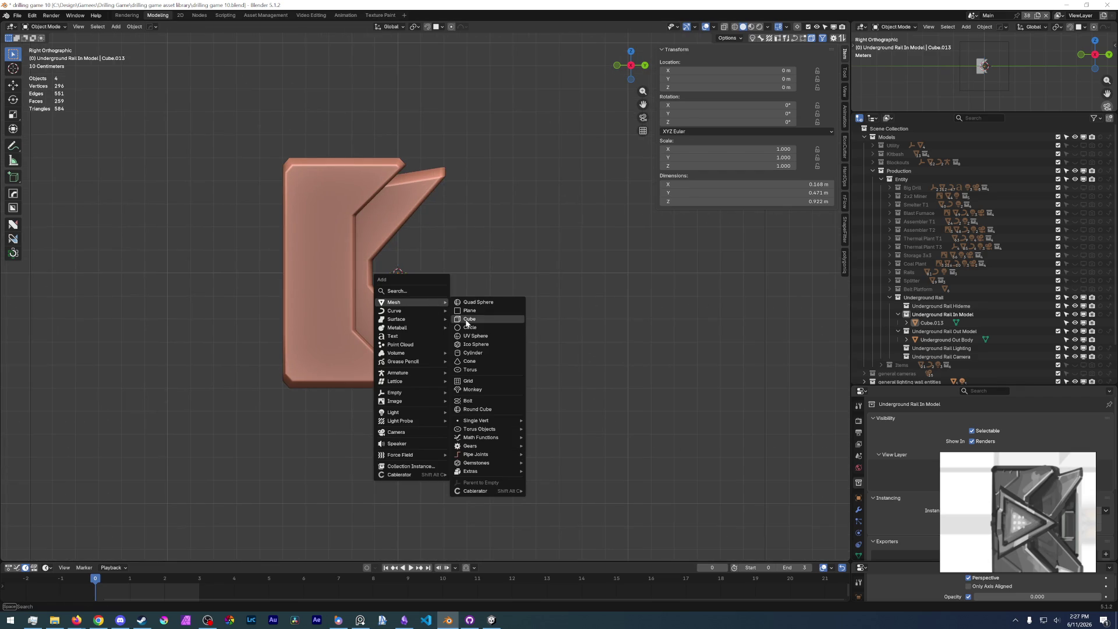
{"action": "left_click", "coordinate": [475, 321]}
{"action": "key", "text": "ctrl+Tab"}
{"action": "left_click", "coordinate": [637, 400]}
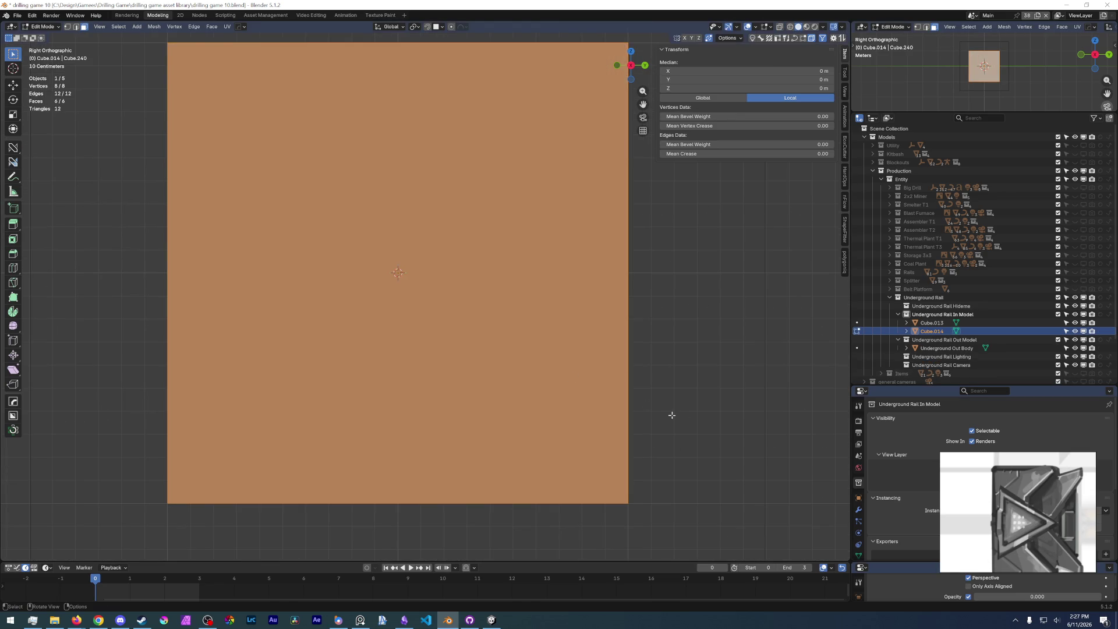
{"action": "key", "text": "s"}
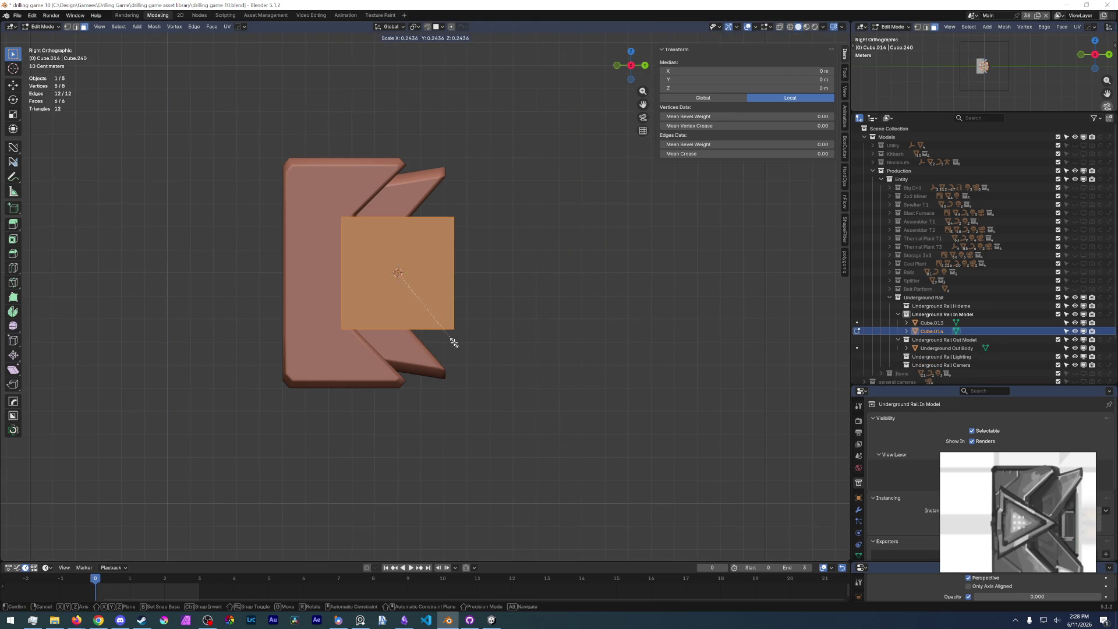
{"action": "left_click", "coordinate": [456, 345]}
{"action": "scroll", "coordinate": [489, 339], "scroll_direction": "up", "scroll_amount": 1}
{"action": "key", "text": "g"}
{"action": "key", "text": "y"}
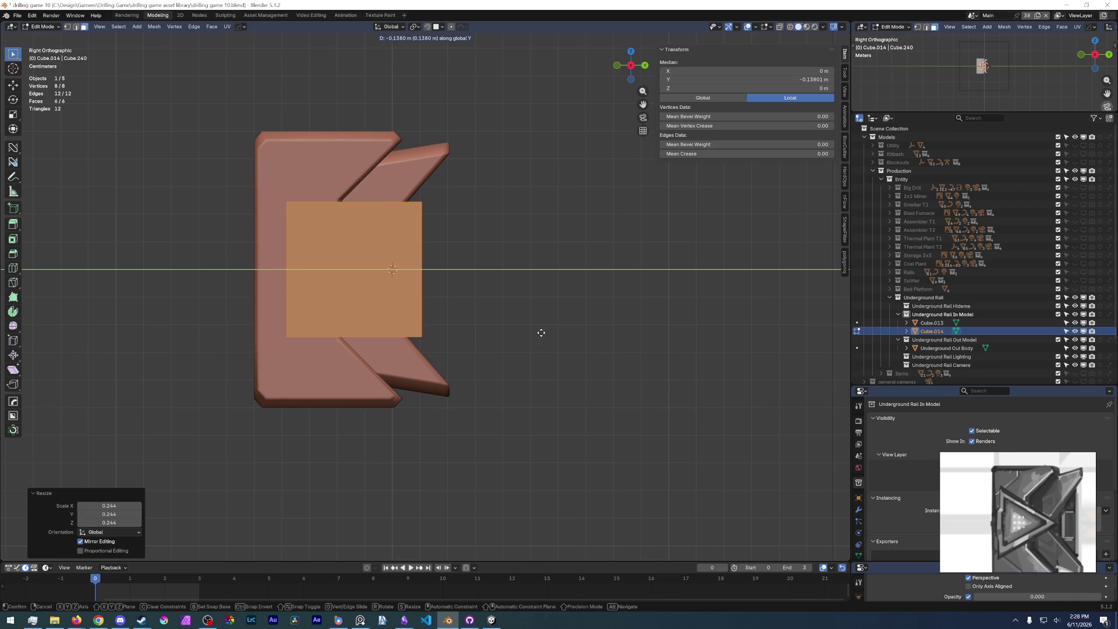
{"action": "left_click", "coordinate": [541, 332]}
- Stretch the cube taller along Z and make it narrower along X
{"action": "key", "text": "s"}
{"action": "key", "text": "z"}
{"action": "left_click", "coordinate": [521, 350]}
{"action": "middle_click_drag", "start_coordinate": [521, 349], "coordinate": [714, 453]}
{"action": "key", "text": "s"}
{"action": "key", "text": "x"}
{"action": "left_click", "coordinate": [642, 415]}
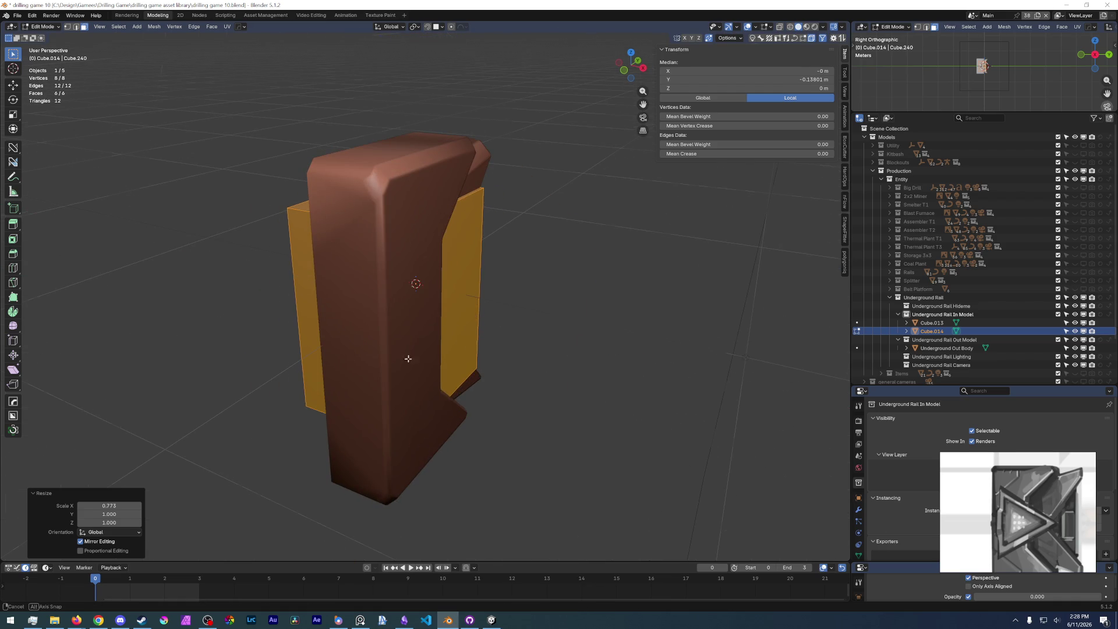
- Slide a side face and an inner face along X to thin the block
{"action": "middle_click_drag", "start_coordinate": [382, 350], "coordinate": [467, 319]}
{"action": "left_click", "coordinate": [483, 324]}
{"action": "key", "text": "g"}
{"action": "key", "text": "x"}
{"action": "mouse_move", "coordinate": [620, 329]}
{"action": "middle_mouse_down"}
{"action": "mouse_move", "coordinate": [502, 300]}
{"action": "mouse_move", "coordinate": [340, 300]}
{"action": "mouse_move", "coordinate": [341, 268]}
{"action": "mouse_move", "coordinate": [419, 256]}
{"action": "middle_mouse_up"}
{"action": "left_click", "coordinate": [632, 328]}
{"action": "left_click", "coordinate": [341, 268]}
{"action": "key", "text": "g"}
{"action": "key", "text": "x"}
{"action": "left_click", "coordinate": [382, 258]}
- Readjust the face along X to set the mounting block's final thickness
{"action": "left_click", "coordinate": [421, 255]}
{"action": "key", "text": "g"}
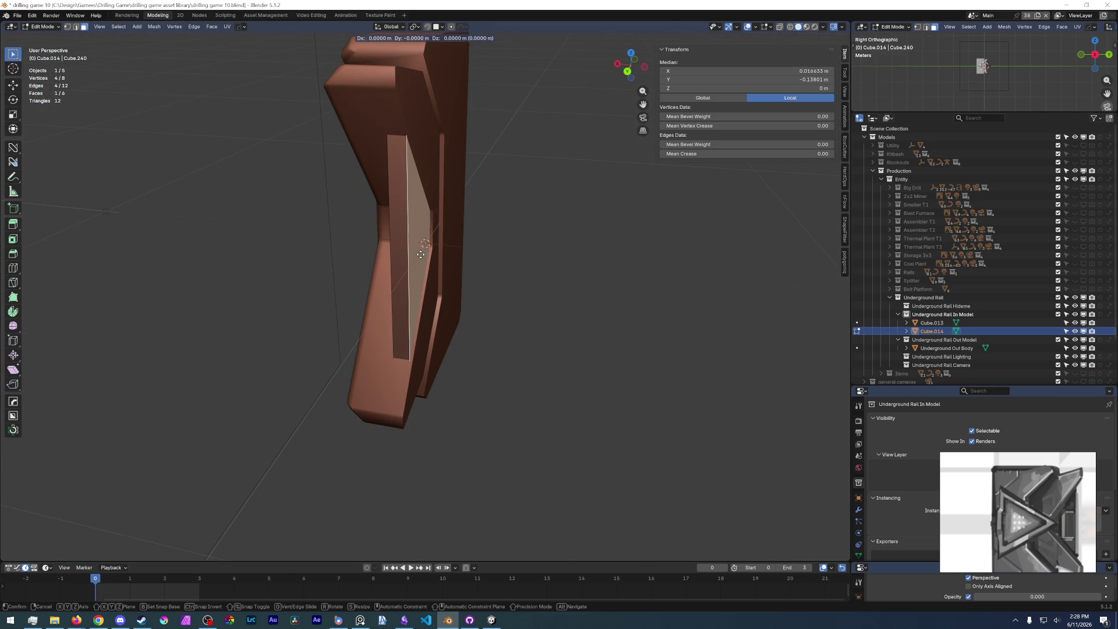
{"action": "key", "text": "x"}
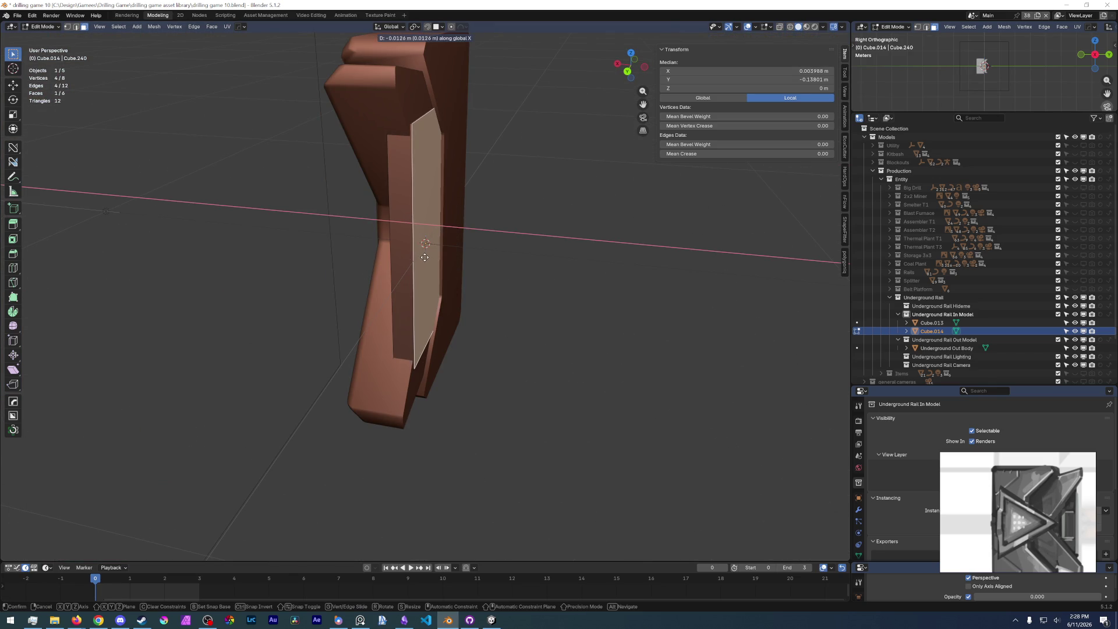
{"action": "left_click", "coordinate": [424, 257]}
{"action": "mouse_move", "coordinate": [395, 263]}
{"action": "middle_mouse_down"}
{"action": "mouse_move", "coordinate": [449, 257]}
{"action": "mouse_move", "coordinate": [442, 268]}
{"action": "middle_mouse_up"}
{"action": "left_click", "coordinate": [410, 250]}
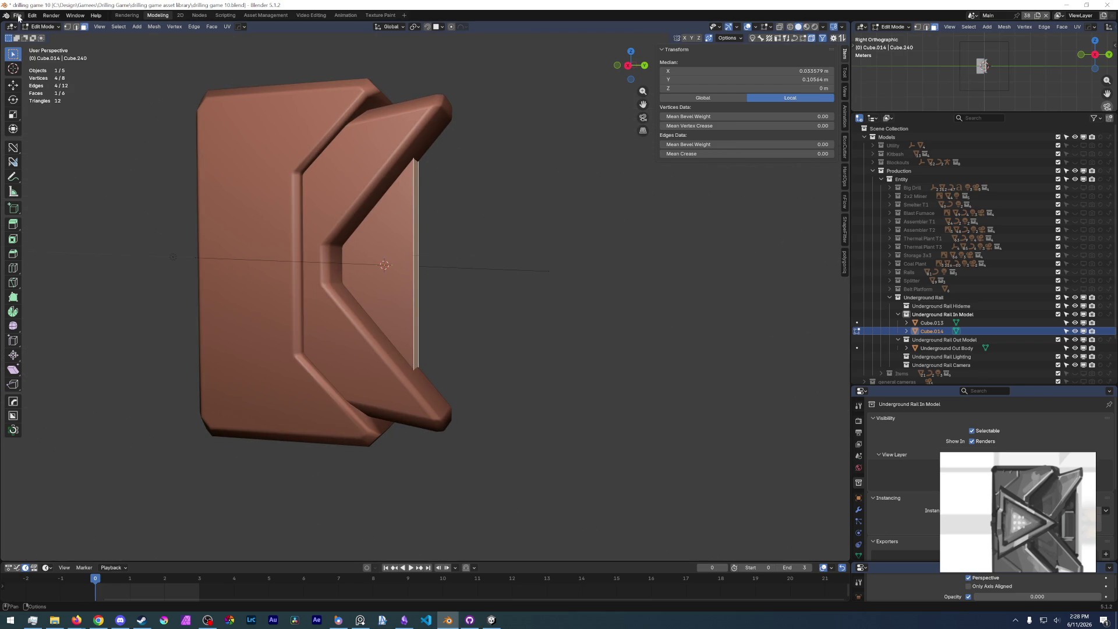
- Save the file, then add two horizontal loop cuts and one vertical loop cut across the back plate
{"action": "left_click", "coordinate": [18, 15]}
{"action": "key", "text": "ctrl+s"}
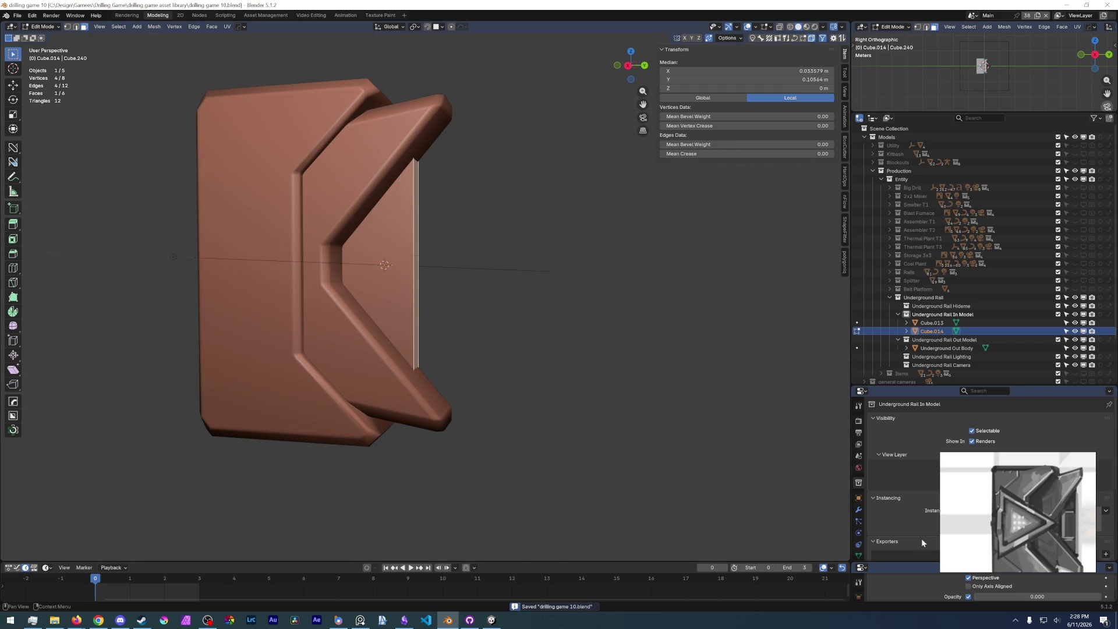
{"action": "middle_click_drag", "start_coordinate": [408, 262], "coordinate": [402, 244]}
{"action": "scroll", "coordinate": [402, 244], "scroll_direction": "up", "scroll_amount": 4}
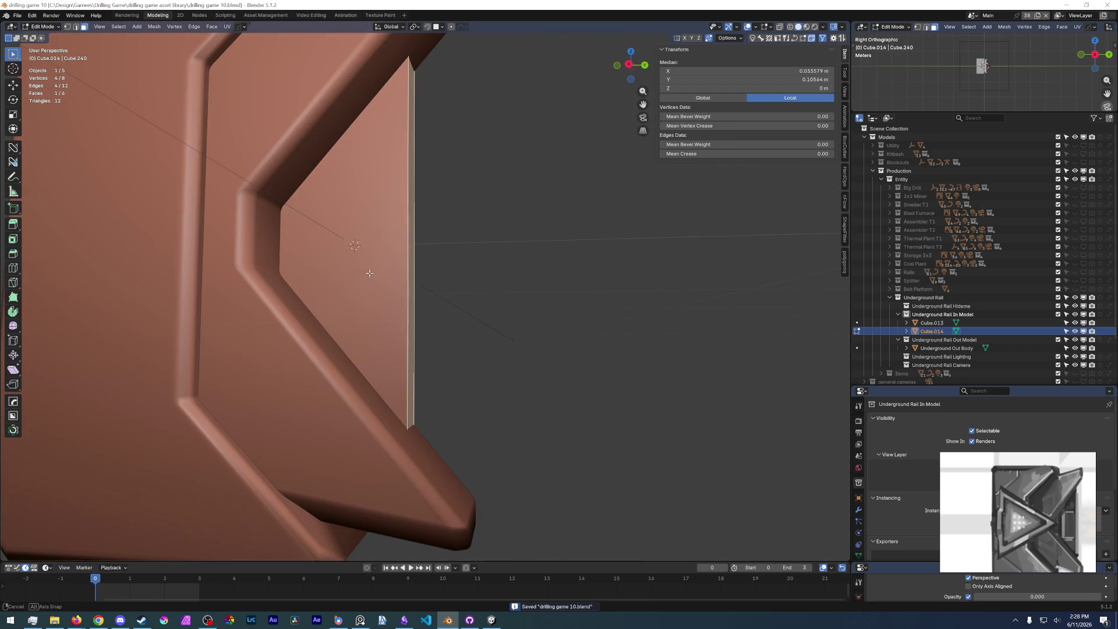
{"action": "key", "text": "ctrl+r"}
{"action": "scroll", "coordinate": [403, 241], "scroll_direction": "up", "scroll_amount": 1}
{"action": "left_click", "coordinate": [403, 240]}
{"action": "right_click", "coordinate": [403, 241]}
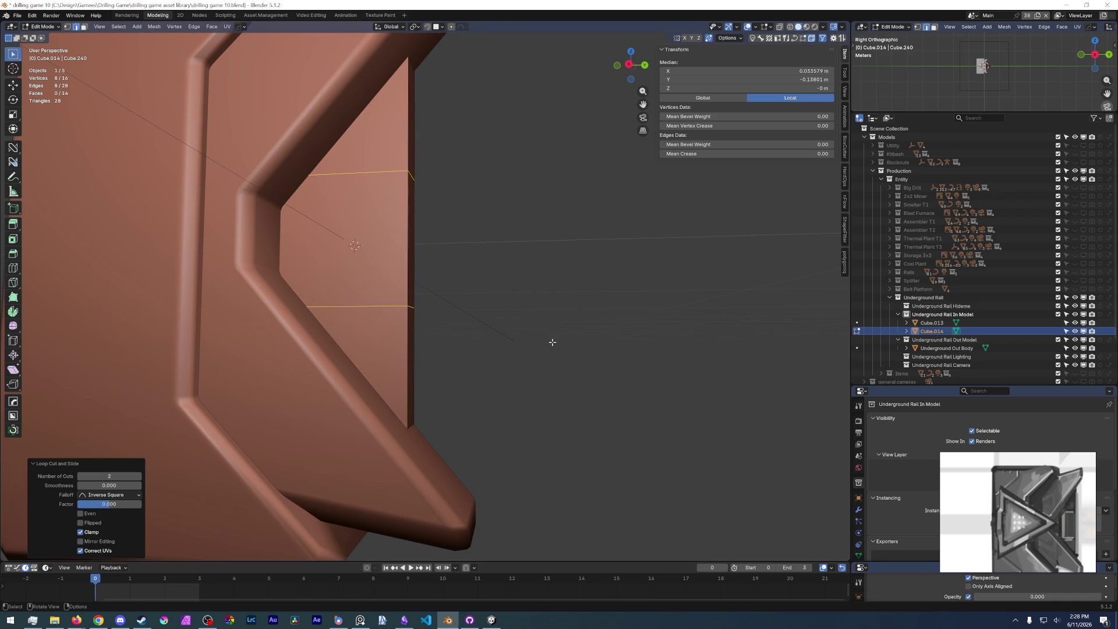
{"action": "mouse_move", "coordinate": [479, 310]}
{"action": "middle_mouse_down"}
{"action": "mouse_move", "coordinate": [439, 270]}
{"action": "mouse_move", "coordinate": [462, 254]}
{"action": "mouse_move", "coordinate": [407, 192]}
{"action": "middle_mouse_up"}
{"action": "key", "text": "ctrl+r"}
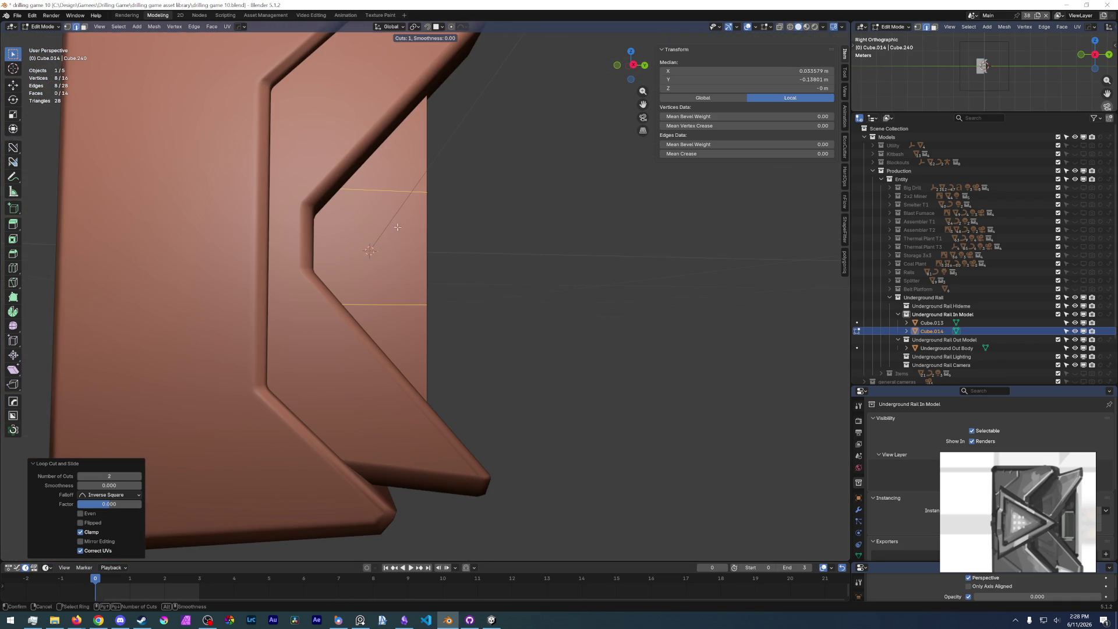
{"action": "left_click", "coordinate": [402, 190]}
{"action": "right_click", "coordinate": [446, 191]}
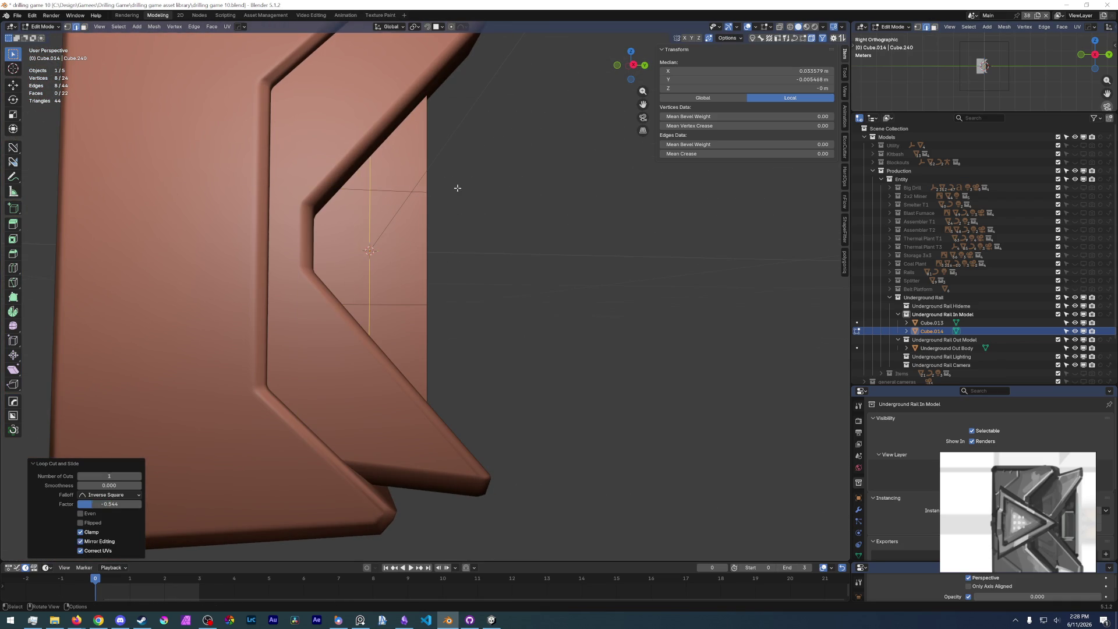
- Extrude the middle face of the back plate into a block and scale it to 0.808 on Y
{"action": "key", "text": "3"}
{"action": "left_click", "coordinate": [407, 245]}
{"action": "mouse_move", "coordinate": [408, 245]}
{"action": "middle_mouse_down"}
{"action": "mouse_move", "coordinate": [499, 317]}
{"action": "mouse_move", "coordinate": [487, 280]}
{"action": "mouse_move", "coordinate": [525, 293]}
{"action": "middle_mouse_up"}
{"action": "key", "text": "e"}
{"action": "left_click", "coordinate": [498, 275]}
{"action": "scroll", "coordinate": [487, 280], "scroll_direction": "up", "scroll_amount": 4}
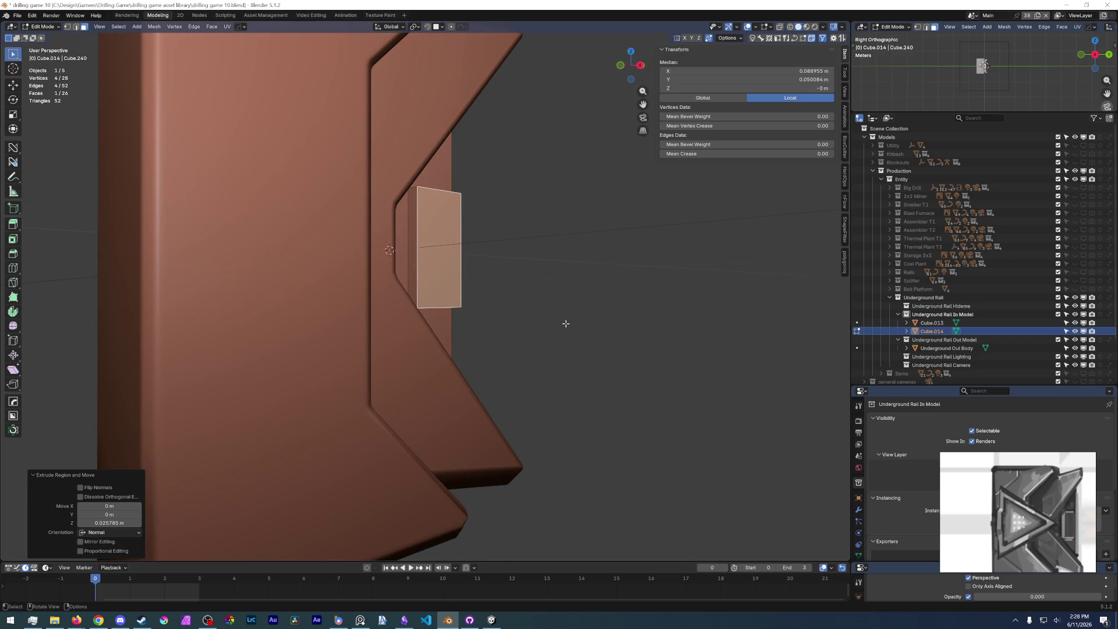
{"action": "key", "text": "s"}
{"action": "key", "text": "z"}
{"action": "key", "text": "y"}
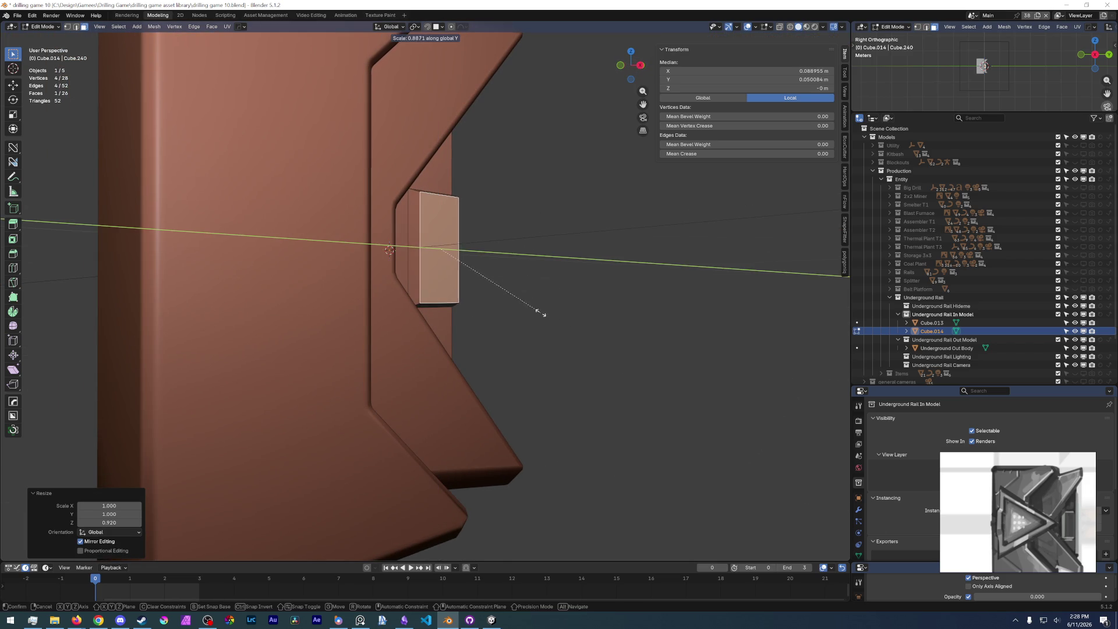
{"action": "left_click", "coordinate": [513, 312]}
- Shift the block -0.0111 m along X, return to Object Mode and deselect
{"action": "key", "text": "KP_3"}
{"action": "scroll", "coordinate": [515, 310], "scroll_direction": "up", "scroll_amount": 5}
{"action": "scroll", "coordinate": [449, 295], "scroll_direction": "down", "scroll_amount": 1}
{"action": "scroll", "coordinate": [449, 294], "scroll_direction": "up", "scroll_amount": 1}
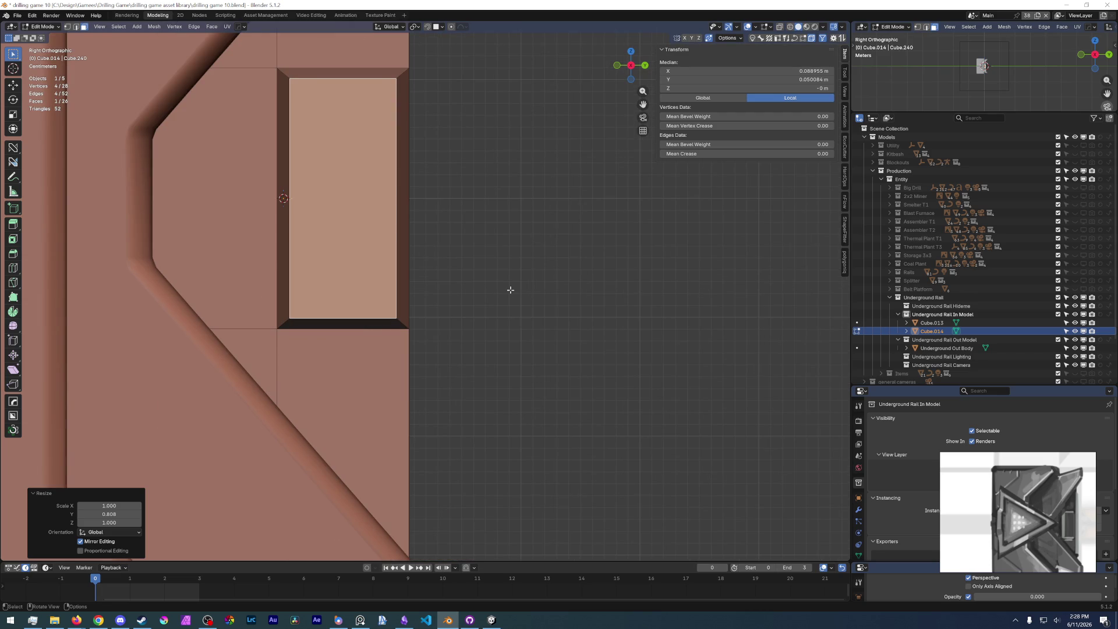
{"action": "middle_click_drag", "start_coordinate": [510, 290], "coordinate": [429, 299]}
{"action": "key", "text": "g"}
{"action": "key", "text": "x"}
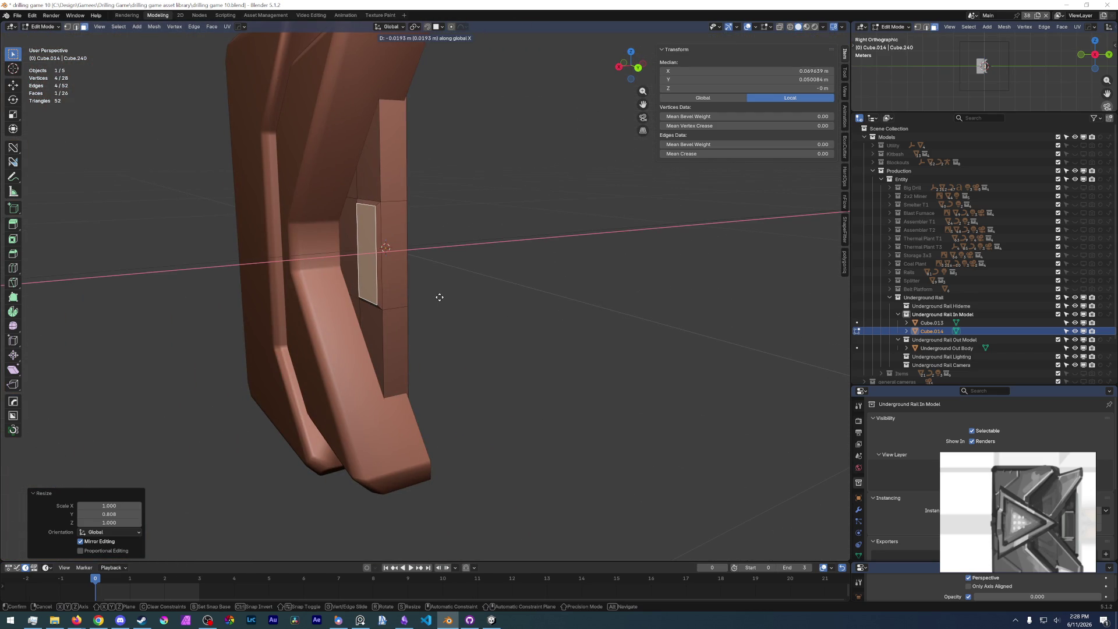
{"action": "left_click", "coordinate": [434, 297]}
{"action": "scroll", "coordinate": [454, 305], "scroll_direction": "down", "scroll_amount": 2}
{"action": "mouse_move", "coordinate": [455, 305]}
{"action": "middle_mouse_down"}
{"action": "mouse_move", "coordinate": [511, 292]}
{"action": "mouse_move", "coordinate": [442, 288]}
{"action": "mouse_move", "coordinate": [487, 287]}
{"action": "mouse_move", "coordinate": [517, 305]}
{"action": "middle_mouse_up"}
{"action": "key", "text": "ctrl+Tab"}
{"action": "left_click", "coordinate": [487, 287]}
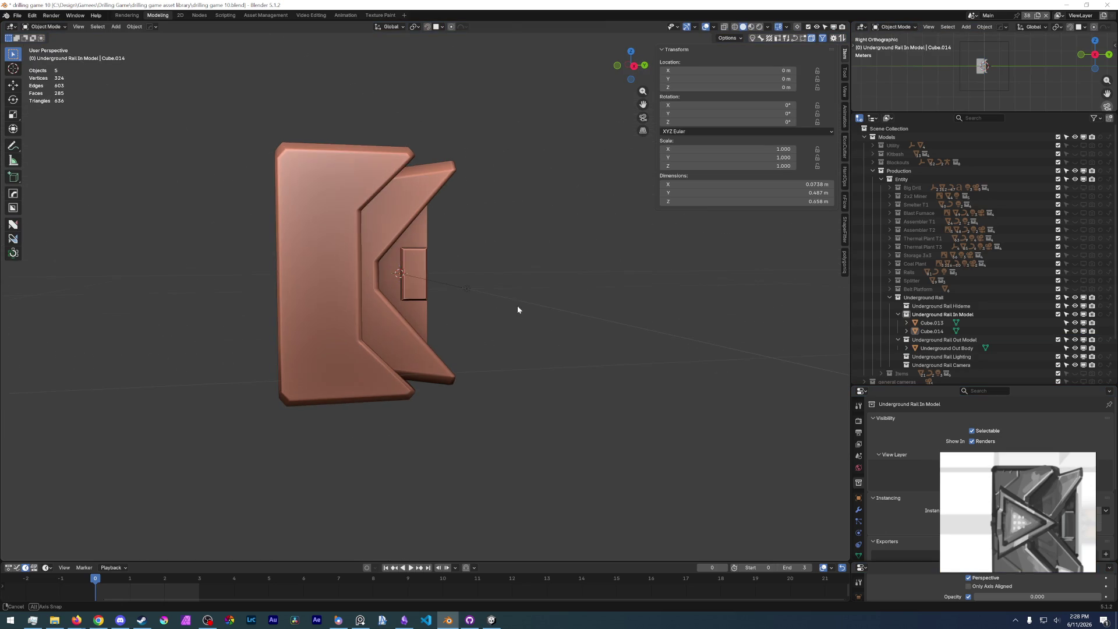
- Save drilling game 10.blend and expand the Rails collection in the Outliner
{"action": "left_click", "coordinate": [24, 18]}
{"action": "left_click", "coordinate": [32, 70]}
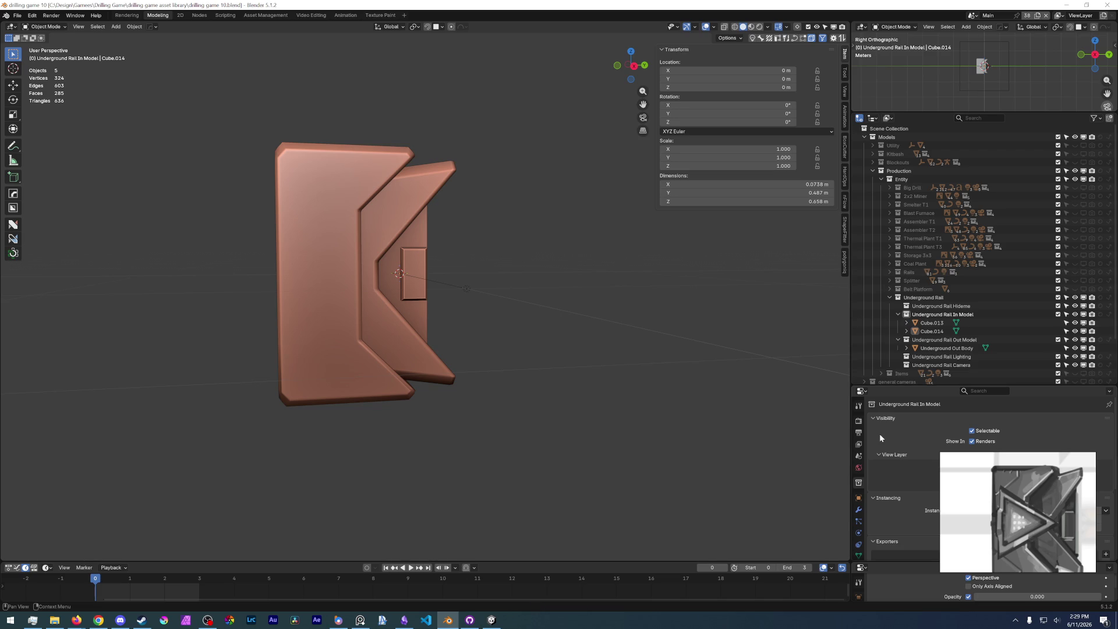
{"action": "left_click", "coordinate": [891, 272]}
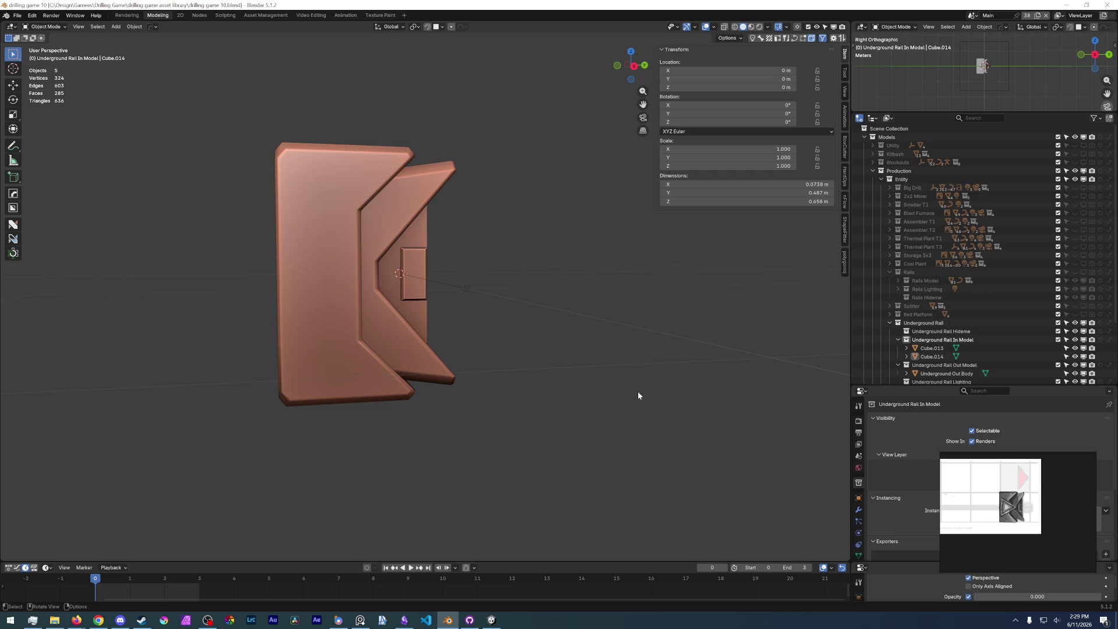
{"action": "left_click", "coordinate": [17, 15]}
{"action": "left_click", "coordinate": [40, 70]}
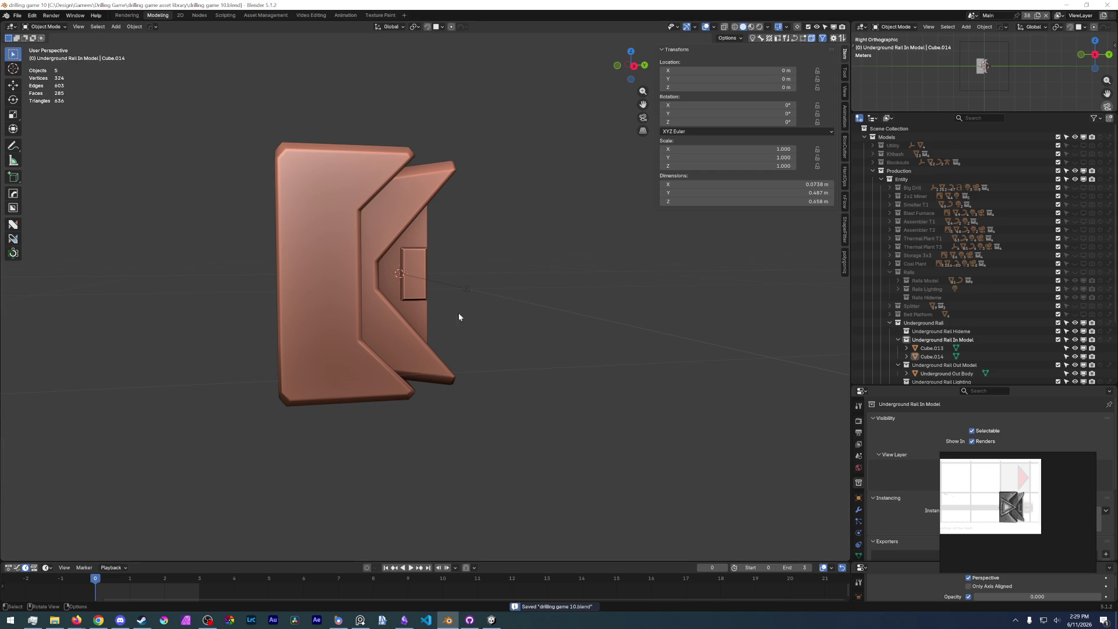
{"action": "middle_click_drag", "start_coordinate": [474, 312], "coordinate": [428, 294]}
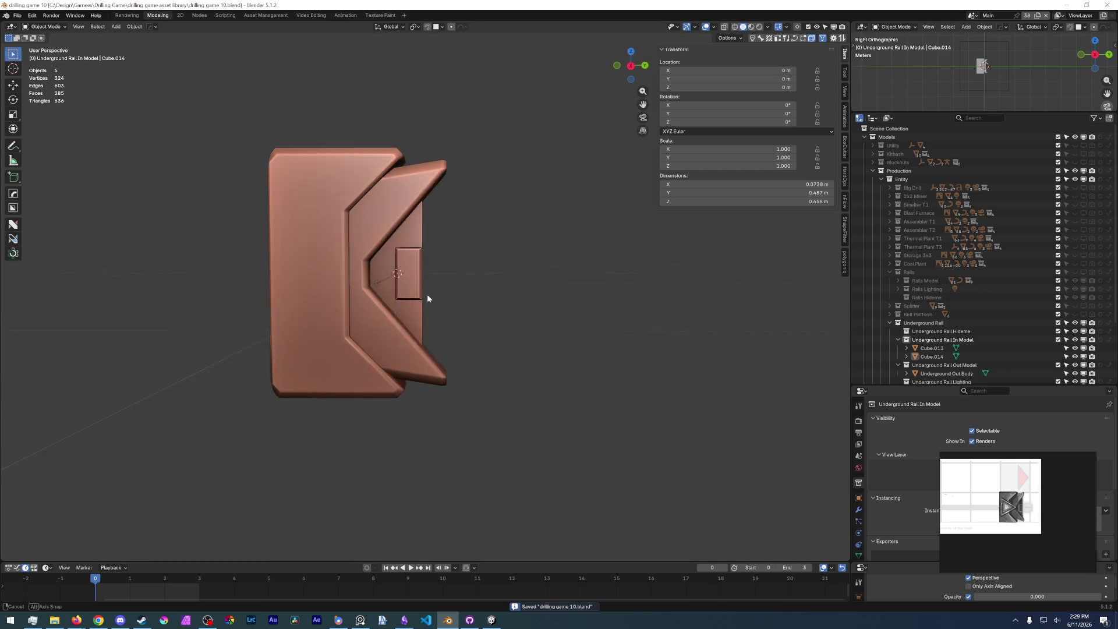
- Expand Rails Model and make the Rails collection and Rails Model I visible
{"action": "left_click", "coordinate": [898, 280]}
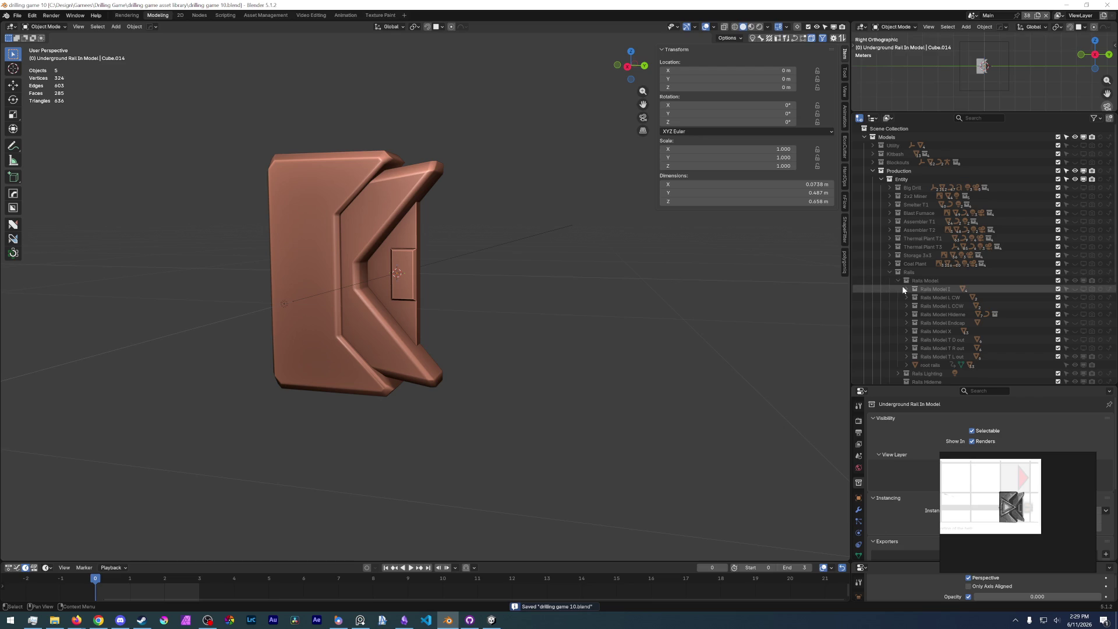
{"action": "left_click", "coordinate": [1085, 288]}
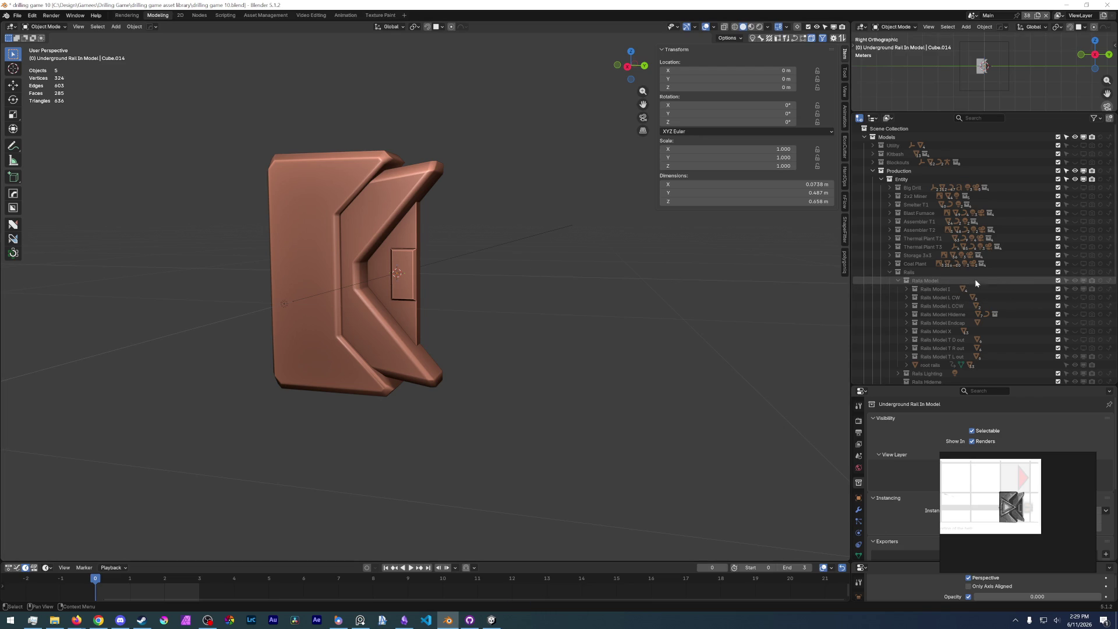
{"action": "left_click", "coordinate": [1080, 272]}
{"action": "left_click", "coordinate": [934, 289]}
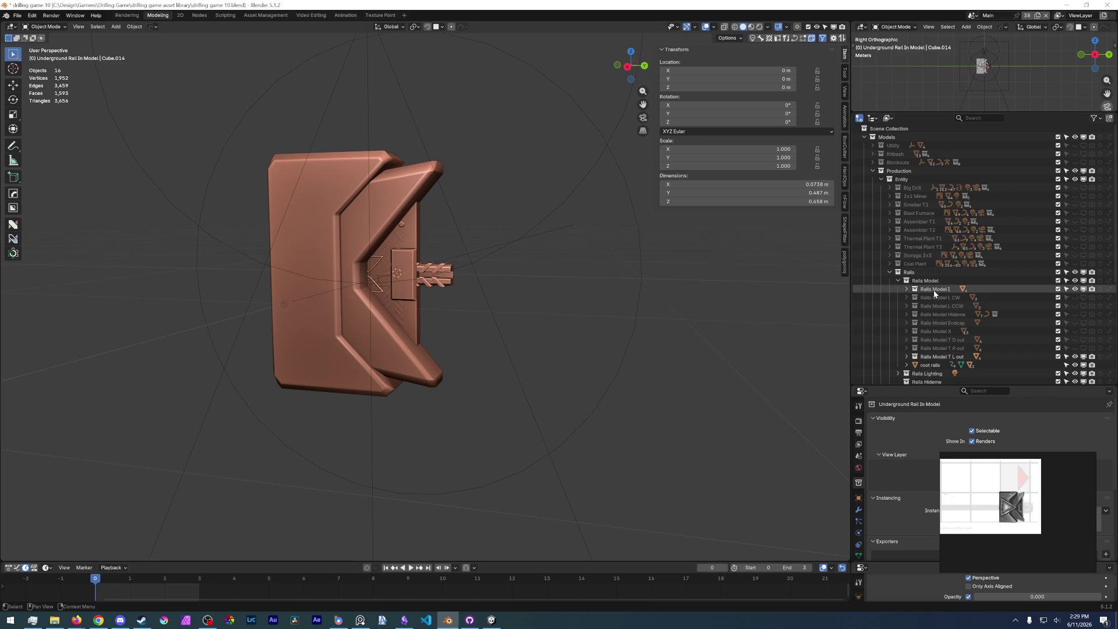
- Expand Rails Model I and hide the Rails Model T L out parts
{"action": "scroll", "coordinate": [387, 303], "scroll_direction": "up", "scroll_amount": 4}
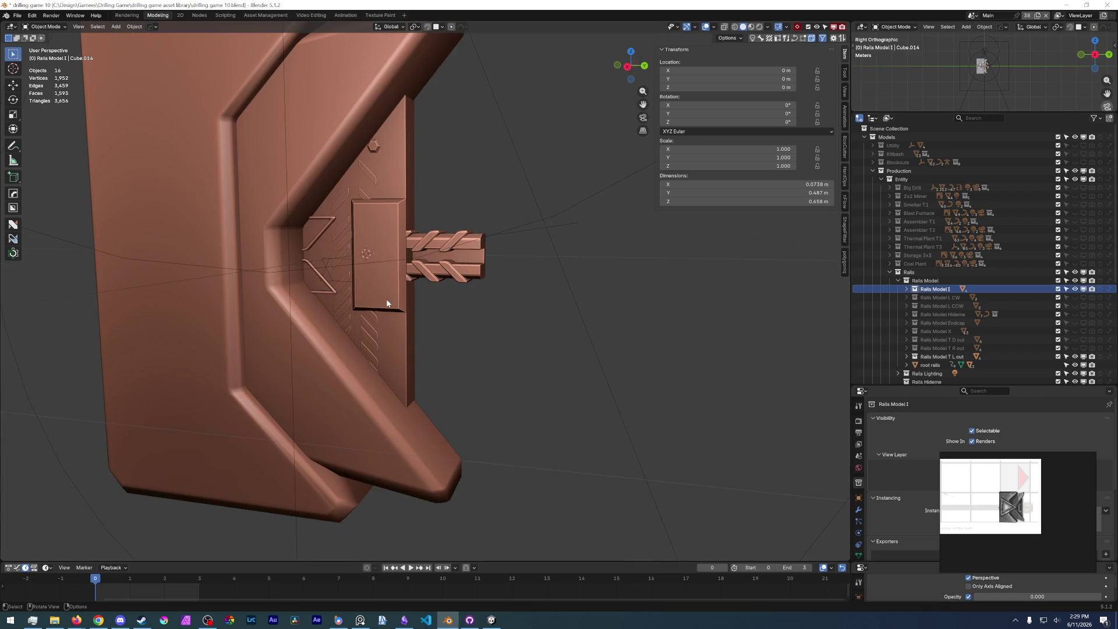
{"action": "left_click", "coordinate": [907, 289]}
{"action": "left_click", "coordinate": [935, 298]}
{"action": "left_click", "coordinate": [938, 324], "text": "ctrl"}
{"action": "scroll", "coordinate": [501, 294], "scroll_direction": "down", "scroll_amount": 4}
{"action": "scroll", "coordinate": [467, 287], "scroll_direction": "up", "scroll_amount": 4}
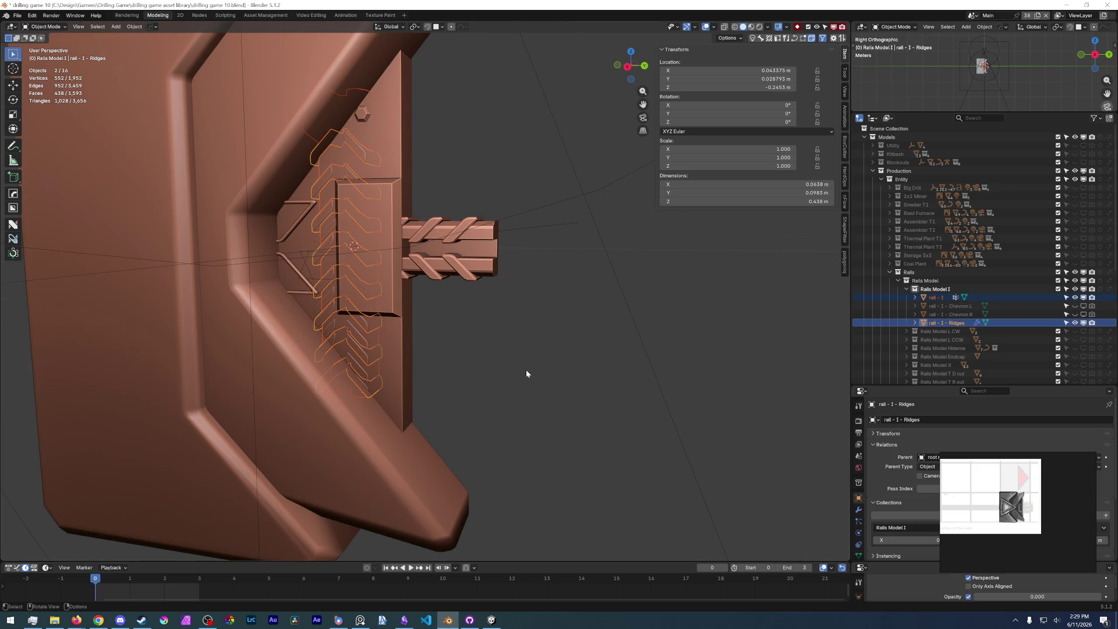
{"action": "key", "text": "alt+a"}
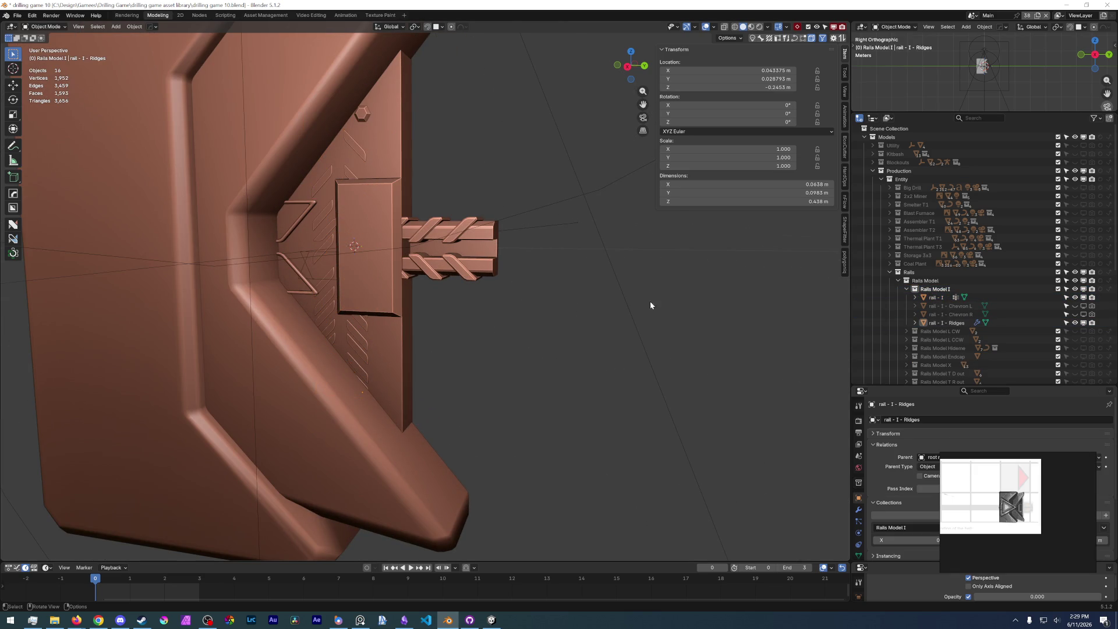
{"action": "scroll", "coordinate": [985, 303], "scroll_direction": "down", "scroll_amount": 5}
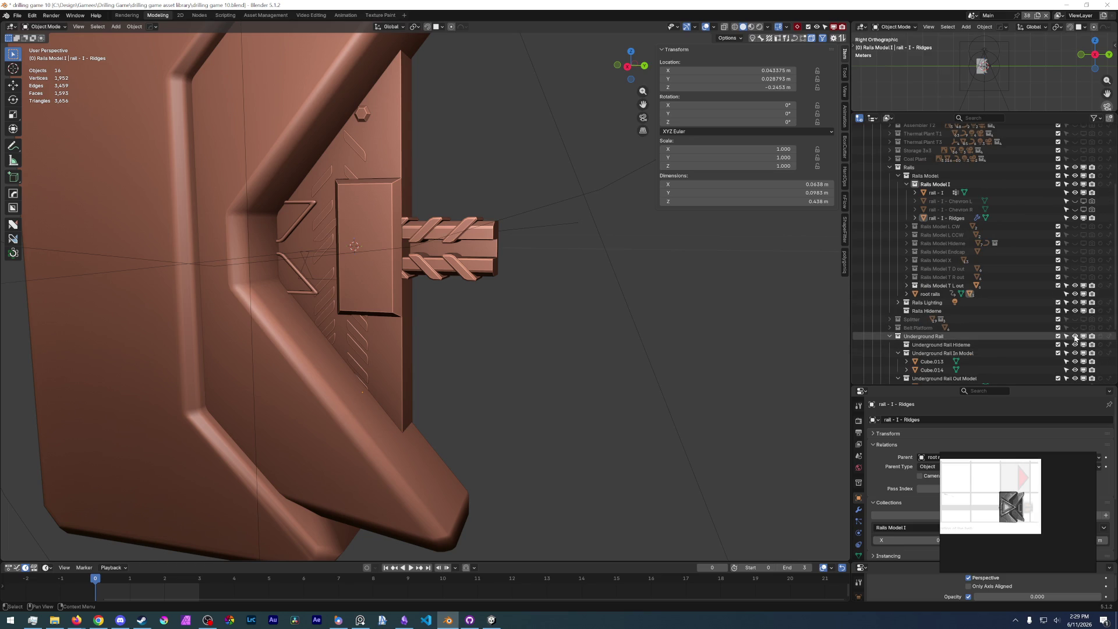
{"action": "left_click", "coordinate": [1075, 286]}
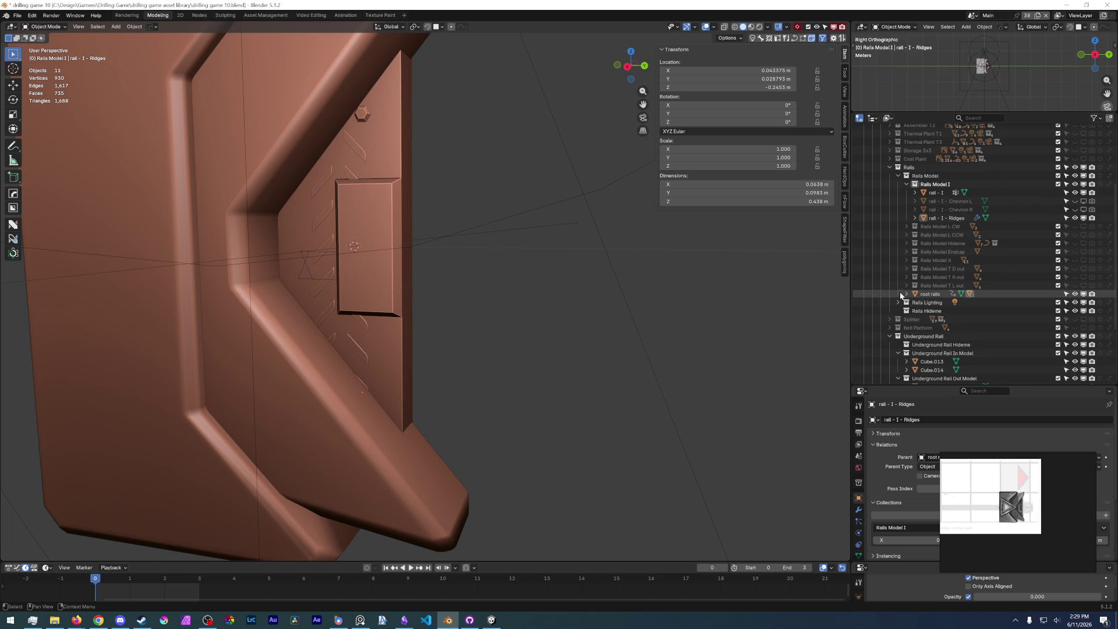
- Show the Array modifier of rail - I - Ridges and frame the rail - I parts in view
{"action": "left_click", "coordinate": [939, 218]}
{"action": "left_click", "coordinate": [937, 193]}
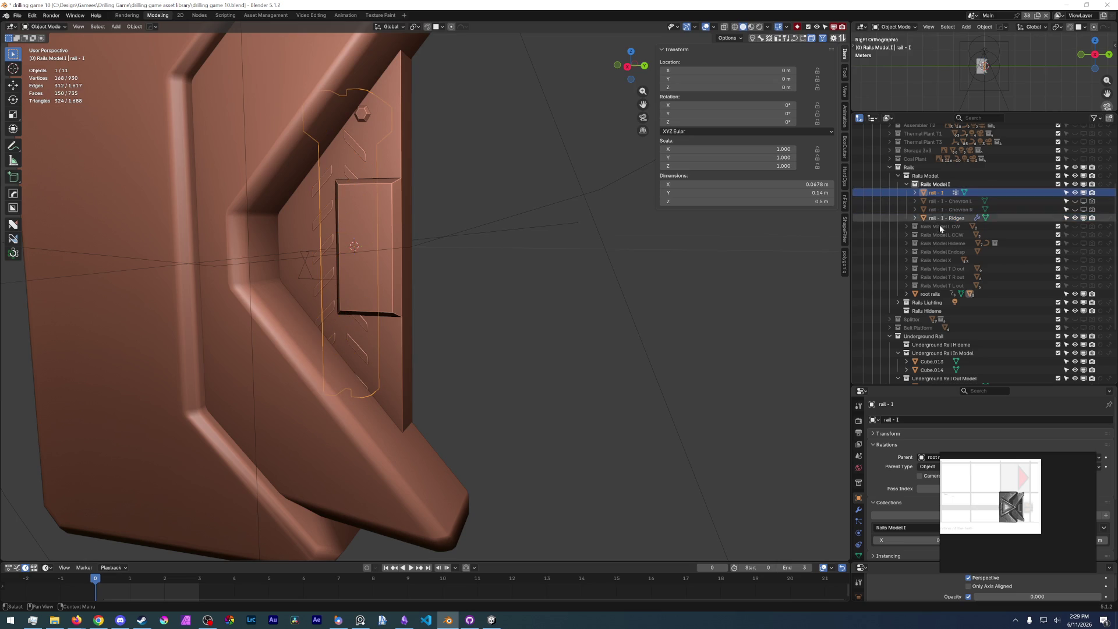
{"action": "left_click", "coordinate": [859, 510]}
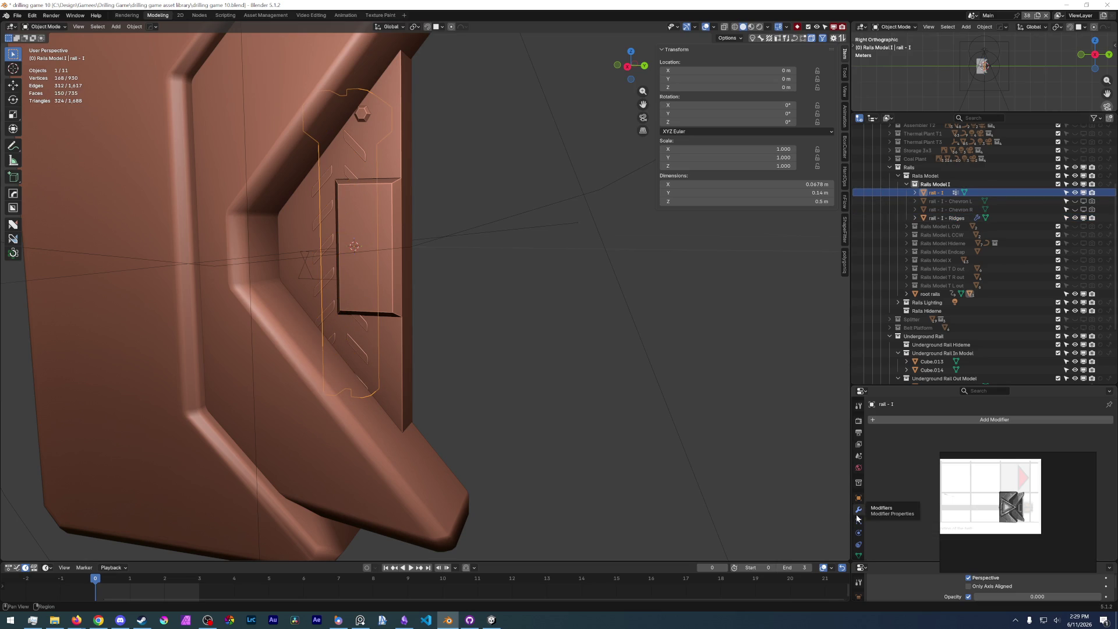
{"action": "left_click", "coordinate": [945, 220]}
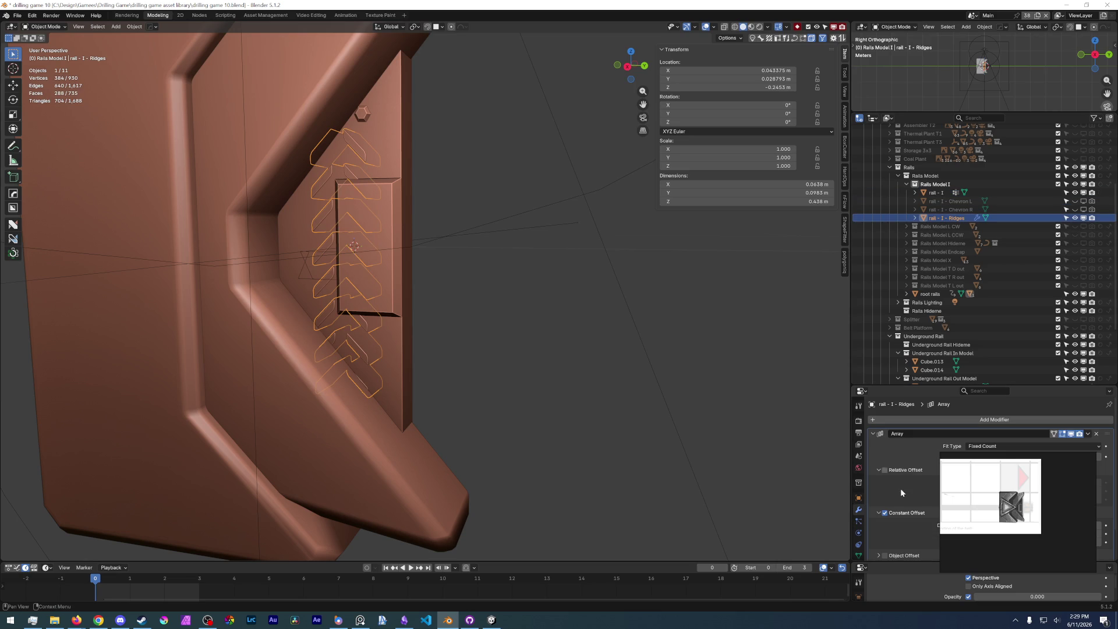
{"action": "left_click", "coordinate": [940, 185]}
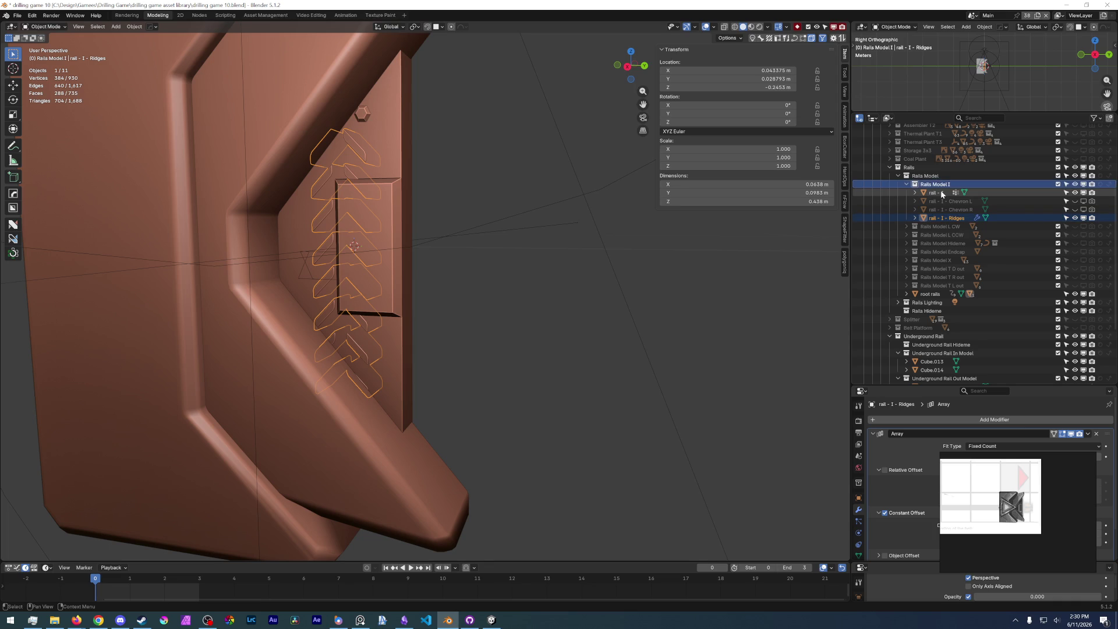
{"action": "left_click", "coordinate": [929, 219], "text": "shift"}
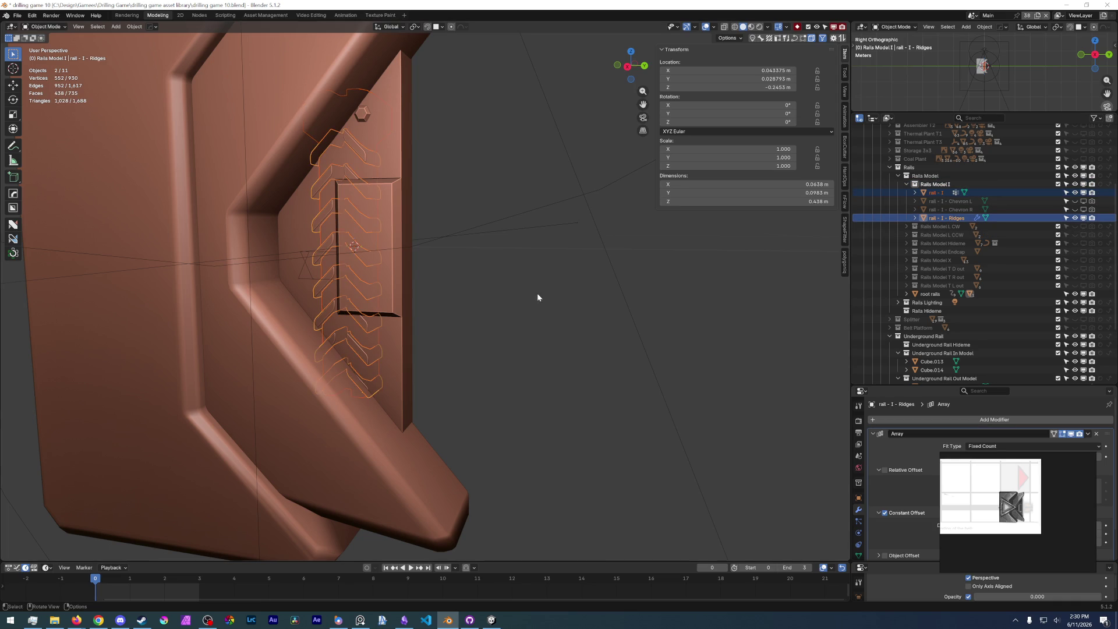
{"action": "key", "text": "KP_Decimal"}
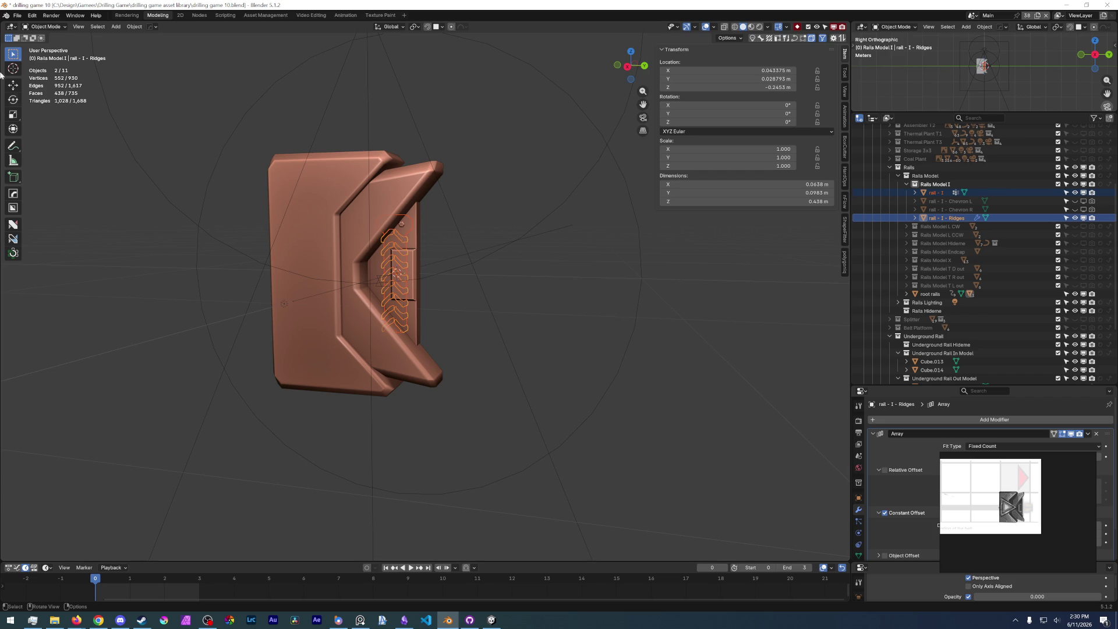
- Save, then duplicate the rail and ridges in place into the Underground Rail In Model collection
{"action": "left_click", "coordinate": [17, 15]}
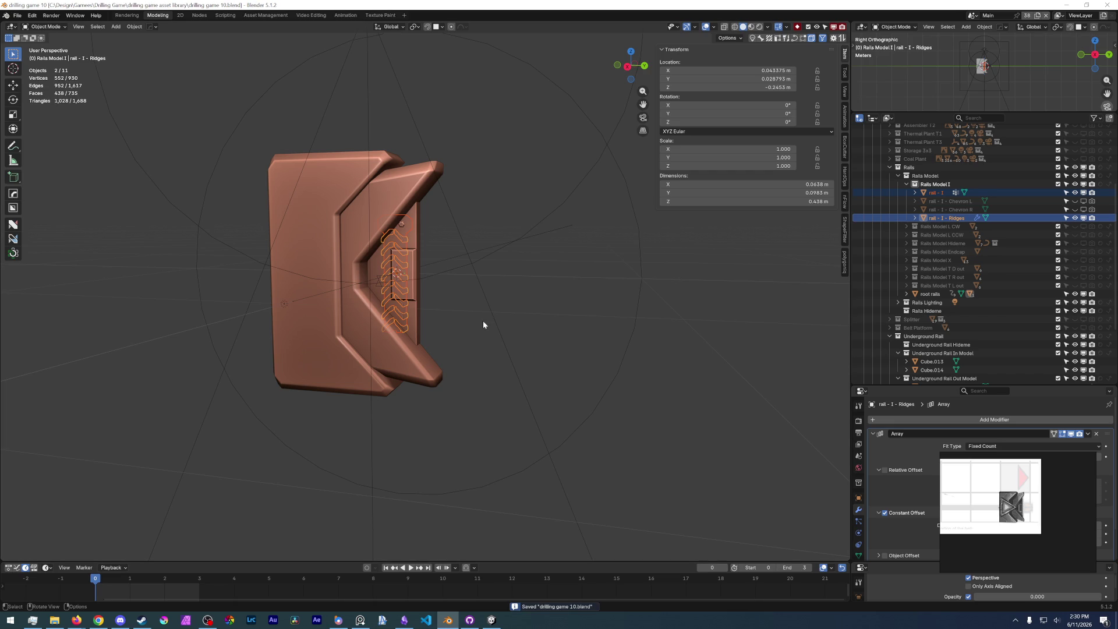
{"action": "key", "text": "shift+d"}
{"action": "right_click", "coordinate": [484, 324]}
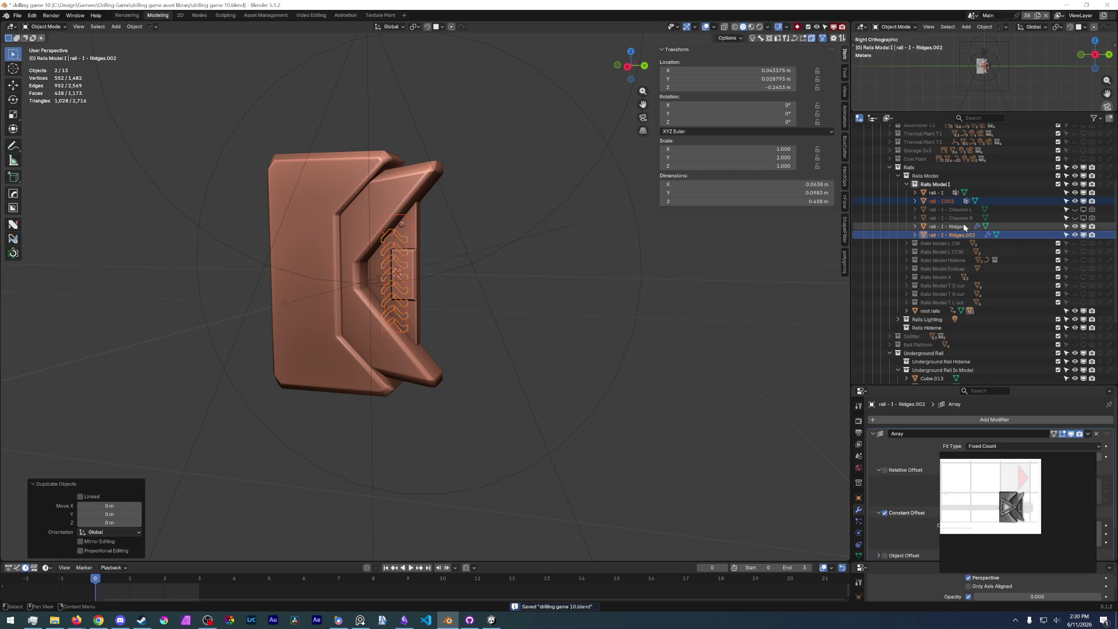
{"action": "scroll", "coordinate": [941, 175], "scroll_direction": "down", "scroll_amount": 5}
{"action": "left_click_drag", "start_coordinate": [941, 160], "coordinate": [1007, 307]}
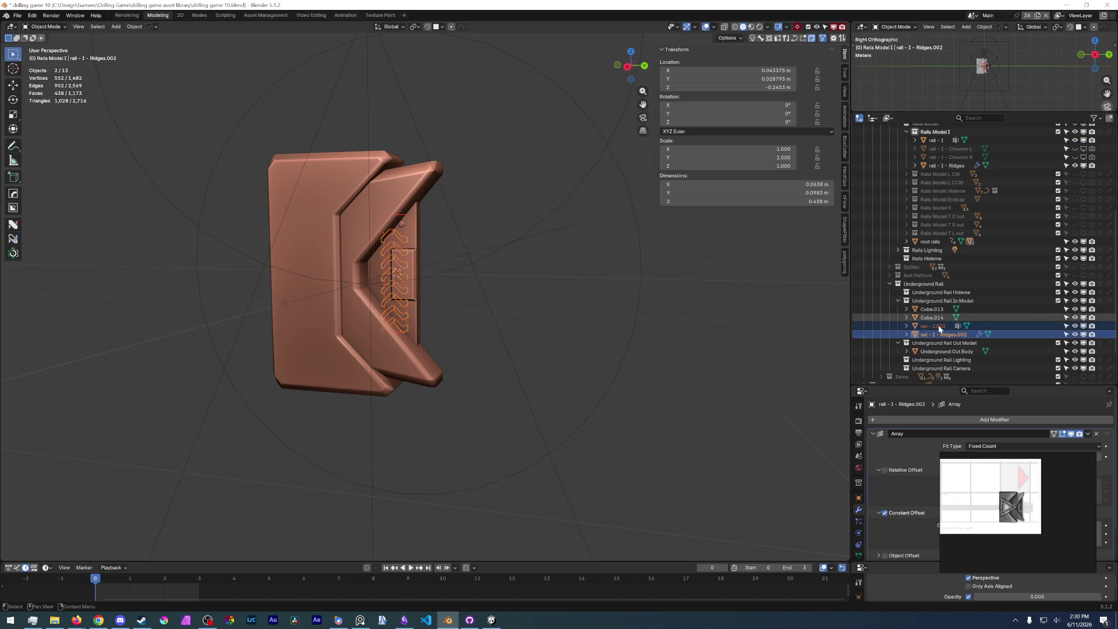
- Unparent the copies while keeping their transforms, then clear the selection
{"action": "key", "text": "alt+p"}
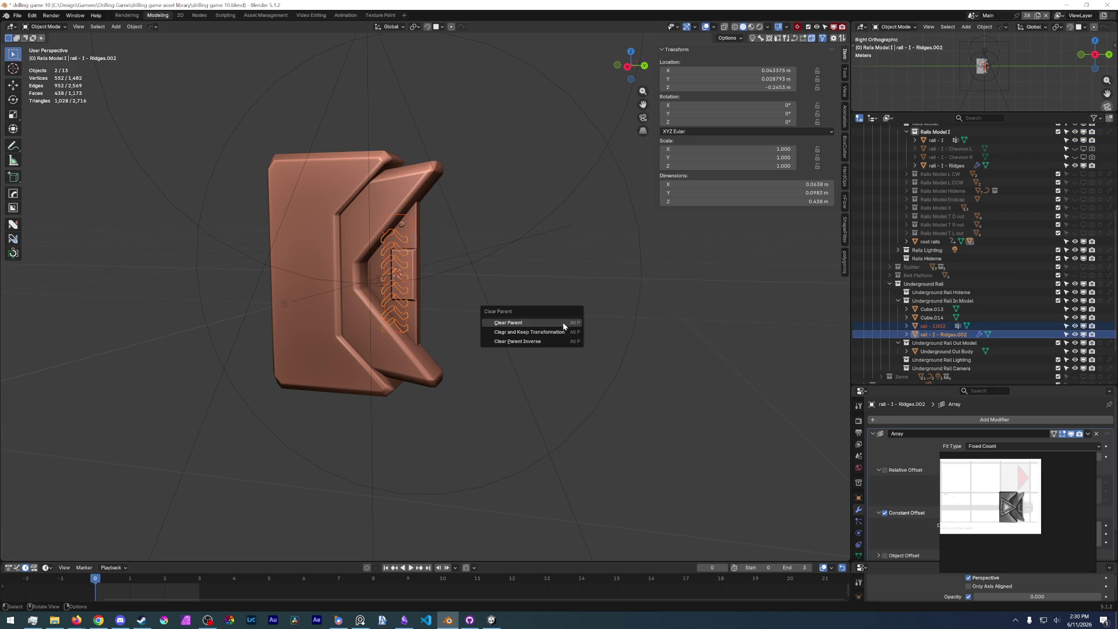
{"action": "left_click", "coordinate": [548, 333]}
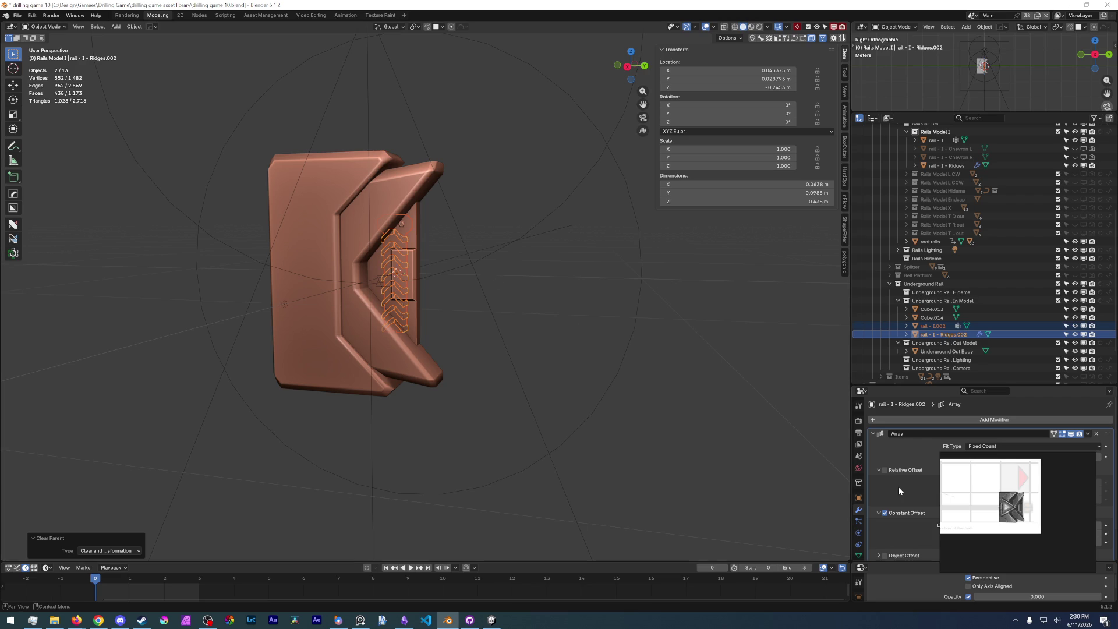
{"action": "left_click", "coordinate": [858, 498]}
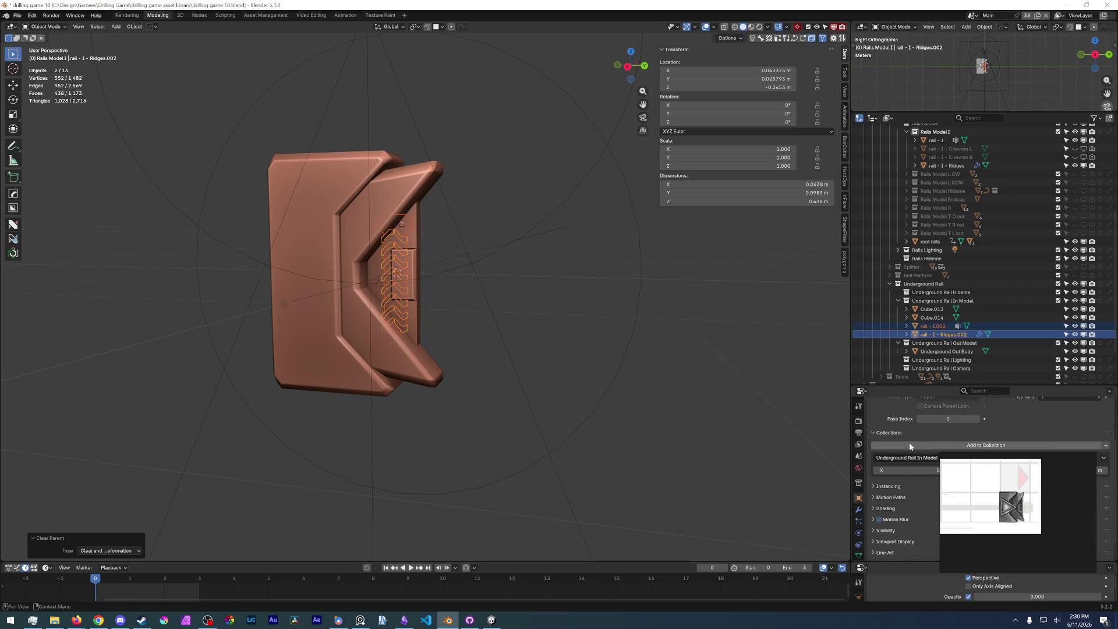
{"action": "mouse_move", "coordinate": [990, 517]}
{"action": "scroll", "coordinate": [990, 518], "scroll_direction": "up", "scroll_amount": 2}
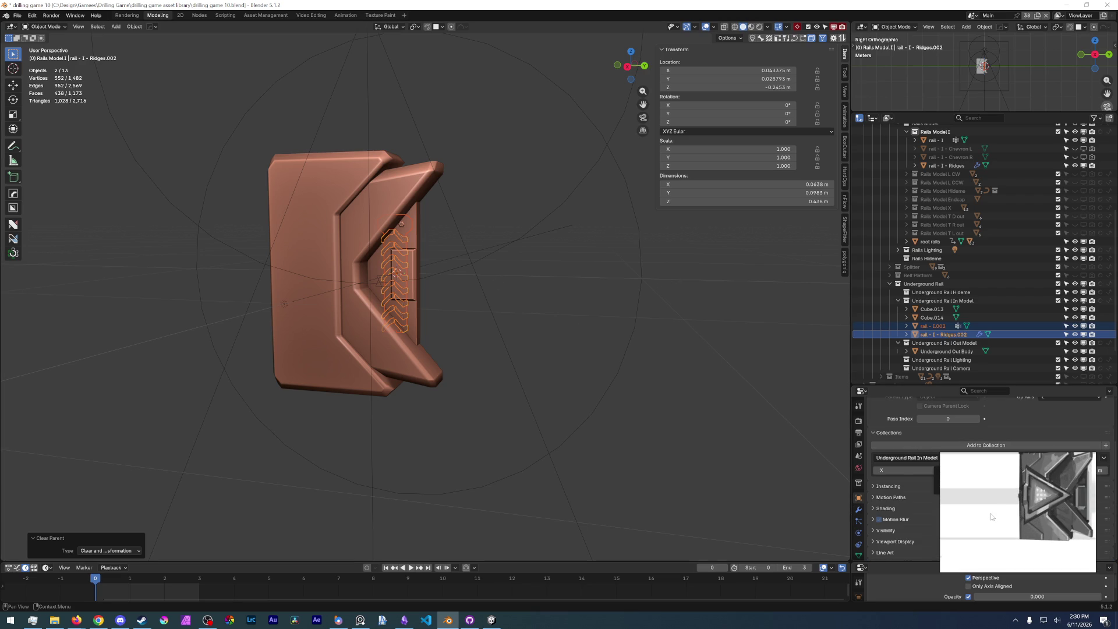
{"action": "key", "text": "ctrl+shift+a"}
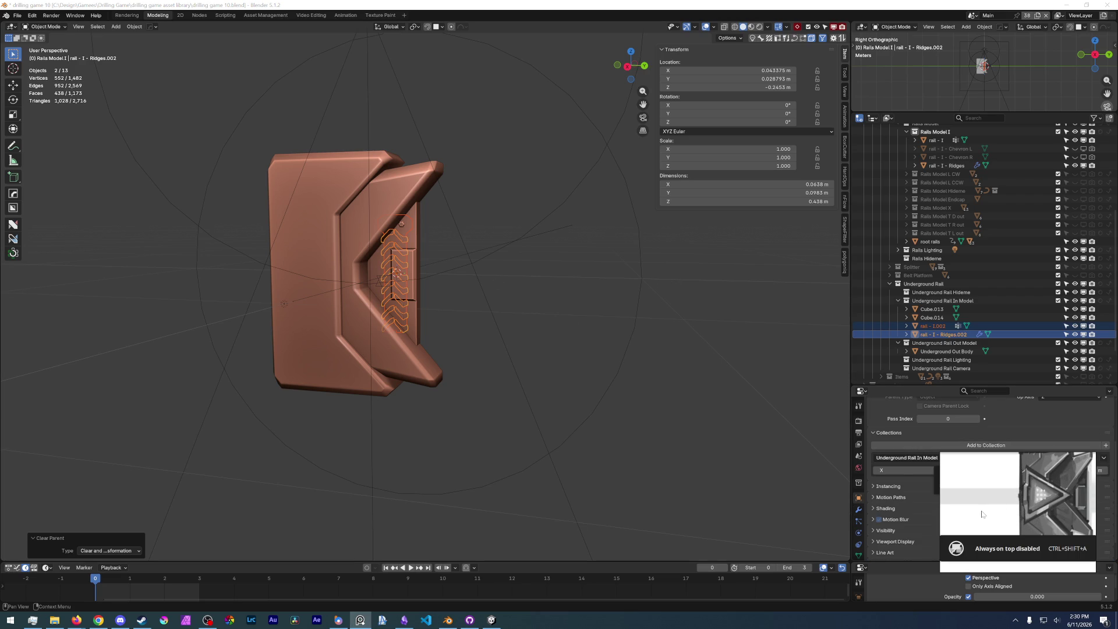
{"action": "left_click", "coordinate": [753, 474]}
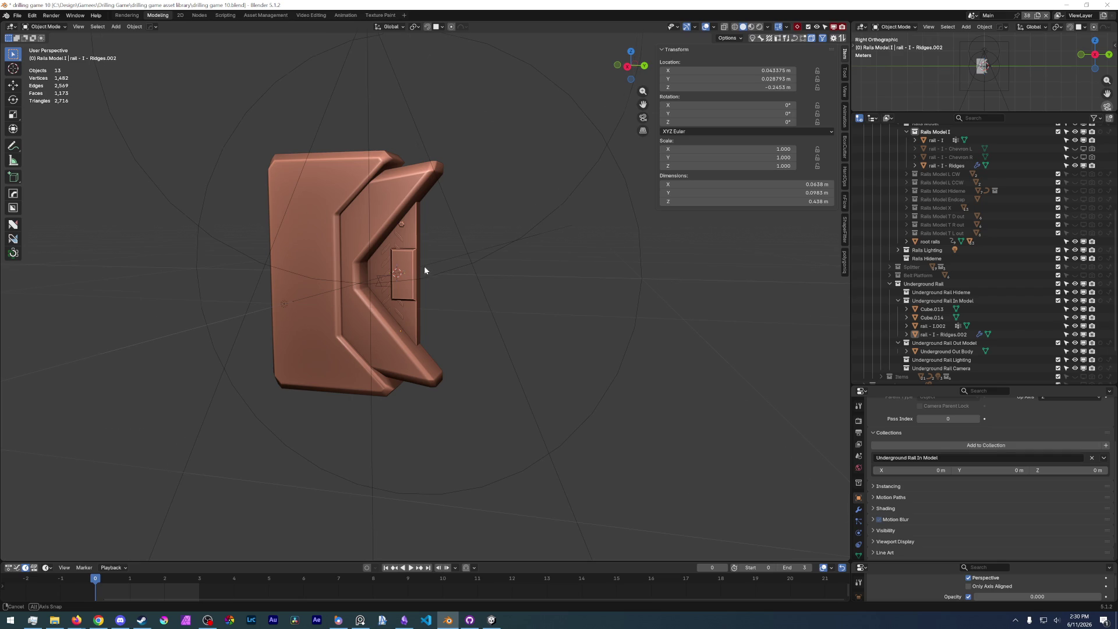
- Scale the copied rail and ridges by 2 and apply the scale
{"action": "scroll", "coordinate": [443, 268], "scroll_direction": "up", "scroll_amount": 2}
{"action": "left_click", "coordinate": [931, 327]}
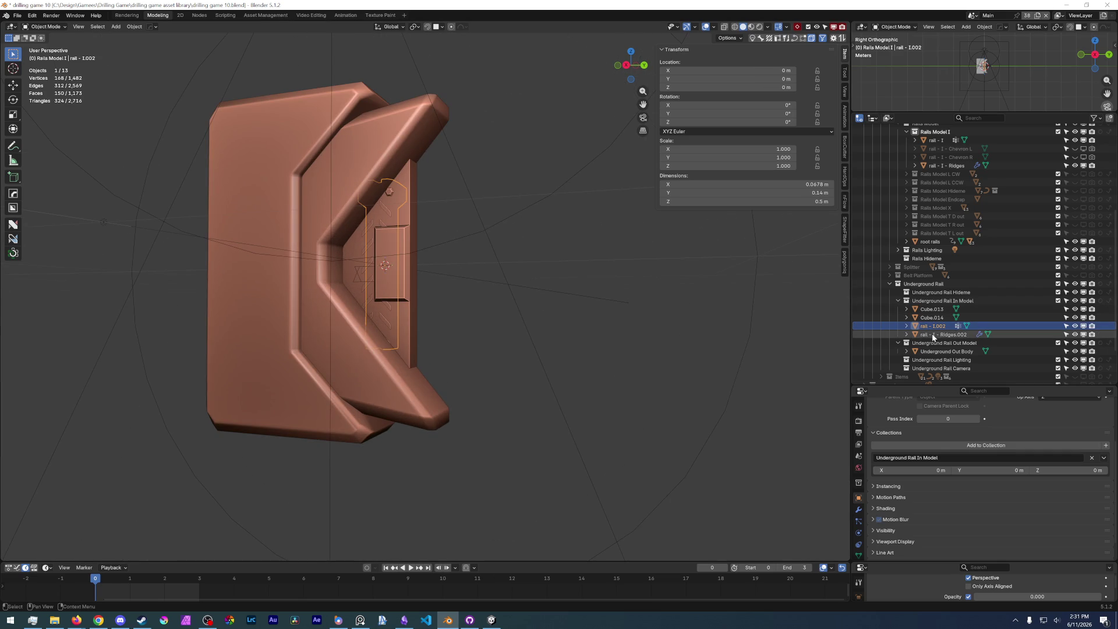
{"action": "left_click", "coordinate": [932, 335], "text": "ctrl"}
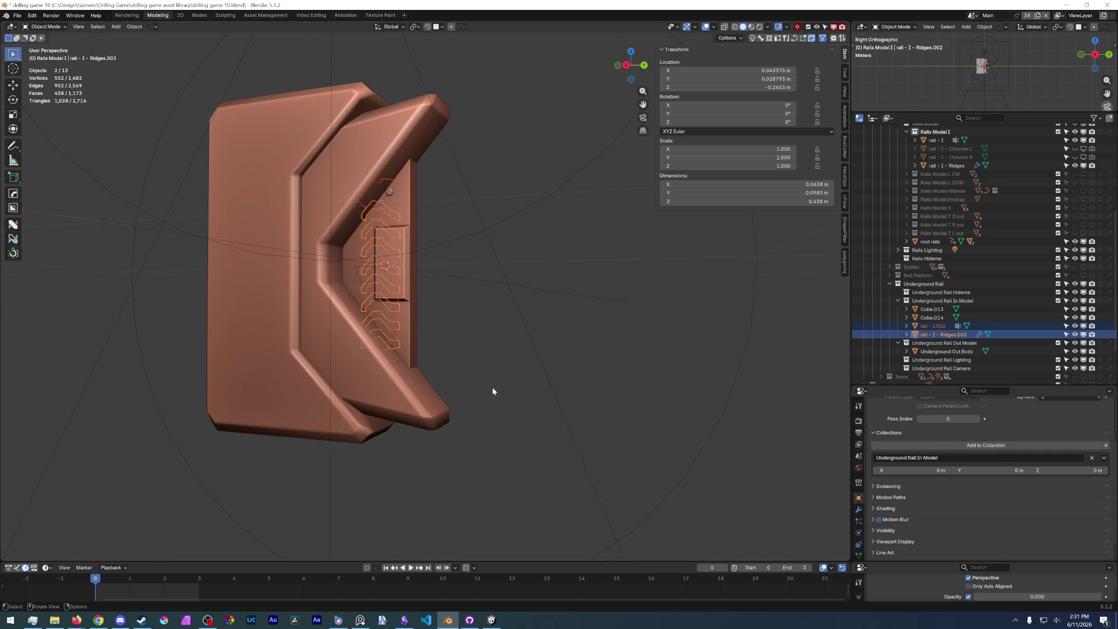
{"action": "type", "text": "s"}
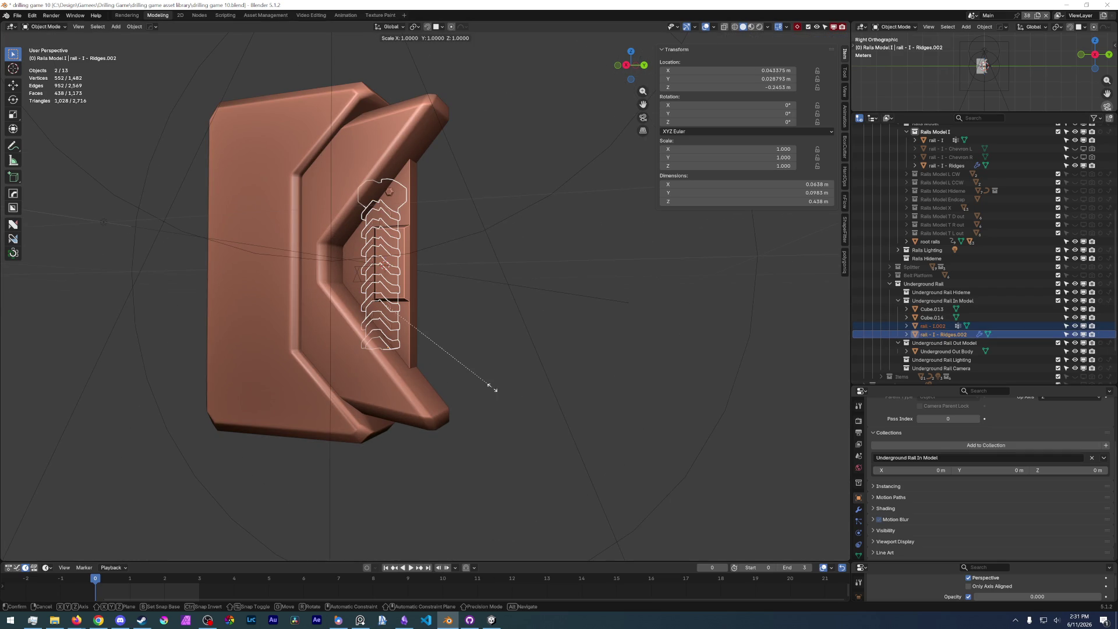
{"action": "type", "text": "2"}
{"action": "key", "text": "Return"}
{"action": "mouse_move", "coordinate": [495, 362]}
{"action": "middle_mouse_down"}
{"action": "mouse_move", "coordinate": [544, 372]}
{"action": "mouse_move", "coordinate": [510, 367]}
{"action": "middle_mouse_up"}
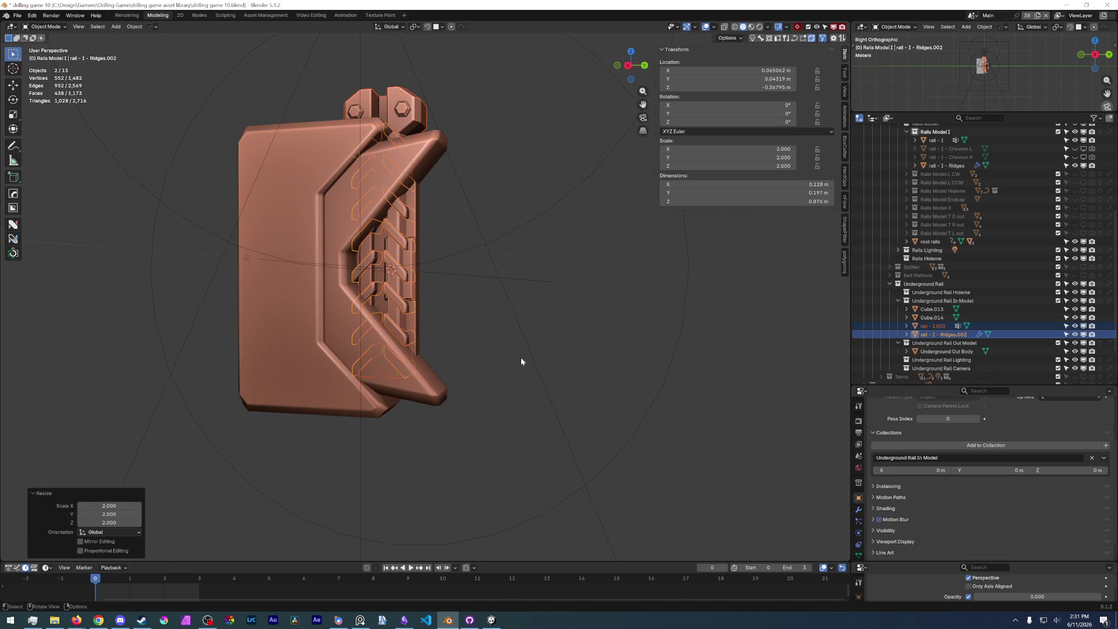
{"action": "left_click", "coordinate": [859, 510]}
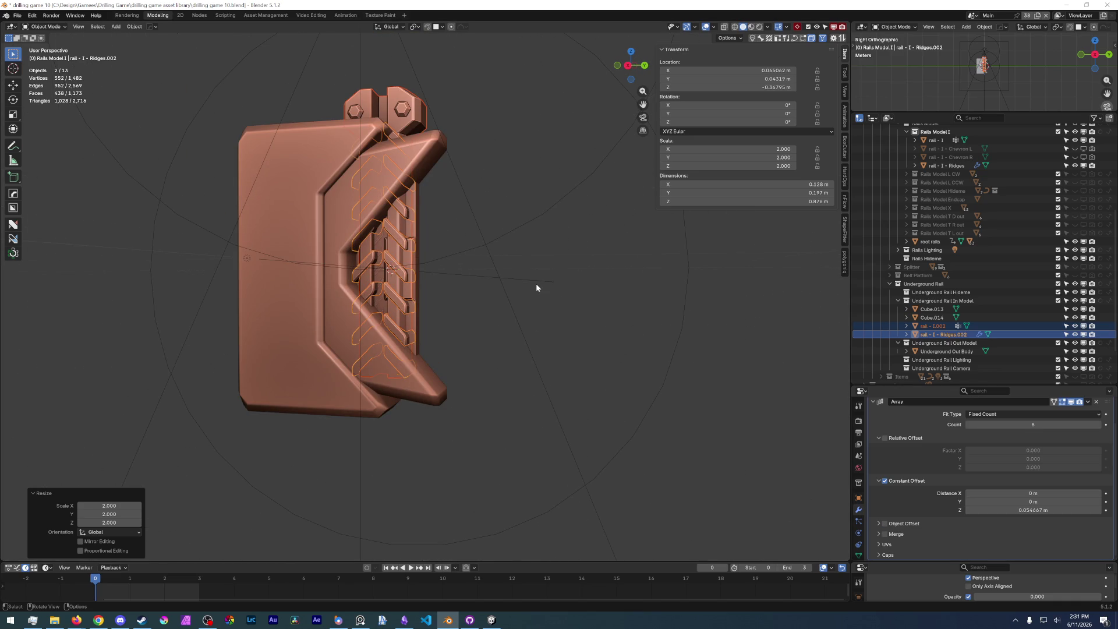
{"action": "key", "text": "ctrl+a"}
{"action": "left_click", "coordinate": [477, 292]}
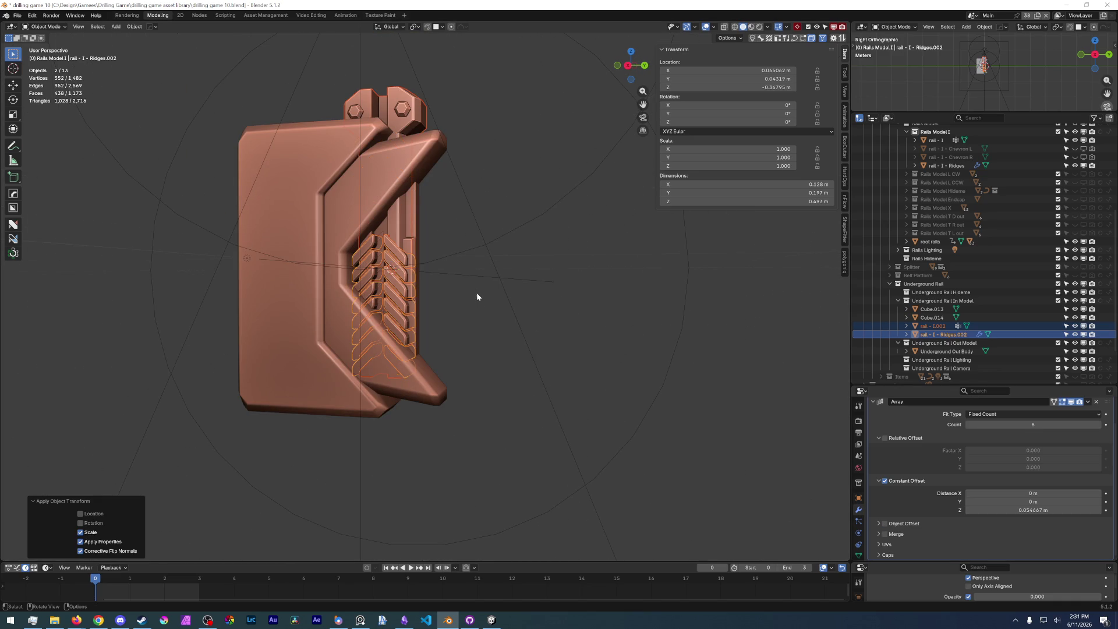
- Double the ridges' Array Z offset to 0.10933 m and save the file
{"action": "left_click", "coordinate": [439, 276]}
{"action": "left_click", "coordinate": [942, 335]}
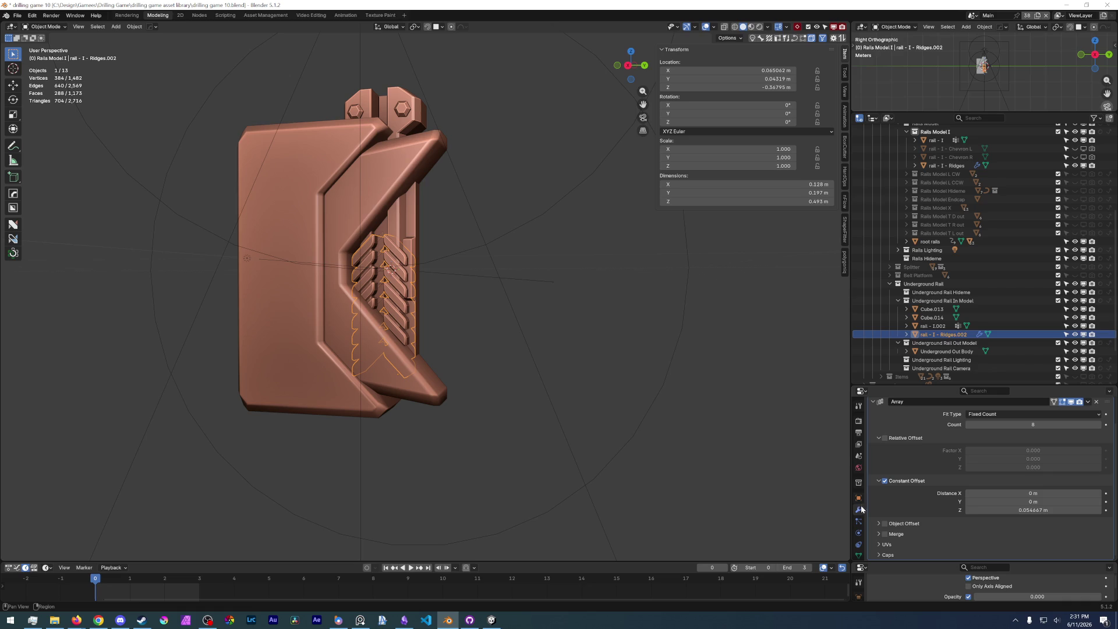
{"action": "left_click", "coordinate": [1033, 510]}
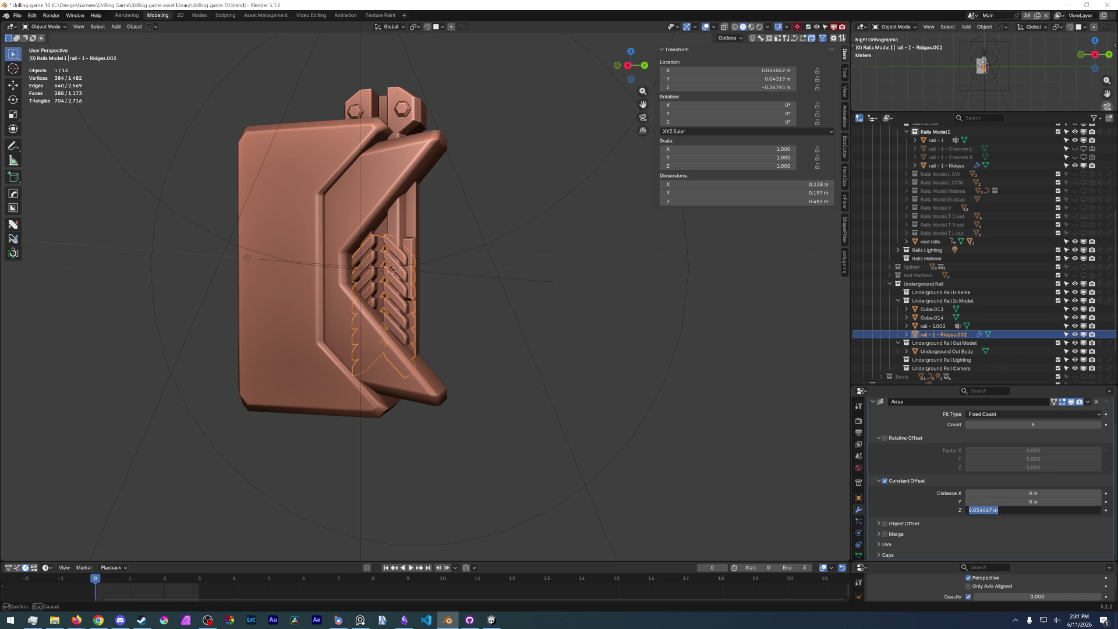
{"action": "key", "text": "End"}
{"action": "key", "text": "BackSpace"}
{"action": "key", "text": "BackSpace"}
{"action": "key", "text": "Return"}
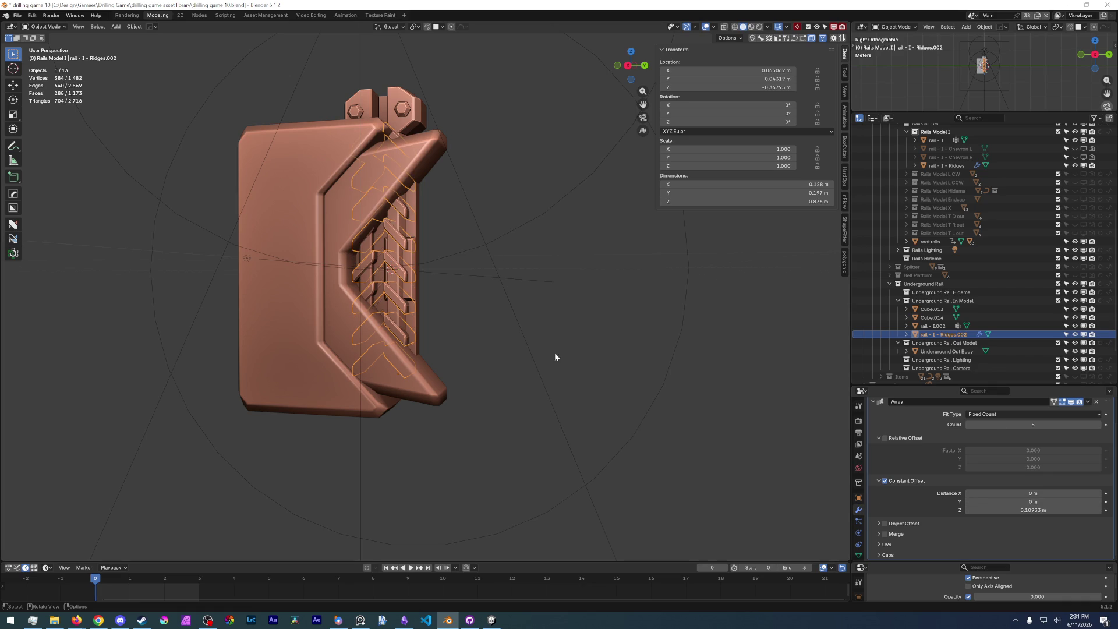
{"action": "left_click", "coordinate": [17, 15]}
{"action": "left_click", "coordinate": [36, 71]}
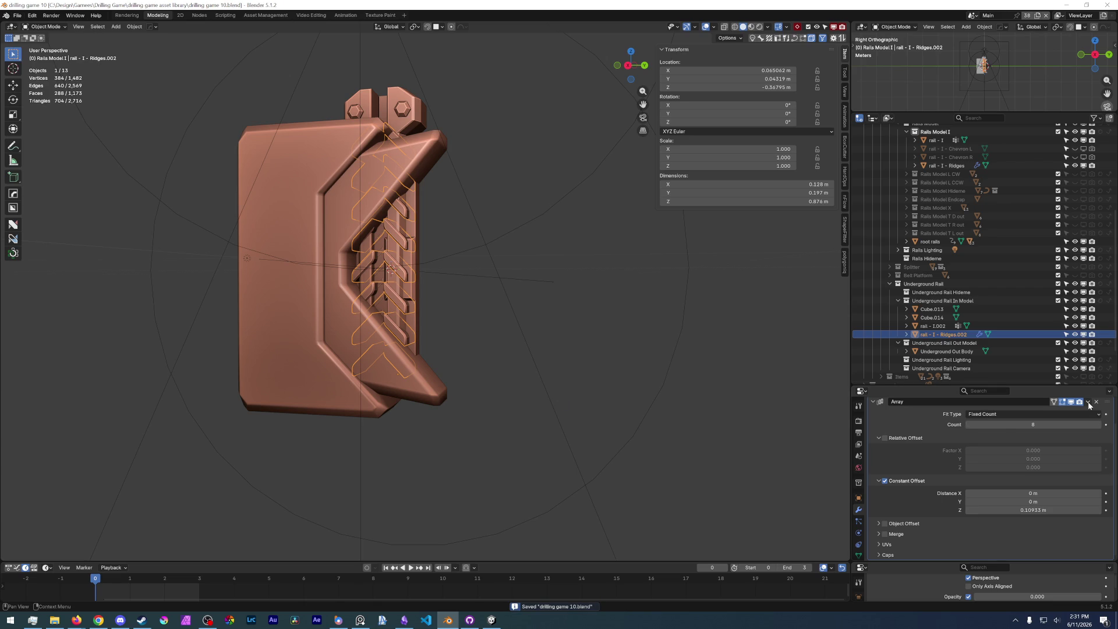
{"action": "middle_click_drag", "start_coordinate": [379, 288], "coordinate": [431, 291]}
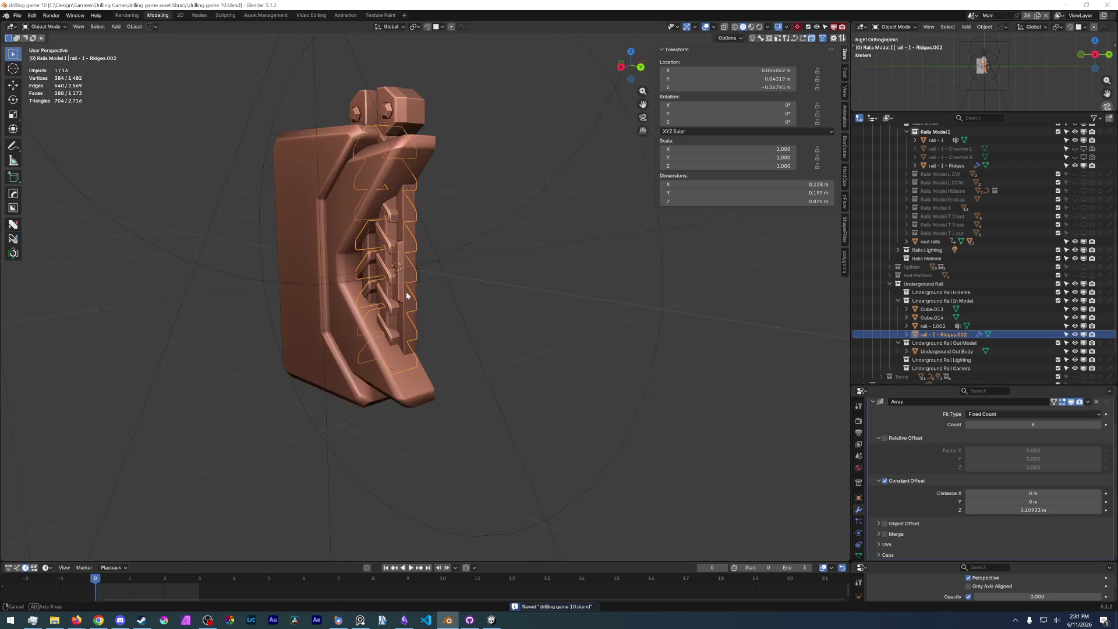
- Rotate the copied rail and ridges -90° about X
{"action": "left_click", "coordinate": [935, 326], "text": "shift"}
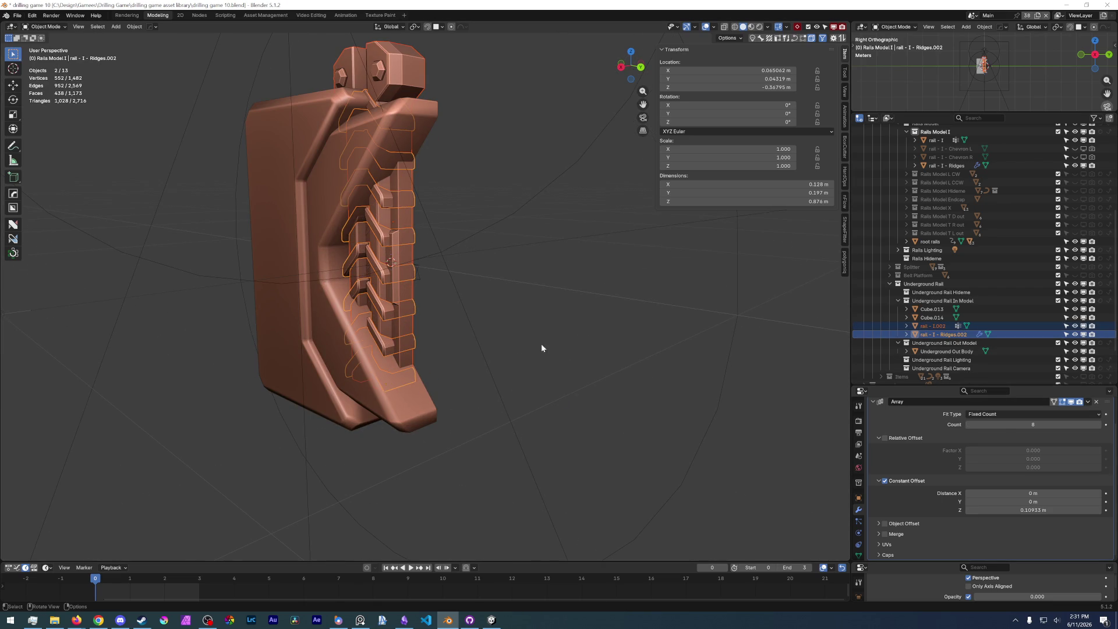
{"action": "middle_click_drag", "start_coordinate": [480, 316], "coordinate": [536, 300]}
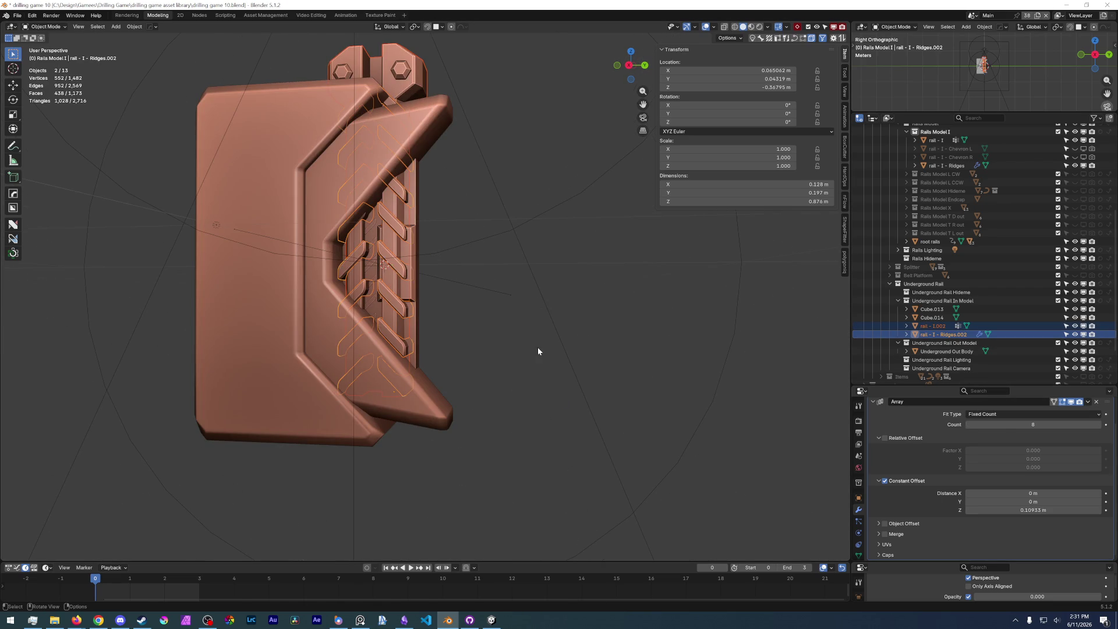
{"action": "type", "text": "r90"}
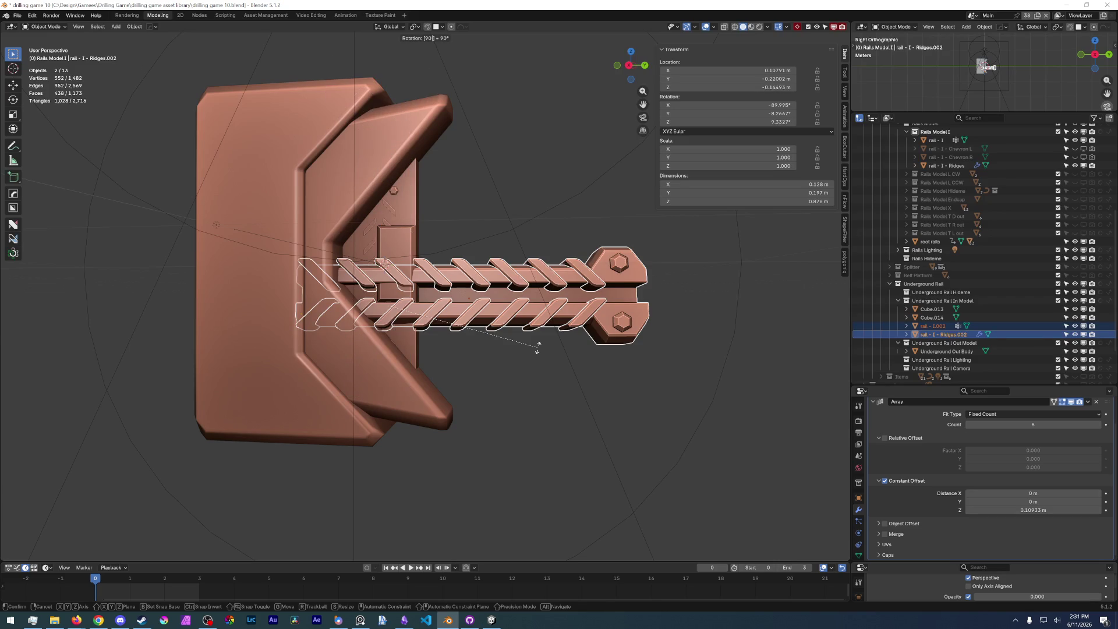
{"action": "type", "text": "x"}
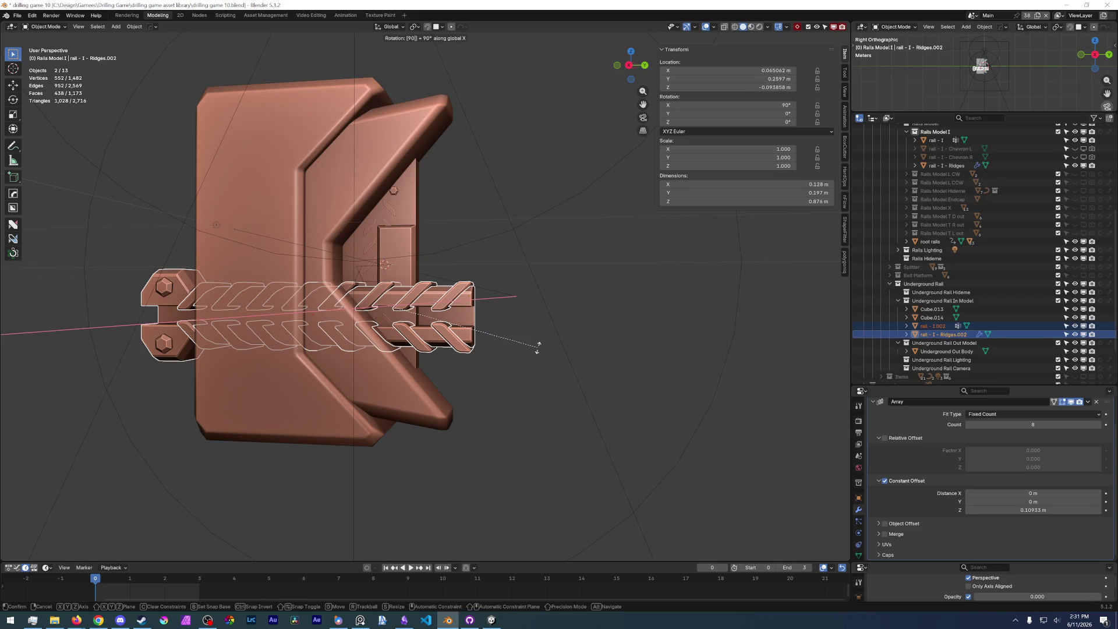
{"action": "key", "text": "minus"}
{"action": "key", "text": "Return"}
- Hide the Rails collection in the Outliner
{"action": "middle_click_drag", "start_coordinate": [537, 347], "coordinate": [247, 324]}
{"action": "scroll", "coordinate": [984, 296], "scroll_direction": "up", "scroll_amount": 5}
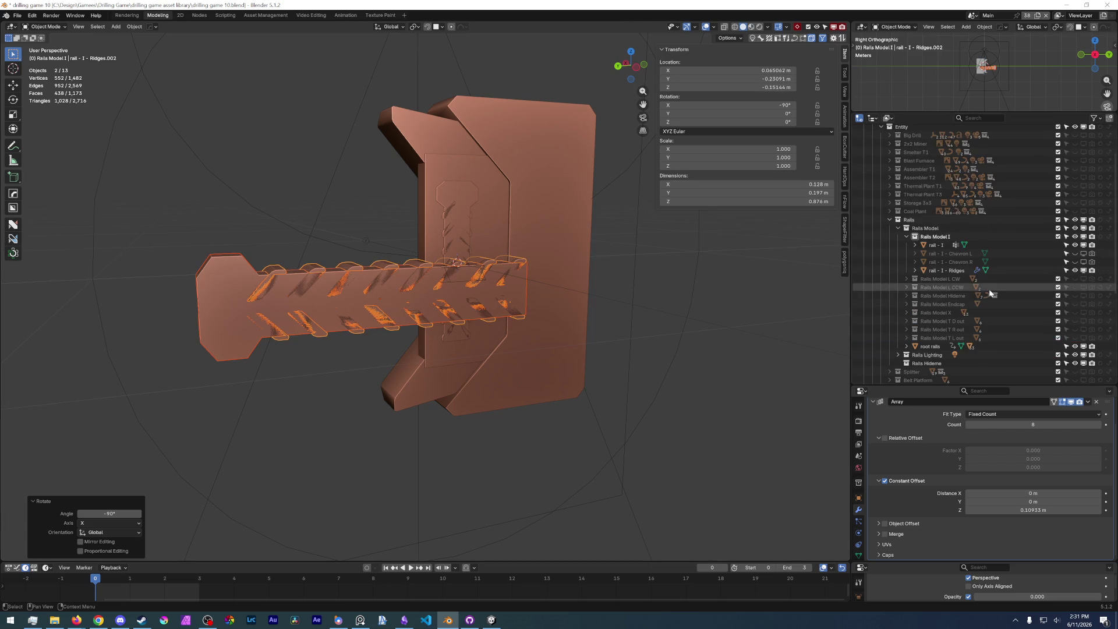
{"action": "left_click", "coordinate": [1080, 220]}
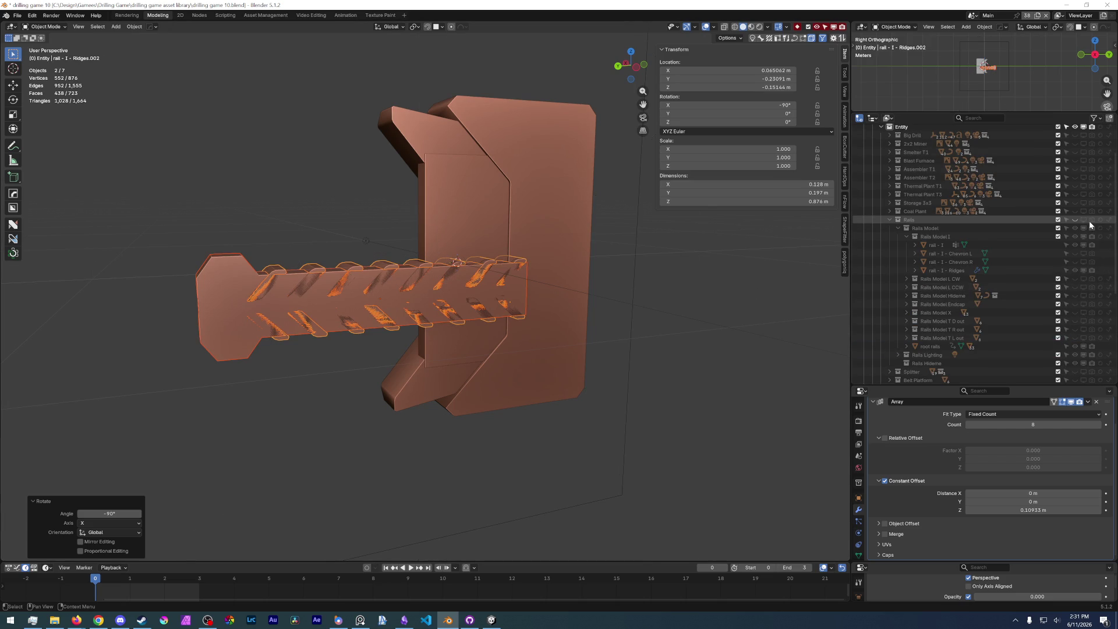
- Move the copied ridges lower on the rail
{"action": "mouse_move", "coordinate": [442, 315]}
{"action": "middle_mouse_down"}
{"action": "mouse_move", "coordinate": [586, 318]}
{"action": "mouse_move", "coordinate": [491, 326]}
{"action": "mouse_move", "coordinate": [423, 263]}
{"action": "mouse_move", "coordinate": [261, 275]}
{"action": "mouse_move", "coordinate": [271, 256]}
{"action": "mouse_move", "coordinate": [323, 332]}
{"action": "mouse_move", "coordinate": [498, 329]}
{"action": "middle_mouse_up"}
{"action": "scroll", "coordinate": [271, 257], "scroll_direction": "up", "scroll_amount": 5}
{"action": "scroll", "coordinate": [270, 257], "scroll_direction": "down", "scroll_amount": 3}
{"action": "left_click", "coordinate": [537, 331]}
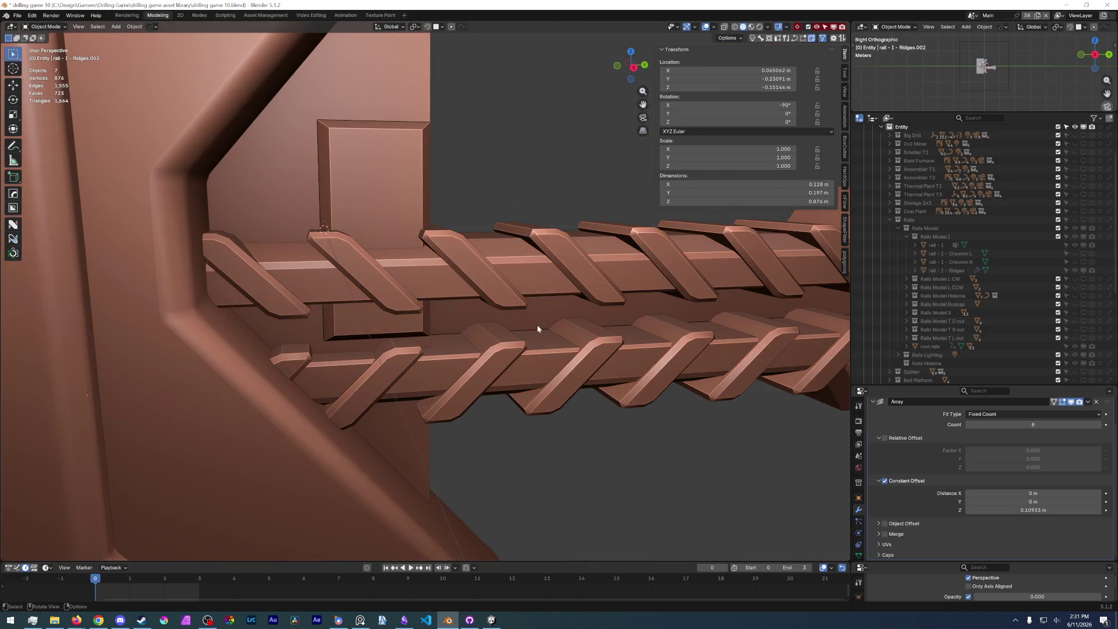
{"action": "left_click", "coordinate": [551, 407]}
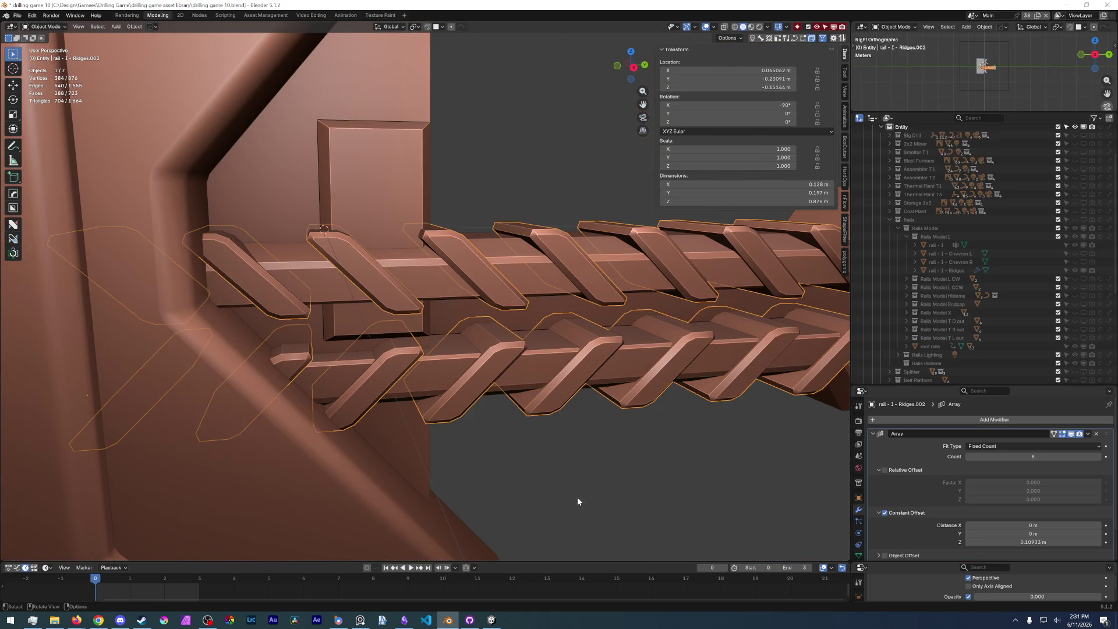
{"action": "left_click", "coordinate": [543, 400]}
{"action": "scroll", "coordinate": [543, 400], "scroll_direction": "down", "scroll_amount": 3}
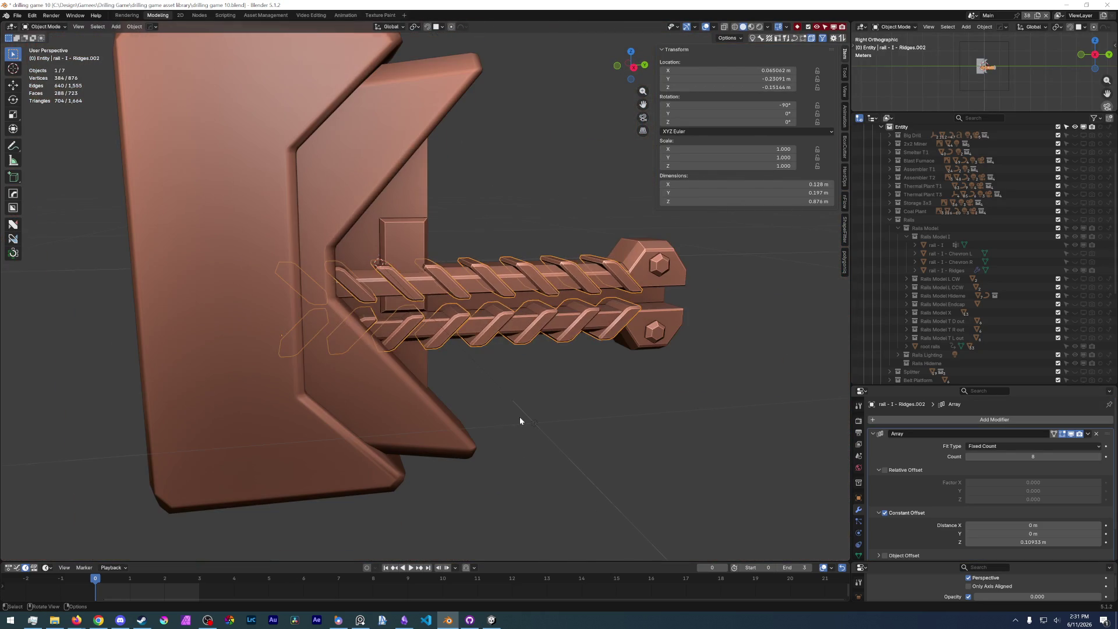
{"action": "key", "text": "g"}
{"action": "left_click", "coordinate": [285, 347]}
- In side view, move the rail and ridges together up and to the left
{"action": "middle_click_drag", "start_coordinate": [414, 399], "coordinate": [392, 375]}
{"action": "left_click", "coordinate": [653, 327], "text": "shift"}
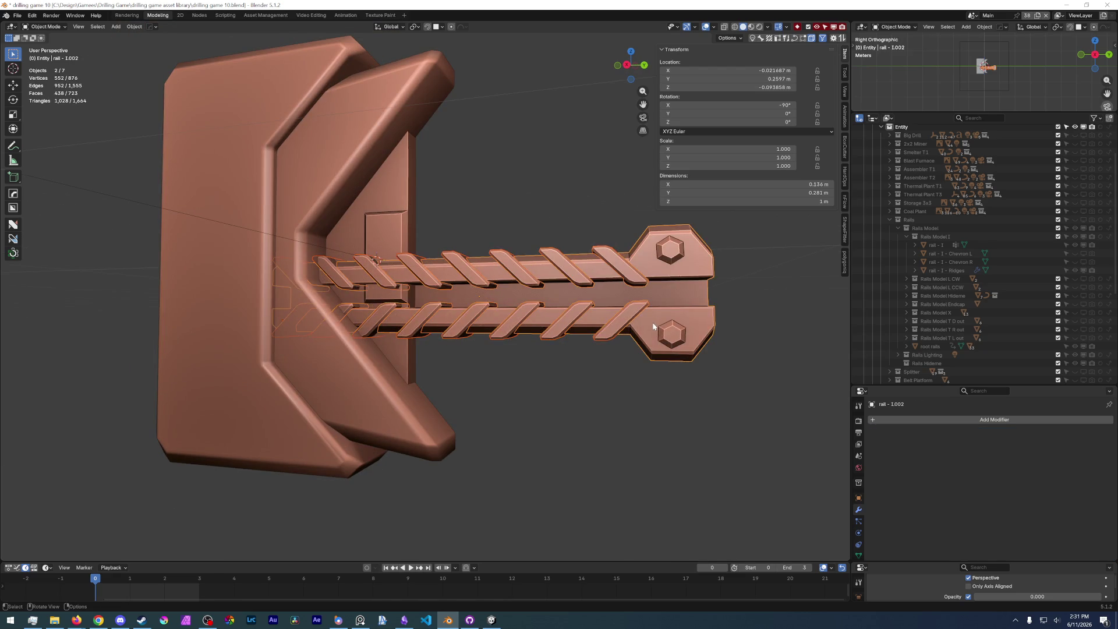
{"action": "key", "text": "KP_3"}
{"action": "left_click_drag", "start_coordinate": [632, 325], "coordinate": [531, 286]}
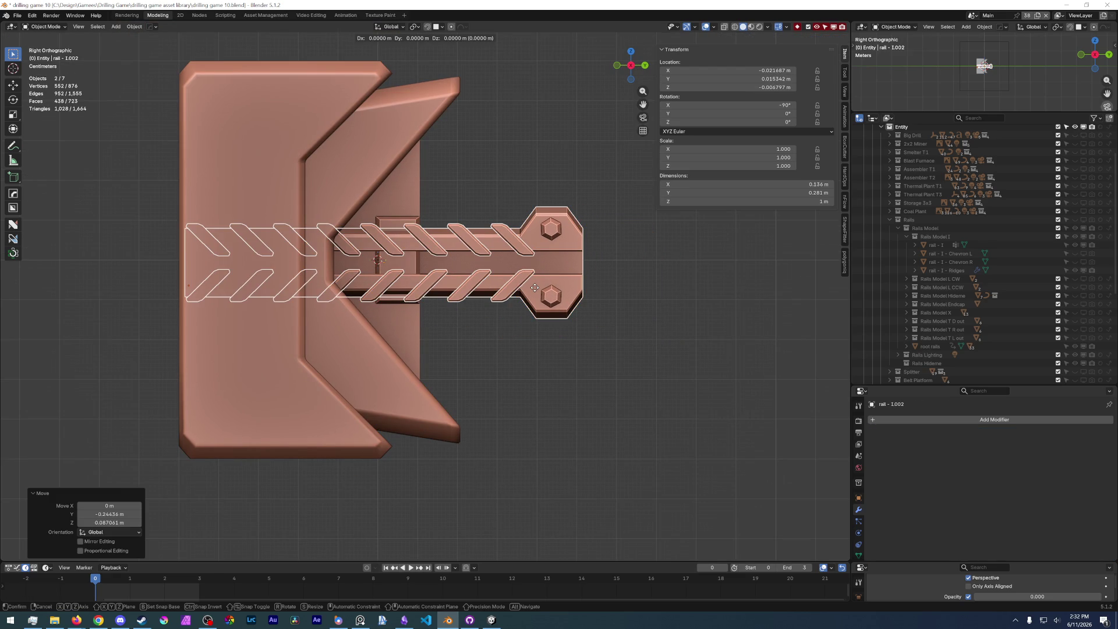
{"action": "left_click", "coordinate": [530, 286]}
{"action": "scroll", "coordinate": [488, 305], "scroll_direction": "up", "scroll_amount": 3}
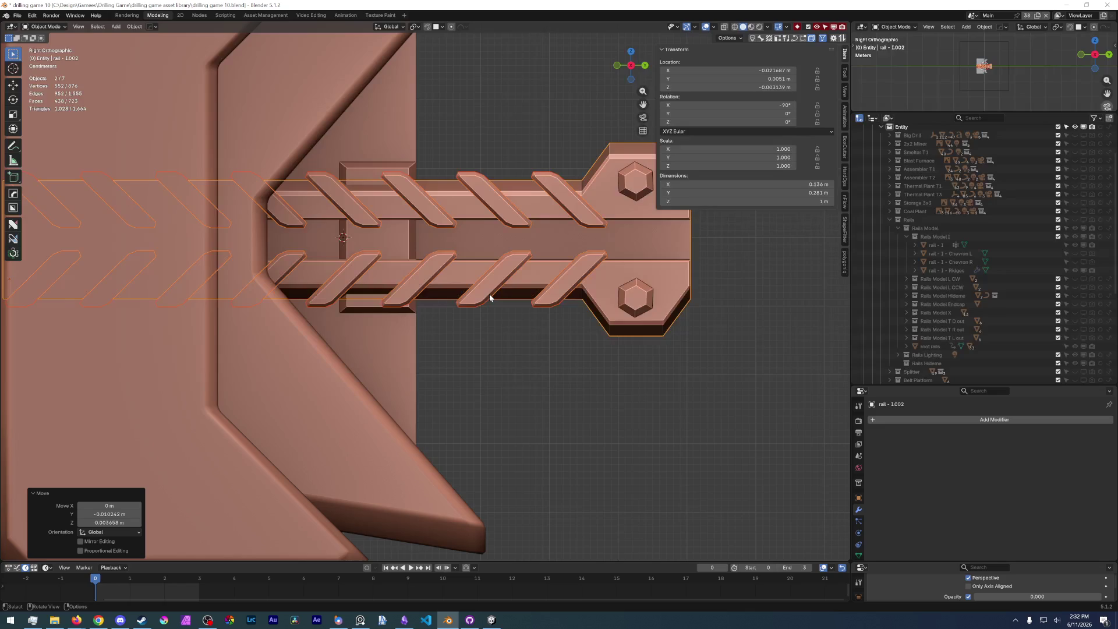
{"action": "scroll", "coordinate": [488, 305], "scroll_direction": "up", "scroll_amount": 2}
{"action": "scroll", "coordinate": [509, 350], "scroll_direction": "down", "scroll_amount": 2}
{"action": "scroll", "coordinate": [480, 365], "scroll_direction": "down", "scroll_amount": 3}
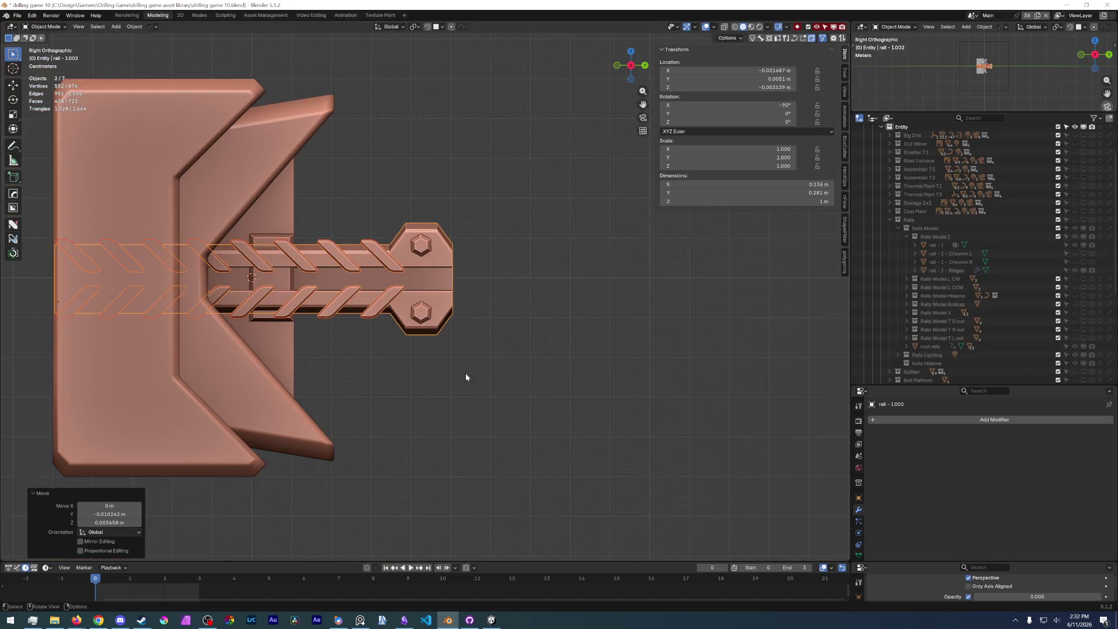
{"action": "scroll", "coordinate": [299, 487], "scroll_direction": "down", "scroll_amount": 2}
{"action": "middle_click_drag", "start_coordinate": [299, 487], "coordinate": [454, 299], "text": "shift"}
{"action": "scroll", "coordinate": [427, 348], "scroll_direction": "down", "scroll_amount": 1}
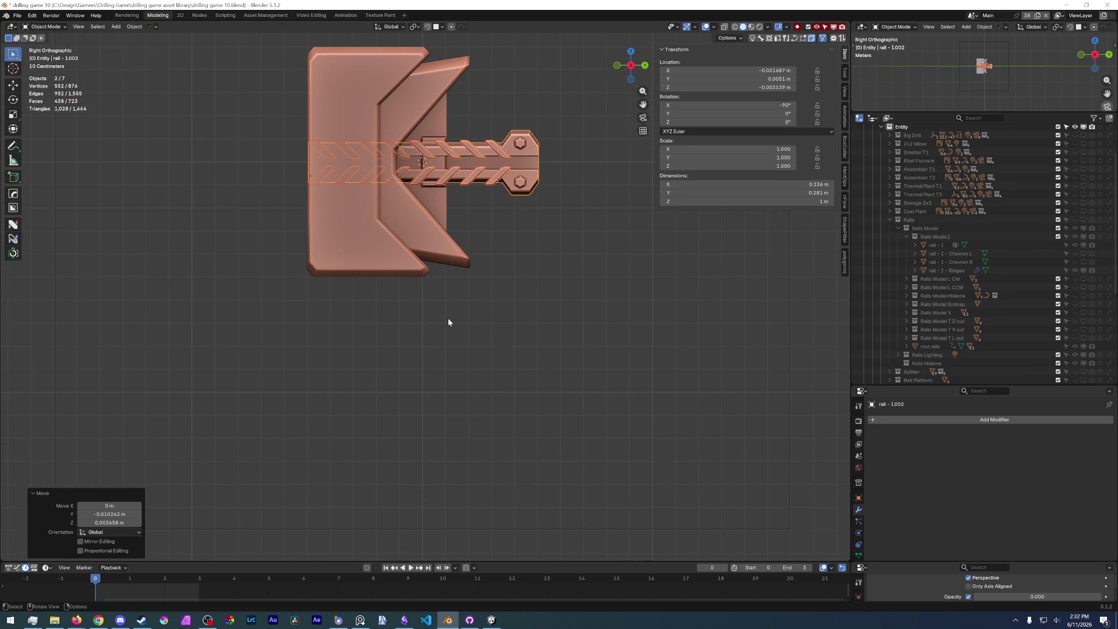
{"action": "scroll", "coordinate": [522, 175], "scroll_direction": "up", "scroll_amount": 3}
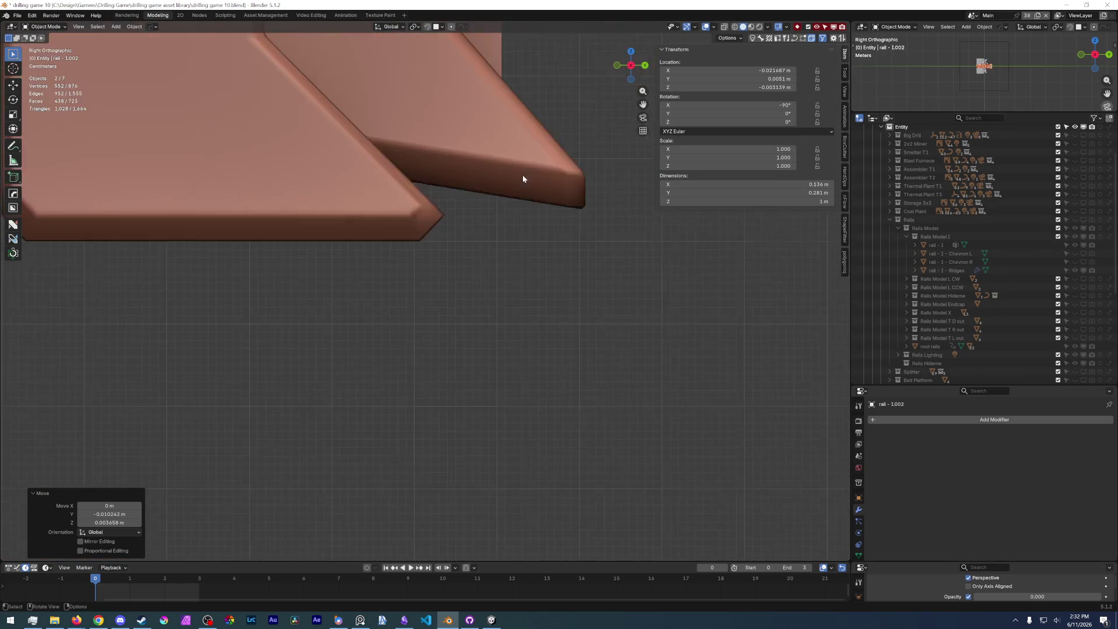
{"action": "middle_click_drag", "start_coordinate": [522, 175], "coordinate": [253, 362], "text": "shift"}
{"action": "scroll", "coordinate": [447, 170], "scroll_direction": "up", "scroll_amount": 2}
{"action": "scroll", "coordinate": [463, 310], "scroll_direction": "down", "scroll_amount": 2}
- Nudge the rail slightly along Y and then Z against the back plate
{"action": "key", "text": "g"}
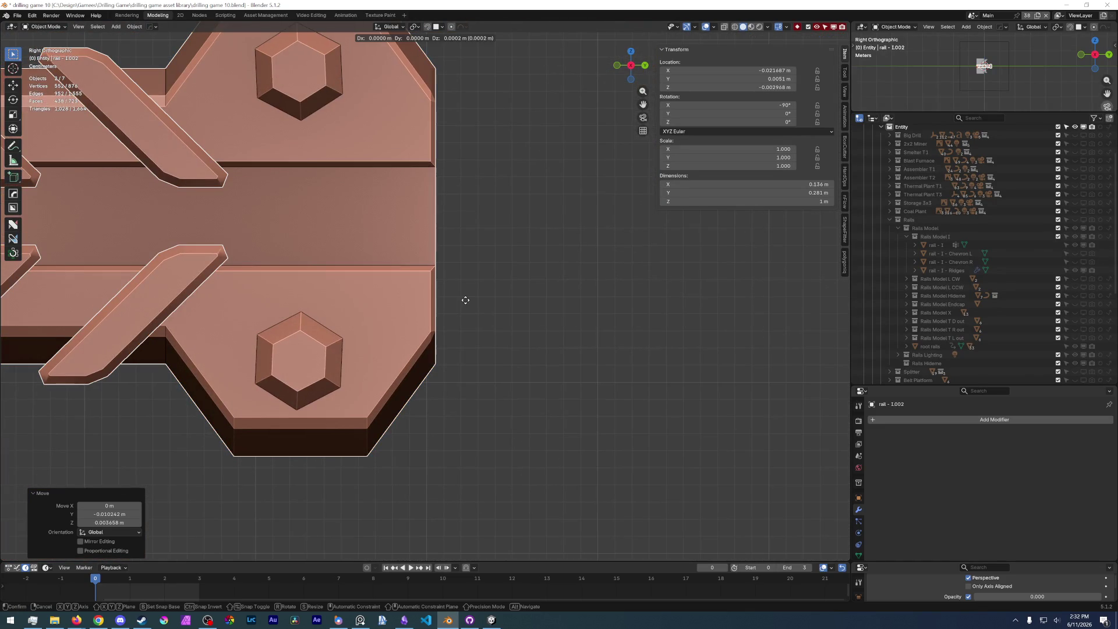
{"action": "key", "text": "y"}
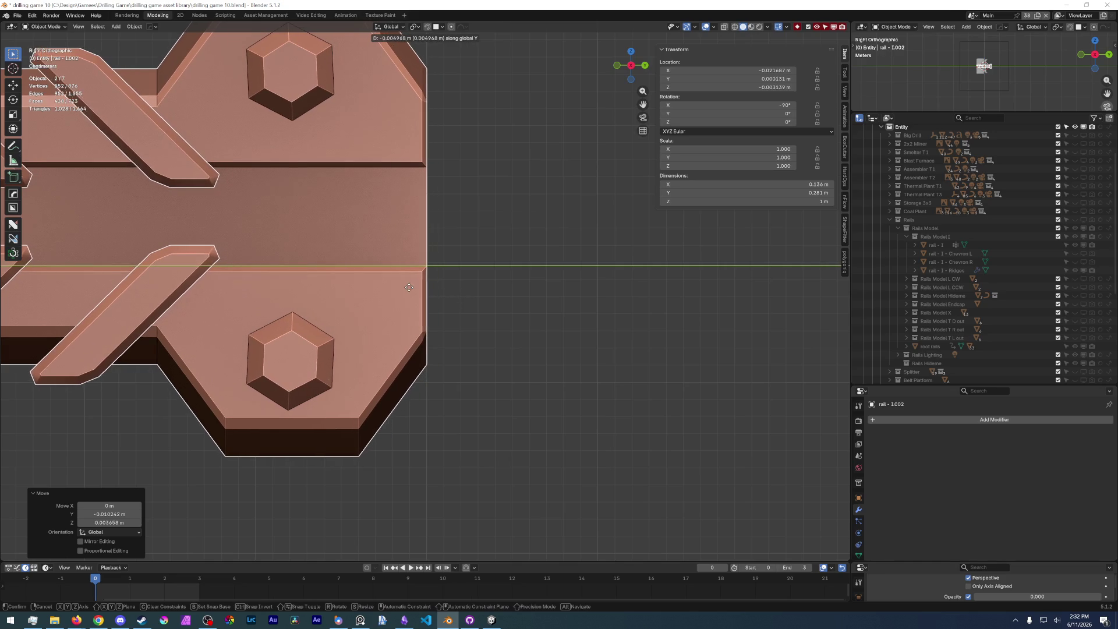
{"action": "left_click", "coordinate": [406, 289]}
{"action": "scroll", "coordinate": [403, 348], "scroll_direction": "up", "scroll_amount": 1}
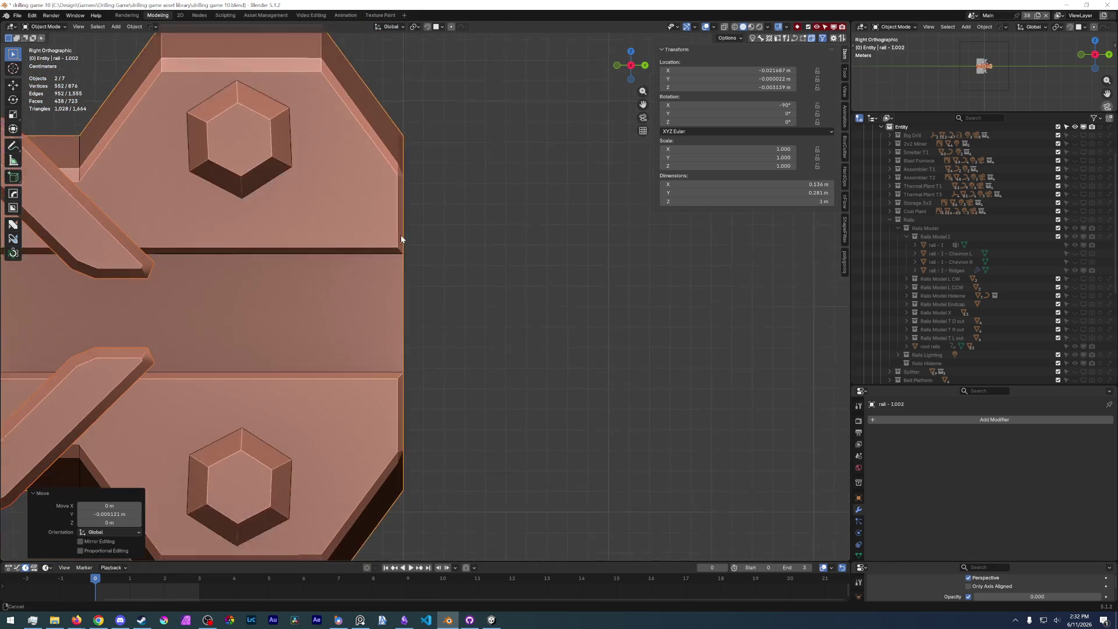
{"action": "middle_click_drag", "start_coordinate": [410, 207], "coordinate": [411, 334], "text": "shift"}
{"action": "key", "text": "g"}
{"action": "key", "text": "z"}
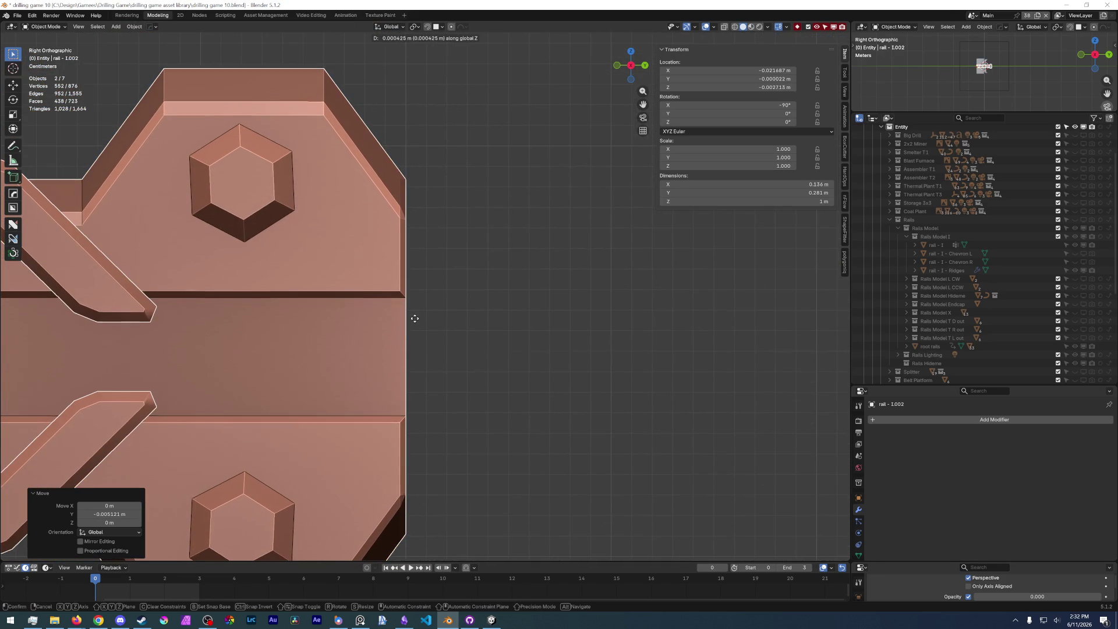
{"action": "left_click", "coordinate": [410, 279]}
- Make a final Y move with no offset, then frame all objects and deselect
{"action": "middle_click_drag", "start_coordinate": [411, 279], "coordinate": [415, 383], "text": "shift"}
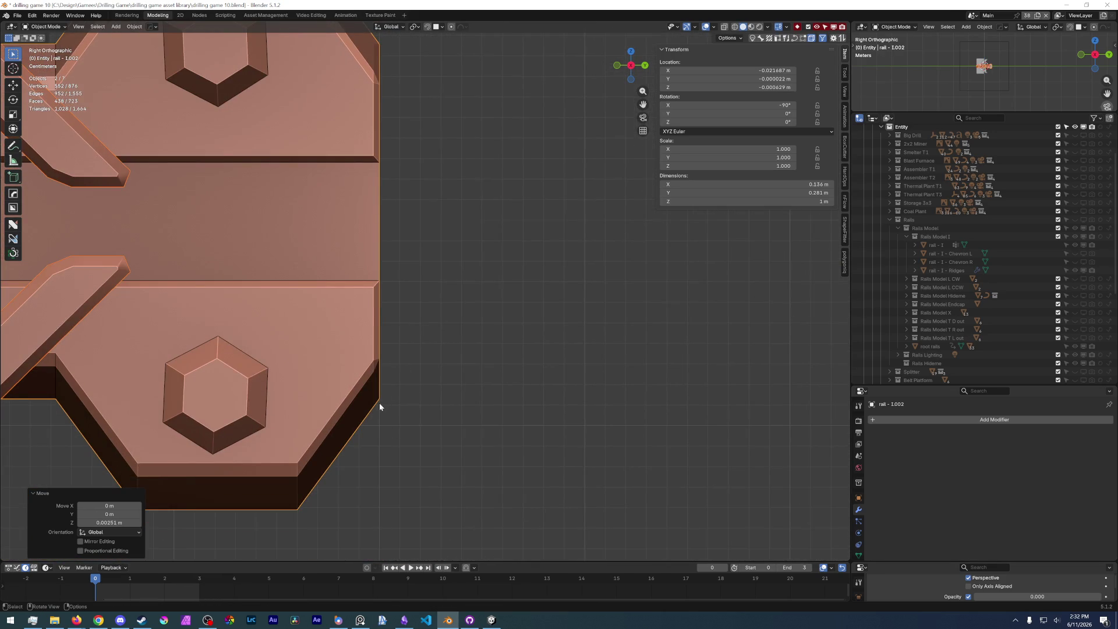
{"action": "key", "text": "g"}
{"action": "key", "text": "y"}
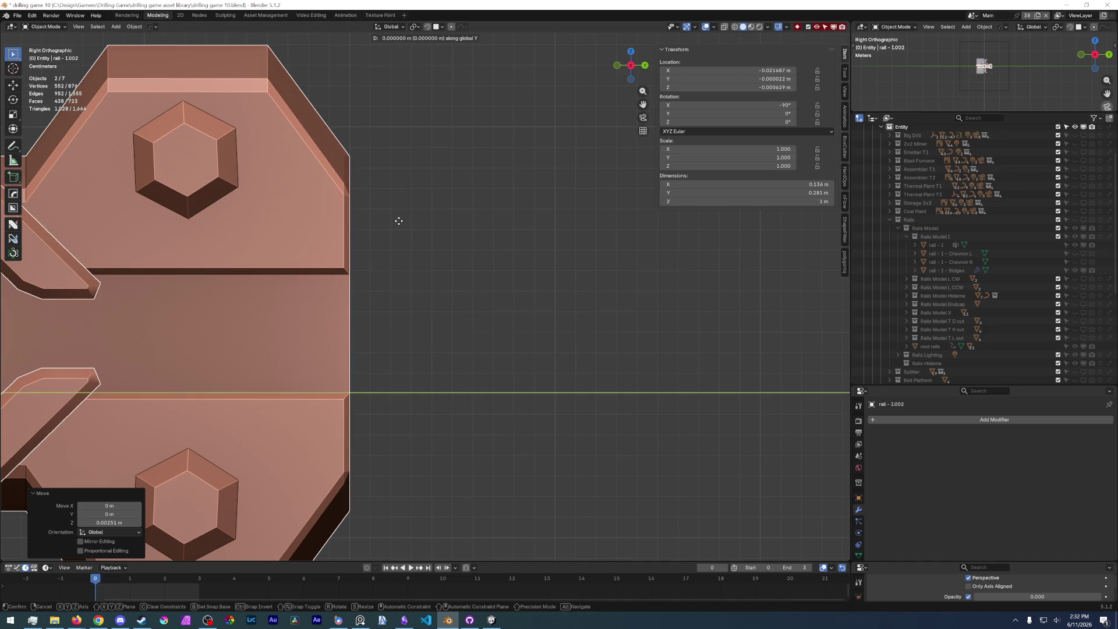
{"action": "left_click", "coordinate": [399, 212]}
{"action": "key", "text": "KP_Decimal"}
{"action": "scroll", "coordinate": [344, 349], "scroll_direction": "up", "scroll_amount": 6}
{"action": "key", "text": "Home"}
{"action": "left_click", "coordinate": [418, 338]}
{"action": "mouse_move", "coordinate": [438, 339]}
{"action": "middle_mouse_down"}
{"action": "mouse_move", "coordinate": [375, 284]}
{"action": "mouse_move", "coordinate": [346, 297]}
{"action": "middle_mouse_up"}
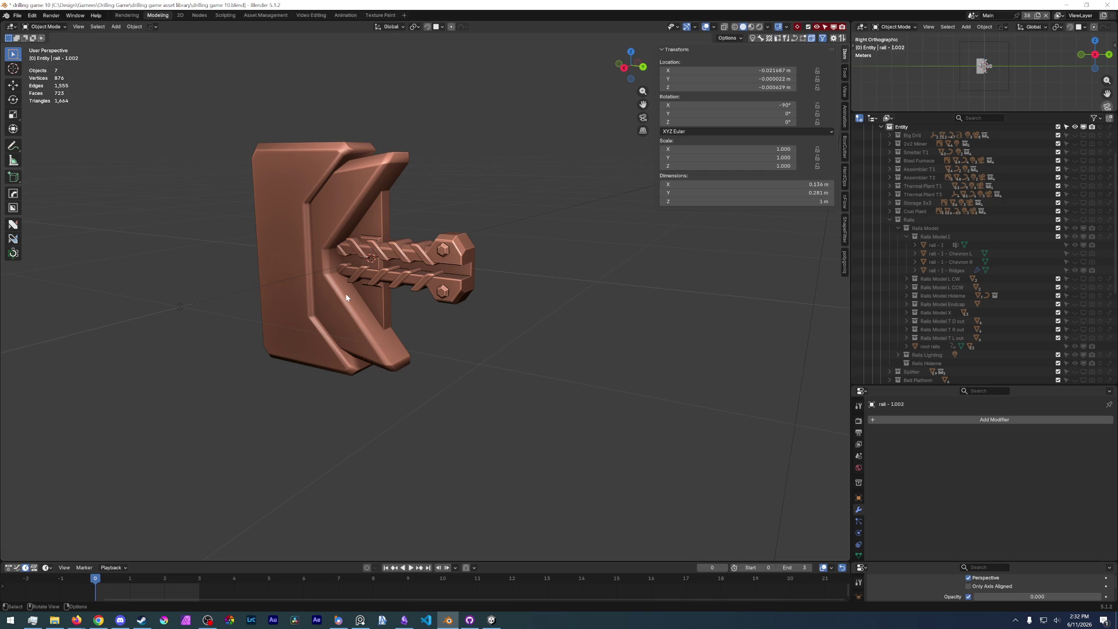
- In Edit Mode, scale Cube.014's slot edge loops 1.268 along Z to make it taller
{"action": "left_click", "coordinate": [378, 230]}
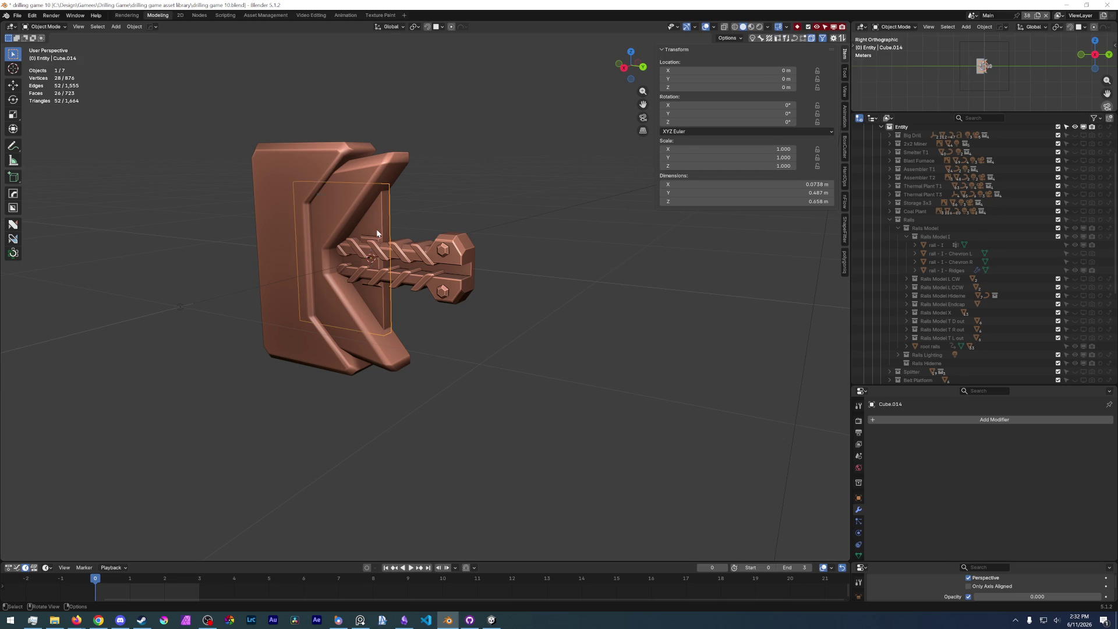
{"action": "key", "text": "Tab"}
{"action": "scroll", "coordinate": [582, 279], "scroll_direction": "up", "scroll_amount": 3}
{"action": "scroll", "coordinate": [738, 315], "scroll_direction": "up", "scroll_amount": 3}
{"action": "key", "text": "ctrl+KP_Add"}
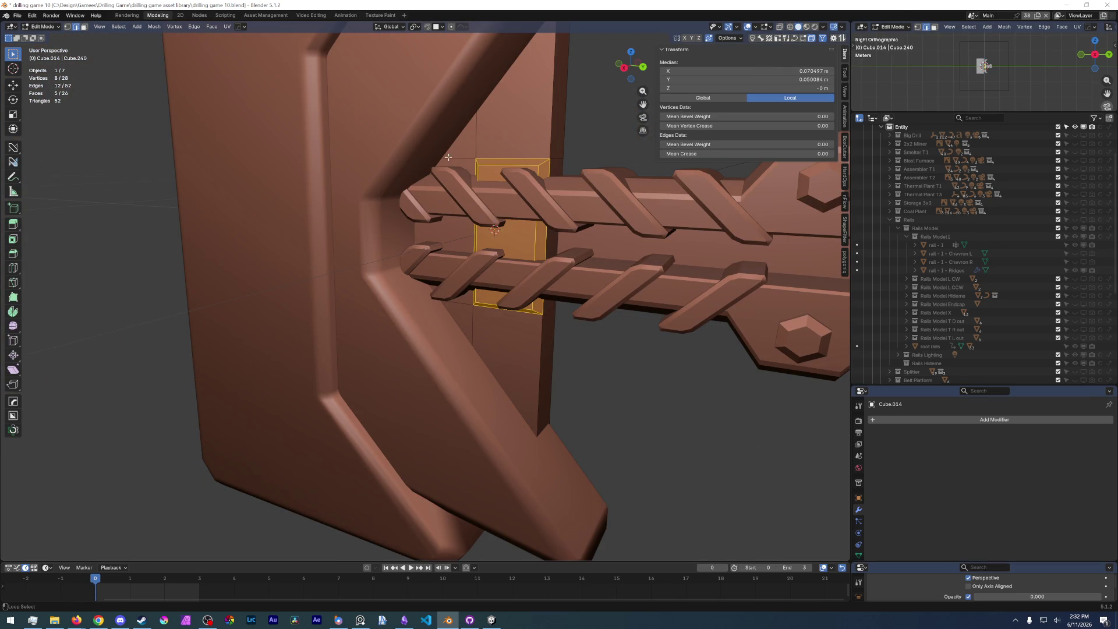
{"action": "left_click", "coordinate": [467, 157], "text": "alt+shift"}
{"action": "left_click", "coordinate": [467, 298], "text": "alt+shift"}
{"action": "key", "text": "s"}
{"action": "key", "text": "z"}
{"action": "left_click", "coordinate": [657, 411]}
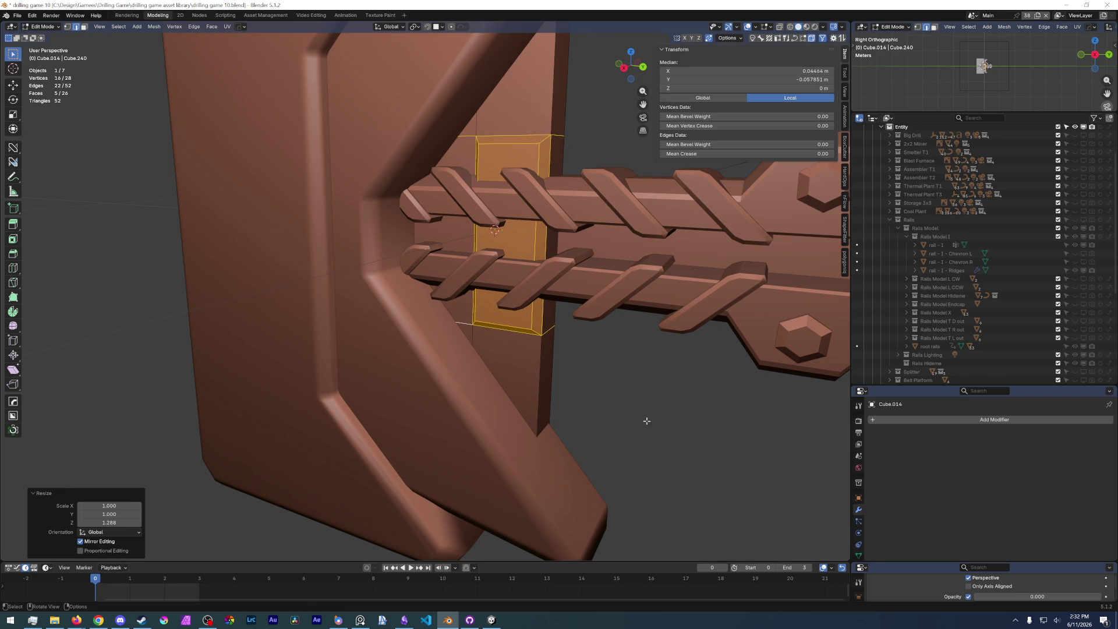
- Select the block's top face, check it in side view, and return to Object Mode
{"action": "left_click", "coordinate": [510, 148]}
{"action": "key", "text": "3"}
{"action": "left_click", "coordinate": [511, 149]}
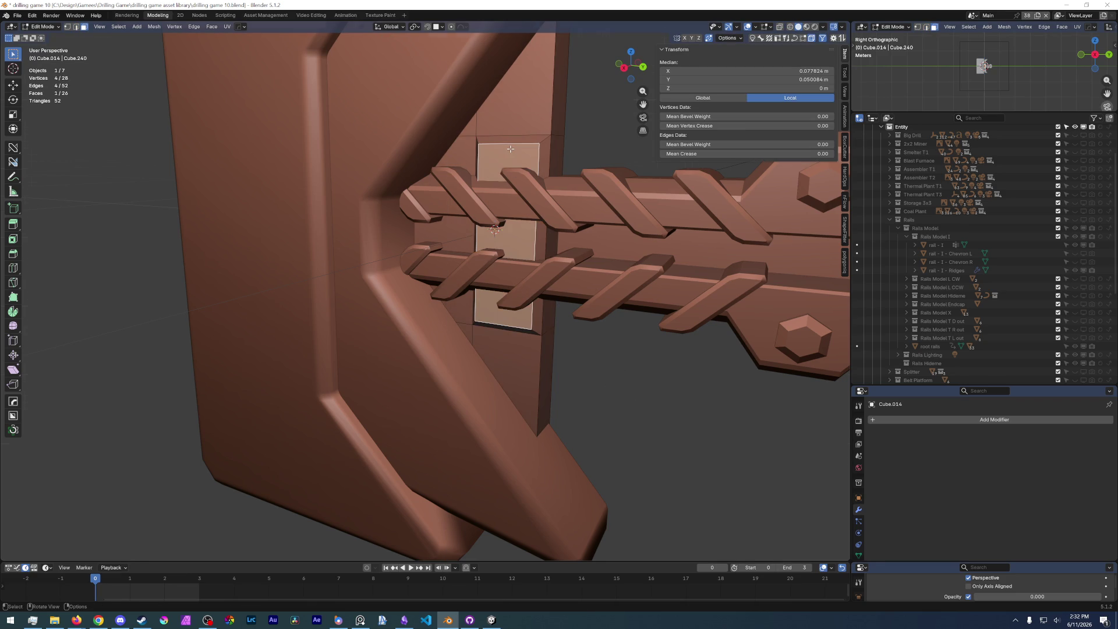
{"action": "key", "text": "KP_3"}
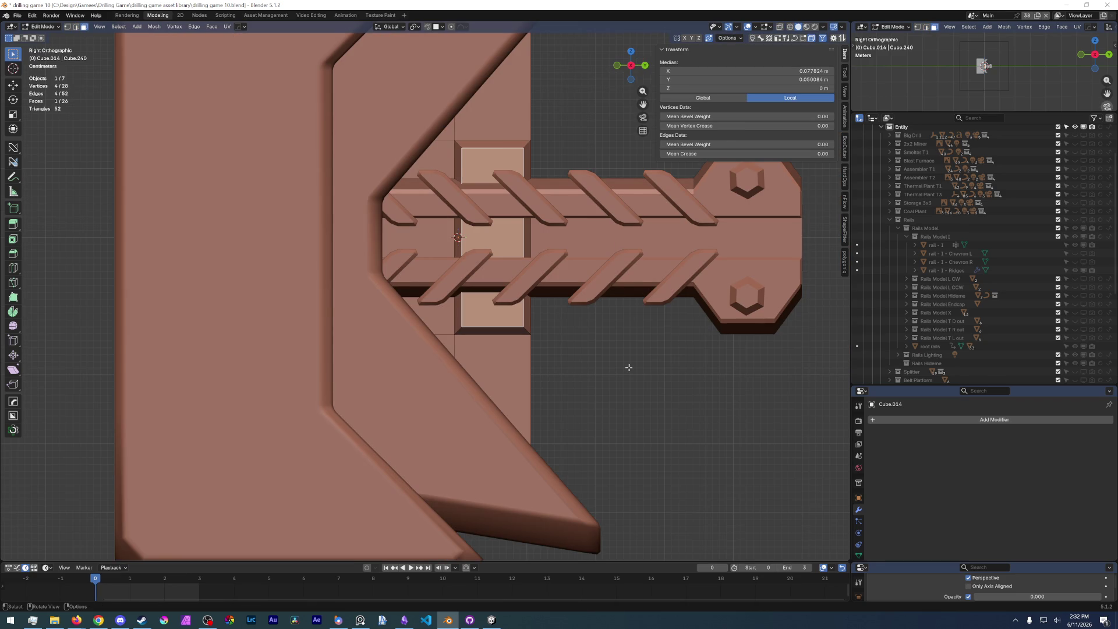
{"action": "scroll", "coordinate": [629, 368], "scroll_direction": "down", "scroll_amount": 2}
{"action": "key", "text": "Tab"}
{"action": "left_click", "coordinate": [639, 309]}
{"action": "scroll", "coordinate": [640, 308], "scroll_direction": "down", "scroll_amount": 4}
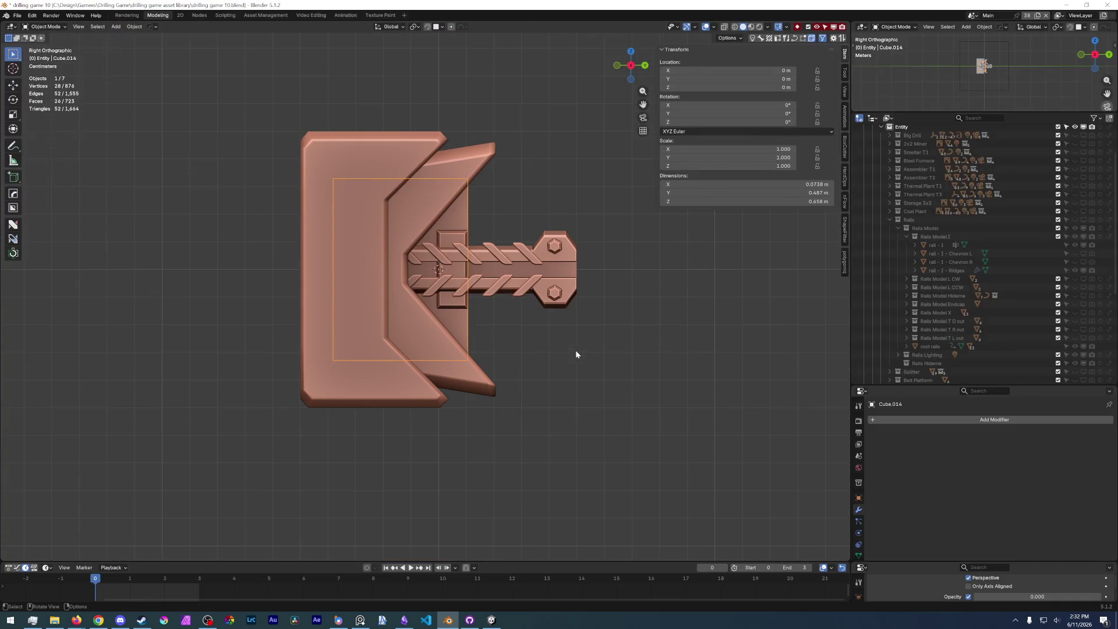
{"action": "left_click", "coordinate": [577, 344]}
- Save drilling game 10.blend, put Cube.014 into Edit Mode, and scroll the Outliner to Underground Rail
{"action": "left_click", "coordinate": [18, 15]}
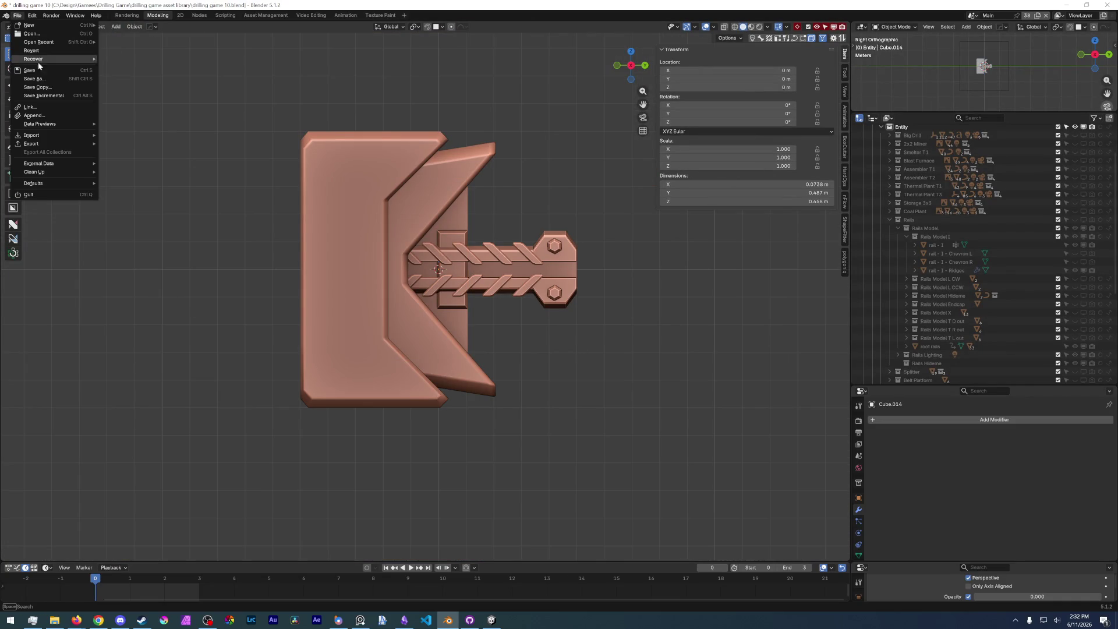
{"action": "left_click", "coordinate": [37, 70]}
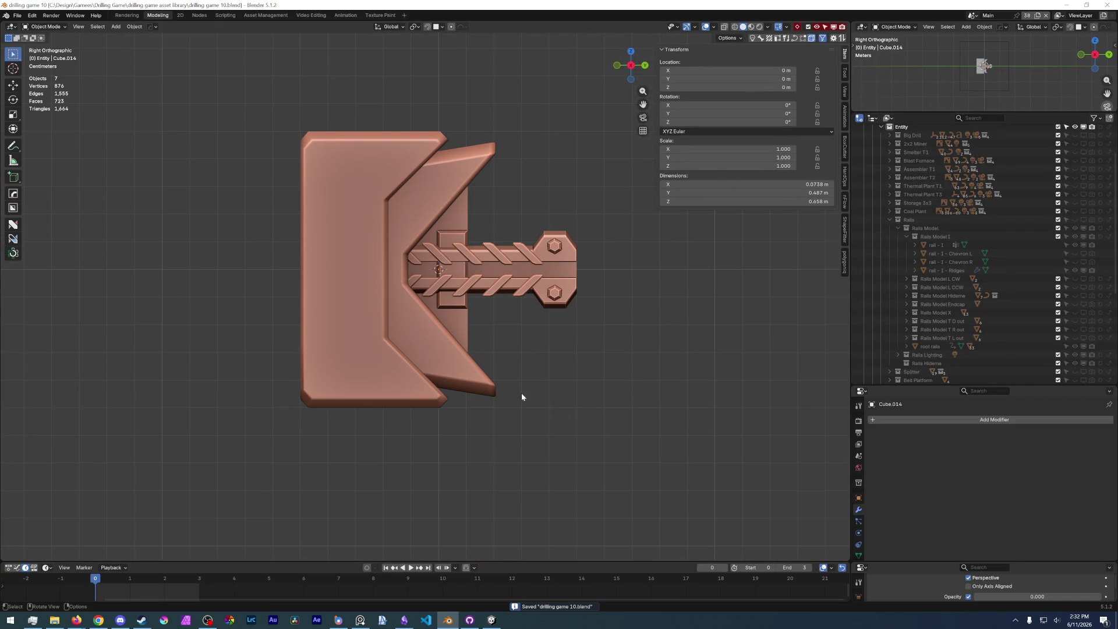
{"action": "key", "text": "Tab"}
{"action": "left_click", "coordinate": [357, 256]}
{"action": "mouse_move", "coordinate": [357, 256]}
{"action": "middle_mouse_down"}
{"action": "mouse_move", "coordinate": [369, 294]}
{"action": "mouse_move", "coordinate": [520, 262]}
{"action": "mouse_move", "coordinate": [444, 278]}
{"action": "mouse_move", "coordinate": [352, 258]}
{"action": "middle_mouse_up"}
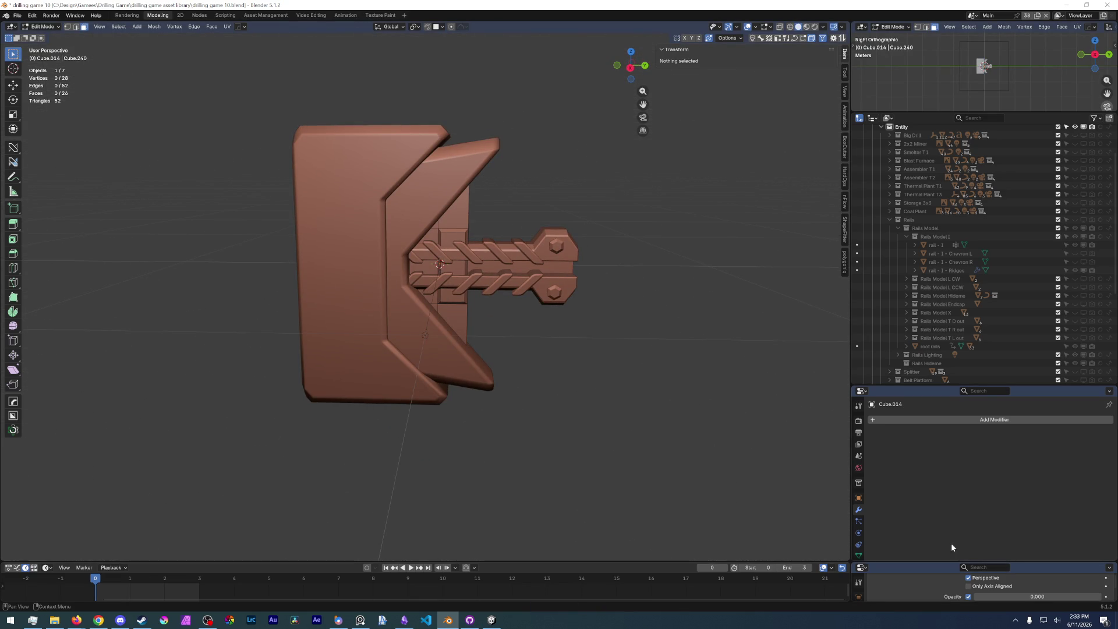
{"action": "scroll", "coordinate": [963, 245], "scroll_direction": "down", "scroll_amount": 5}
{"action": "scroll", "coordinate": [963, 245], "scroll_direction": "down", "scroll_amount": 4}
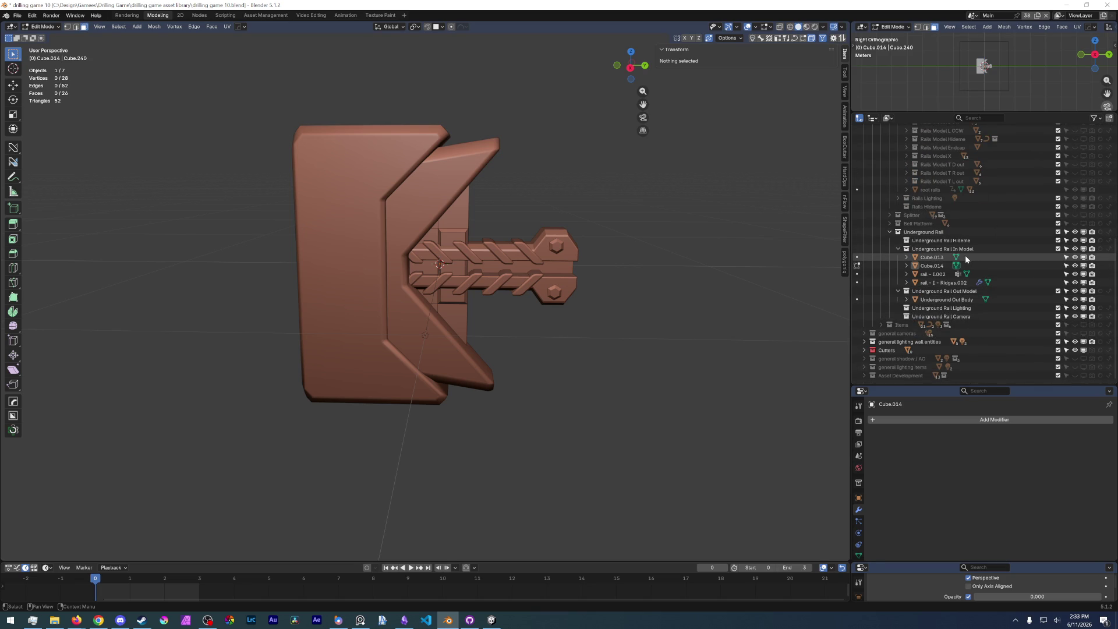
- Move the four rail parts into the Underground Rail Out Model collection
{"action": "left_click", "coordinate": [929, 283]}
{"action": "left_click", "coordinate": [932, 257], "text": "shift"}
{"action": "key", "text": "Tab"}
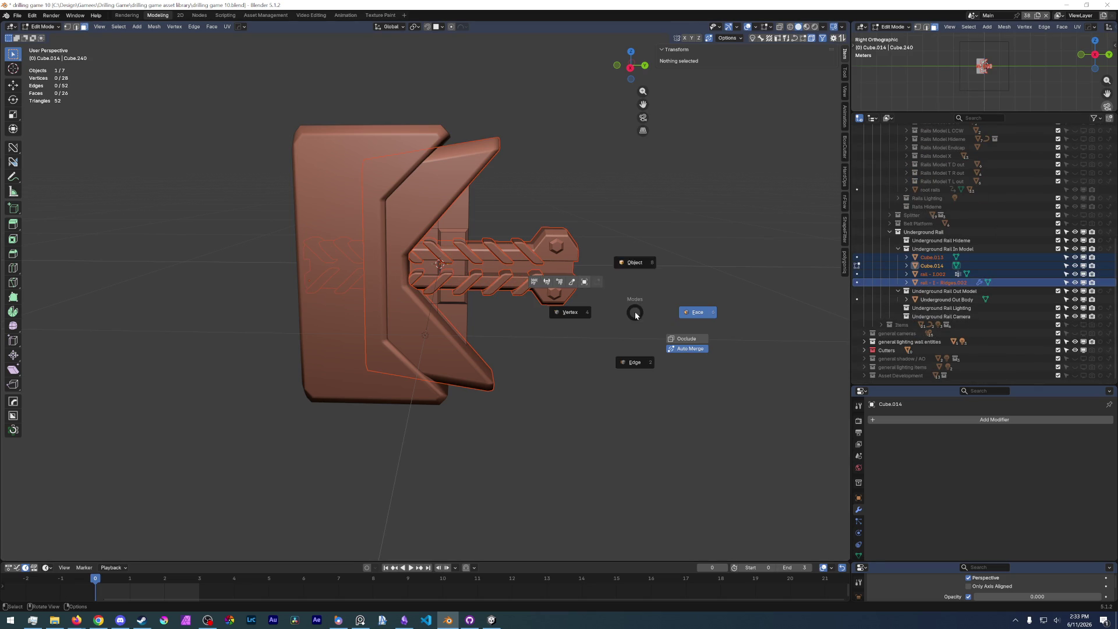
{"action": "left_click", "coordinate": [676, 158]}
{"action": "key", "text": "Escape"}
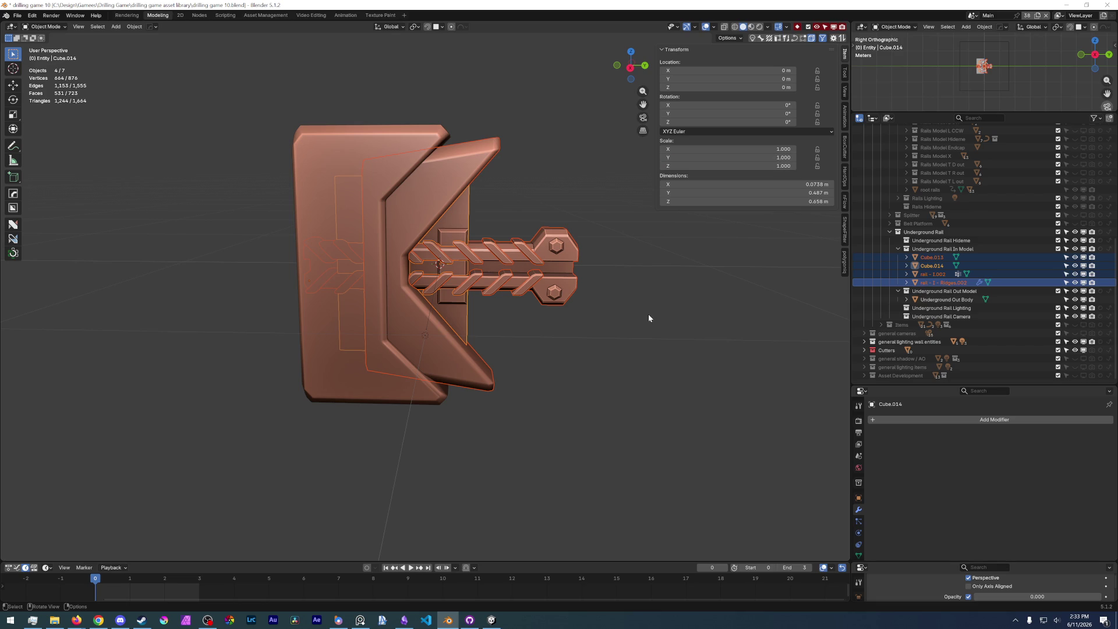
{"action": "left_click", "coordinate": [648, 318]}
{"action": "left_click", "coordinate": [932, 257]}
{"action": "left_click", "coordinate": [934, 283], "text": "shift"}
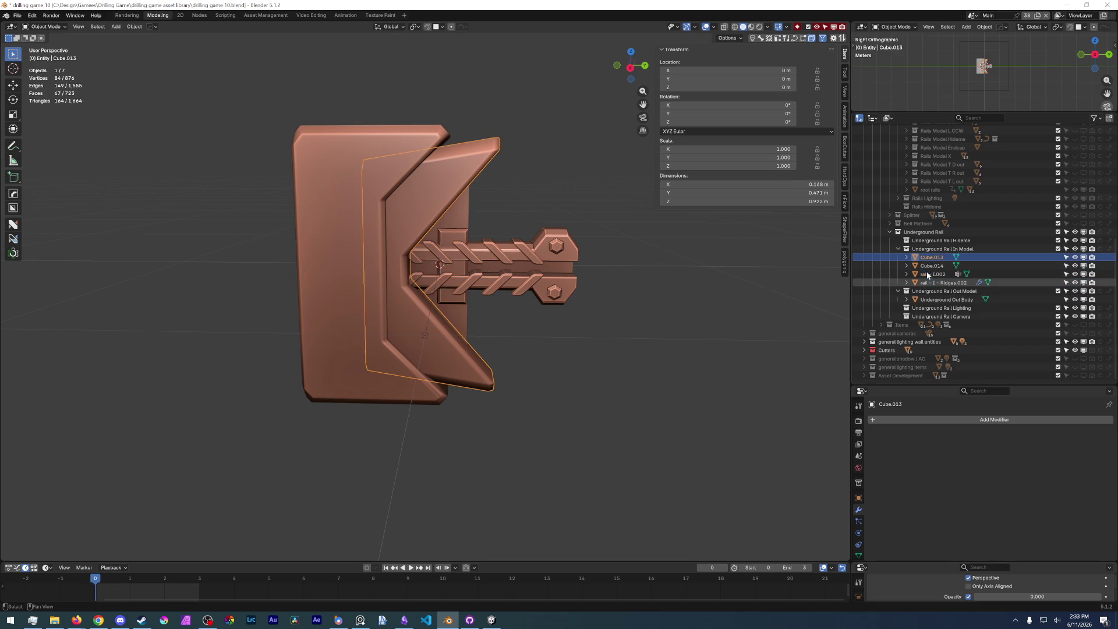
{"action": "left_click_drag", "start_coordinate": [931, 273], "coordinate": [944, 291]}
- Rename Cube.013 to 'Underground Out Body Angled Bit'
{"action": "left_click", "coordinate": [439, 325]}
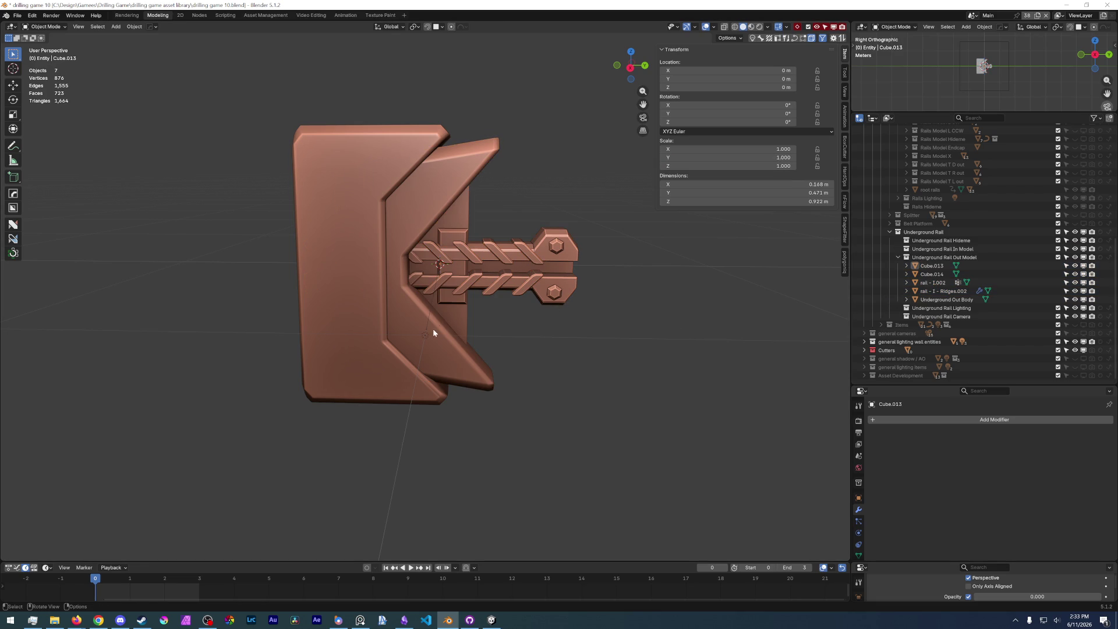
{"action": "left_click", "coordinate": [418, 338]}
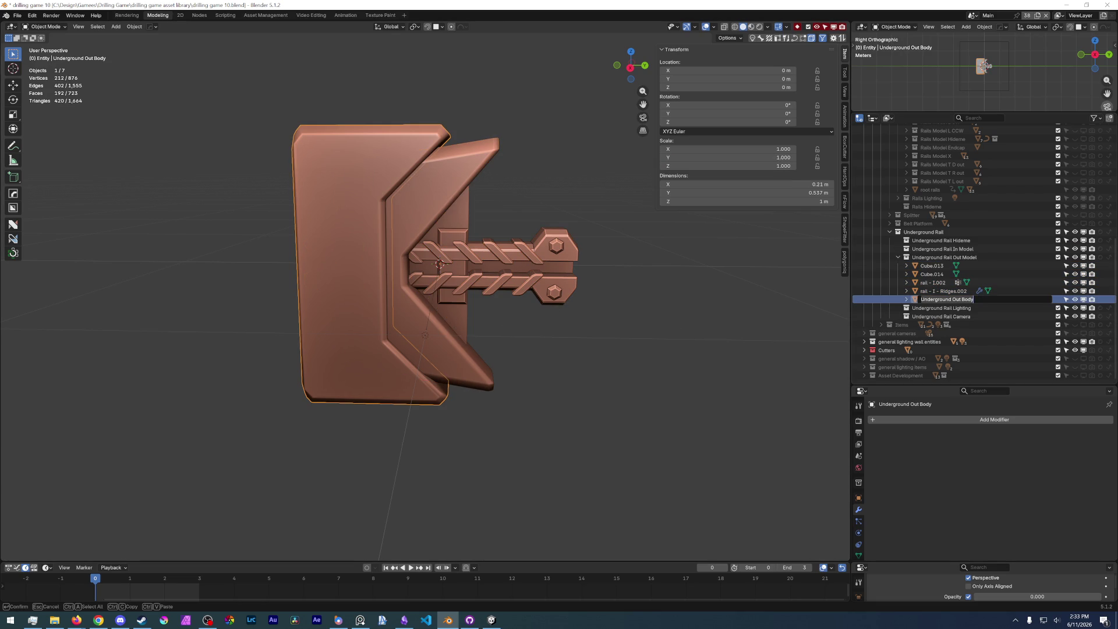
{"action": "left_click", "coordinate": [443, 368]}
{"action": "key", "text": "F2"}
{"action": "type", "text": "Underground Out Body"}
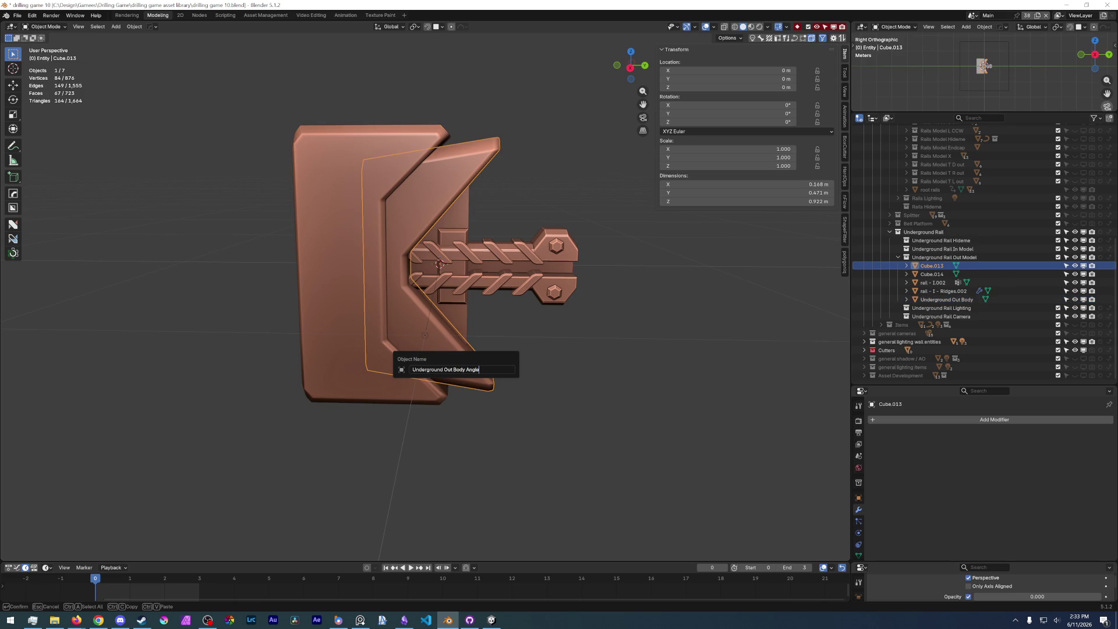
{"action": "type", "text": "it"}
{"action": "key", "text": "Return"}
- Rename Cube.014 to 'Underground Out Backplate'
{"action": "right_click", "coordinate": [623, 352]}
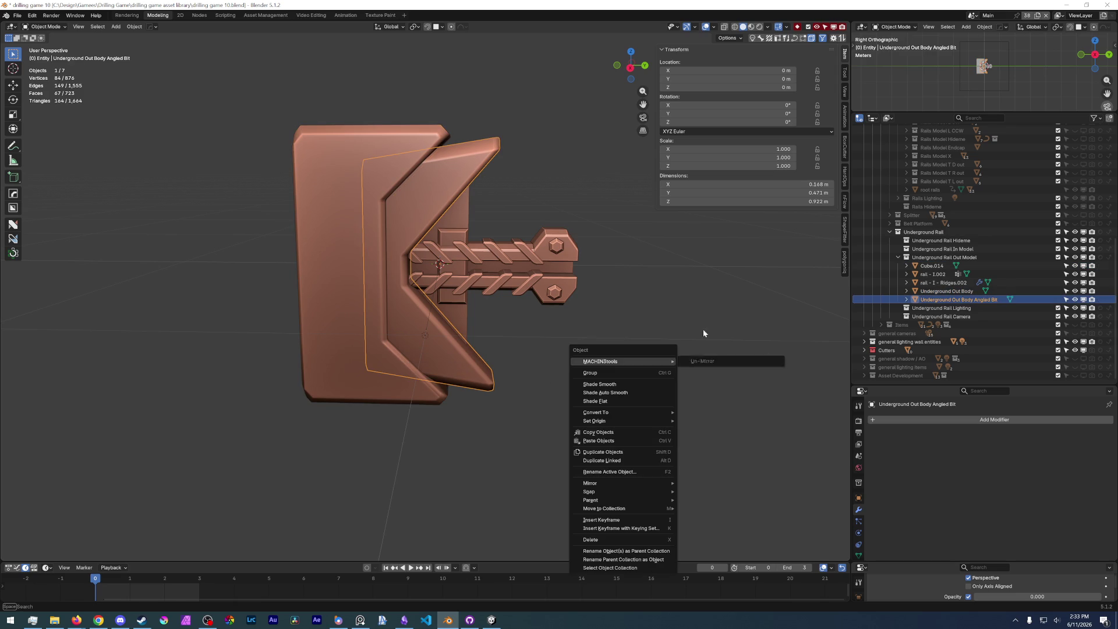
{"action": "left_click", "coordinate": [451, 223]}
{"action": "key", "text": "F2"}
{"action": "type", "text": "Underground Out Body"}
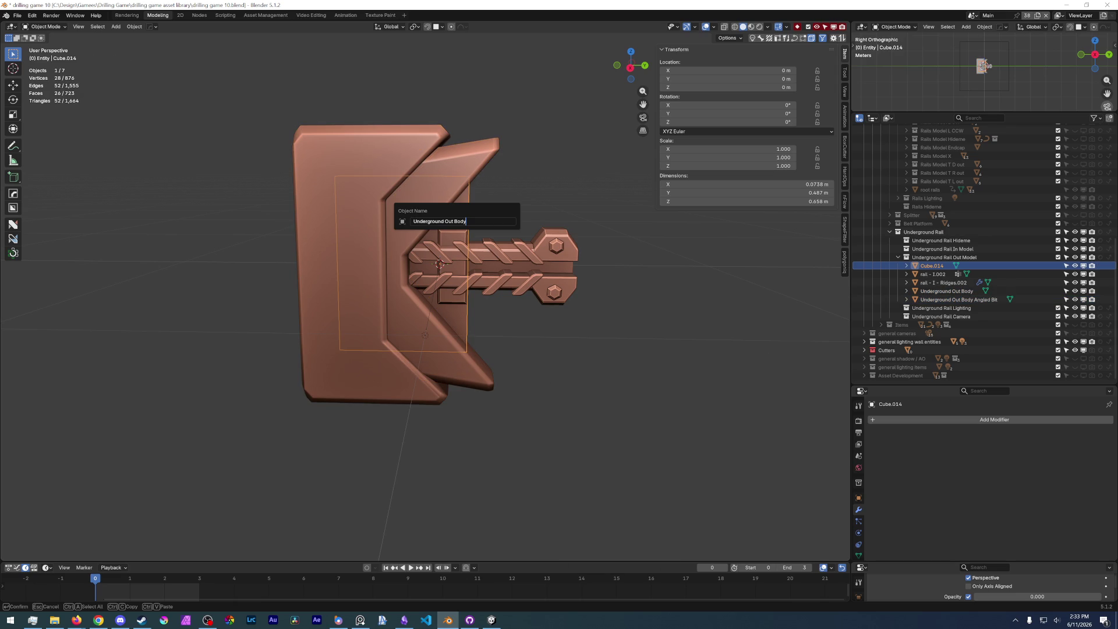
{"action": "key", "text": "BackSpace"}
{"action": "key", "text": "BackSpace"}
{"action": "key", "text": "BackSpace"}
{"action": "type", "text": "kplate"}
{"action": "key", "text": "Return"}
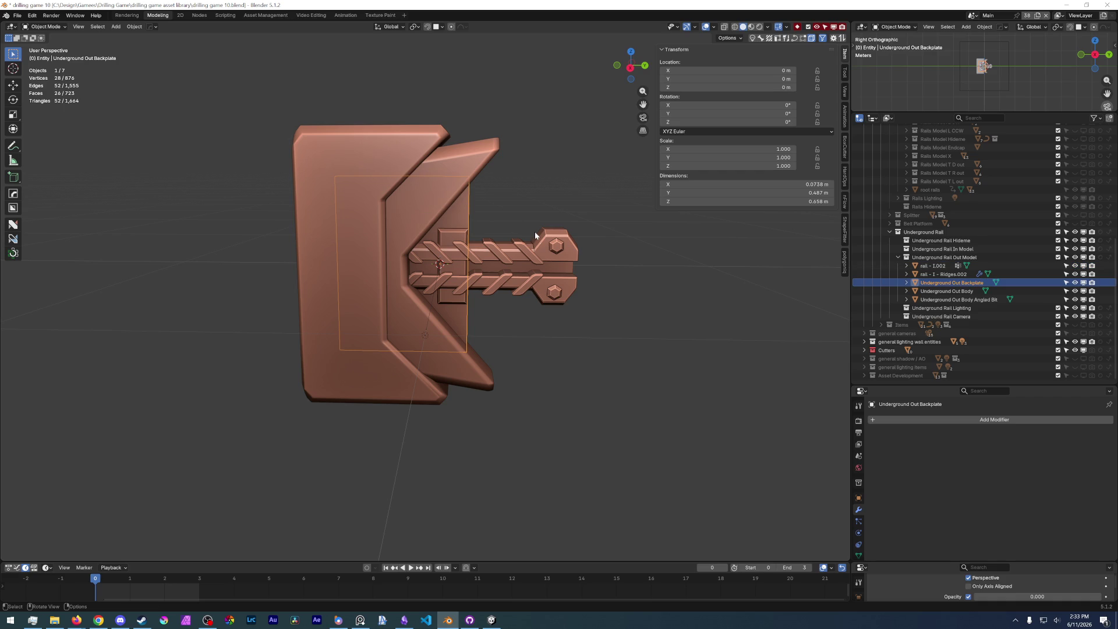
- Rename rail - I.002 to 'Underground Out Body Rail' and the ridges to 'Underground Out Rail Ridges'
{"action": "left_click", "coordinate": [575, 266]}
{"action": "key", "text": "F2"}
{"action": "type", "text": "Underground Out Body"}
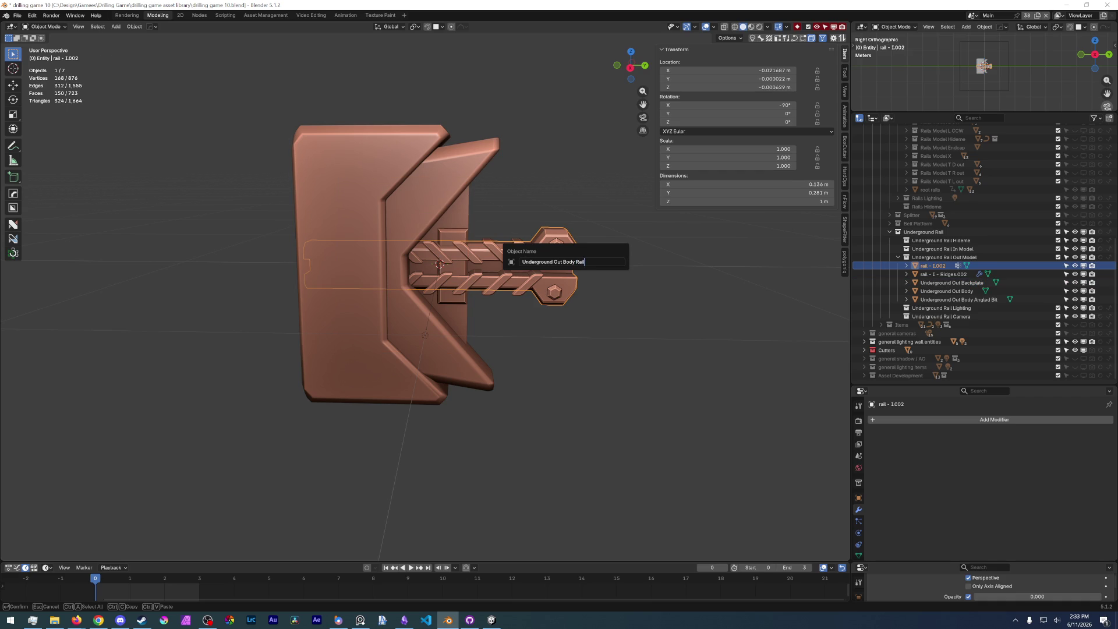
{"action": "key", "text": "Return"}
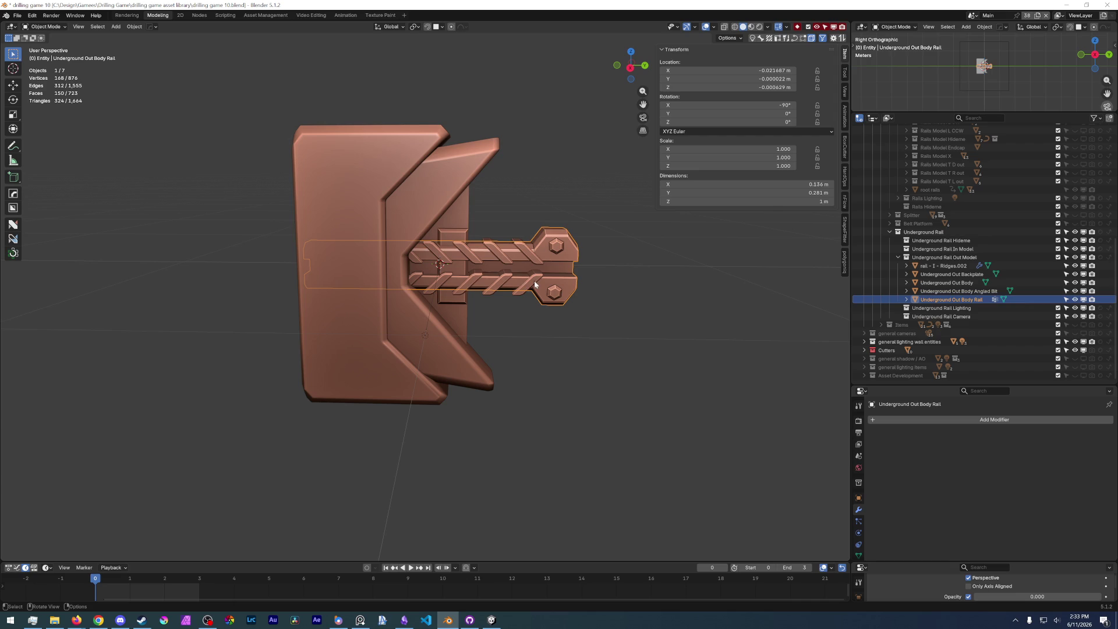
{"action": "left_click", "coordinate": [533, 281]}
{"action": "key", "text": "F2"}
{"action": "type", "text": "Underground Out Body"}
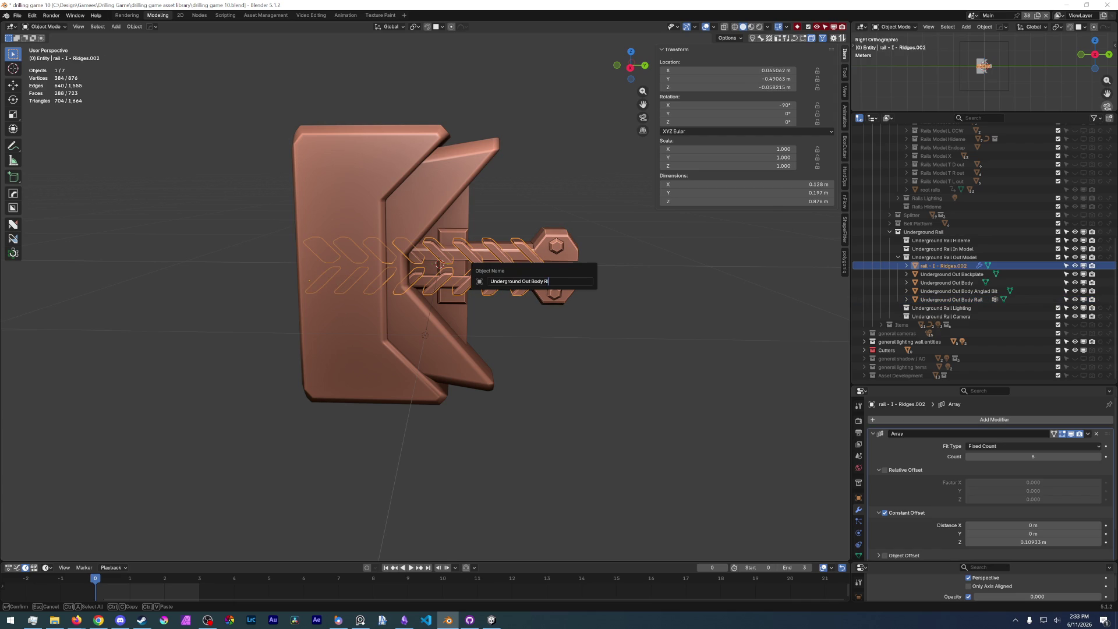
{"action": "double_click", "coordinate": [534, 281]}
{"action": "type", "text": "Rail"}
{"action": "key", "text": "Return"}
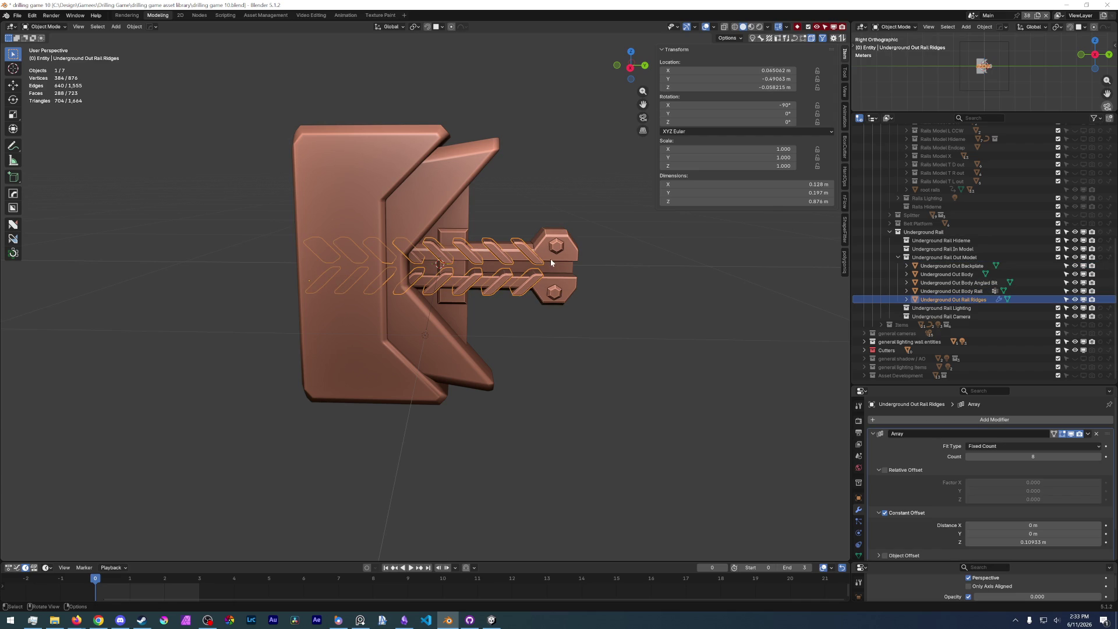
- Shorten the rail's name to 'Underground Out Rail' and save the file
{"action": "left_click", "coordinate": [558, 261]}
{"action": "key", "text": "F2"}
{"action": "double_click", "coordinate": [570, 261]}
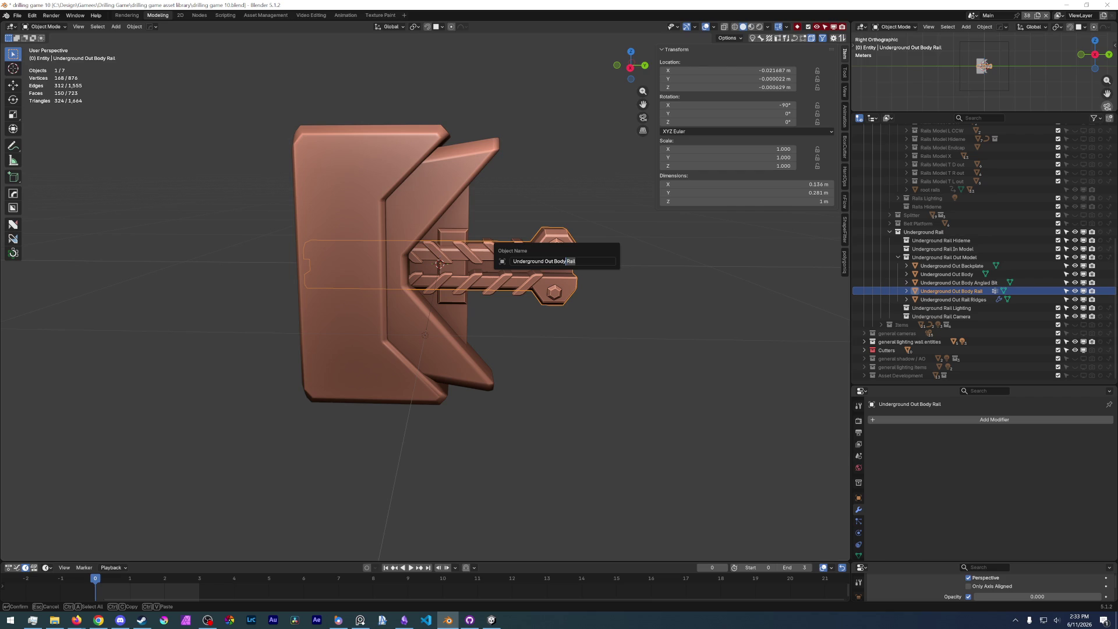
{"action": "type", "text": "Rail"}
{"action": "key", "text": "BackSpace"}
{"action": "key", "text": "BackSpace"}
{"action": "key", "text": "BackSpace"}
{"action": "key", "text": "Return"}
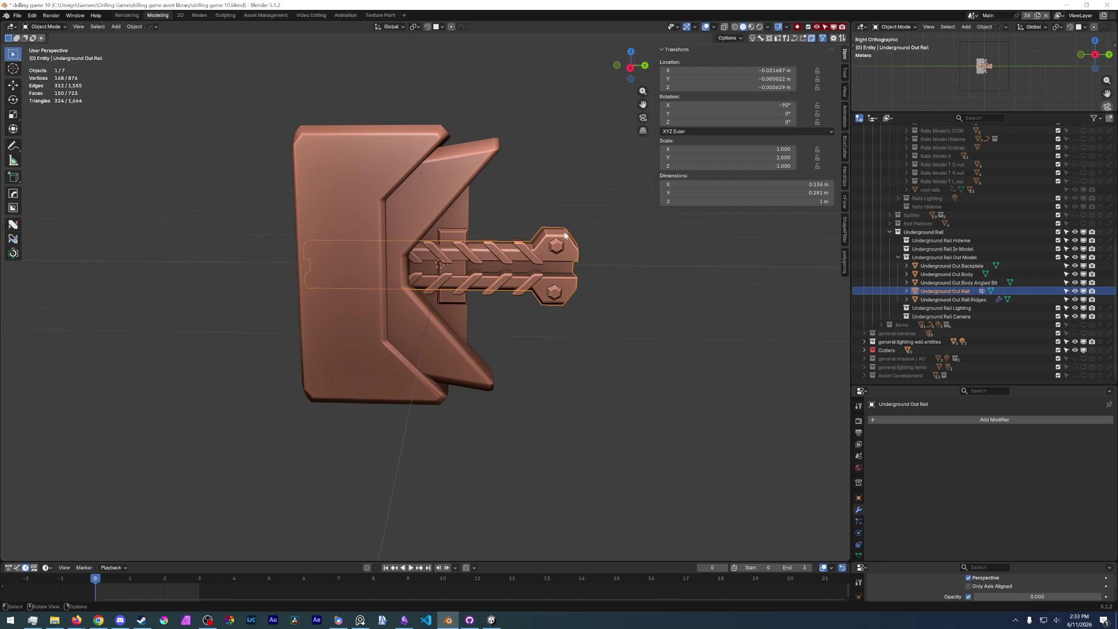
{"action": "left_click", "coordinate": [631, 375]}
{"action": "left_click", "coordinate": [17, 15]}
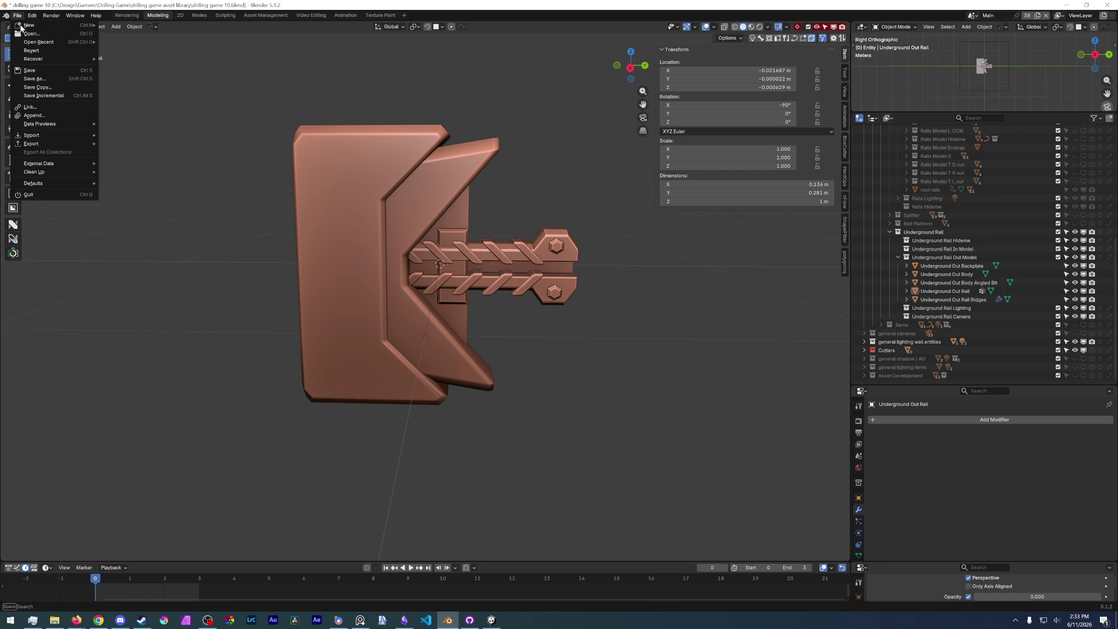
{"action": "key", "text": "ctrl+s"}
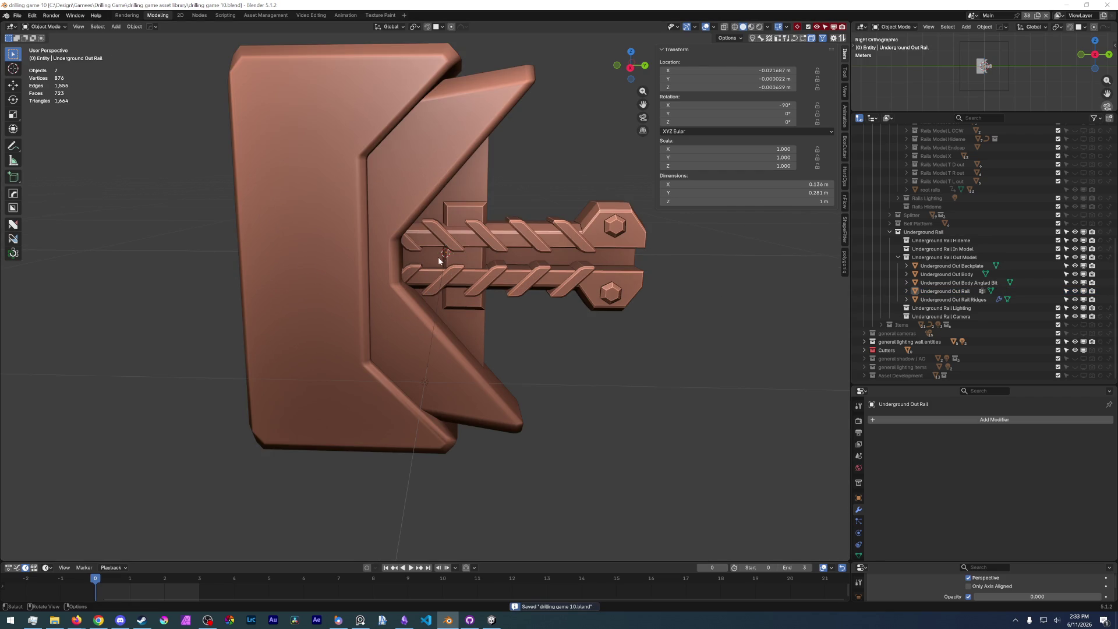
{"action": "left_click", "coordinate": [438, 258]}
- View the Underground Out model in Right Orthographic (Numpad 3) and compare it against the reference image
{"action": "scroll", "coordinate": [449, 265], "scroll_direction": "up", "scroll_amount": 3}
{"action": "mouse_move", "coordinate": [457, 269]}
{"action": "middle_mouse_down"}
{"action": "mouse_move", "coordinate": [457, 240]}
{"action": "mouse_move", "coordinate": [545, 272]}
{"action": "mouse_move", "coordinate": [567, 352]}
{"action": "middle_mouse_up"}
{"action": "scroll", "coordinate": [501, 256], "scroll_direction": "down", "scroll_amount": 5}
{"action": "left_click", "coordinate": [554, 359]}
{"action": "key", "text": "KP_3"}
{"action": "scroll", "coordinate": [483, 341], "scroll_direction": "down", "scroll_amount": 3}
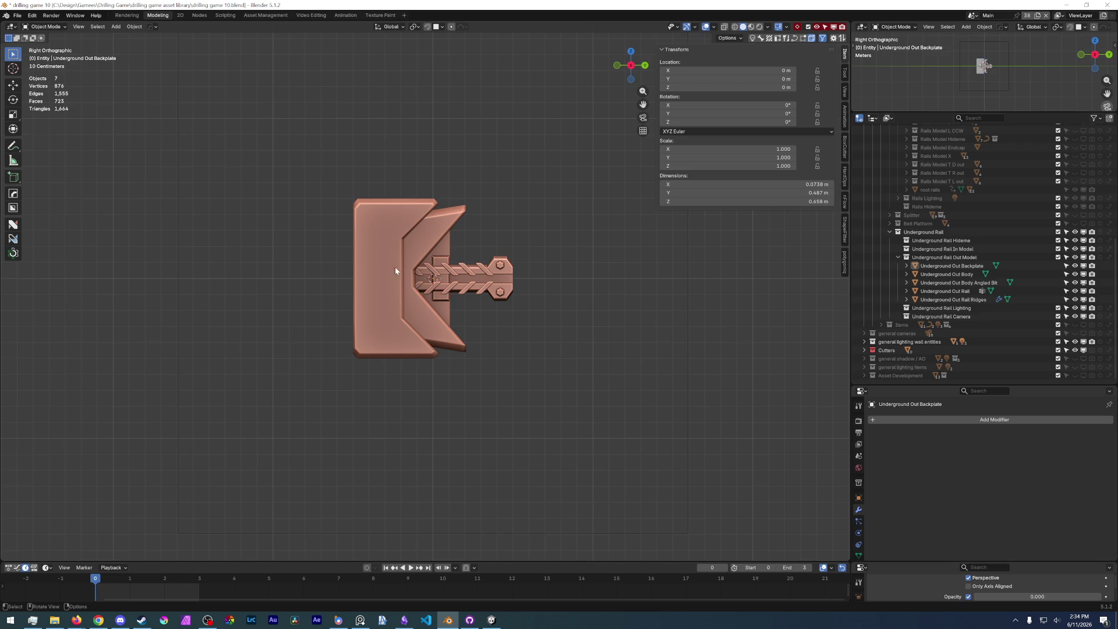
{"action": "scroll", "coordinate": [389, 261], "scroll_direction": "up", "scroll_amount": 2}
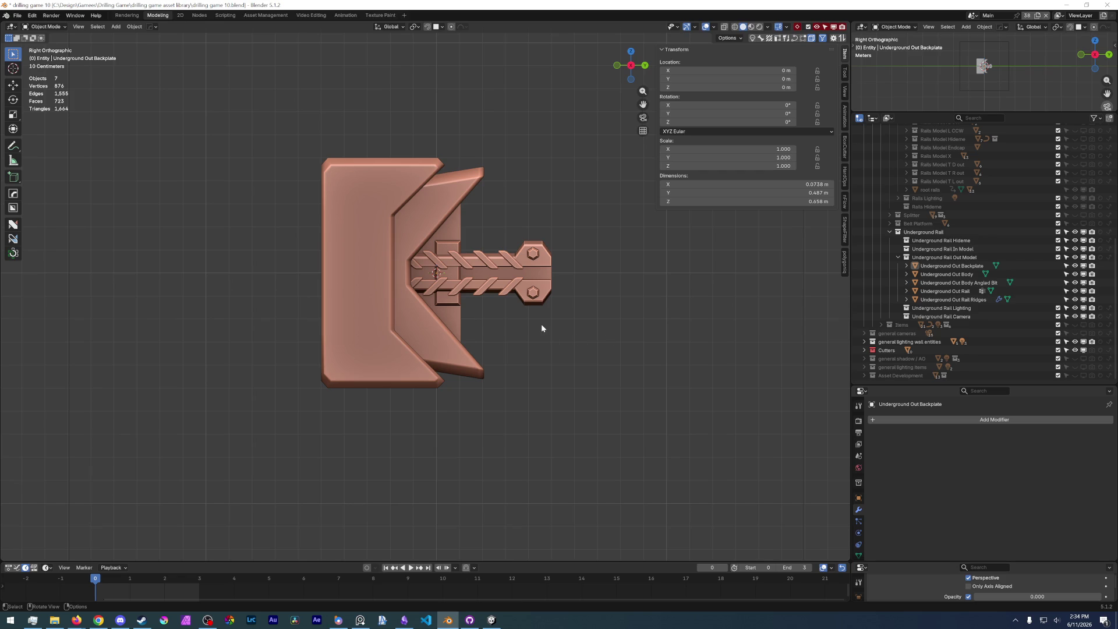
{"action": "key", "text": "alt+Tab"}
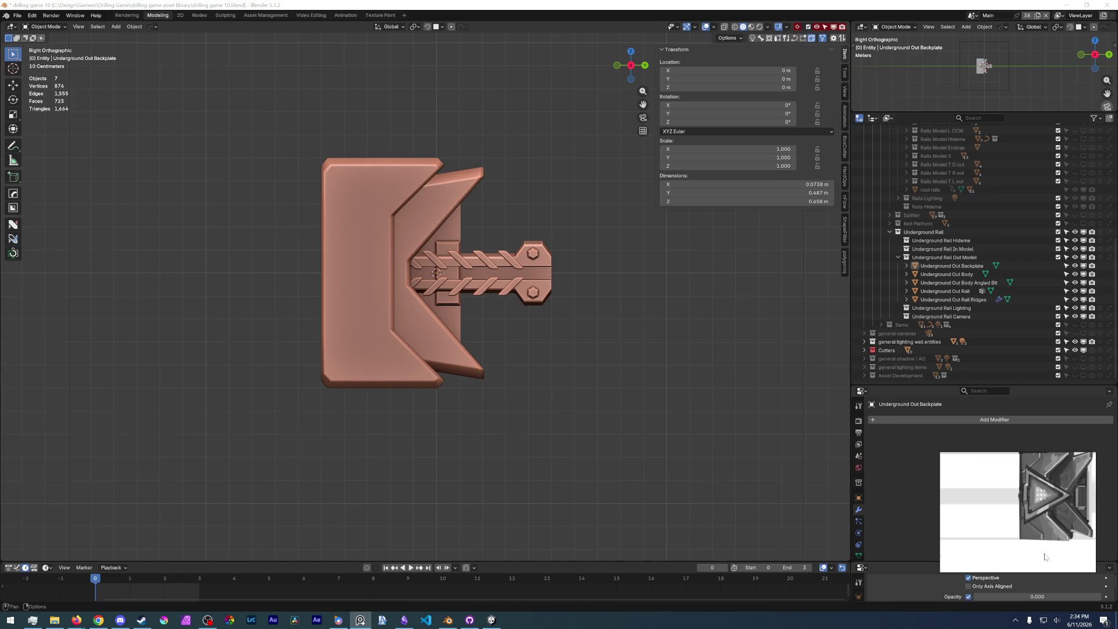
{"action": "scroll", "coordinate": [373, 410], "scroll_direction": "up", "scroll_amount": 1}
{"action": "scroll", "coordinate": [373, 410], "scroll_direction": "up", "scroll_amount": 1}
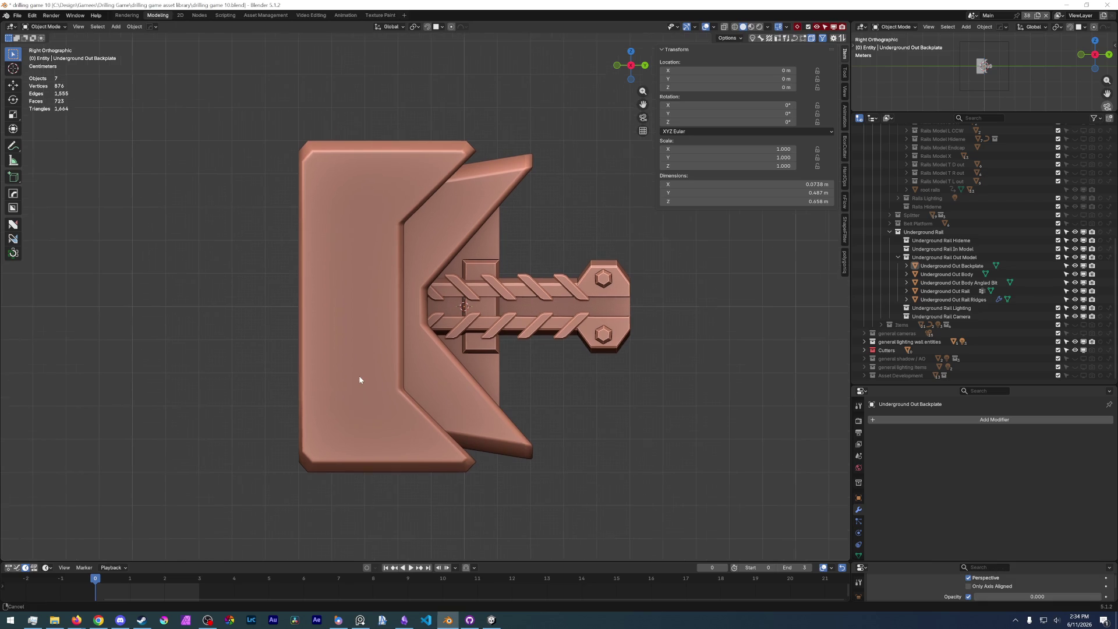
{"action": "scroll", "coordinate": [324, 354], "scroll_direction": "down", "scroll_amount": 2}
{"action": "key", "text": "shift+a"}
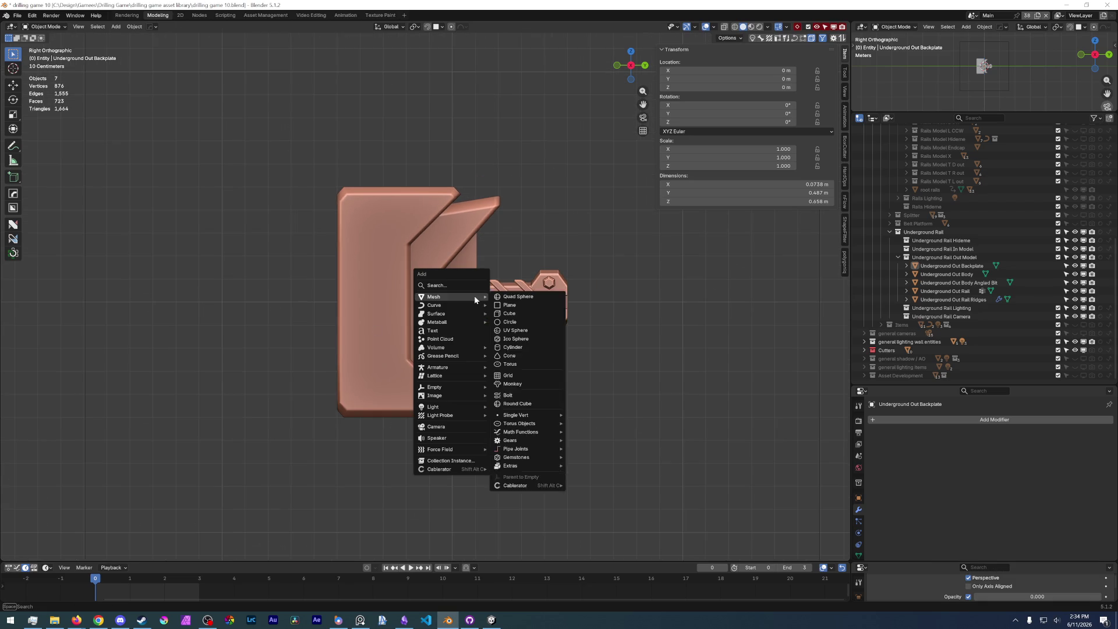
- Add a cube scaled to 0.291 and place it beside the model's lower-left
{"action": "mouse_move", "coordinate": [466, 305]}
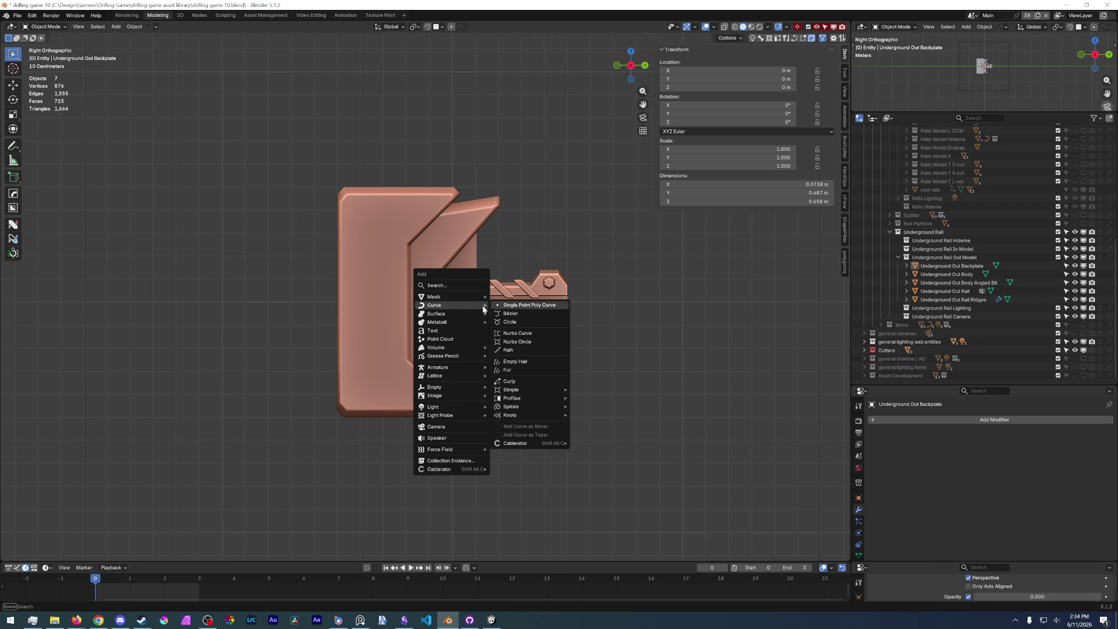
{"action": "left_click", "coordinate": [524, 318]}
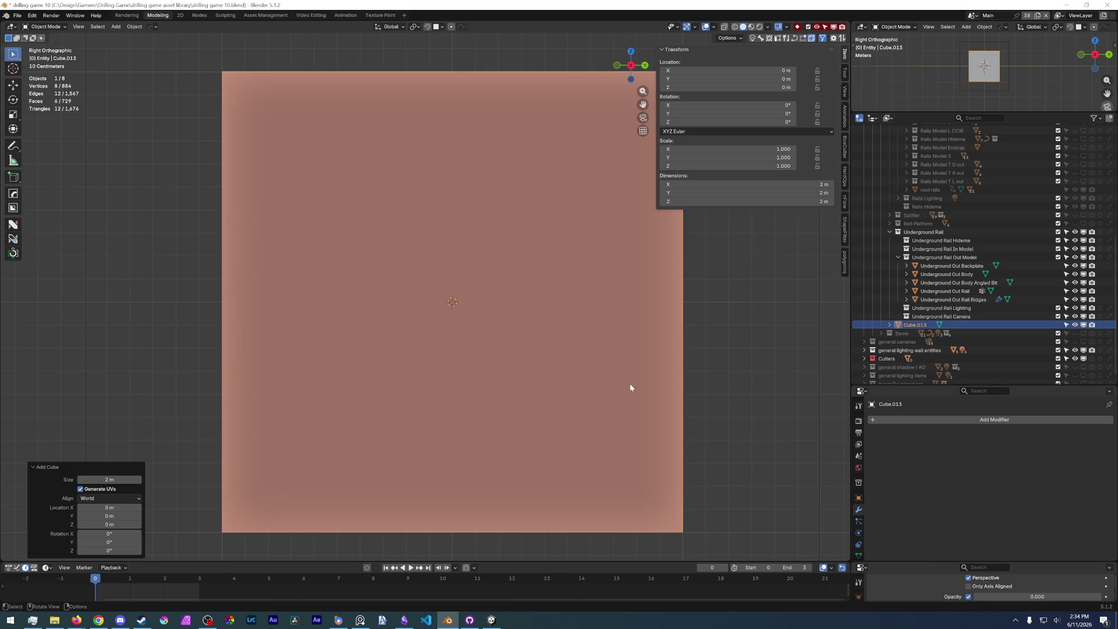
{"action": "key", "text": "Tab"}
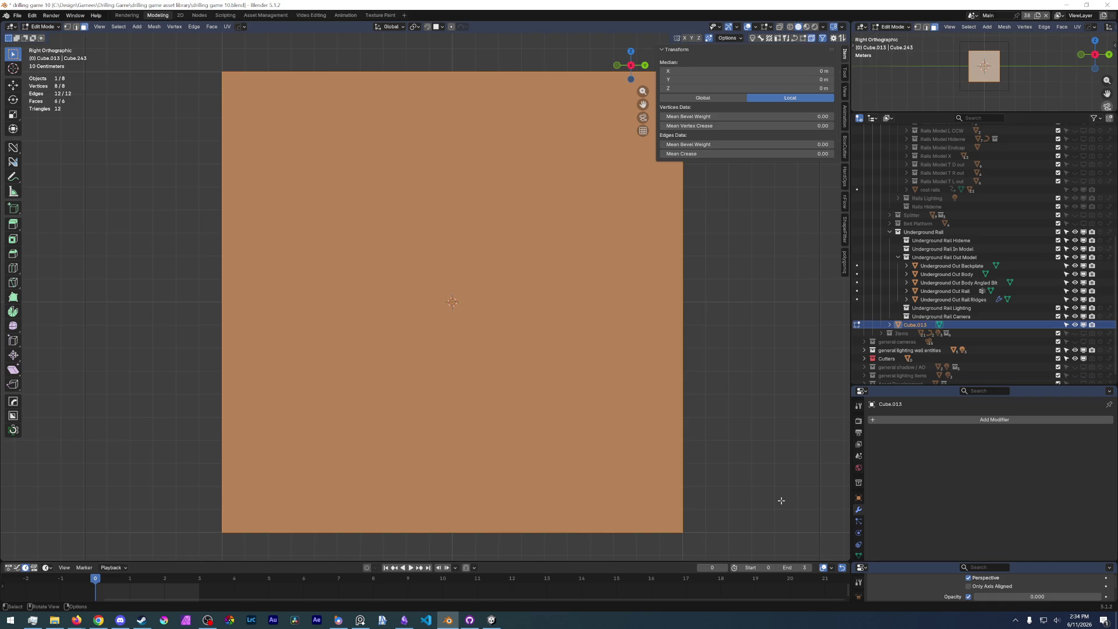
{"action": "key", "text": "s"}
{"action": "left_click", "coordinate": [560, 317]}
{"action": "key", "text": "g"}
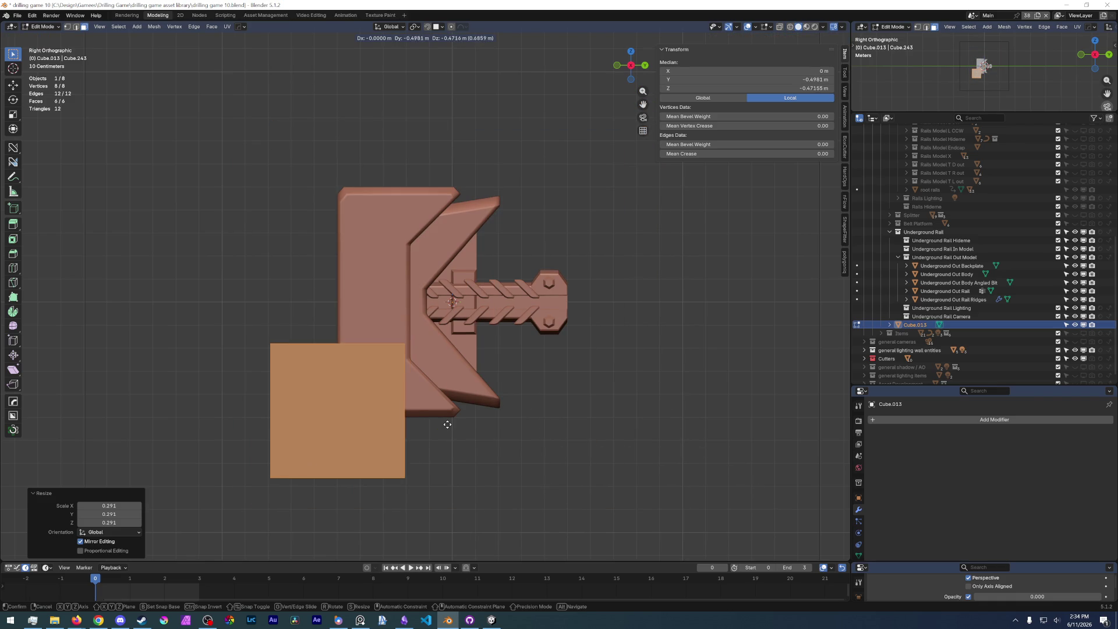
{"action": "key", "text": "Escape"}
{"action": "key", "text": "Tab"}
{"action": "key", "text": "g"}
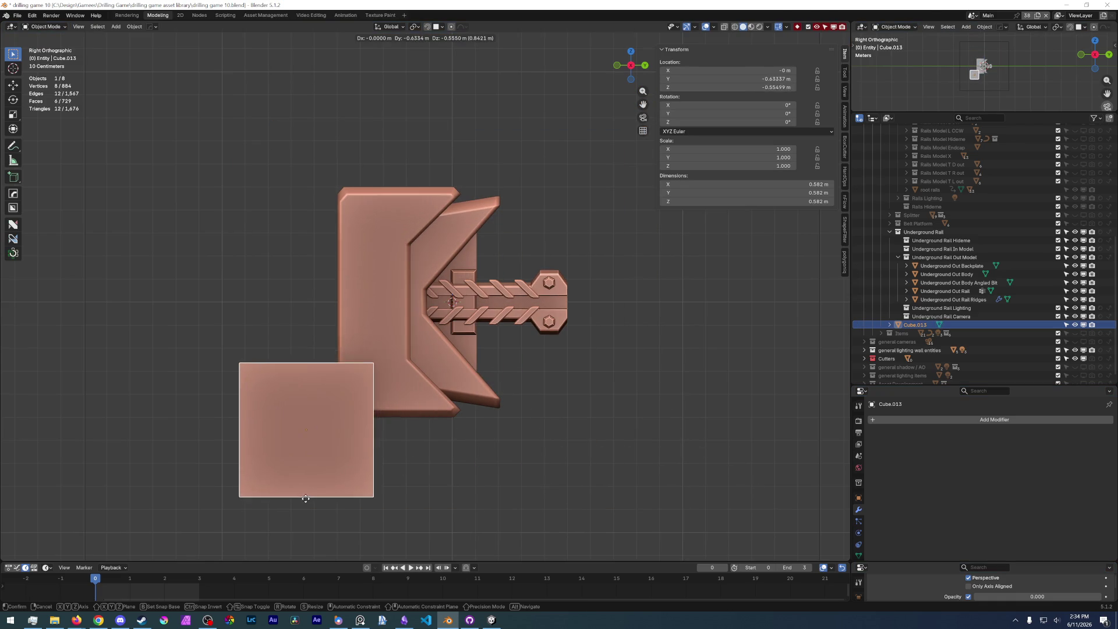
{"action": "left_click", "coordinate": [325, 485]}
{"action": "key", "text": "alt+Tab"}
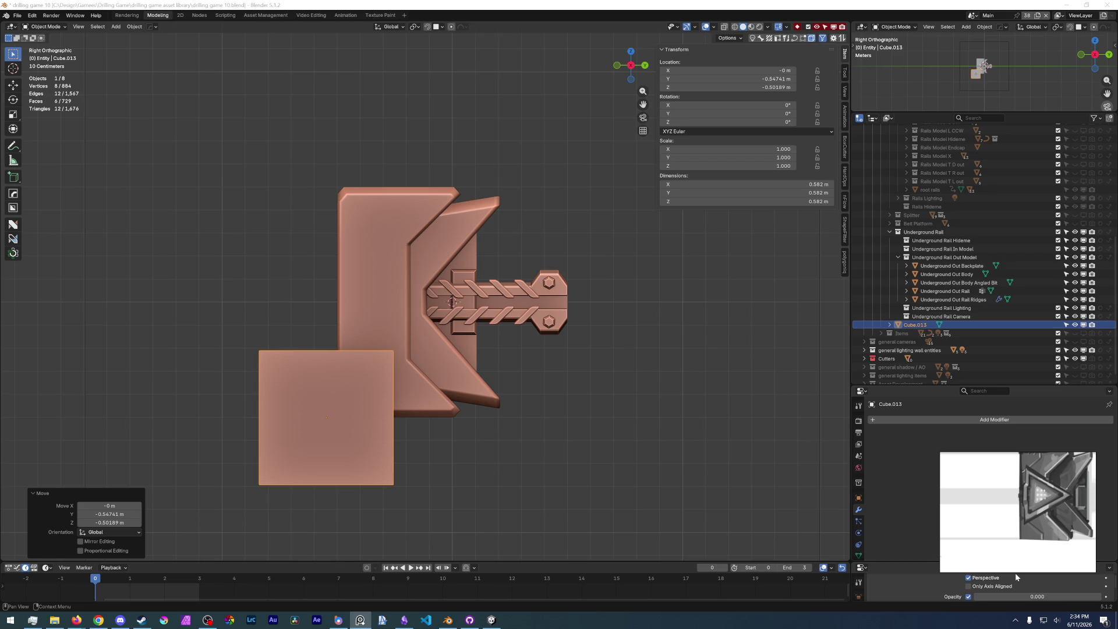
{"action": "key", "text": "alt+Tab"}
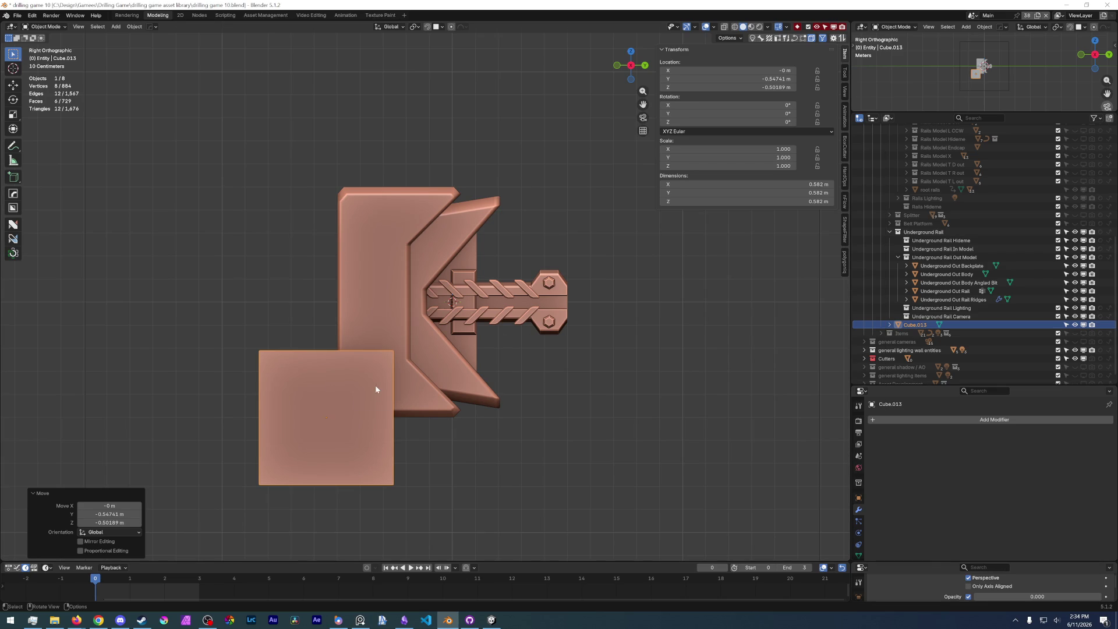
- Lower the cube's top face and bevel its top edge facing the model by 0.1576 m
{"action": "key", "text": "Tab"}
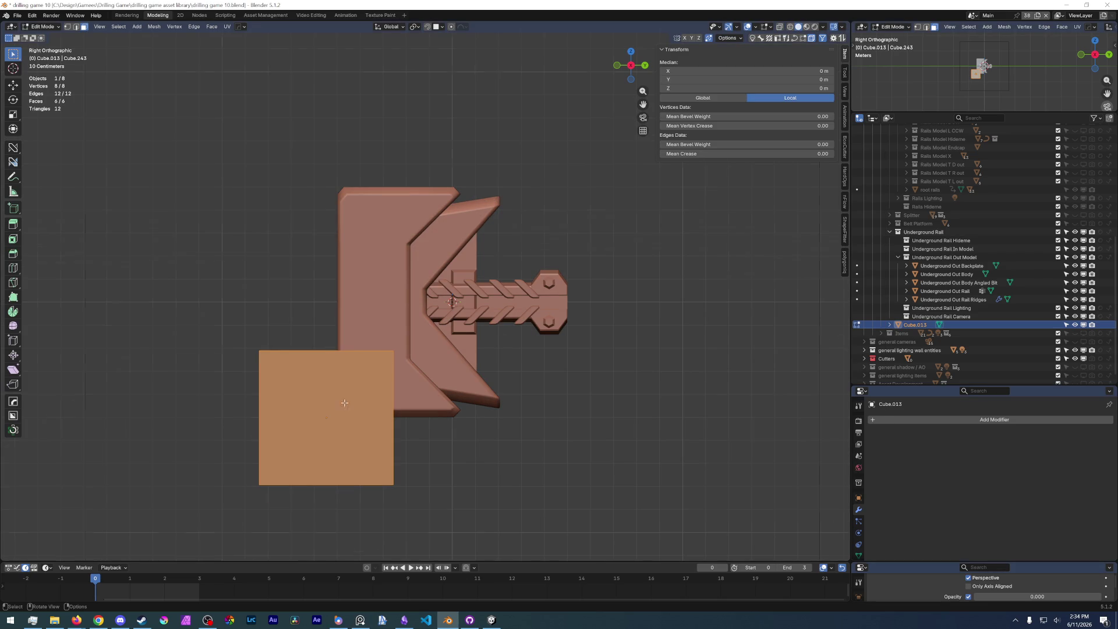
{"action": "middle_click_drag", "start_coordinate": [338, 396], "coordinate": [373, 392]}
{"action": "left_click", "coordinate": [375, 392]}
{"action": "key", "text": "g"}
{"action": "key", "text": "z"}
{"action": "left_click", "coordinate": [408, 378]}
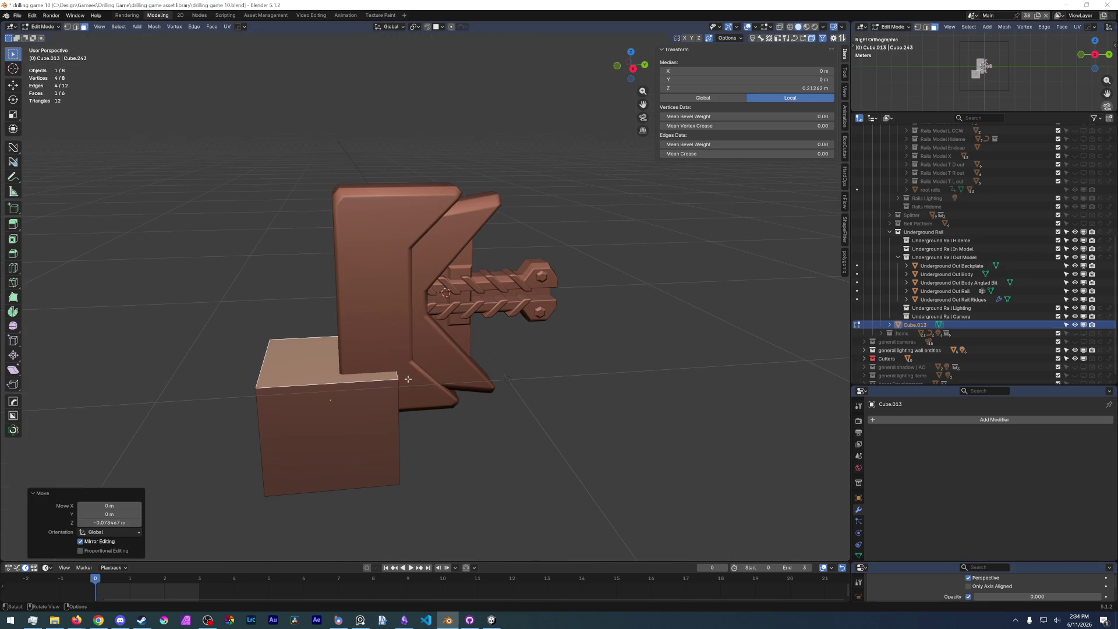
{"action": "key", "text": "2"}
{"action": "left_click", "coordinate": [379, 394]}
{"action": "key", "text": "ctrl+b"}
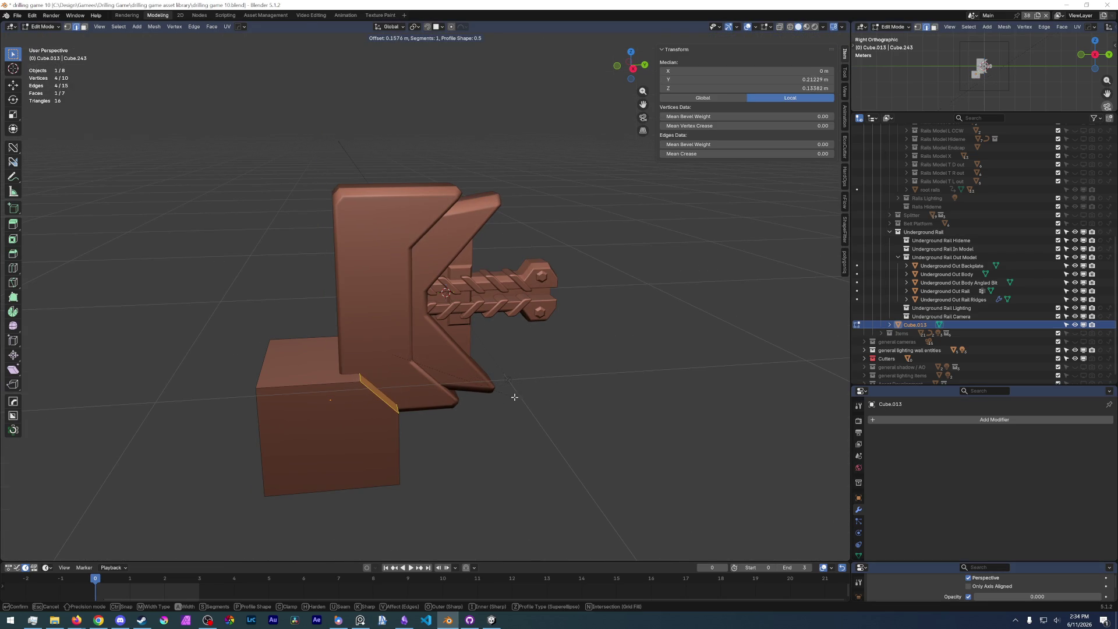
{"action": "left_click", "coordinate": [504, 407]}
{"action": "key", "text": "Tab"}
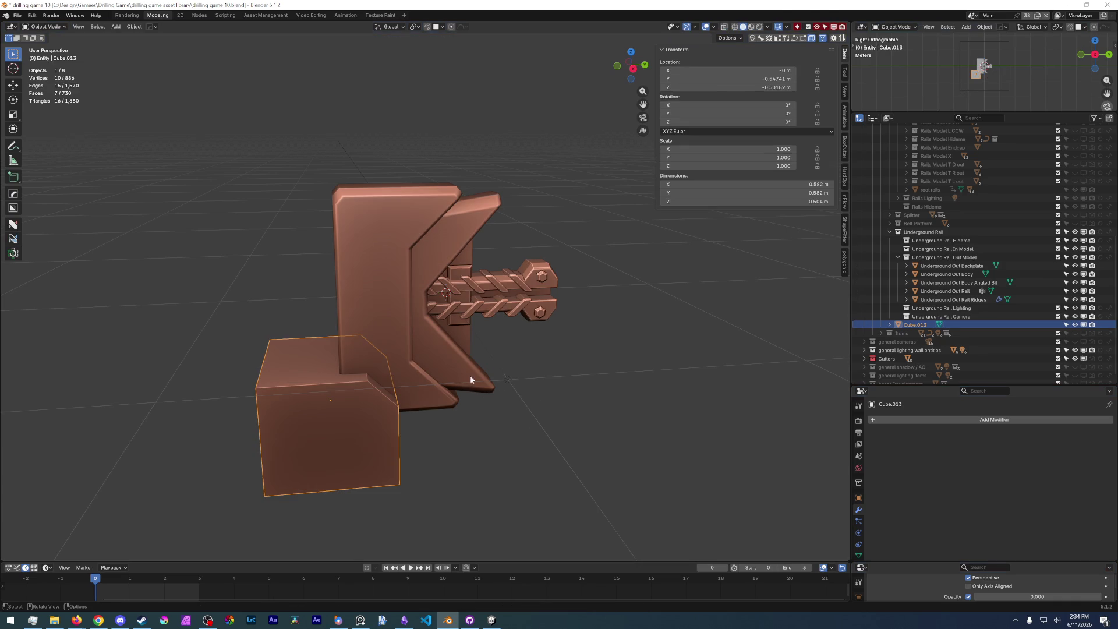
- In the right view, nudge the block slightly left along the Y axis
{"action": "key", "text": "KP_3"}
{"action": "scroll", "coordinate": [272, 517], "scroll_direction": "up", "scroll_amount": 1}
{"action": "scroll", "coordinate": [272, 517], "scroll_direction": "up", "scroll_amount": 1}
{"action": "key", "text": "g"}
{"action": "key", "text": "y"}
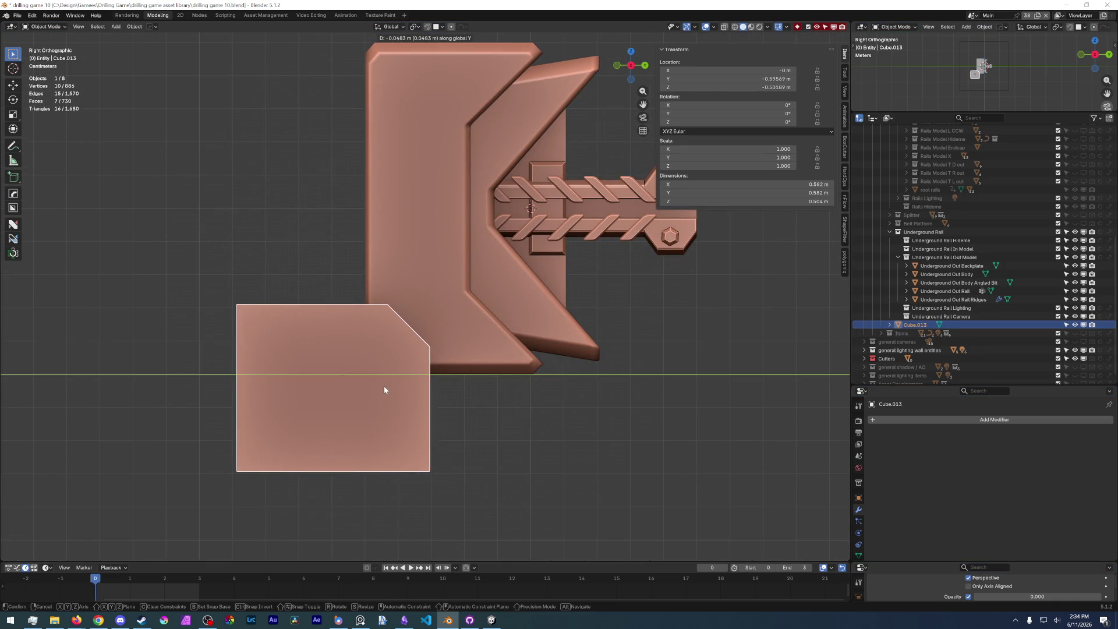
{"action": "left_click", "coordinate": [384, 386]}
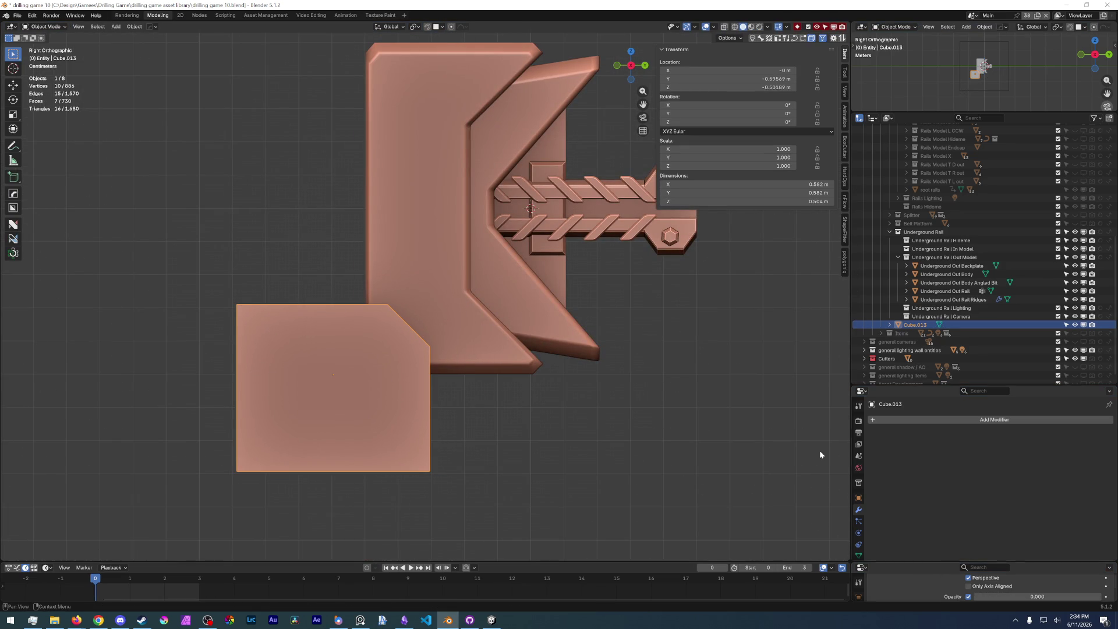
{"action": "key", "text": "alt+Tab"}
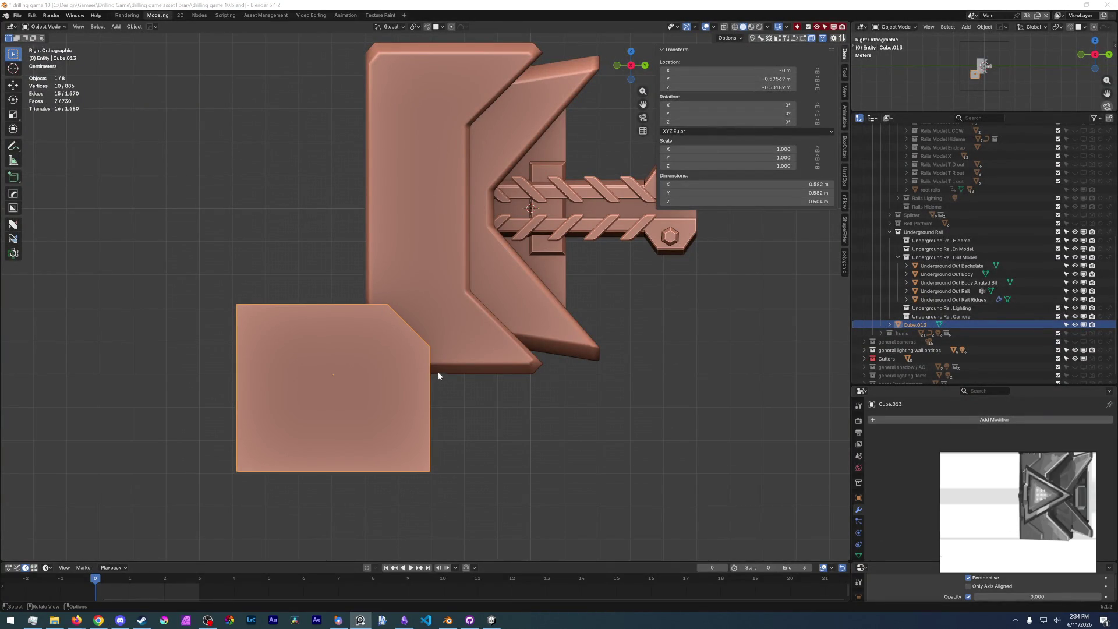
- Bevel the block's two chamfer edges
{"action": "scroll", "coordinate": [400, 374], "scroll_direction": "up", "scroll_amount": 2}
{"action": "middle_click_drag", "start_coordinate": [407, 375], "coordinate": [395, 387]}
{"action": "key", "text": "Tab"}
{"action": "key", "text": "2"}
{"action": "left_click", "coordinate": [379, 338]}
{"action": "left_click", "coordinate": [419, 386], "text": "shift"}
{"action": "key", "text": "ctrl+b"}
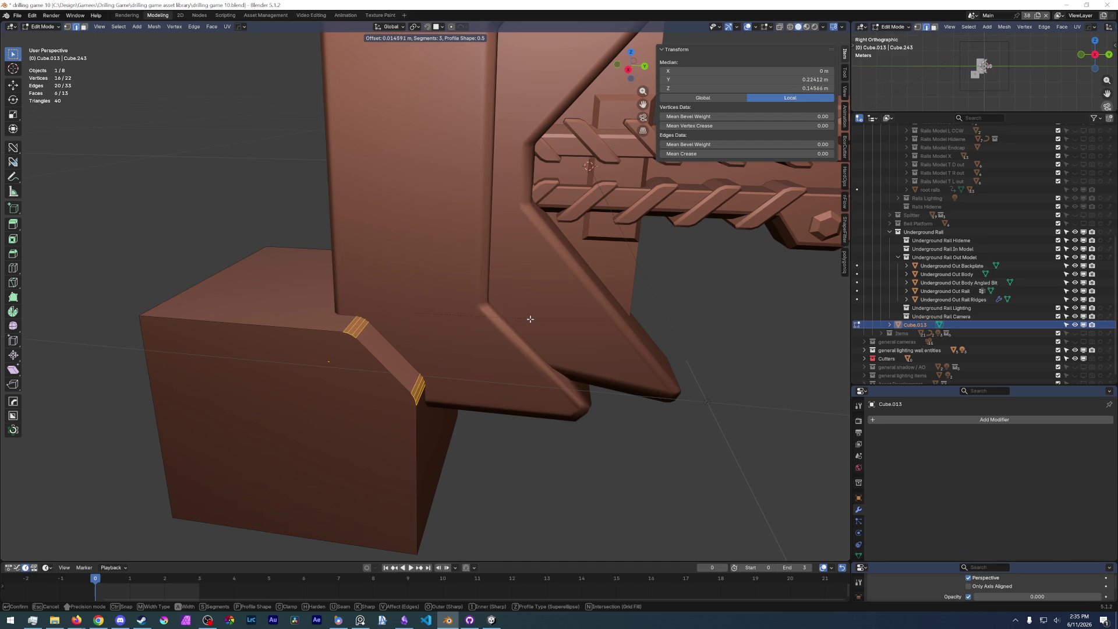
{"action": "left_click", "coordinate": [532, 319]}
{"action": "key", "text": "Tab"}
{"action": "left_click", "coordinate": [460, 404]}
- Round the two corner edges with a 0.0392 m, 3-segment bevel
{"action": "scroll", "coordinate": [460, 404], "scroll_direction": "up", "scroll_amount": 2}
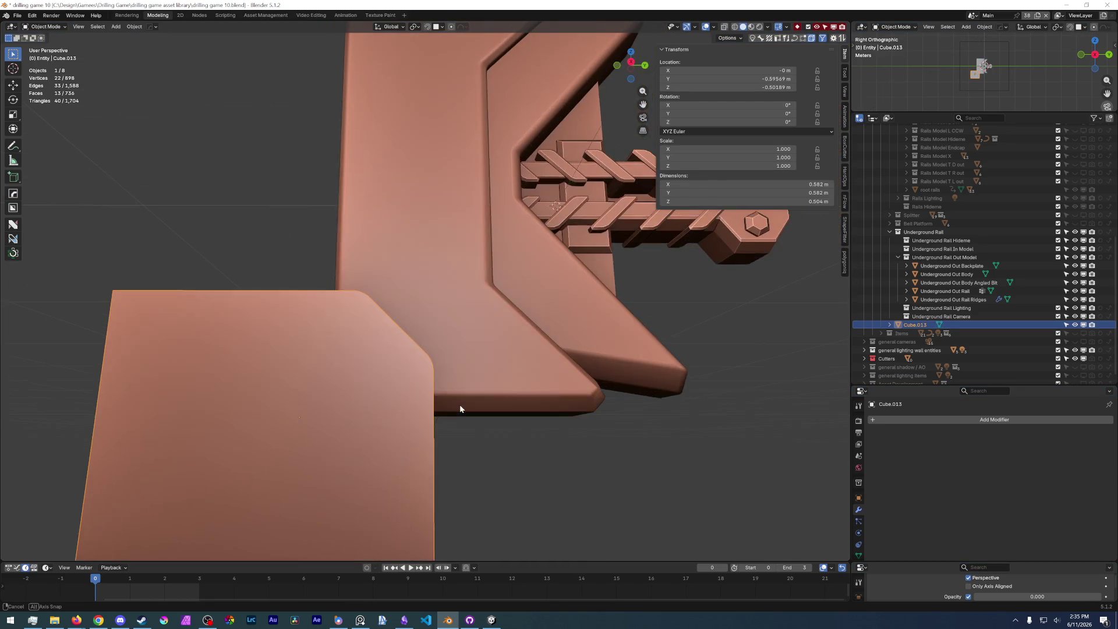
{"action": "middle_click_drag", "start_coordinate": [476, 444], "coordinate": [440, 374]}
{"action": "key", "text": "Tab"}
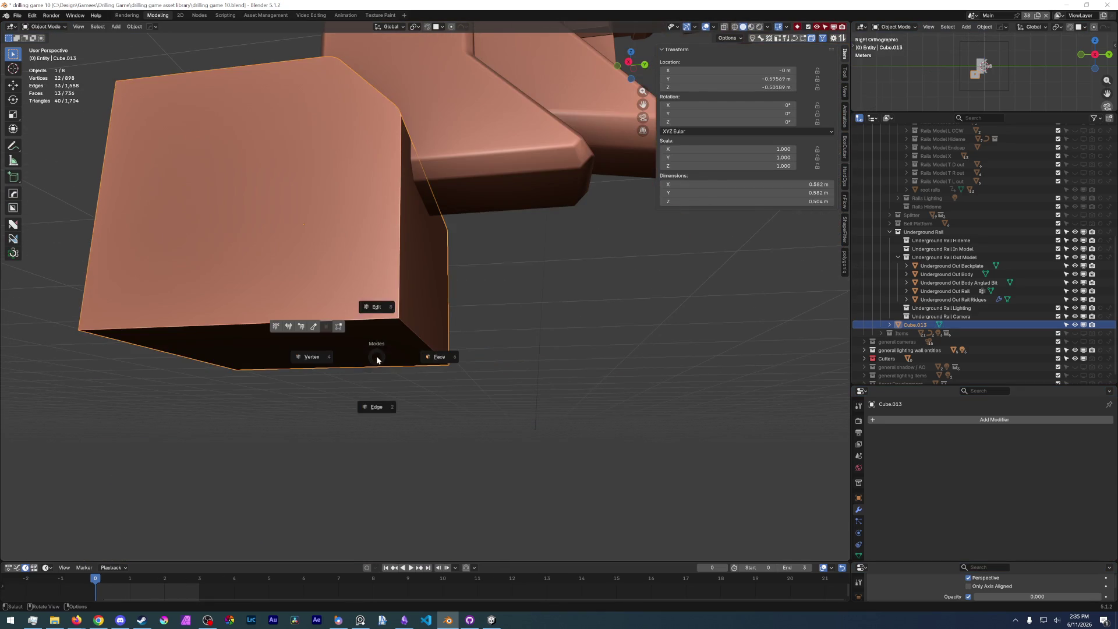
{"action": "left_click", "coordinate": [410, 334]}
{"action": "middle_click_drag", "start_coordinate": [410, 334], "coordinate": [232, 182]}
{"action": "left_click", "coordinate": [232, 173]}
{"action": "key", "text": "ctrl+b"}
{"action": "left_click", "coordinate": [569, 170]}
{"action": "mouse_move", "coordinate": [569, 169]}
{"action": "middle_mouse_down"}
{"action": "mouse_move", "coordinate": [443, 333]}
{"action": "mouse_move", "coordinate": [349, 270]}
{"action": "middle_mouse_up"}
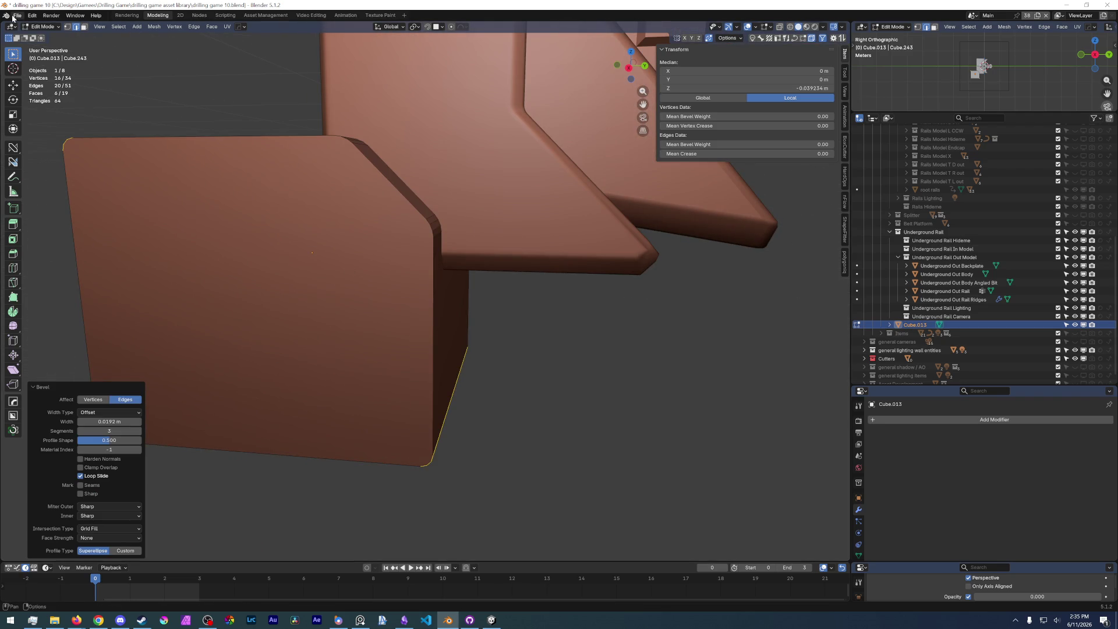
- Save drilling game 10.blend and switch the viewport to solid shading
{"action": "left_click", "coordinate": [16, 16]}
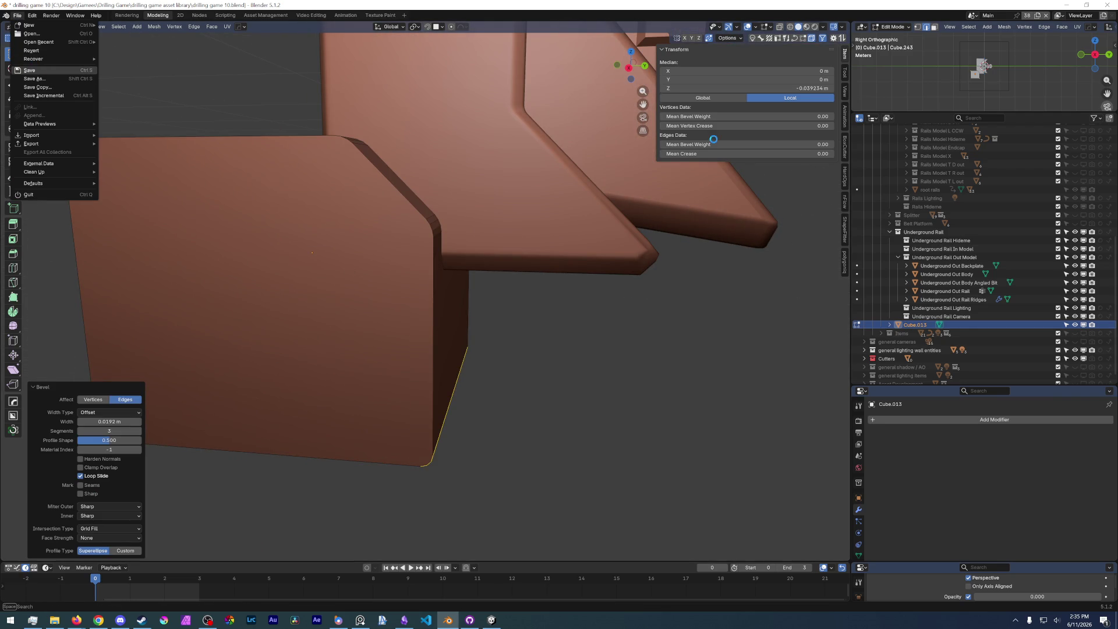
{"action": "key", "text": "ctrl+s"}
{"action": "left_click", "coordinate": [807, 28]}
{"action": "middle_click_drag", "start_coordinate": [407, 279], "coordinate": [443, 274]}
- Slice Cube.013 into Underground Out Body with DECALmachine, creating panel decal Example Panels_001.031
{"action": "key", "text": "ctrl+Tab"}
{"action": "left_click", "coordinate": [455, 284]}
{"action": "left_click", "coordinate": [530, 201], "text": "shift"}
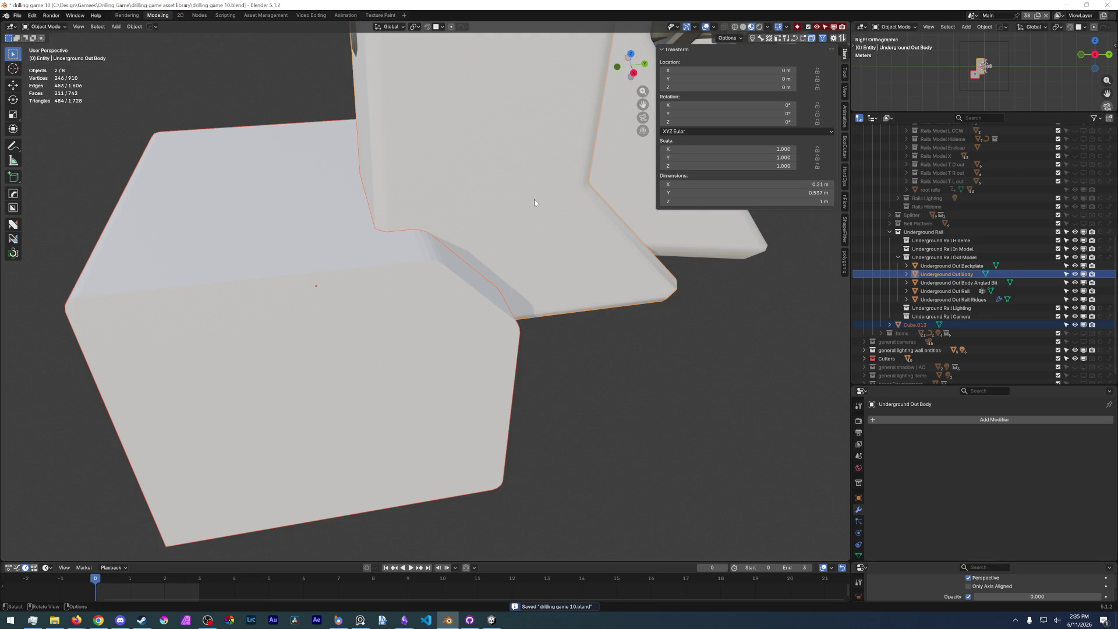
{"action": "key", "text": "d"}
{"action": "left_click", "coordinate": [539, 203]}
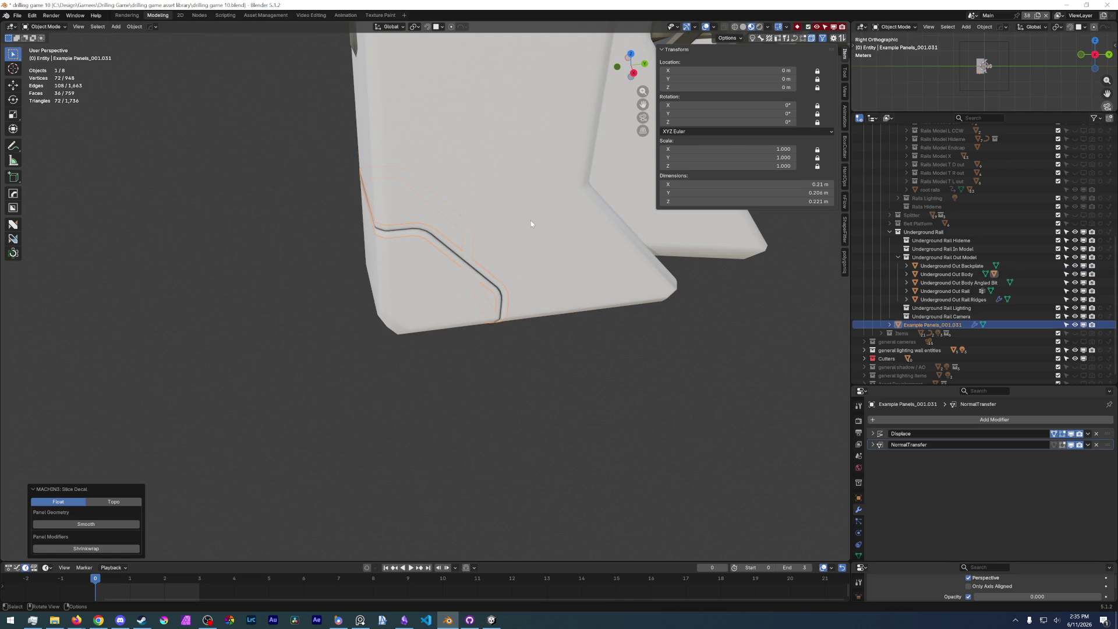
{"action": "left_click", "coordinate": [473, 417]}
{"action": "key", "text": "KP_3"}
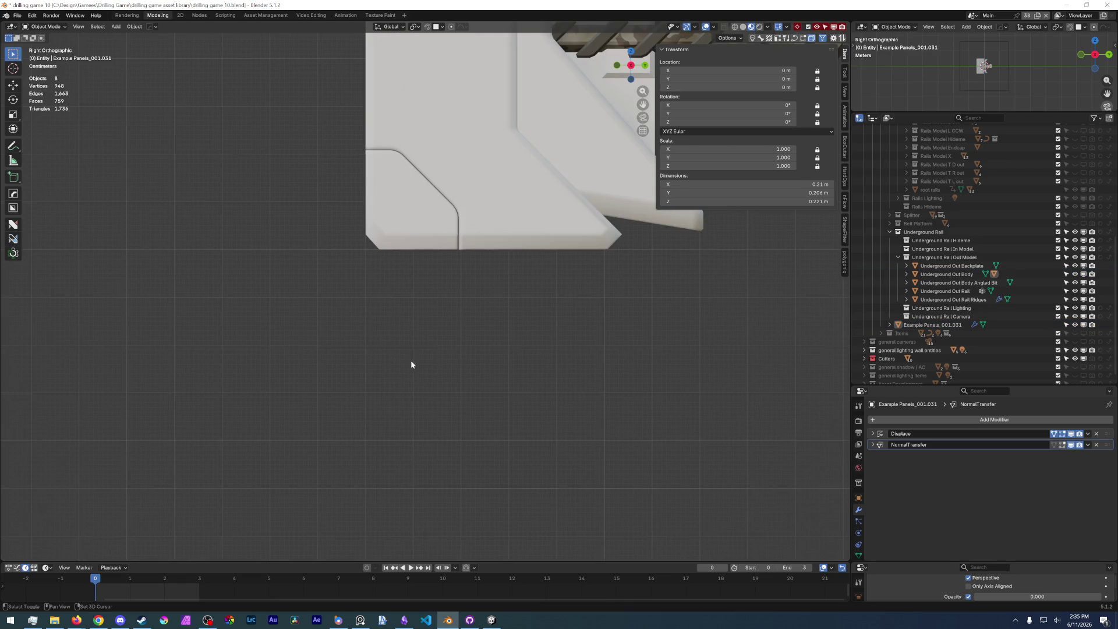